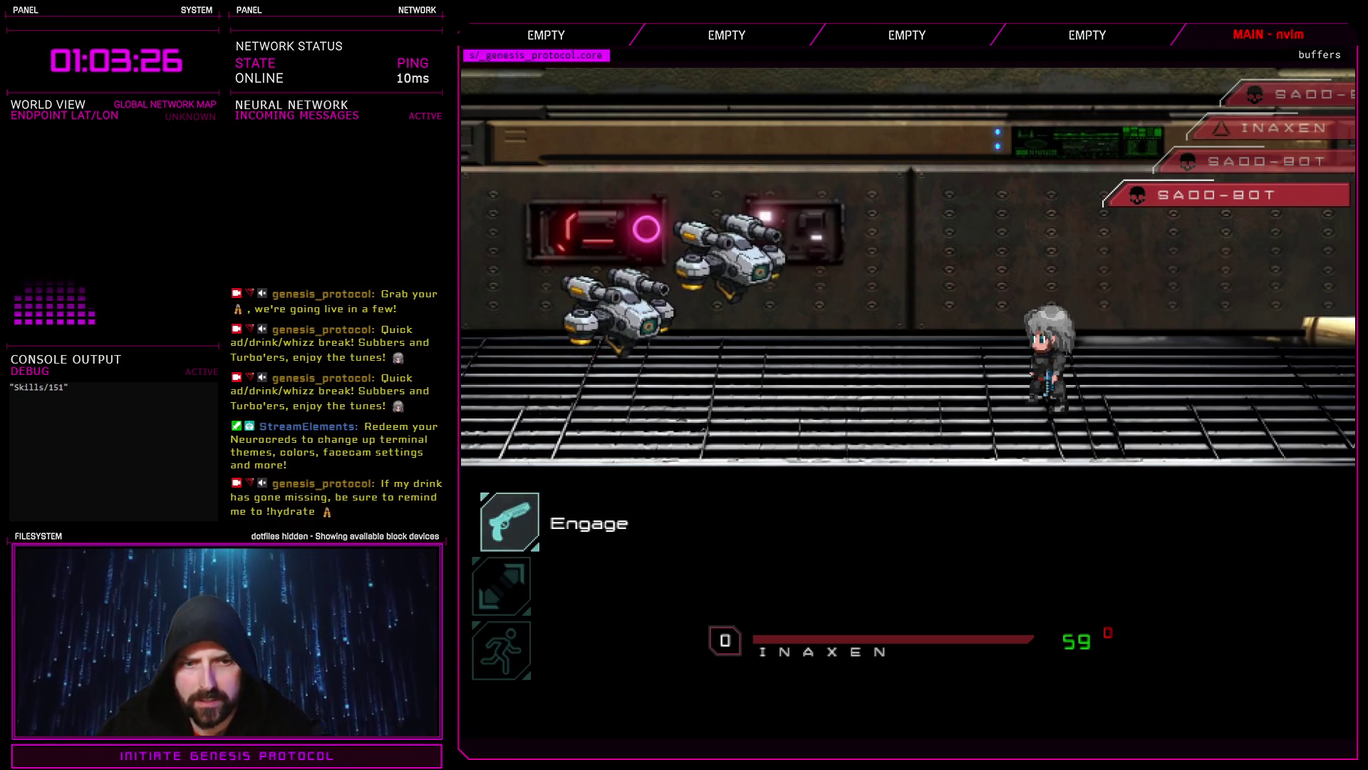
- Run from the drone battle, then walk left and down until the next encounter triggers
{"action": "key", "text": "Down"}
{"action": "key", "text": "Down"}
{"action": "key", "text": "Return"}
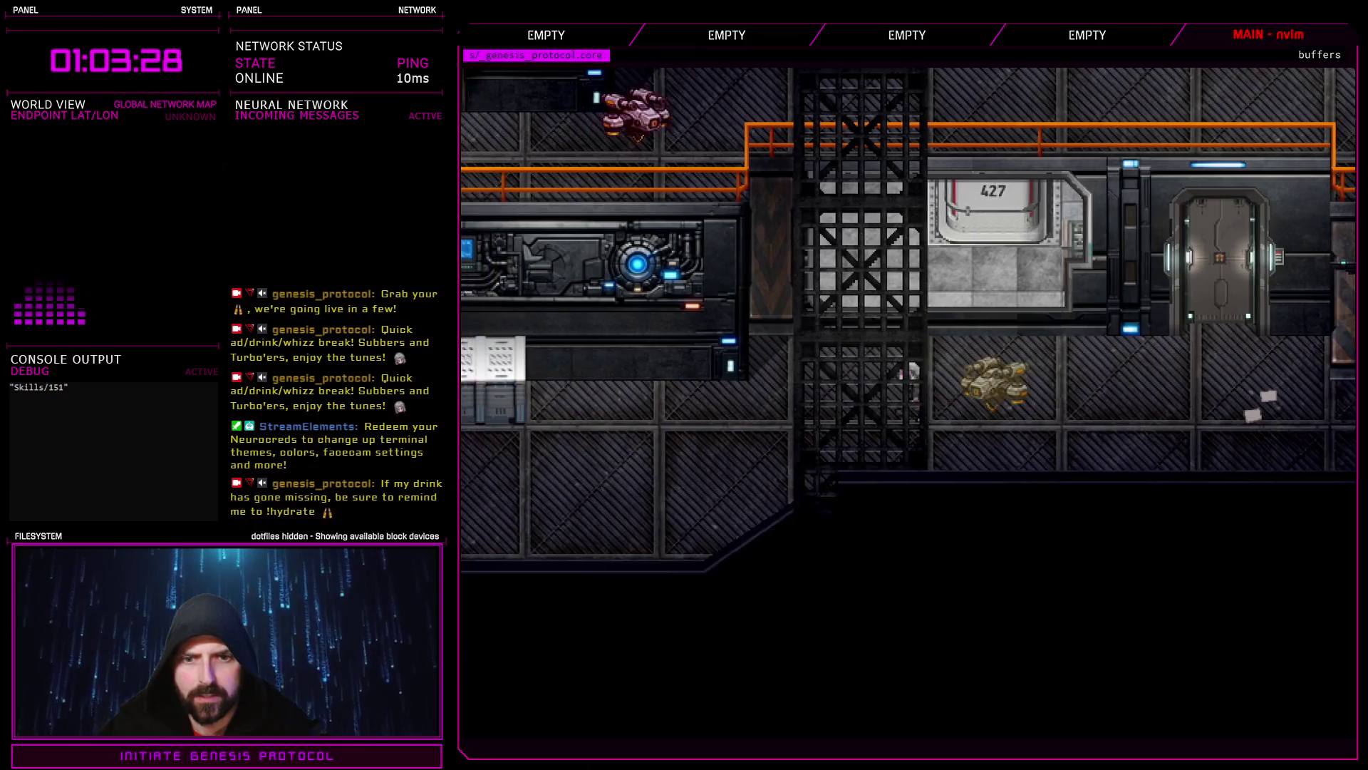
{"action": "key", "text": "Left"}
{"action": "key", "text": "Down"}
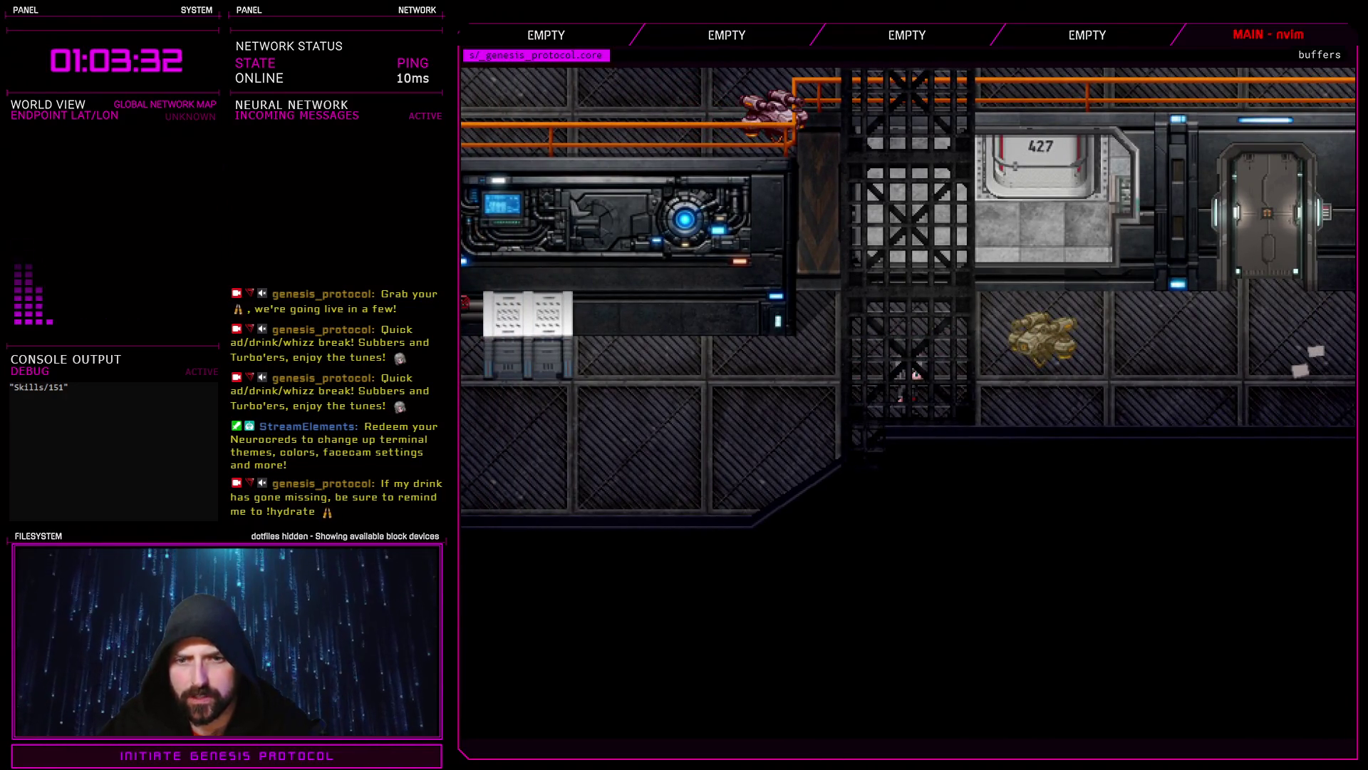
{"action": "key", "text": "Left"}
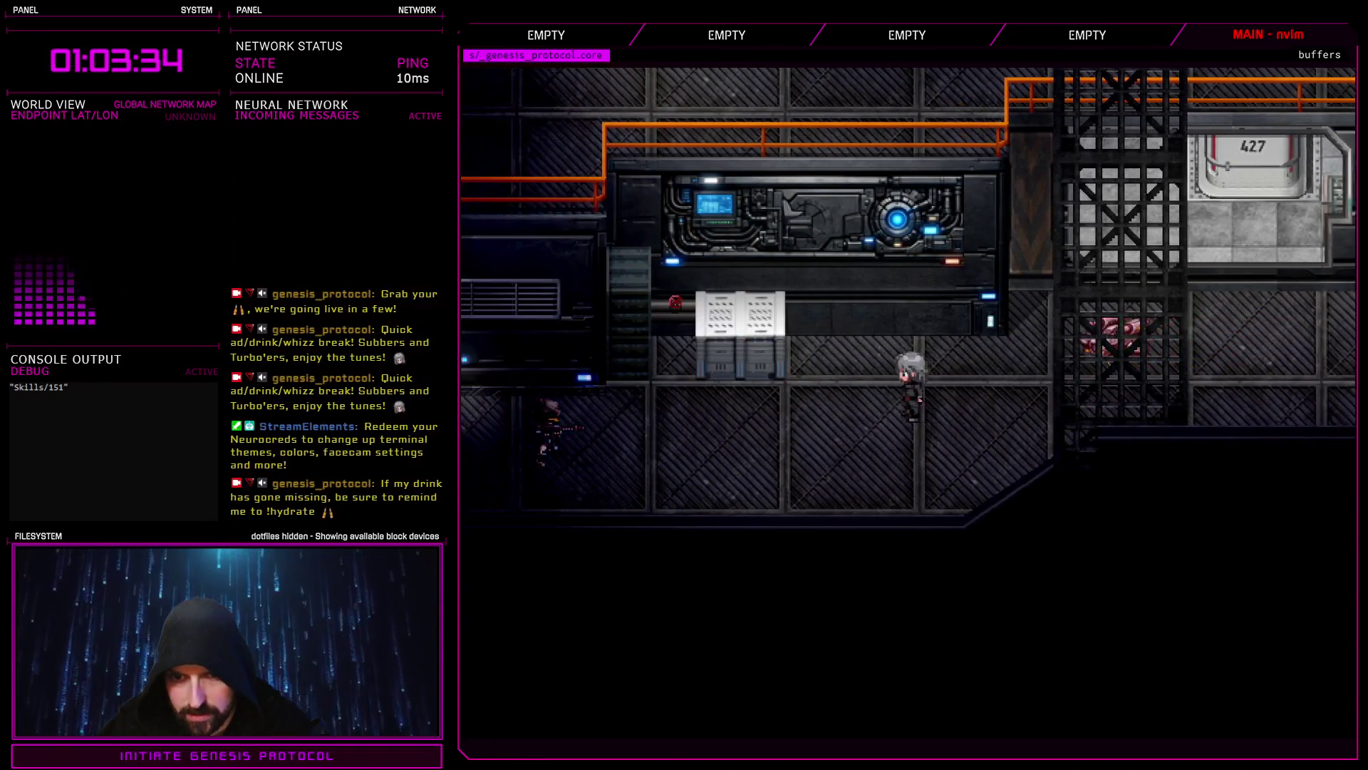
{"action": "key", "text": "Left"}
{"action": "key", "text": "Down"}
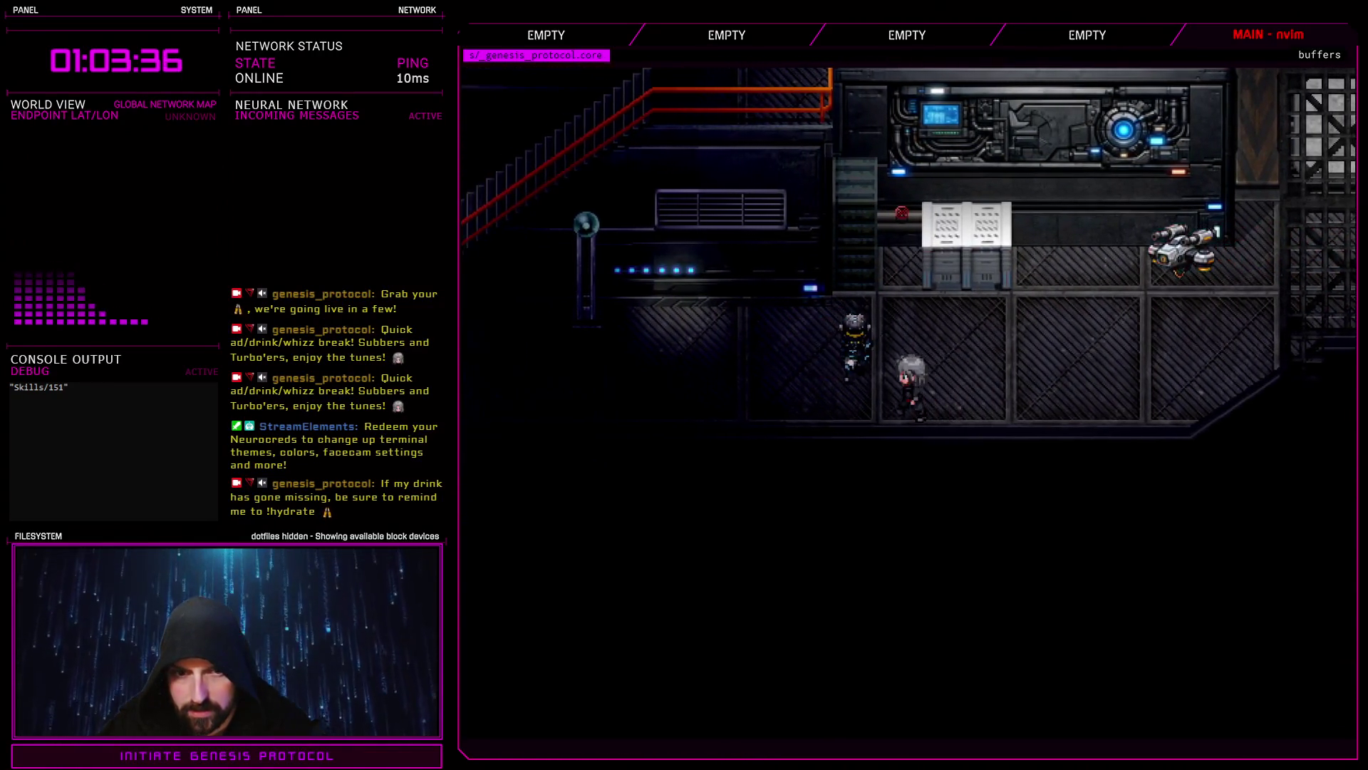
{"action": "key", "text": "Left"}
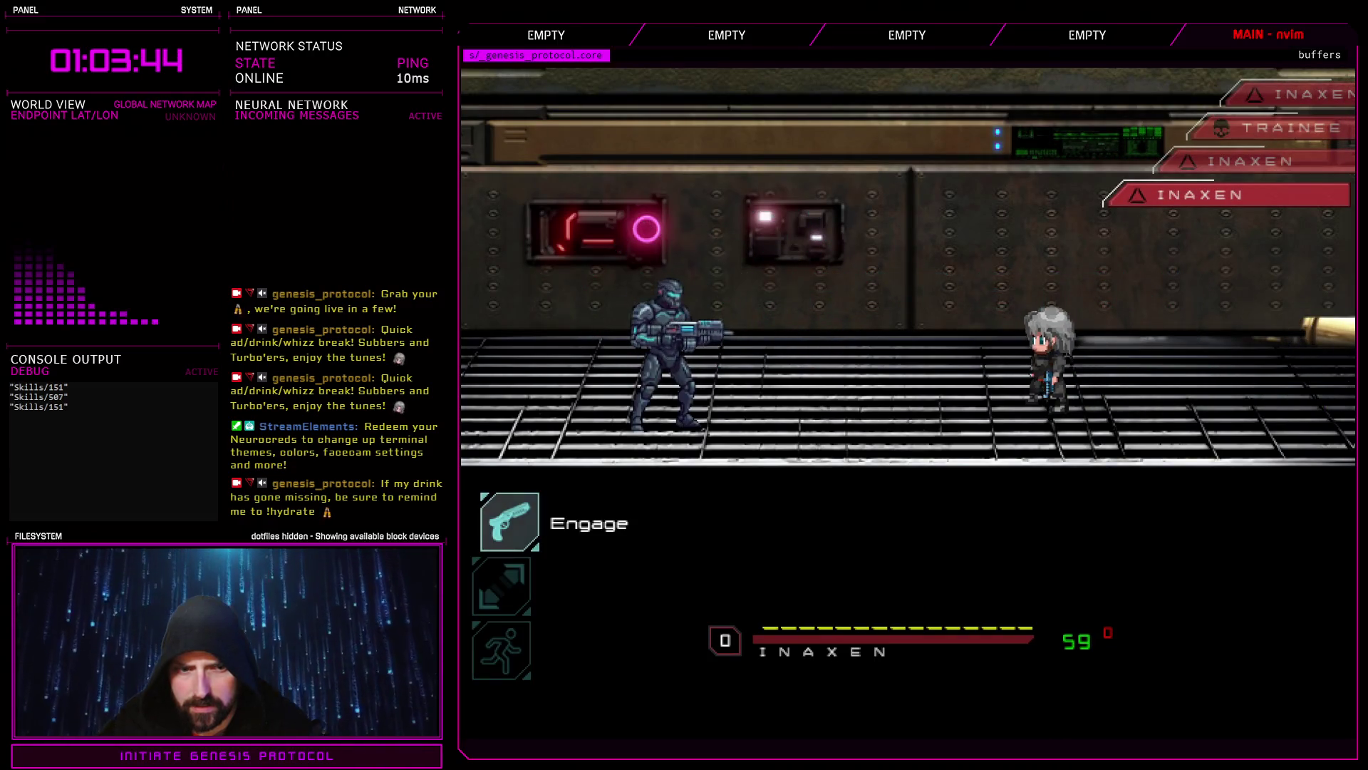
- Engage and Fight, hitting the armored Trainee with Fast Blast, then dismiss 'No items found!'
{"action": "key", "text": "Return"}
{"action": "key", "text": "Return"}
{"action": "key", "text": "Return"}
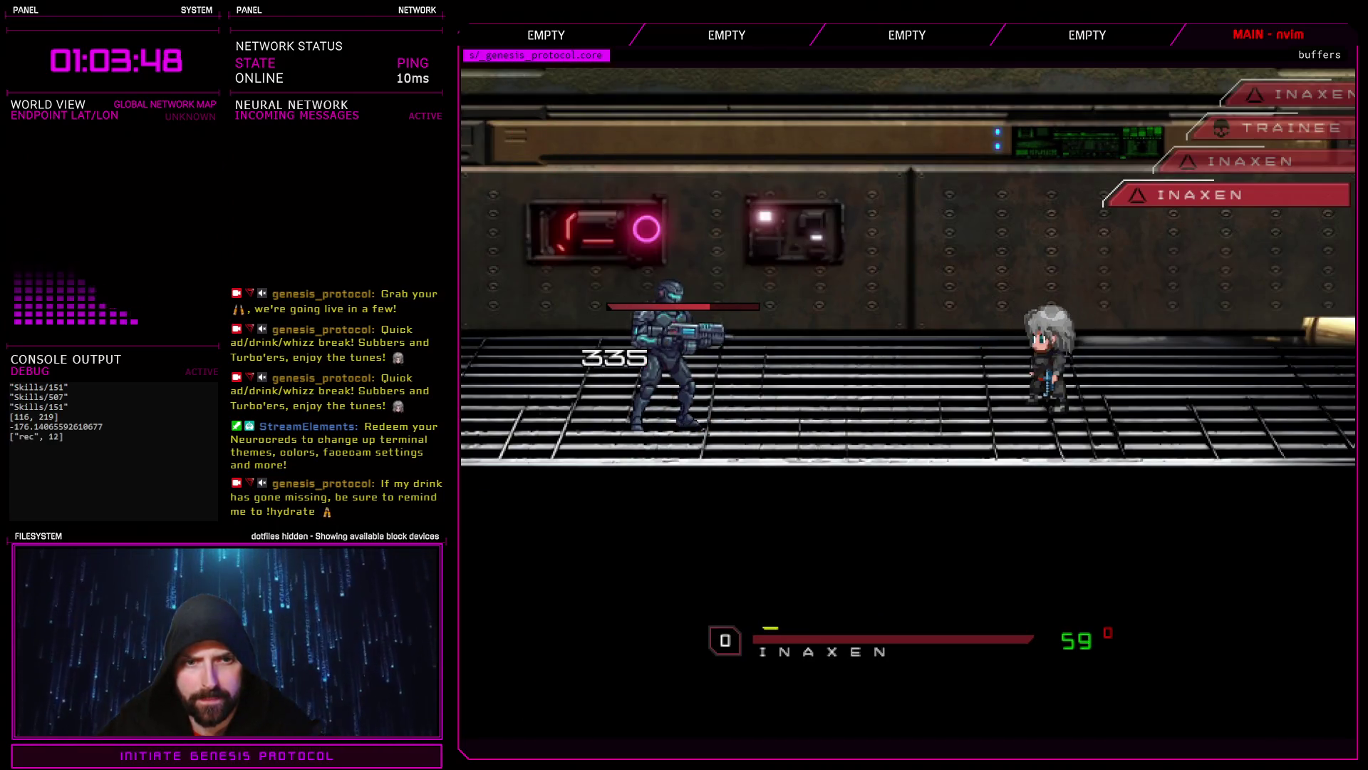
{"action": "key", "text": "Return"}
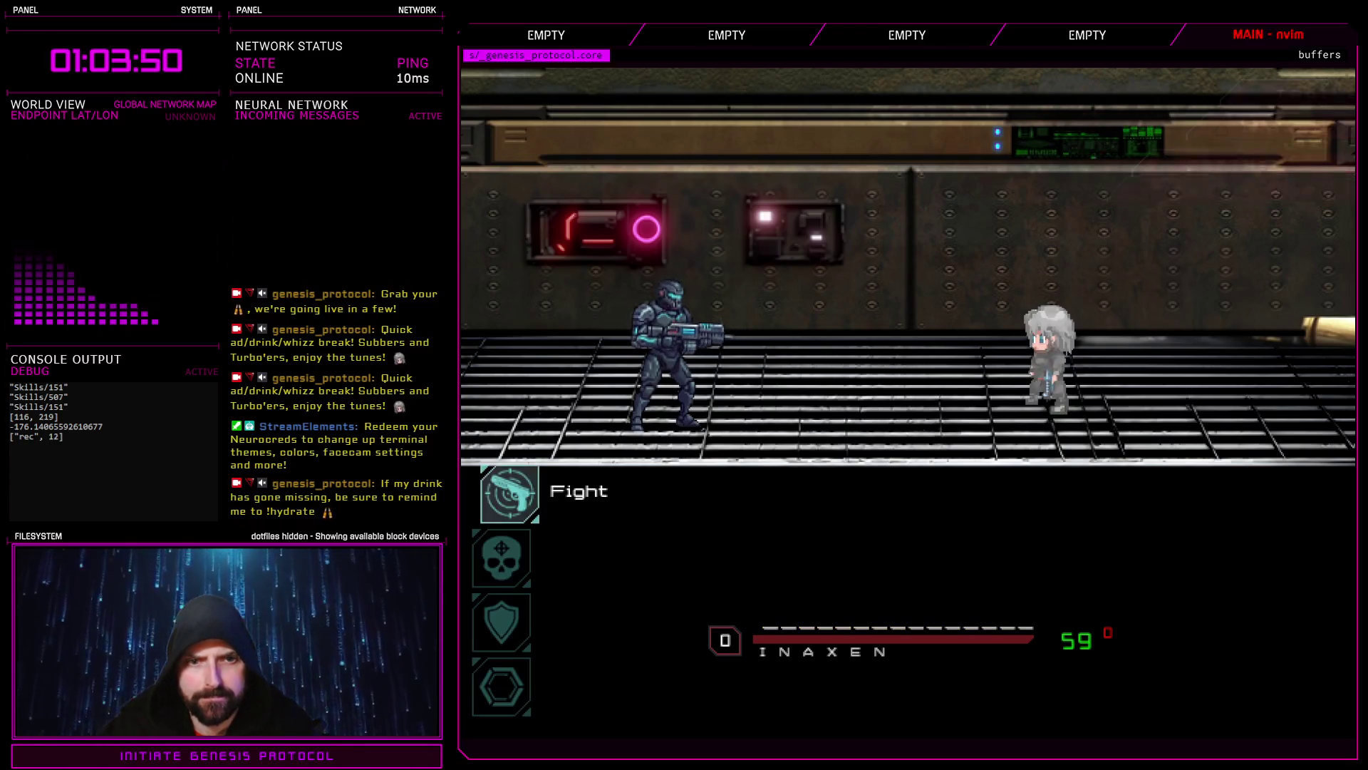
{"action": "key", "text": "Return"}
{"action": "key", "text": "Return"}
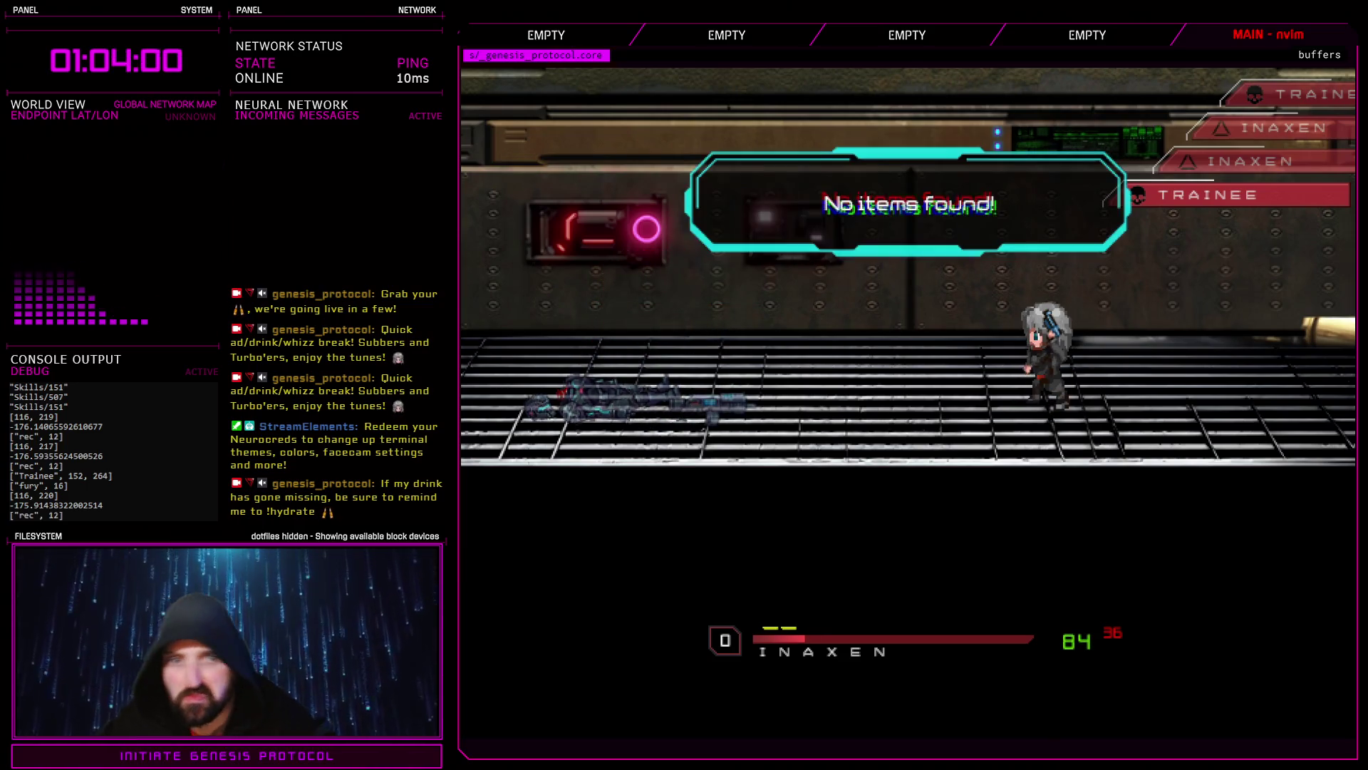
{"action": "key", "text": "Left"}
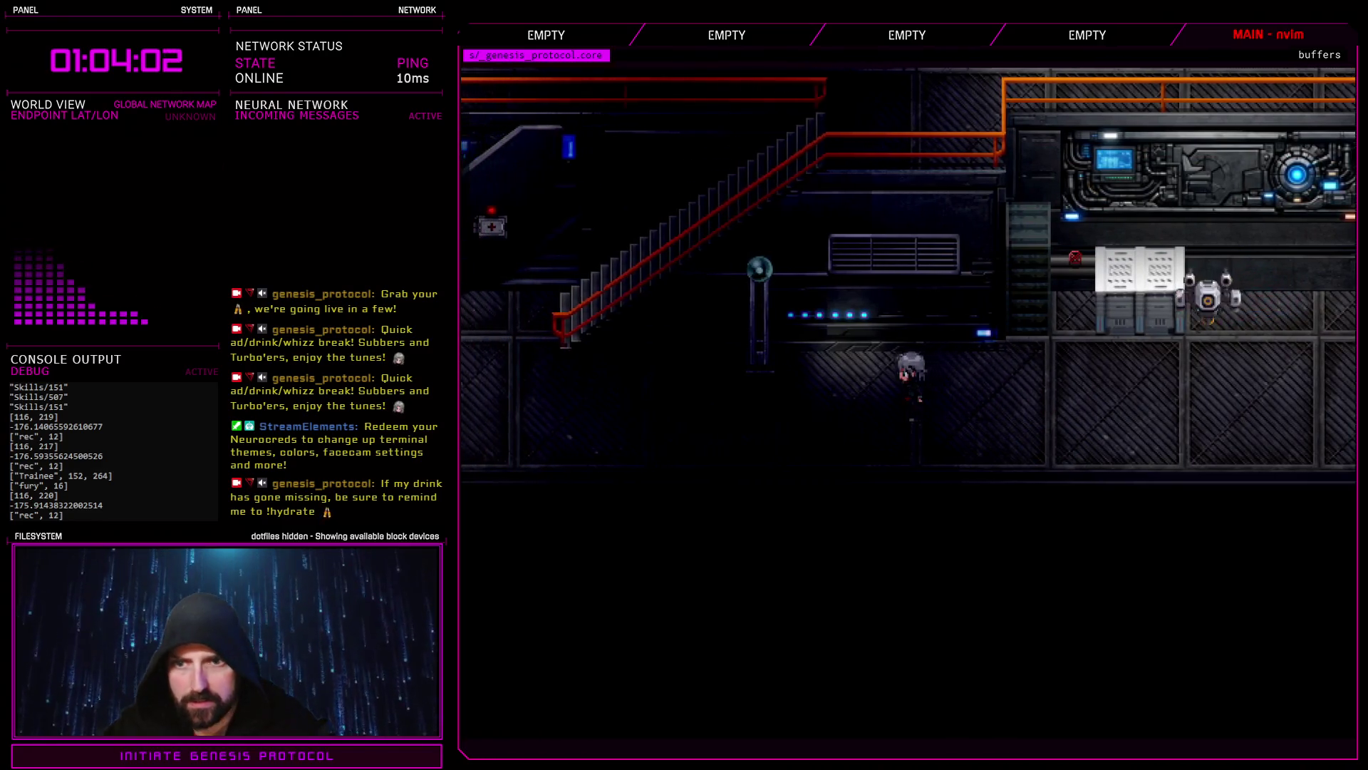
- Walk left past the staircase to the hazard-striped doorway and green crates, then turn back
{"action": "key", "text": "Left"}
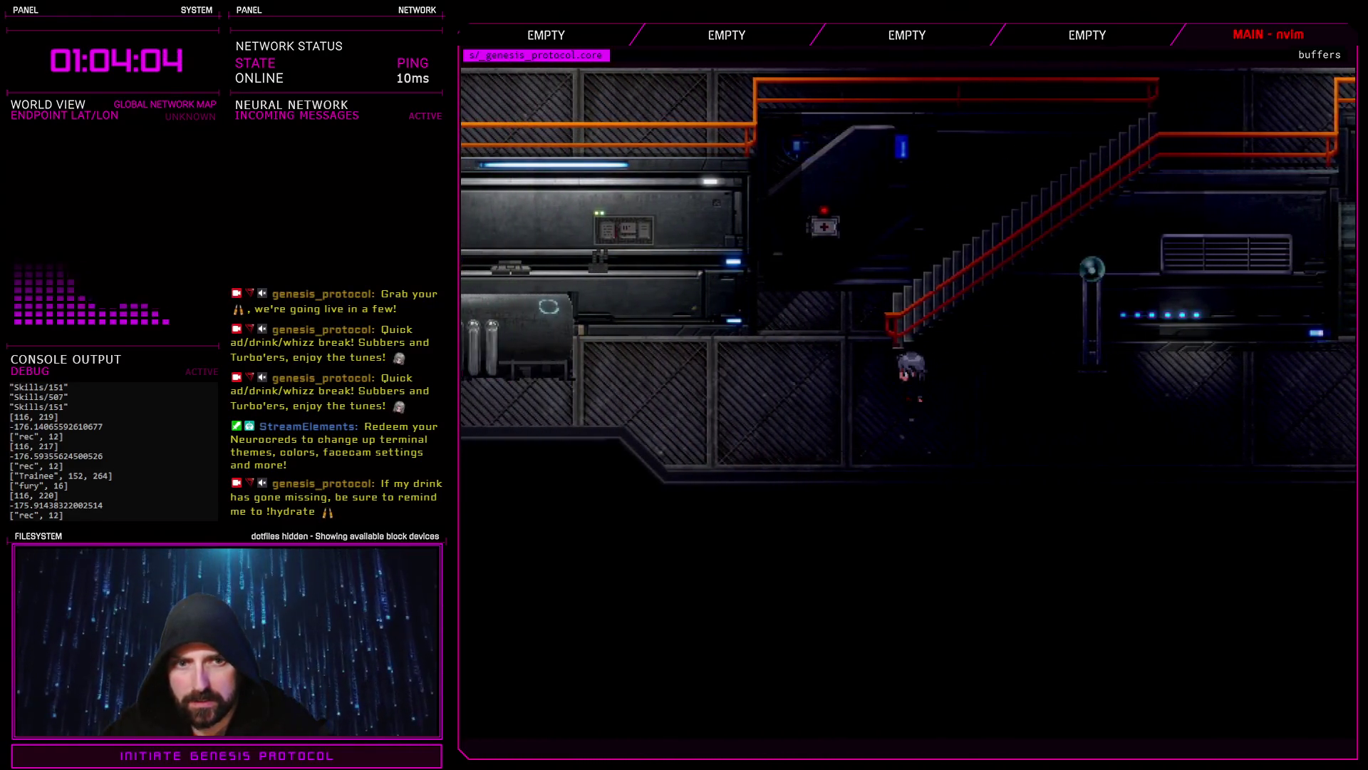
{"action": "key", "text": "Left"}
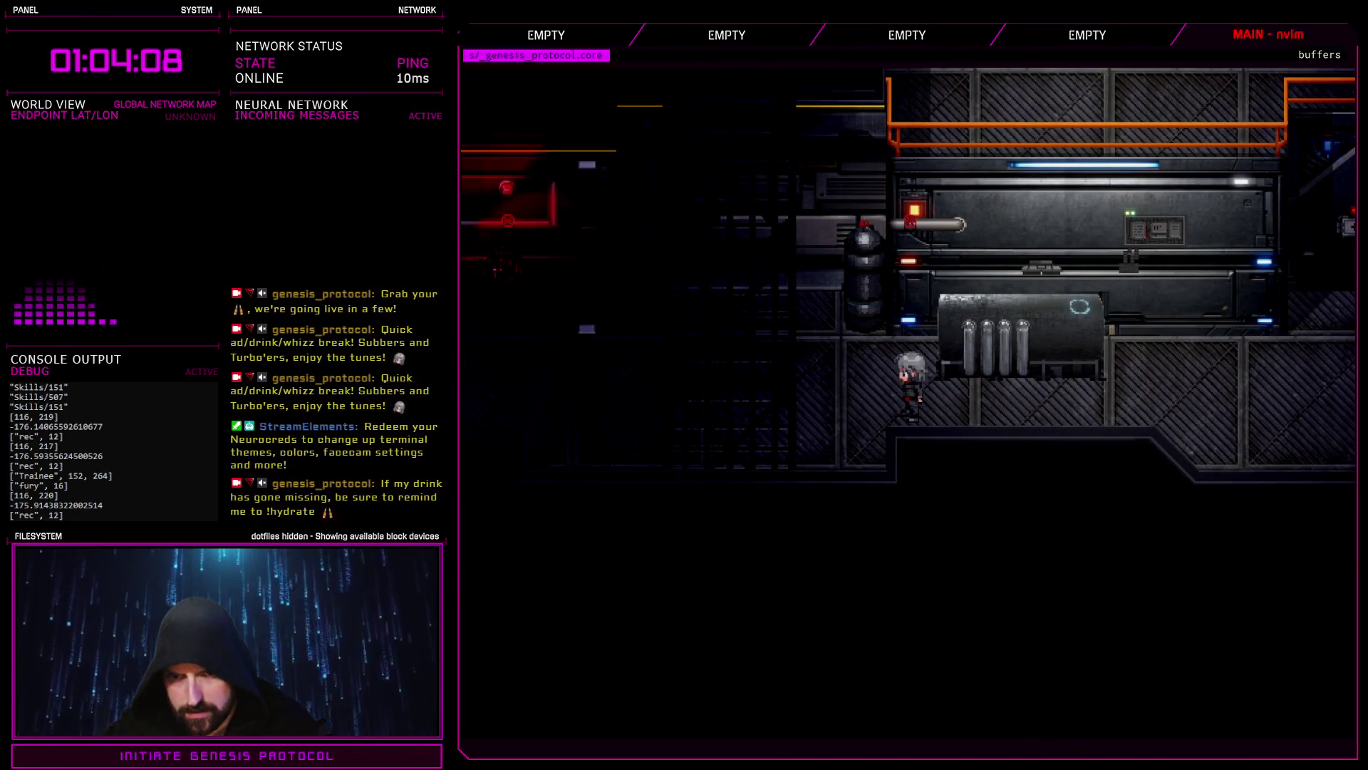
{"action": "key", "text": "Left"}
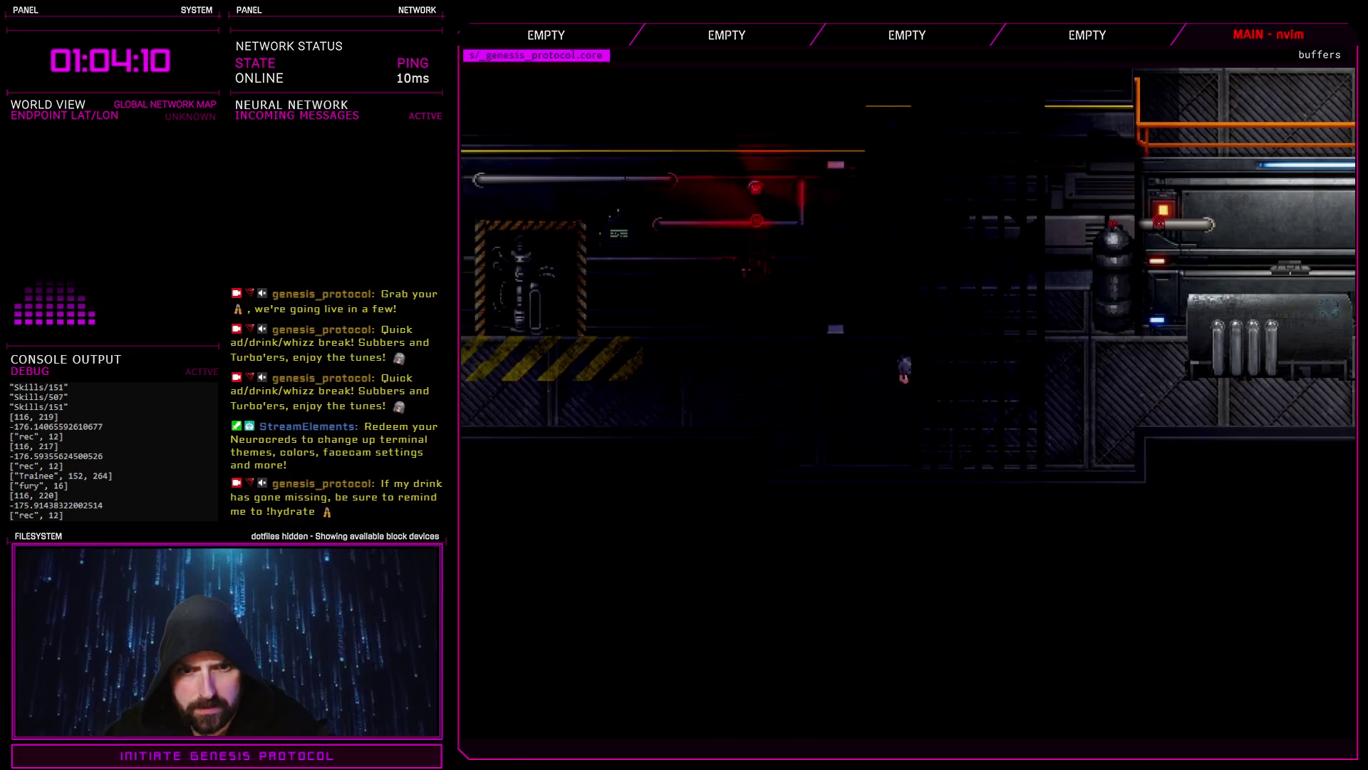
{"action": "key", "text": "Left"}
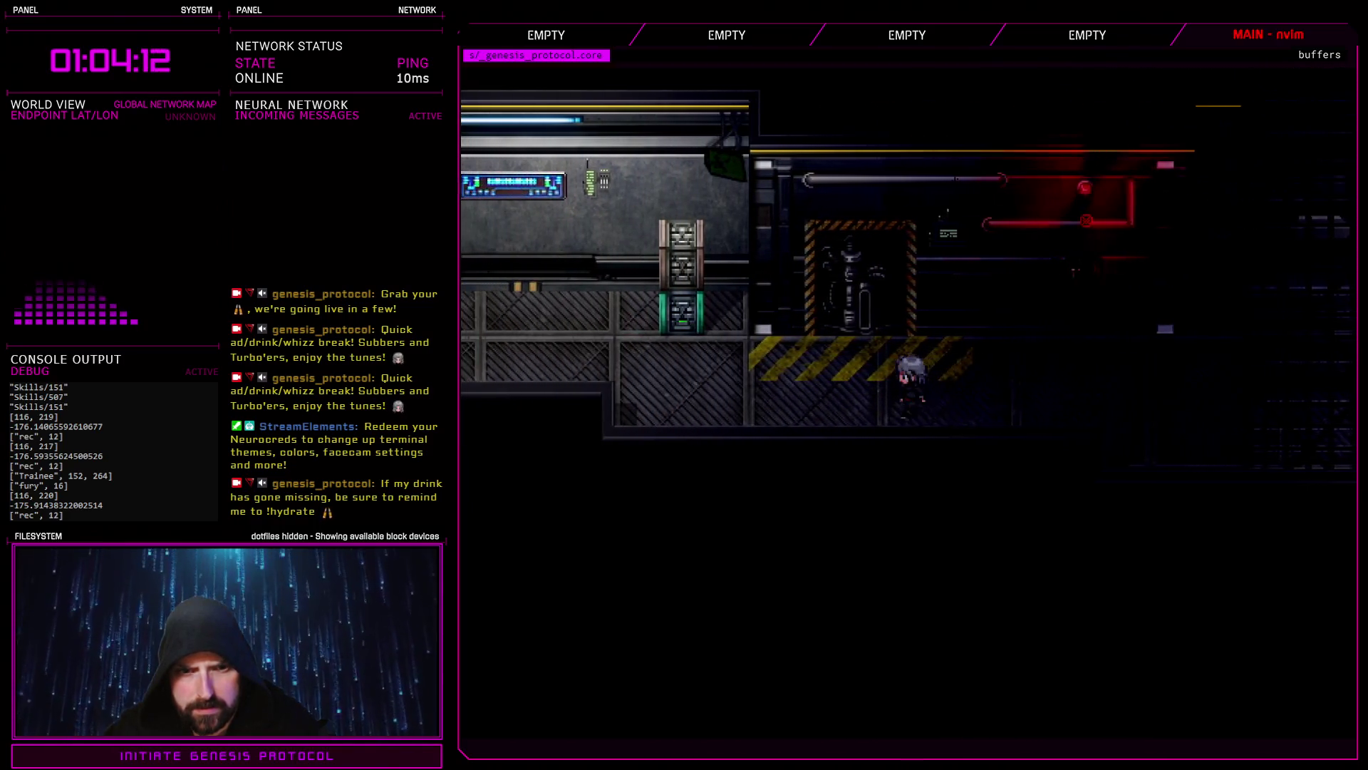
{"action": "key", "text": "Left"}
{"action": "key", "text": "Up"}
{"action": "key", "text": "Right"}
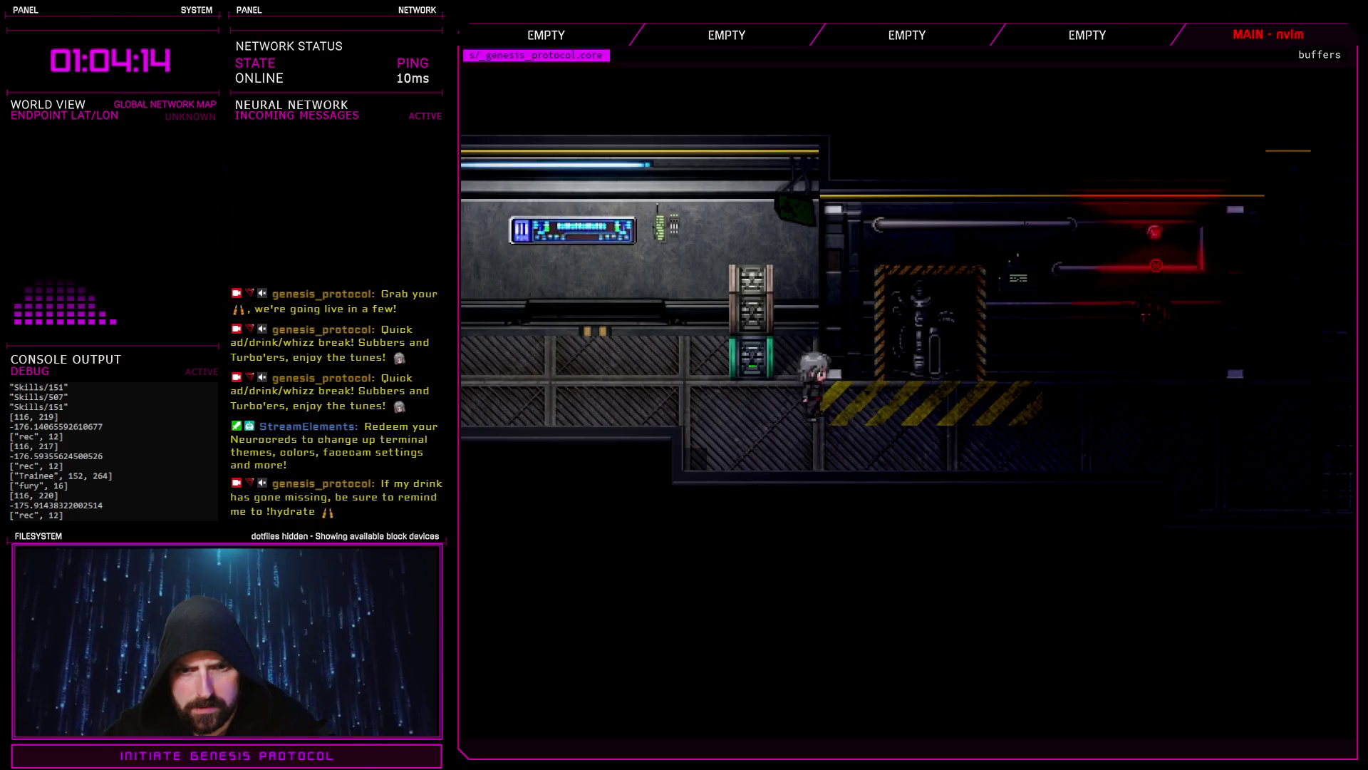
{"action": "key", "text": "Right"}
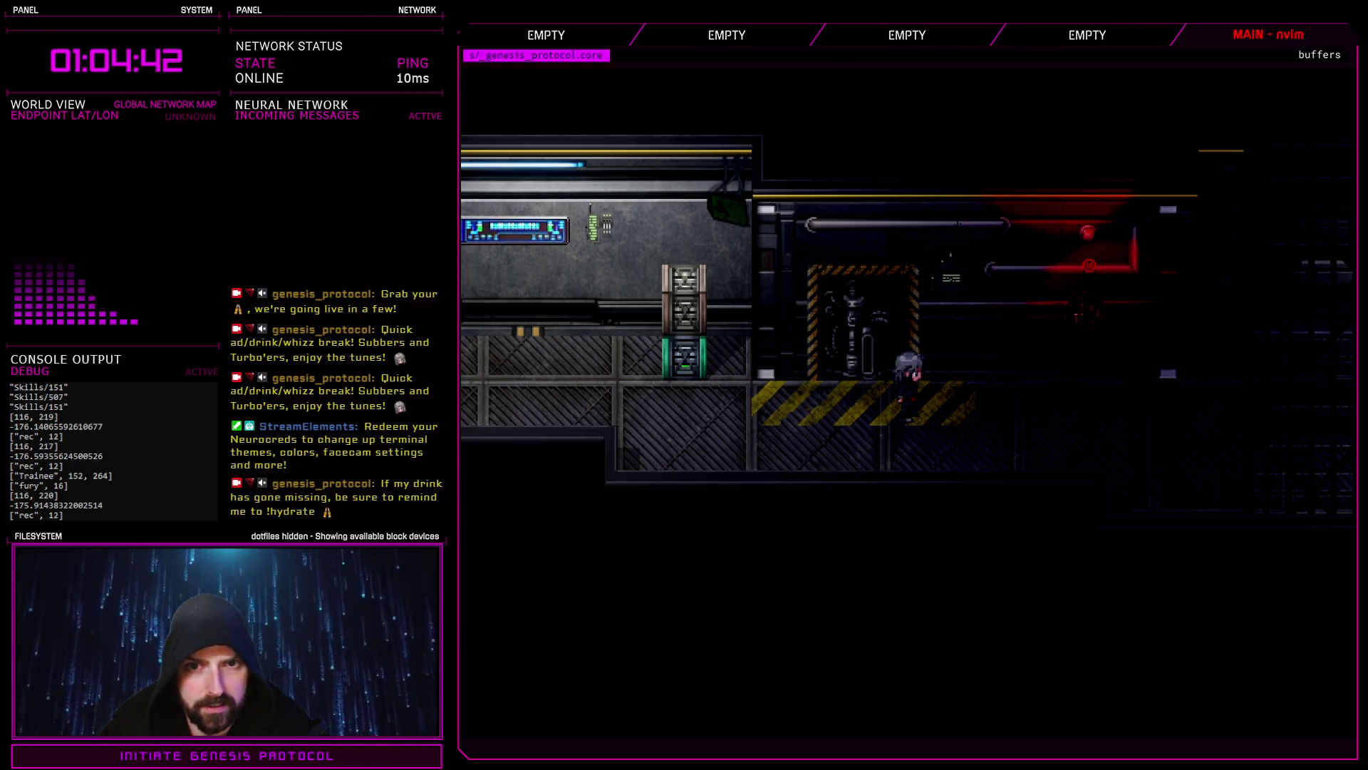
- Walk right along the lower corridor past the stairs into the red enemy
{"action": "key", "text": "Left"}
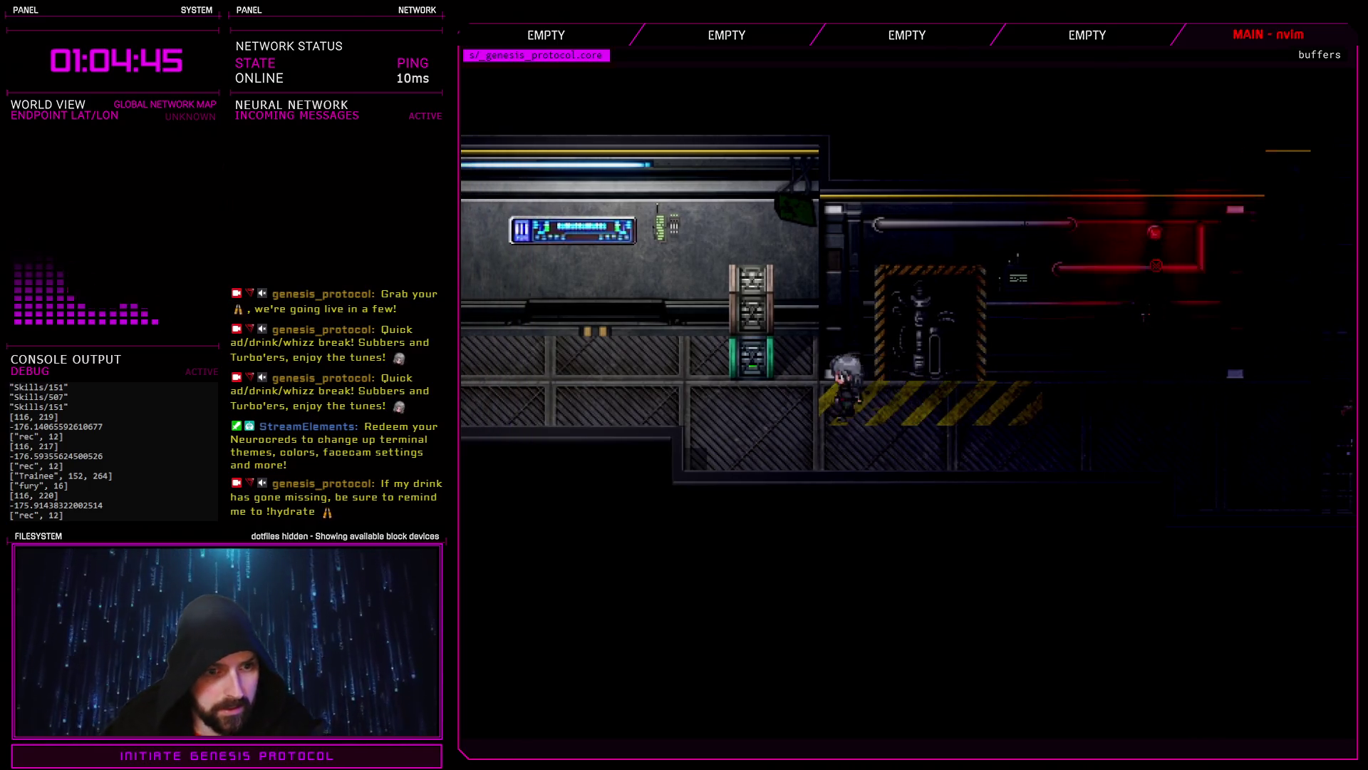
{"action": "key", "text": "Right"}
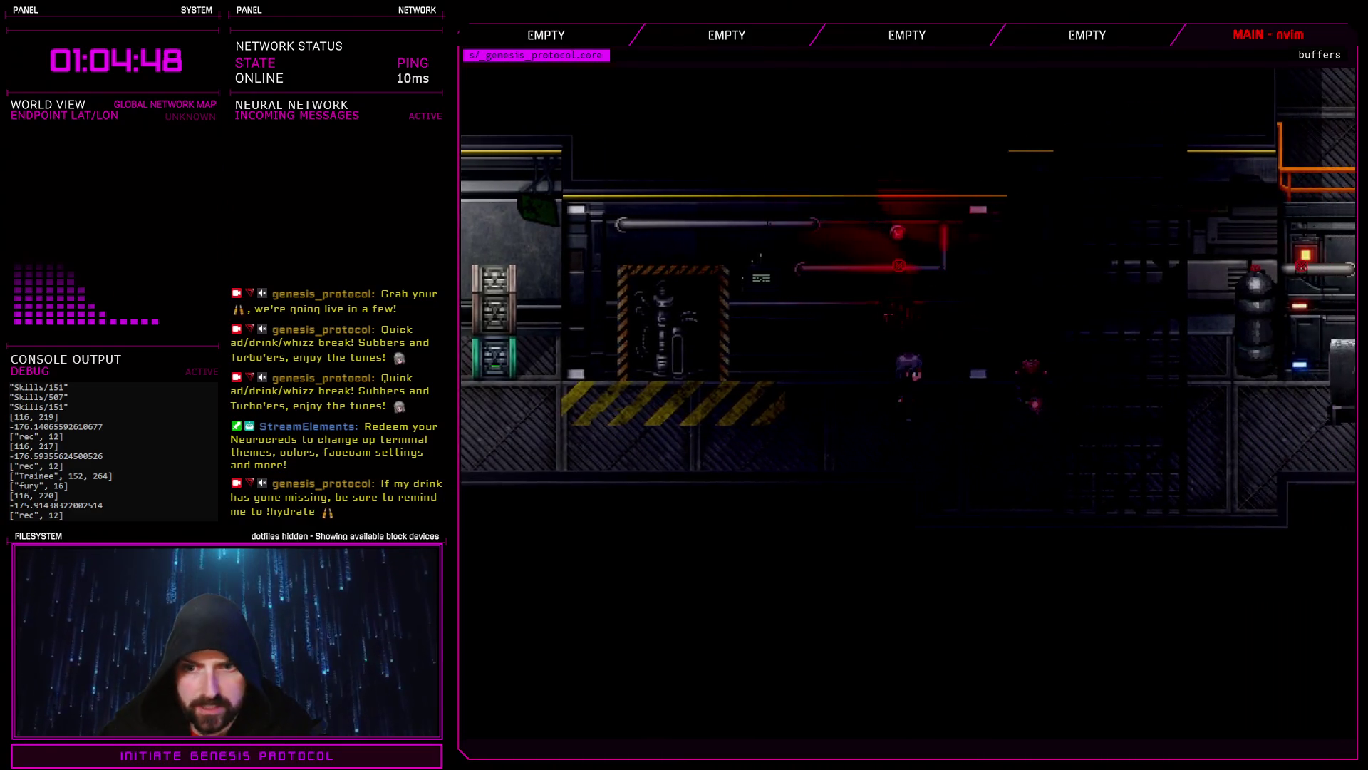
{"action": "key", "text": "Down"}
{"action": "key", "text": "Right"}
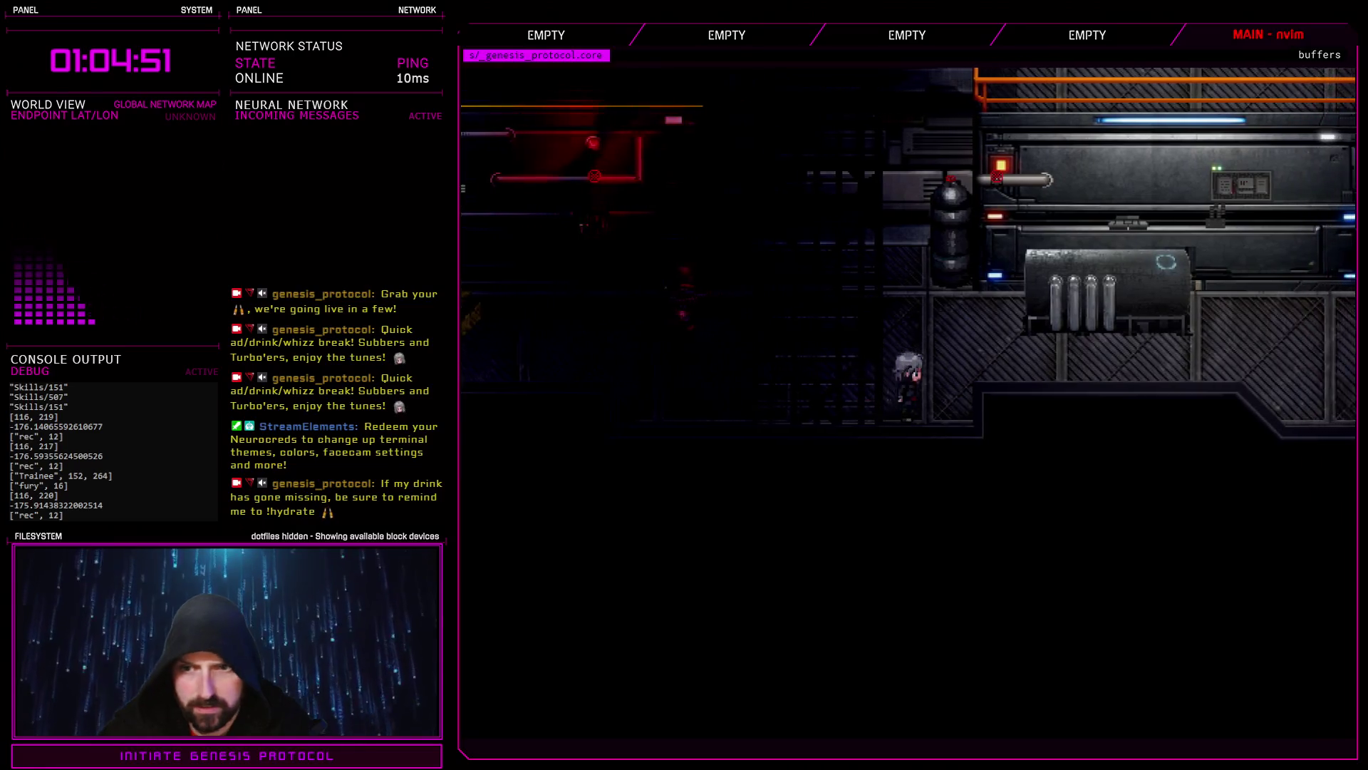
{"action": "key", "text": "Right"}
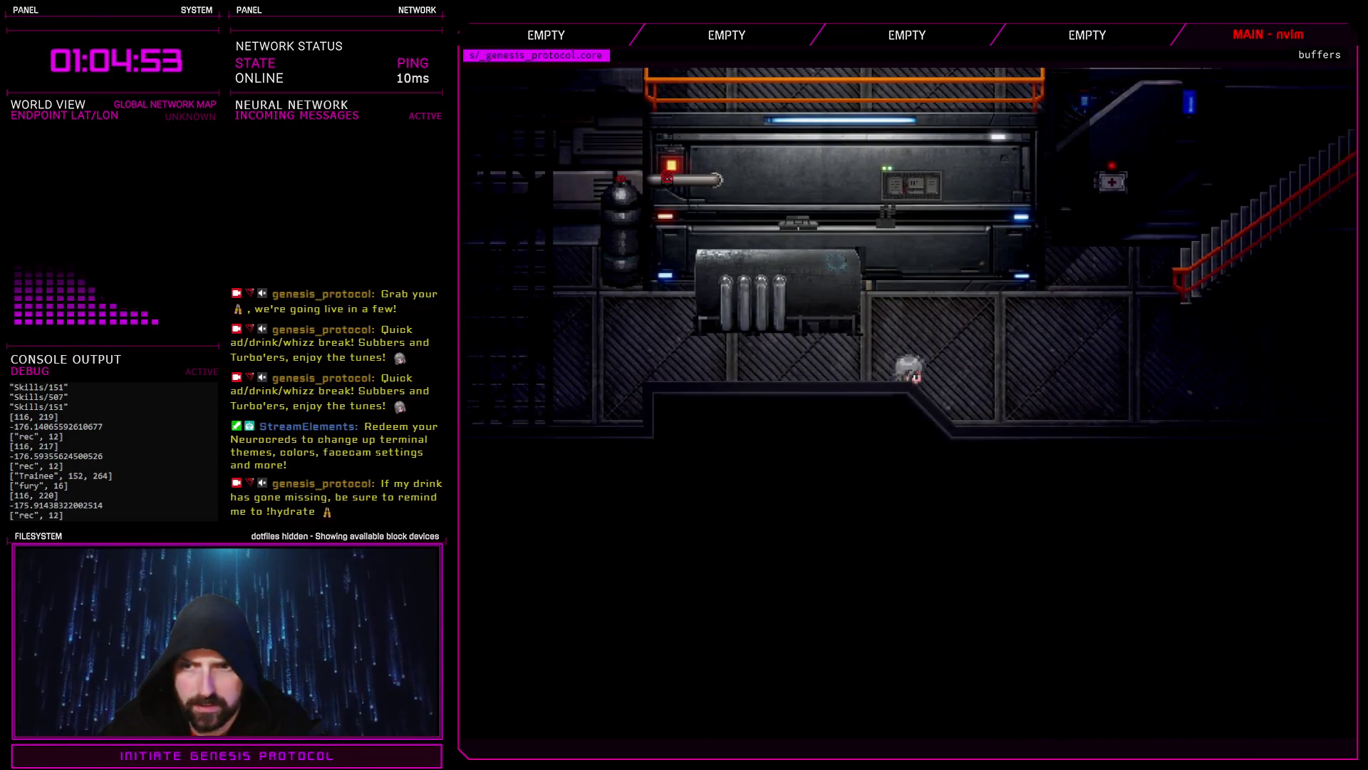
{"action": "key", "text": "Right"}
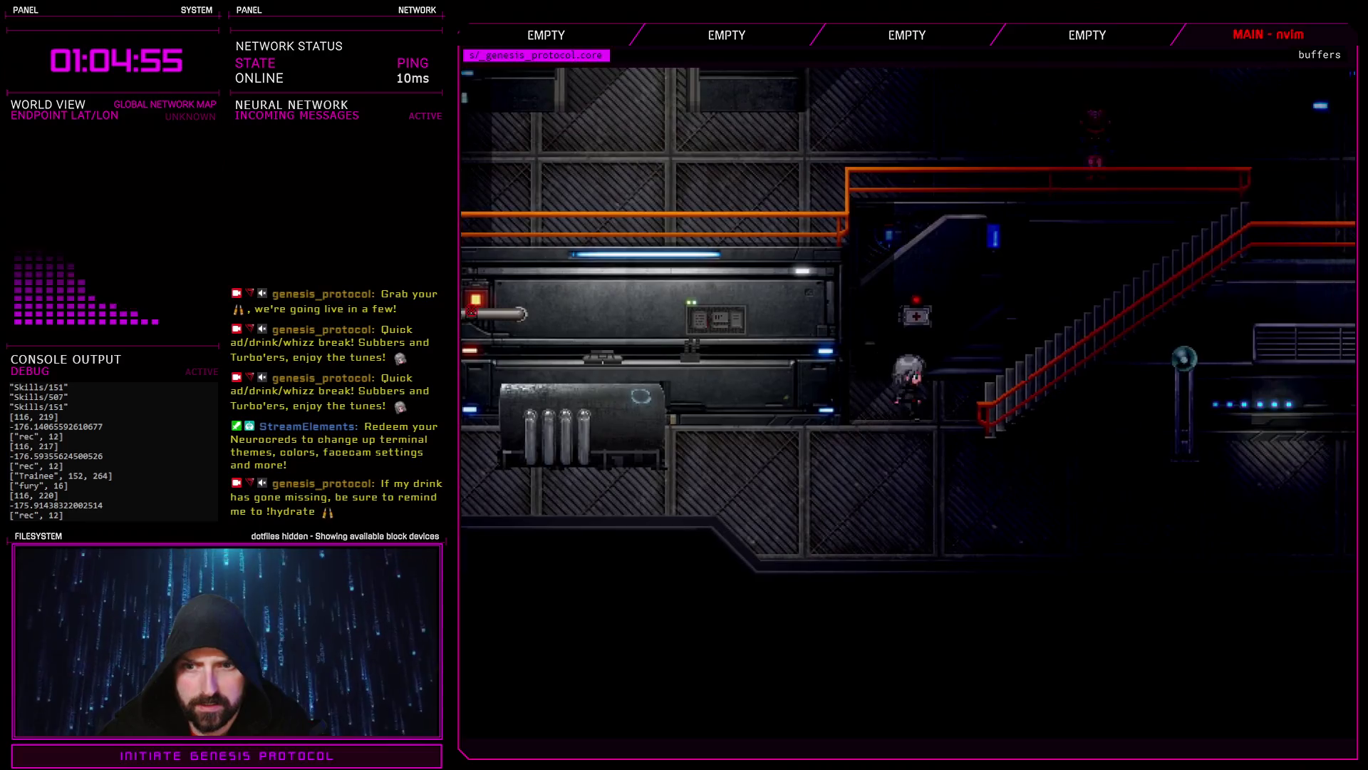
{"action": "key", "text": "Right"}
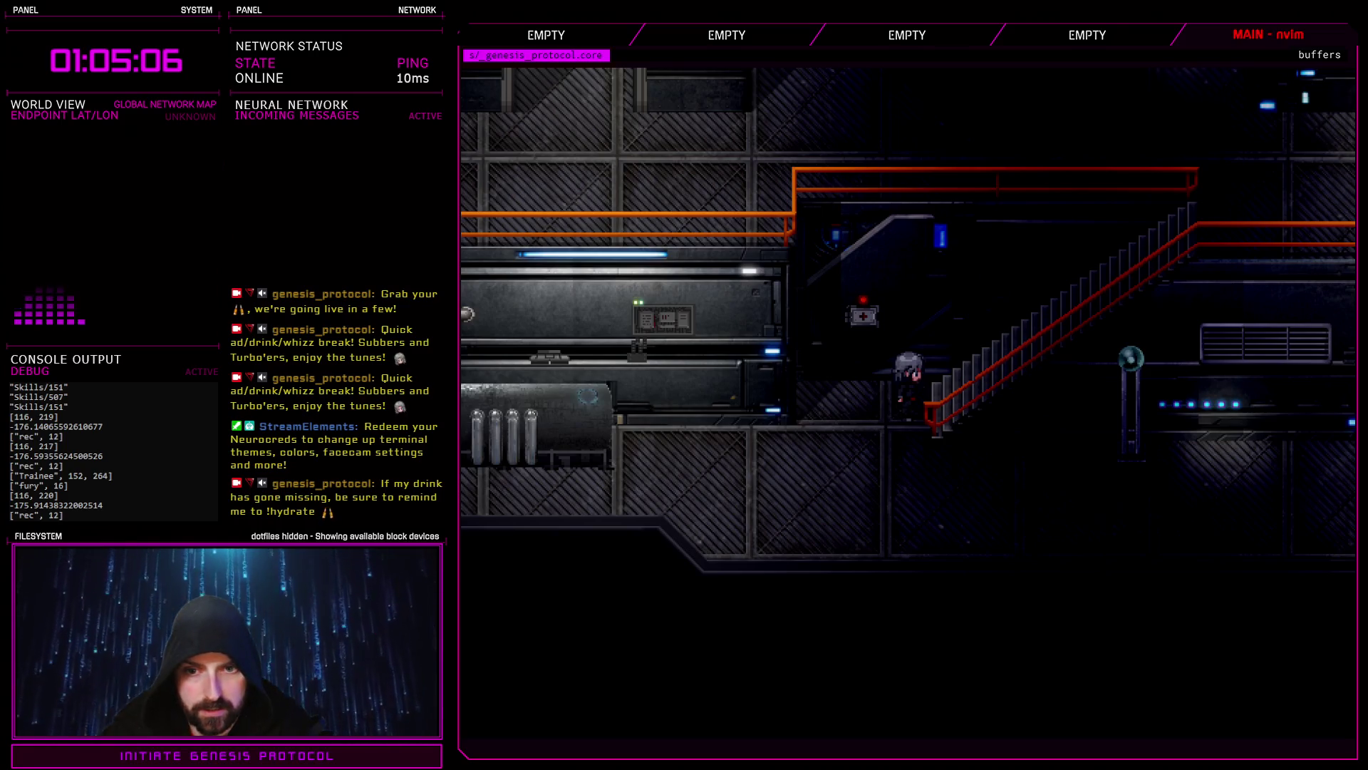
{"action": "key", "text": "Right"}
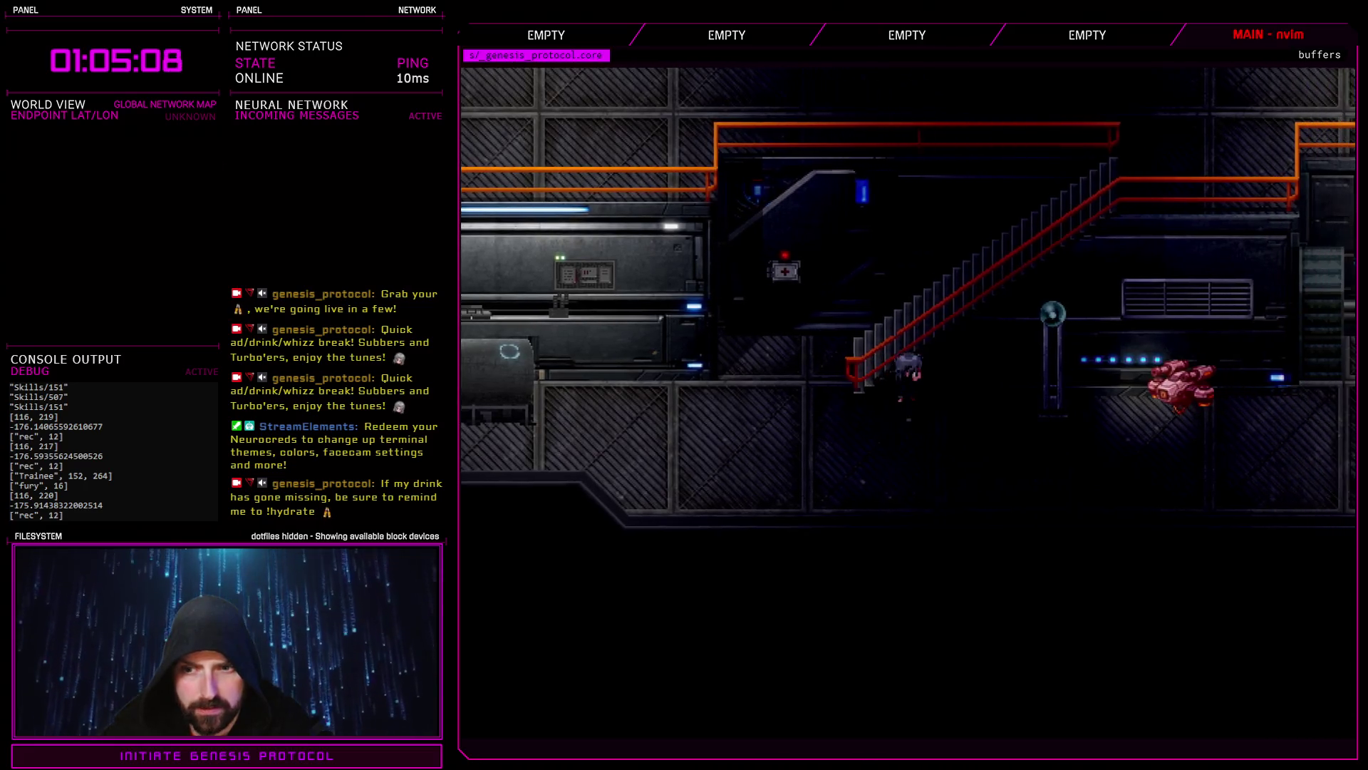
{"action": "key", "text": "Right"}
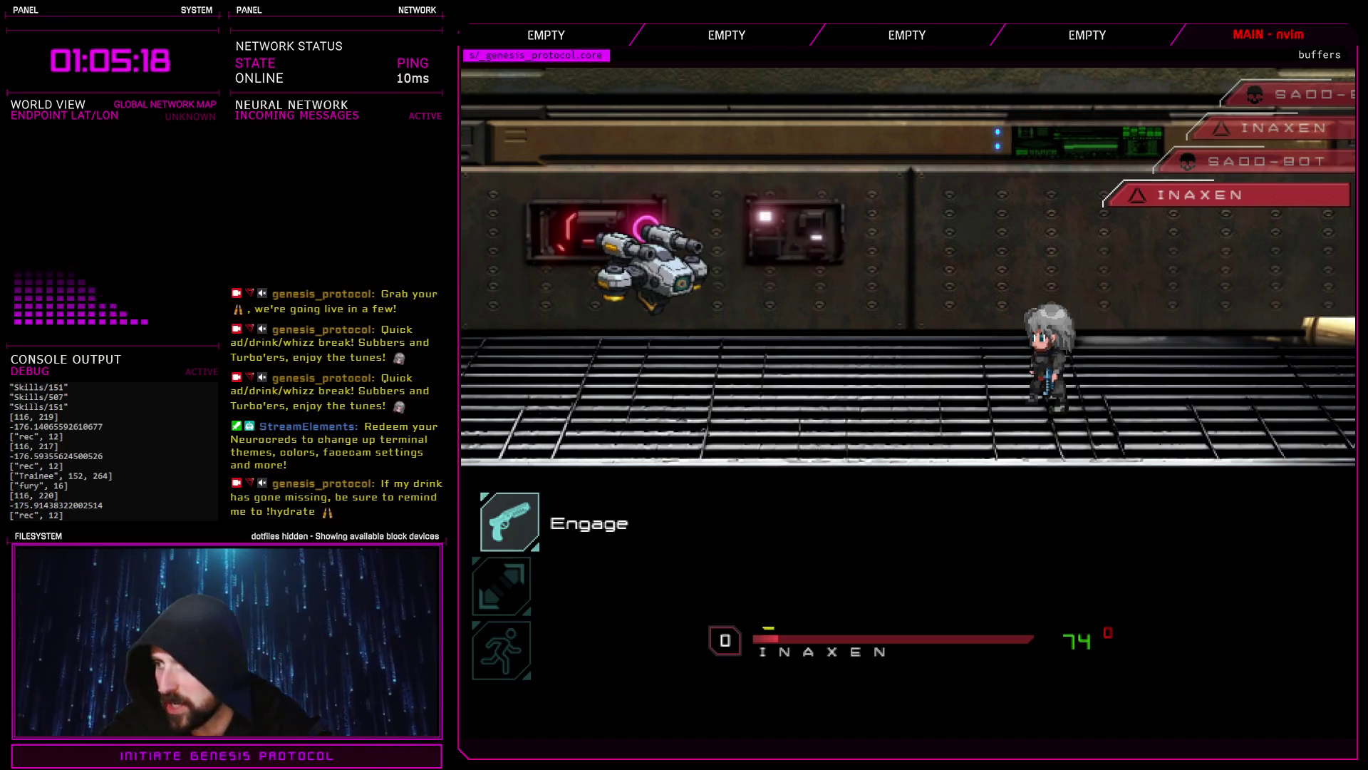
- Engage the two SA00-BOT drones and attack until both are destroyed
{"action": "key", "text": "Down"}
{"action": "key", "text": "Down"}
{"action": "key", "text": "Down"}
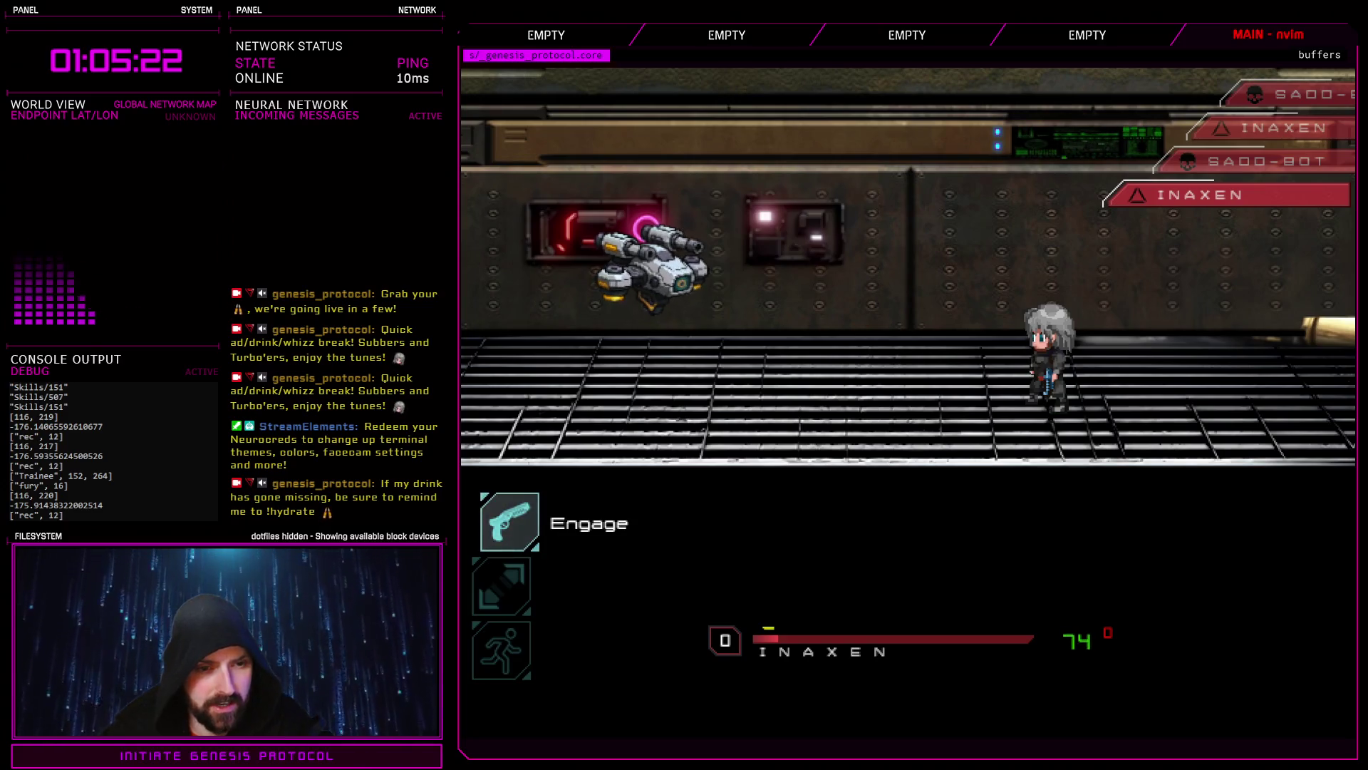
{"action": "key", "text": "Up"}
{"action": "key", "text": "Down"}
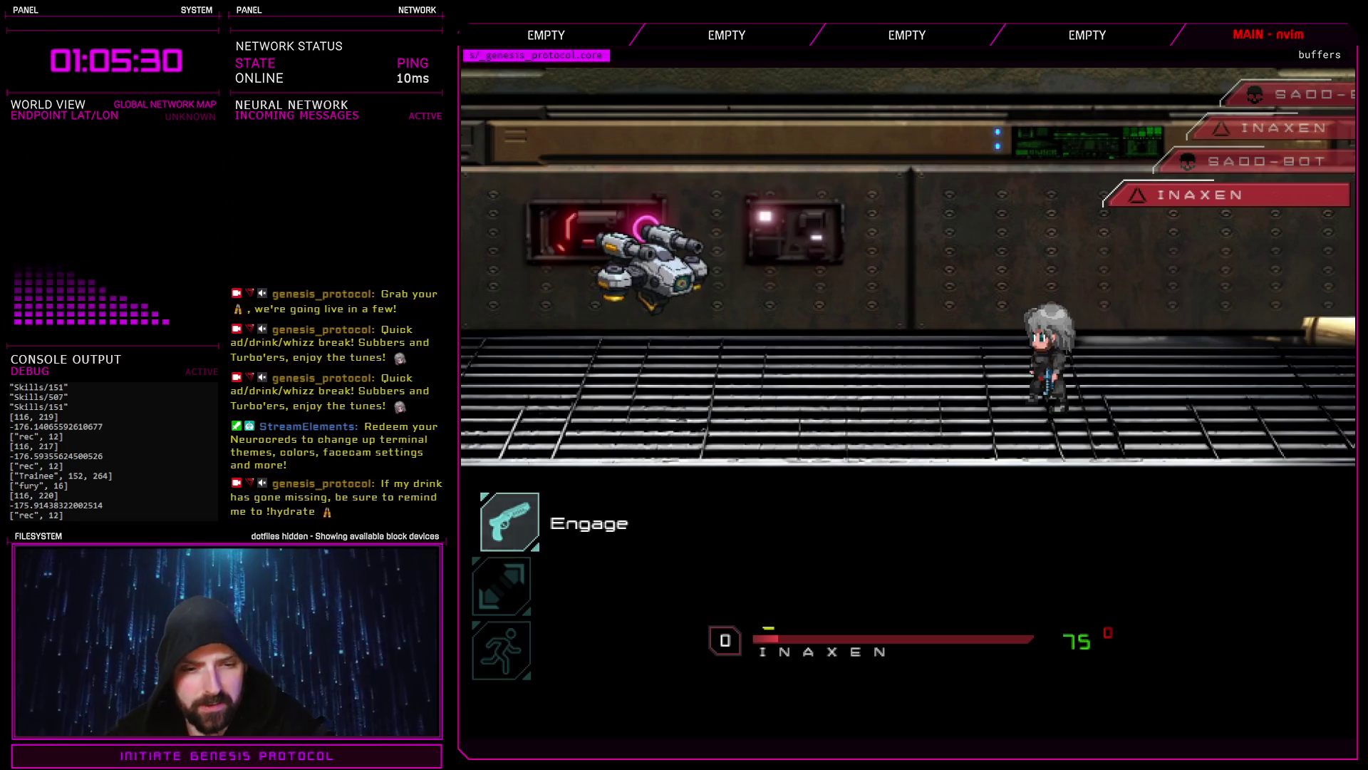
{"action": "key", "text": "Return"}
{"action": "key", "text": "Return"}
{"action": "key", "text": "Return"}
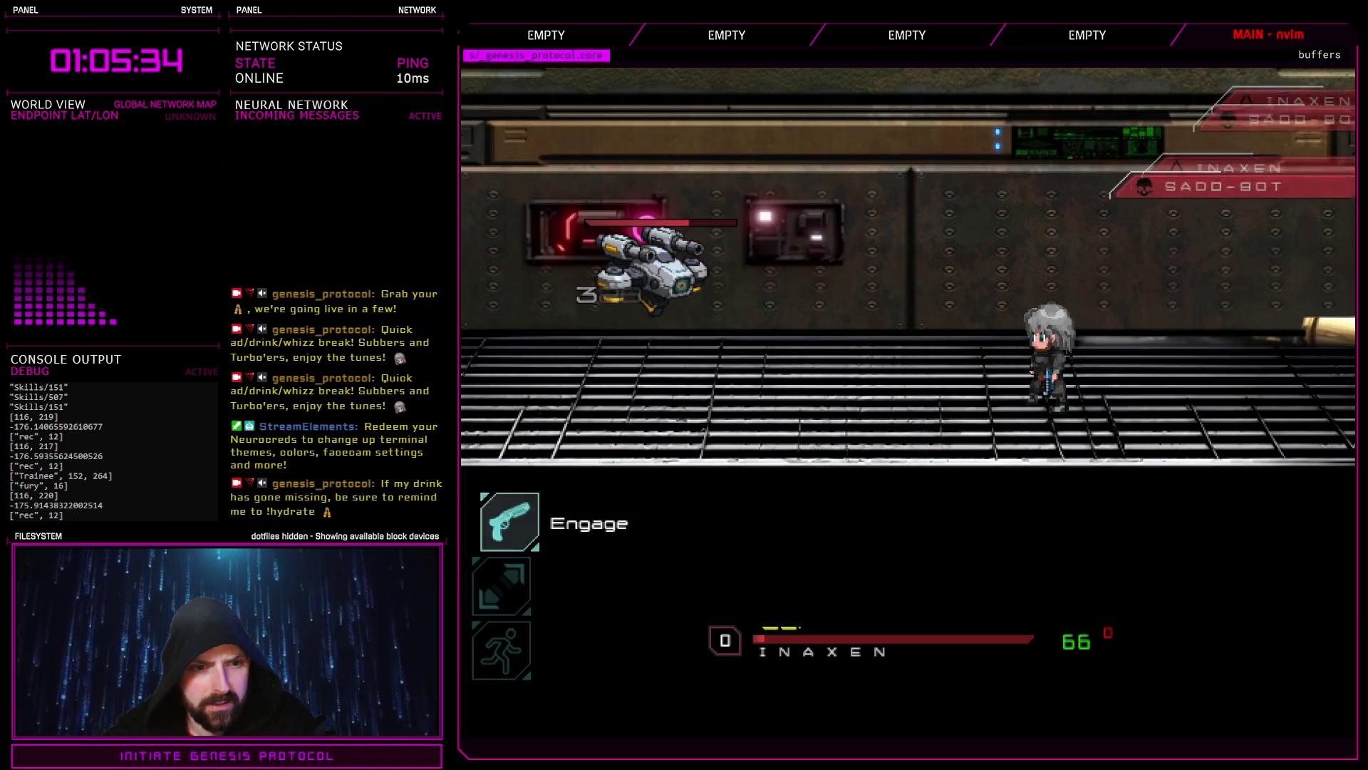
{"action": "key", "text": "Down"}
{"action": "key", "text": "Return"}
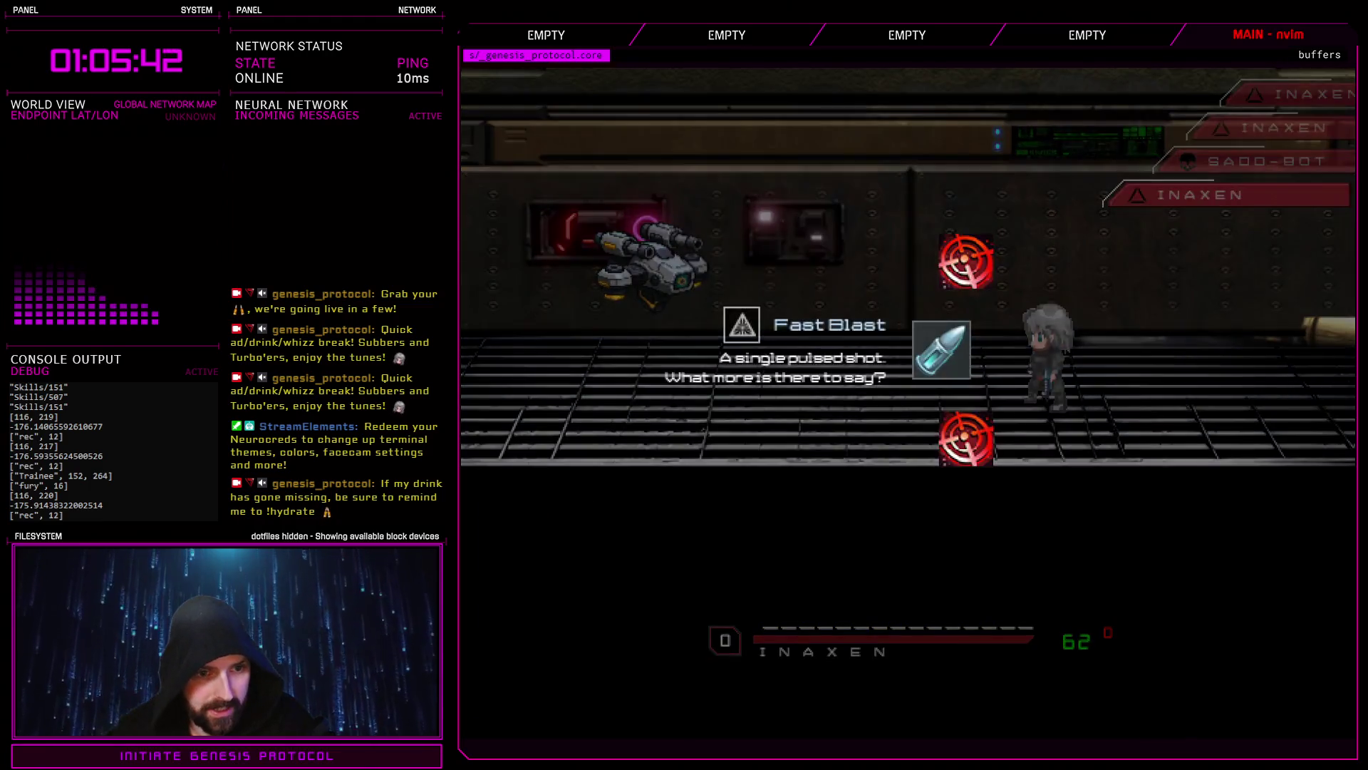
{"action": "key", "text": "Return"}
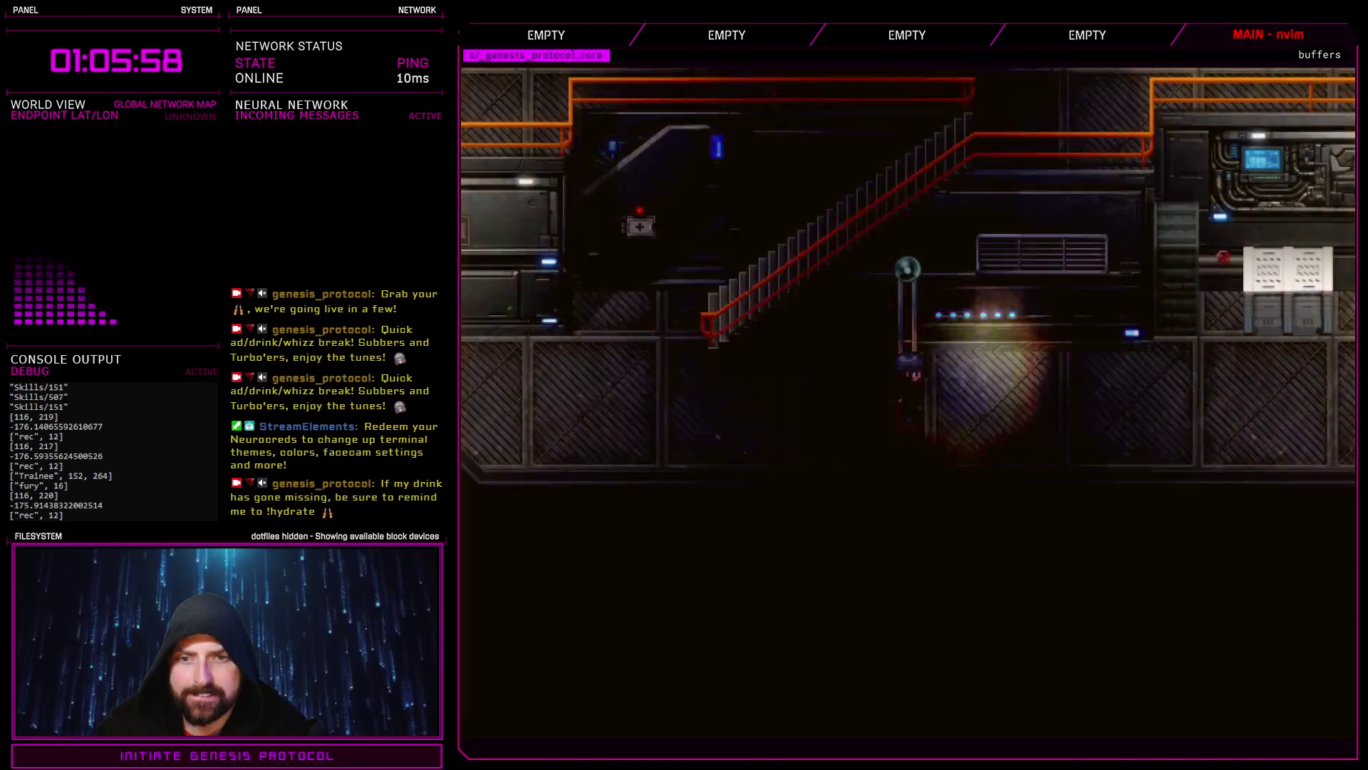
- Walk left along the corridor, then back right past the tank and up the staircase
{"action": "key", "text": "Left"}
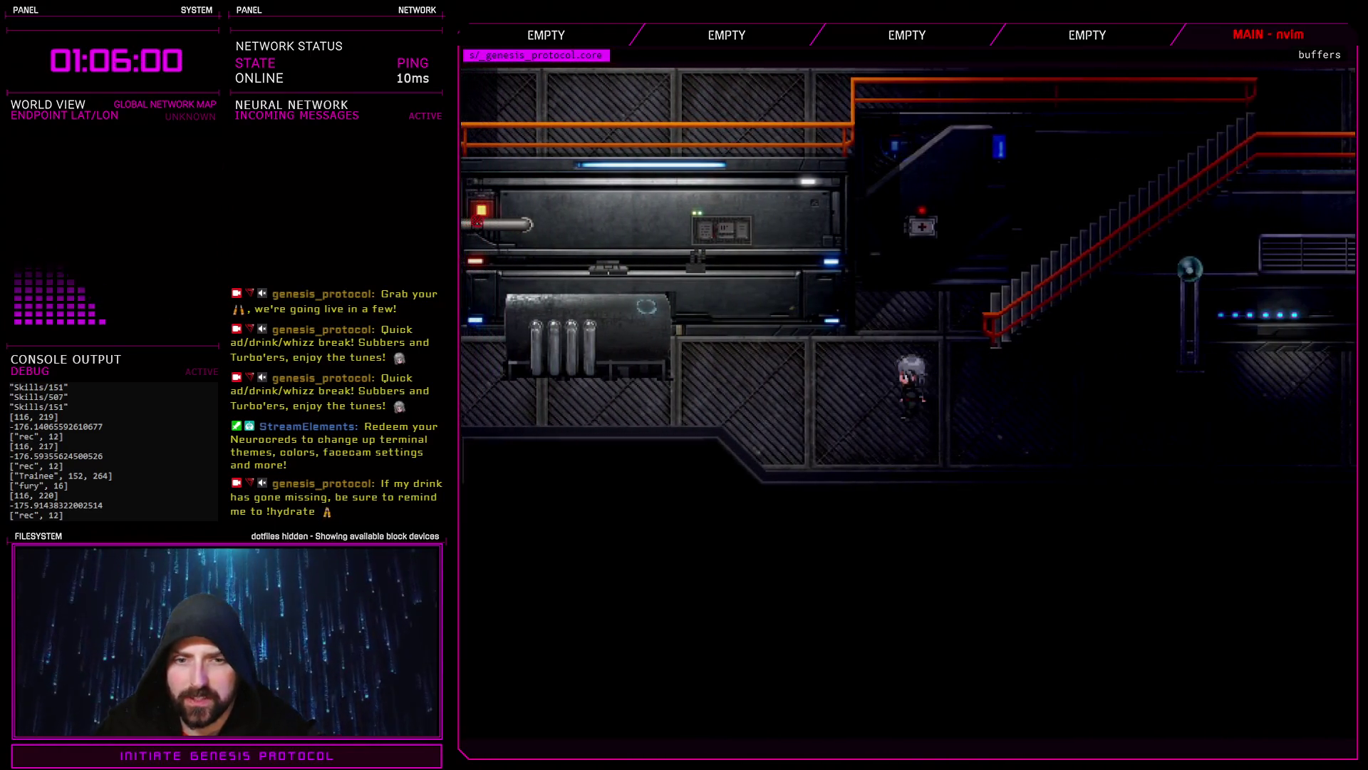
{"action": "key", "text": "Left"}
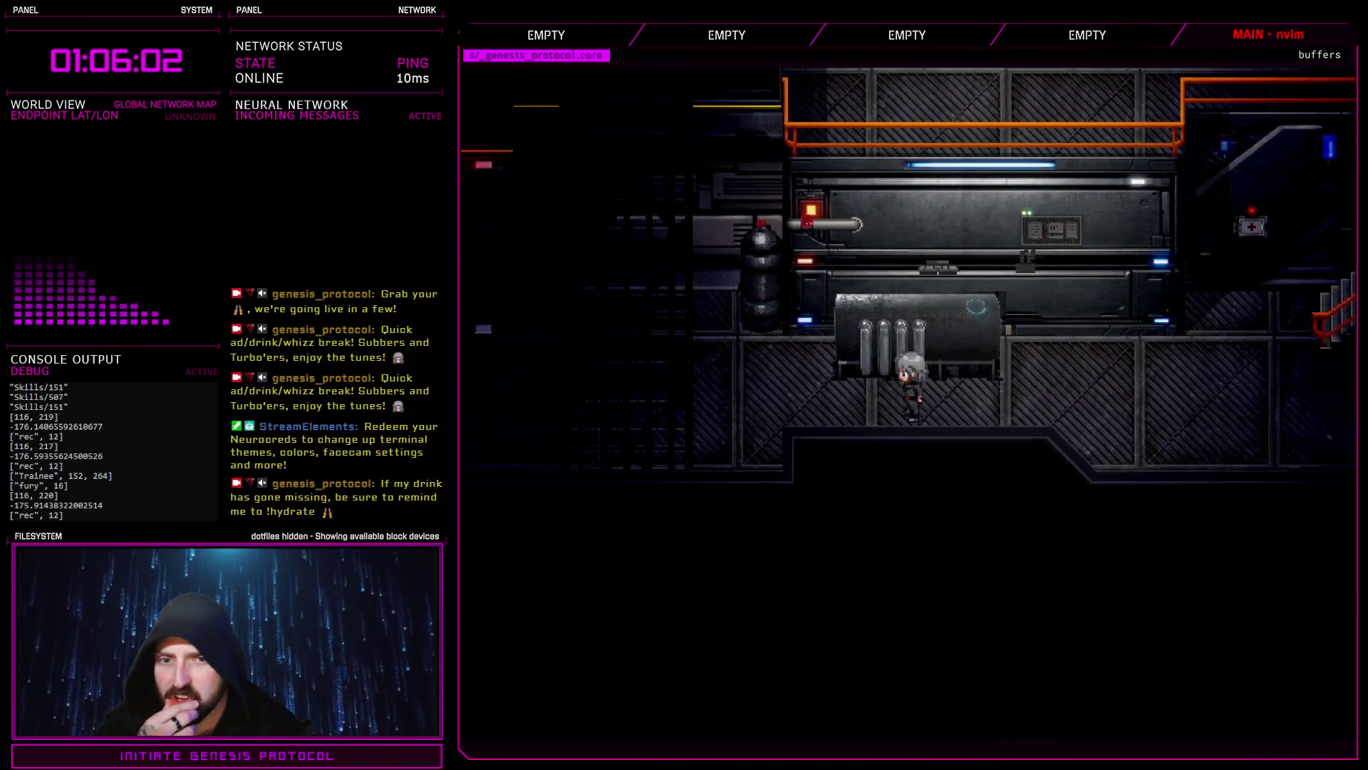
{"action": "key", "text": "Left"}
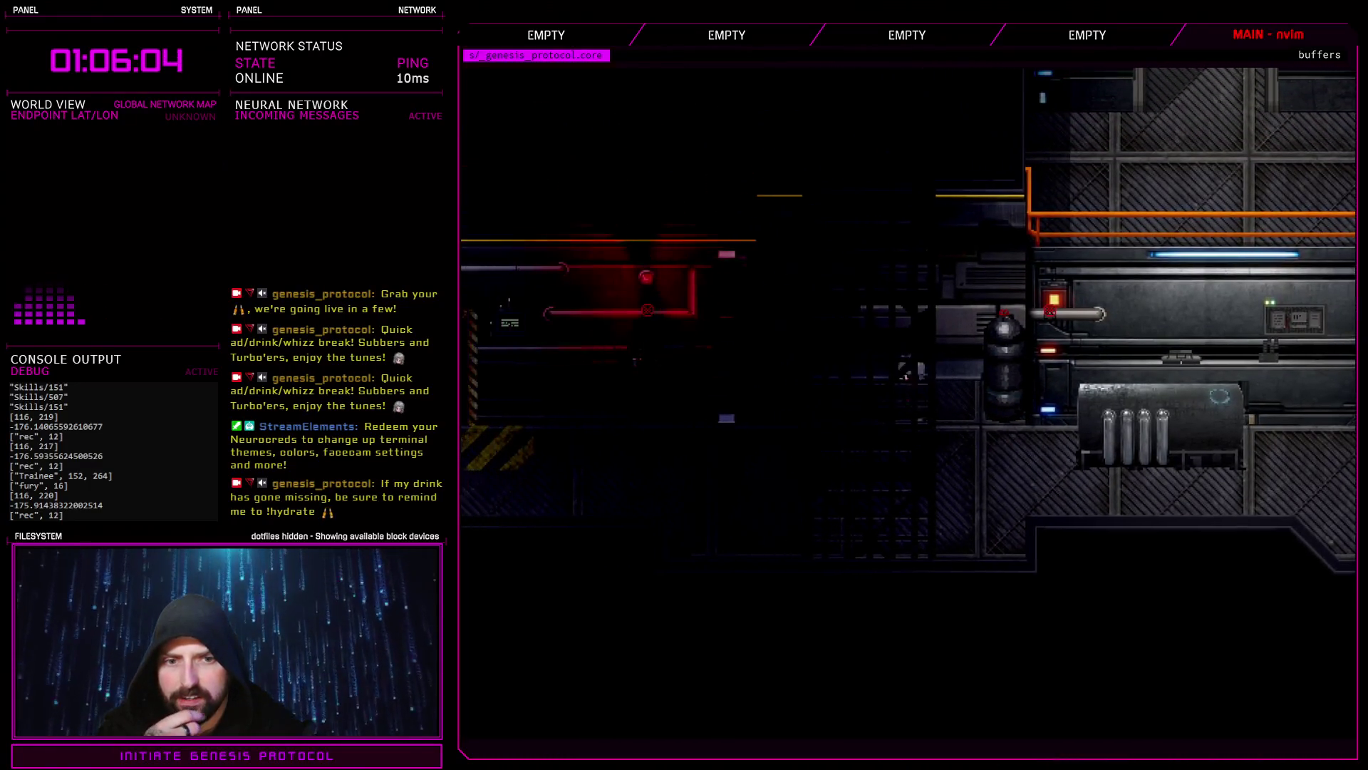
{"action": "key", "text": "Left"}
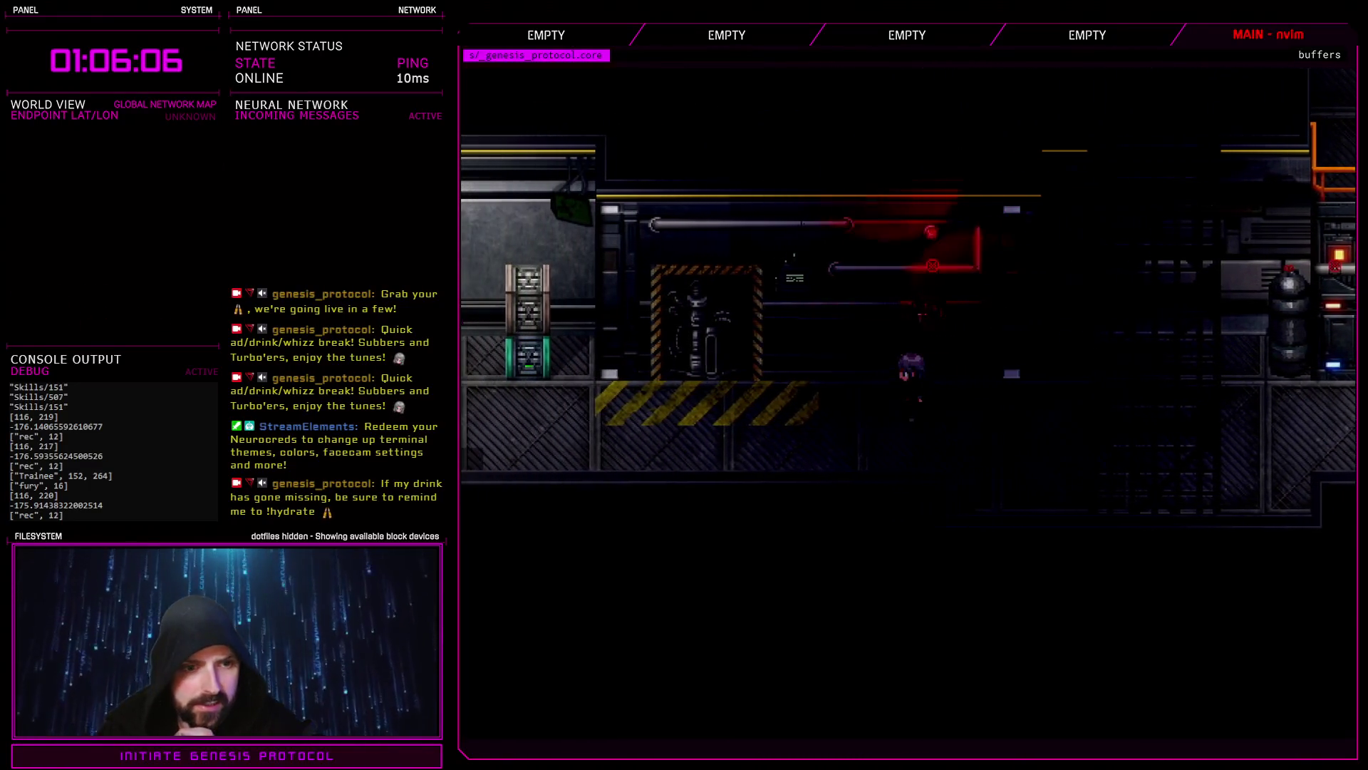
{"action": "key", "text": "Left"}
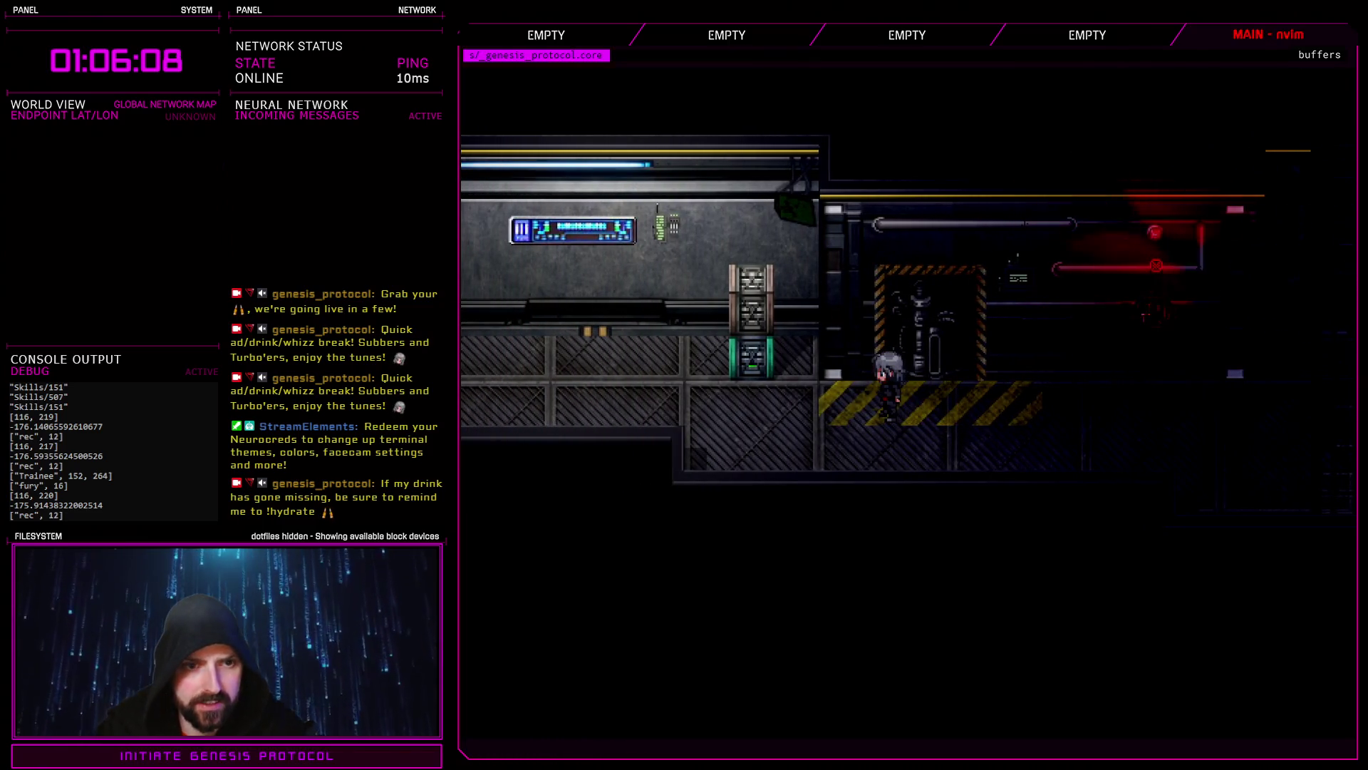
{"action": "key", "text": "Left"}
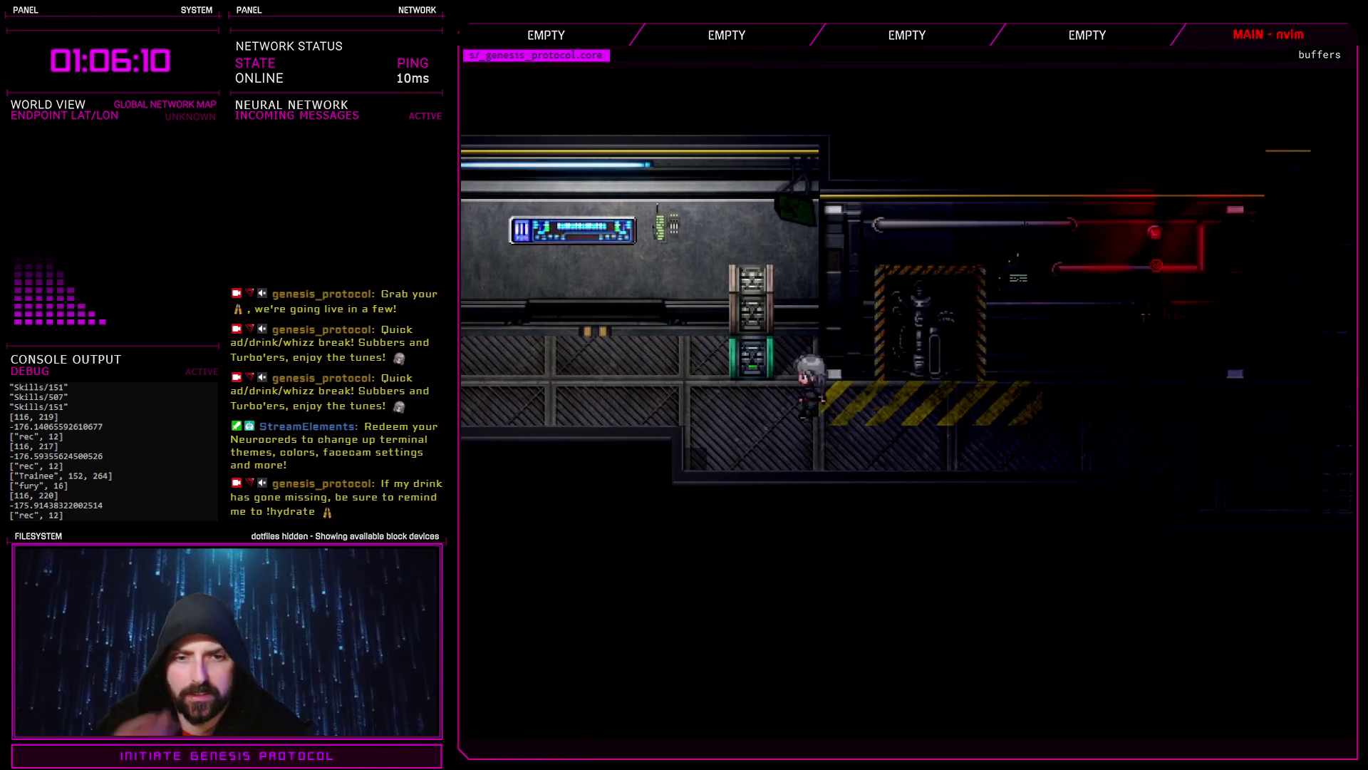
{"action": "key", "text": "Right"}
{"action": "key", "text": "Right"}
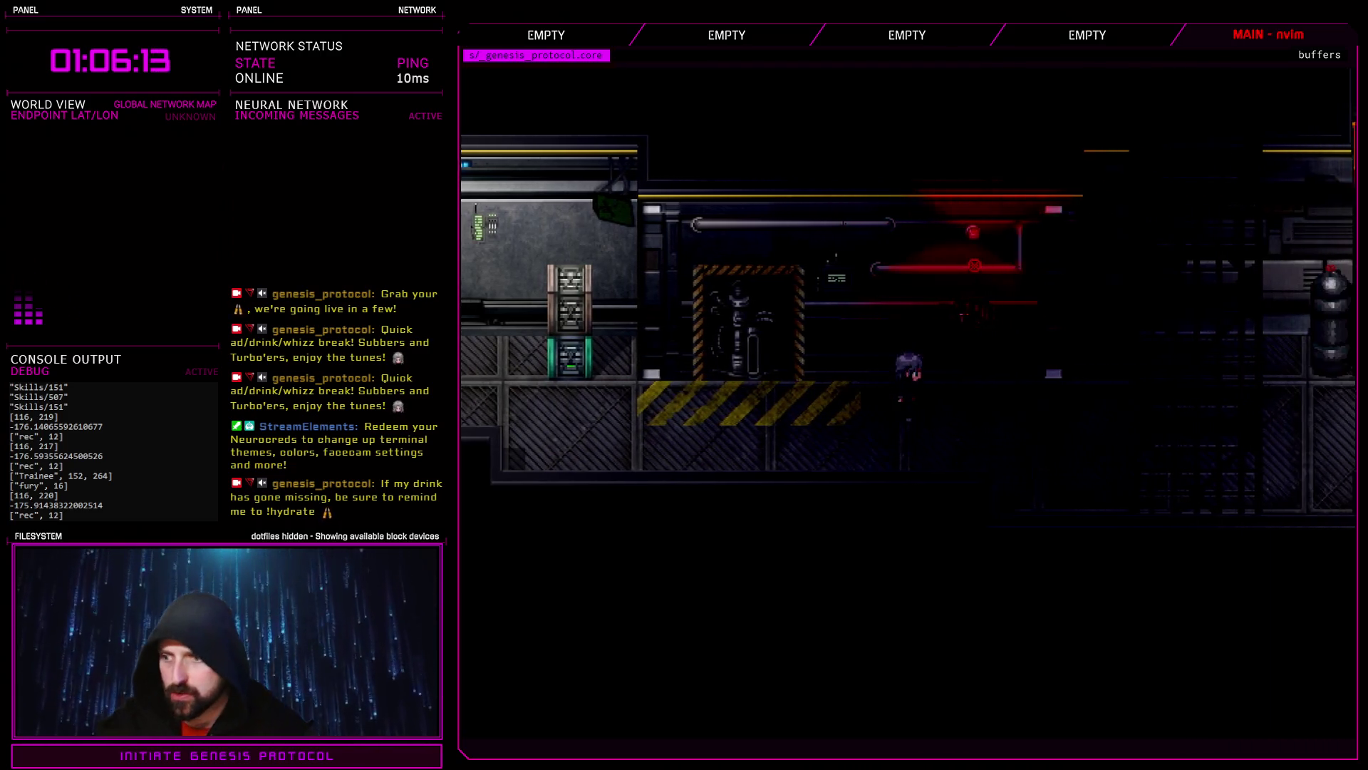
{"action": "key", "text": "Right"}
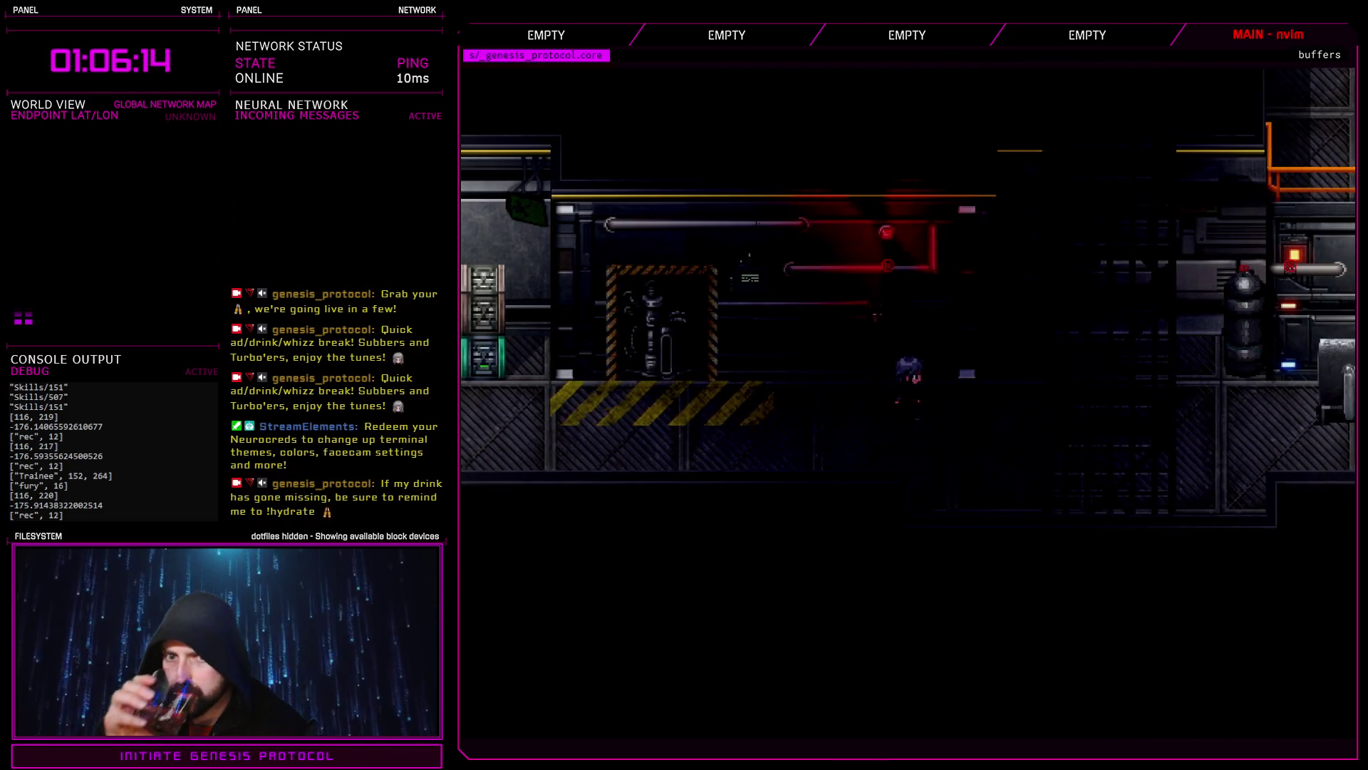
{"action": "key", "text": "Right"}
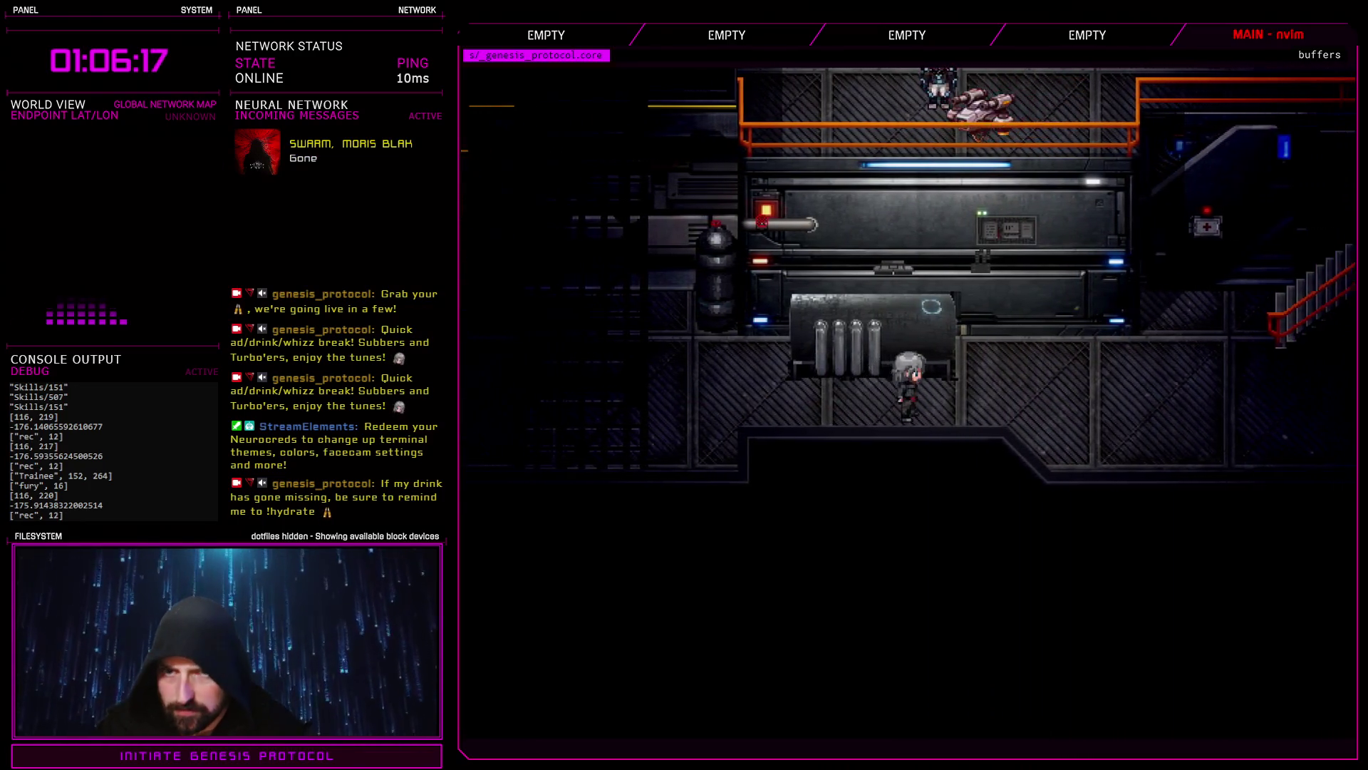
{"action": "key", "text": "Right"}
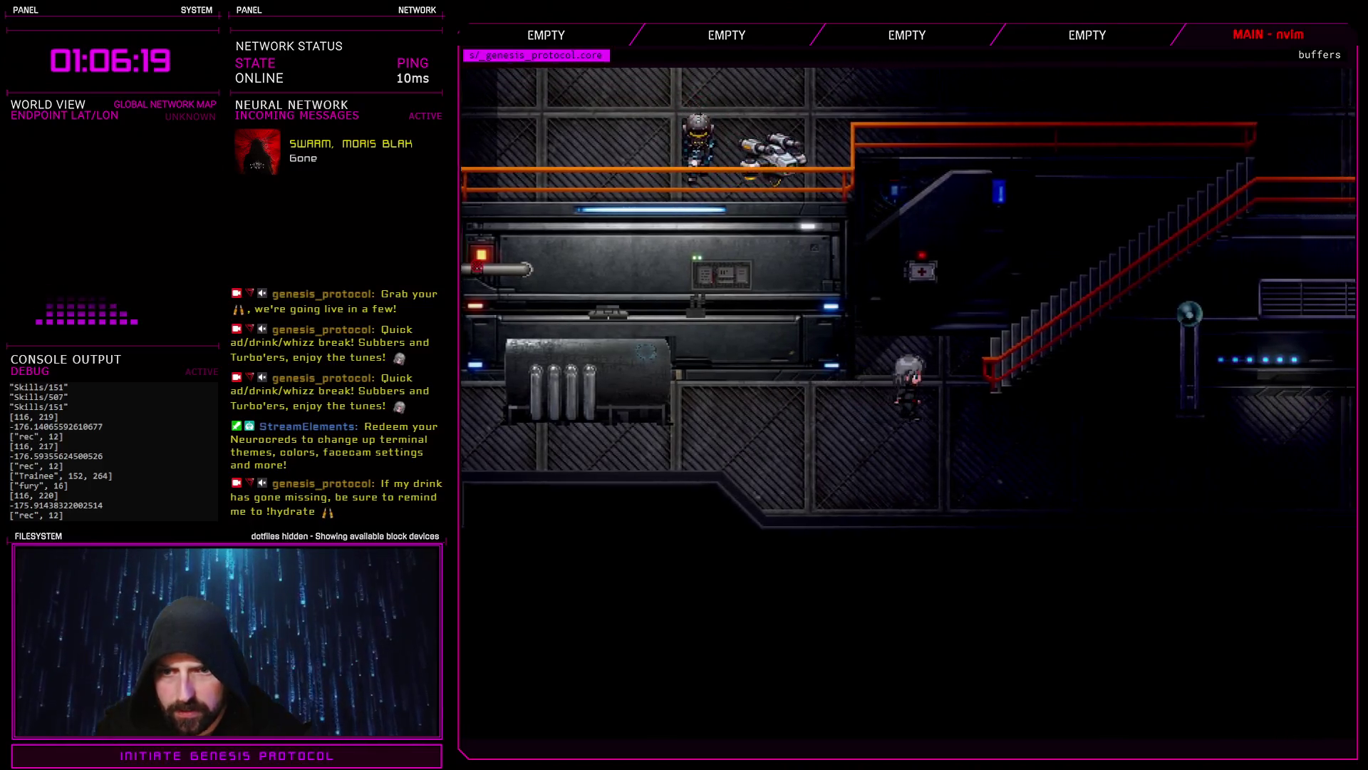
{"action": "key", "text": "Right"}
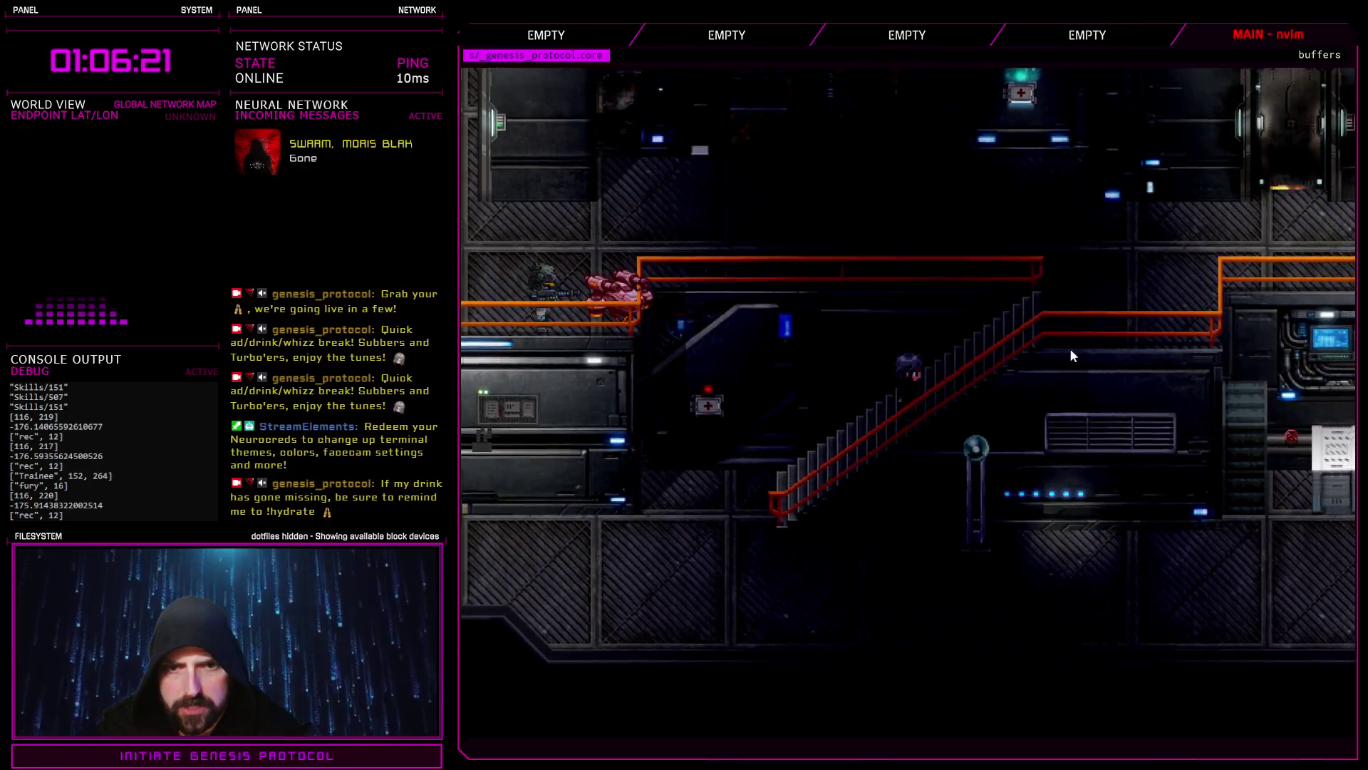
{"action": "key", "text": "Right"}
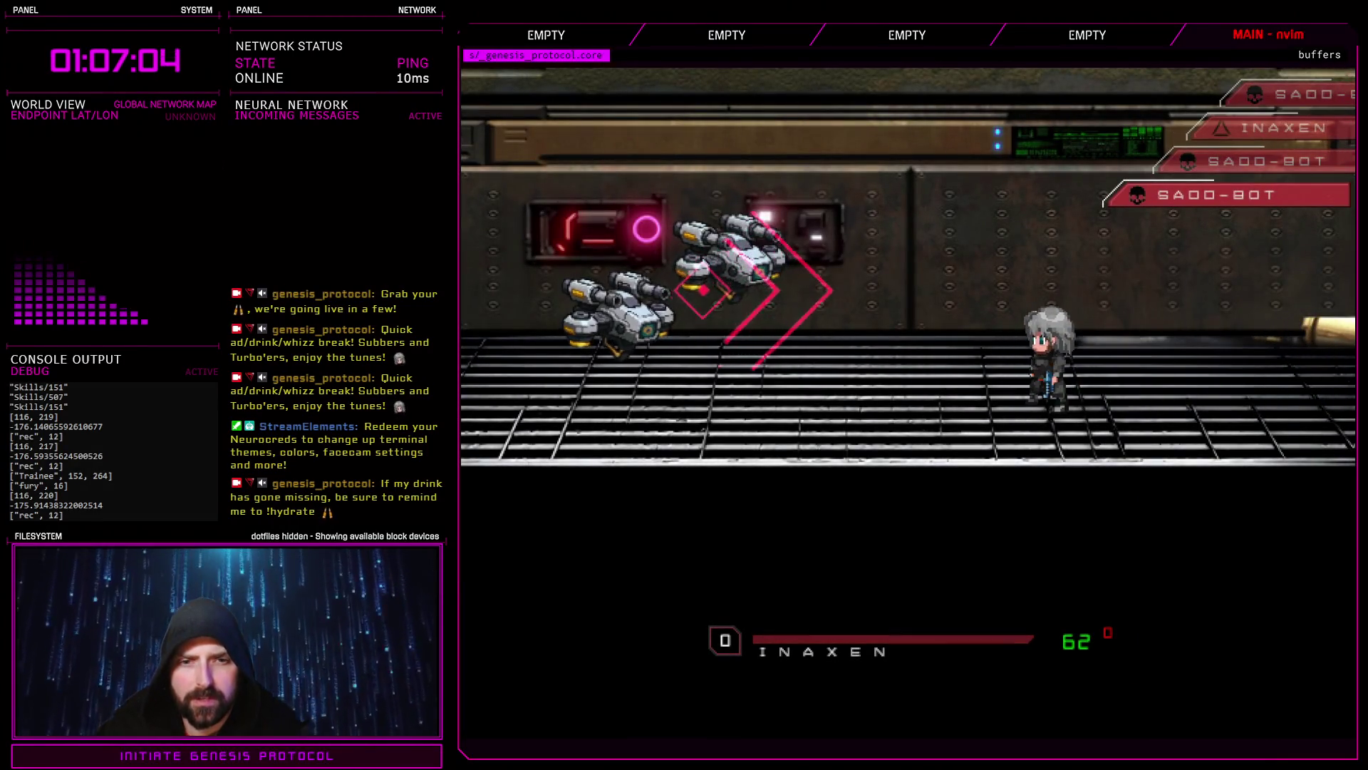
- Run from the enemy encounter and walk back down near the tank
{"action": "key", "text": "Down"}
{"action": "key", "text": "Return"}
{"action": "key", "text": "Left"}
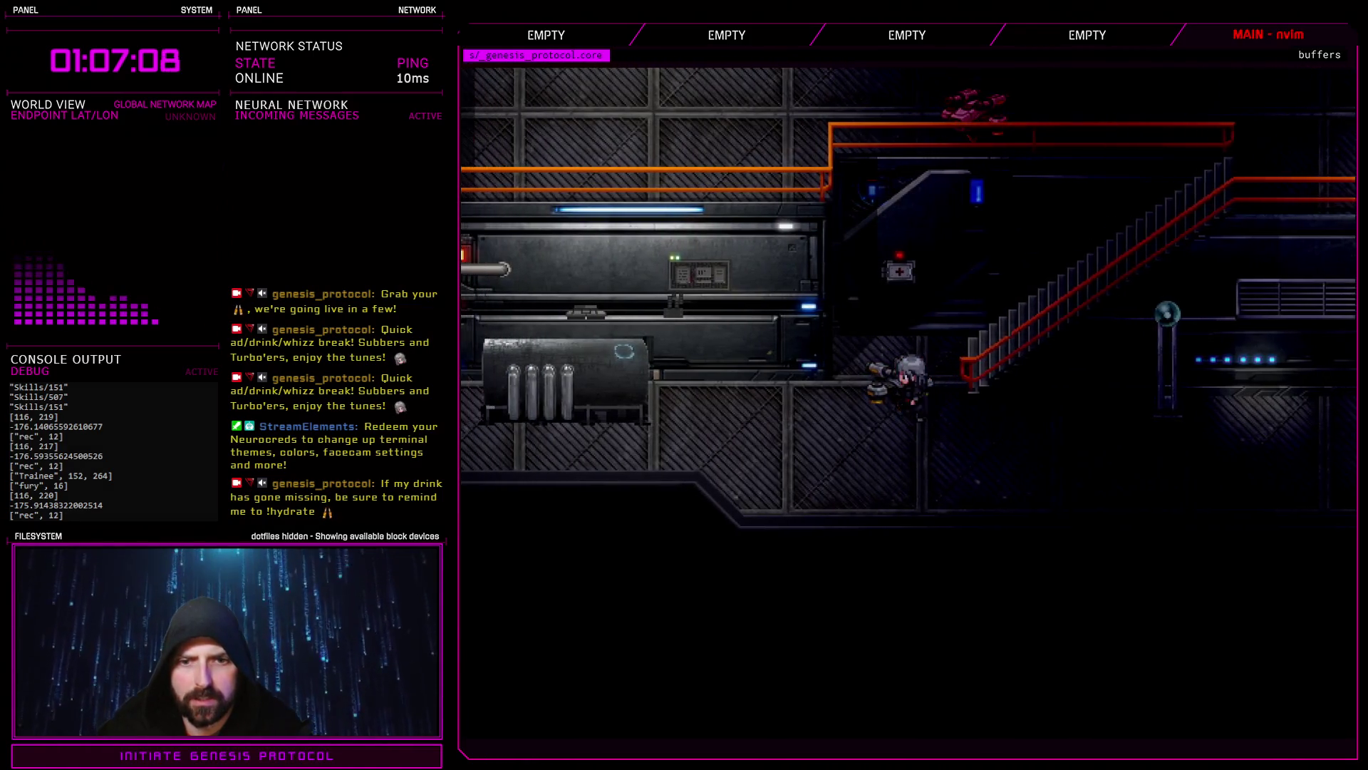
{"action": "key", "text": "Down"}
- Walk left through the dark corridor past the crates, then quit the playtest via Exit Game
{"action": "key", "text": "Left"}
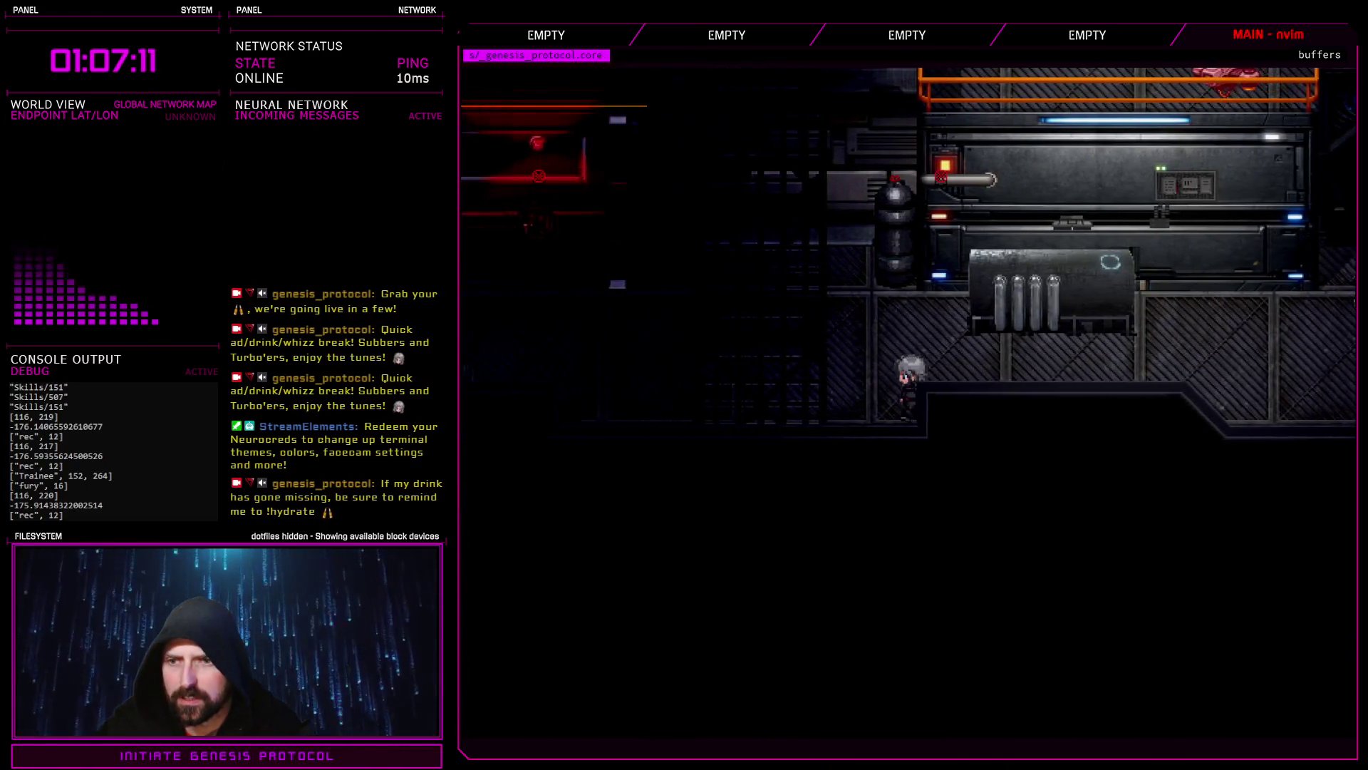
{"action": "key", "text": "Up"}
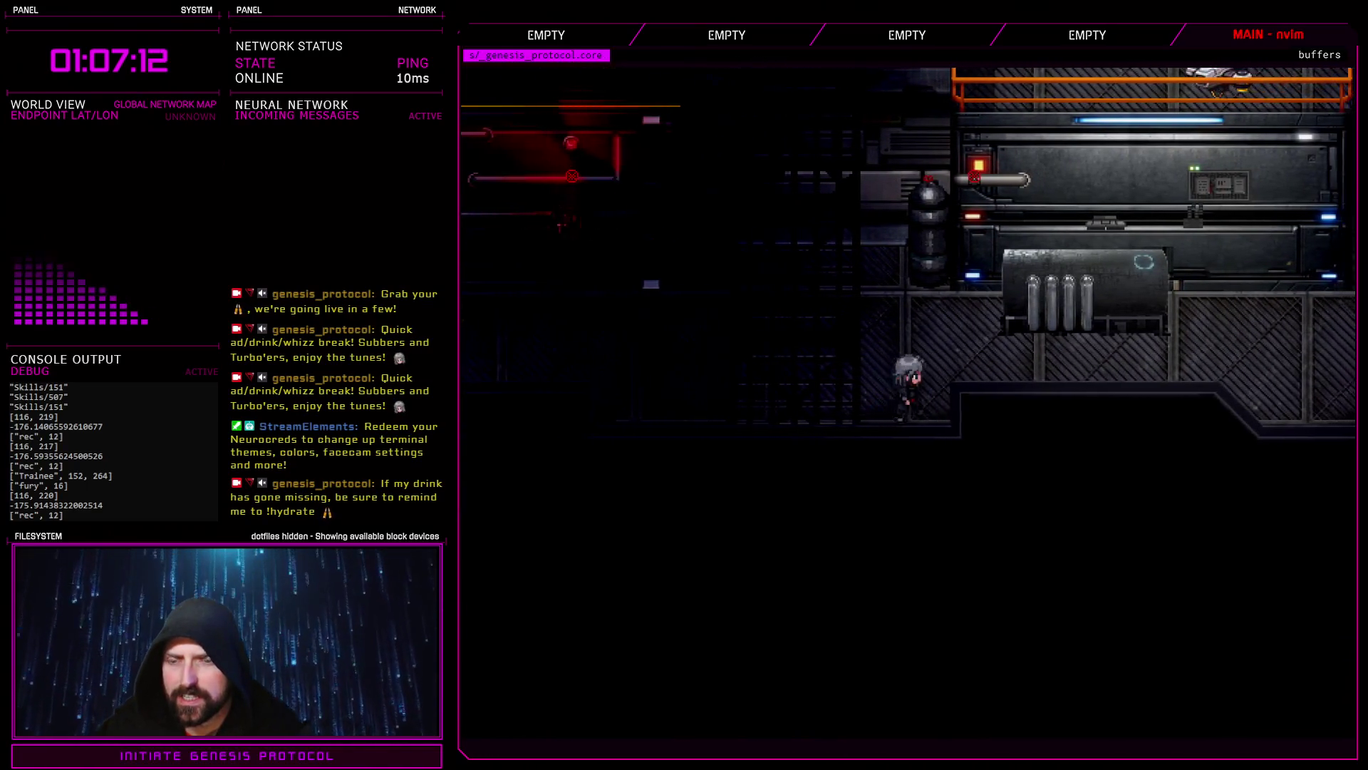
{"action": "key", "text": "Right"}
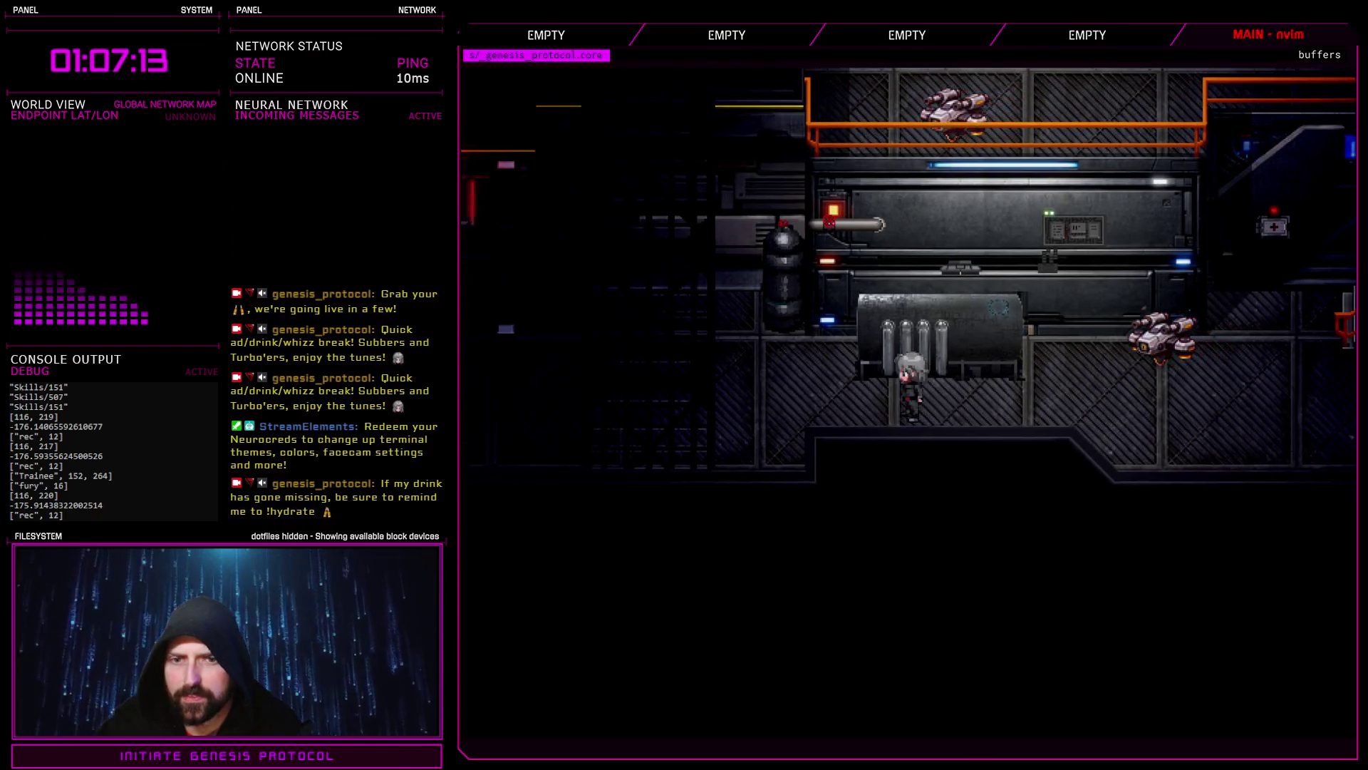
{"action": "key", "text": "Left"}
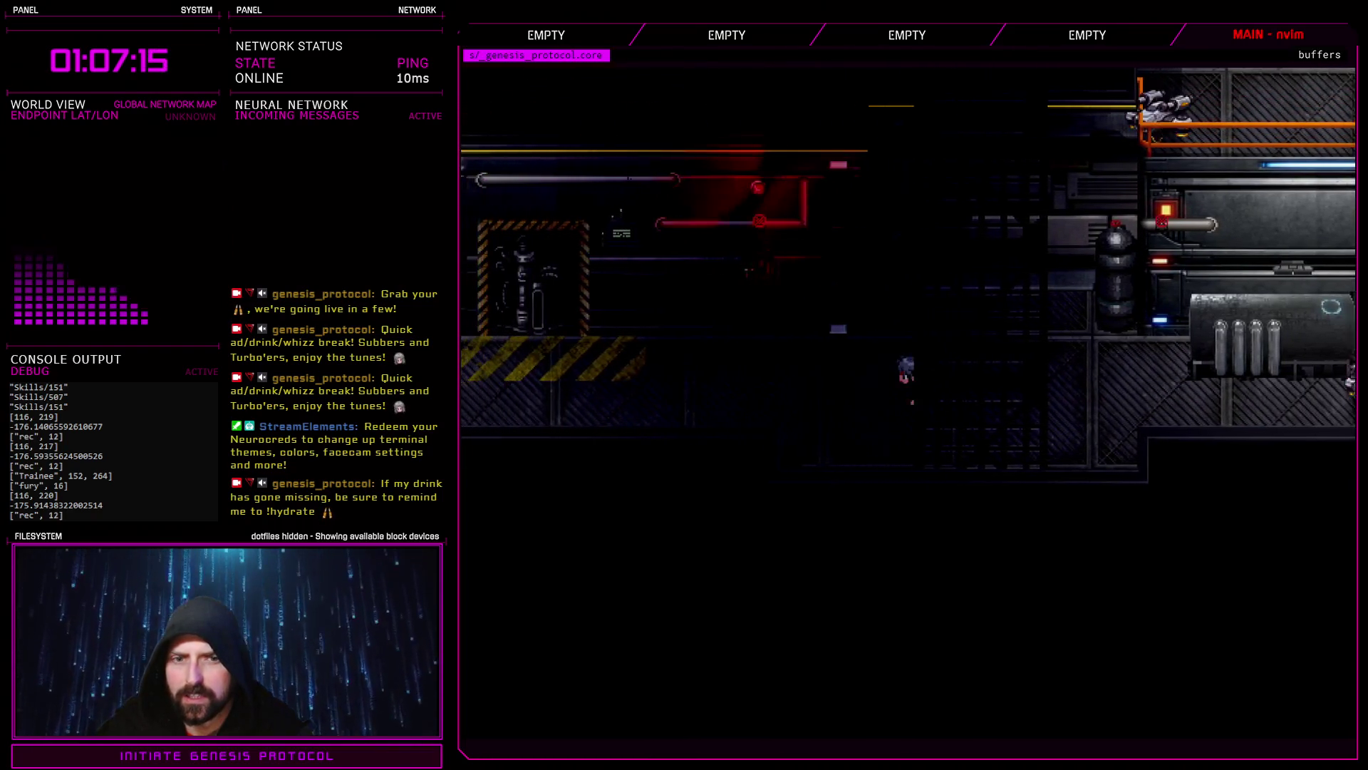
{"action": "key", "text": "Left"}
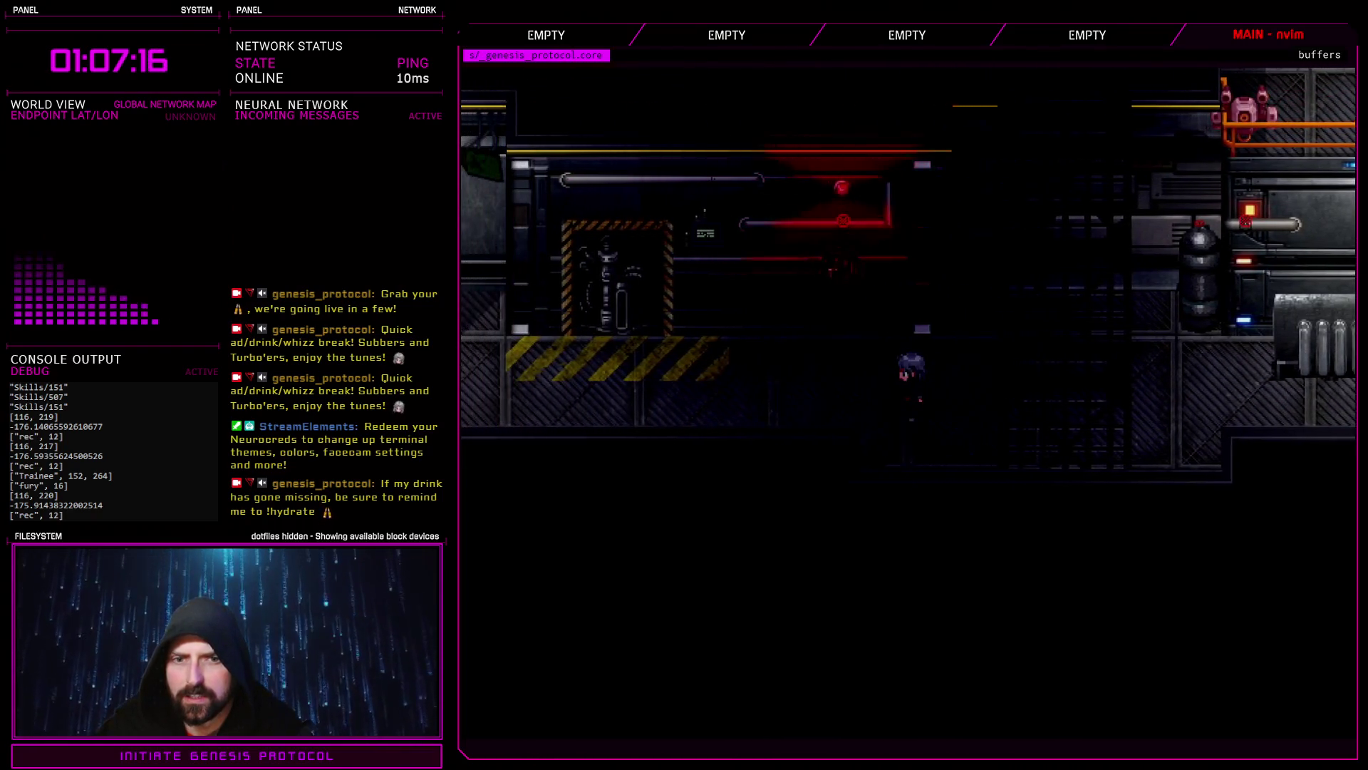
{"action": "key", "text": "Left"}
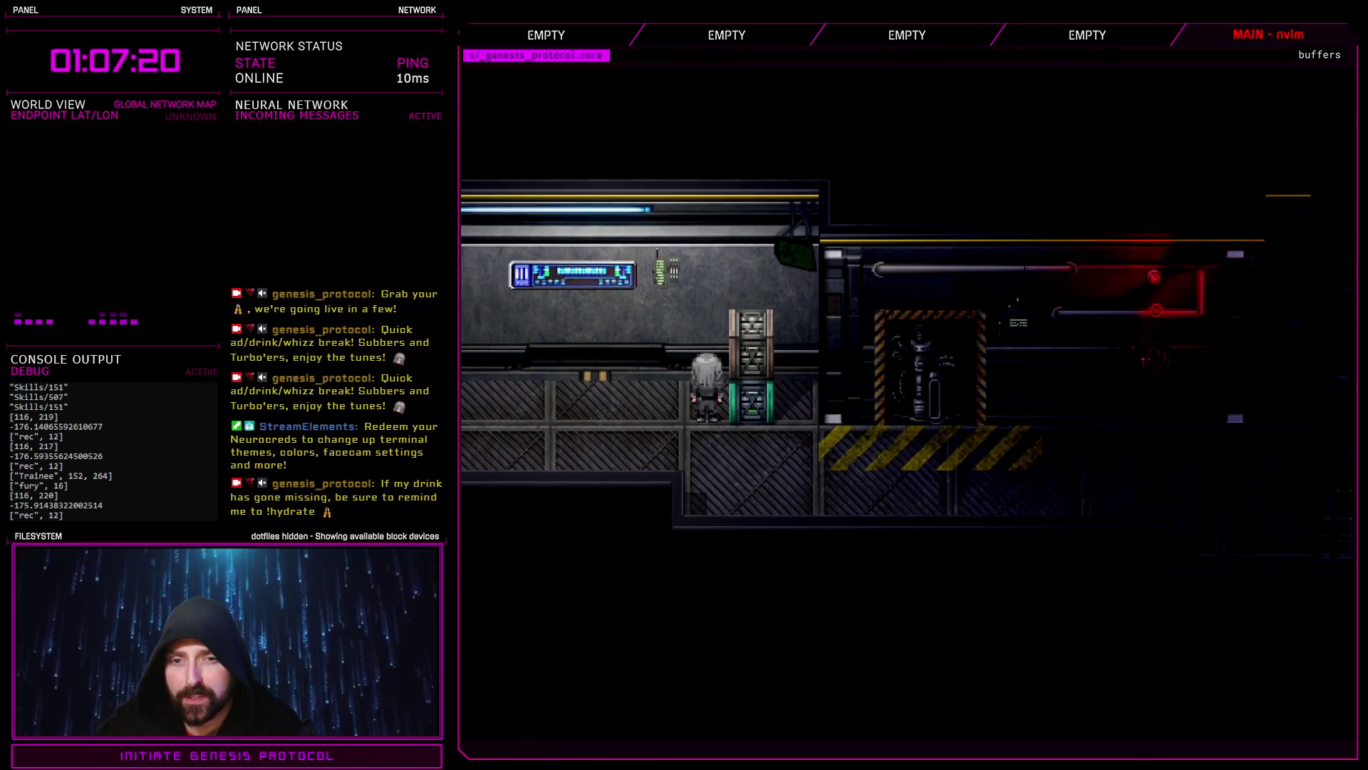
{"action": "key", "text": "Escape"}
{"action": "key", "text": "Return"}
{"action": "key", "text": "Return"}
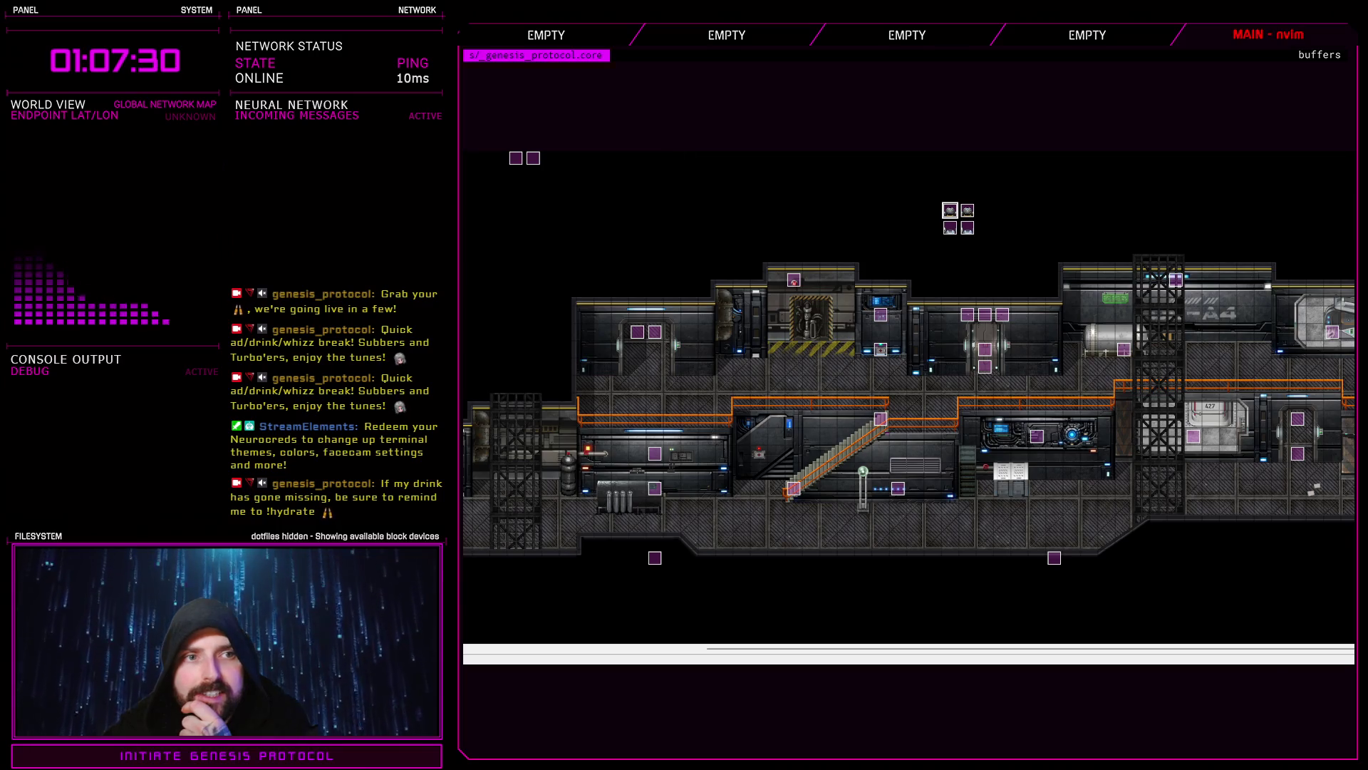
- Open the Script Editor and highlight the OSE_DATA drone flag, map limits and avoid areas (lines 78–80)
{"action": "key", "text": "F11"}
{"action": "scroll", "coordinate": [940, 439], "scroll_direction": "down", "scroll_amount": 8}
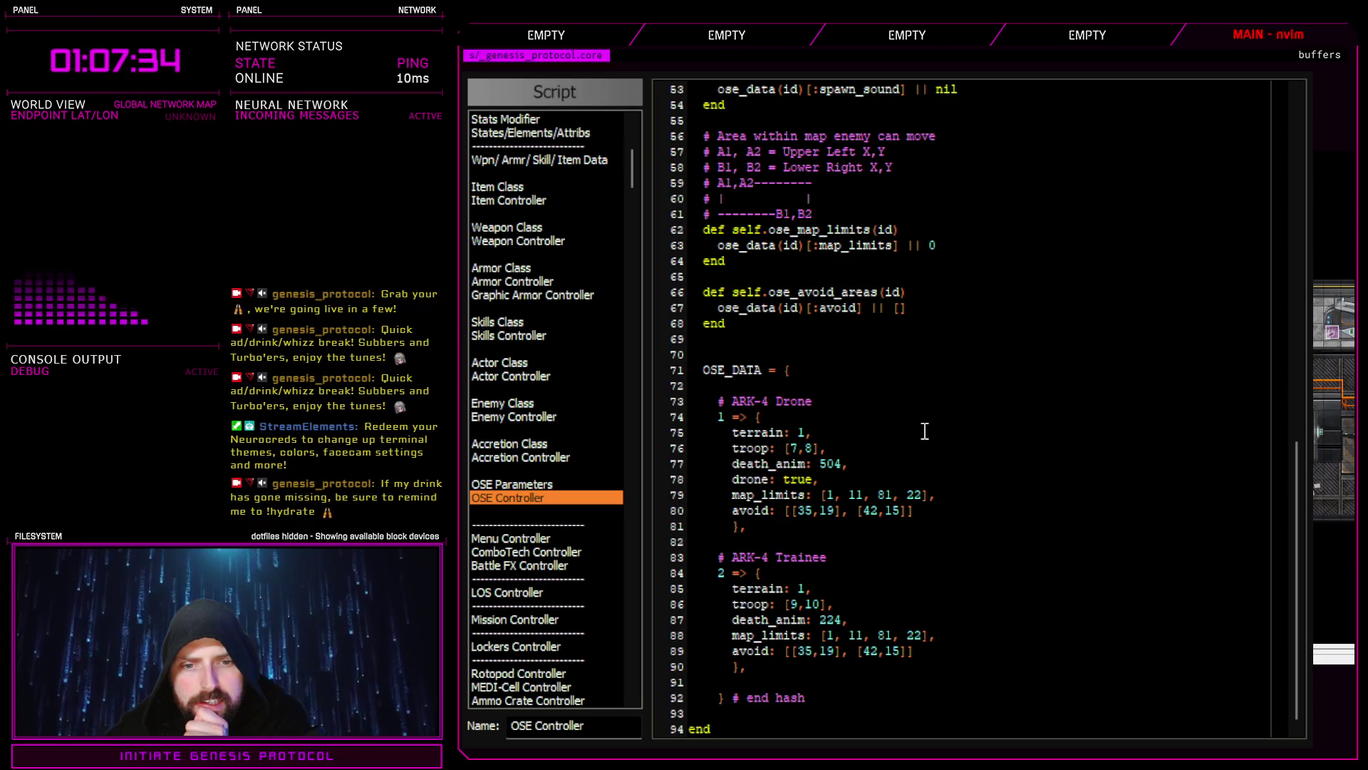
{"action": "left_click_drag", "start_coordinate": [756, 505], "coordinate": [969, 516]}
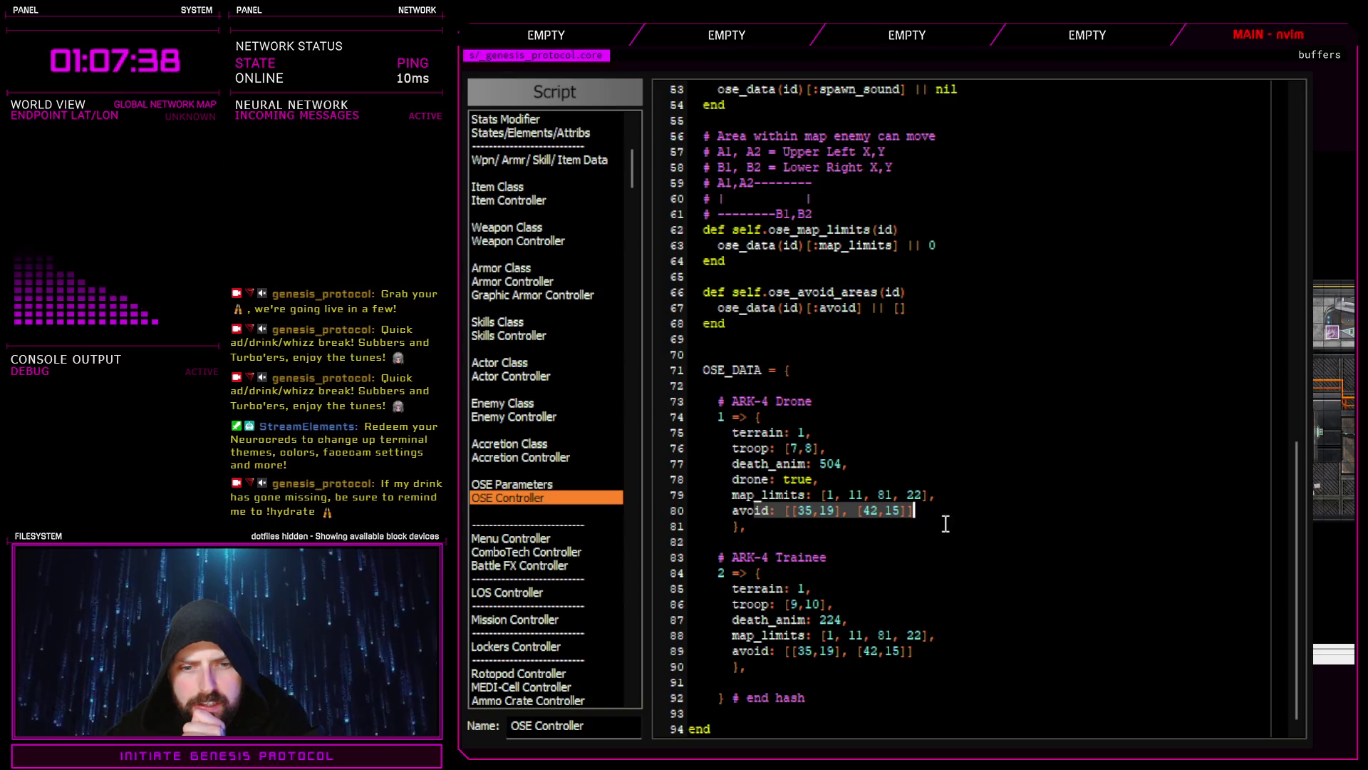
{"action": "left_click_drag", "start_coordinate": [763, 494], "coordinate": [931, 494]}
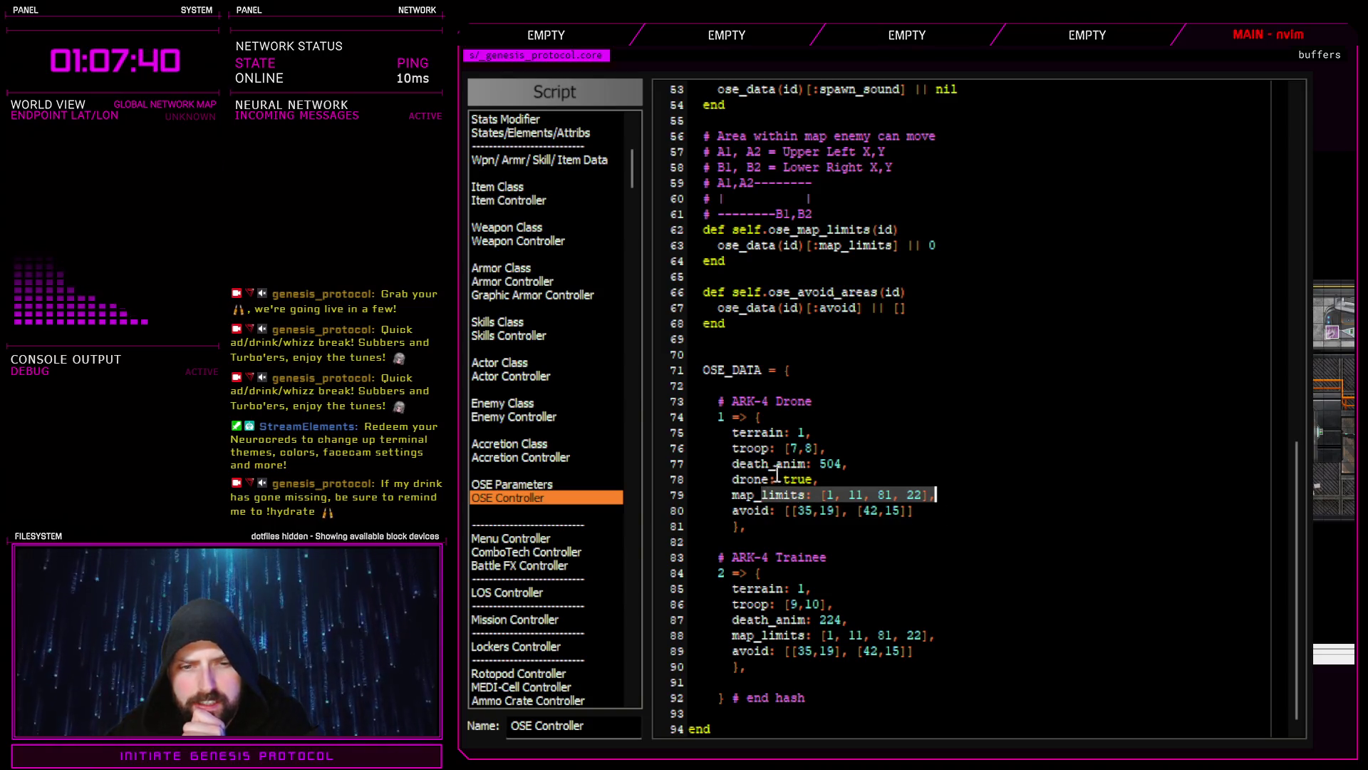
{"action": "left_click_drag", "start_coordinate": [764, 476], "coordinate": [832, 480]}
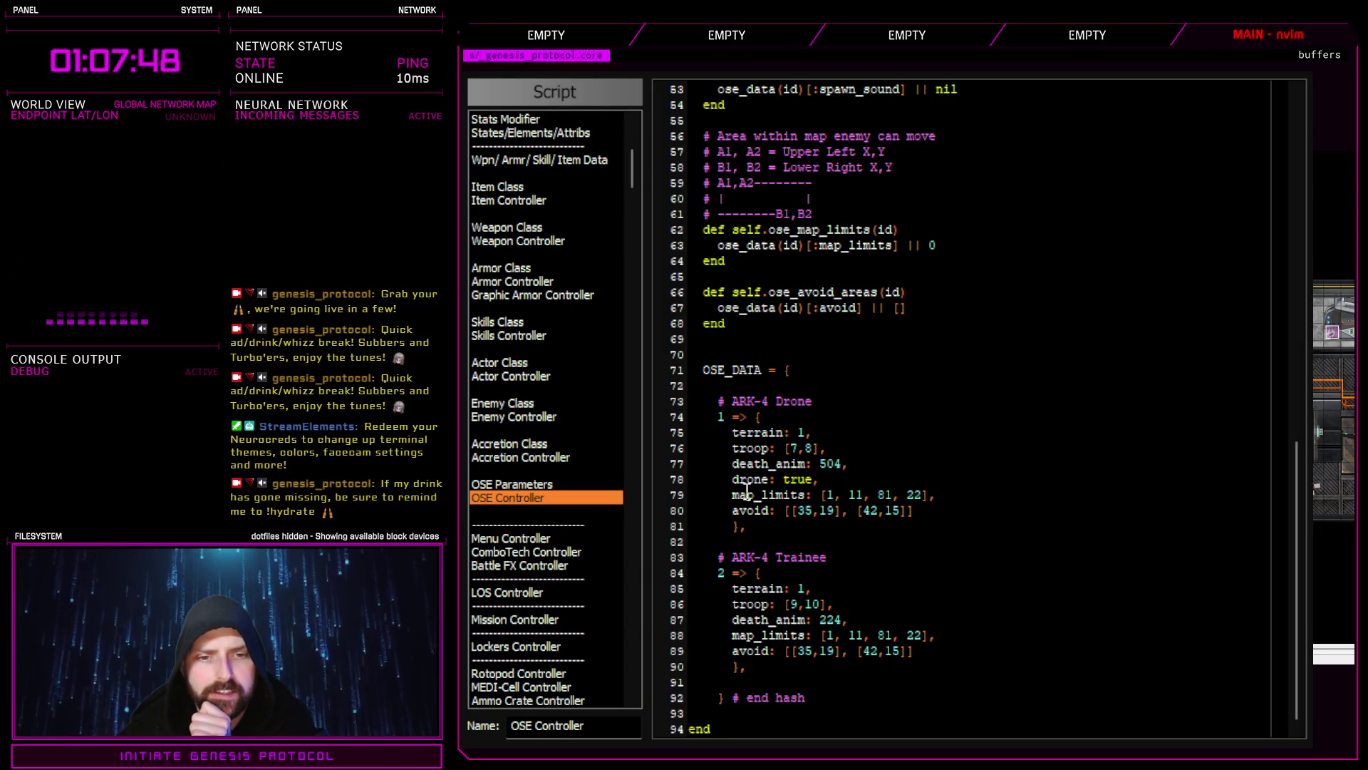
- Scroll down the script list and open the Game_OSE script
{"action": "scroll", "coordinate": [570, 466], "scroll_direction": "down", "scroll_amount": 15}
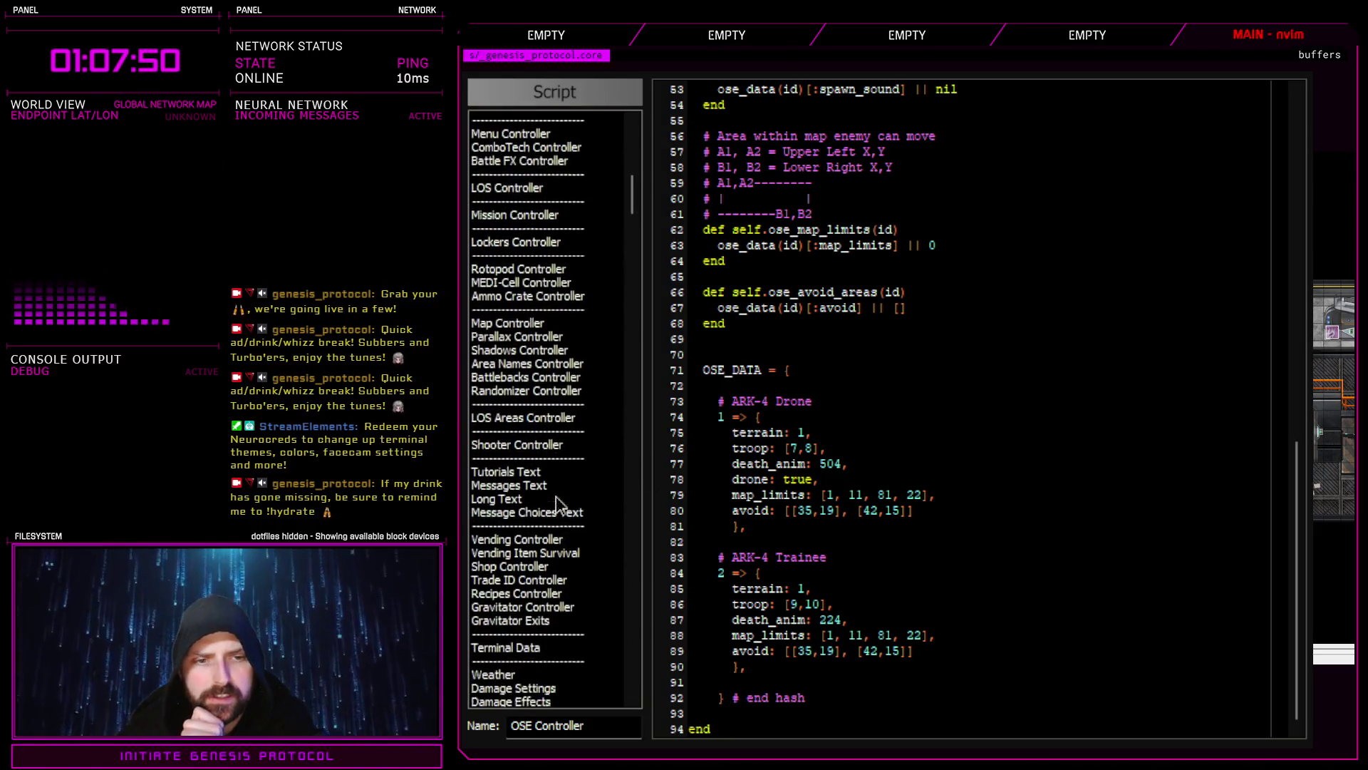
{"action": "scroll", "coordinate": [570, 467], "scroll_direction": "down", "scroll_amount": 9}
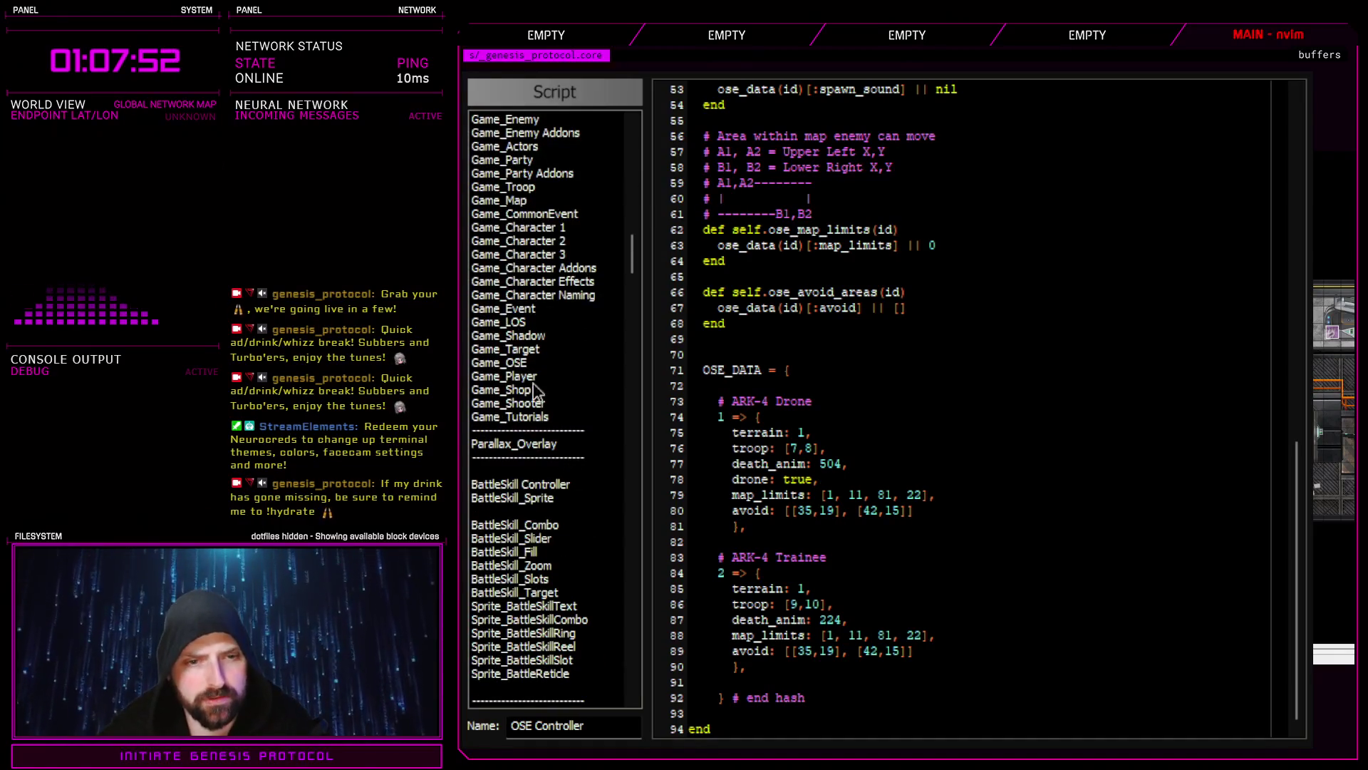
{"action": "left_click", "coordinate": [617, 364]}
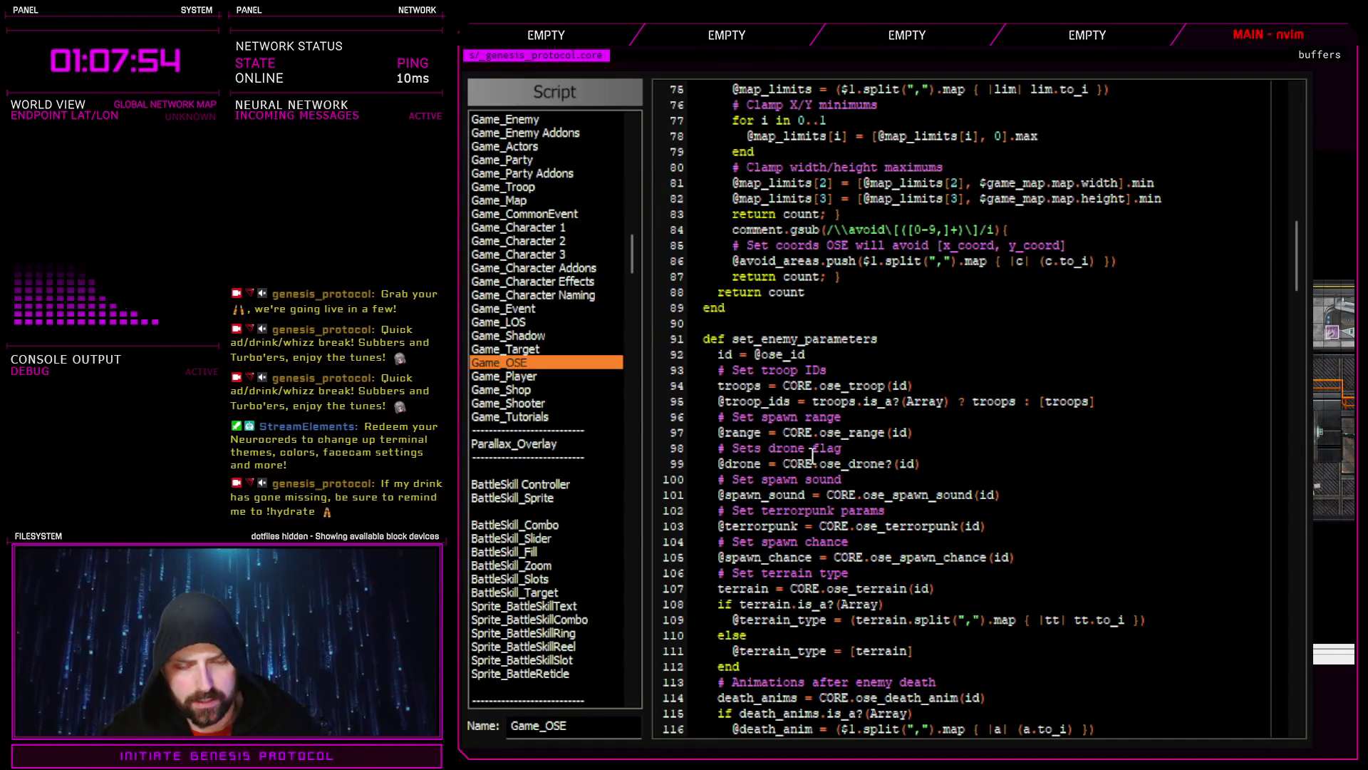
{"action": "key", "text": "ctrl+f"}
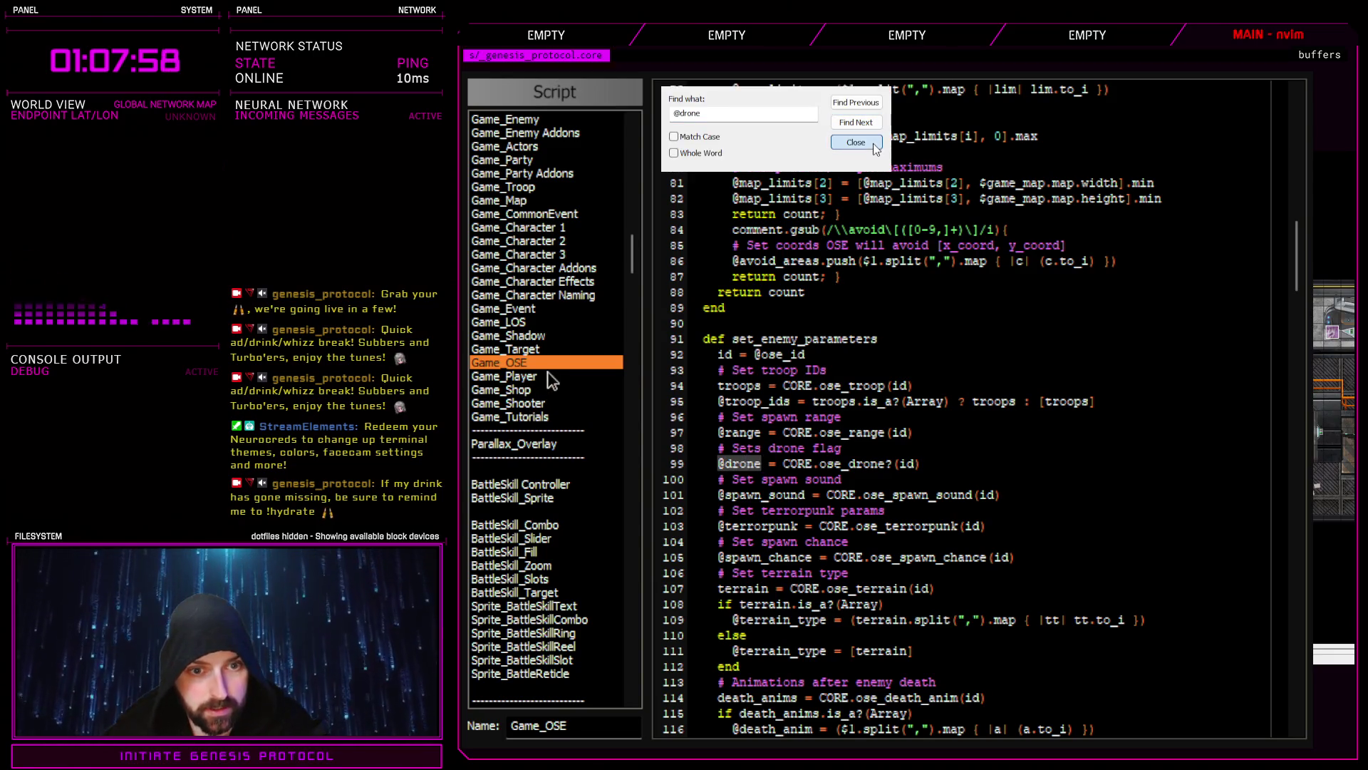
{"action": "key", "text": "ctrl+shift+f"}
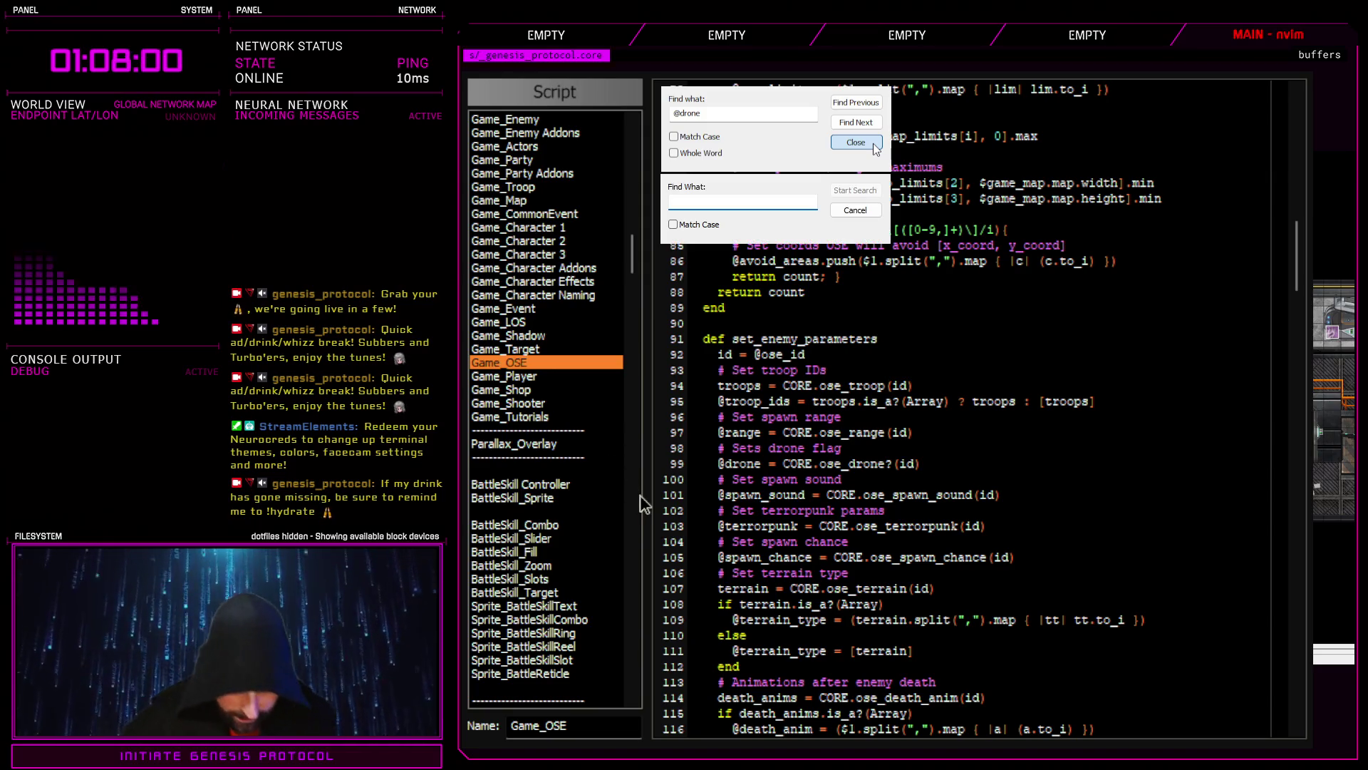
{"action": "key", "text": "Escape"}
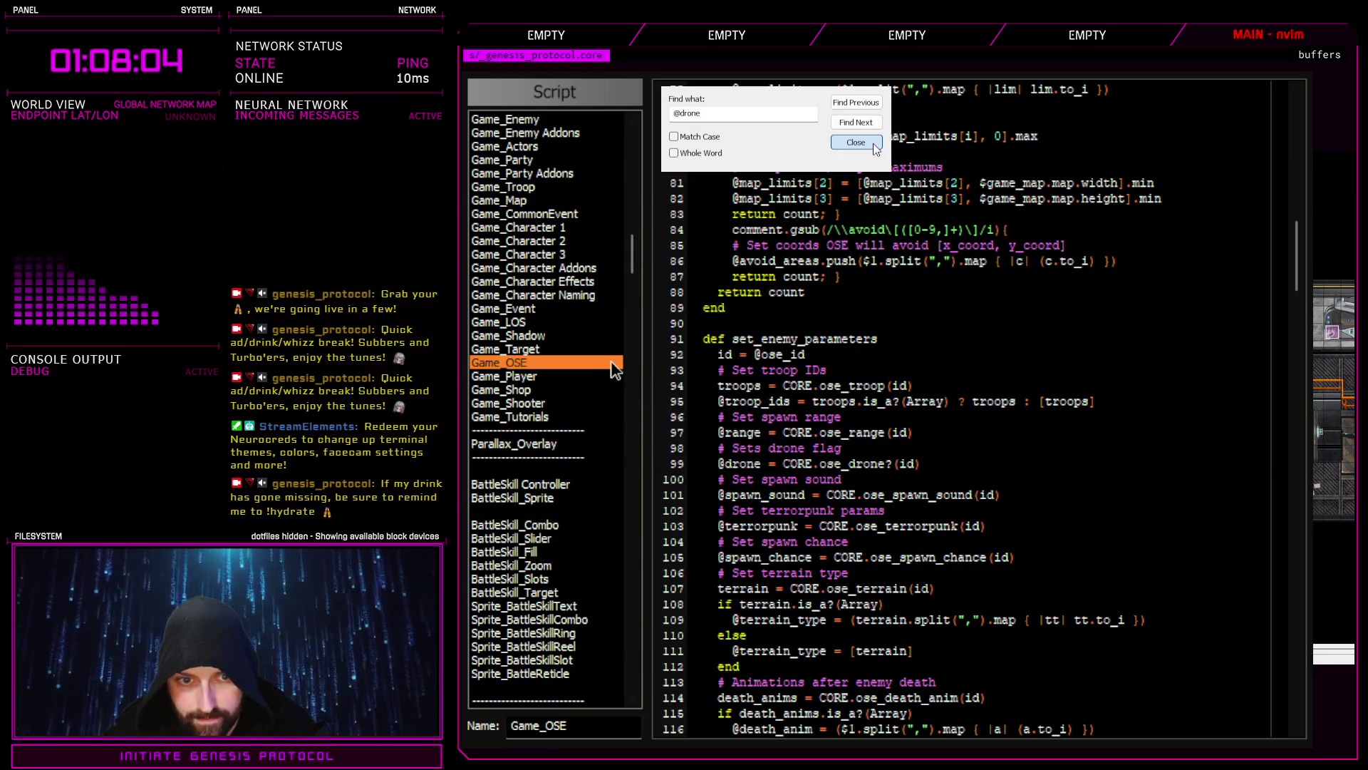
{"action": "key", "text": "ctrl+shift+f"}
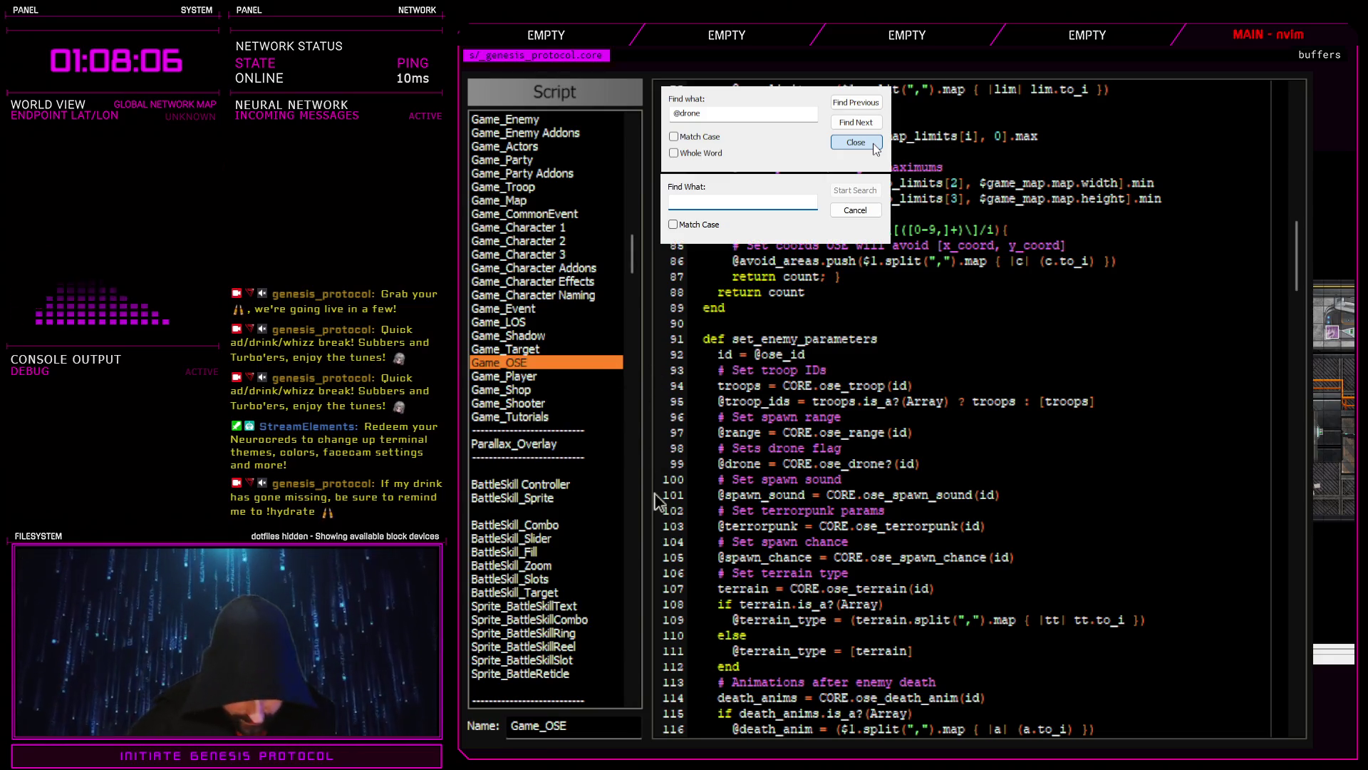
{"action": "key", "text": "Escape"}
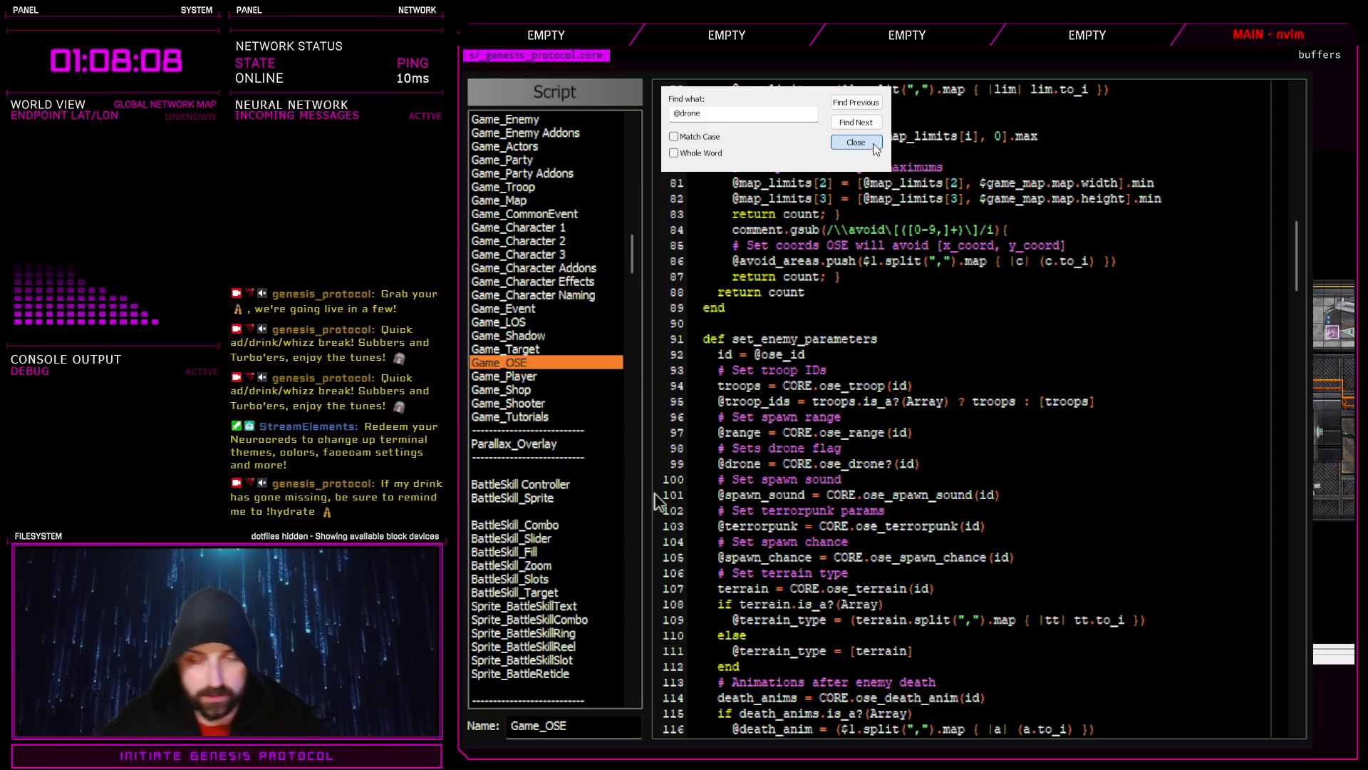
{"action": "scroll", "coordinate": [923, 430], "scroll_direction": "up", "scroll_amount": 10}
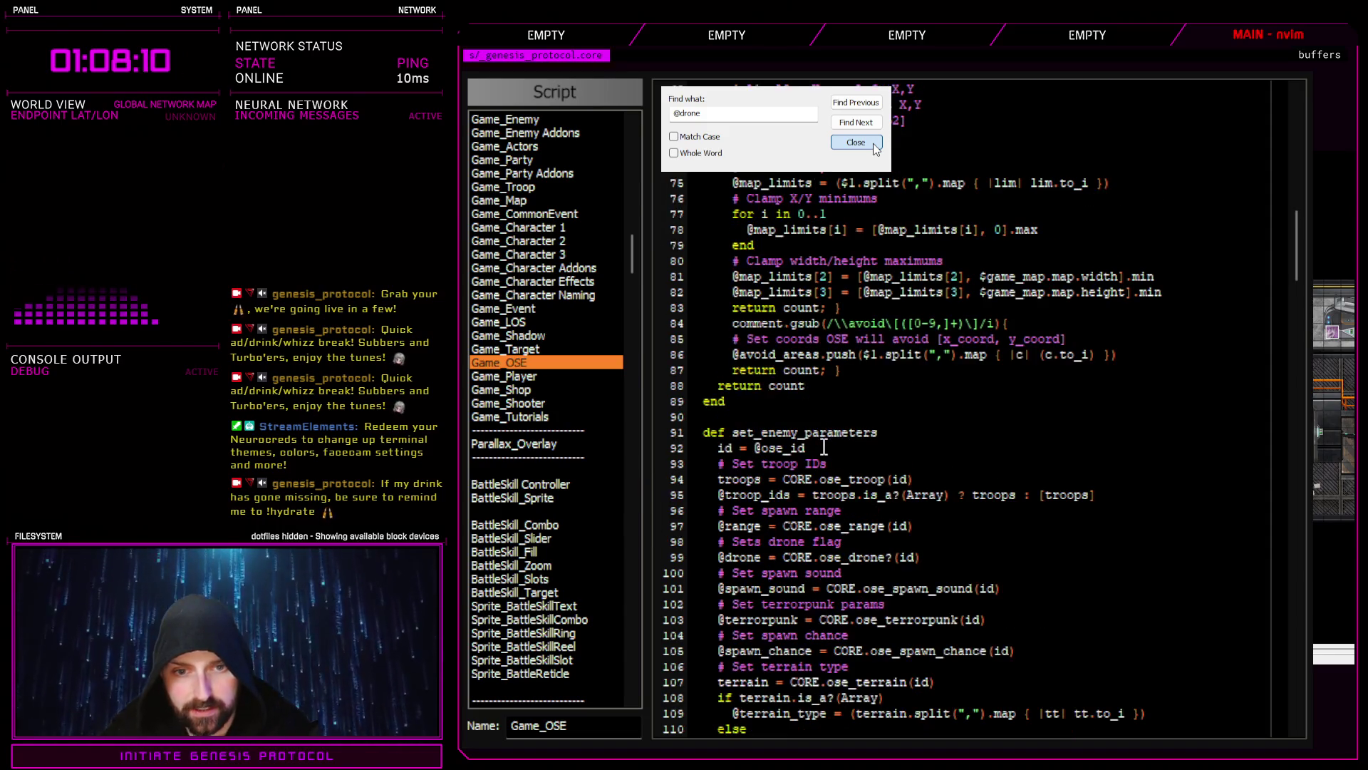
{"action": "key", "text": "F3"}
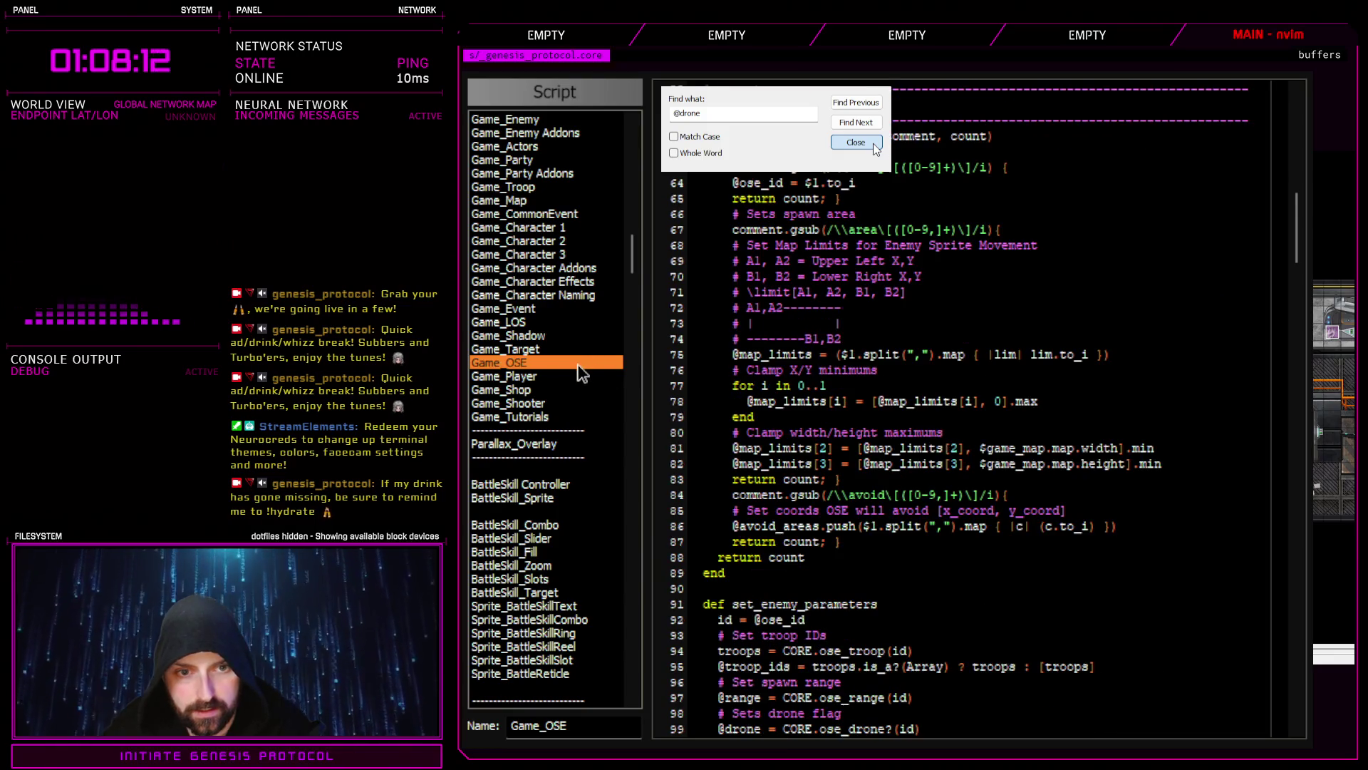
{"action": "key", "text": "ctrl+shift+f"}
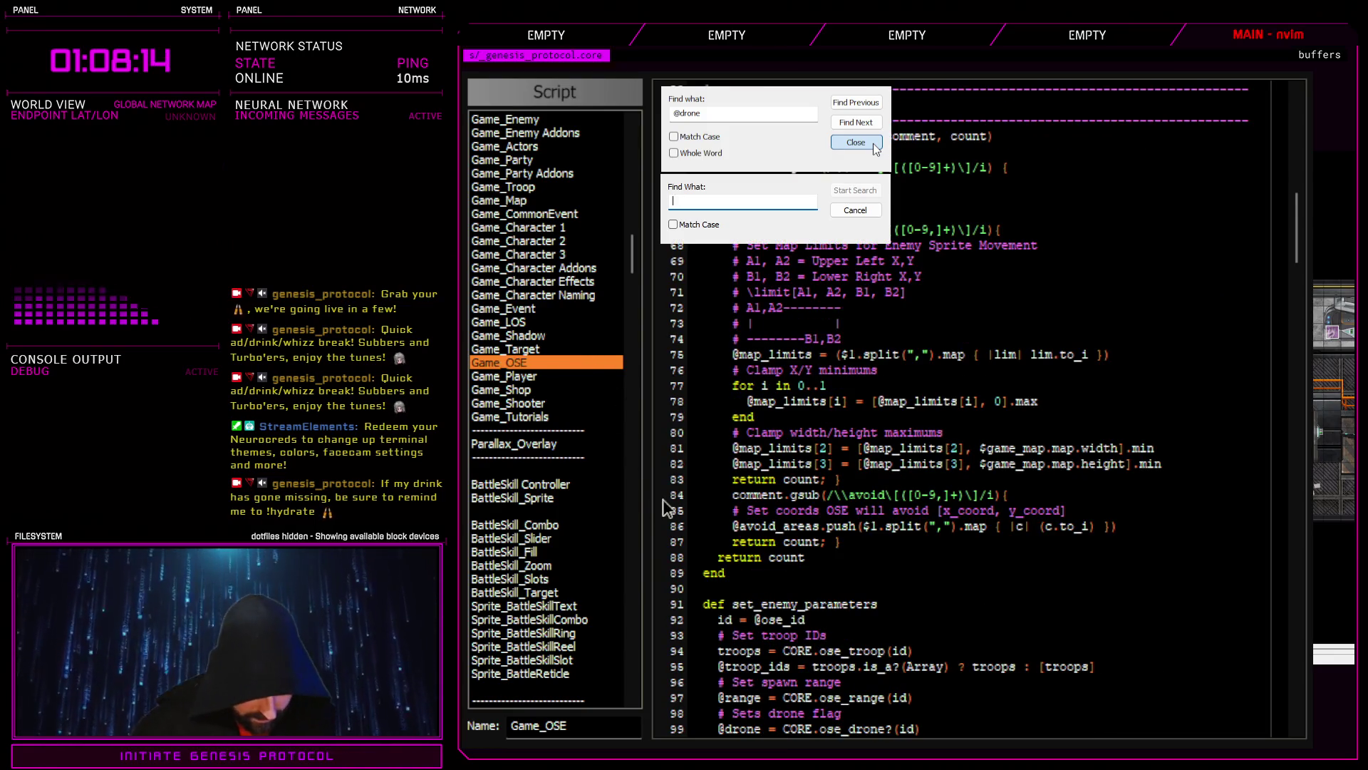
{"action": "left_click", "coordinate": [662, 498]}
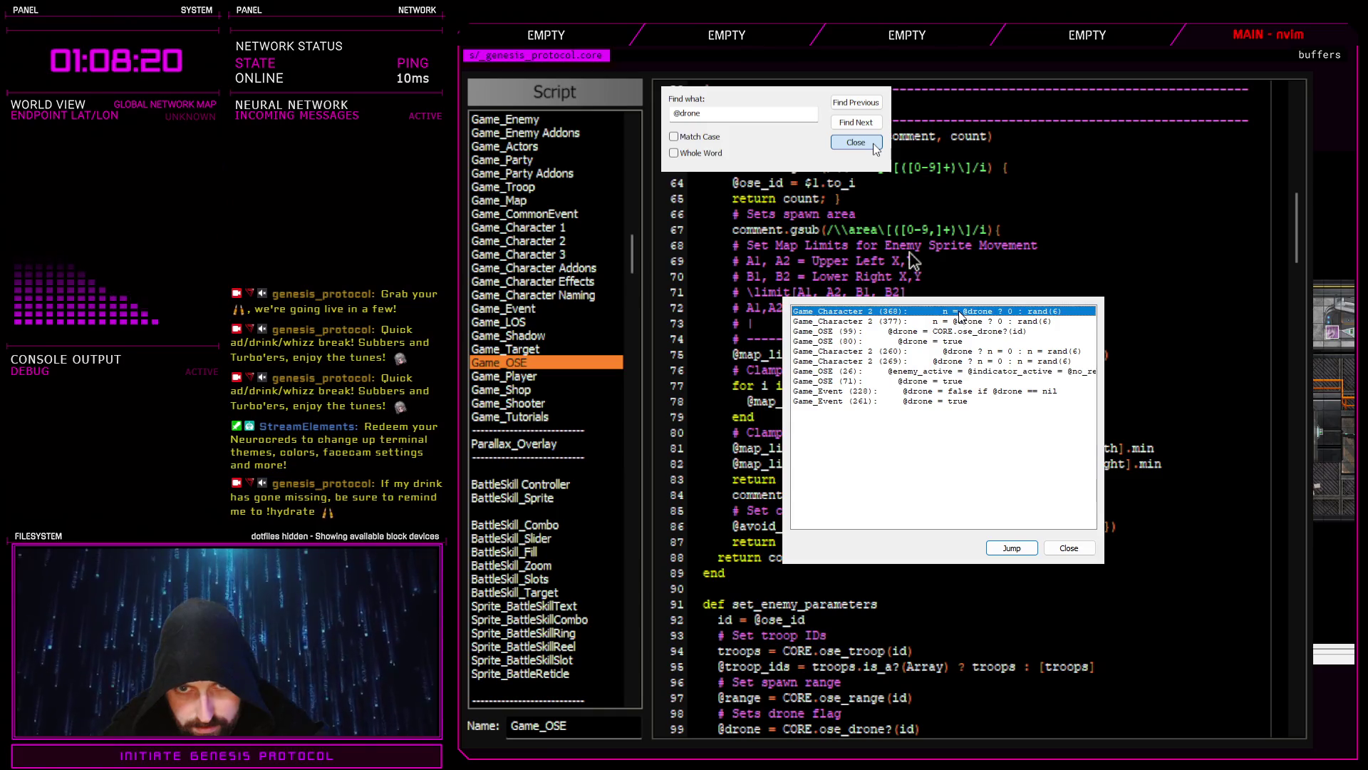
{"action": "double_click", "coordinate": [960, 314]}
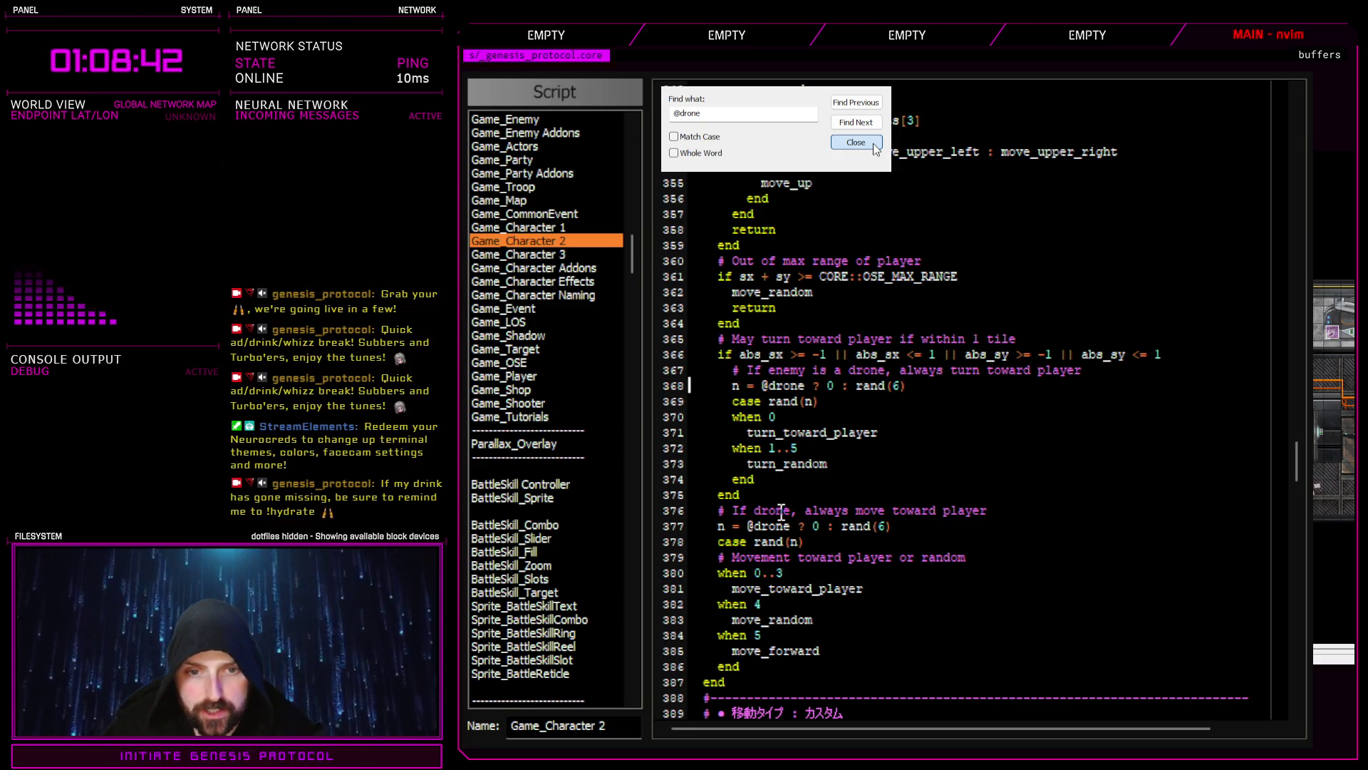
- Highlight the drone move-toward-player, random-movement and out-of-max-range blocks around lines 361–385
{"action": "left_click_drag", "start_coordinate": [784, 510], "coordinate": [900, 526]}
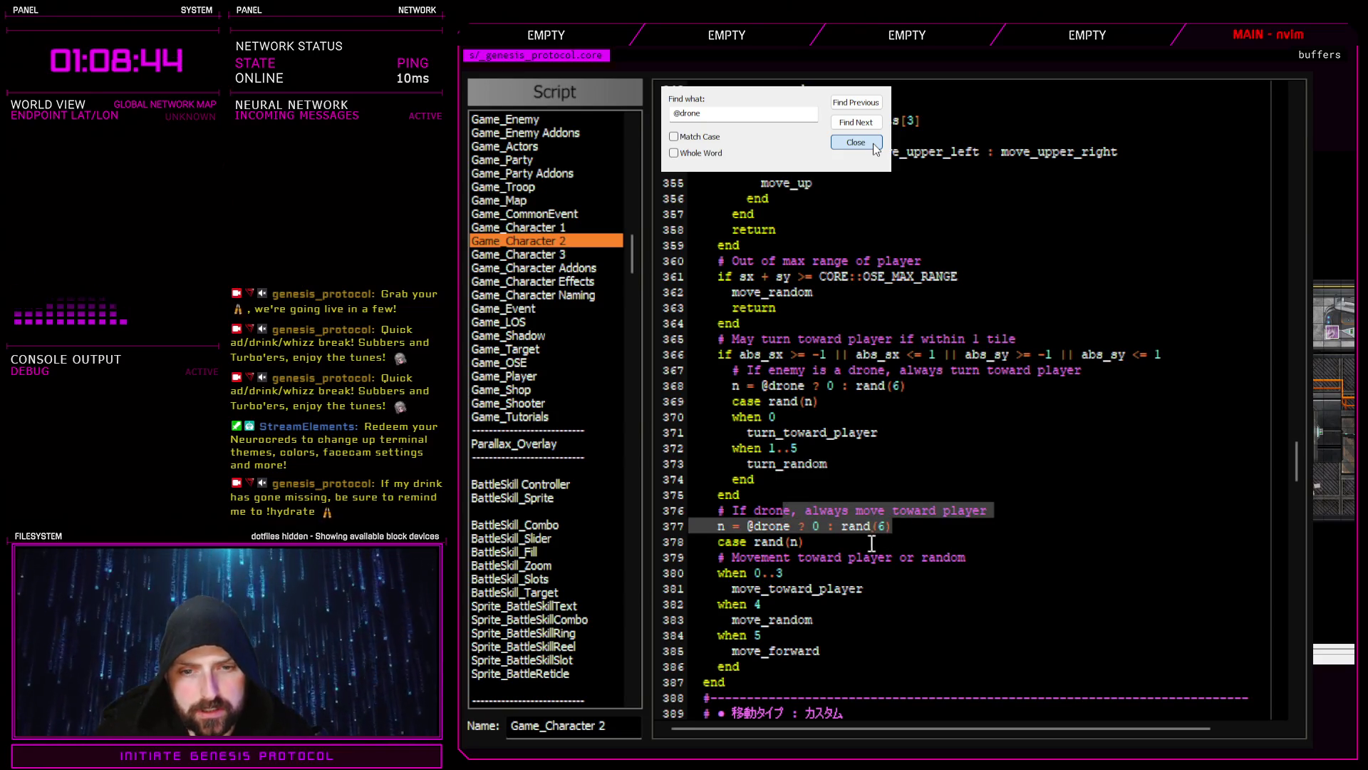
{"action": "left_click_drag", "start_coordinate": [754, 541], "coordinate": [848, 650]}
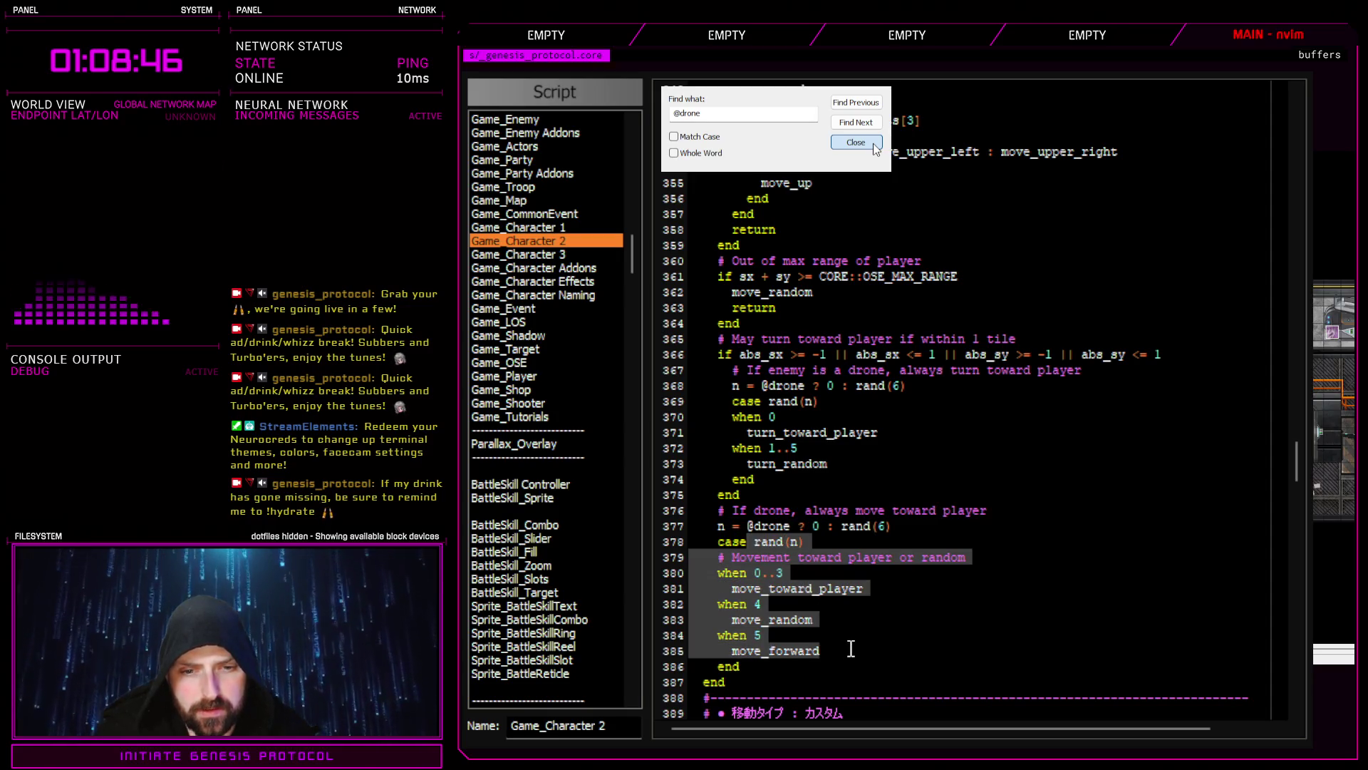
{"action": "left_click", "coordinate": [880, 653]}
{"action": "scroll", "coordinate": [884, 660], "scroll_direction": "up", "scroll_amount": 4}
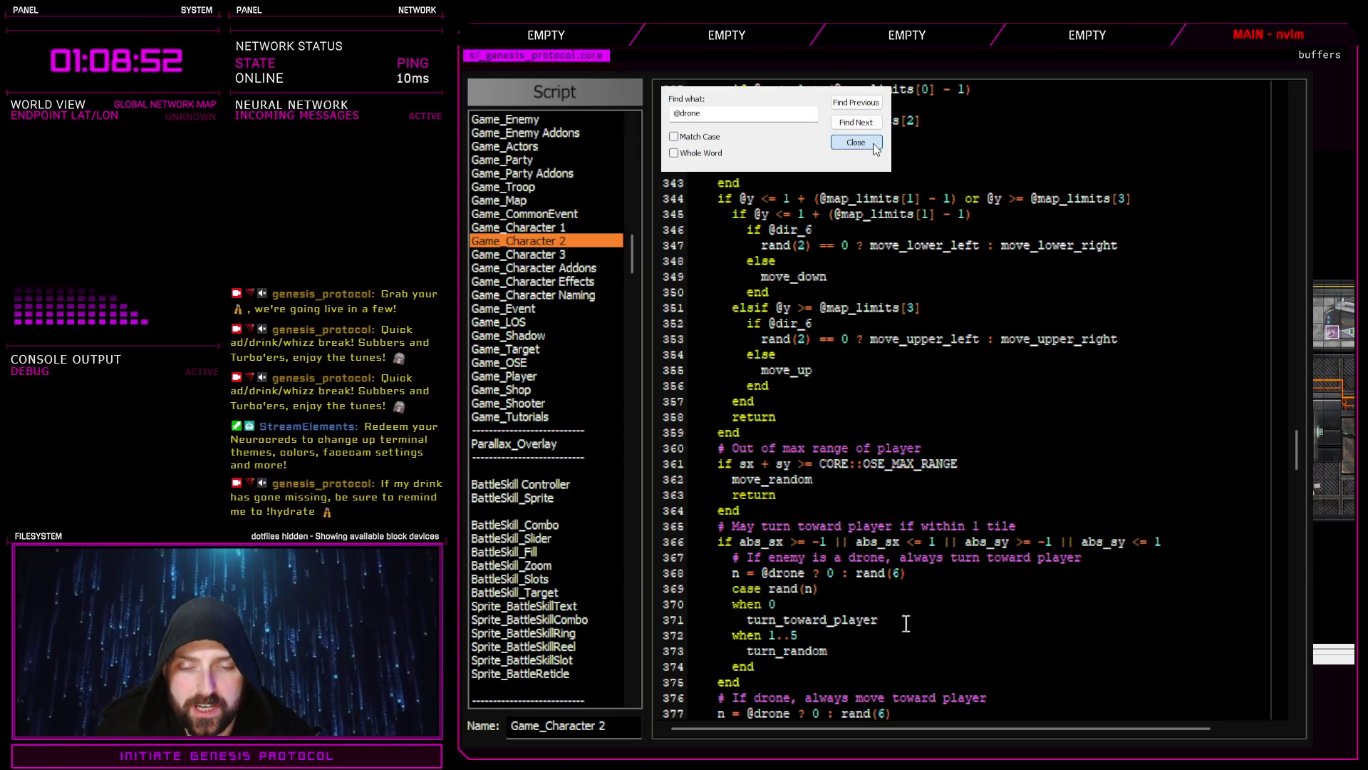
{"action": "scroll", "coordinate": [927, 598], "scroll_direction": "down", "scroll_amount": 2}
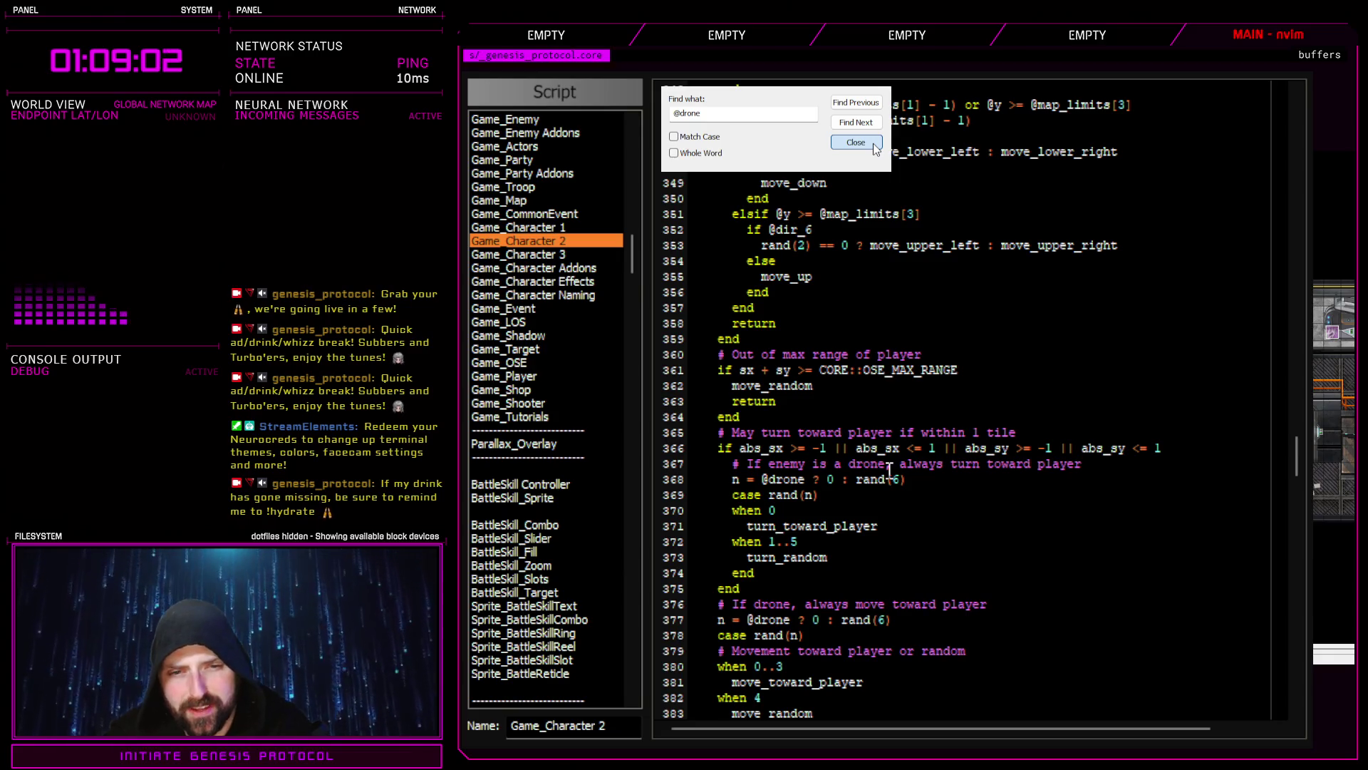
{"action": "scroll", "coordinate": [883, 470], "scroll_direction": "up", "scroll_amount": 2}
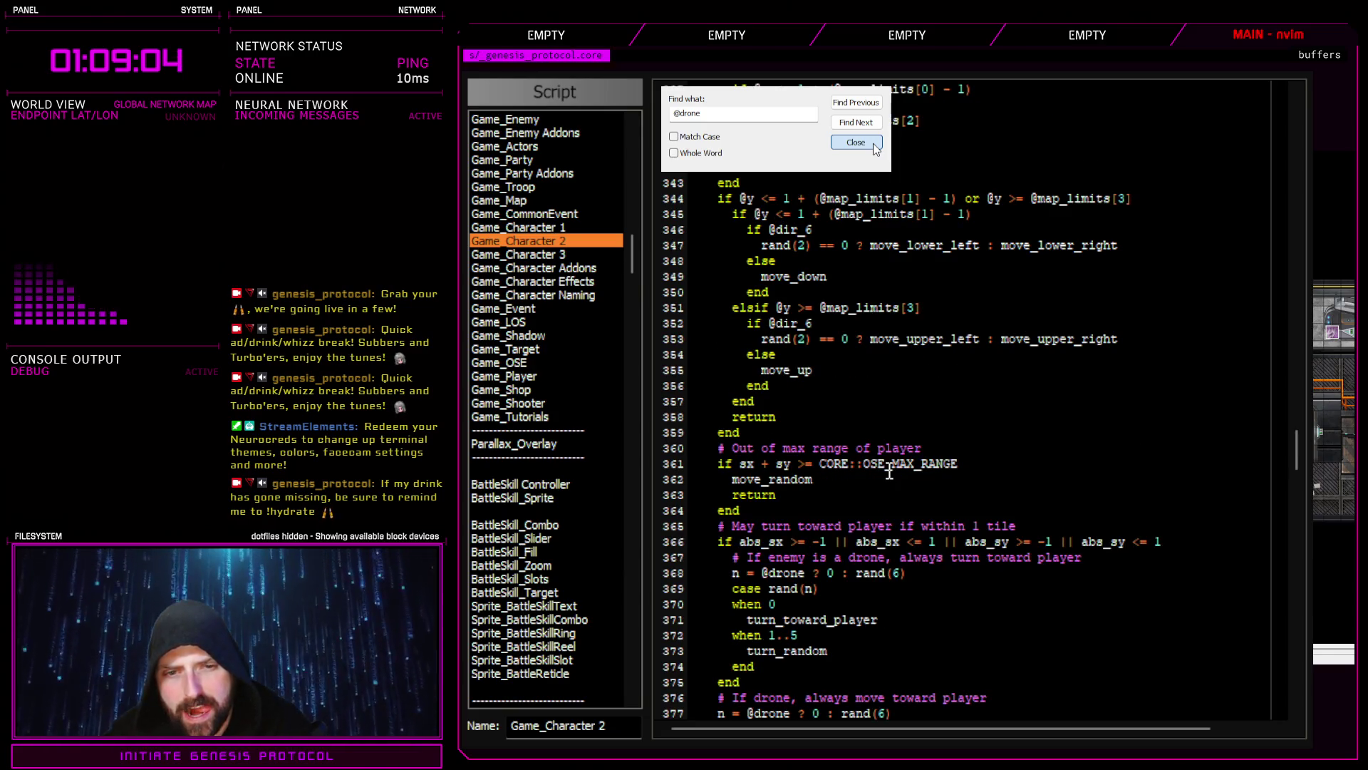
{"action": "left_click_drag", "start_coordinate": [741, 510], "coordinate": [670, 448]}
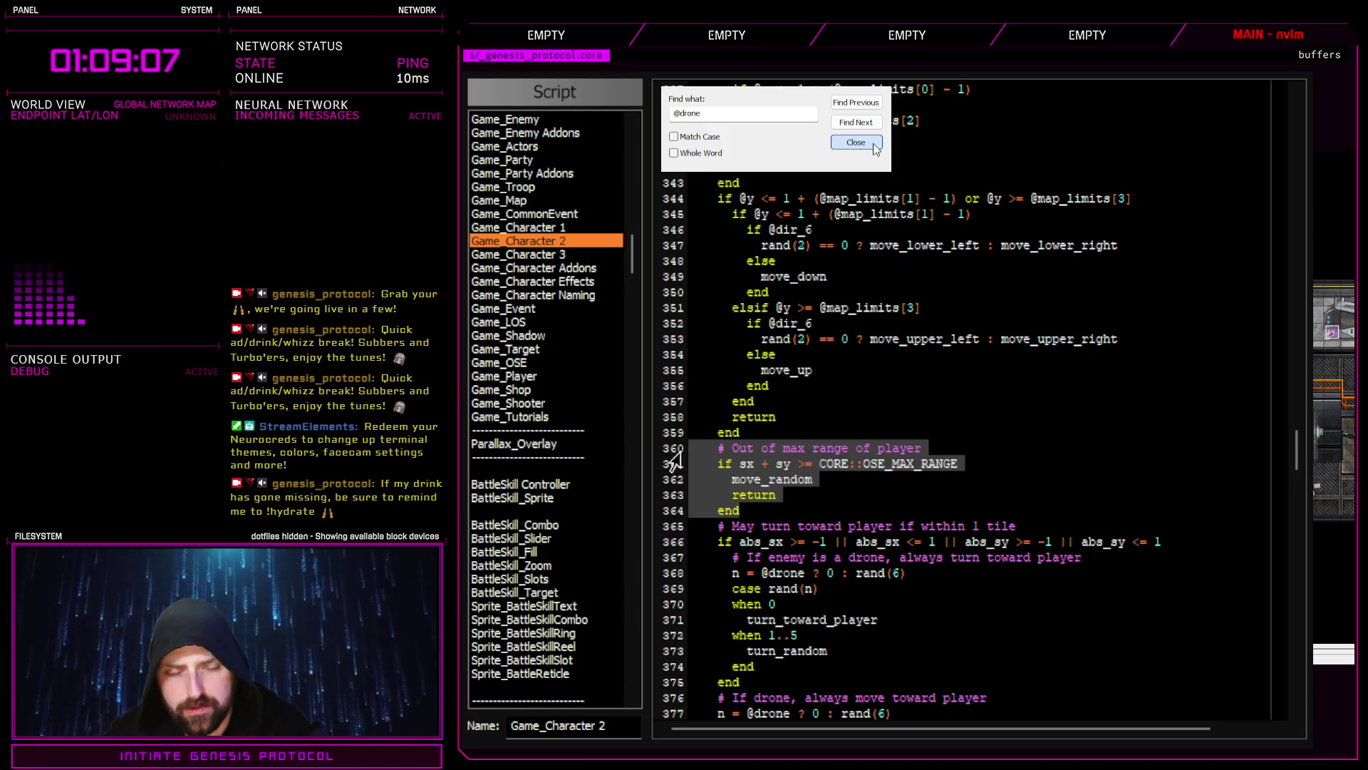
{"action": "left_click", "coordinate": [835, 480]}
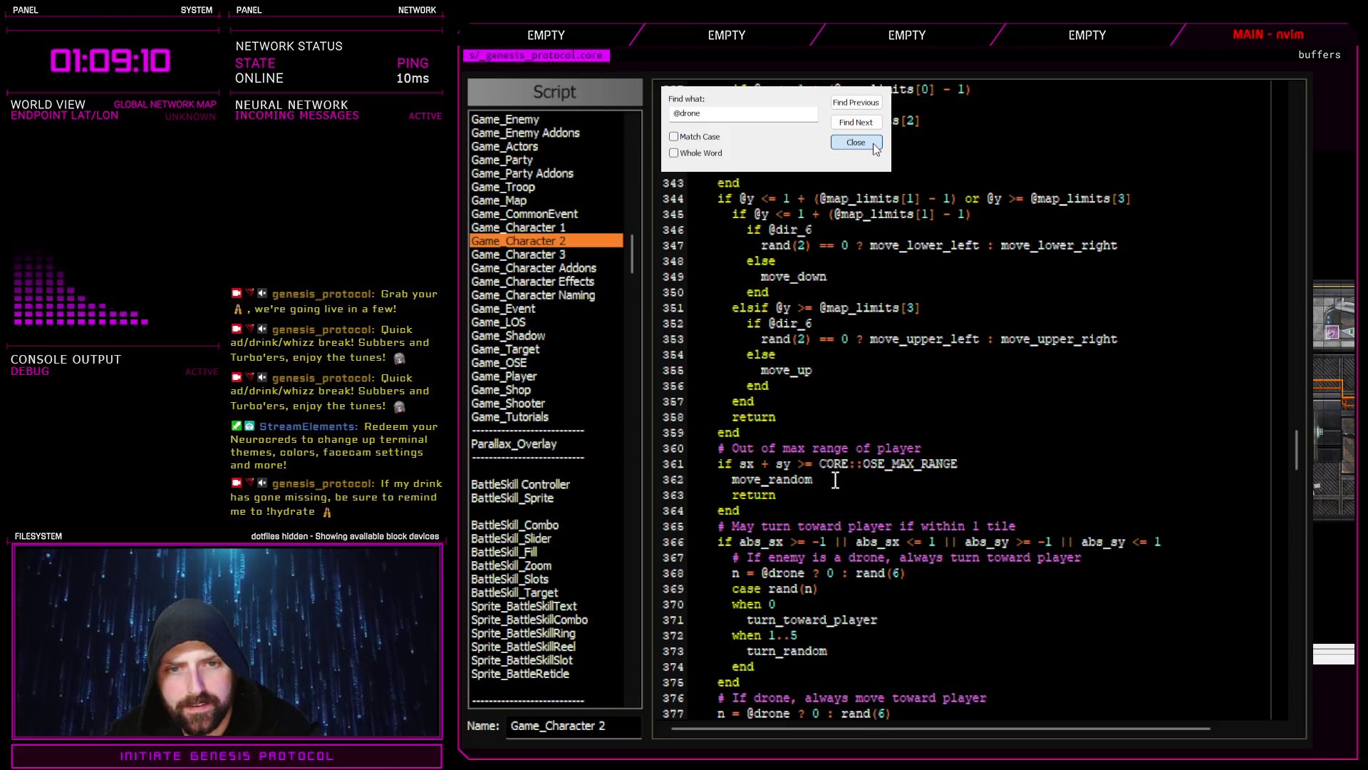
{"action": "scroll", "coordinate": [835, 480], "scroll_direction": "up", "scroll_amount": 4}
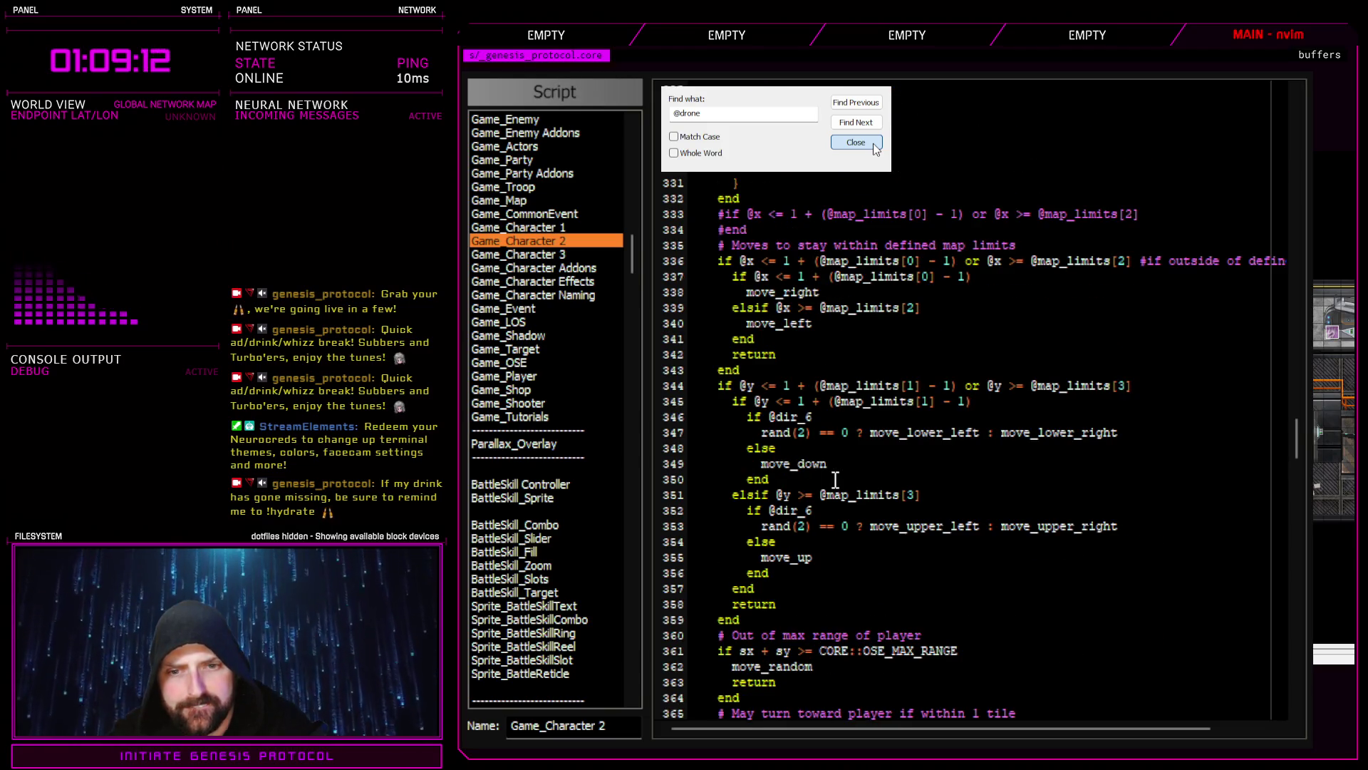
- Scroll through move_type_enemy_movement, then close the Script Editor with Escape
{"action": "scroll", "coordinate": [835, 480], "scroll_direction": "up", "scroll_amount": 10}
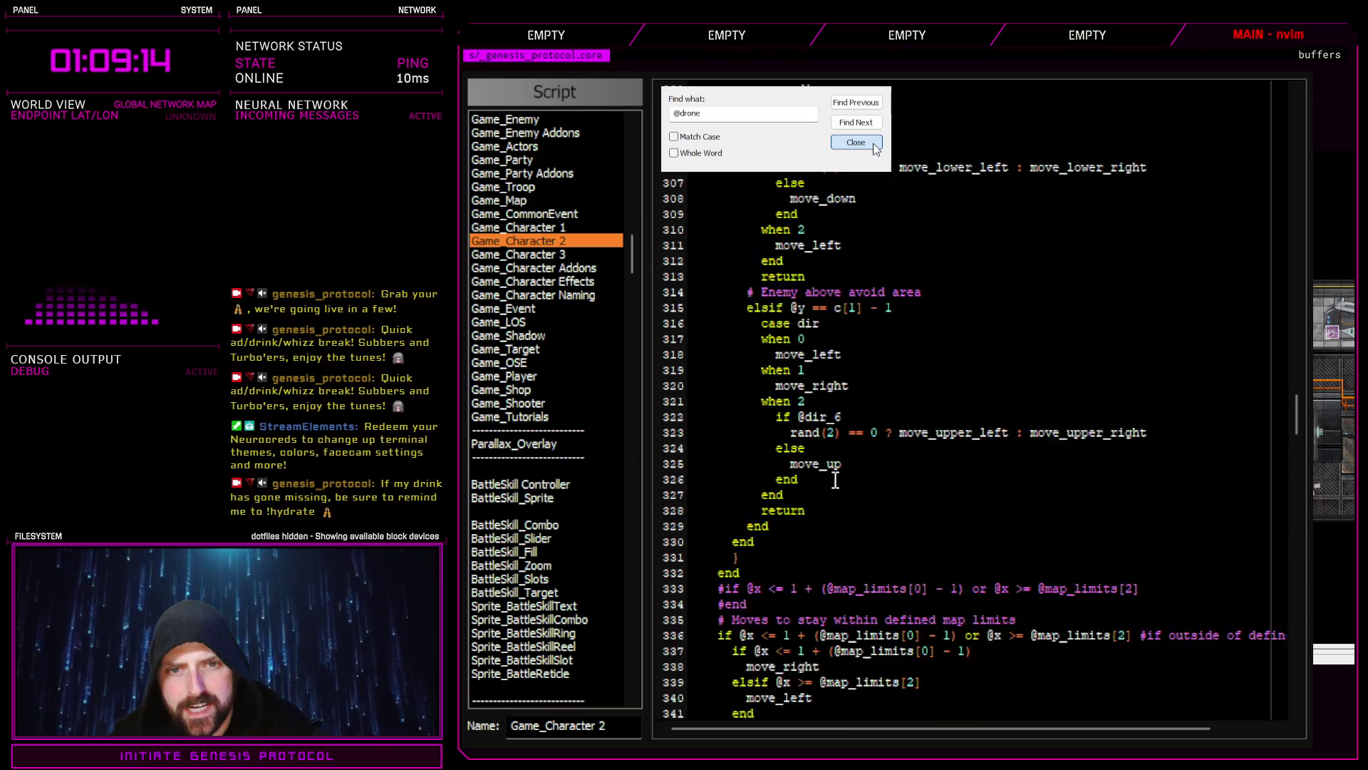
{"action": "scroll", "coordinate": [897, 533], "scroll_direction": "down", "scroll_amount": 6}
{"action": "scroll", "coordinate": [897, 533], "scroll_direction": "up", "scroll_amount": 4}
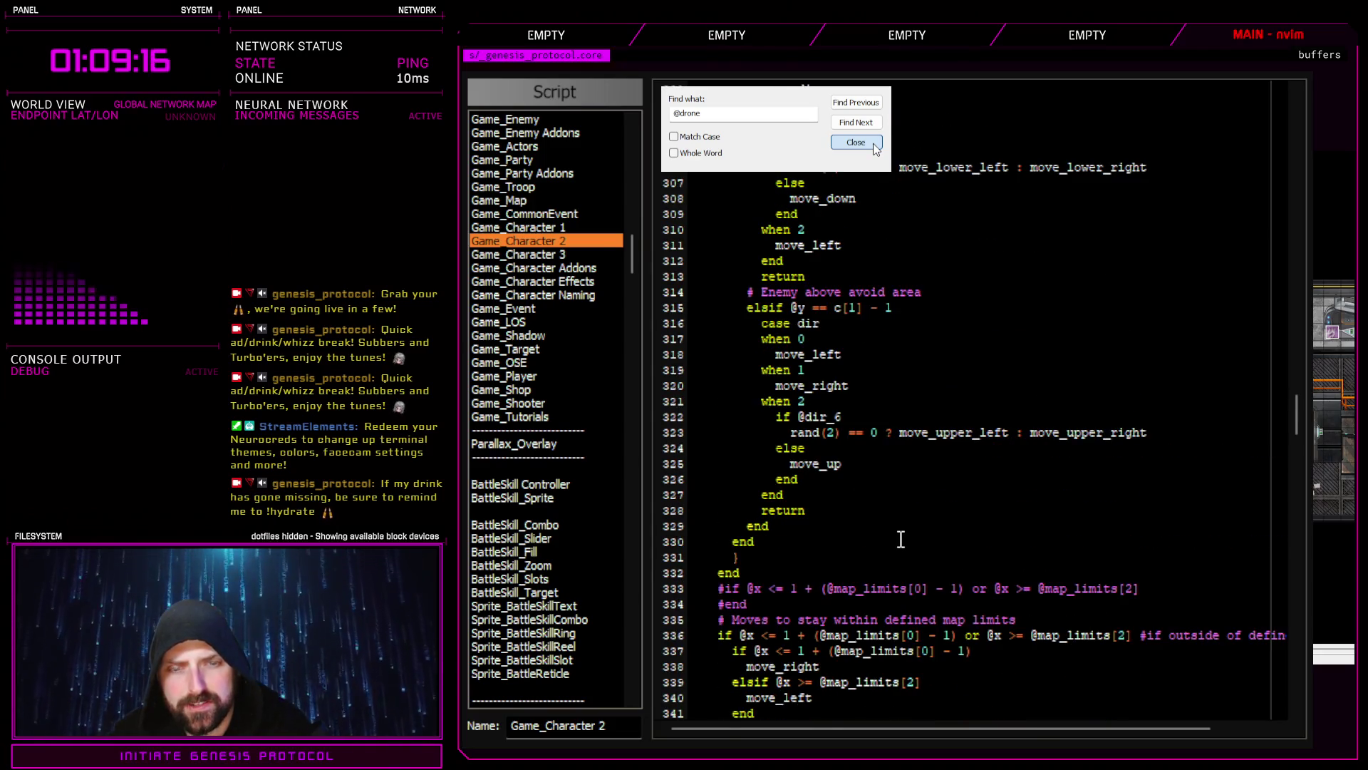
{"action": "scroll", "coordinate": [900, 539], "scroll_direction": "up", "scroll_amount": 2}
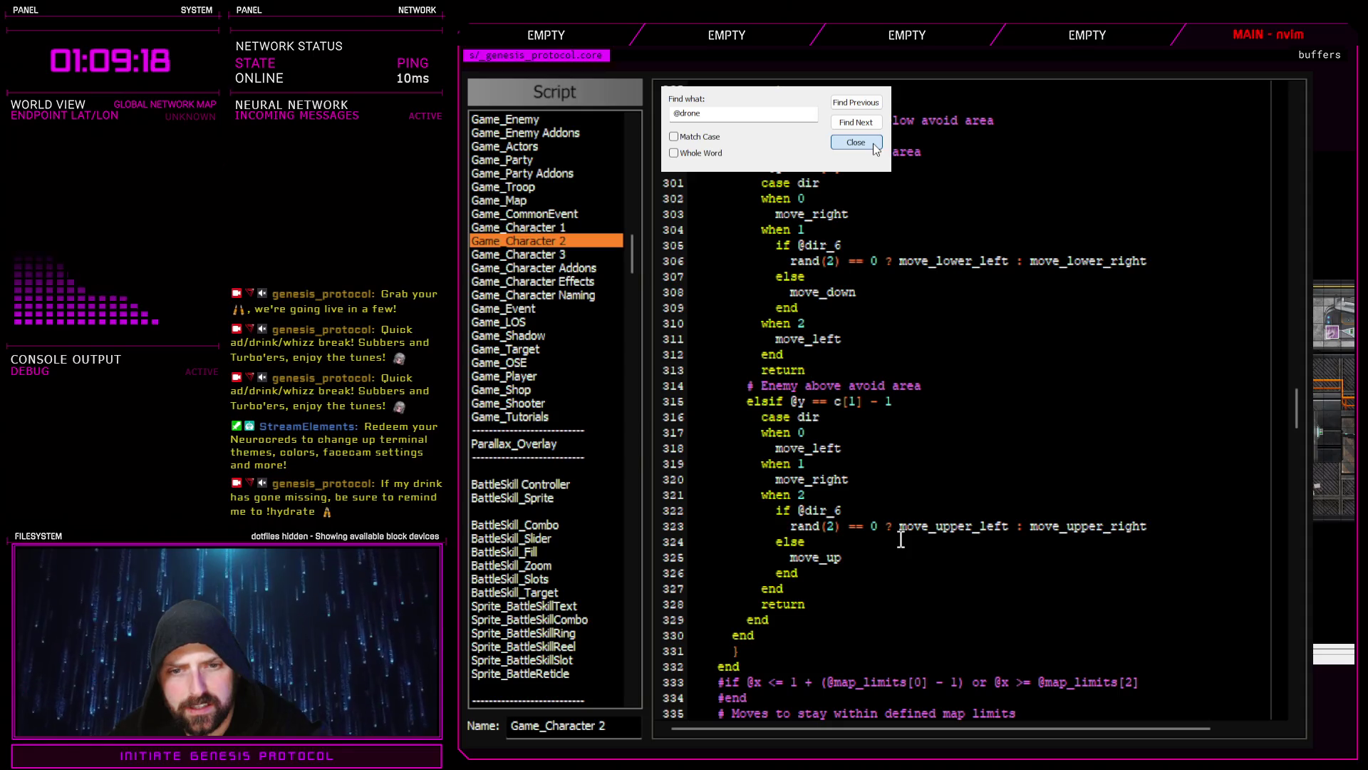
{"action": "scroll", "coordinate": [862, 591], "scroll_direction": "up", "scroll_amount": 5}
{"action": "scroll", "coordinate": [874, 583], "scroll_direction": "up", "scroll_amount": 7}
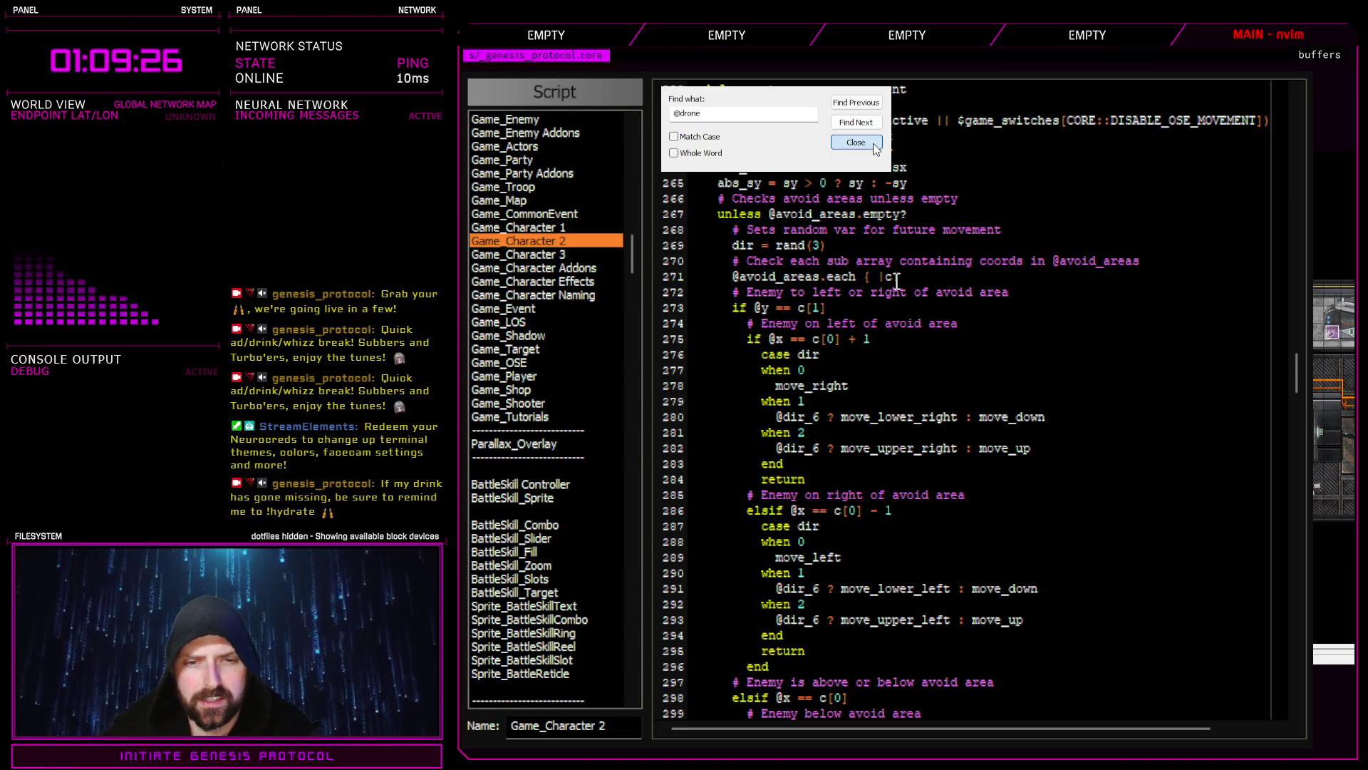
{"action": "scroll", "coordinate": [874, 472], "scroll_direction": "up", "scroll_amount": 2}
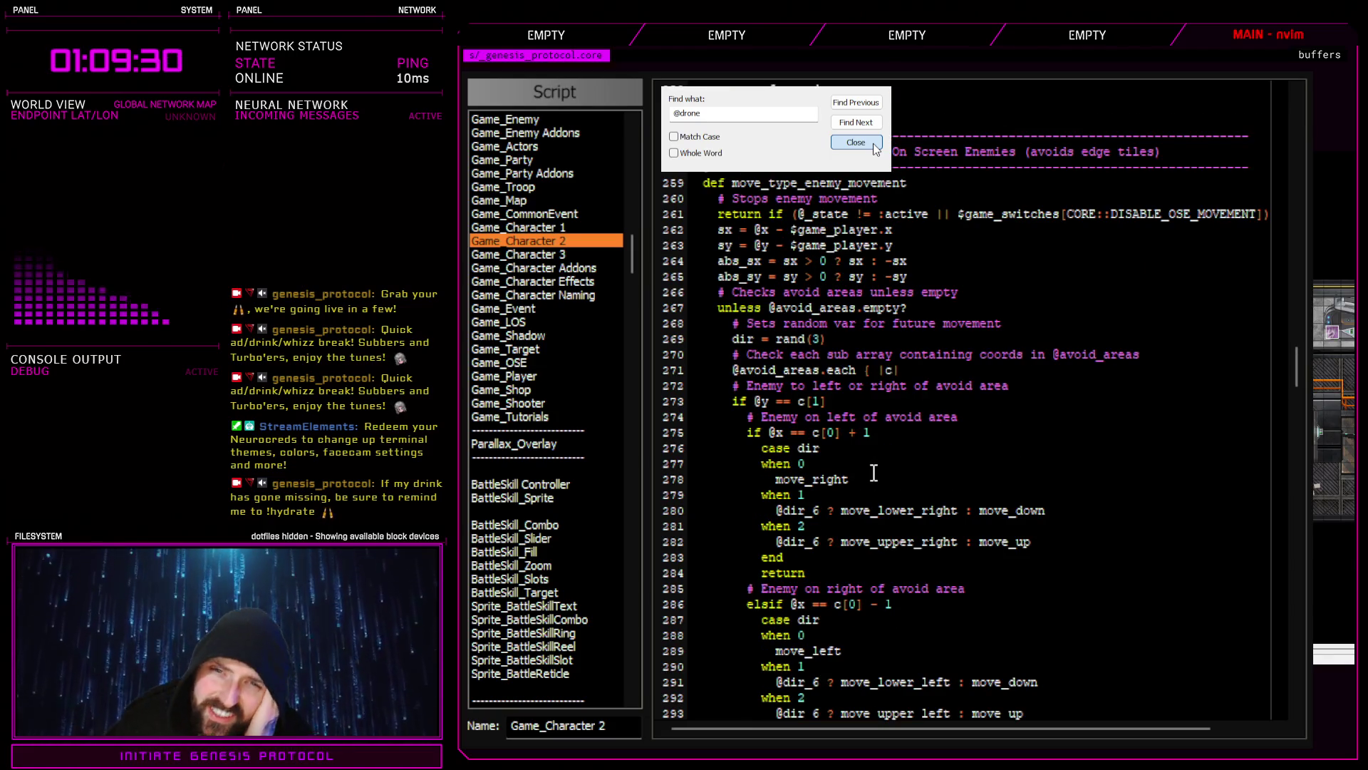
{"action": "scroll", "coordinate": [874, 472], "scroll_direction": "down", "scroll_amount": 20}
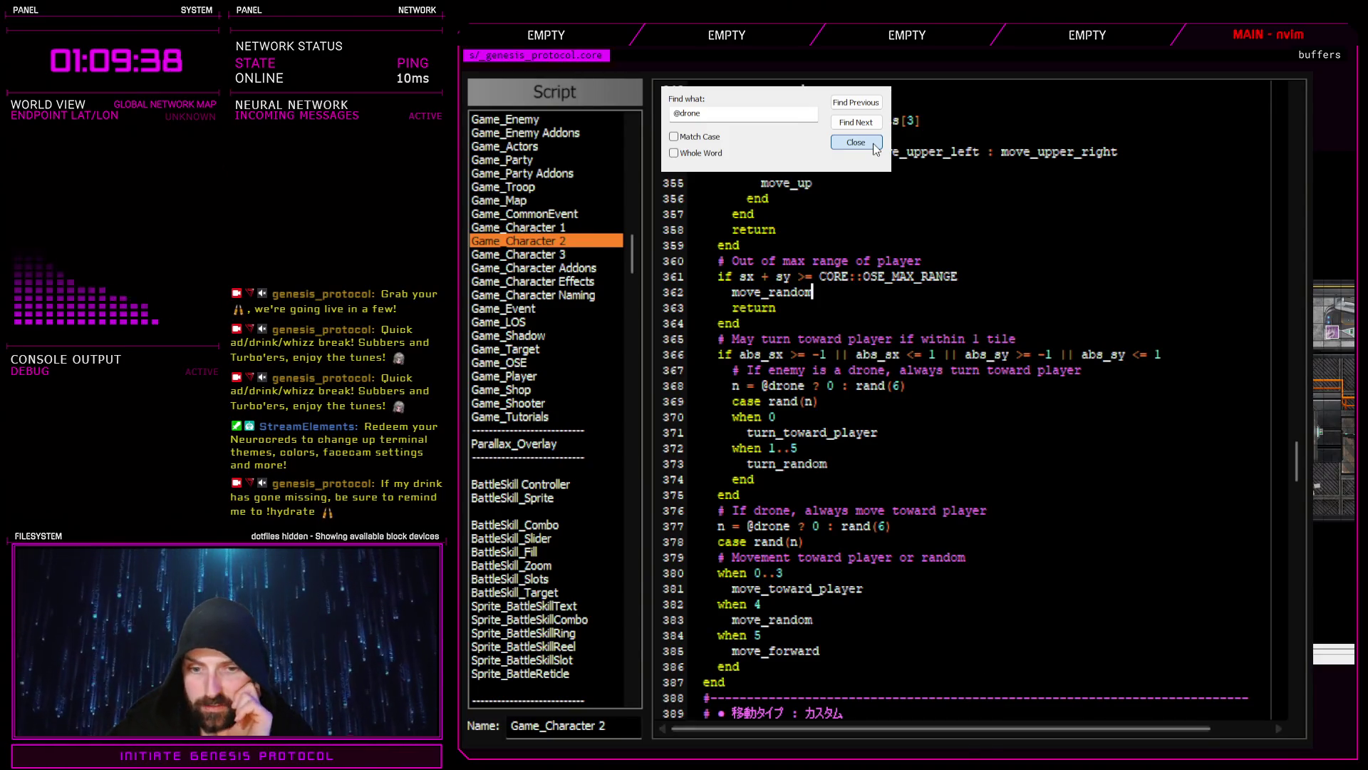
{"action": "key", "text": "Escape"}
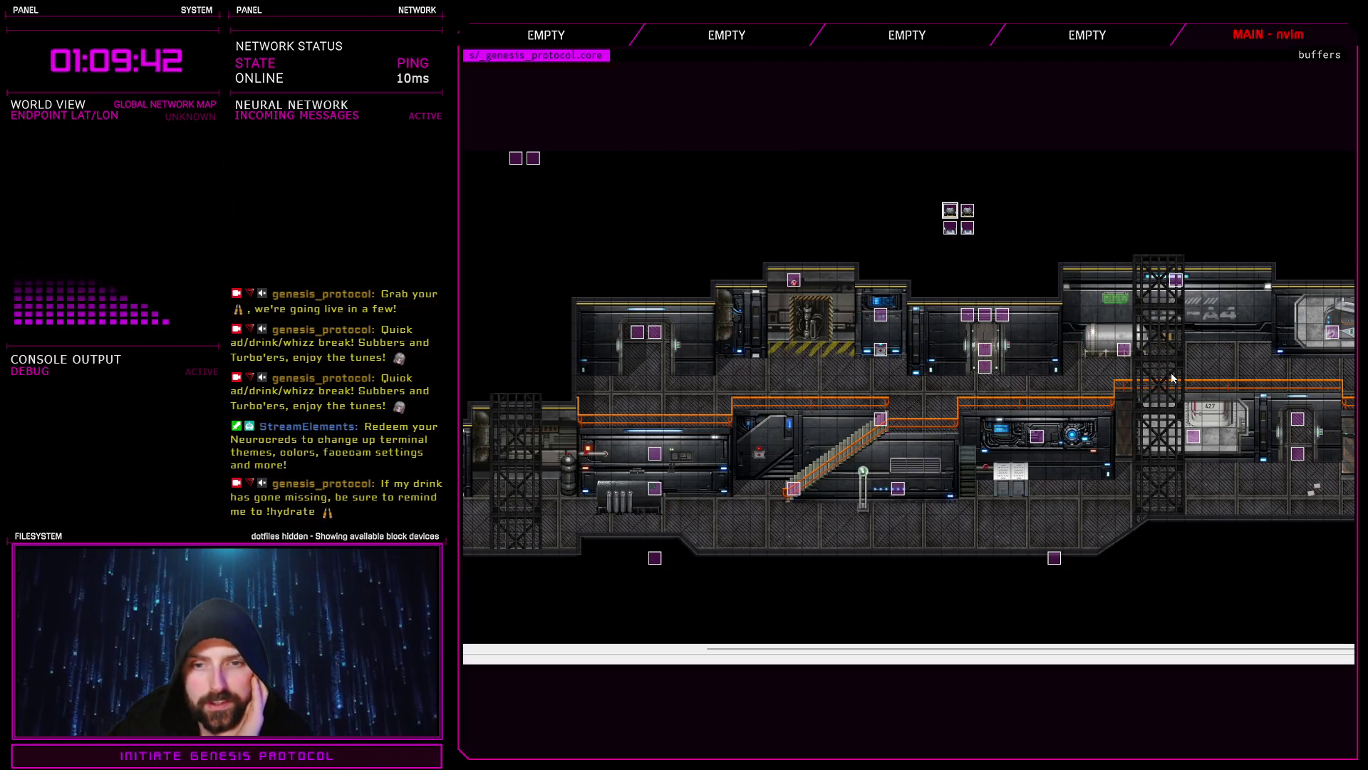
- In the Database's Enemies tab, review the SAD-Bot enemy's actions and apply changes
{"action": "key", "text": "F9"}
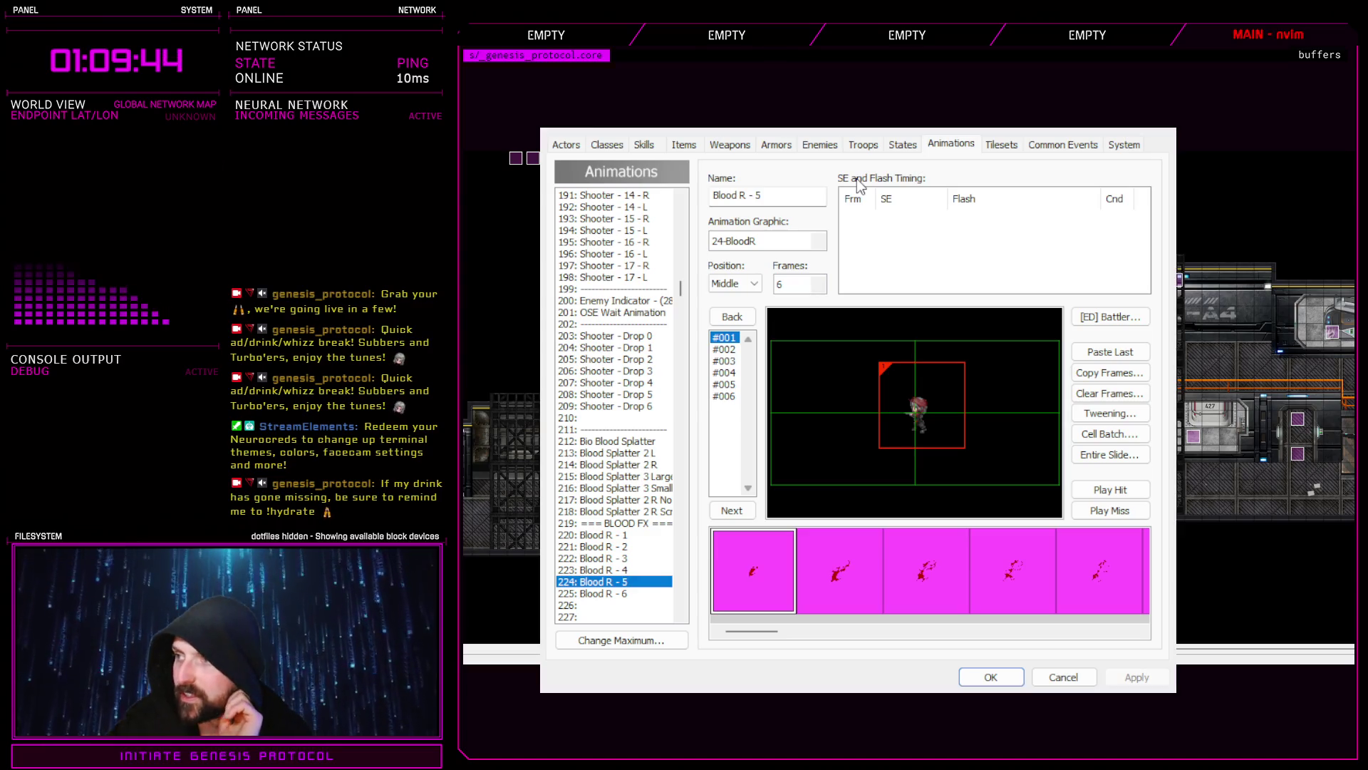
{"action": "left_click", "coordinate": [817, 145]}
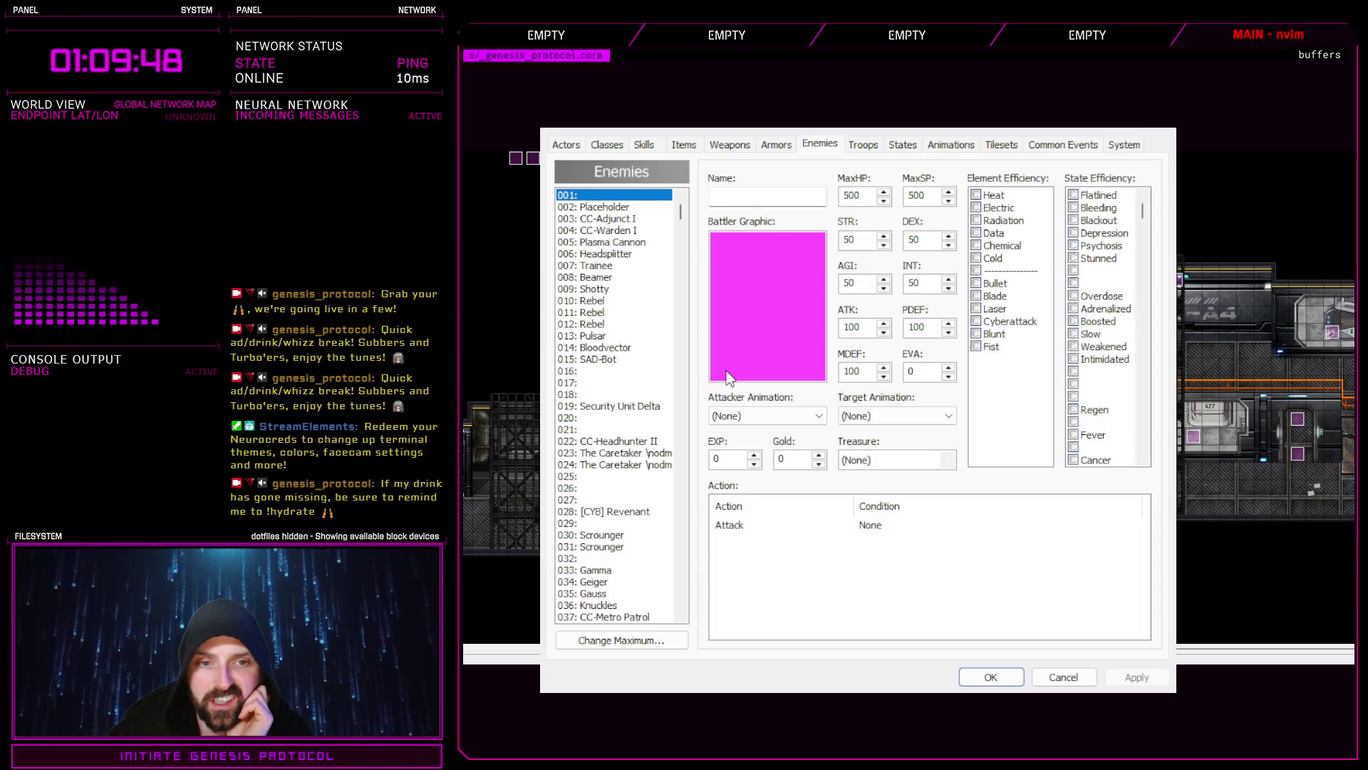
{"action": "left_click", "coordinate": [611, 360]}
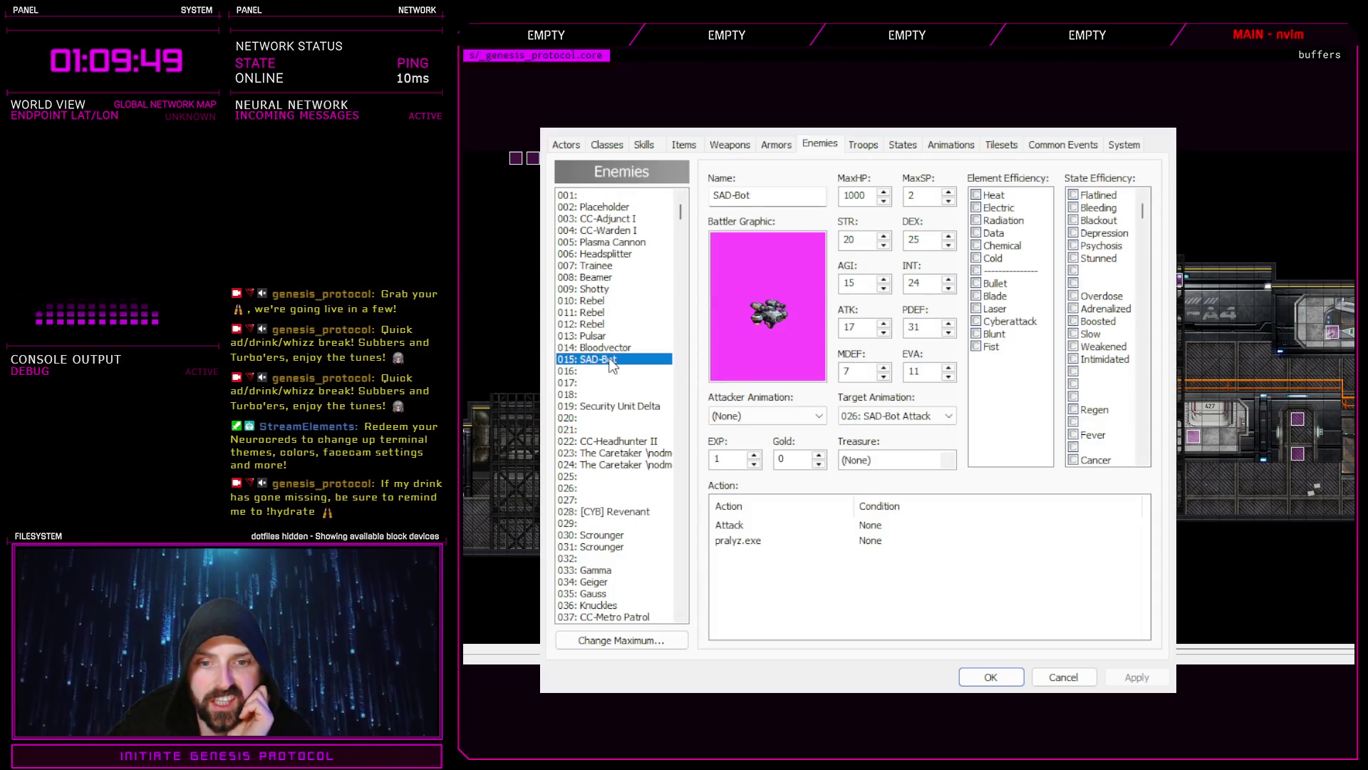
{"action": "left_click", "coordinate": [754, 546]}
{"action": "left_click", "coordinate": [883, 590]}
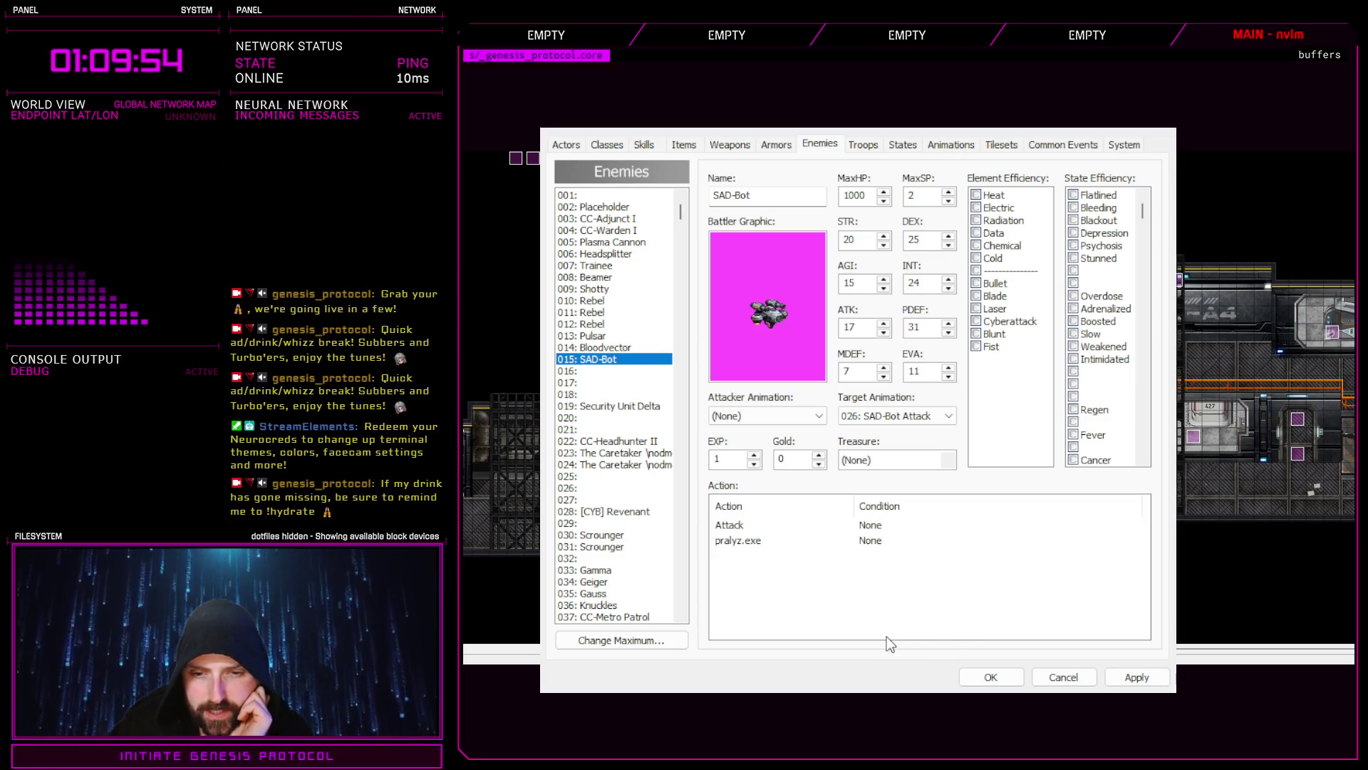
{"action": "key", "text": "Up"}
{"action": "key", "text": "Up"}
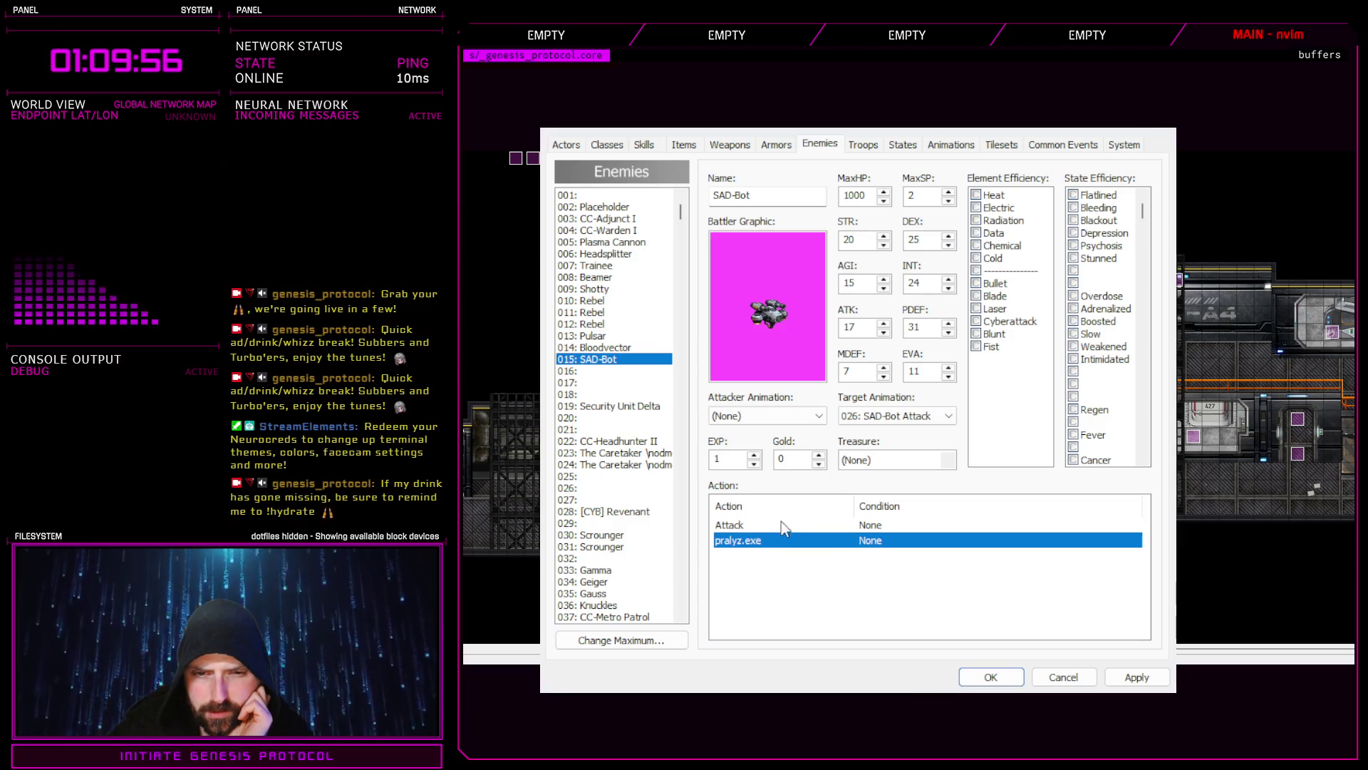
{"action": "left_click", "coordinate": [862, 598]}
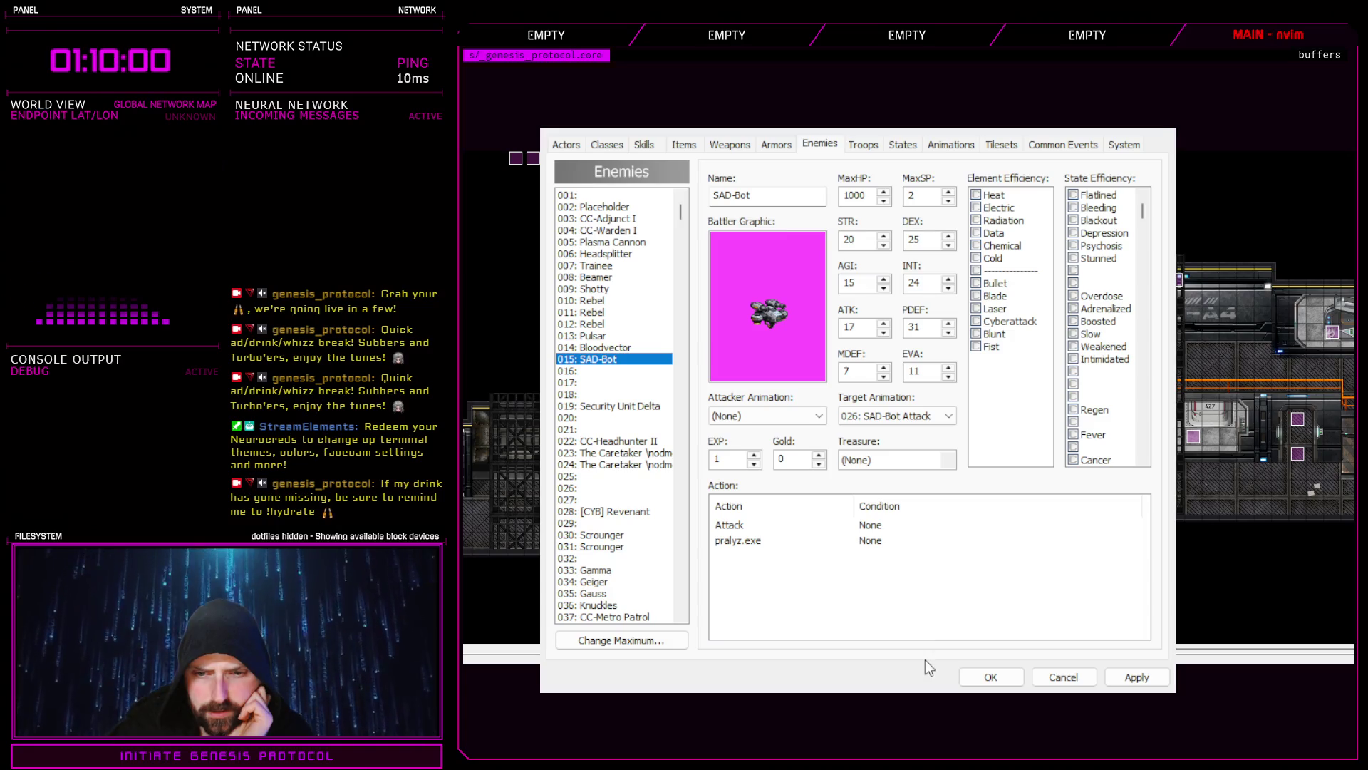
{"action": "key", "text": "Up"}
{"action": "left_click", "coordinate": [1137, 677]}
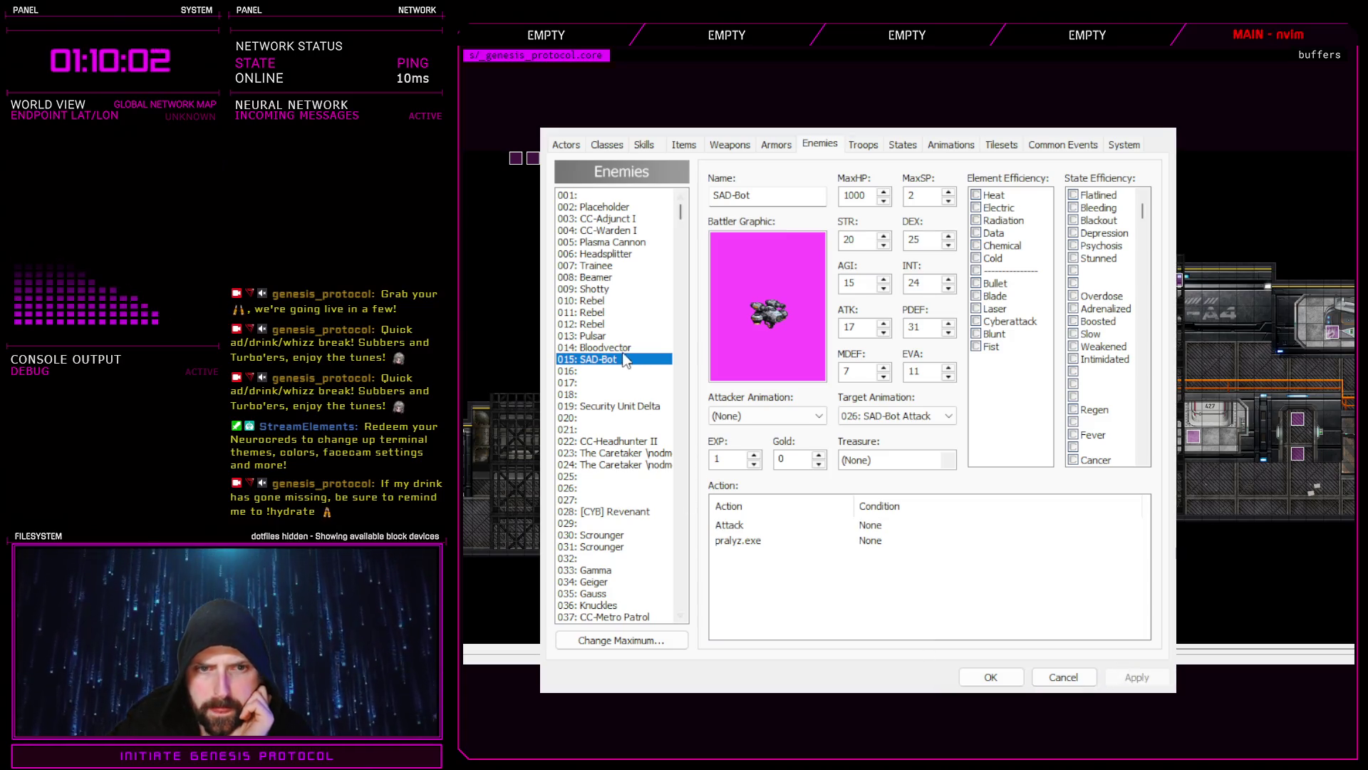
- Review the Trainee enemy's Attack and Laser Lobotomy actions and apply the changes
{"action": "left_click", "coordinate": [603, 265]}
{"action": "left_click", "coordinate": [765, 543]}
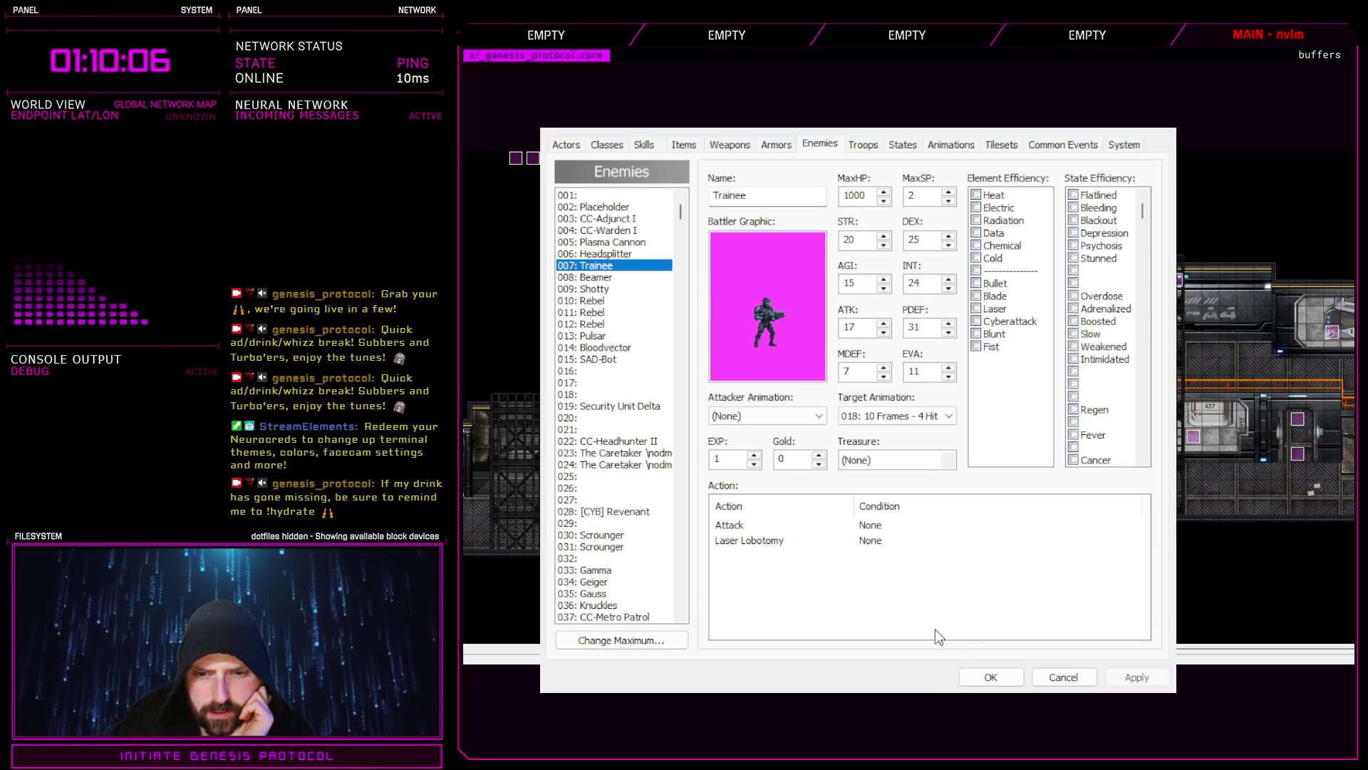
{"action": "left_click", "coordinate": [775, 539]}
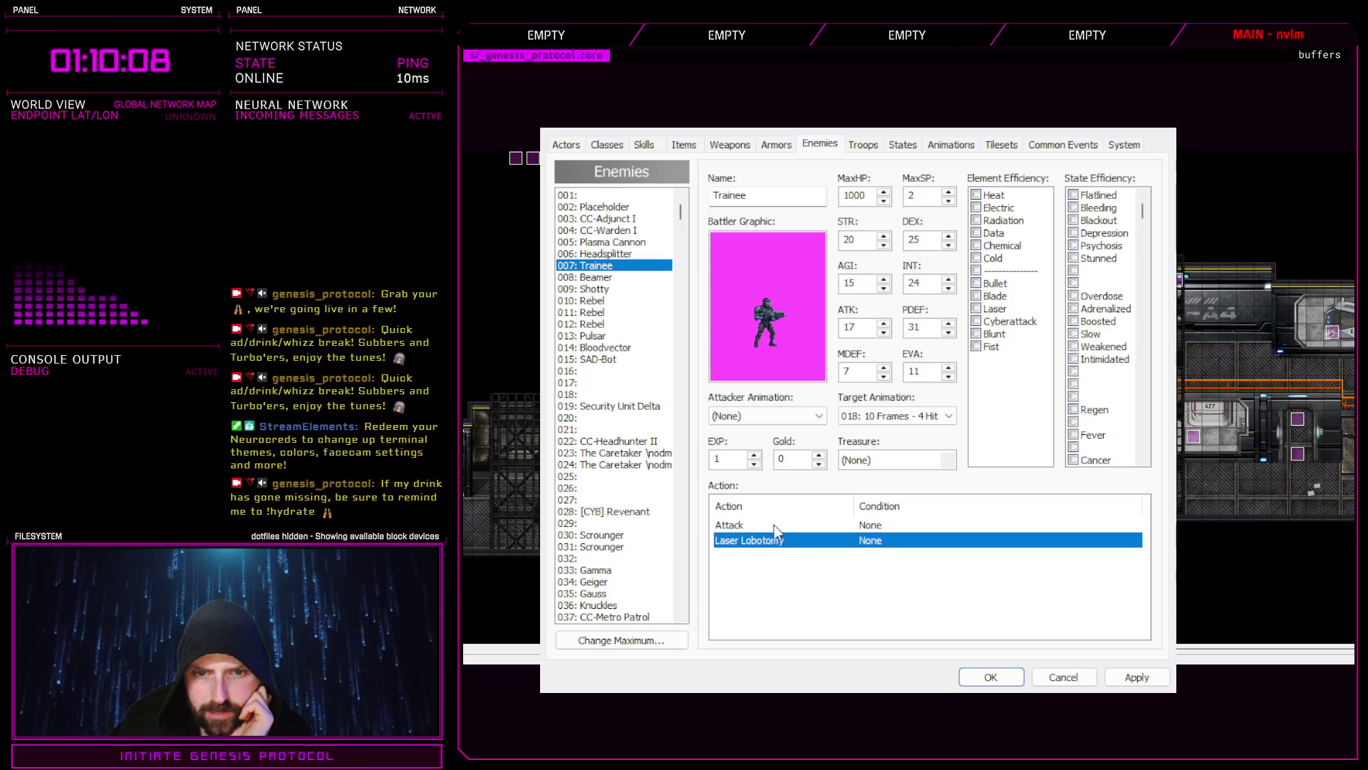
{"action": "left_click", "coordinate": [775, 524]}
{"action": "left_click", "coordinate": [853, 574]}
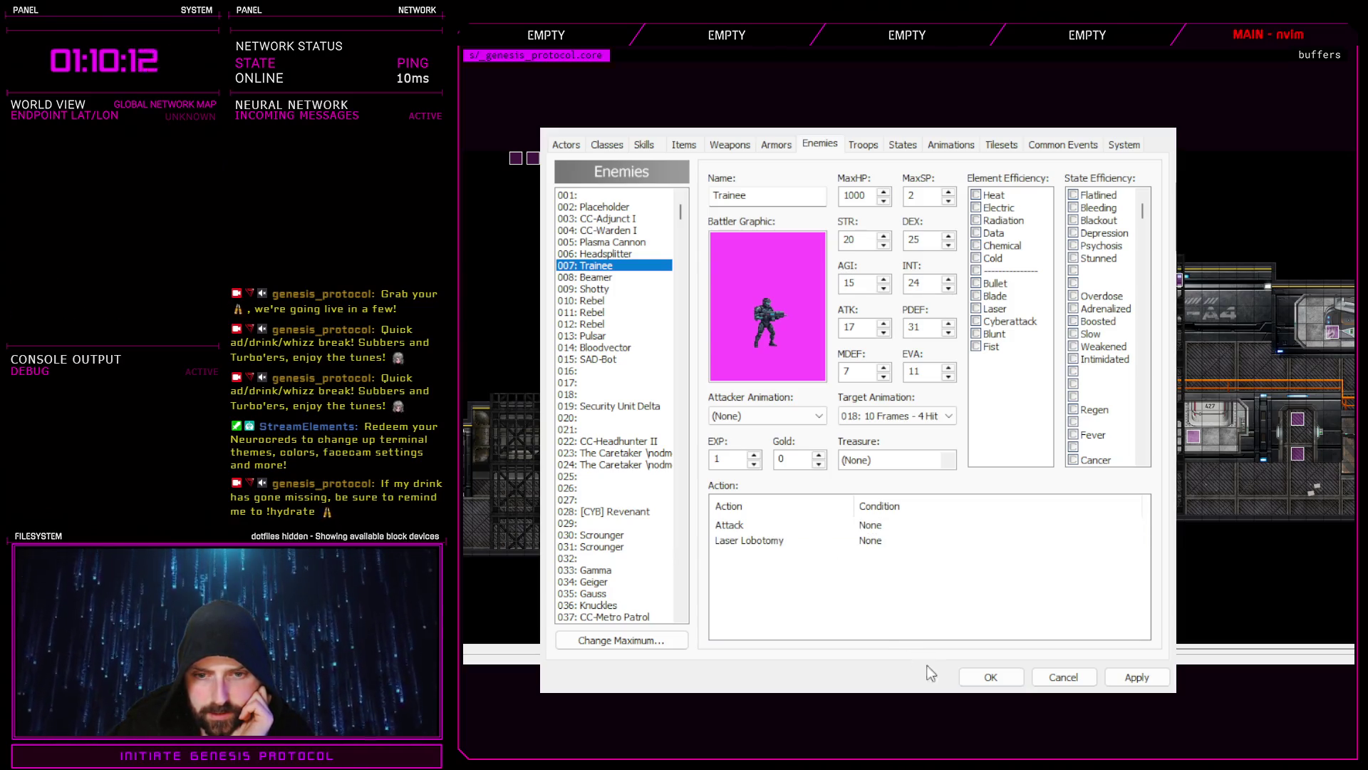
{"action": "left_click", "coordinate": [777, 524]}
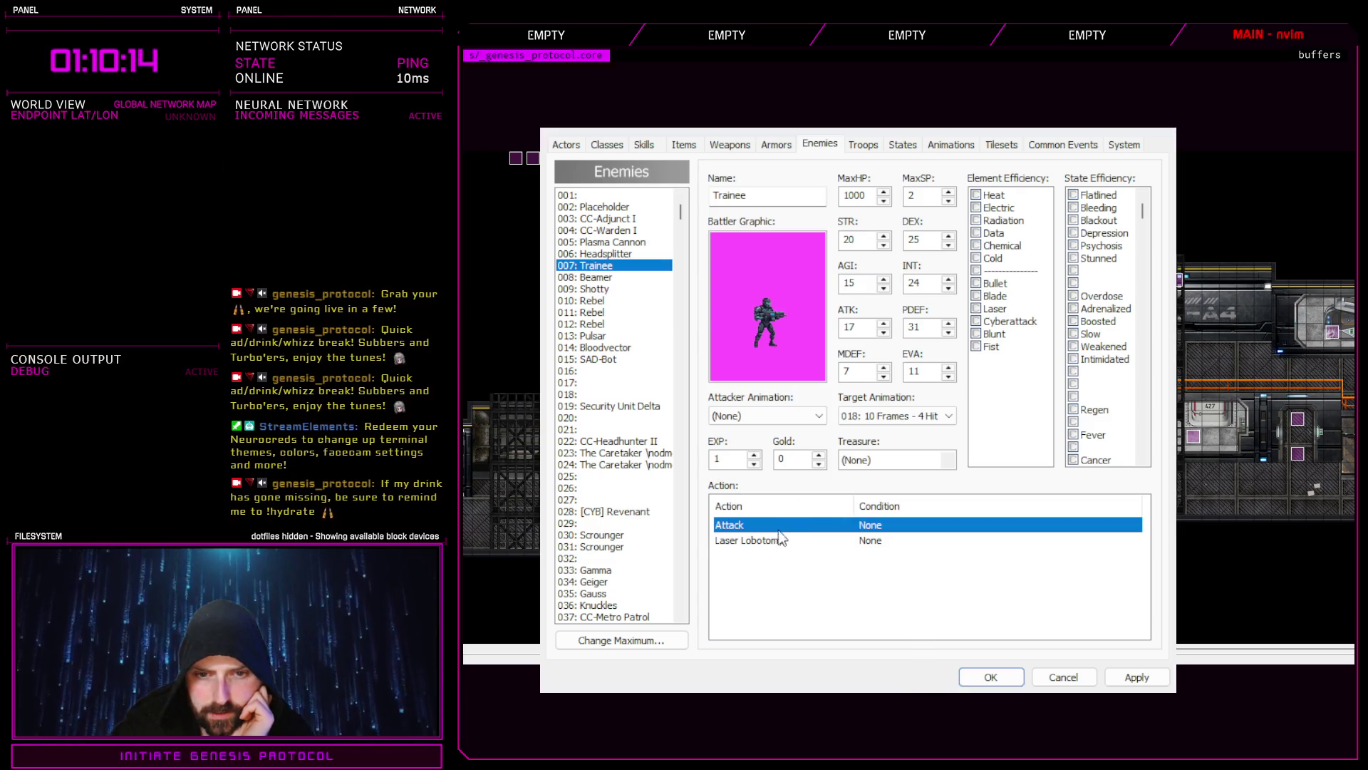
{"action": "left_click", "coordinate": [775, 541]}
{"action": "left_click", "coordinate": [962, 618]}
{"action": "left_click", "coordinate": [1003, 660]}
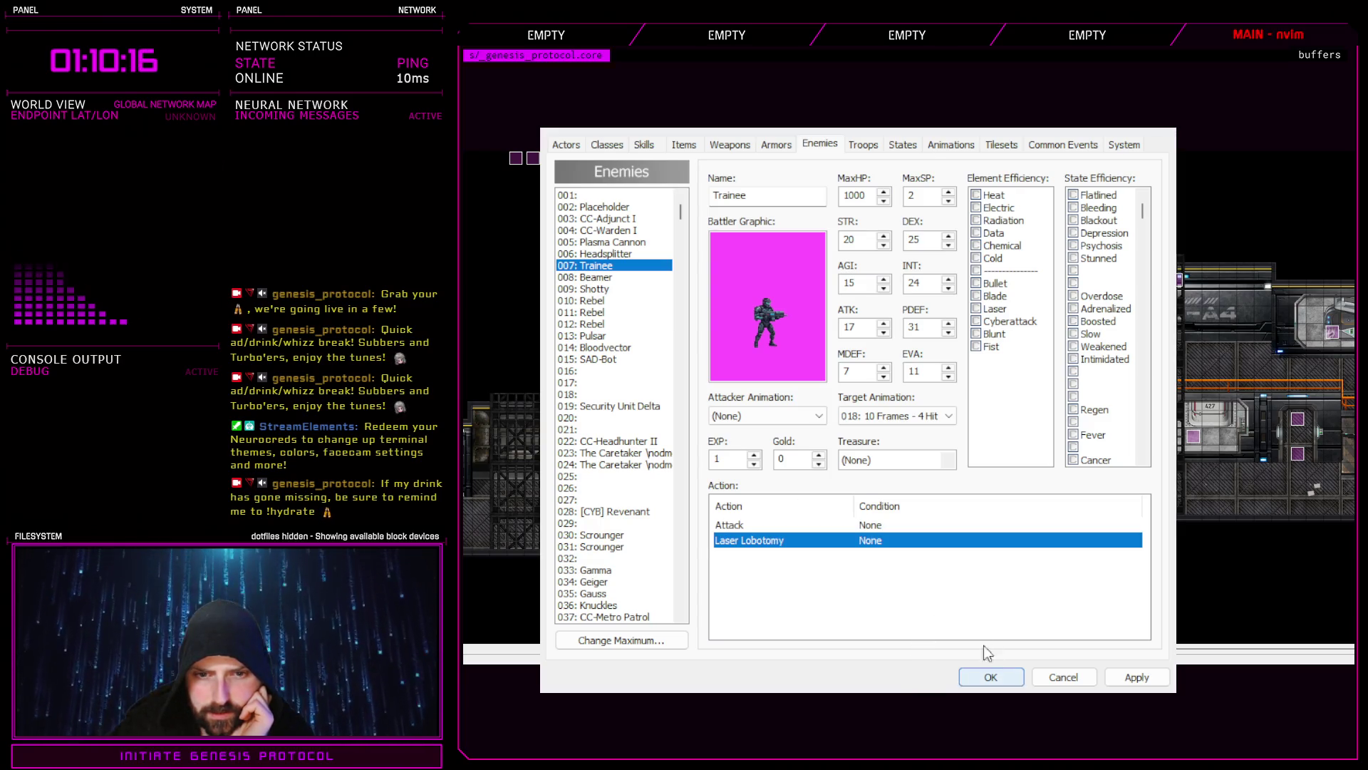
{"action": "left_click", "coordinate": [1136, 677]}
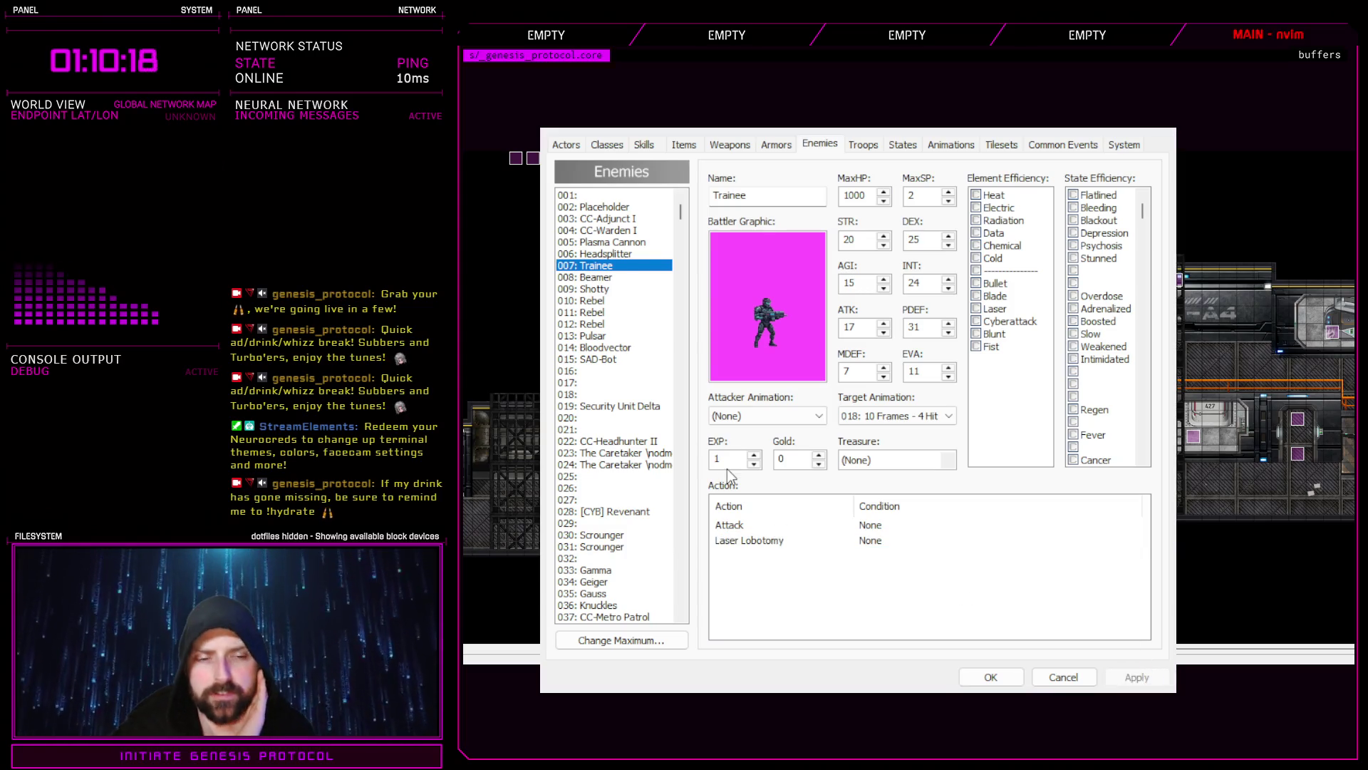
- Close the Database with OK to return to the station map
{"action": "left_click", "coordinate": [596, 278]}
{"action": "left_click", "coordinate": [611, 266]}
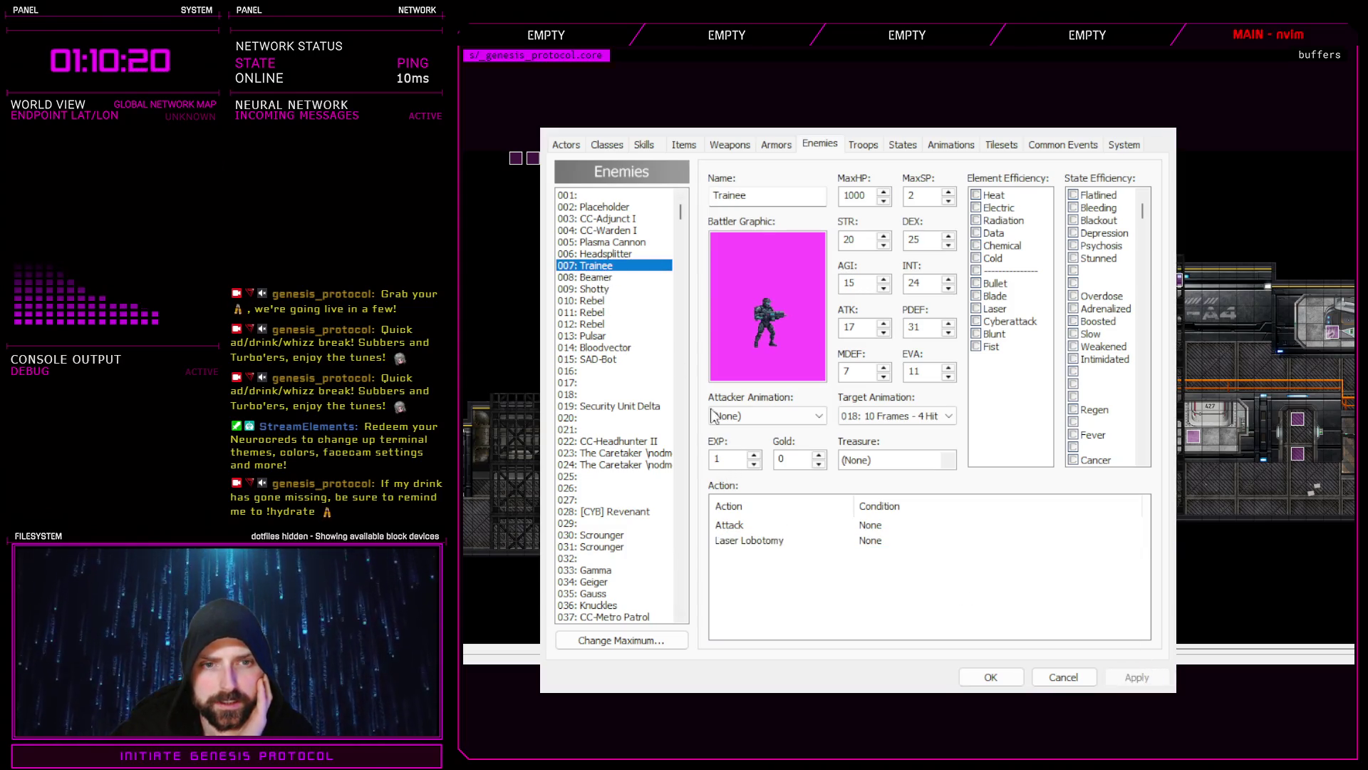
{"action": "left_click", "coordinate": [986, 677]}
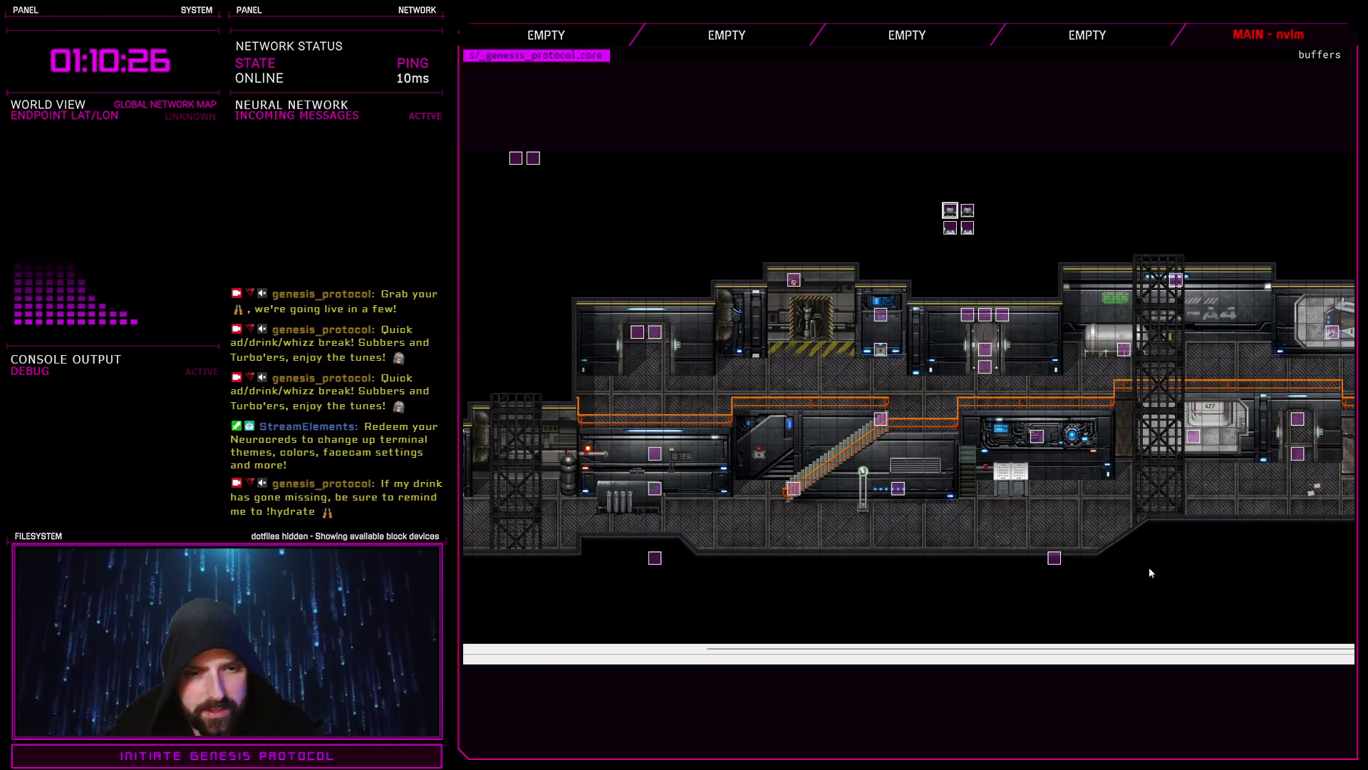
{"action": "left_click_drag", "start_coordinate": [1099, 654], "coordinate": [980, 654]}
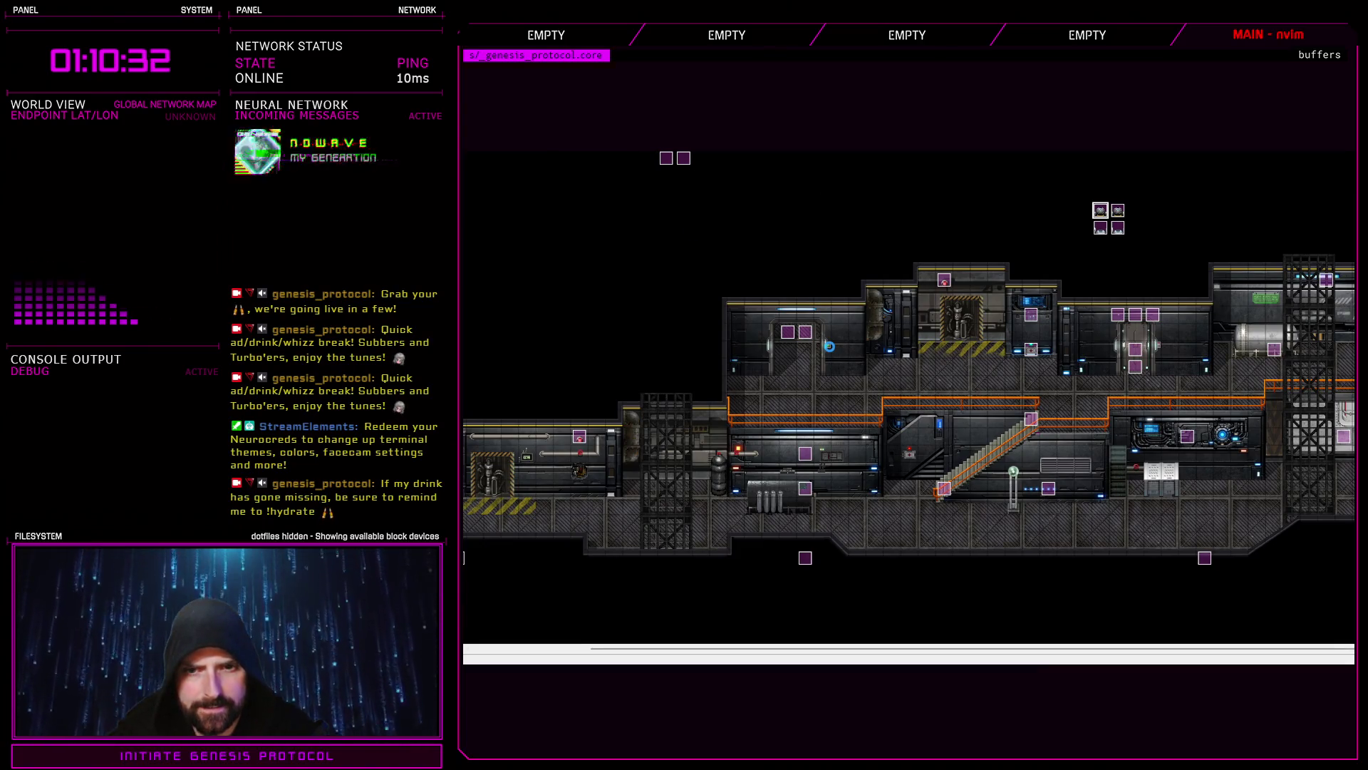
{"action": "key", "text": "F9"}
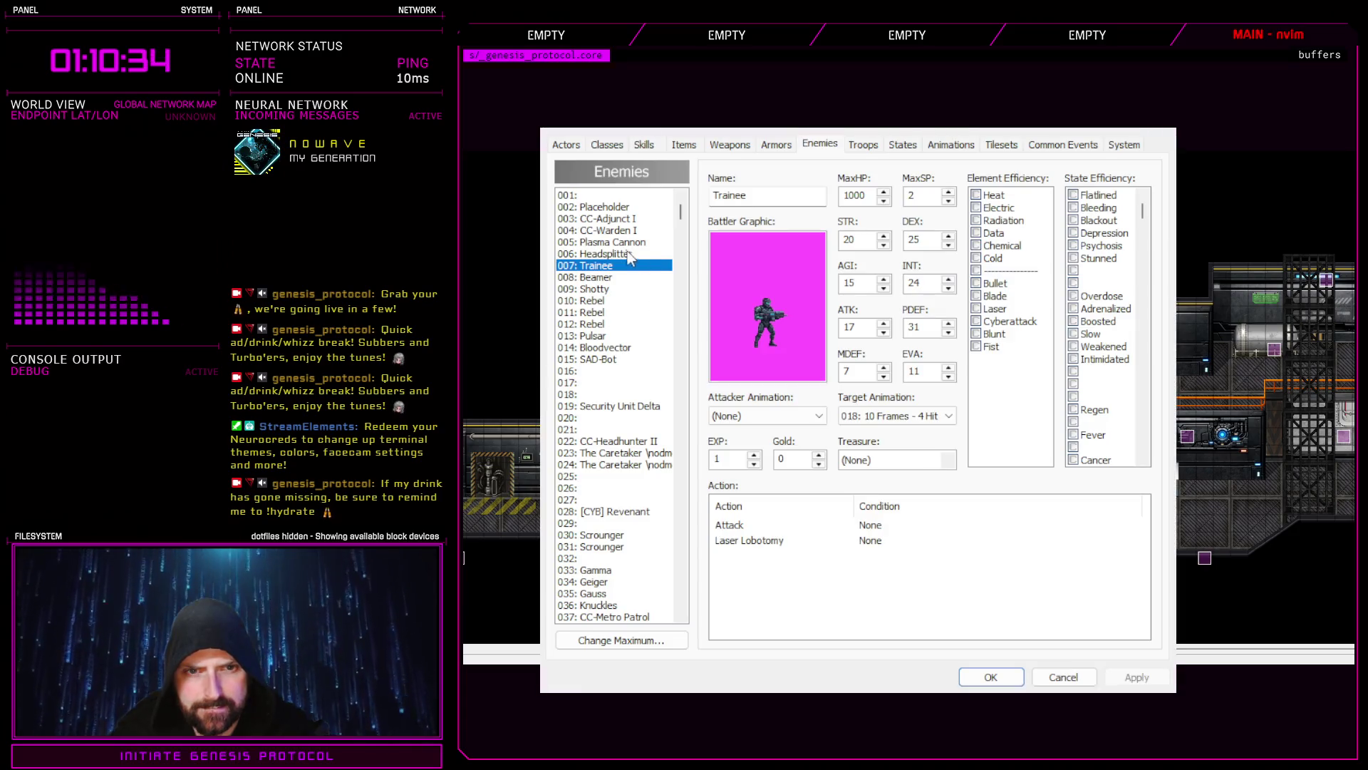
{"action": "left_click", "coordinate": [626, 242]}
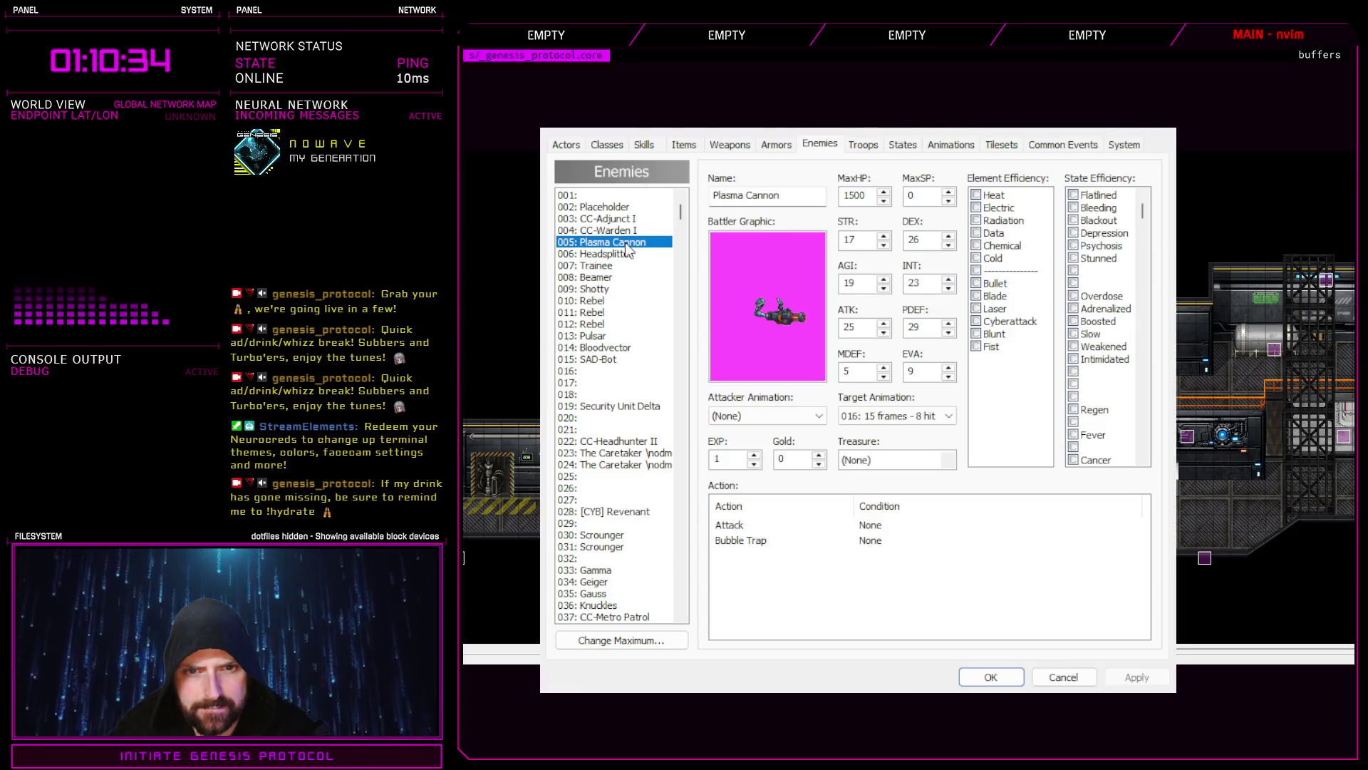
{"action": "left_click", "coordinate": [615, 289]}
{"action": "key", "text": "Up"}
{"action": "key", "text": "Up"}
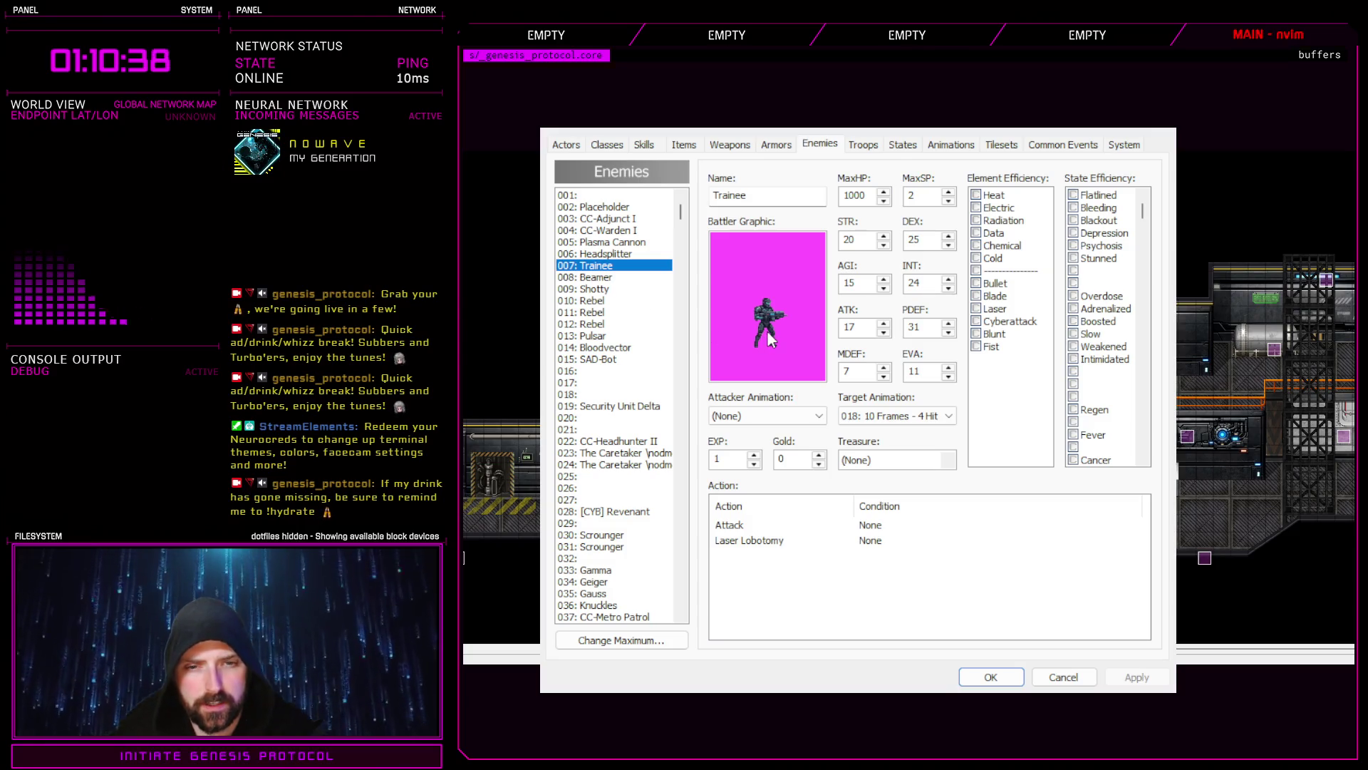
{"action": "key", "text": "Down"}
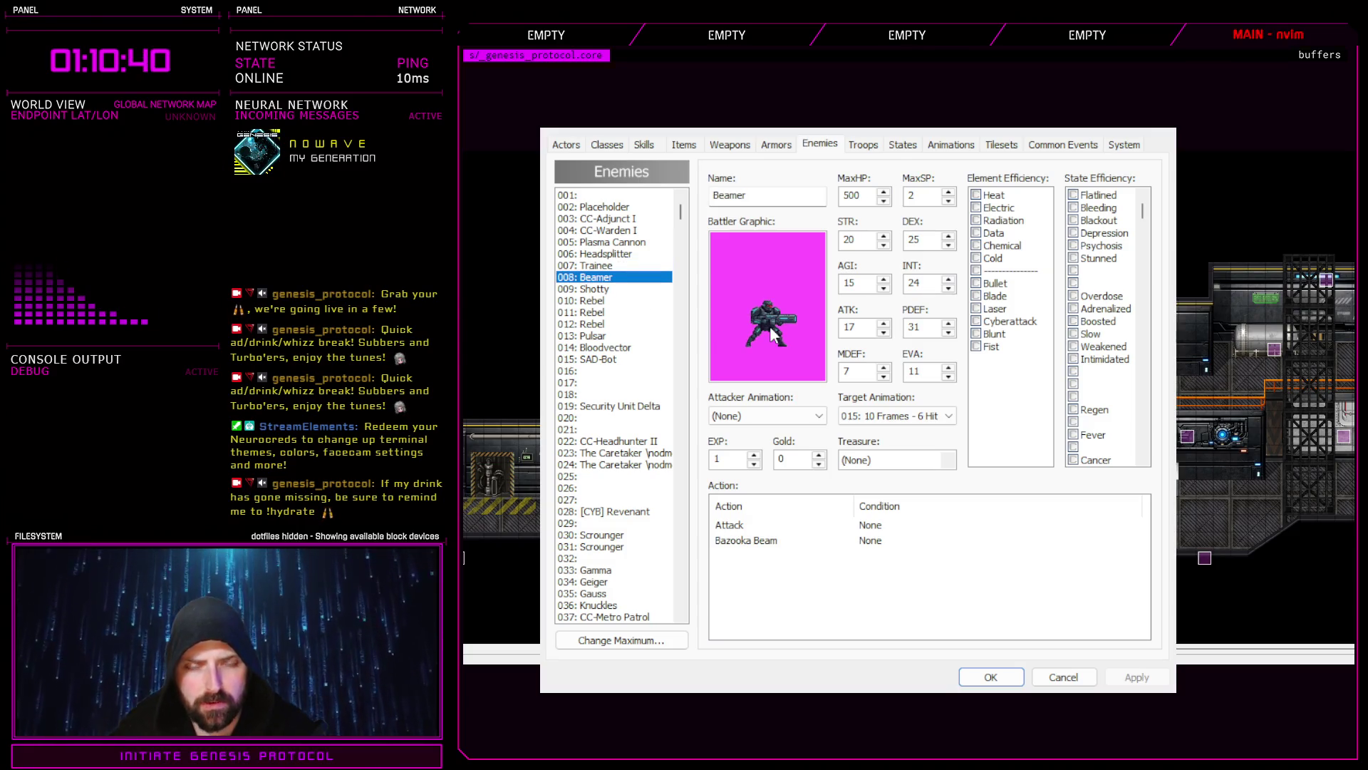
{"action": "key", "text": "Down"}
{"action": "key", "text": "Down"}
{"action": "key", "text": "Down"}
{"action": "key", "text": "Down"}
{"action": "key", "text": "Down"}
{"action": "key", "text": "Down"}
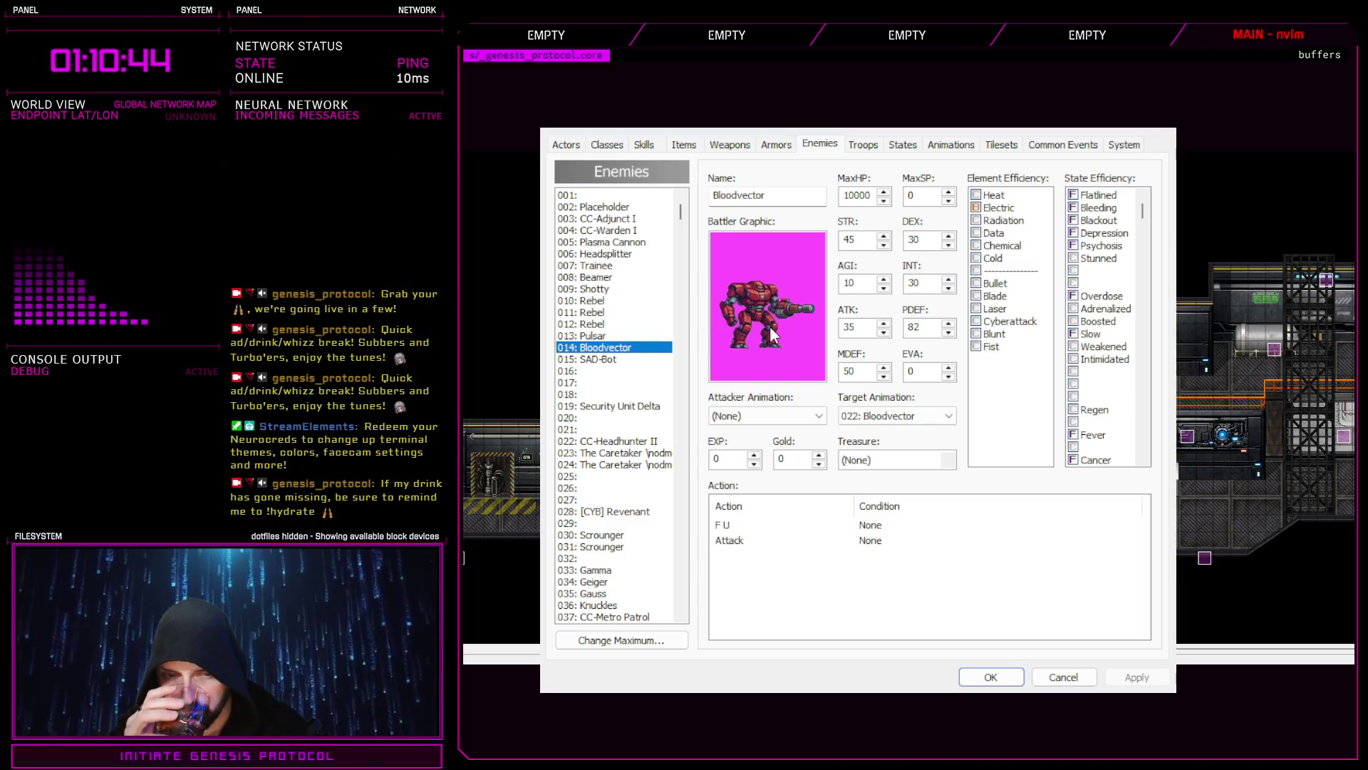
{"action": "key", "text": "Up"}
{"action": "key", "text": "Up"}
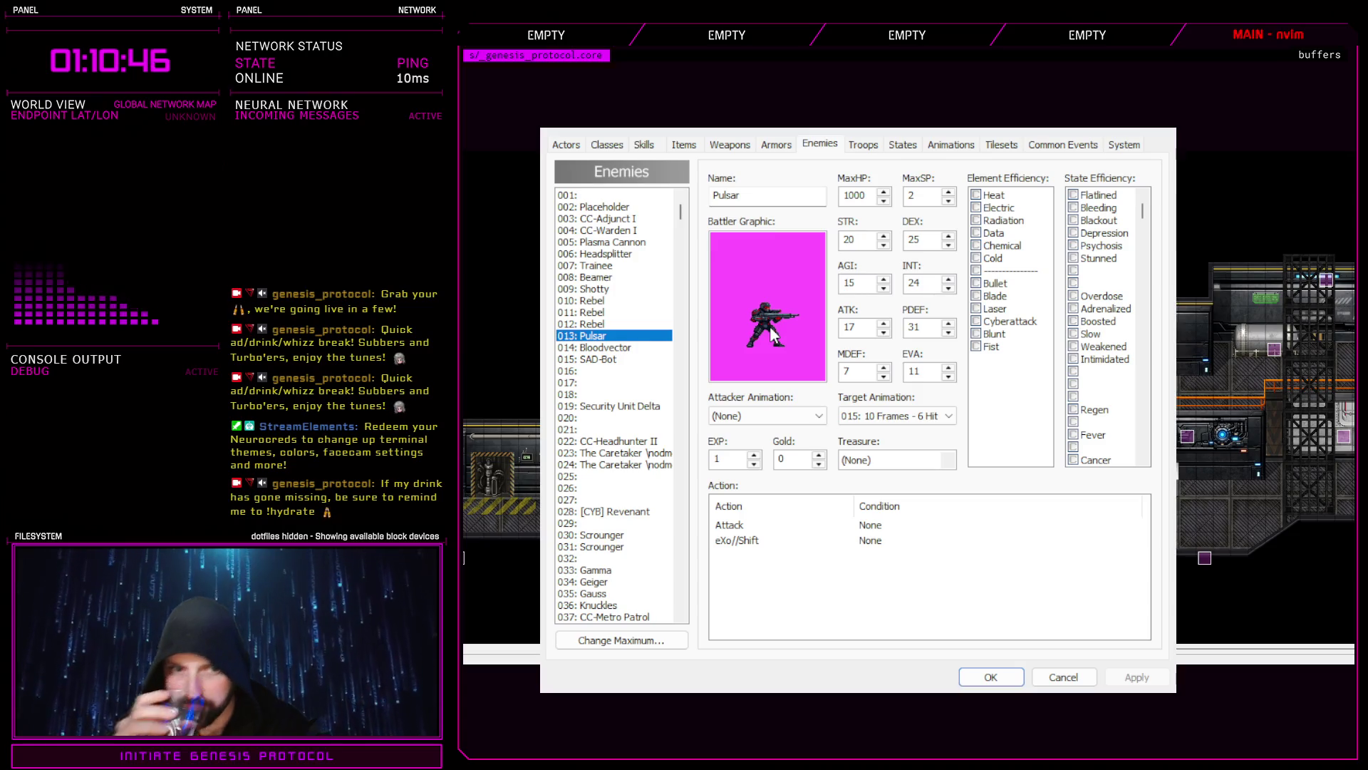
{"action": "key", "text": "Up"}
{"action": "key", "text": "Up"}
{"action": "key", "text": "Up"}
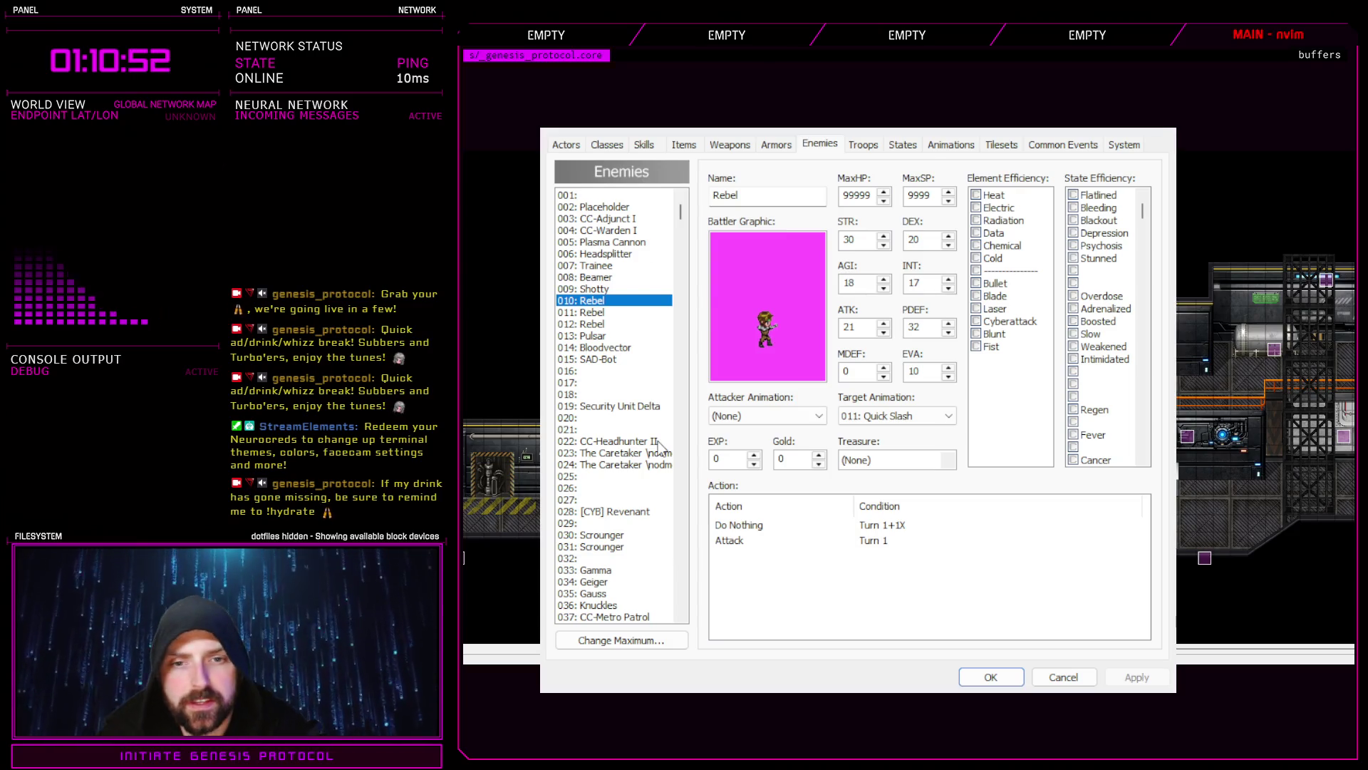
{"action": "left_click", "coordinate": [992, 677]}
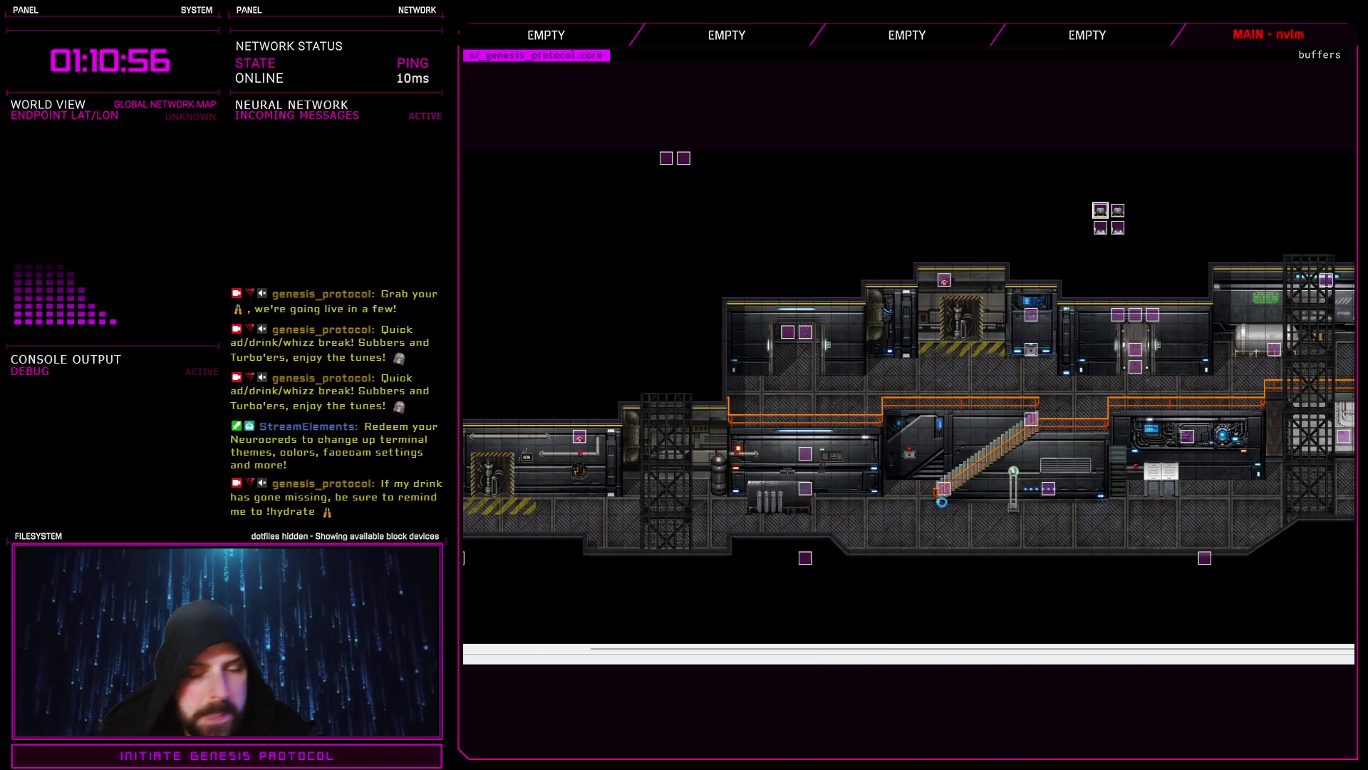
{"action": "left_click_drag", "start_coordinate": [1075, 651], "coordinate": [962, 651]}
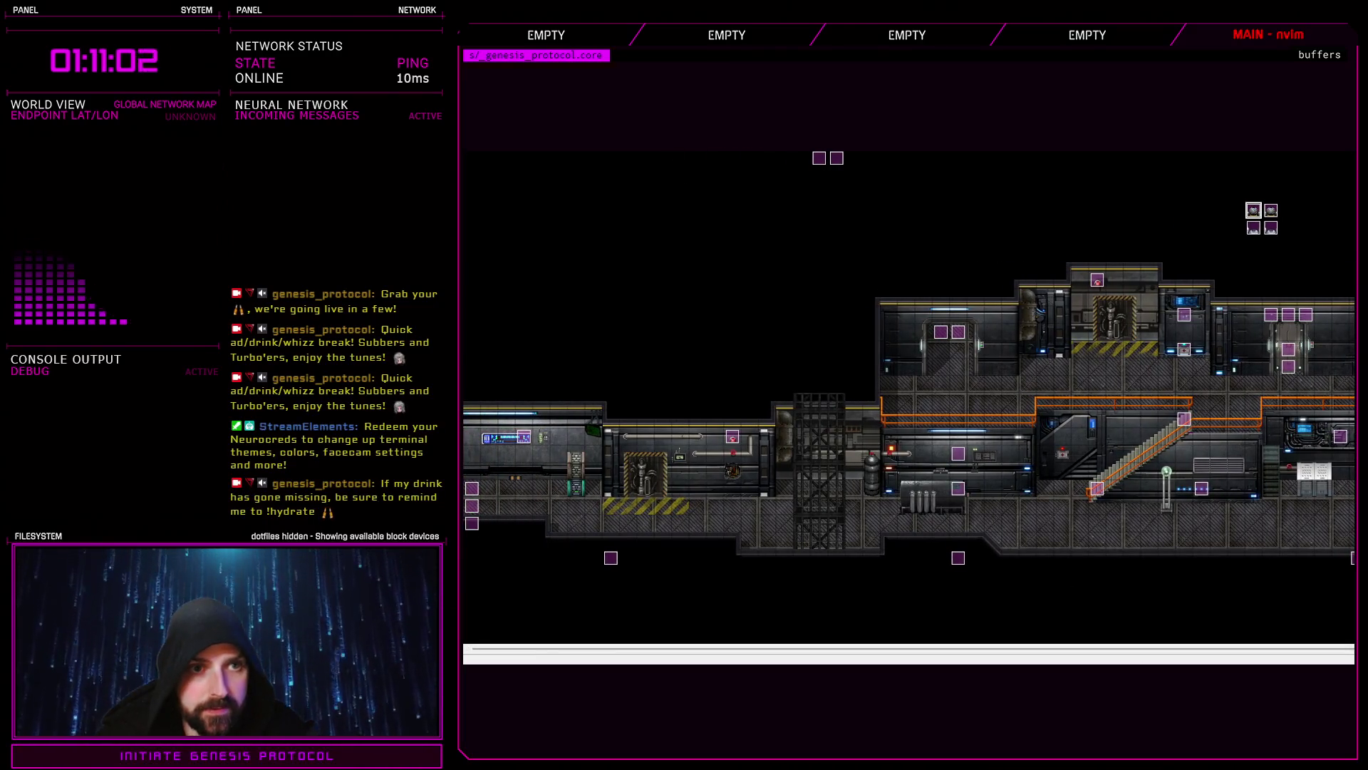
- Copy the Drone's map limits [1, 11, 81, 22] from line 79 of the OSE Controller script
{"action": "key", "text": "F11"}
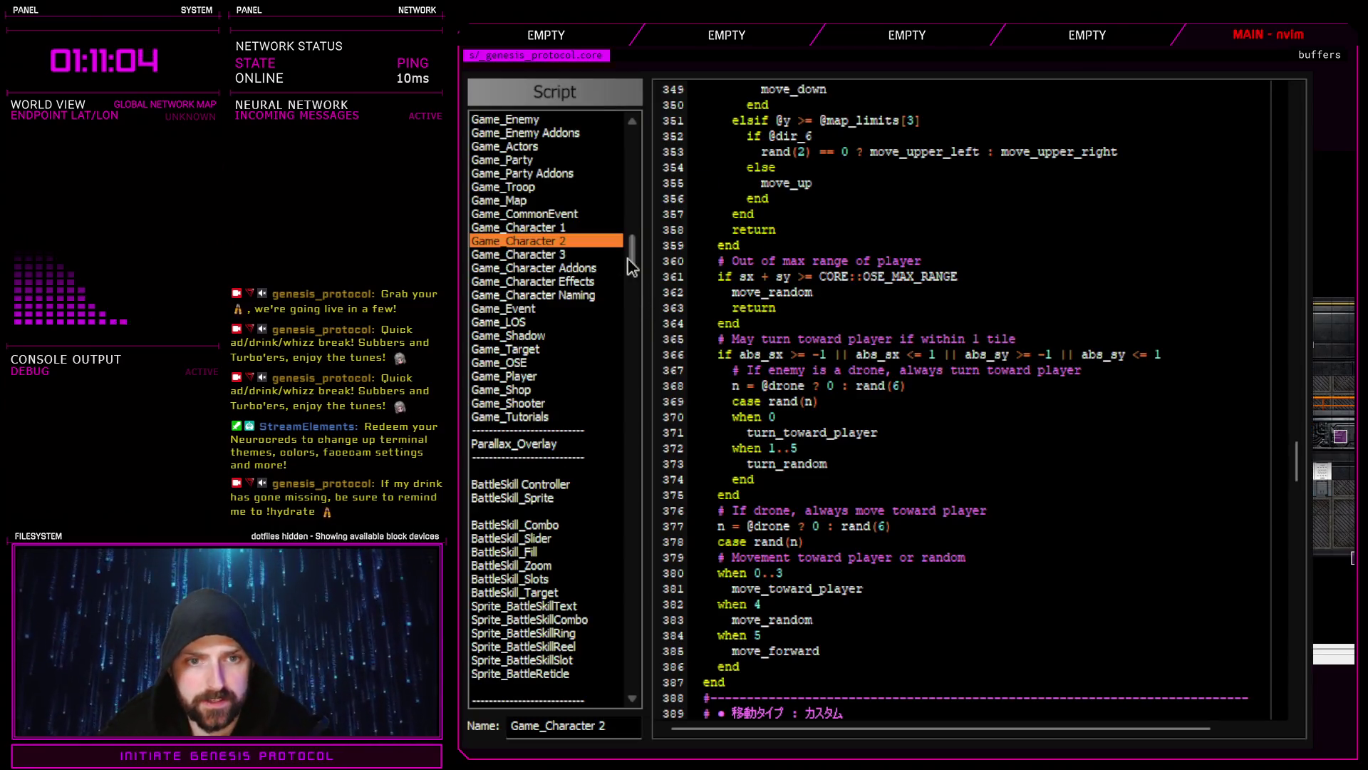
{"action": "left_click_drag", "start_coordinate": [632, 257], "coordinate": [644, 122]}
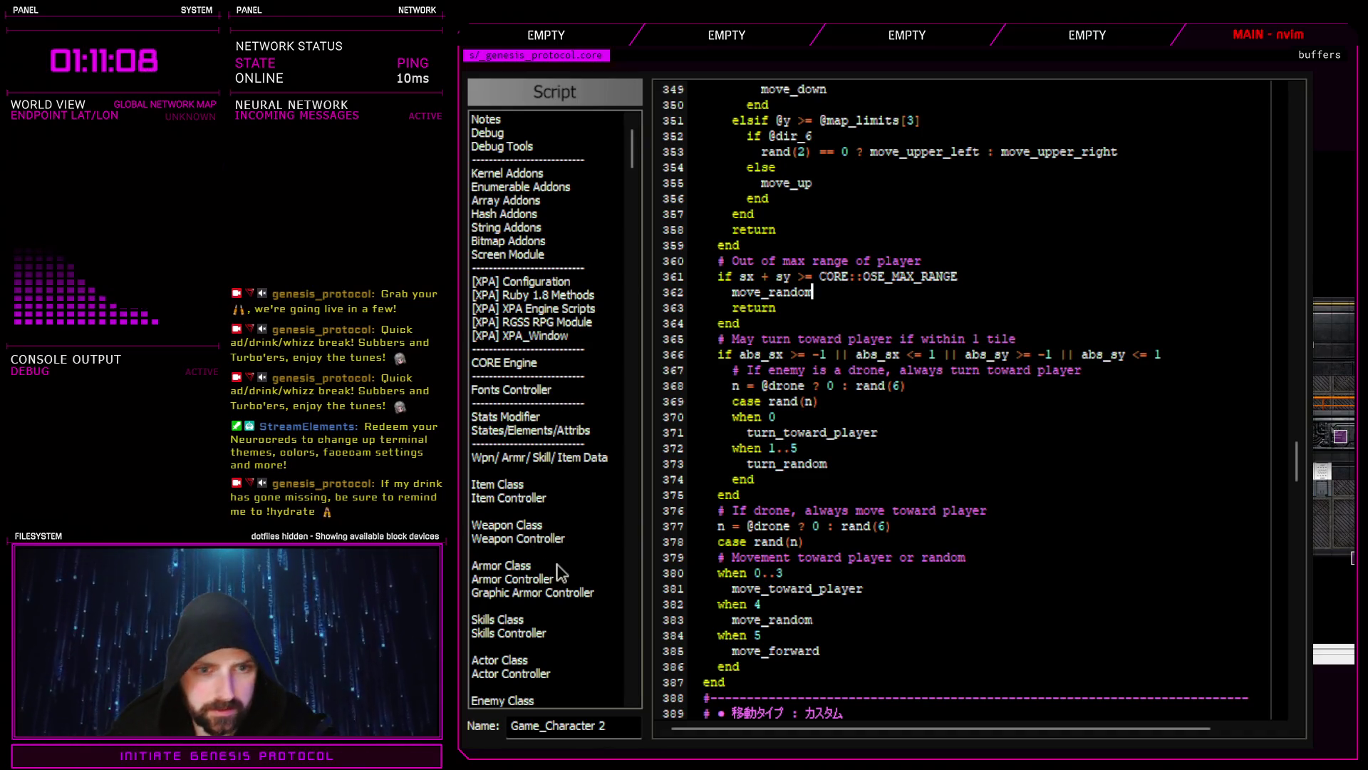
{"action": "scroll", "coordinate": [560, 525], "scroll_direction": "down", "scroll_amount": 6}
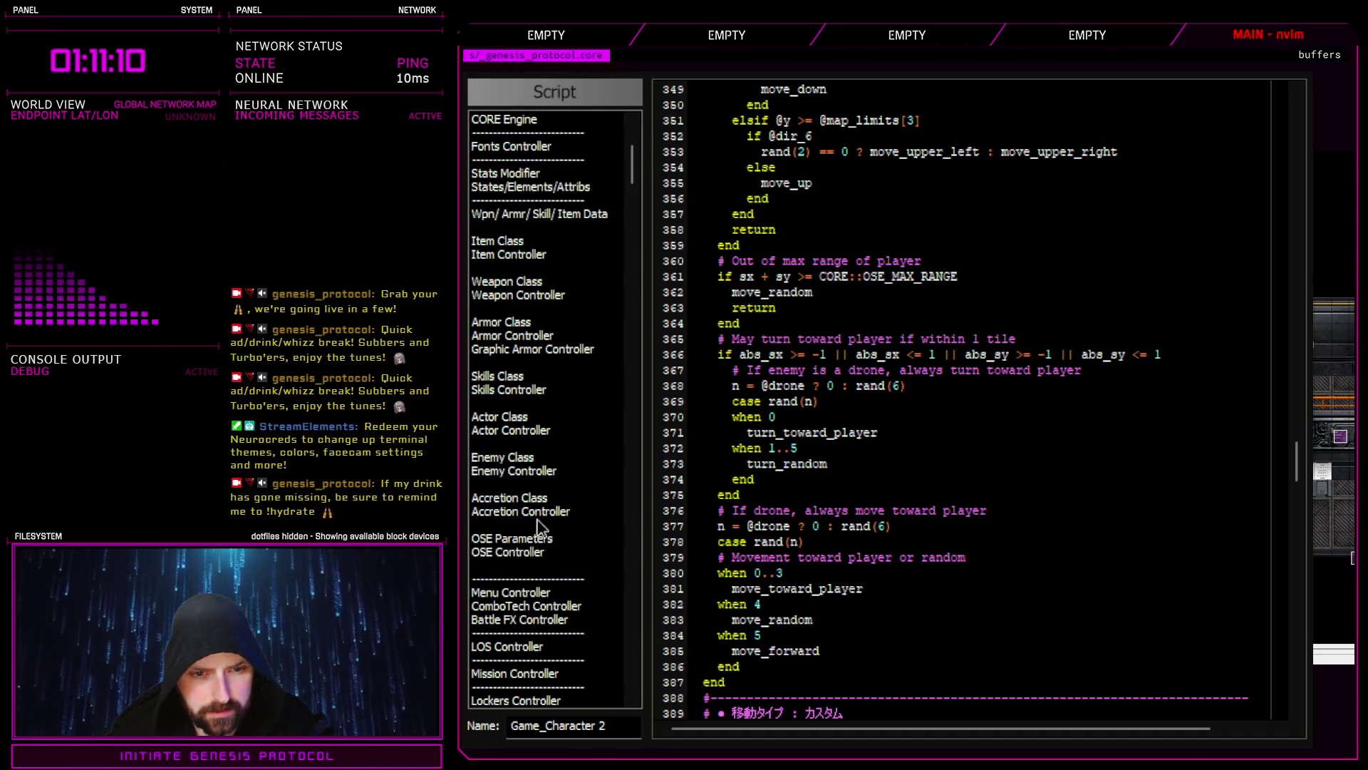
{"action": "left_click", "coordinate": [539, 552]}
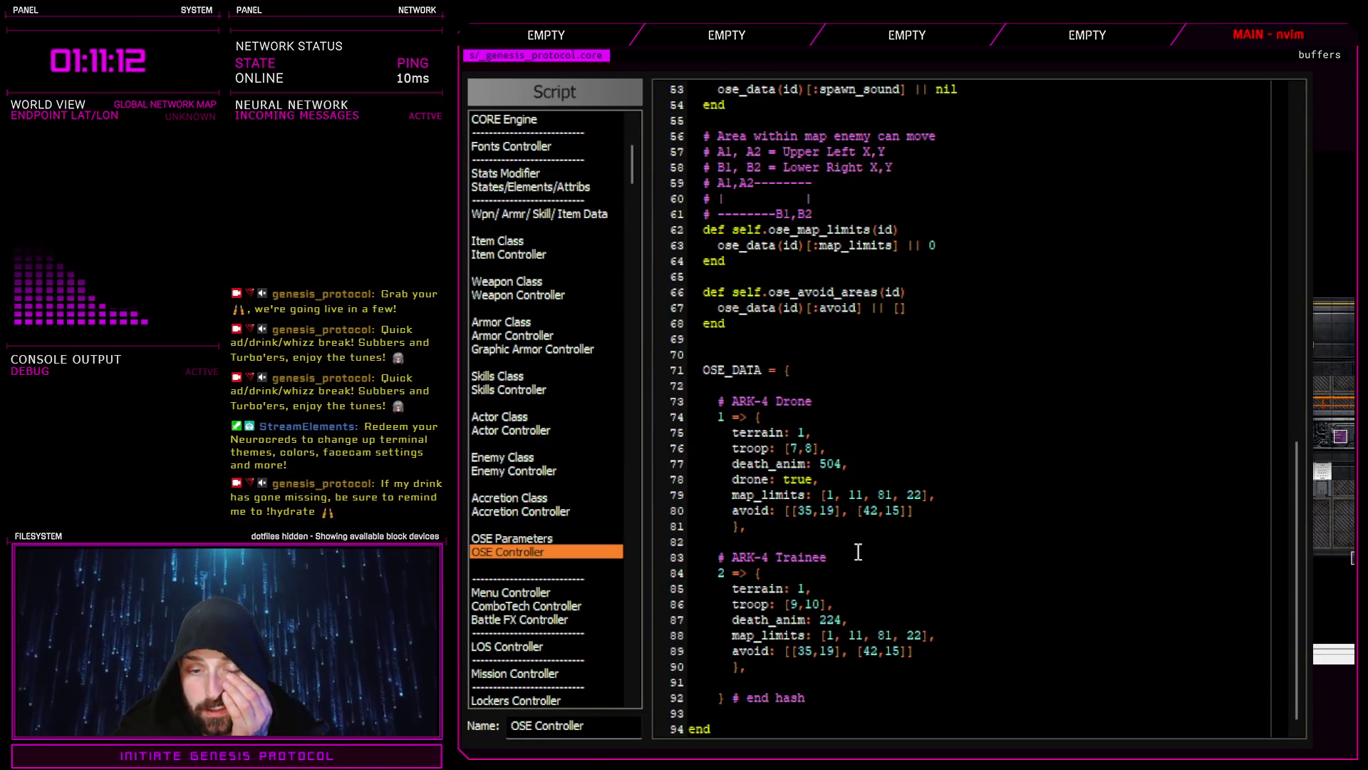
{"action": "scroll", "coordinate": [859, 553], "scroll_direction": "up", "scroll_amount": 17}
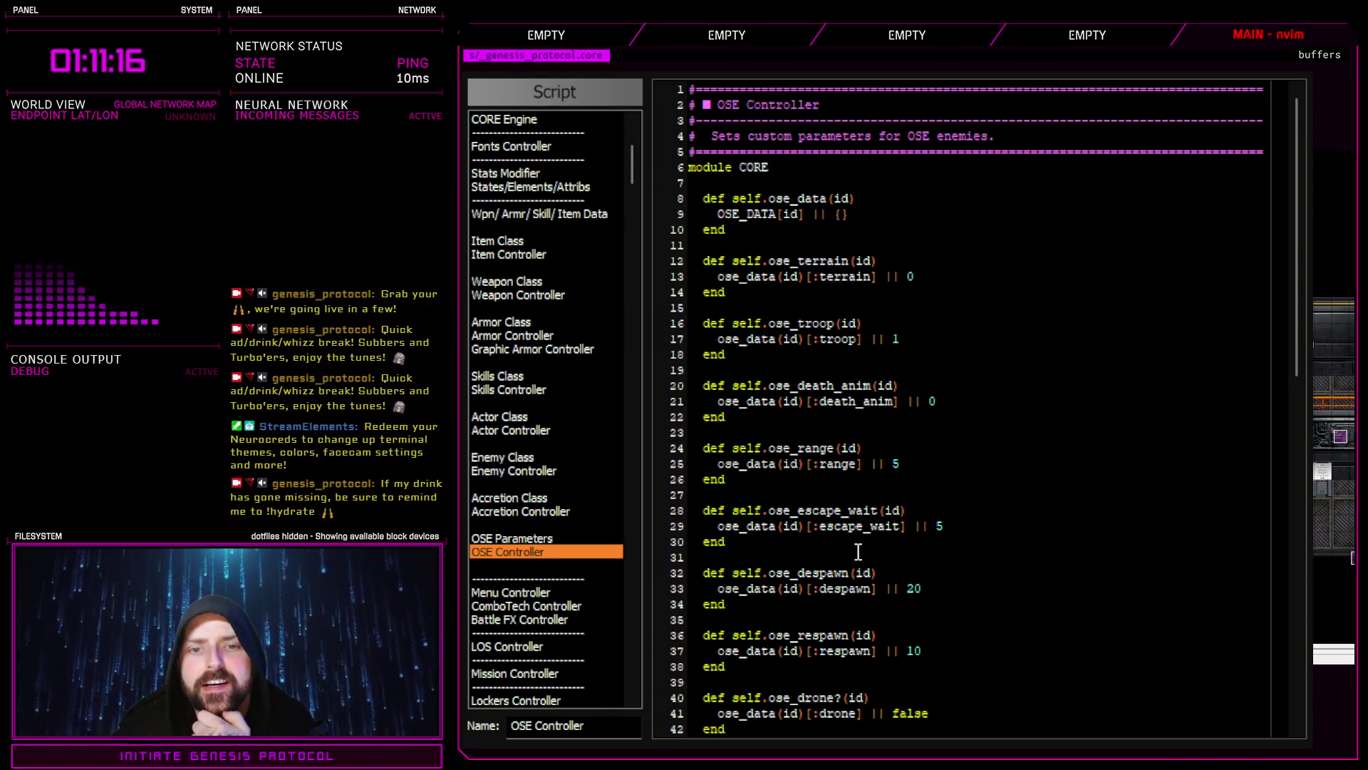
{"action": "scroll", "coordinate": [859, 553], "scroll_direction": "down", "scroll_amount": 17}
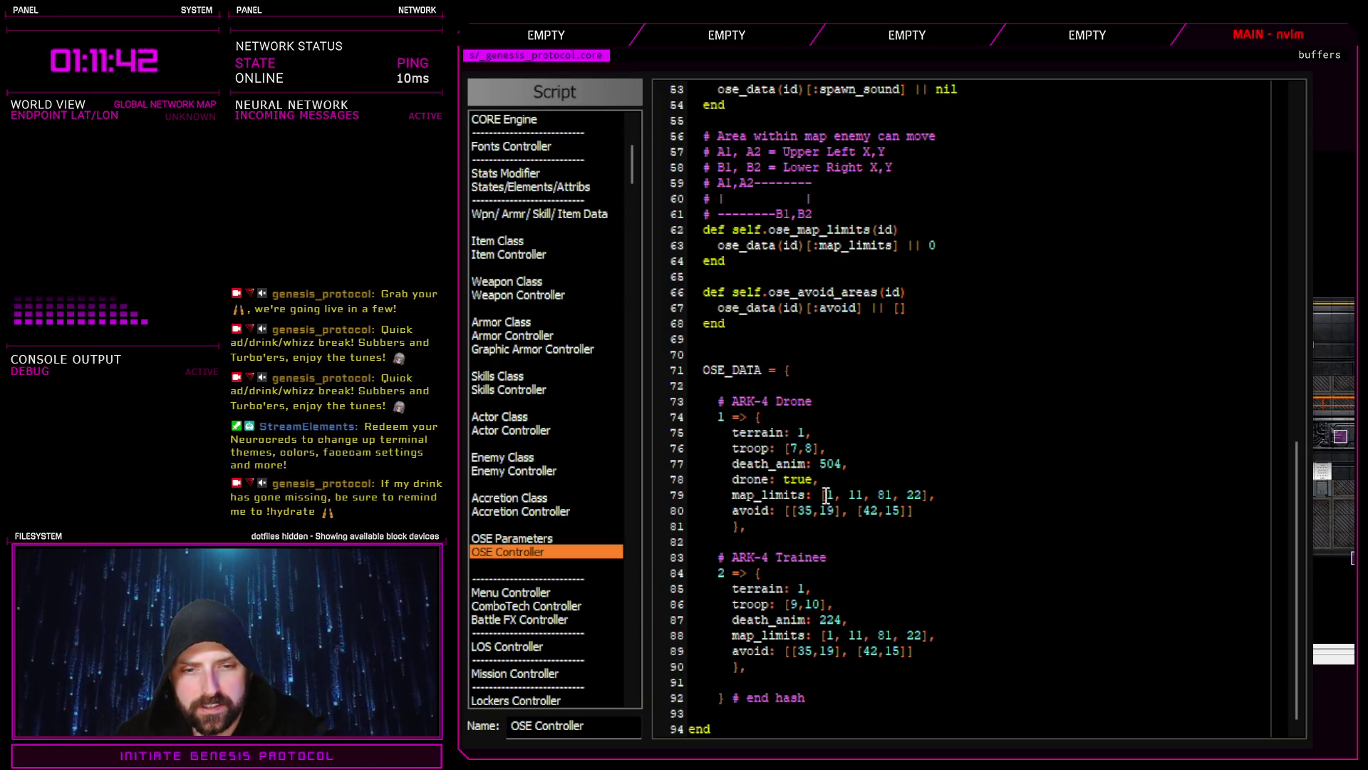
{"action": "left_click_drag", "start_coordinate": [821, 494], "coordinate": [931, 494]}
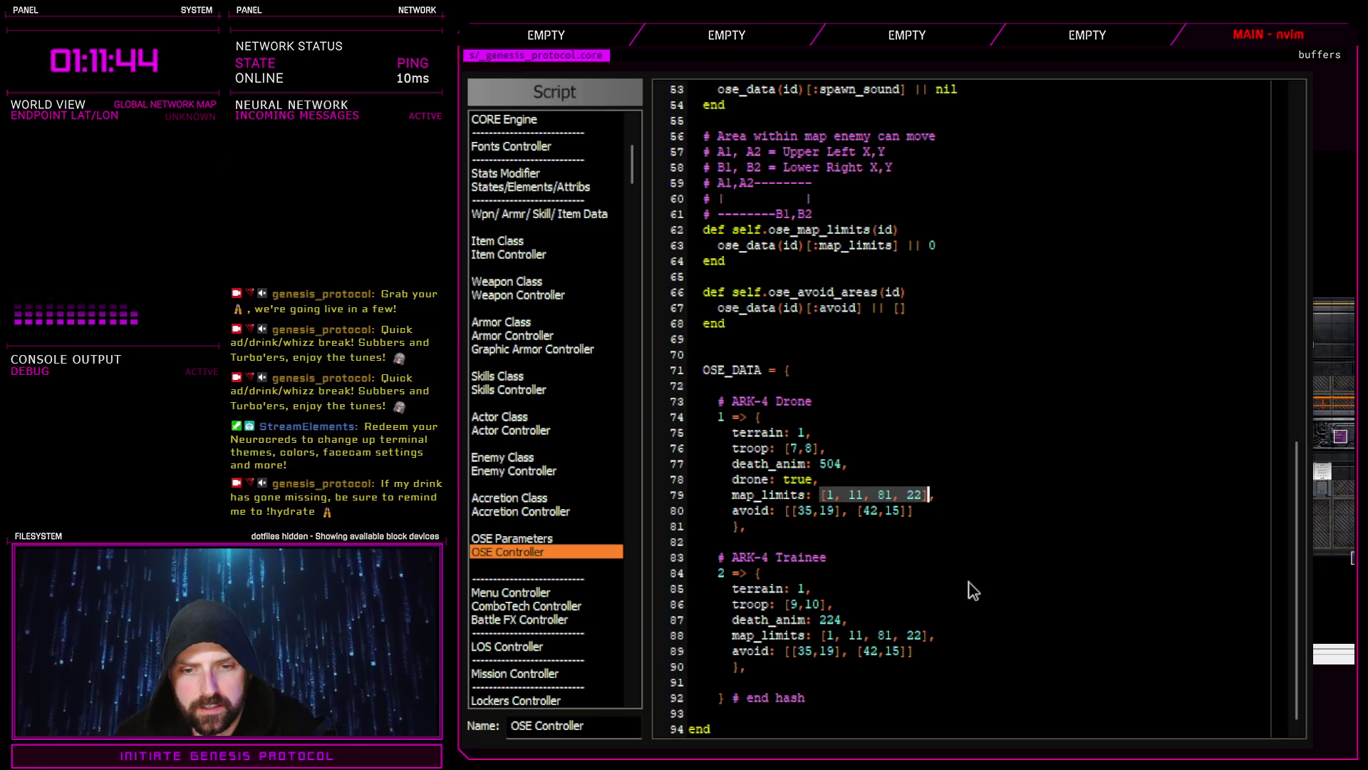
{"action": "key", "text": "Escape"}
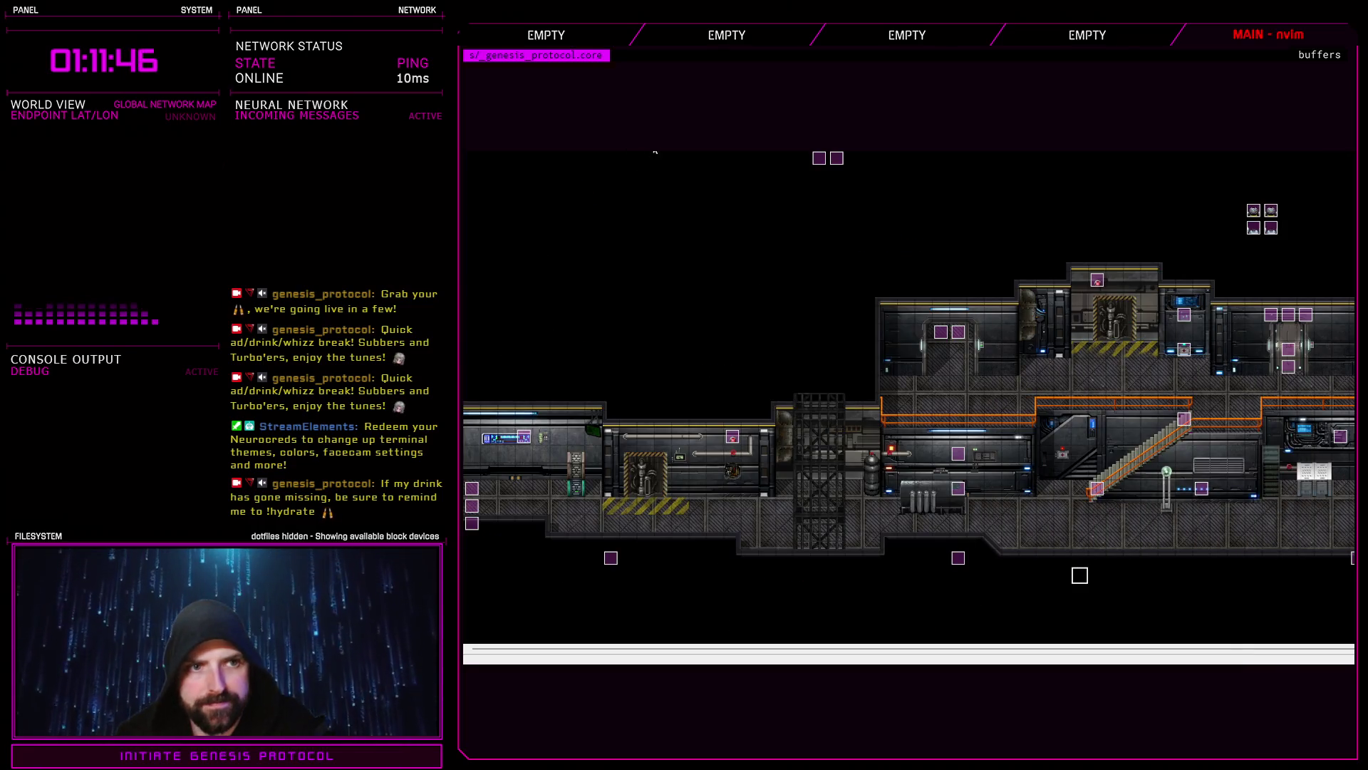
{"action": "key", "text": "F11"}
{"action": "left_click_drag", "start_coordinate": [645, 257], "coordinate": [650, 369]}
{"action": "scroll", "coordinate": [577, 483], "scroll_direction": "down", "scroll_amount": 8}
{"action": "scroll", "coordinate": [541, 527], "scroll_direction": "up", "scroll_amount": 15}
{"action": "scroll", "coordinate": [549, 499], "scroll_direction": "up", "scroll_amount": 10}
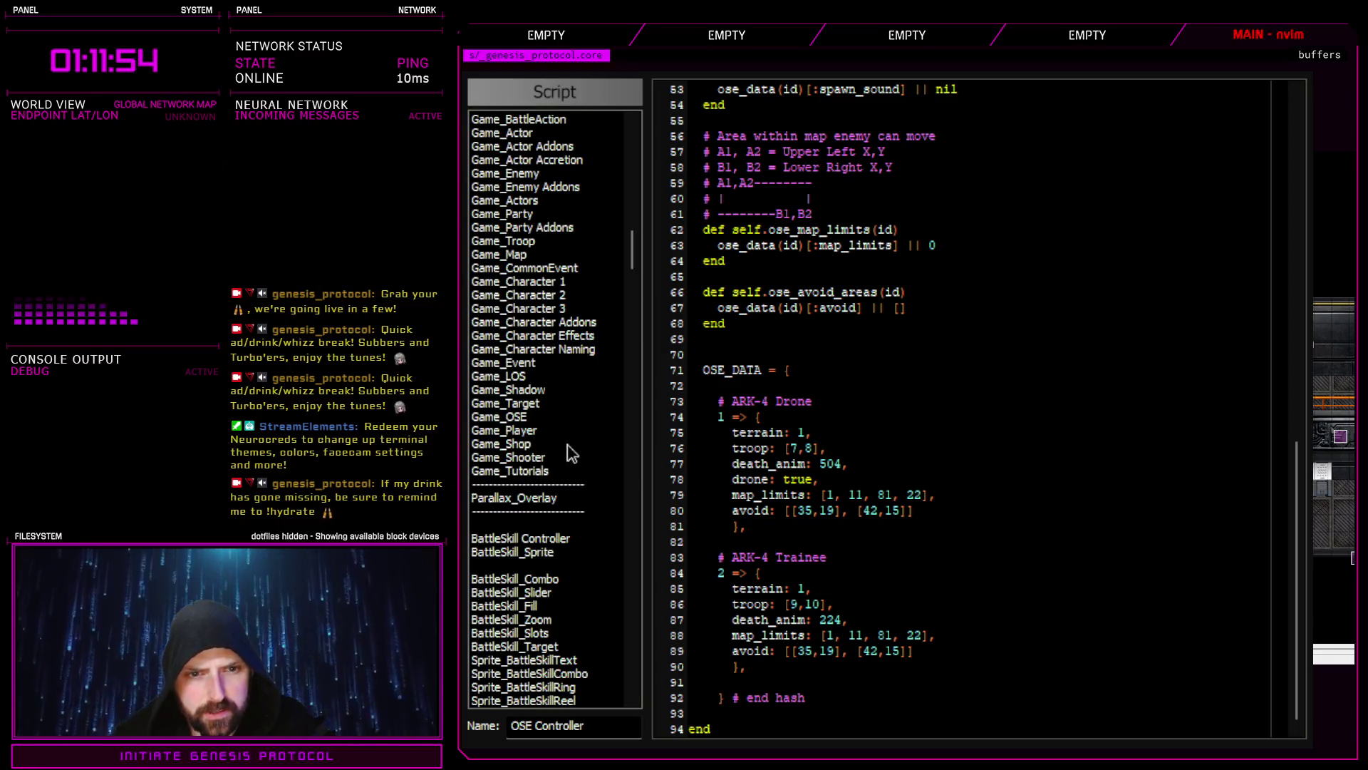
{"action": "left_click_drag", "start_coordinate": [718, 417], "coordinate": [792, 527]}
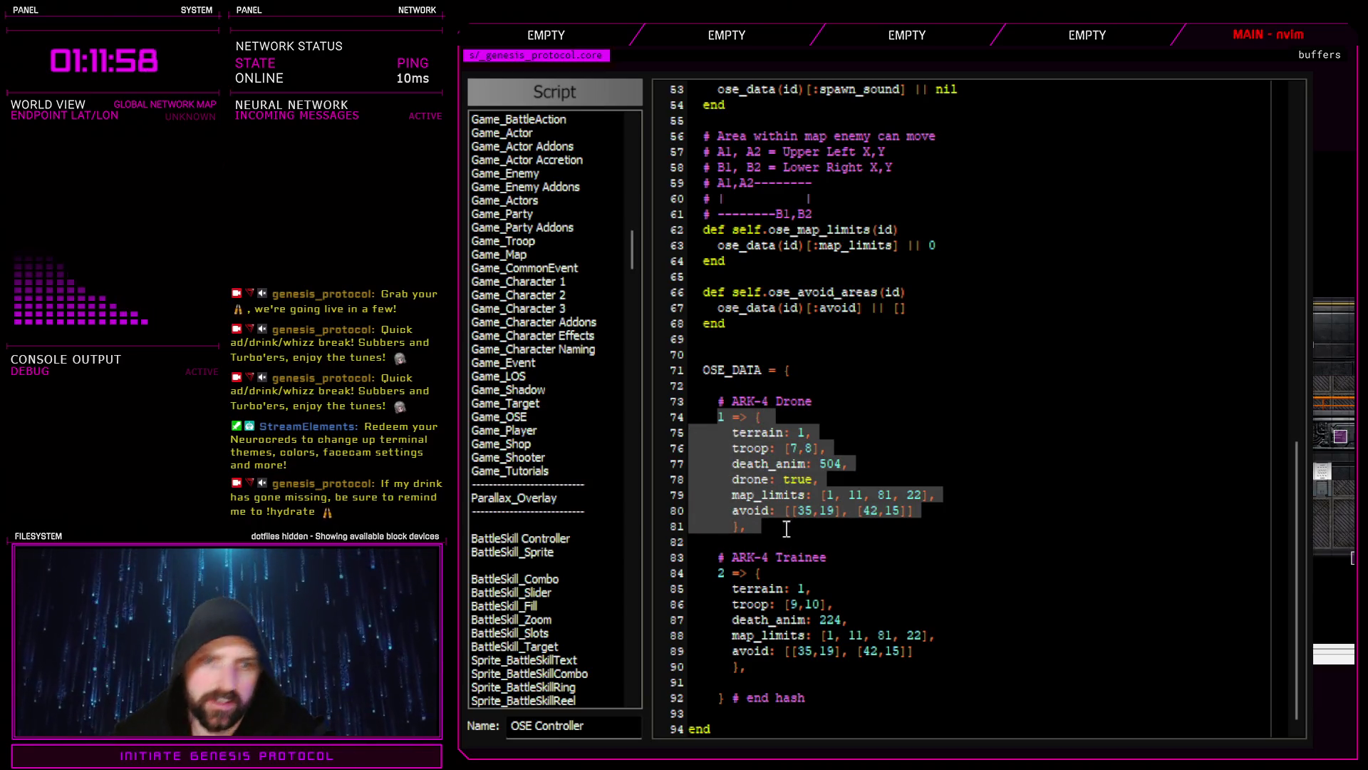
{"action": "mouse_move", "coordinate": [720, 573]}
{"action": "left_mouse_down"}
{"action": "mouse_move", "coordinate": [755, 590]}
{"action": "mouse_move", "coordinate": [768, 670]}
{"action": "left_mouse_up"}
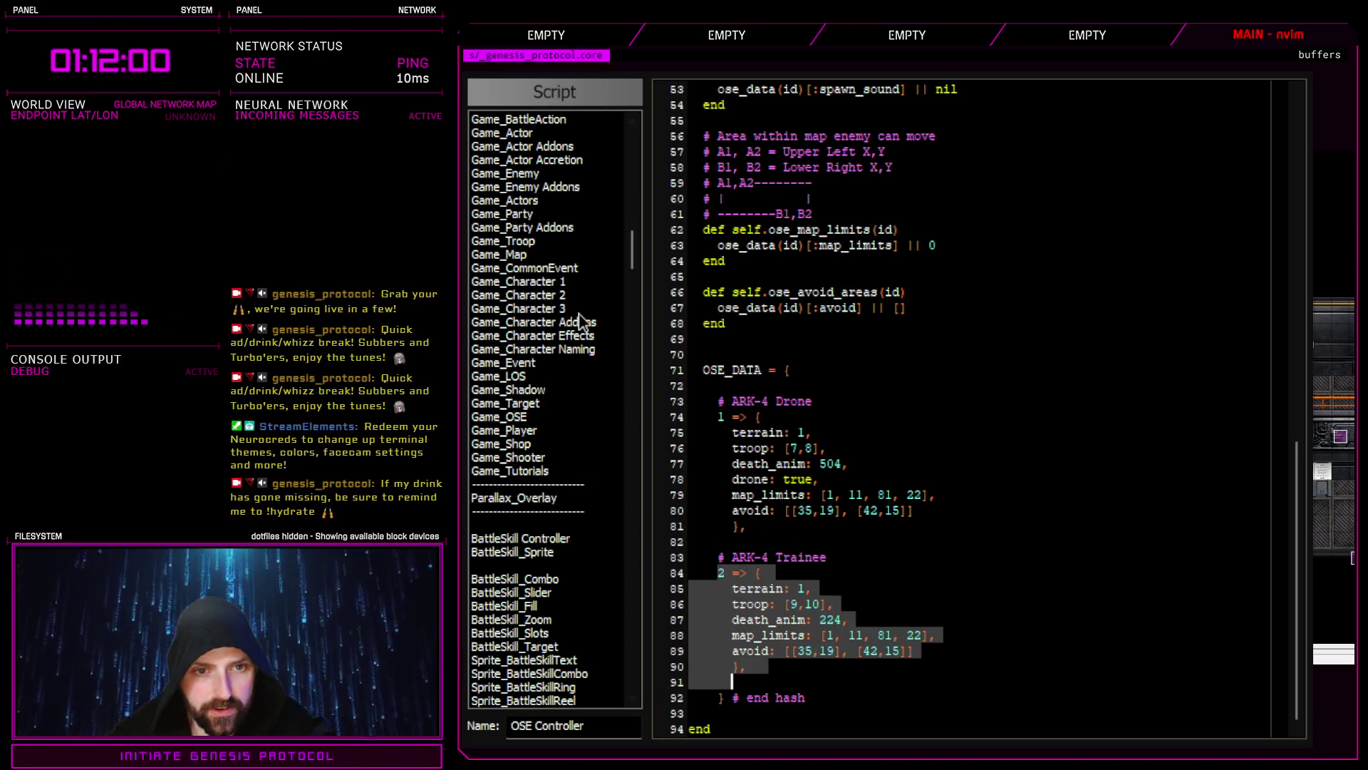
{"action": "left_click", "coordinate": [527, 417]}
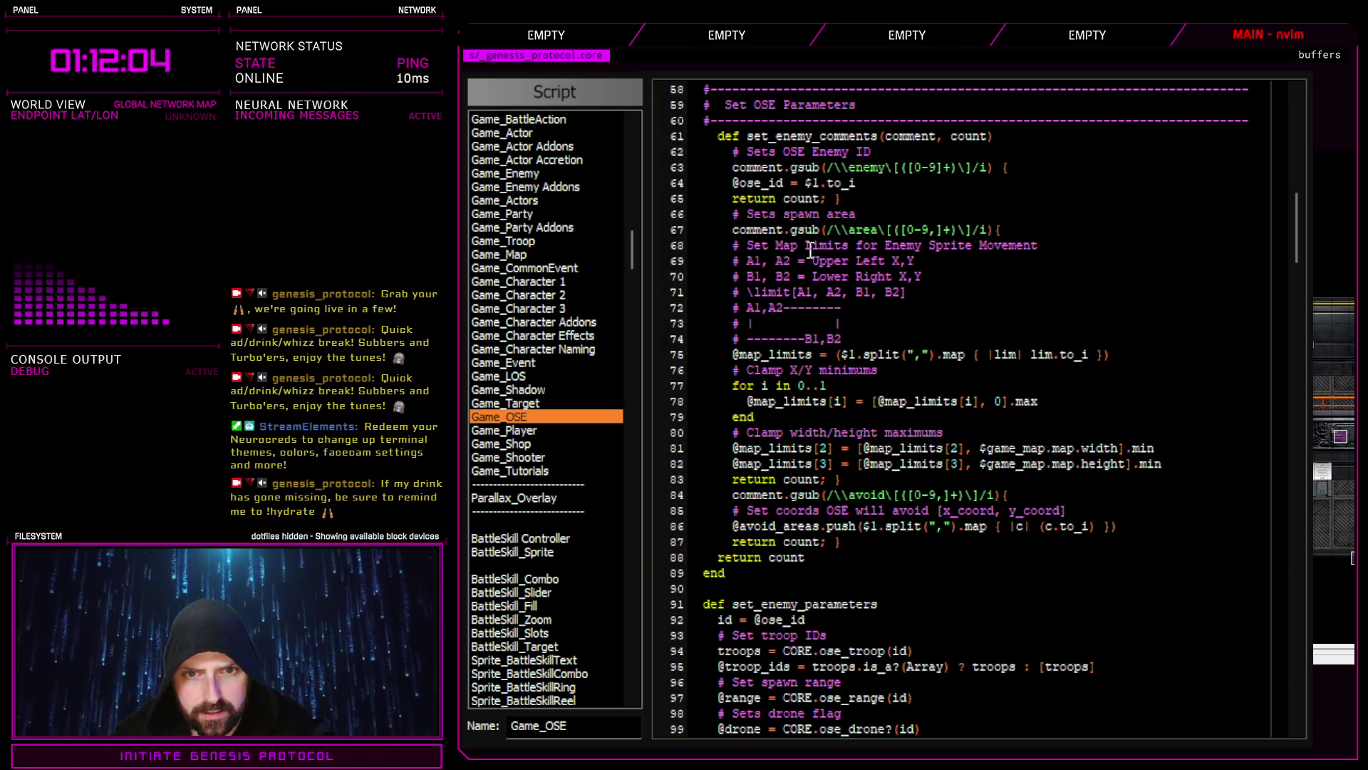
{"action": "left_click", "coordinate": [1099, 746]}
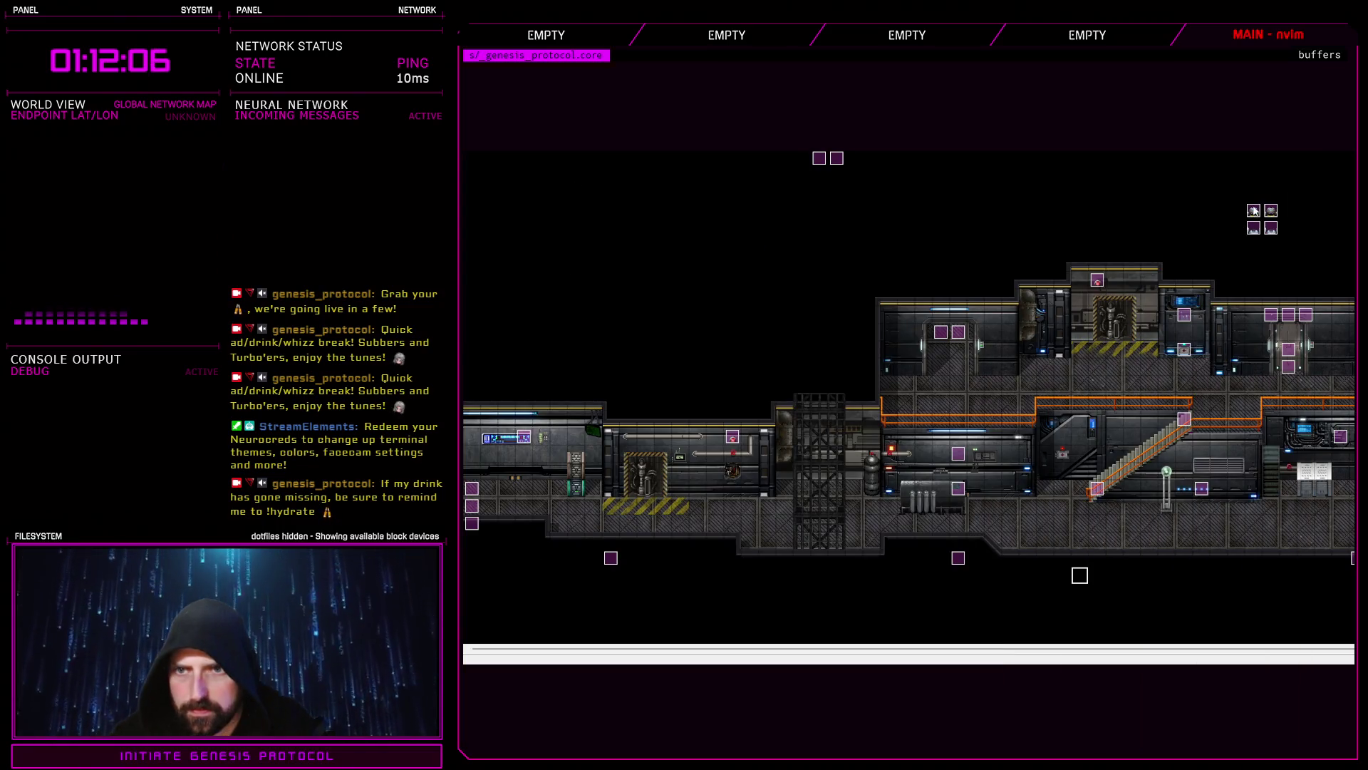
- Paste an /area[1, 11, 81, 22] comment above the enemy event's OSE Battle call and confirm
{"action": "double_click", "coordinate": [1272, 214]}
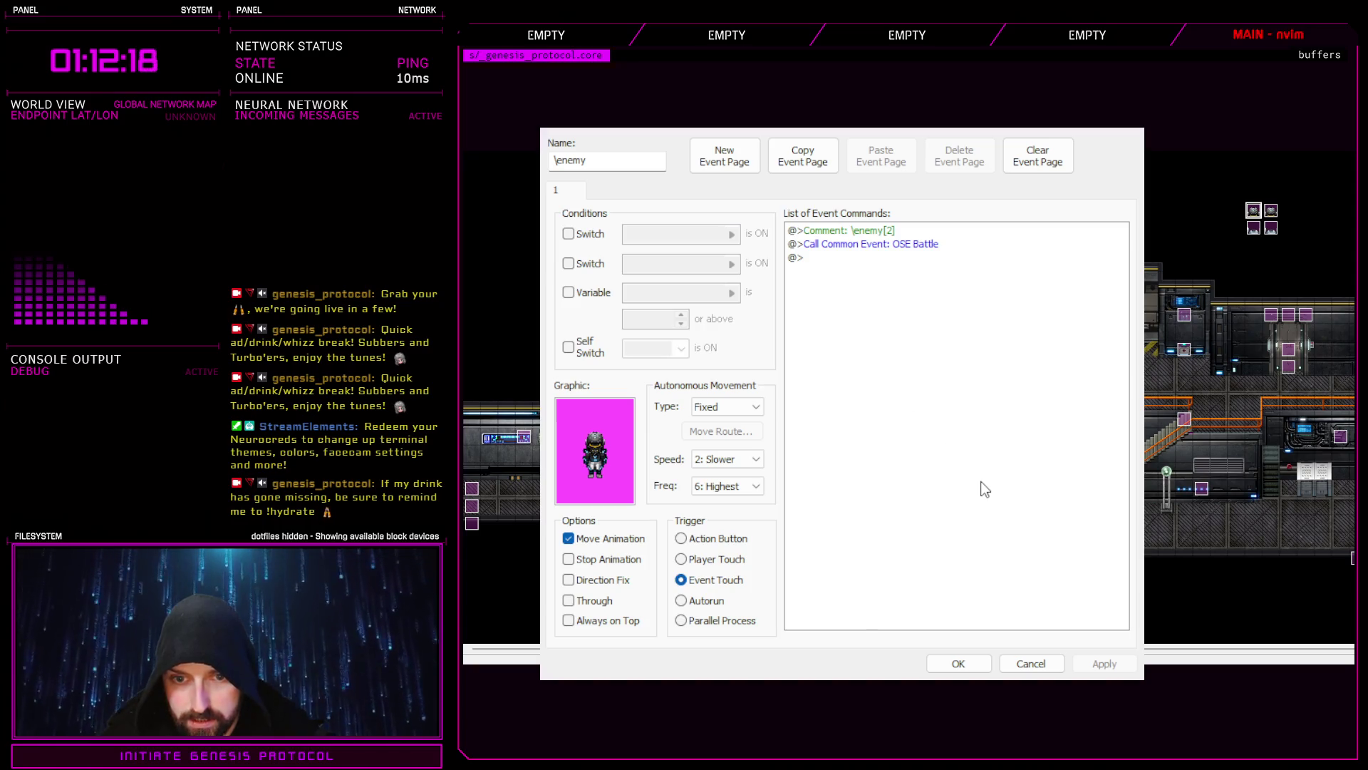
{"action": "key", "text": "ctrl+v"}
{"action": "left_click", "coordinate": [863, 246]}
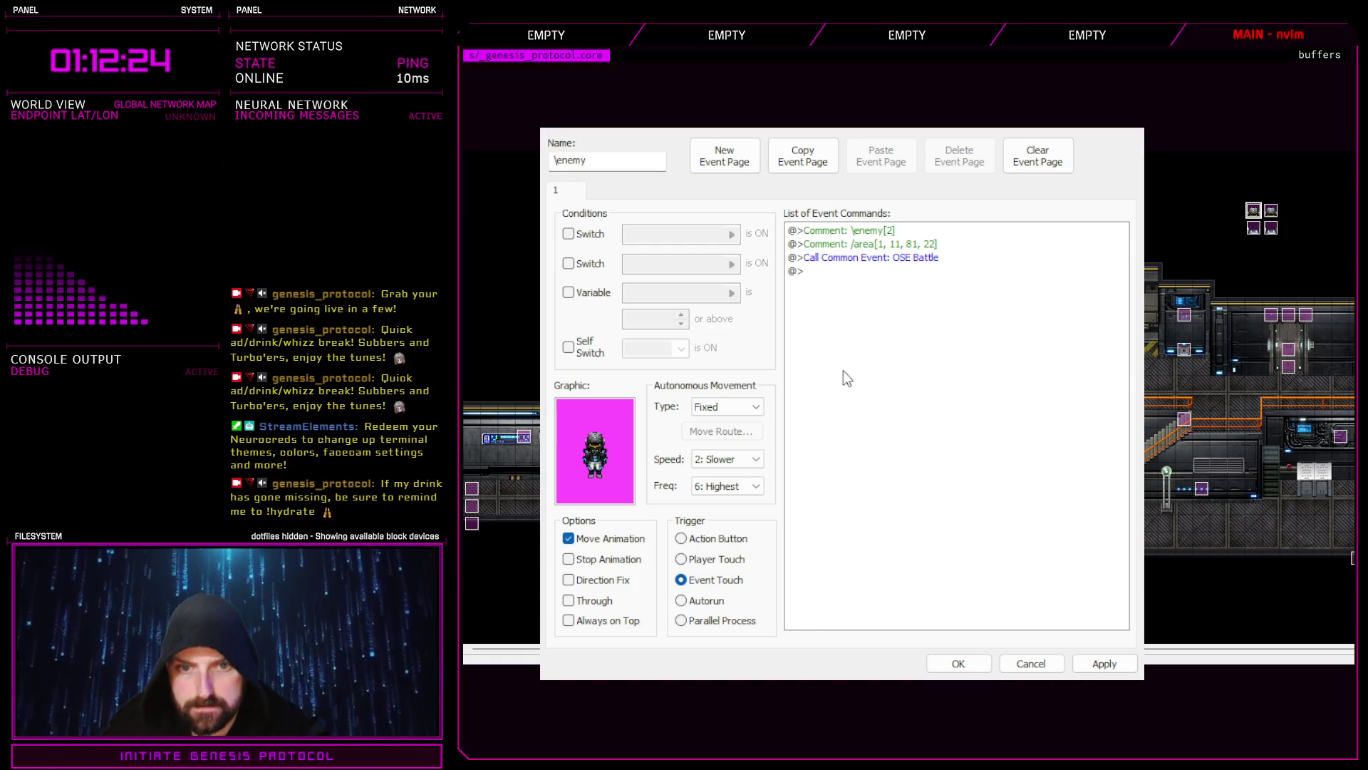
{"action": "left_click", "coordinate": [959, 481]}
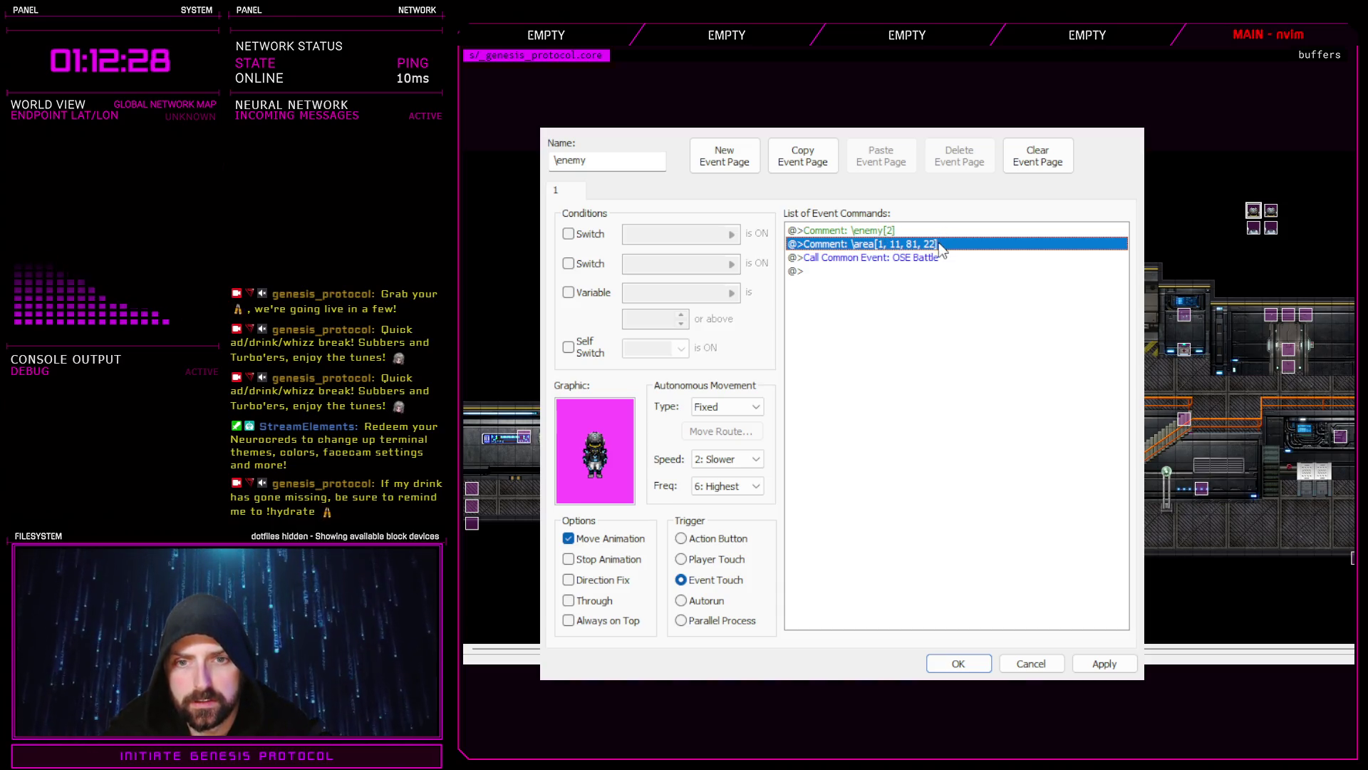
{"action": "left_click", "coordinate": [957, 663]}
{"action": "key", "text": "F11"}
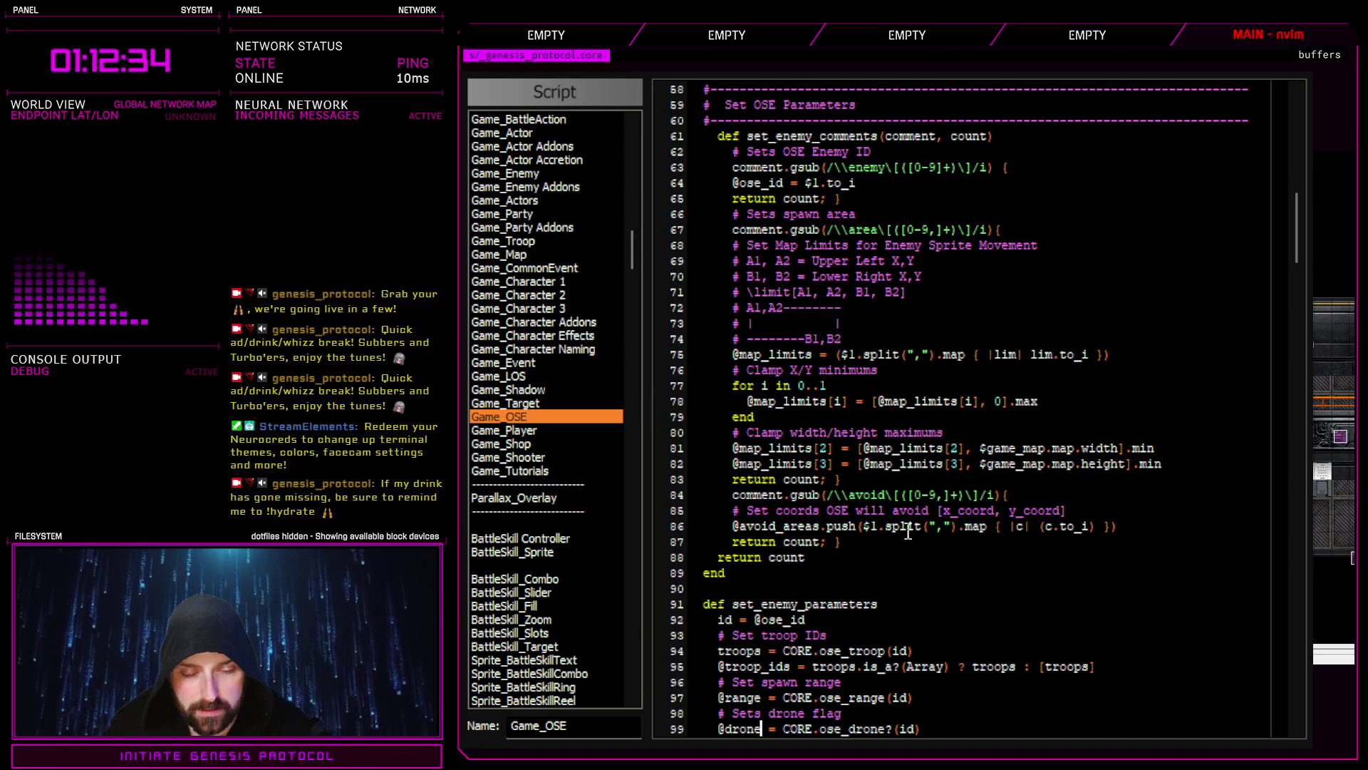
- Highlight the Drone's avoid coordinates on line 80 of OSE Controller, then close the editor
{"action": "left_click_drag", "start_coordinate": [636, 246], "coordinate": [638, 162]}
{"action": "left_click", "coordinate": [530, 434]}
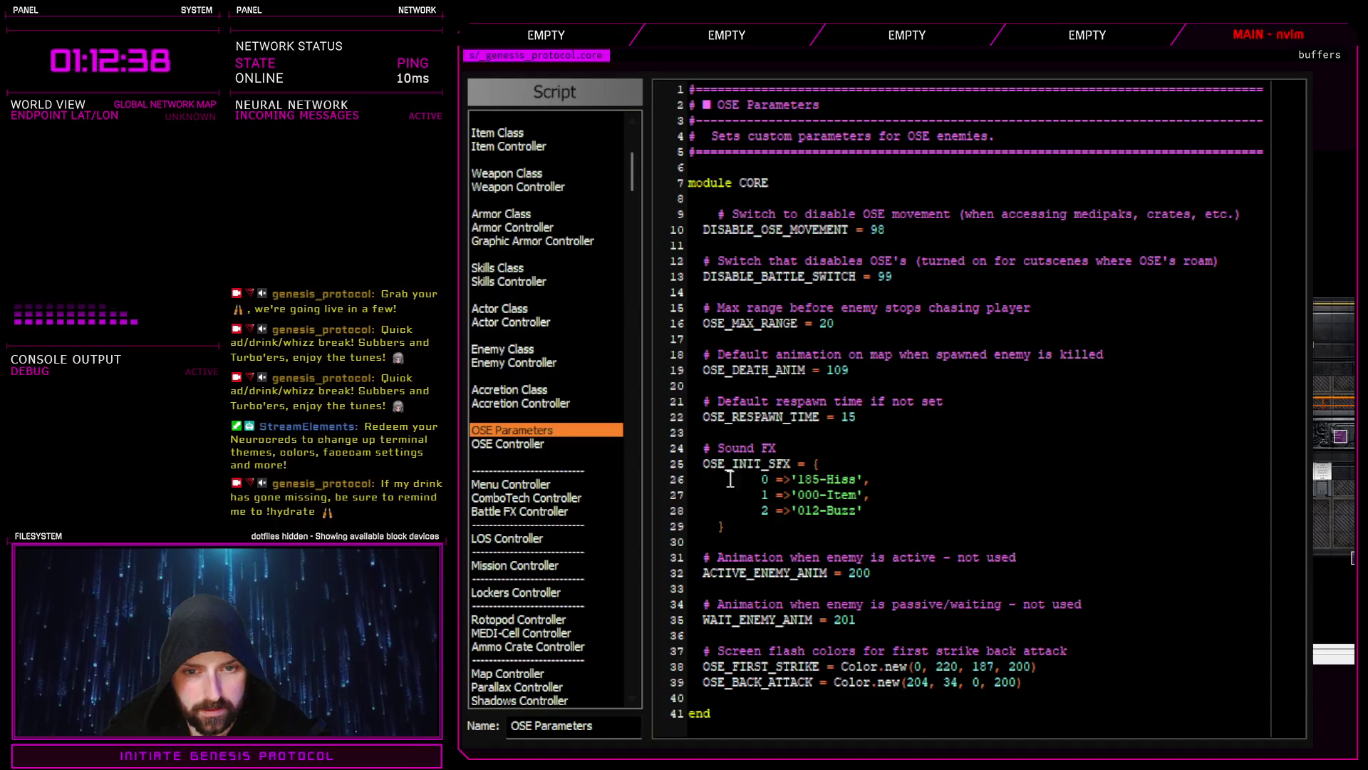
{"action": "left_click", "coordinate": [533, 445]}
{"action": "left_click", "coordinate": [798, 513]}
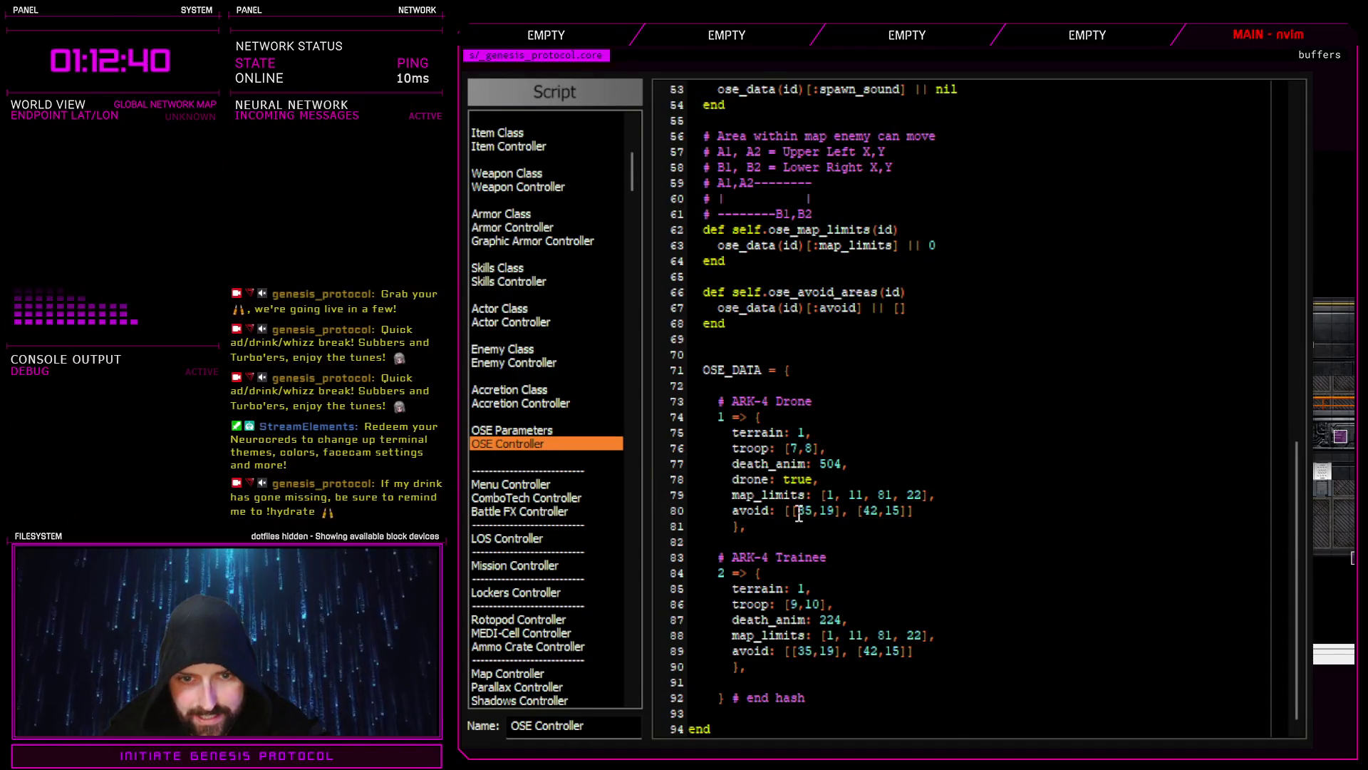
{"action": "left_click_drag", "start_coordinate": [793, 512], "coordinate": [902, 510]}
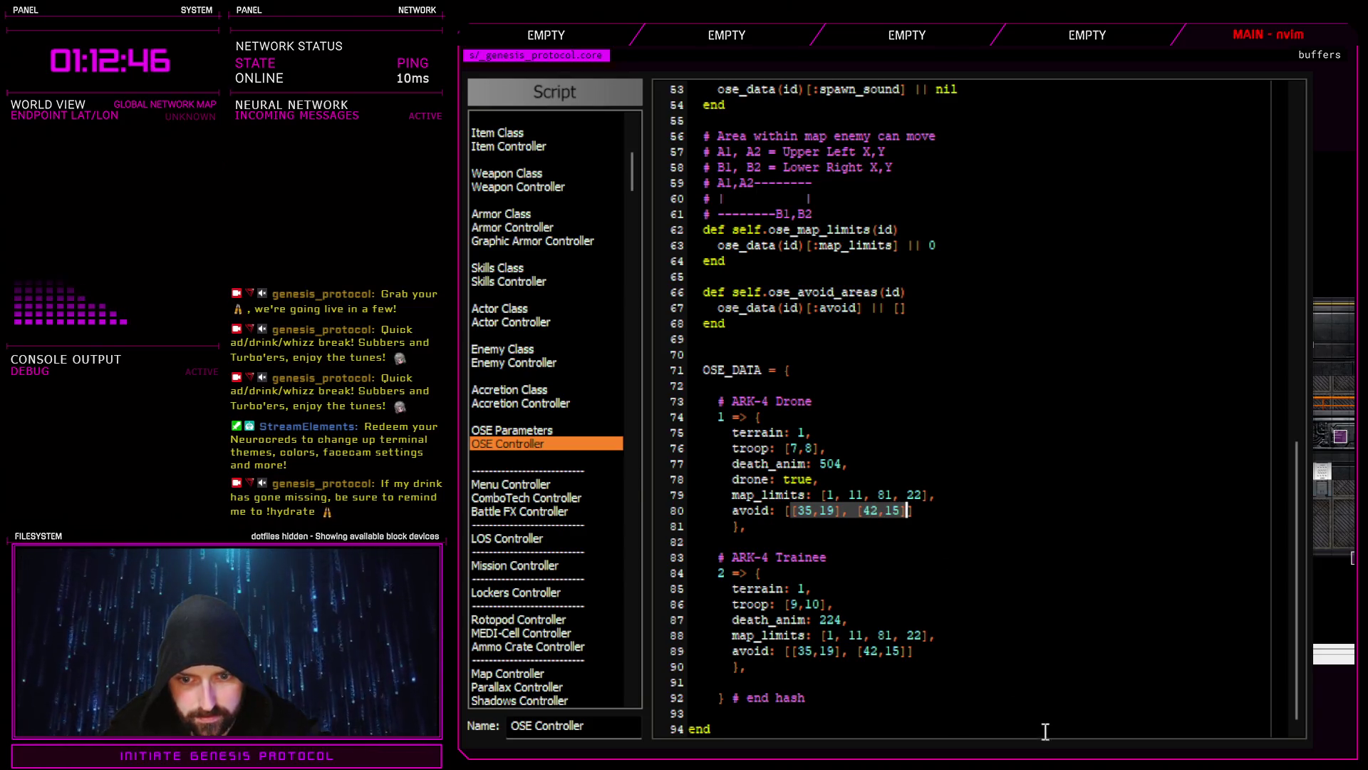
{"action": "key", "text": "Escape"}
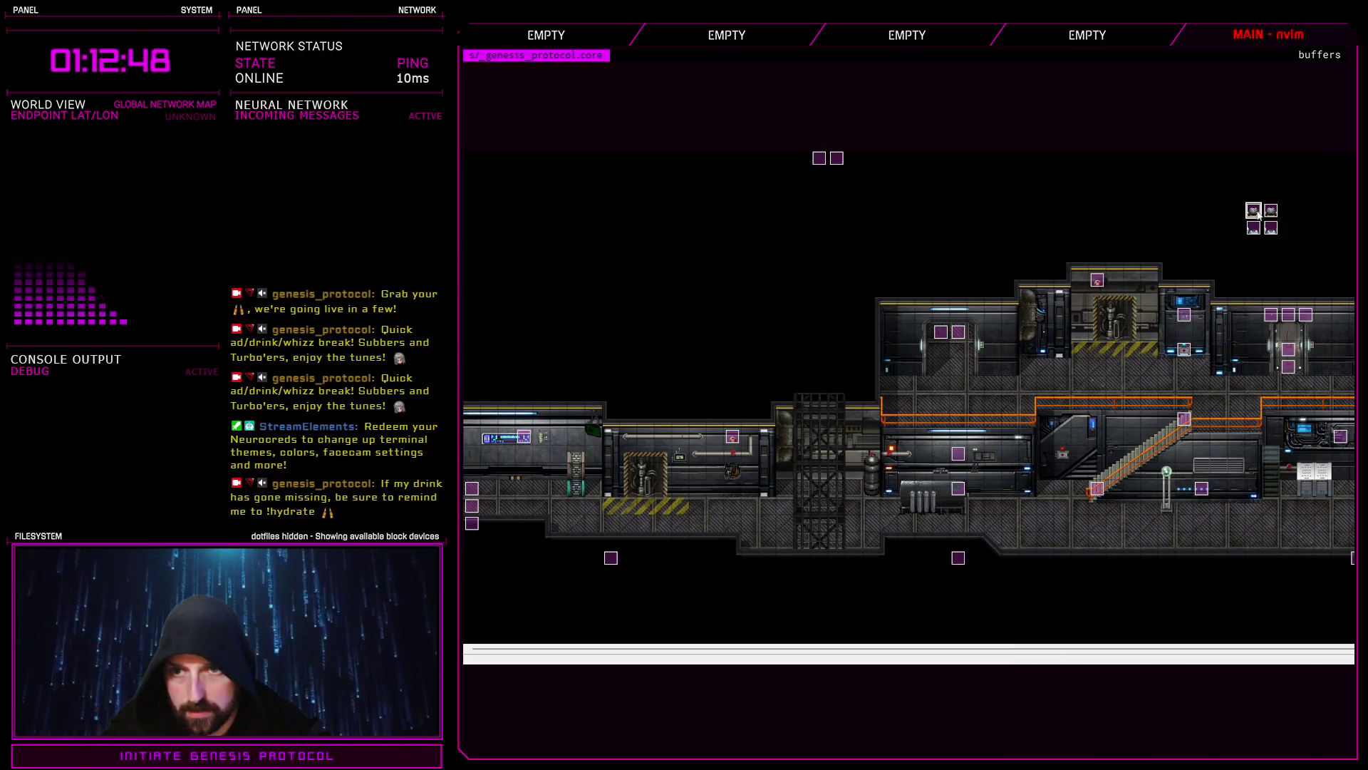
{"action": "double_click", "coordinate": [1021, 302]}
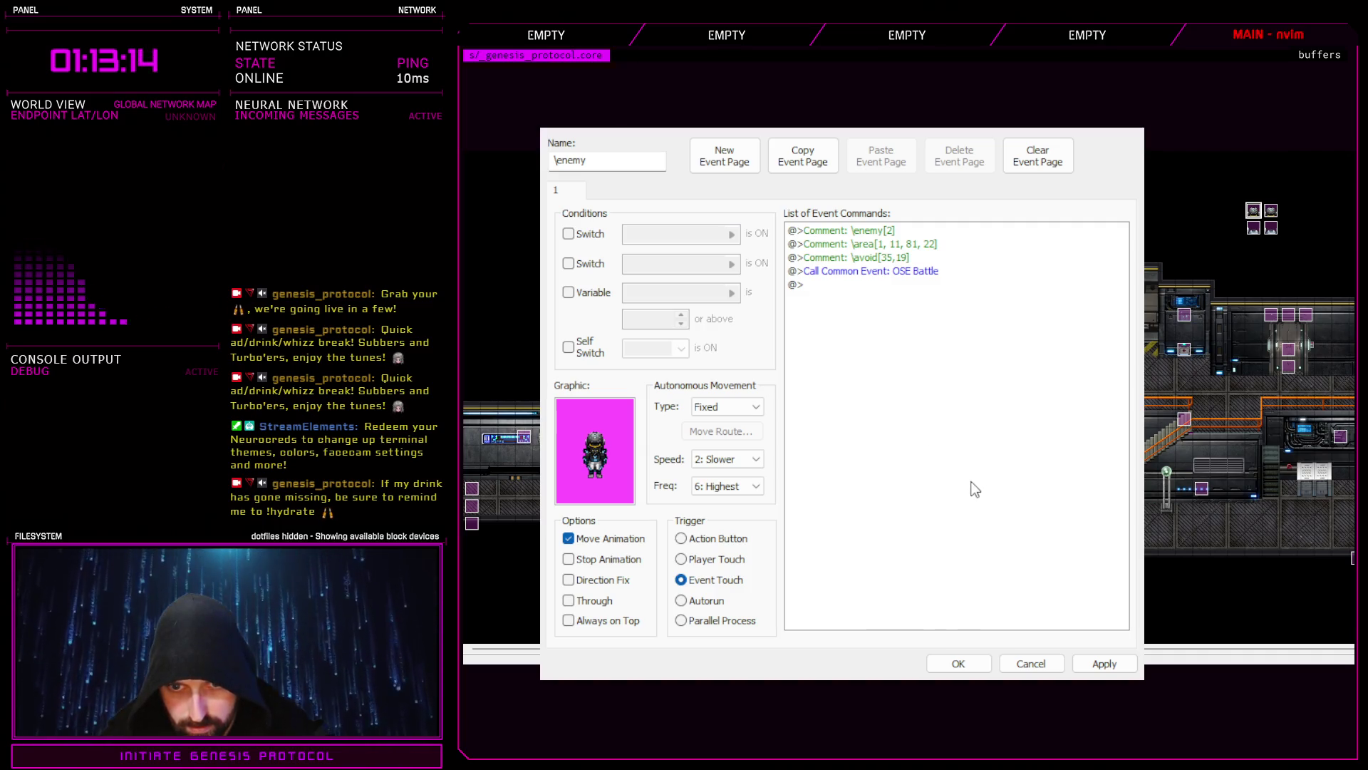
- Add an \avoid[42,15] comment and select the area and both avoid comments
{"action": "left_click", "coordinate": [988, 271]}
{"action": "key", "text": "ctrl+v"}
{"action": "left_click", "coordinate": [890, 244]}
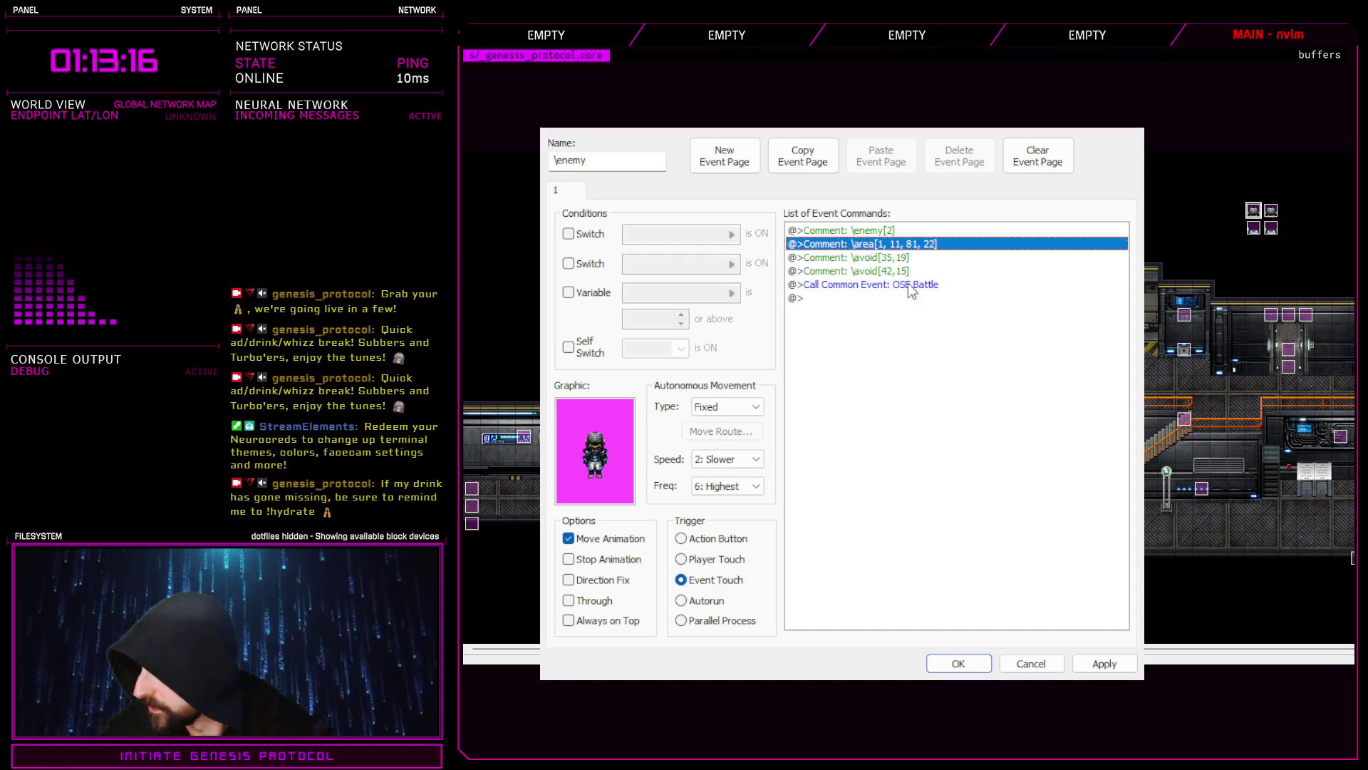
{"action": "left_click", "coordinate": [866, 270], "text": "shift"}
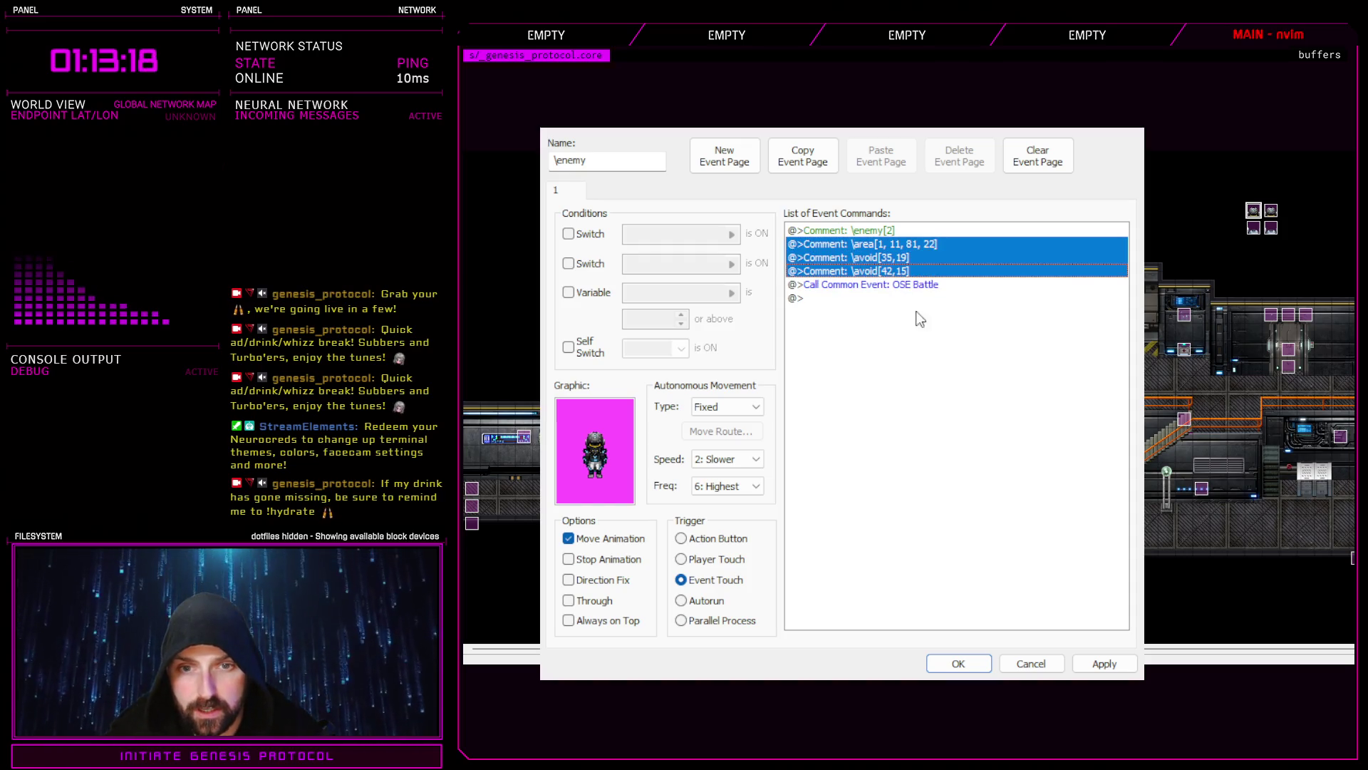
{"action": "left_click", "coordinate": [959, 663]}
- Paste the area and avoid comments above the other enemy event's OSE Battle call
{"action": "double_click", "coordinate": [1271, 210]}
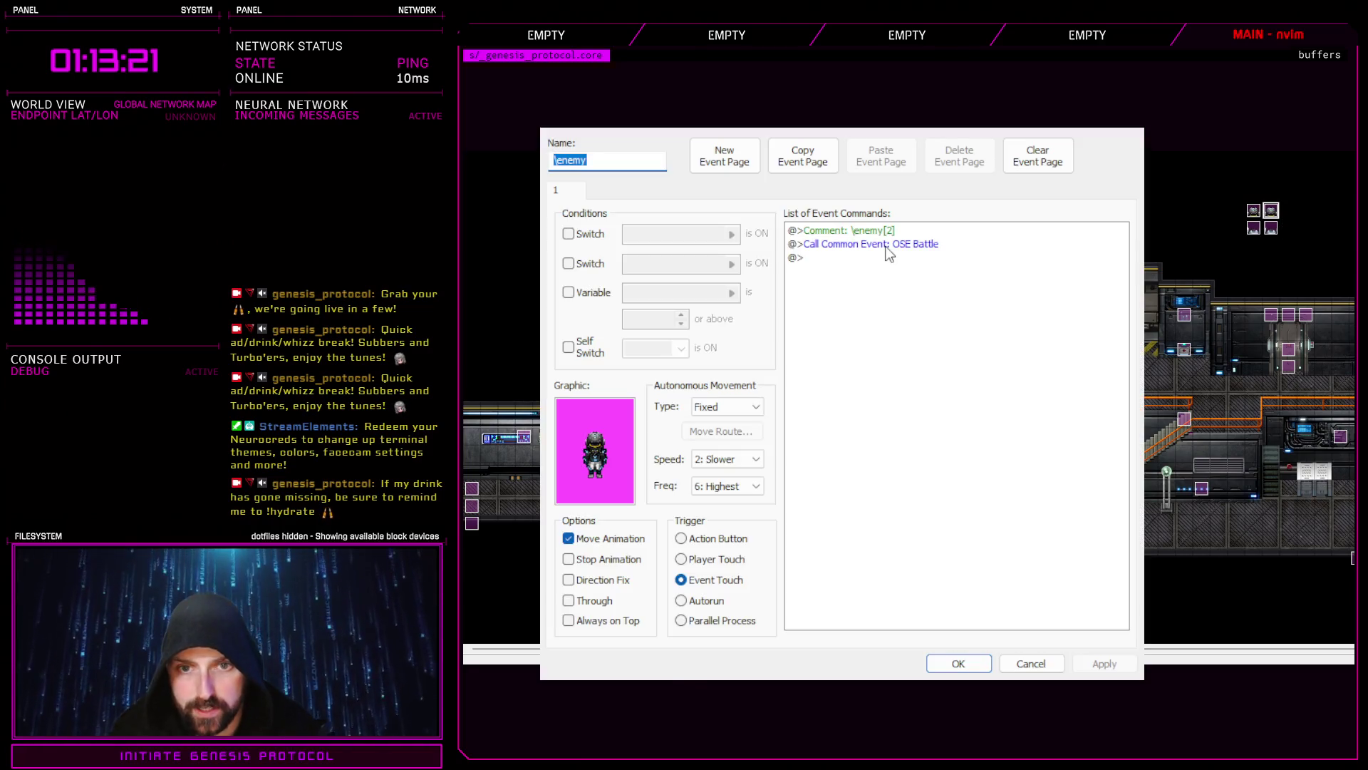
{"action": "left_click", "coordinate": [886, 246]}
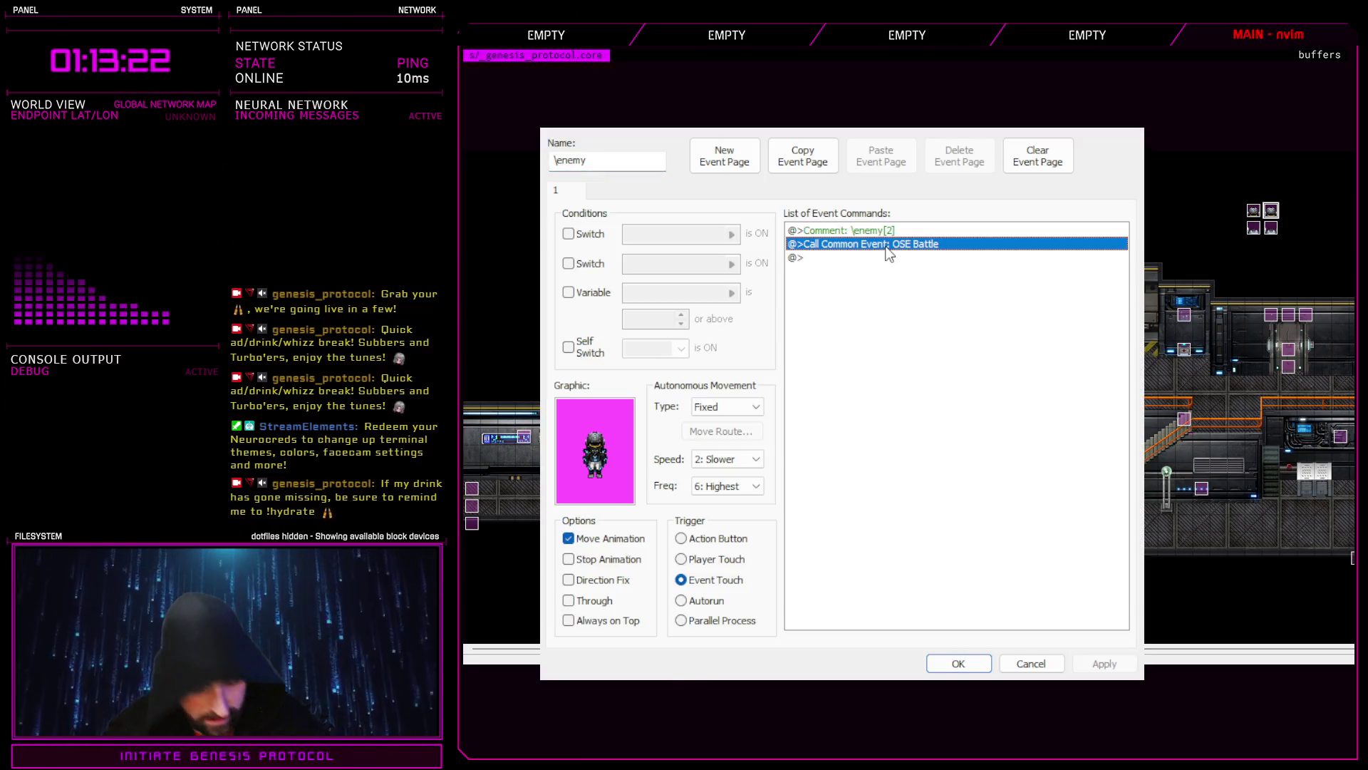
{"action": "key", "text": "ctrl+v"}
{"action": "left_click", "coordinate": [959, 663]}
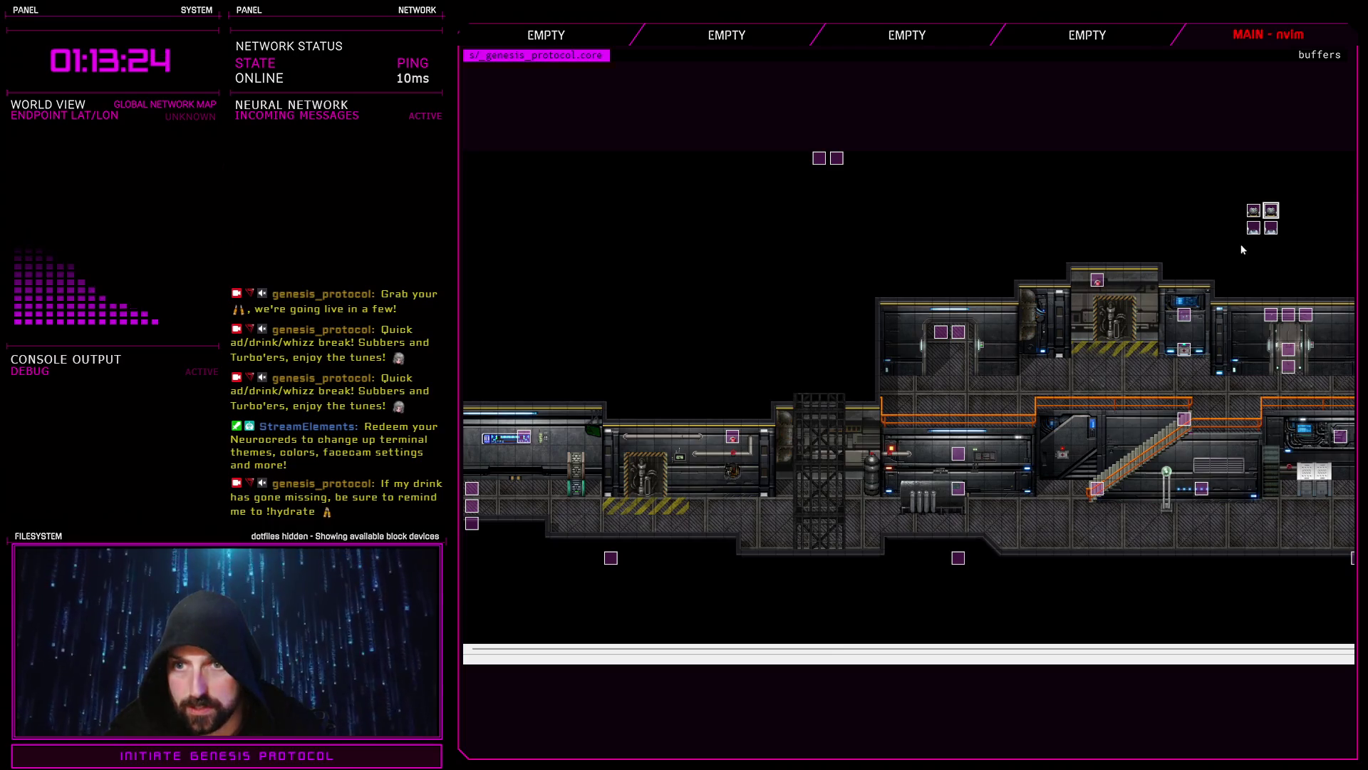
- Reopen the enemy events to verify their area and avoid comments
{"action": "double_click", "coordinate": [1271, 211]}
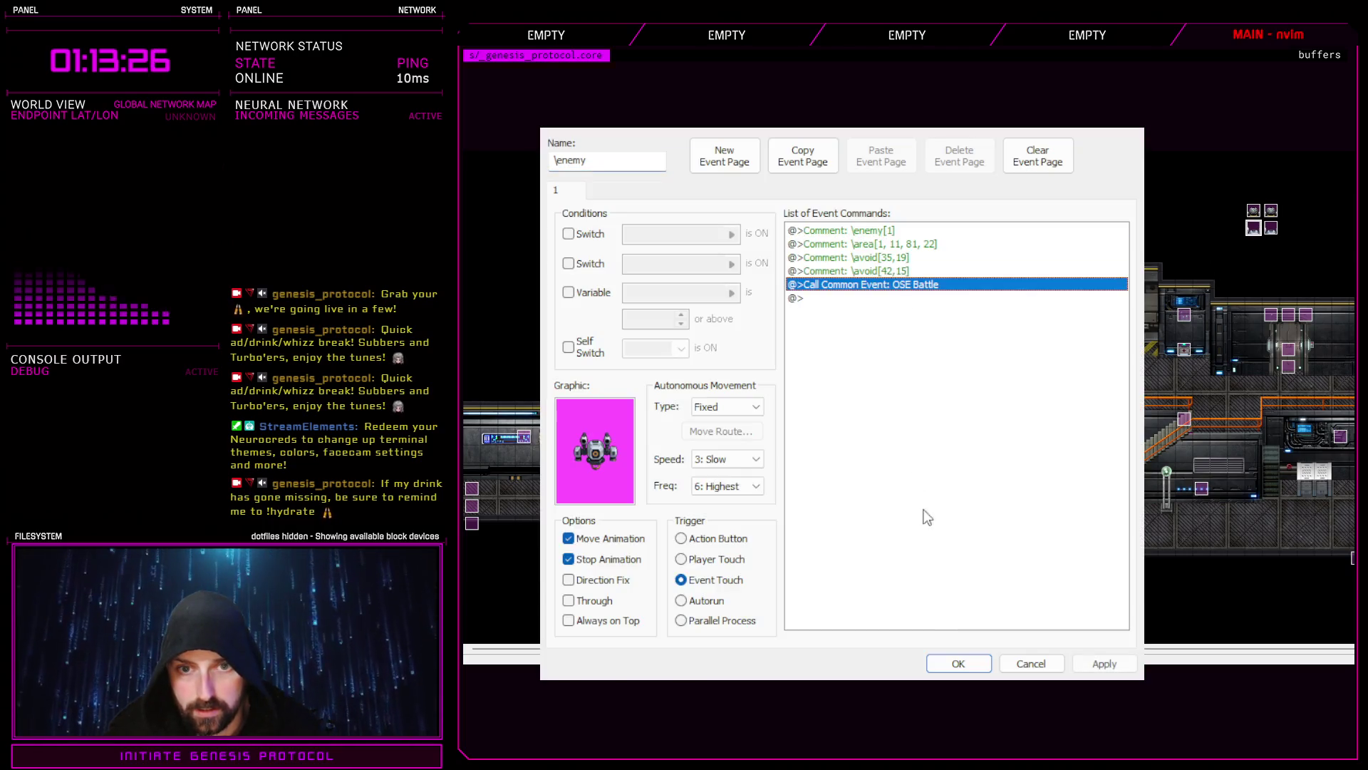
{"action": "left_click", "coordinate": [955, 656]}
{"action": "left_click", "coordinate": [1272, 228]}
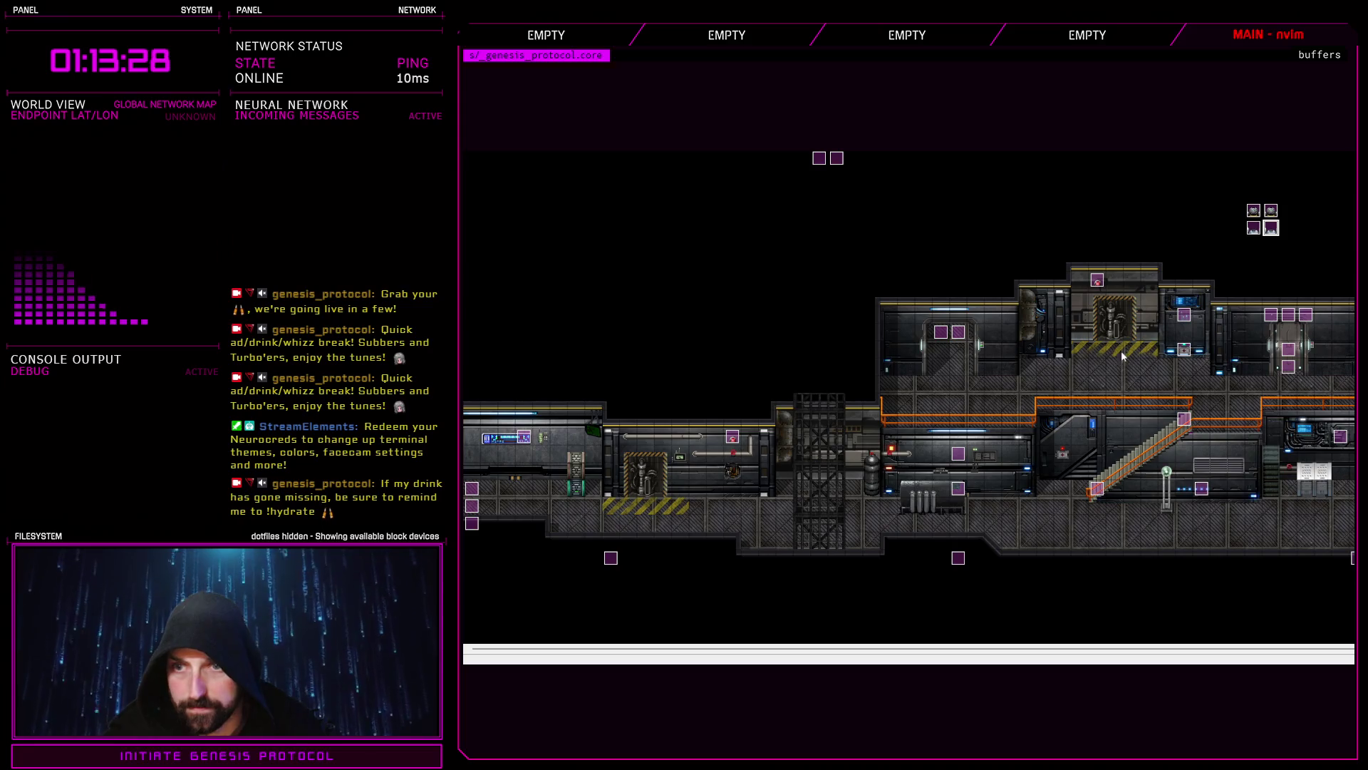
{"action": "double_click", "coordinate": [1045, 308]}
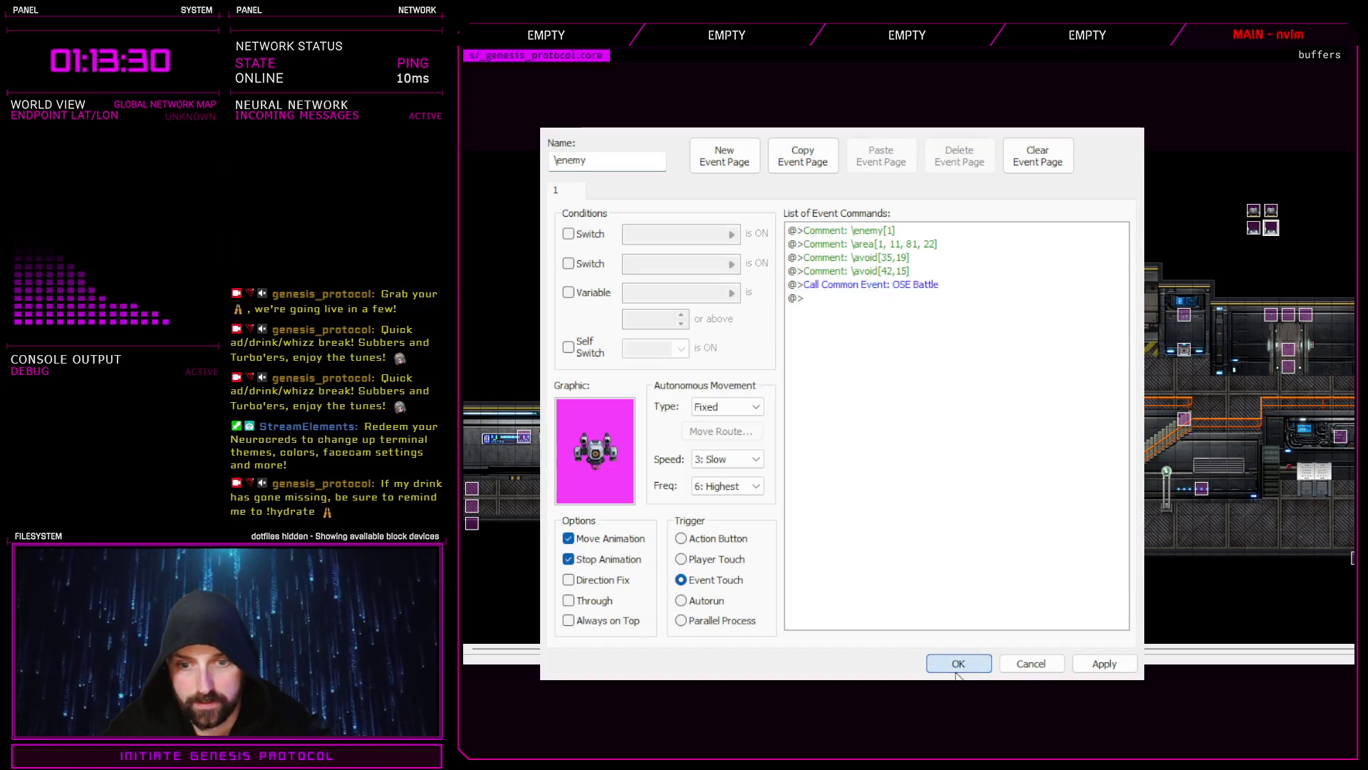
{"action": "left_click", "coordinate": [959, 663]}
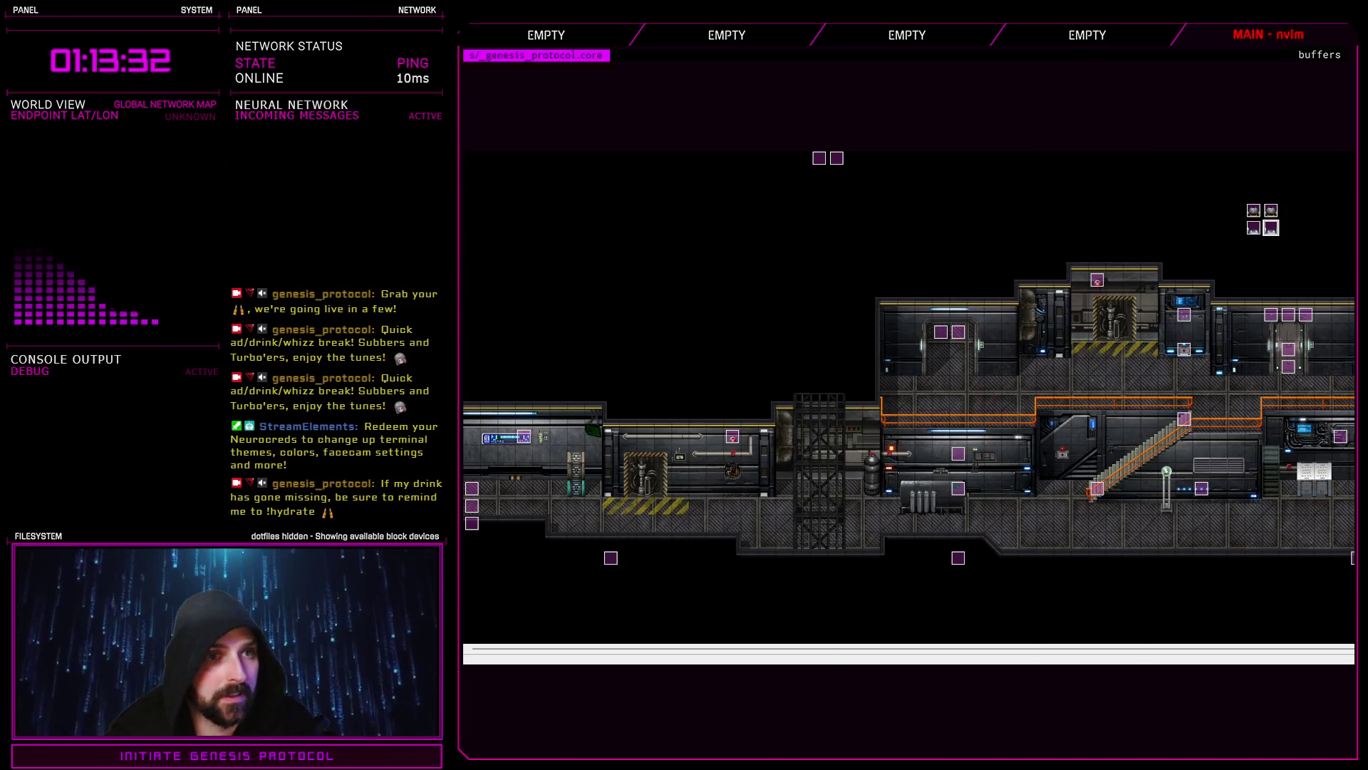
- Delete the ARK-4 Drone's map_limits and avoid lines and the trailing comma after drone: true
{"action": "key", "text": "F11"}
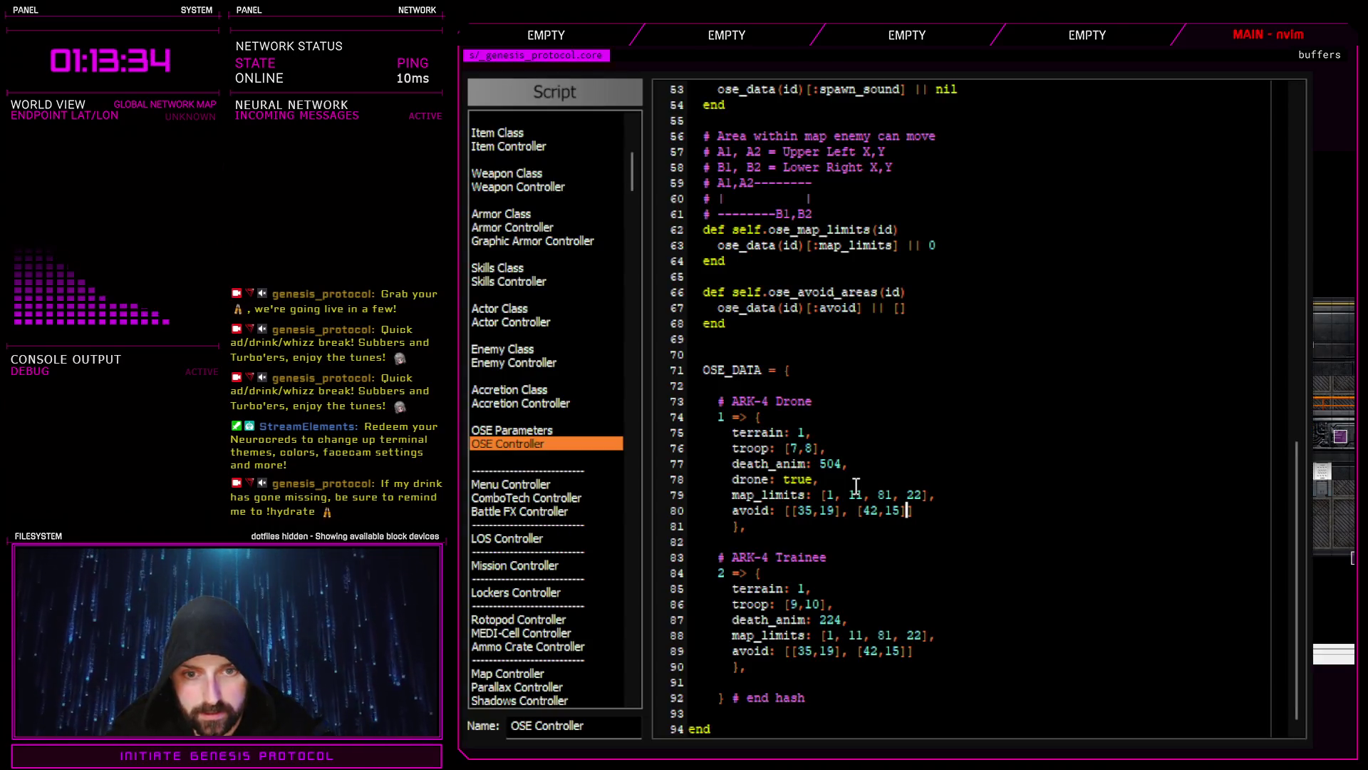
{"action": "left_click", "coordinate": [675, 499]}
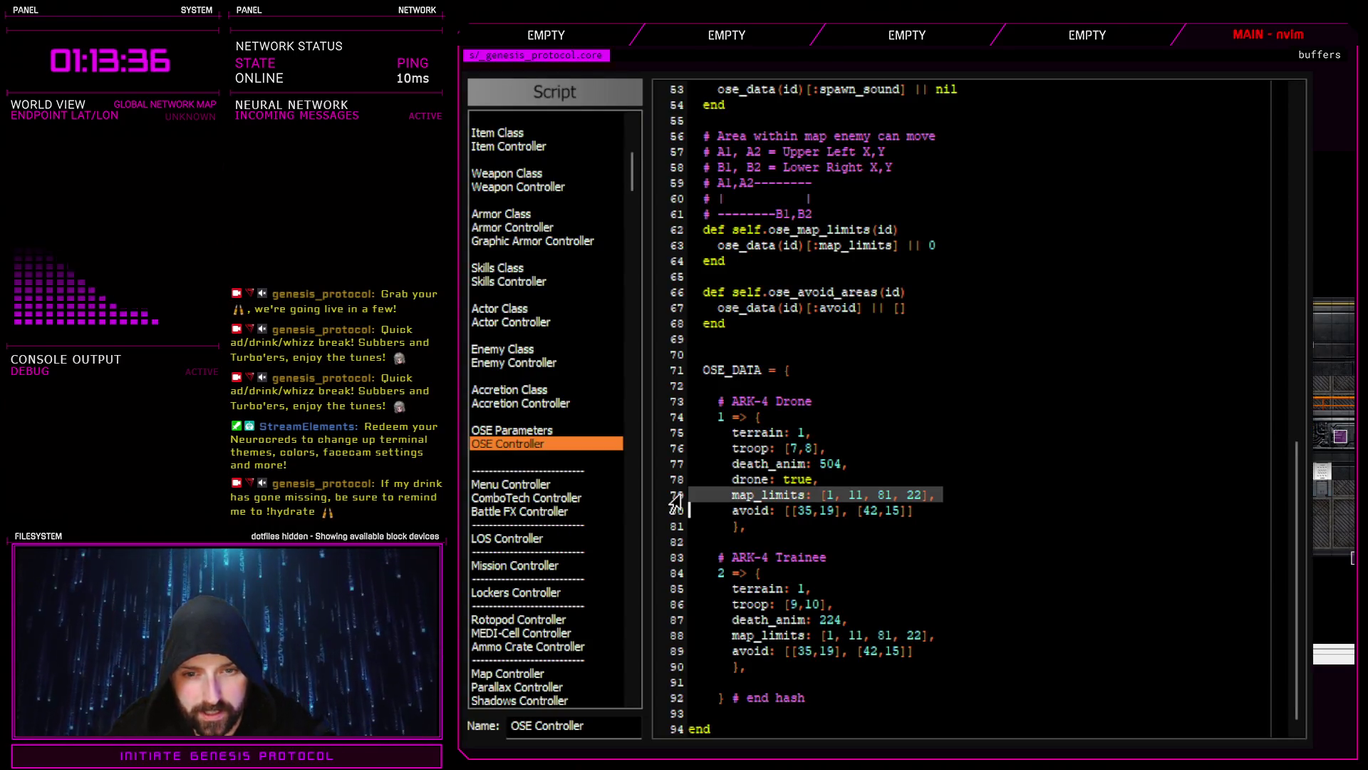
{"action": "left_click_drag", "start_coordinate": [674, 500], "coordinate": [675, 512]}
{"action": "key", "text": "Delete"}
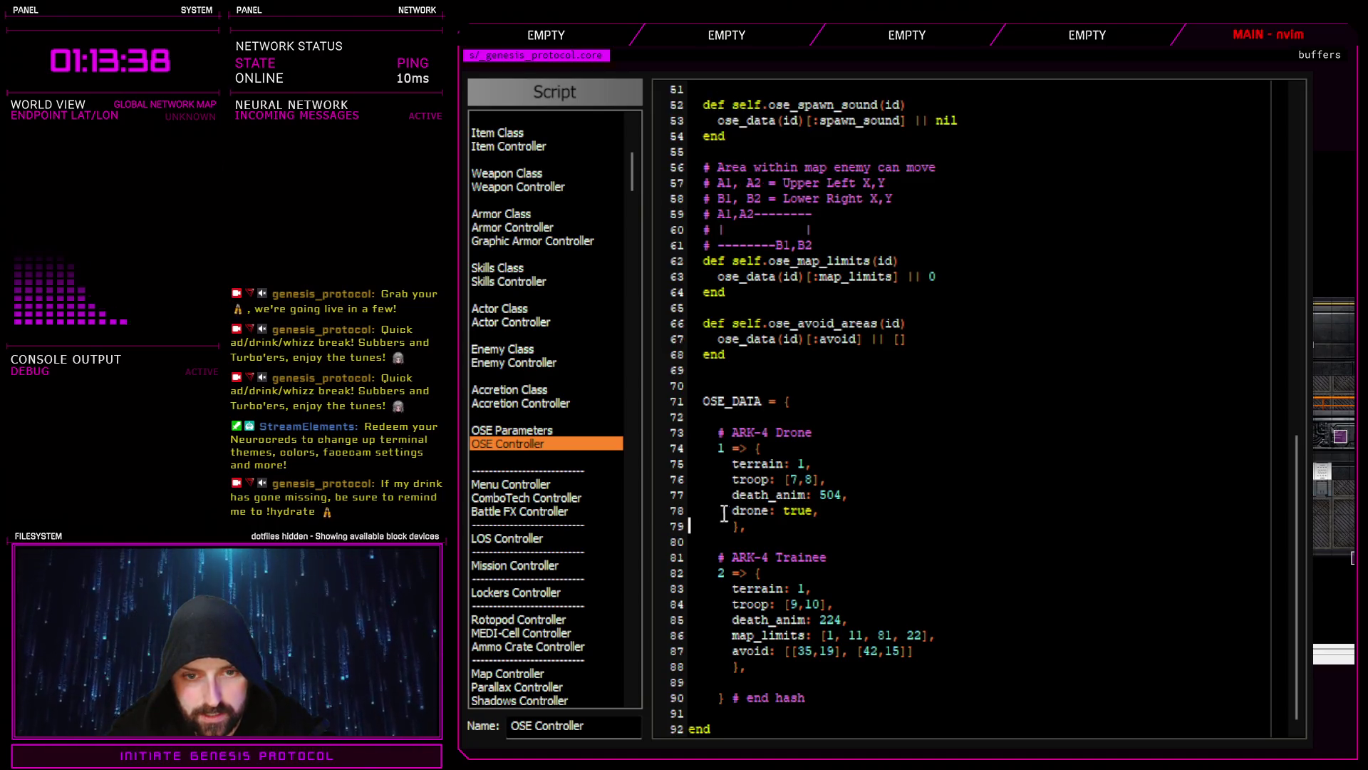
{"action": "left_click", "coordinate": [830, 513]}
{"action": "key", "text": "BackSpace"}
- Delete the ARK-4 Trainee's map_limits and avoid lines and trailing comma, then review both entries
{"action": "left_click_drag", "start_coordinate": [672, 639], "coordinate": [672, 655]}
{"action": "key", "text": "Delete"}
{"action": "key", "text": "BackSpace"}
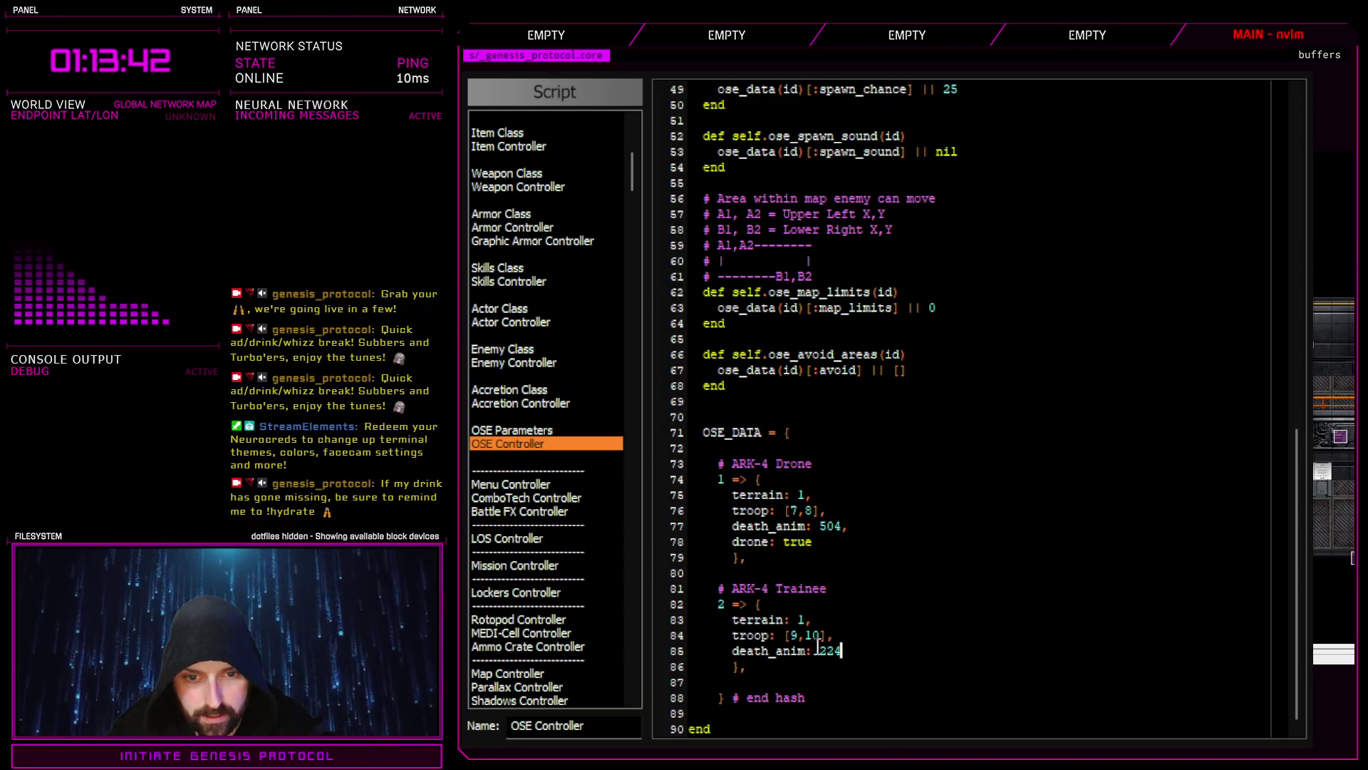
{"action": "mouse_move", "coordinate": [716, 479]}
{"action": "left_mouse_down"}
{"action": "mouse_move", "coordinate": [742, 479]}
{"action": "mouse_move", "coordinate": [800, 557]}
{"action": "left_mouse_up"}
{"action": "mouse_move", "coordinate": [716, 603]}
{"action": "left_mouse_down"}
{"action": "mouse_move", "coordinate": [784, 642]}
{"action": "mouse_move", "coordinate": [781, 667]}
{"action": "left_mouse_up"}
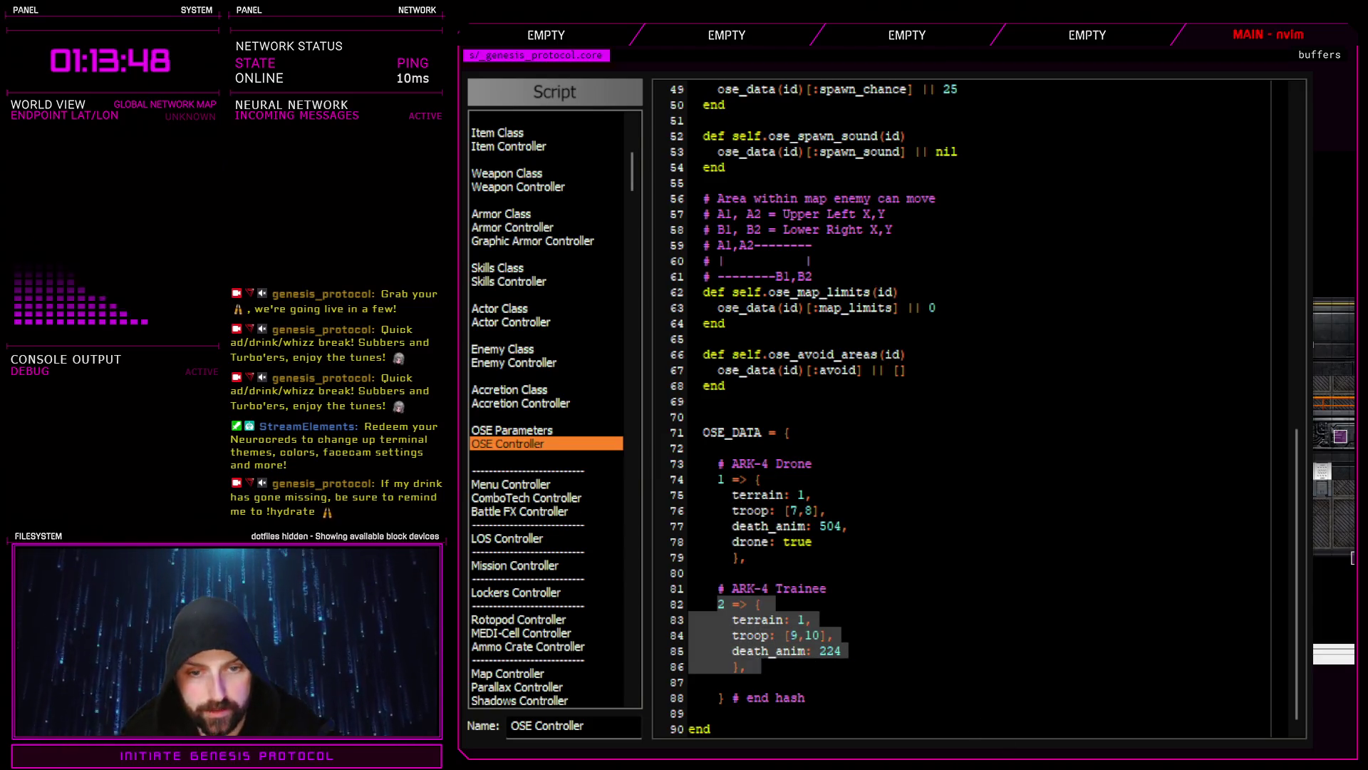
{"action": "key", "text": "Escape"}
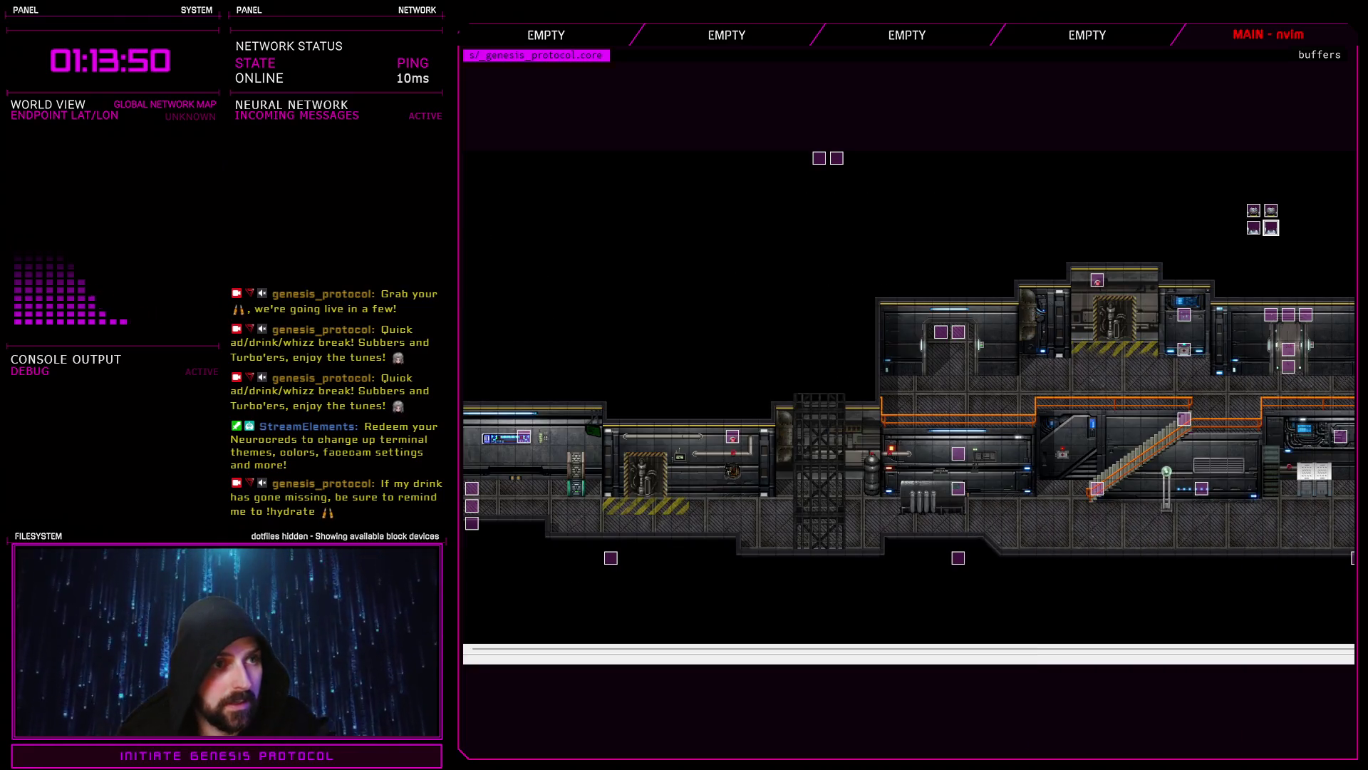
- Review the enemy event, then start a playtest loaded from save slot 2
{"action": "double_click", "coordinate": [1253, 227]}
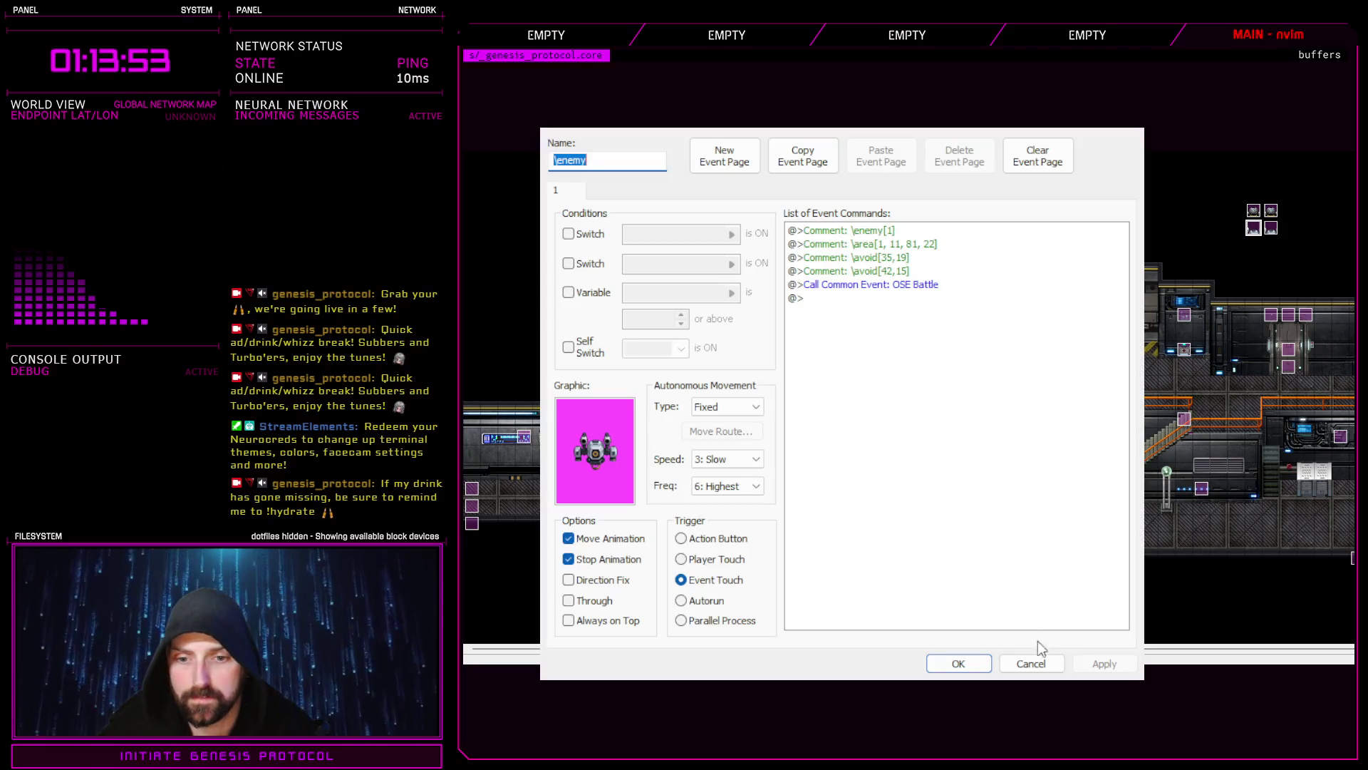
{"action": "left_click", "coordinate": [1030, 663]}
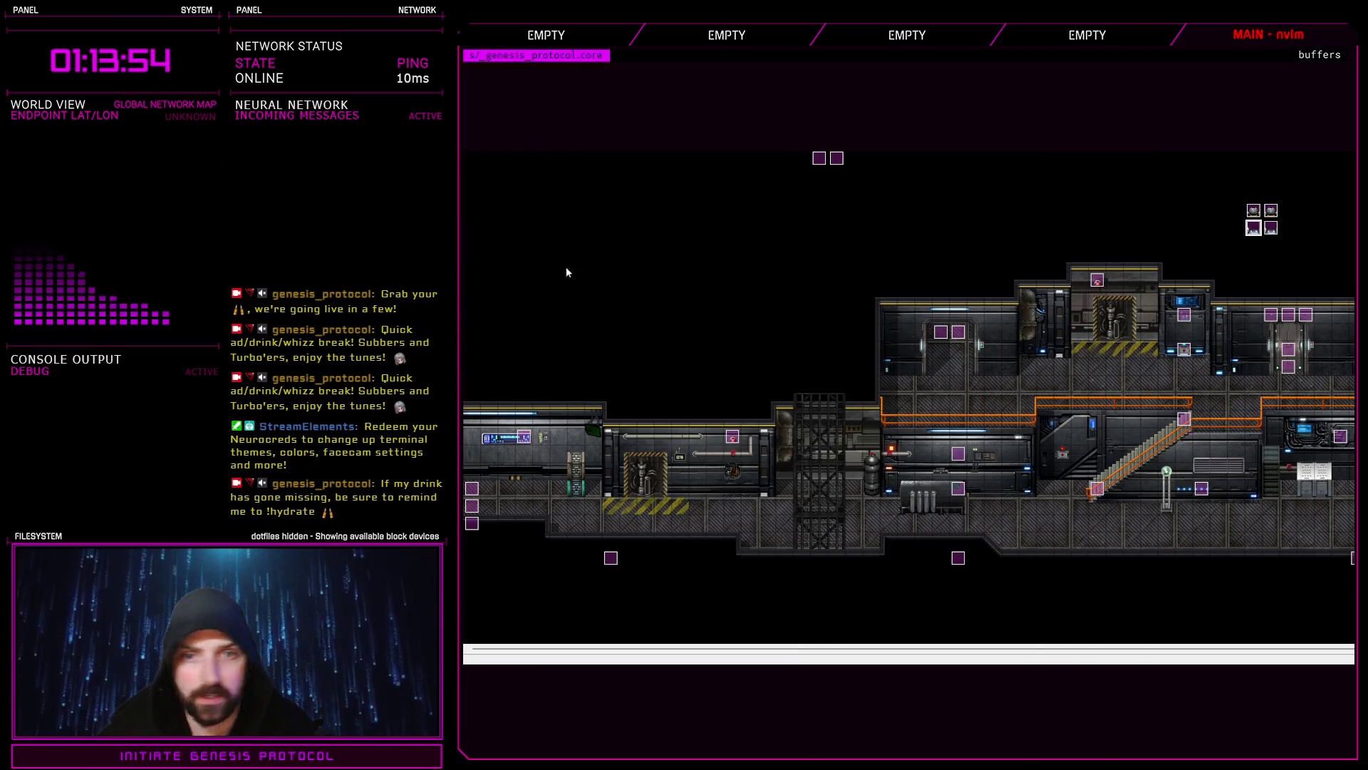
{"action": "key", "text": "ctrl+r"}
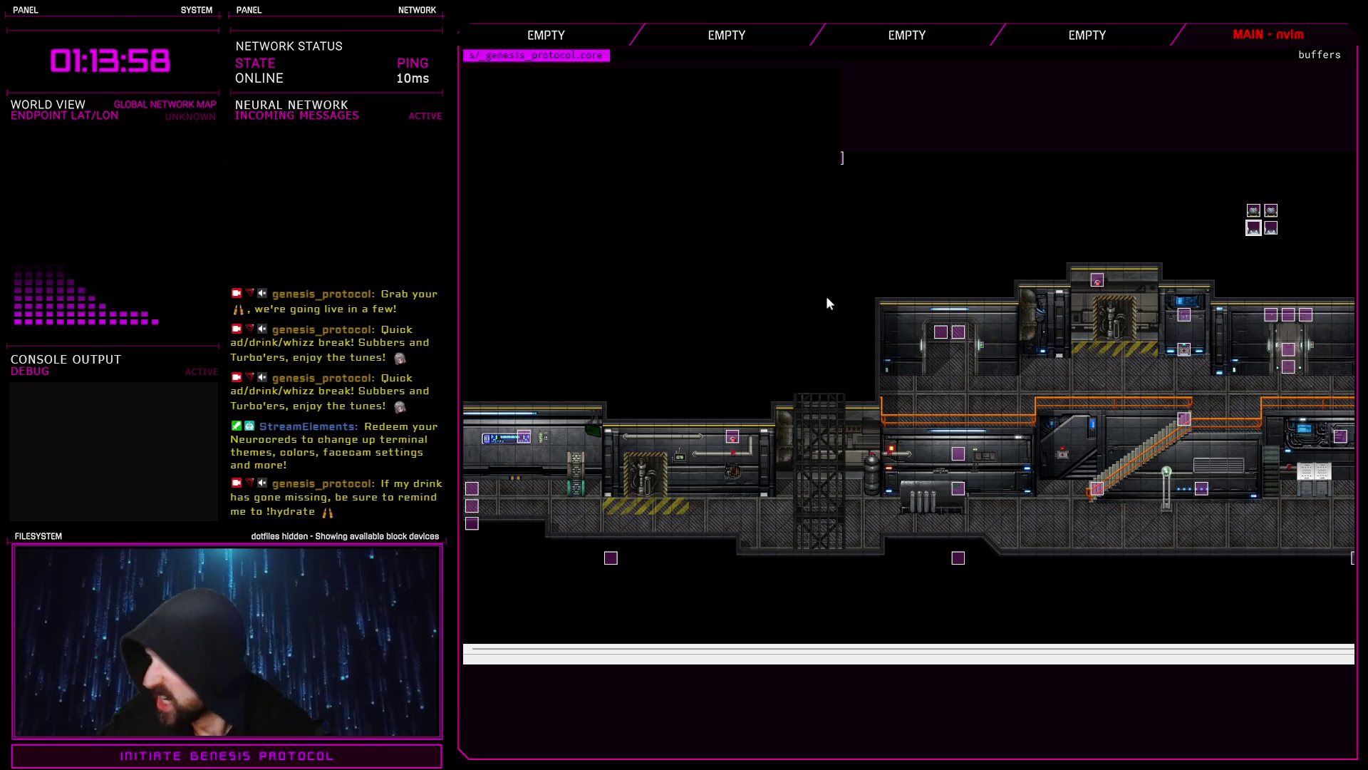
{"action": "key", "text": "Return"}
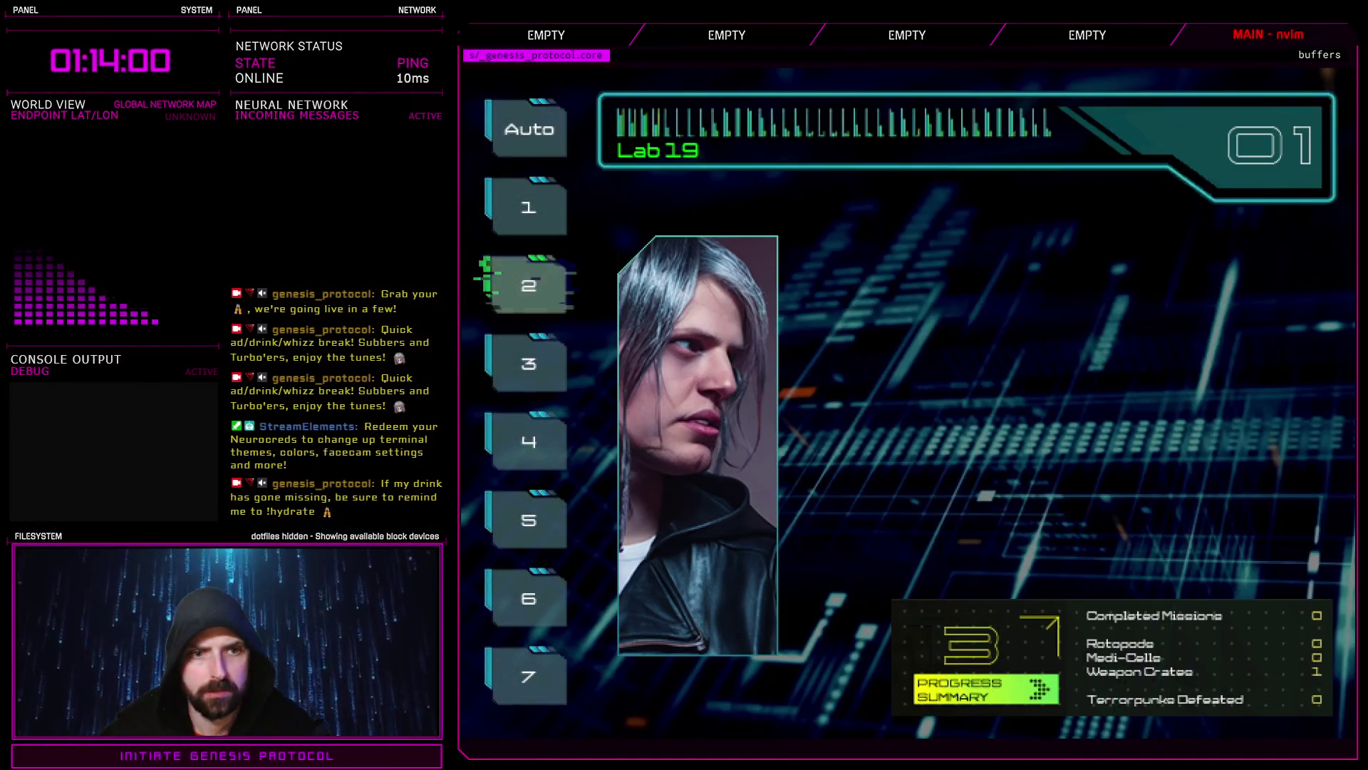
{"action": "key", "text": "Return"}
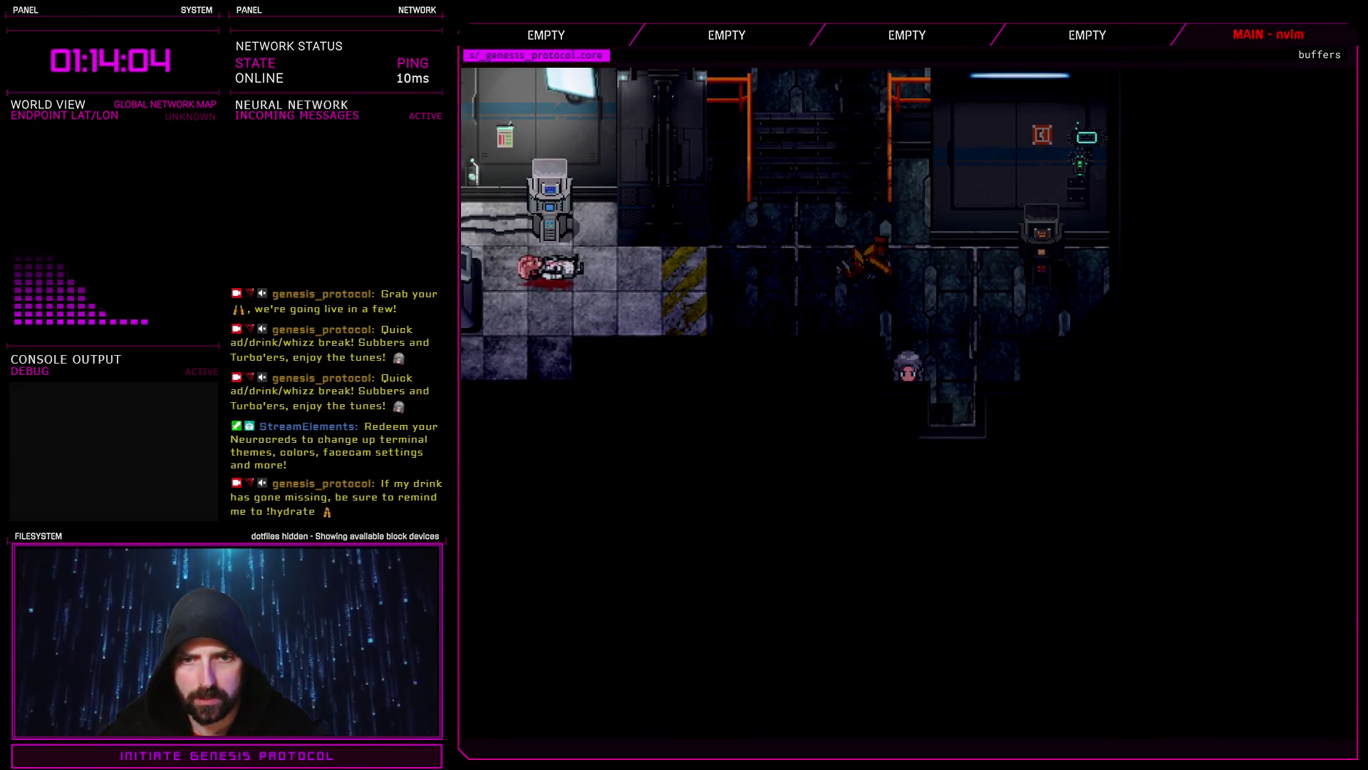
- Walk the character down, then left along the railing toward the stairs
{"action": "key", "text": "Down"}
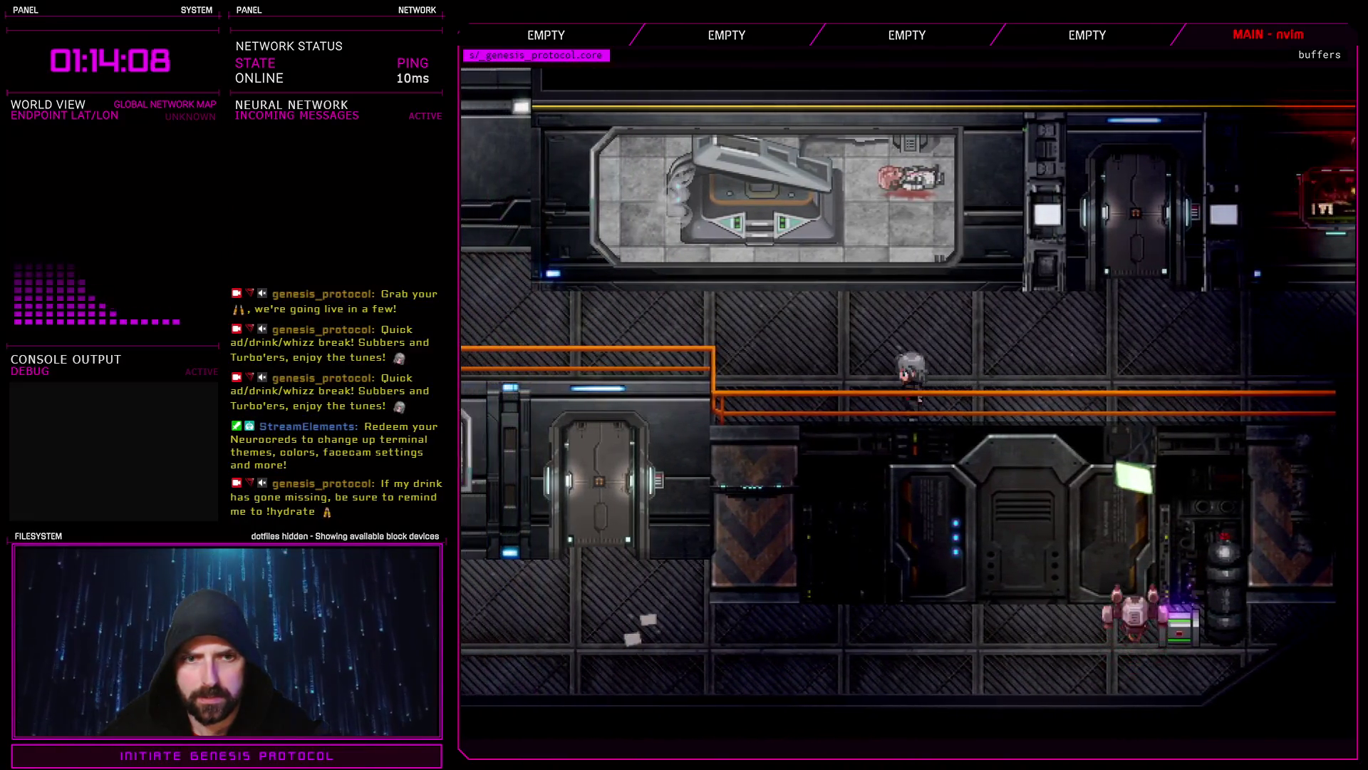
{"action": "key", "text": "Left"}
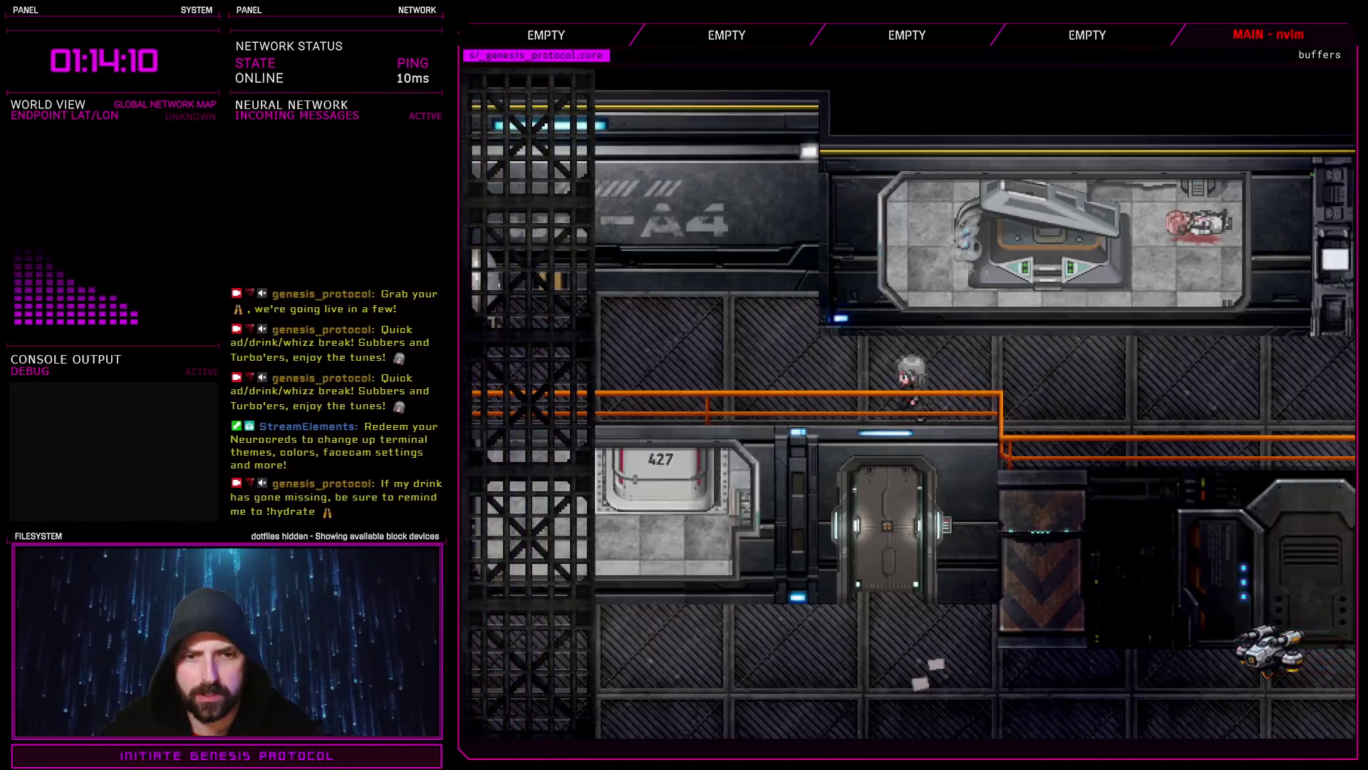
{"action": "key", "text": "Left"}
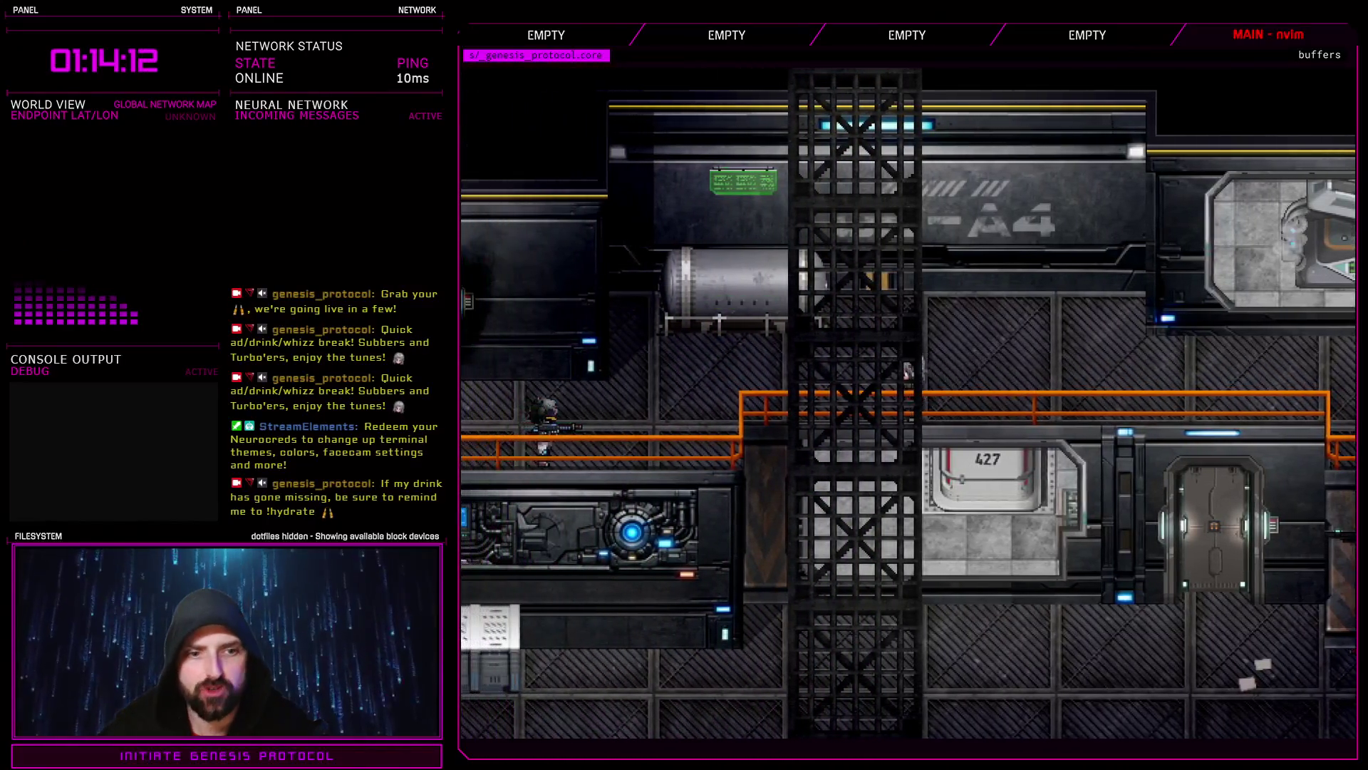
{"action": "key", "text": "Left"}
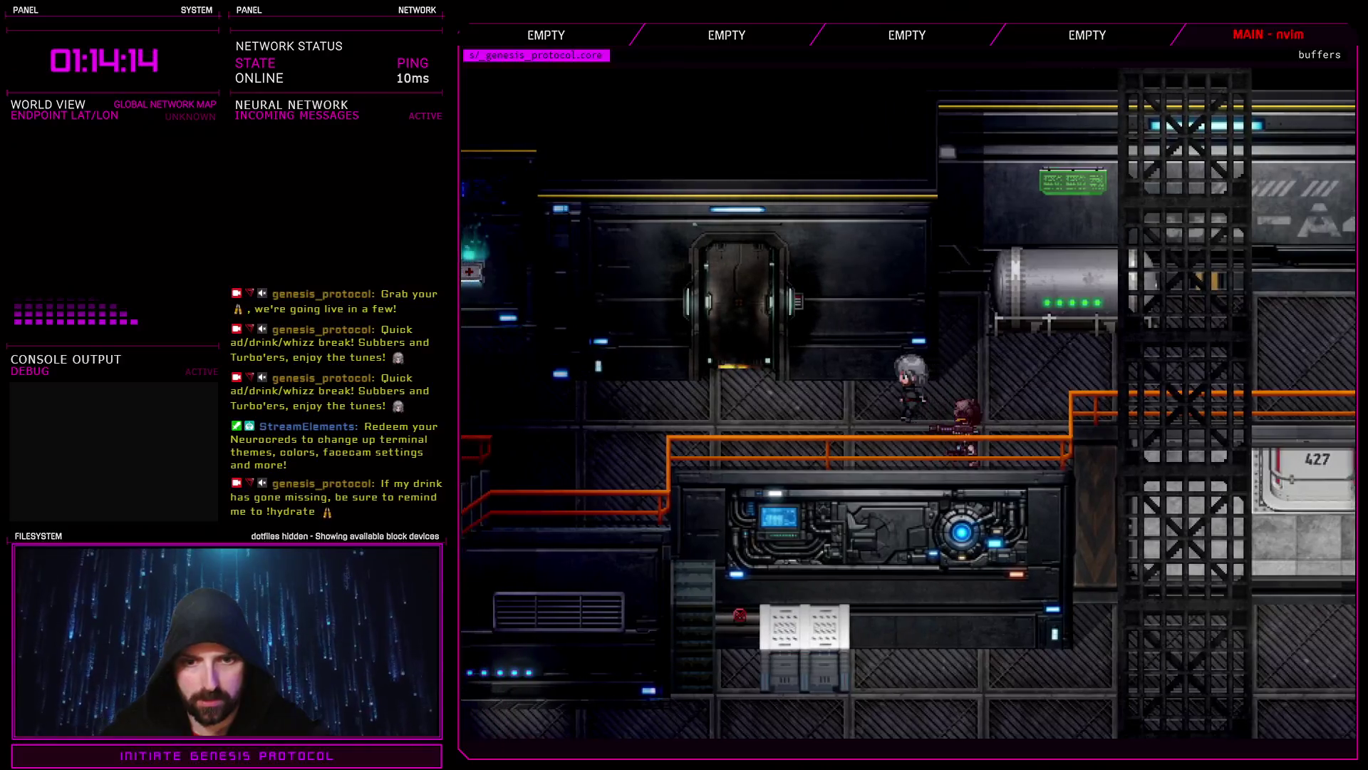
{"action": "key", "text": "Left"}
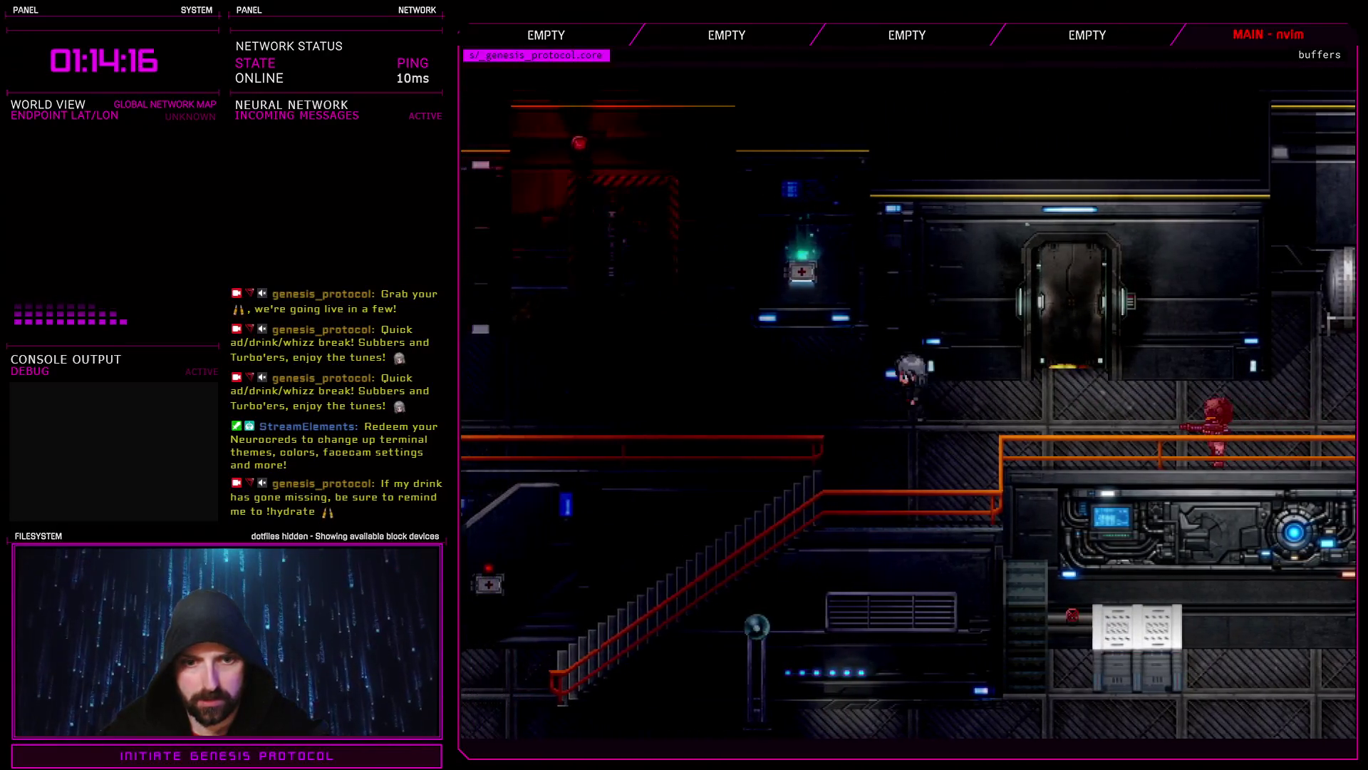
{"action": "key", "text": "Left"}
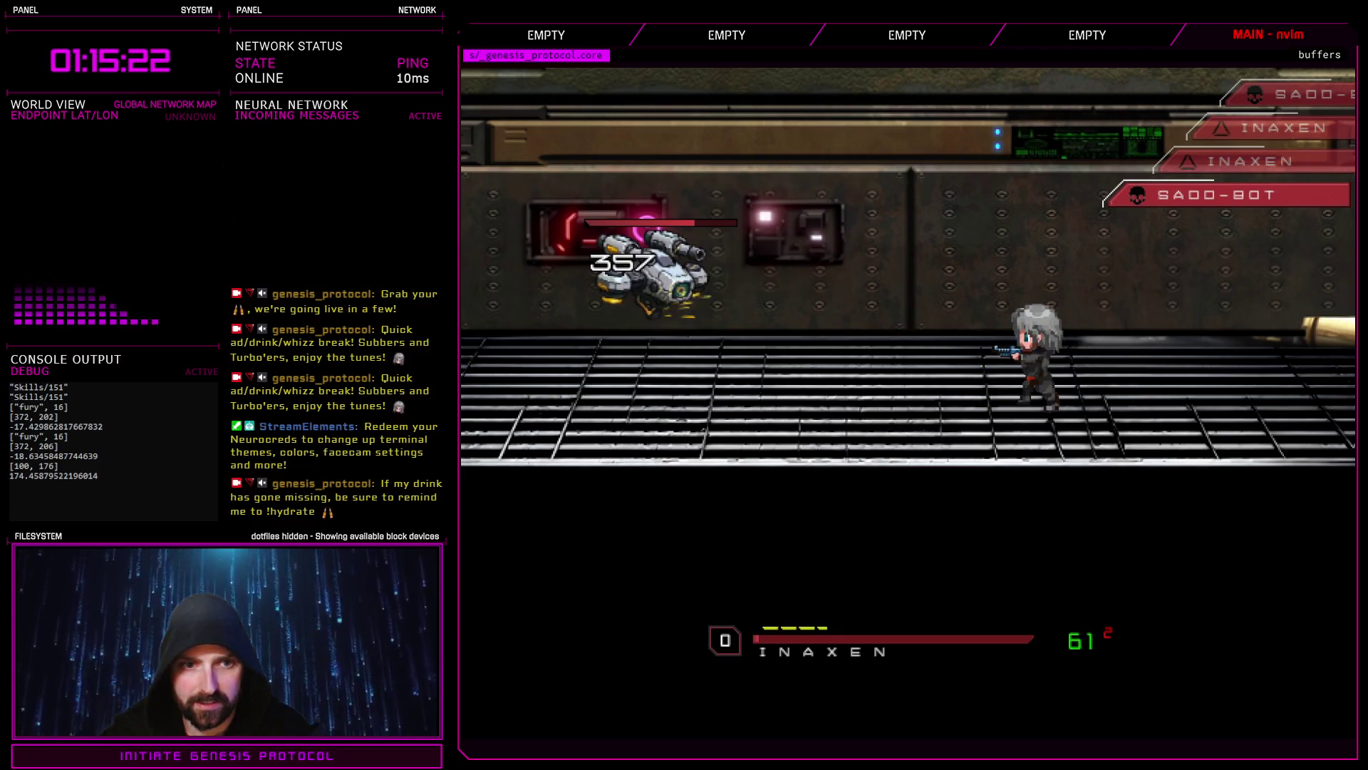
- Choose Fight against the drone, run from the battle, then restart from the quit options
{"action": "key", "text": "Down"}
{"action": "key", "text": "Down"}
{"action": "key", "text": "Up"}
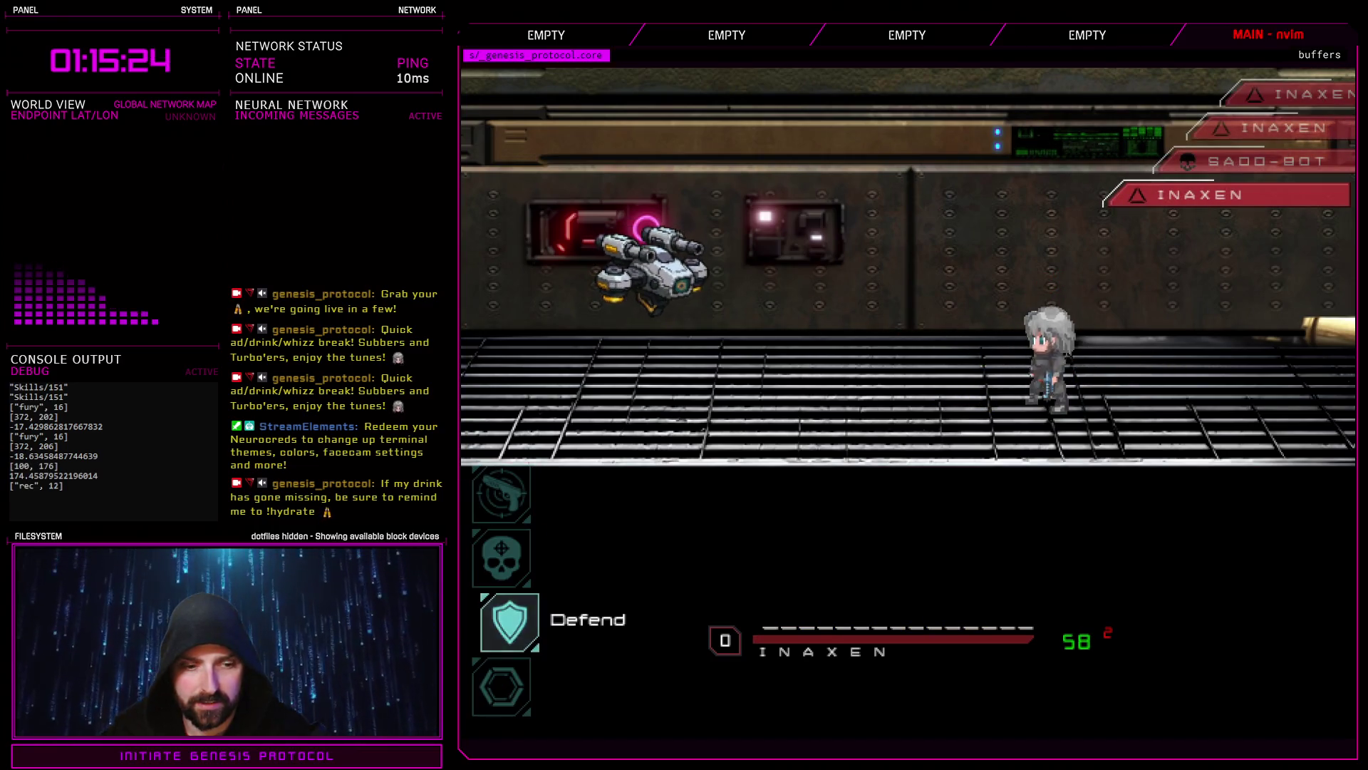
{"action": "key", "text": "Up"}
{"action": "key", "text": "Return"}
{"action": "key", "text": "Return"}
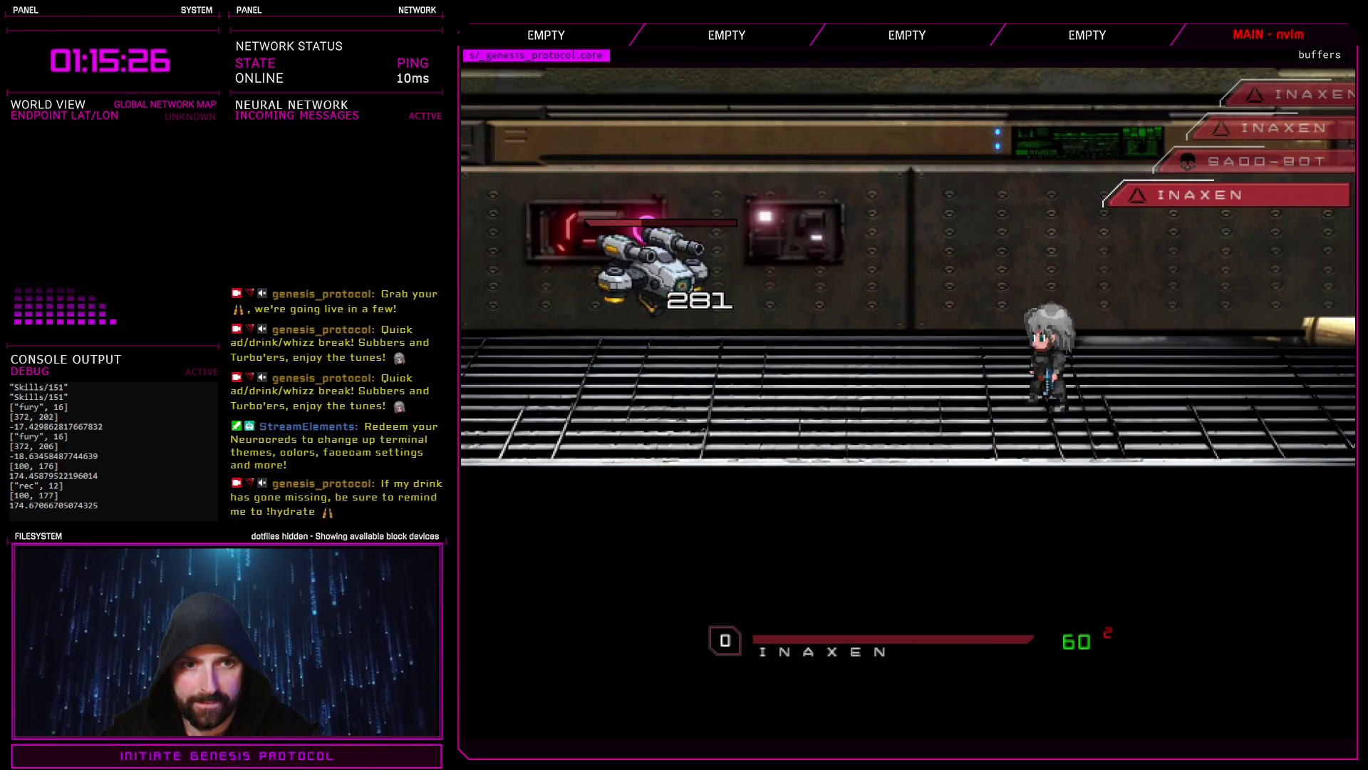
{"action": "key", "text": "Return"}
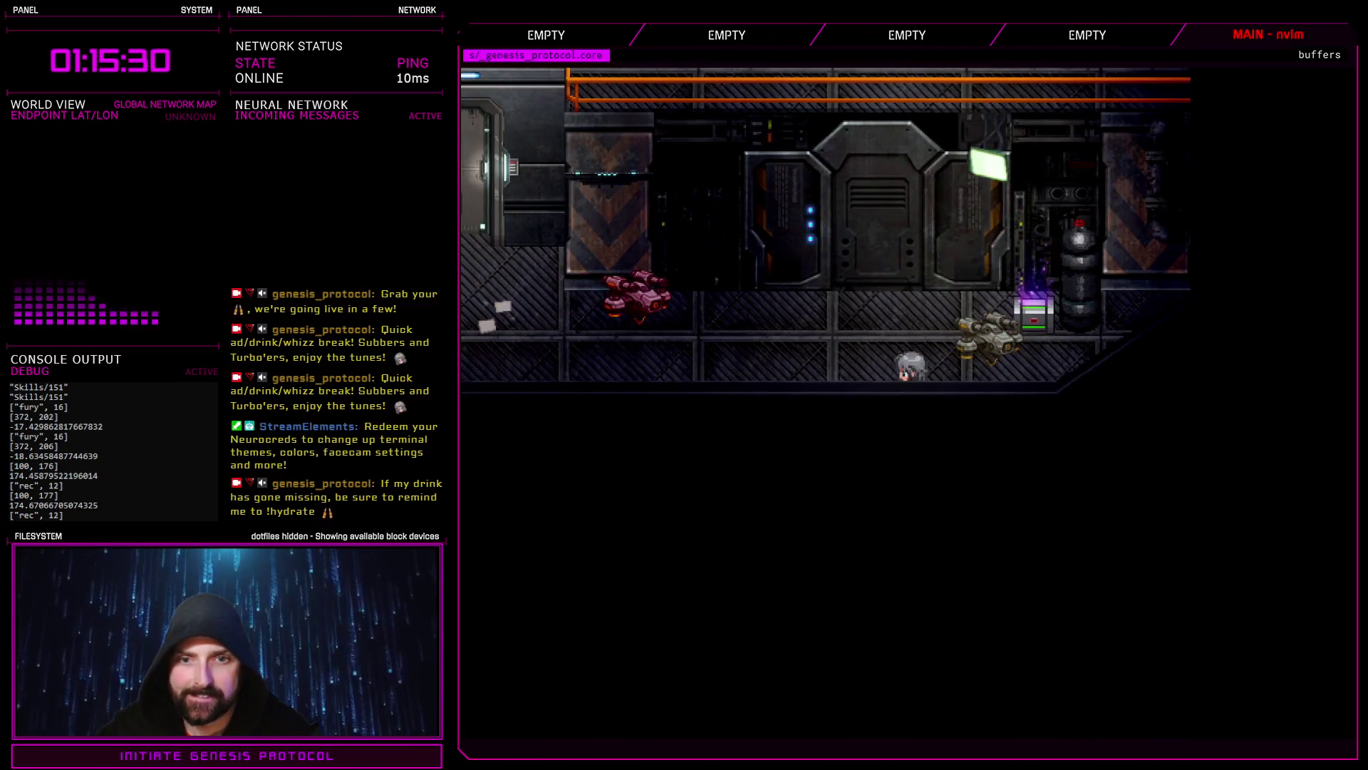
{"action": "key", "text": "Escape"}
{"action": "left_click", "coordinate": [965, 464]}
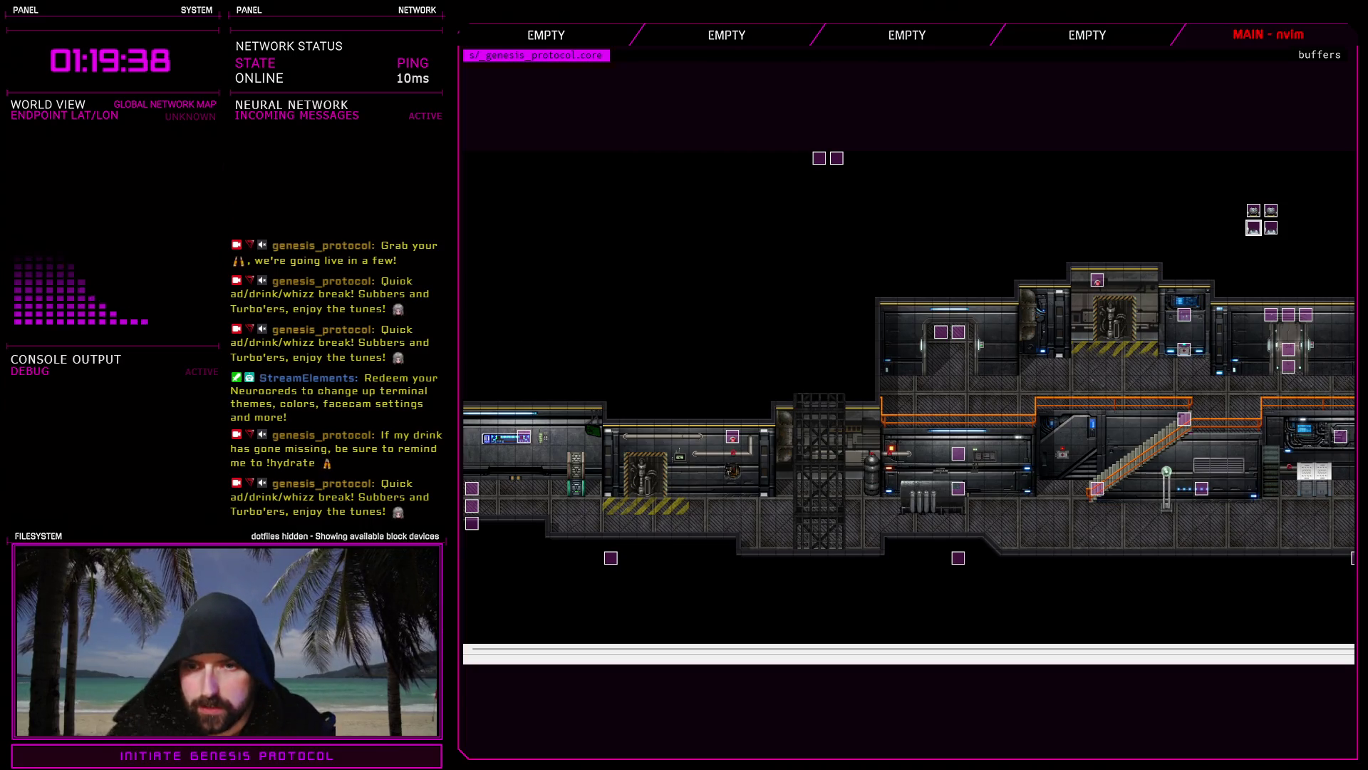
- Inspect the MEDICELL event's Medi-Cell common event call and close it unchanged
{"action": "double_click", "coordinate": [1061, 452]}
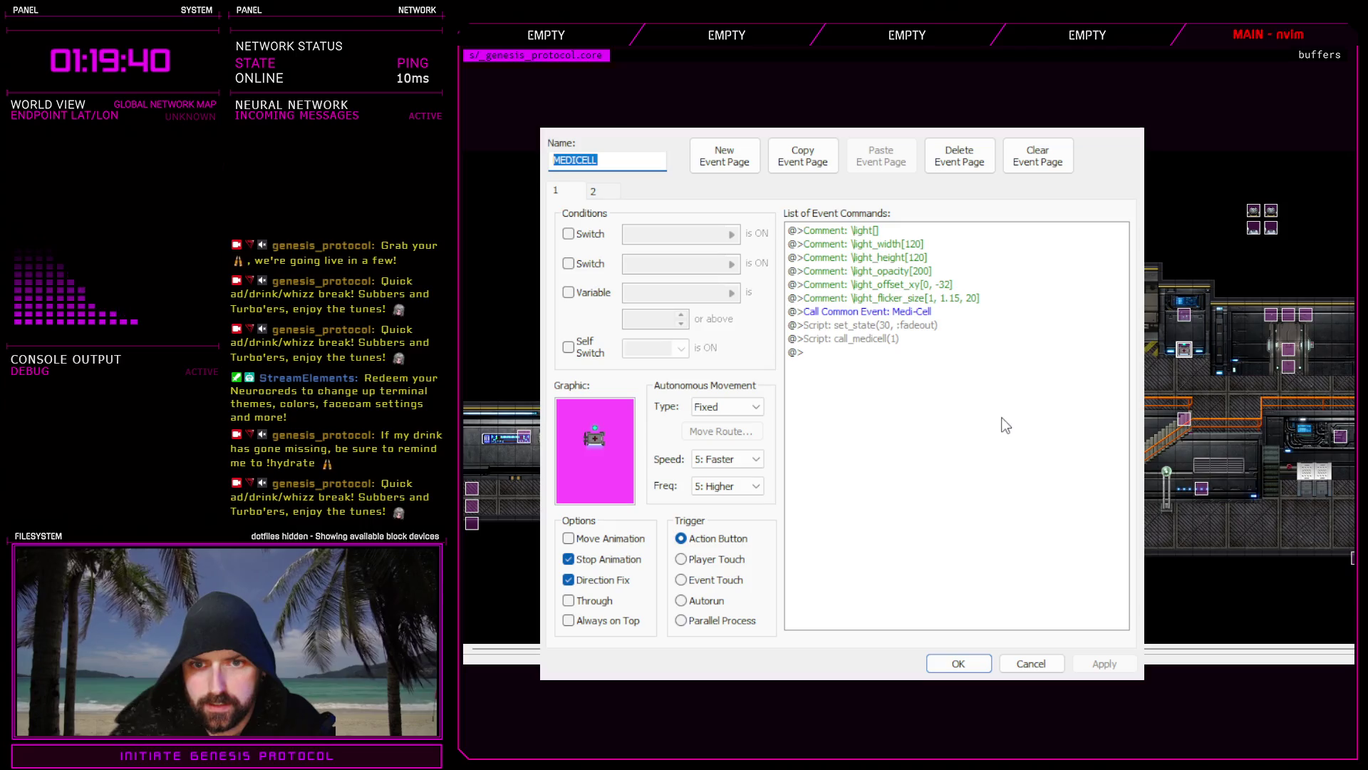
{"action": "left_click", "coordinate": [915, 310]}
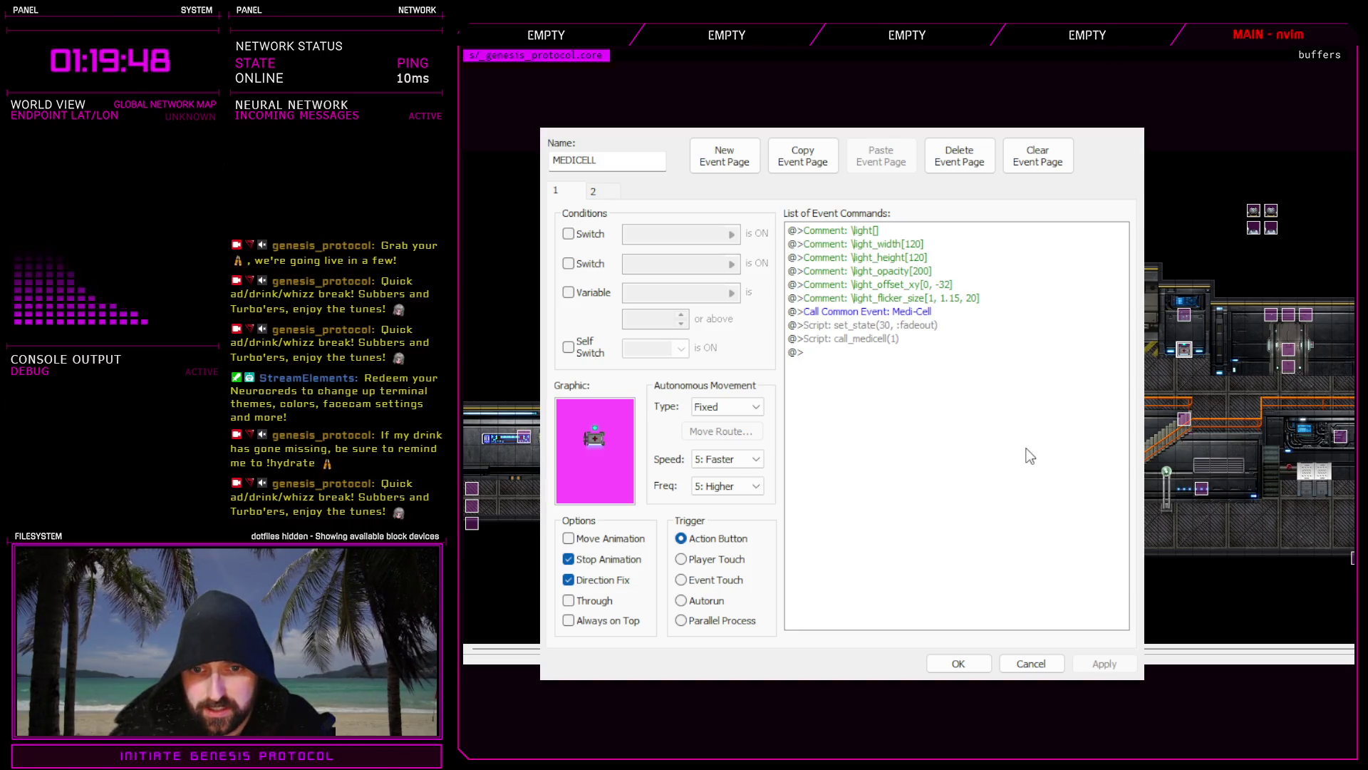
{"action": "left_click", "coordinate": [1026, 312]}
{"action": "left_click", "coordinate": [1031, 664]}
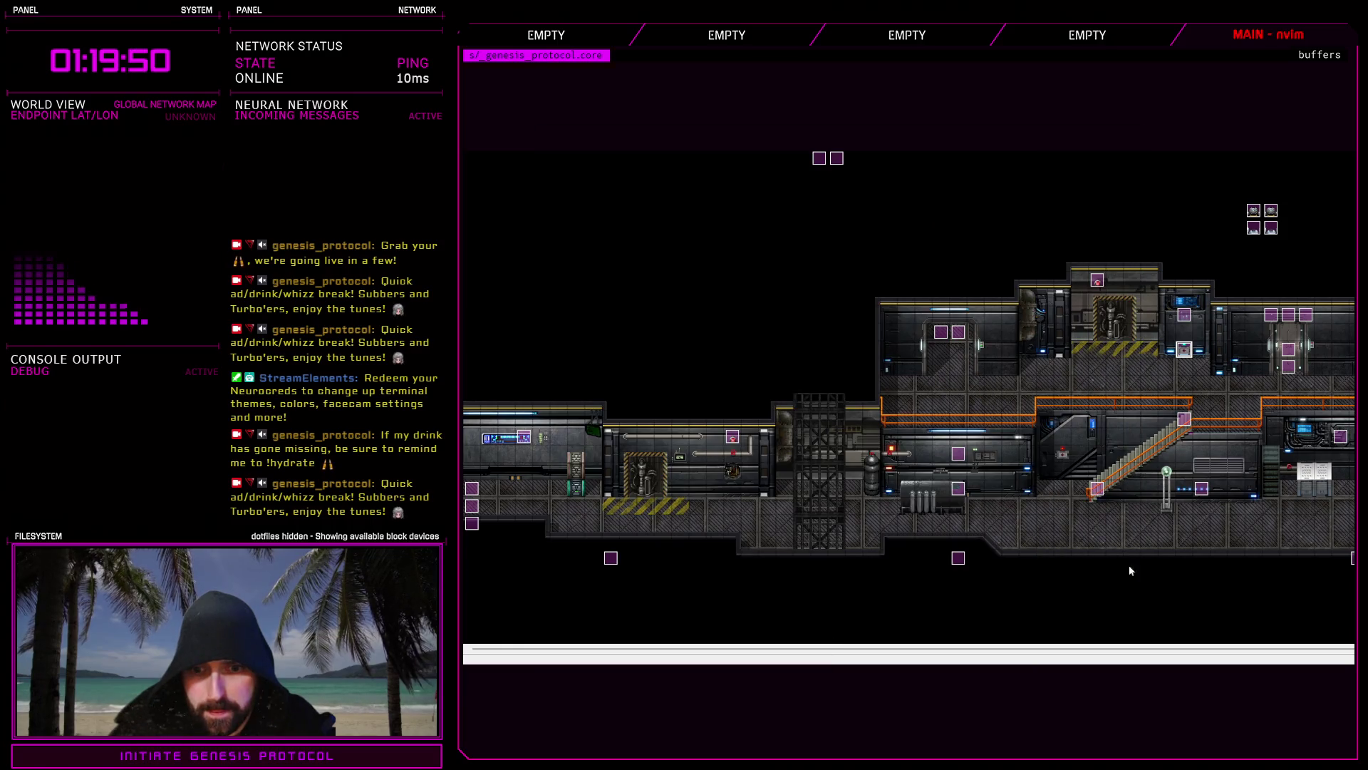
{"action": "left_click", "coordinate": [1182, 648]}
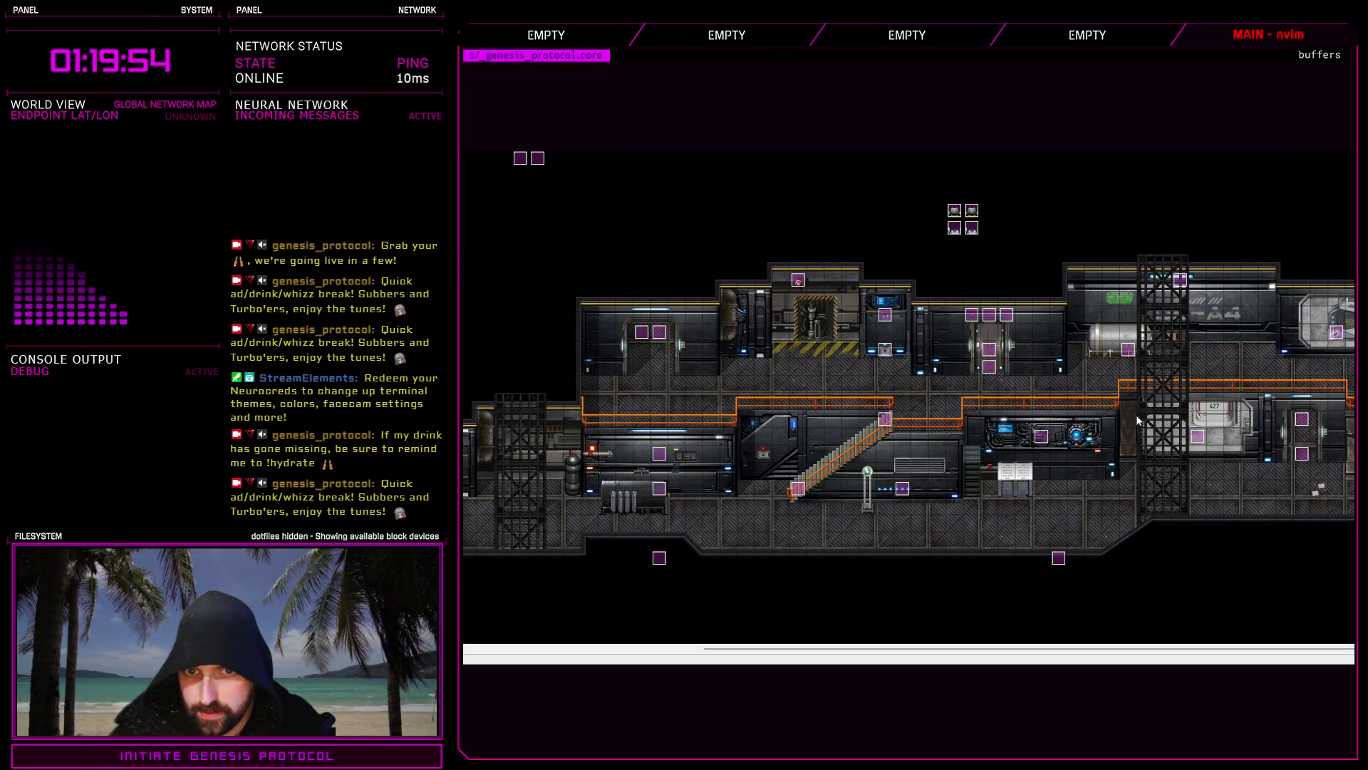
- Inspect the ROTOPOD event's Set Rotopod common event call and close it unchanged
{"action": "double_click", "coordinate": [989, 314]}
{"action": "left_click", "coordinate": [913, 259]}
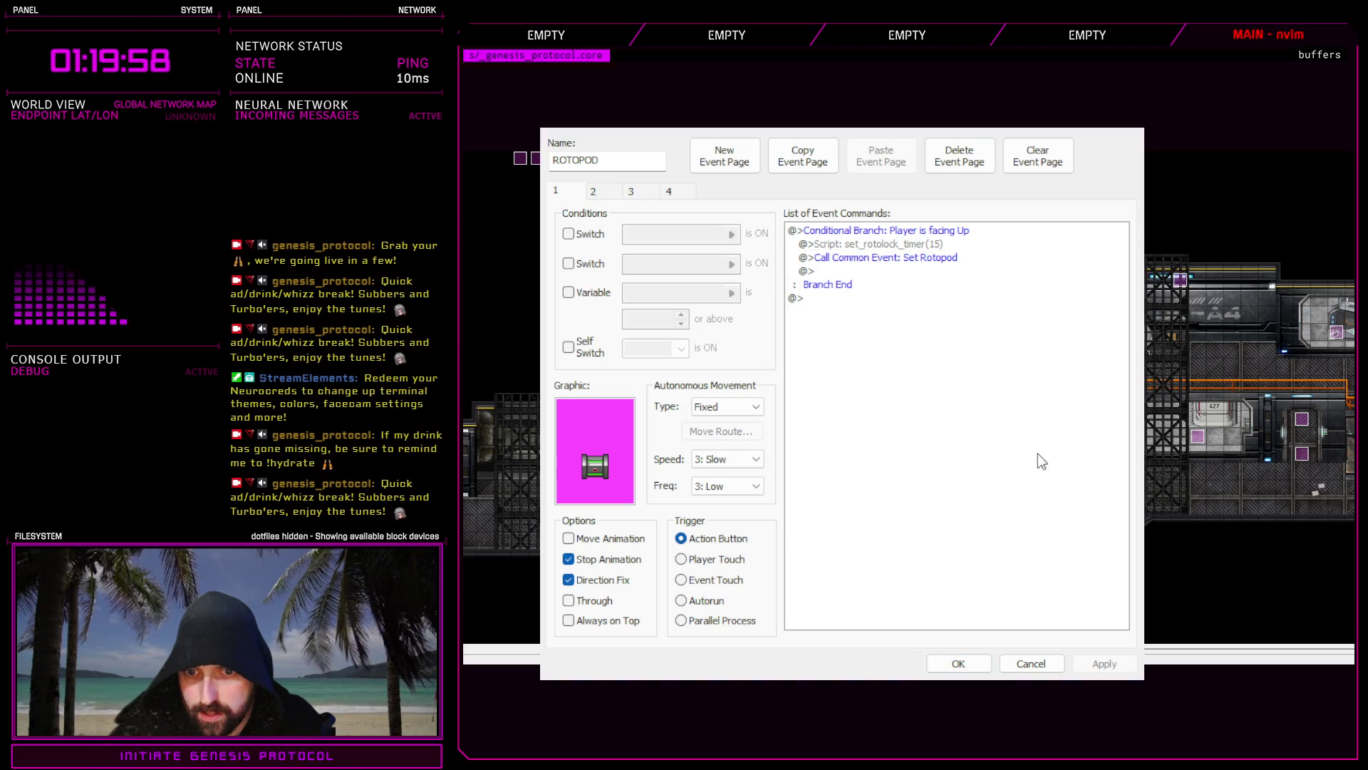
{"action": "left_click", "coordinate": [1031, 663]}
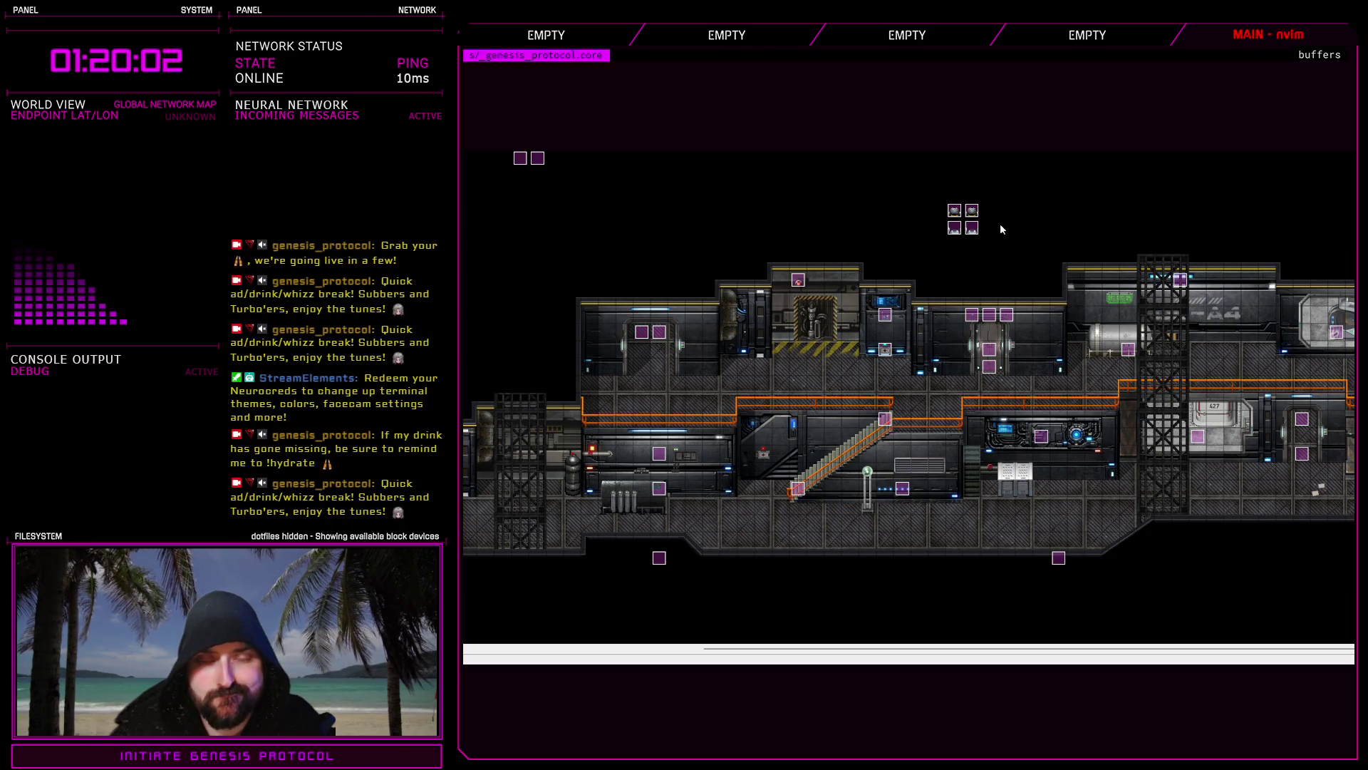
{"action": "key", "text": "F9"}
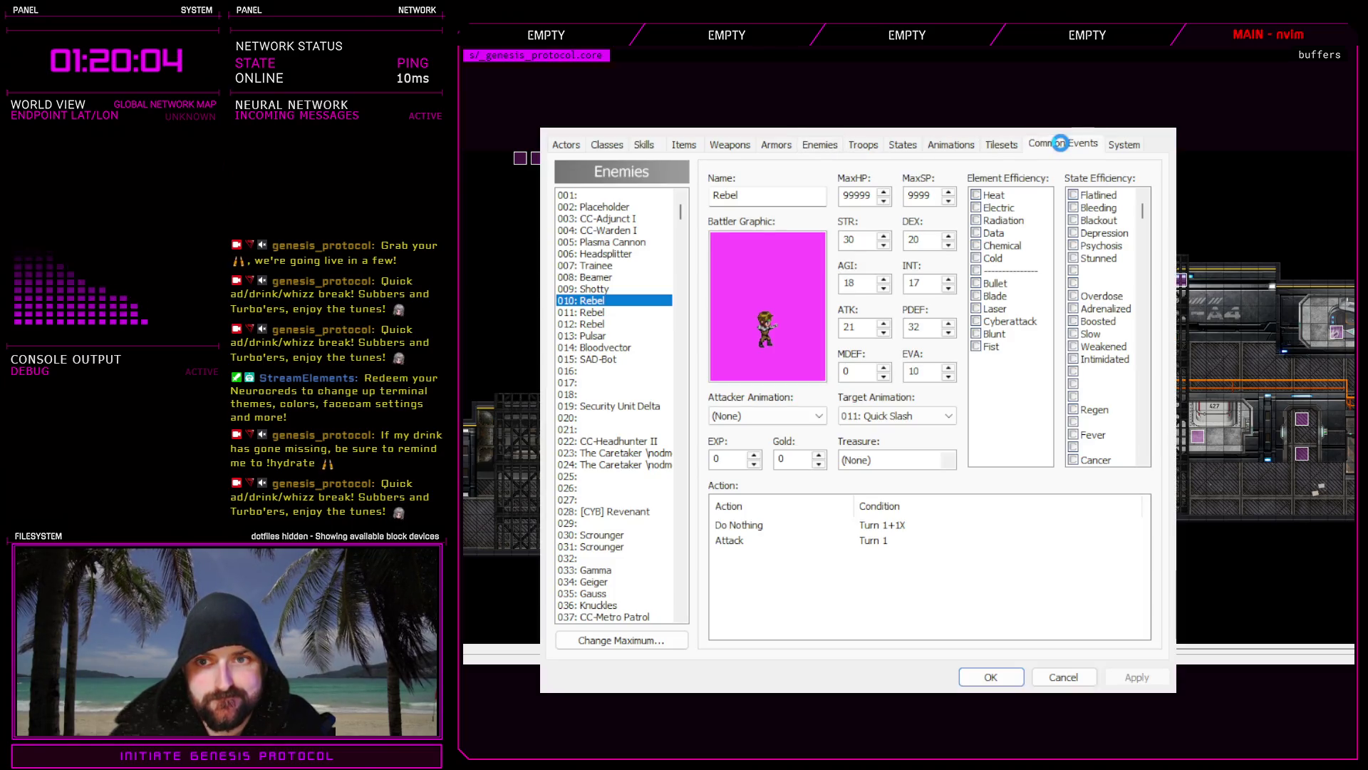
- Review the tutorial conditional branch in common event 016: Set Rotopod, then close the Database
{"action": "left_click", "coordinate": [1063, 143]}
{"action": "left_click", "coordinate": [590, 370]}
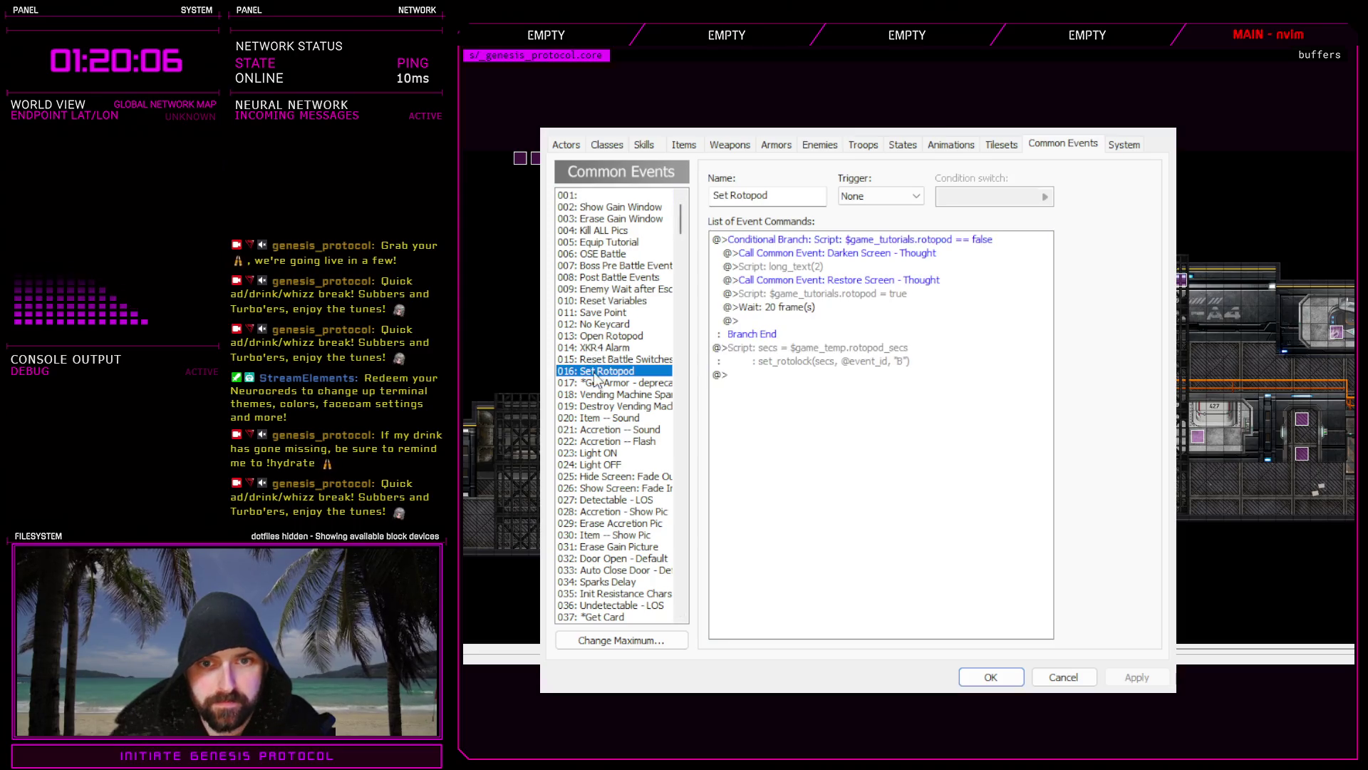
{"action": "left_click", "coordinate": [913, 239]}
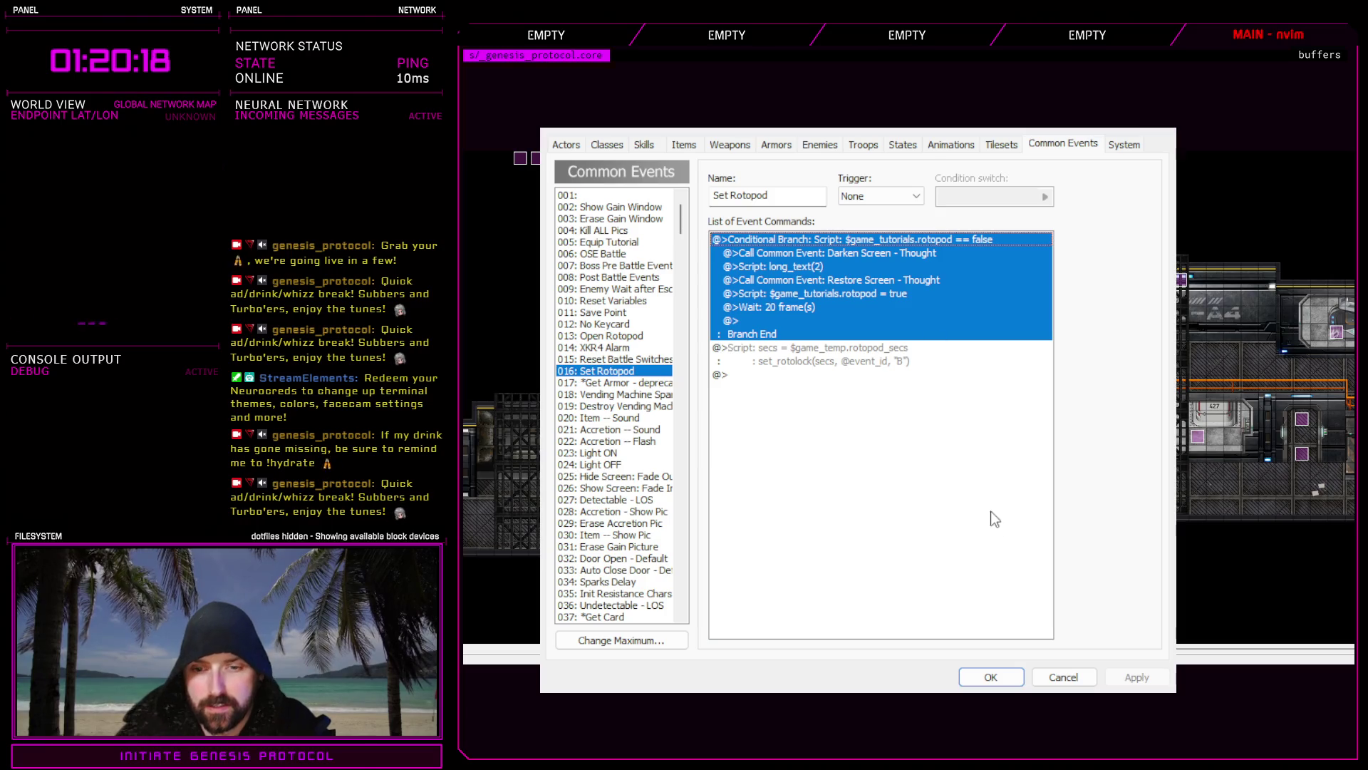
{"action": "left_click", "coordinate": [1066, 677]}
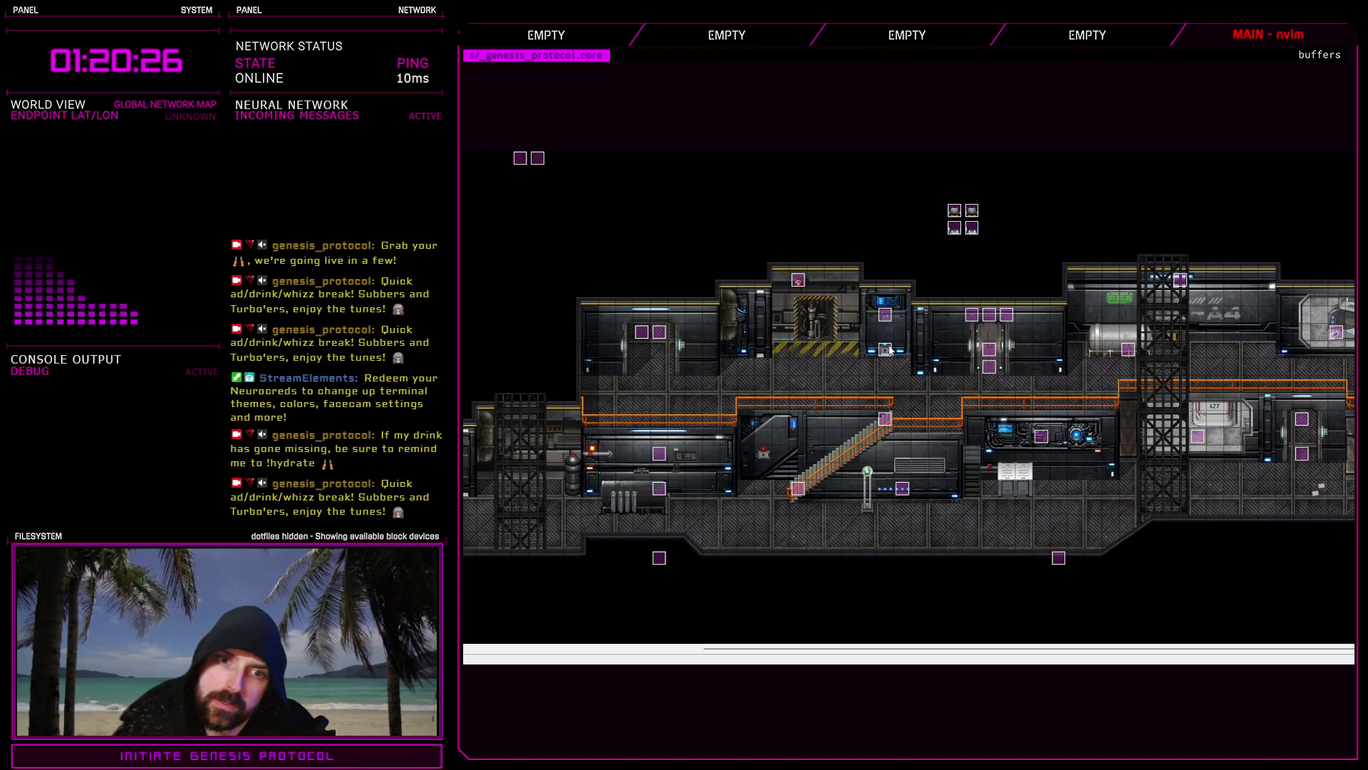
{"action": "key", "text": "Return"}
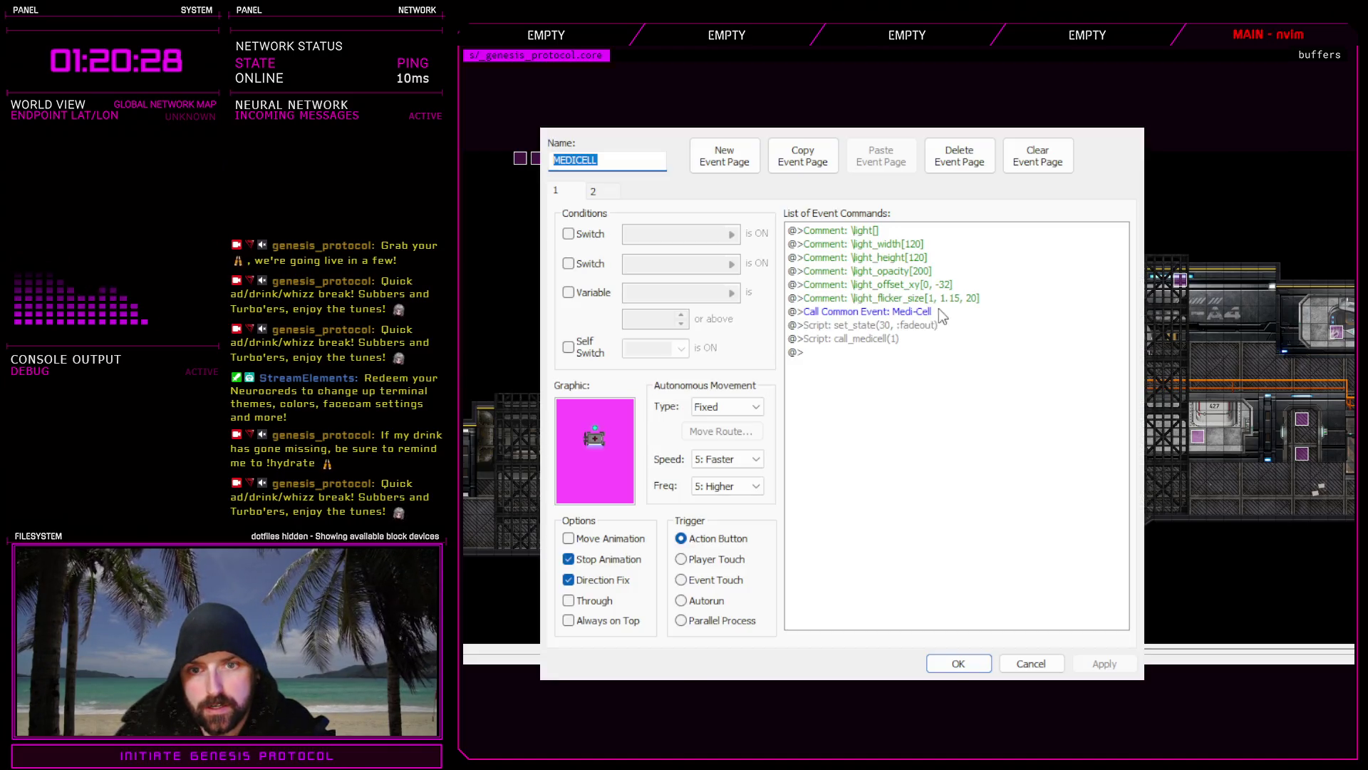
{"action": "left_click", "coordinate": [596, 191]}
{"action": "left_click", "coordinate": [557, 189]}
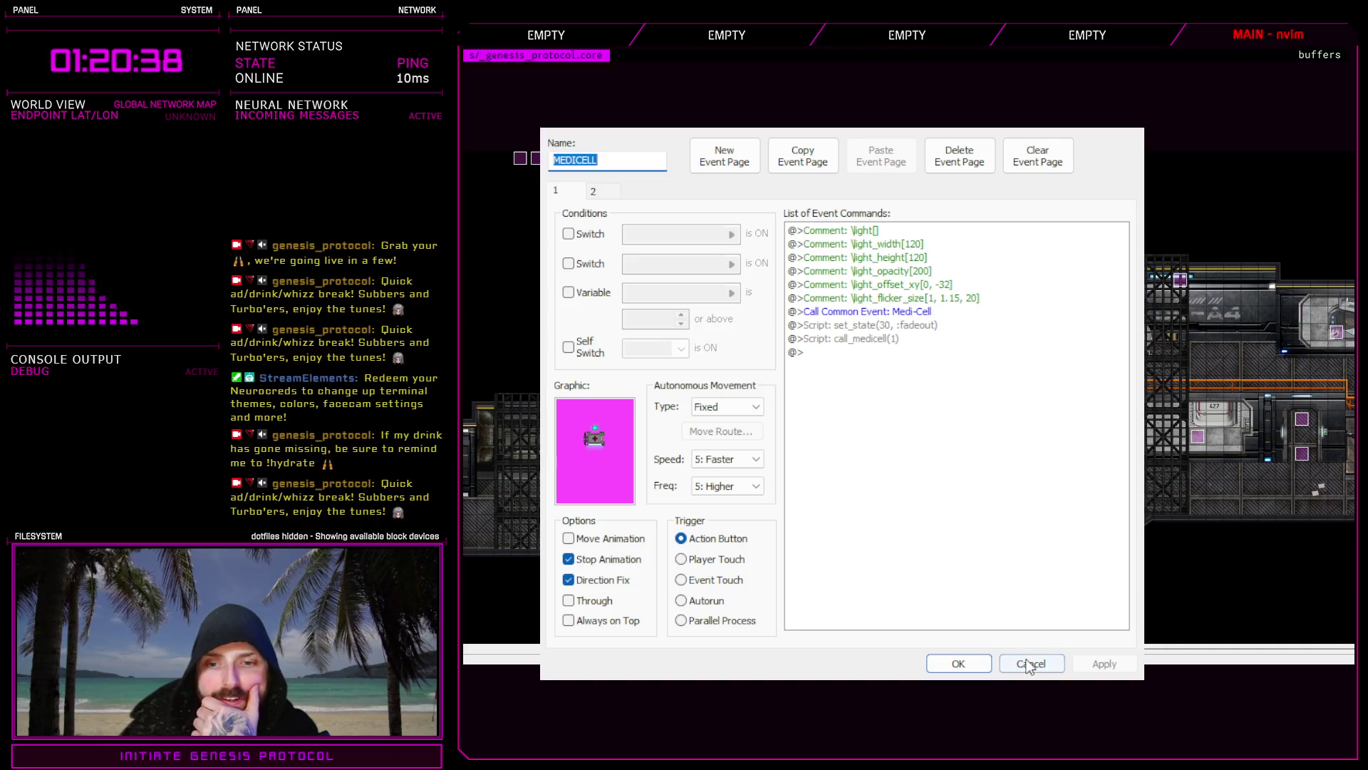
{"action": "left_click", "coordinate": [1021, 655]}
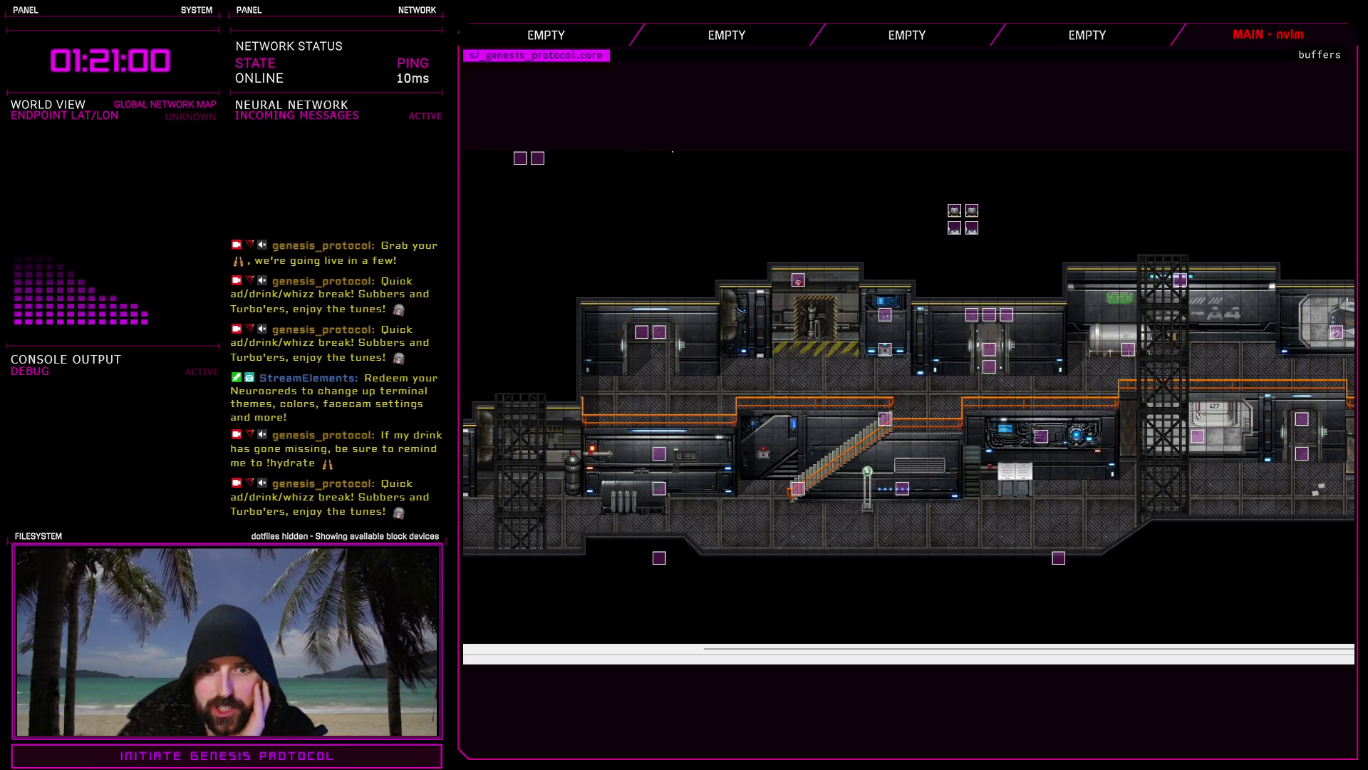
- Open Game_OSE, scroll to its state update methods and select the update_active name
{"action": "key", "text": "F11"}
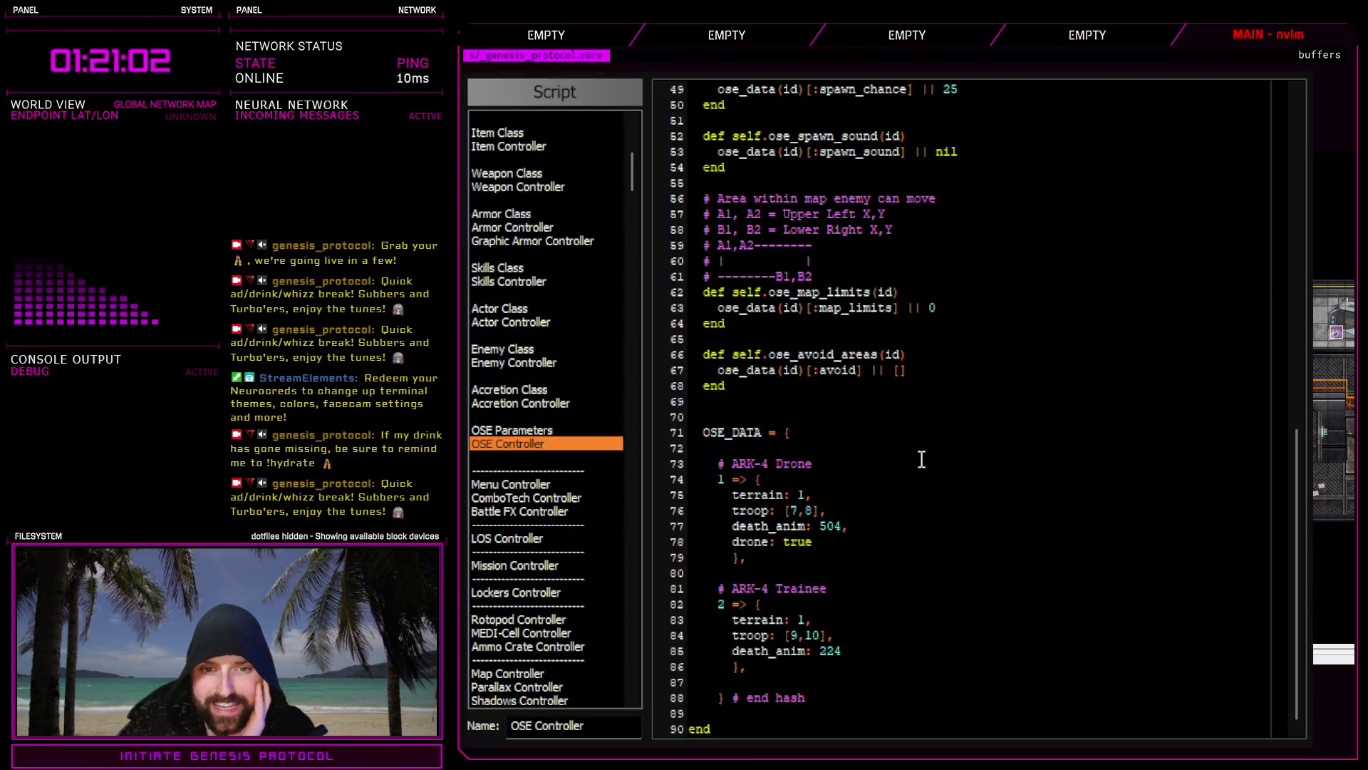
{"action": "left_click_drag", "start_coordinate": [634, 186], "coordinate": [635, 261]}
{"action": "left_click", "coordinate": [528, 498]}
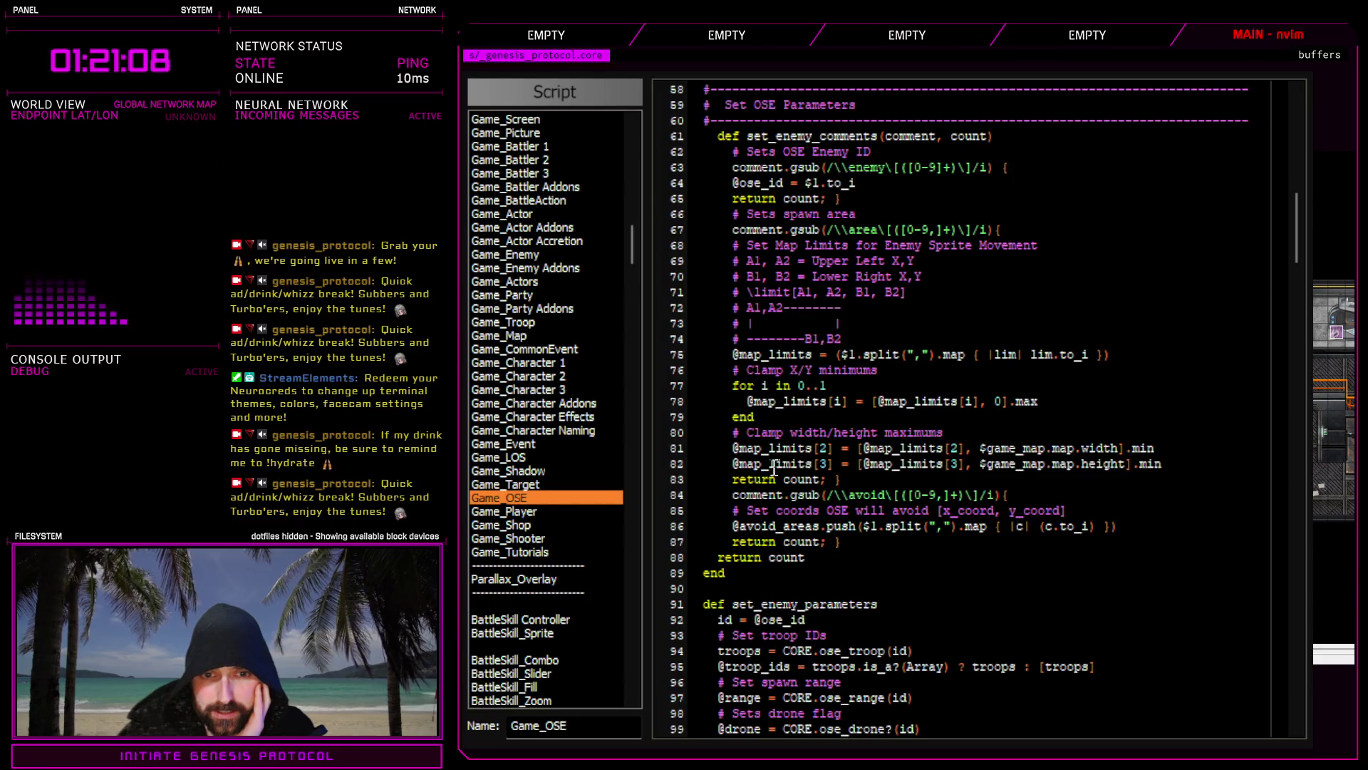
{"action": "mouse_move", "coordinate": [1288, 228]}
{"action": "left_mouse_down"}
{"action": "mouse_move", "coordinate": [1269, 515]}
{"action": "mouse_move", "coordinate": [1276, 688]}
{"action": "mouse_move", "coordinate": [1262, 651]}
{"action": "left_mouse_up"}
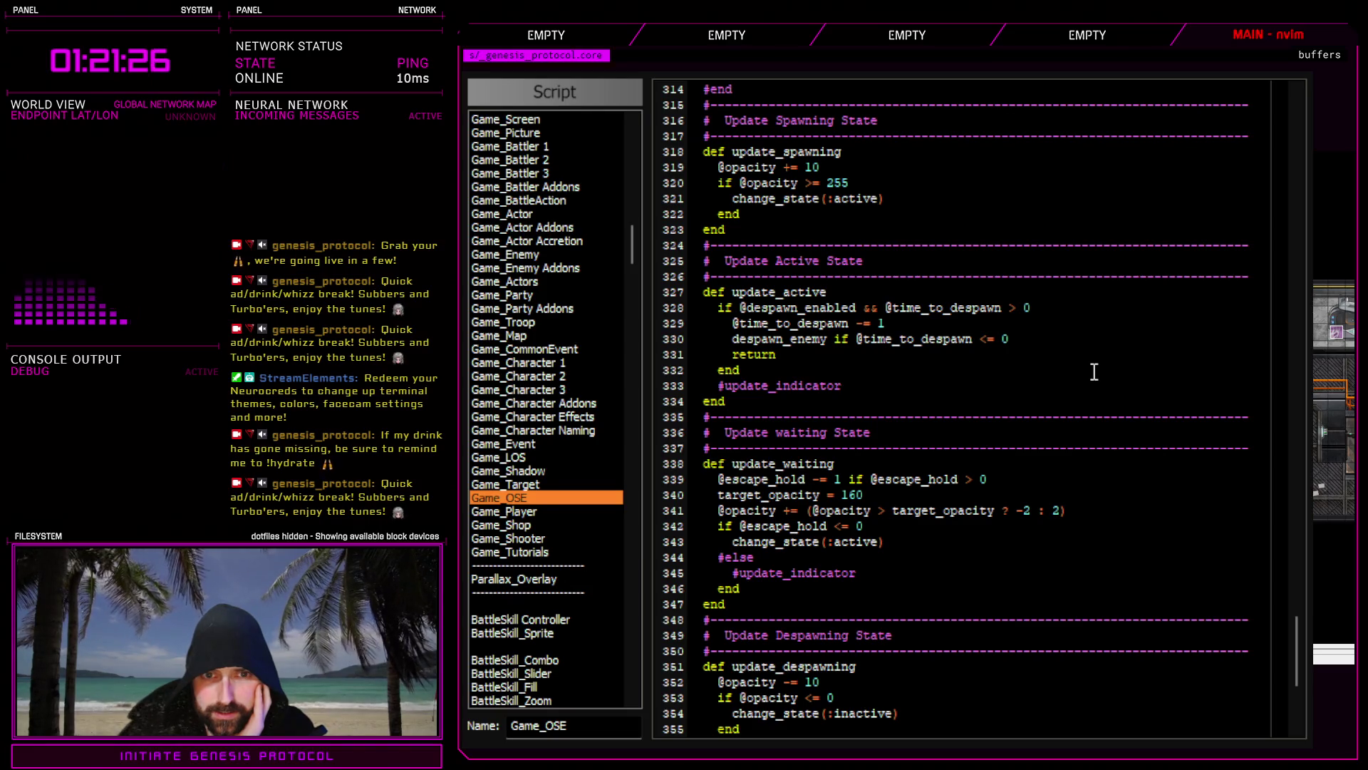
{"action": "scroll", "coordinate": [1094, 372], "scroll_direction": "up", "scroll_amount": 2}
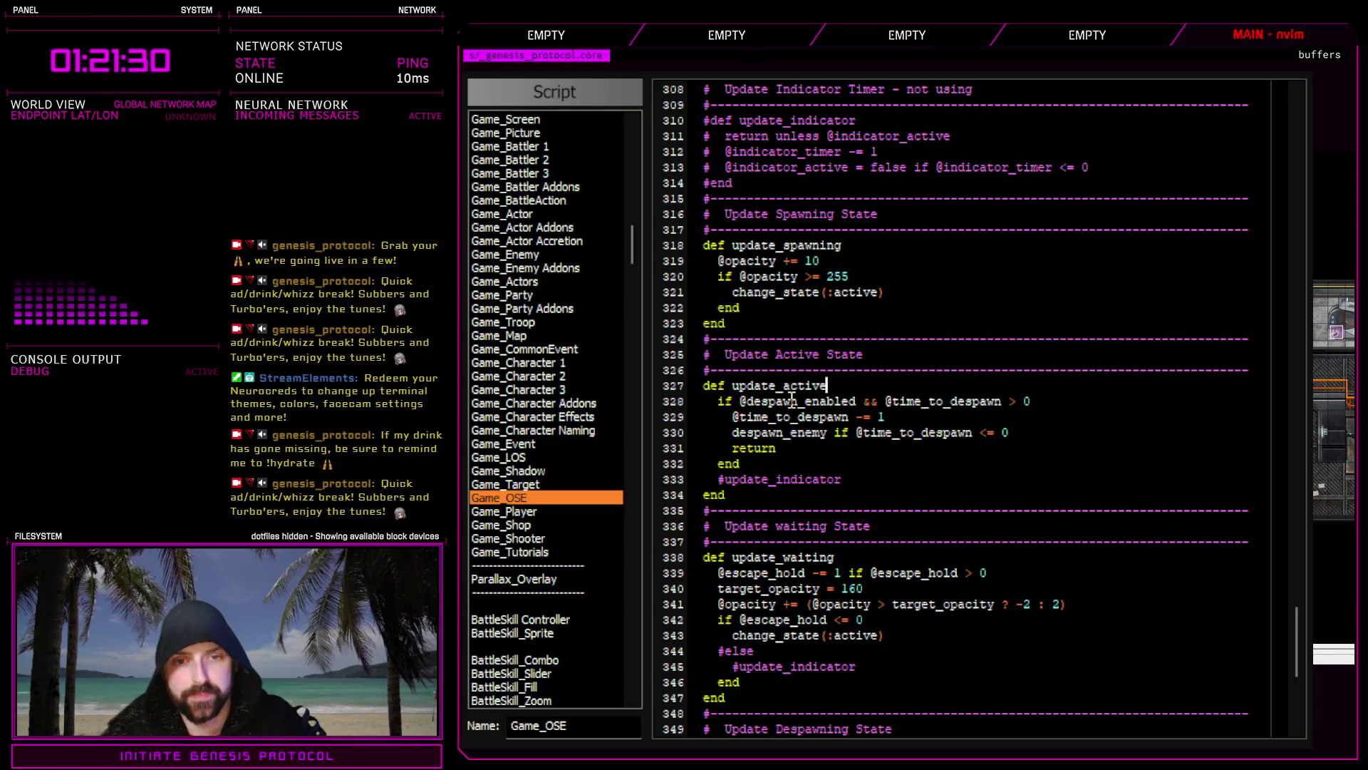
{"action": "double_click", "coordinate": [802, 388]}
- Search for update_active to find its call in Game_OSE's update method
{"action": "key", "text": "ctrl+f"}
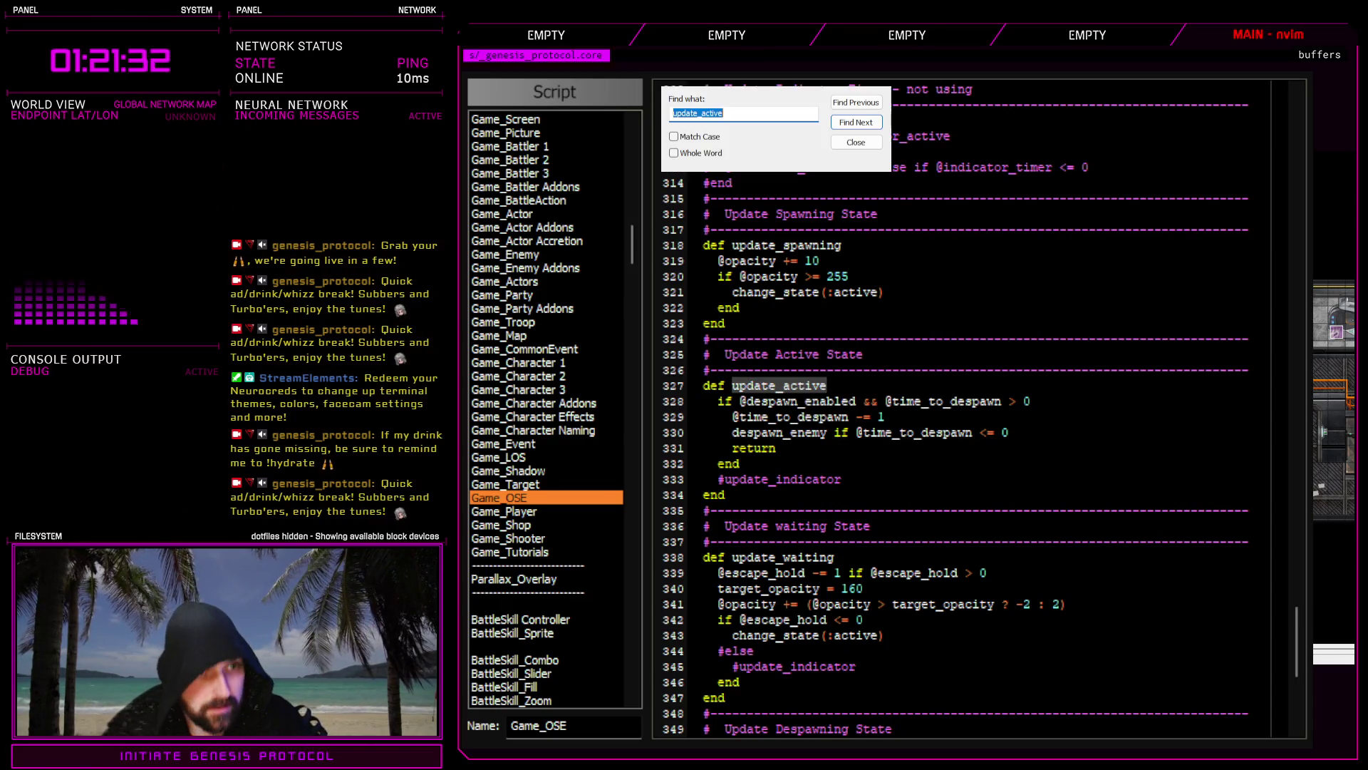
{"action": "left_click", "coordinate": [875, 125]}
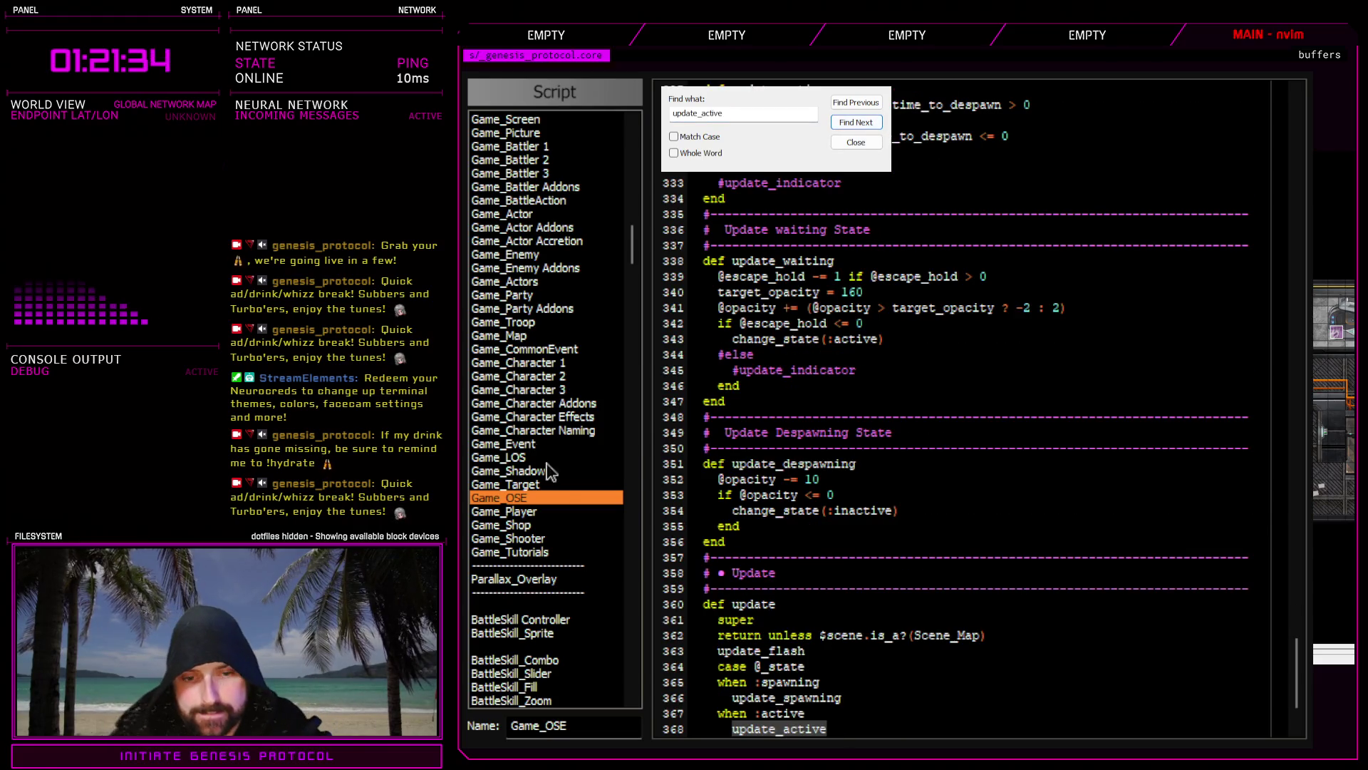
{"action": "scroll", "coordinate": [917, 625], "scroll_direction": "down", "scroll_amount": 3}
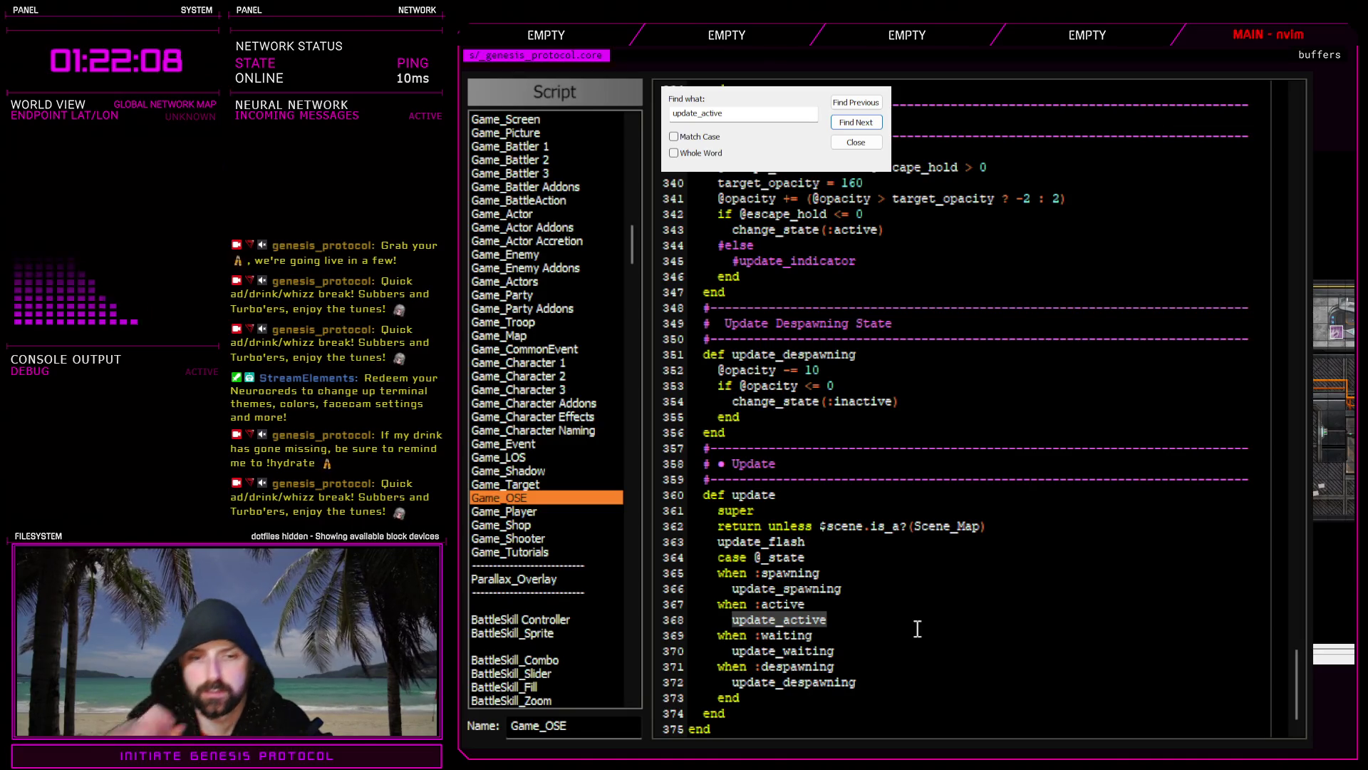
- Add a new line after line 368 and begin a 'when :hold' branch
{"action": "left_click", "coordinate": [918, 629]}
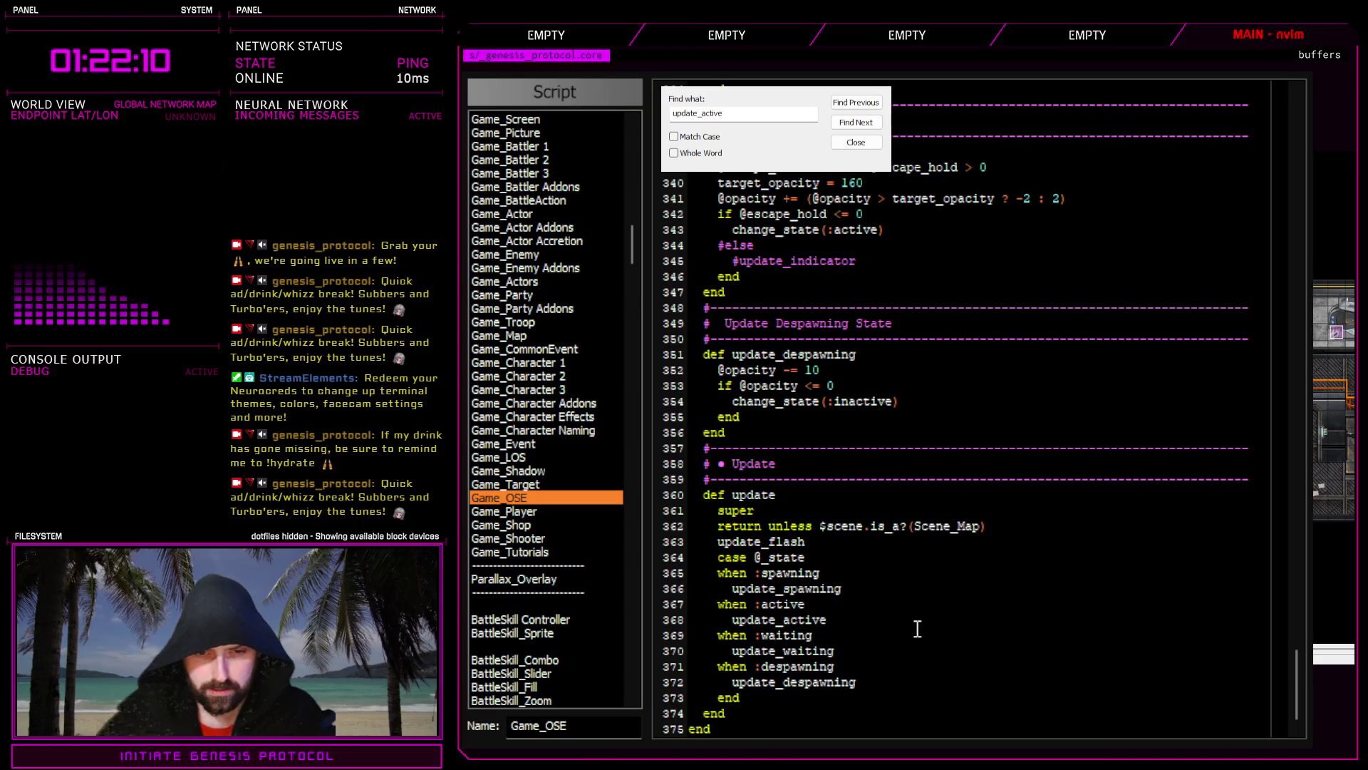
{"action": "left_click", "coordinate": [863, 620]}
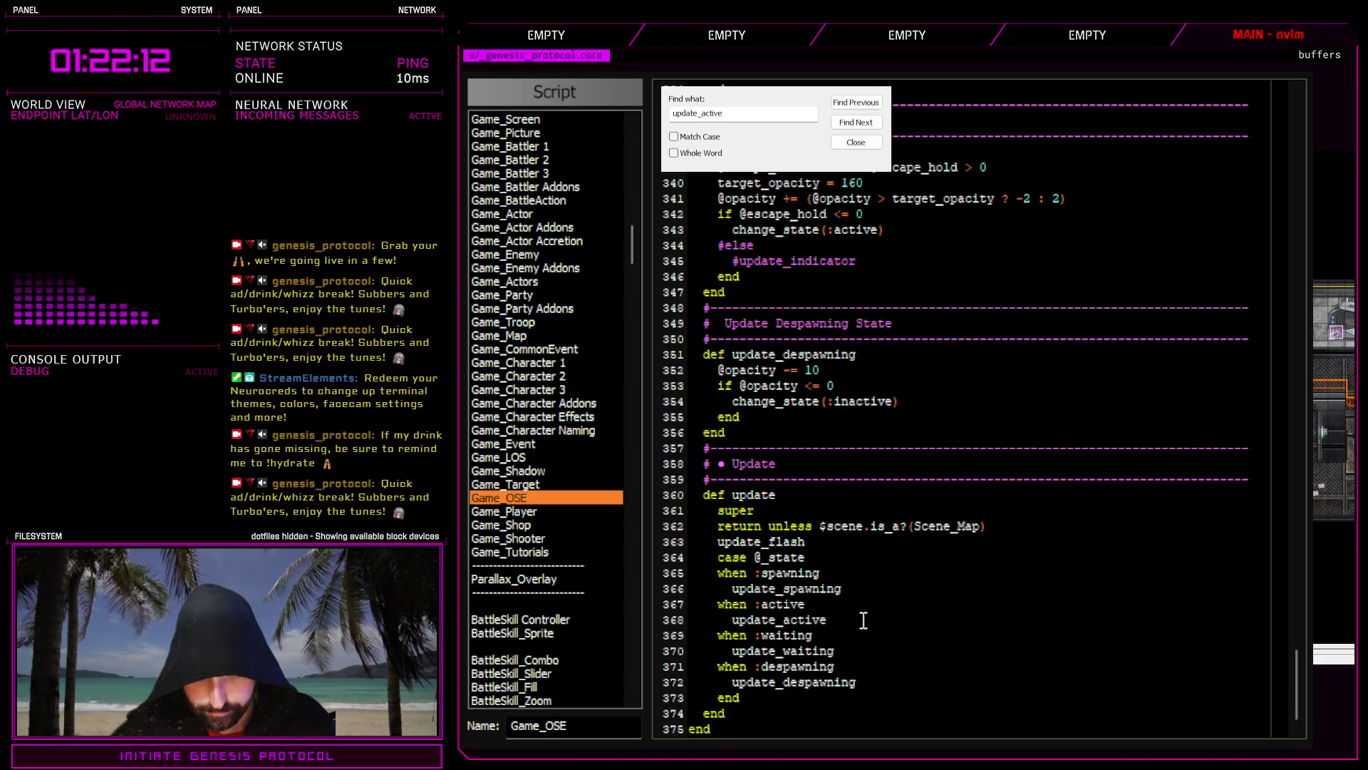
{"action": "key", "text": "Return"}
{"action": "type", "text": "when :"}
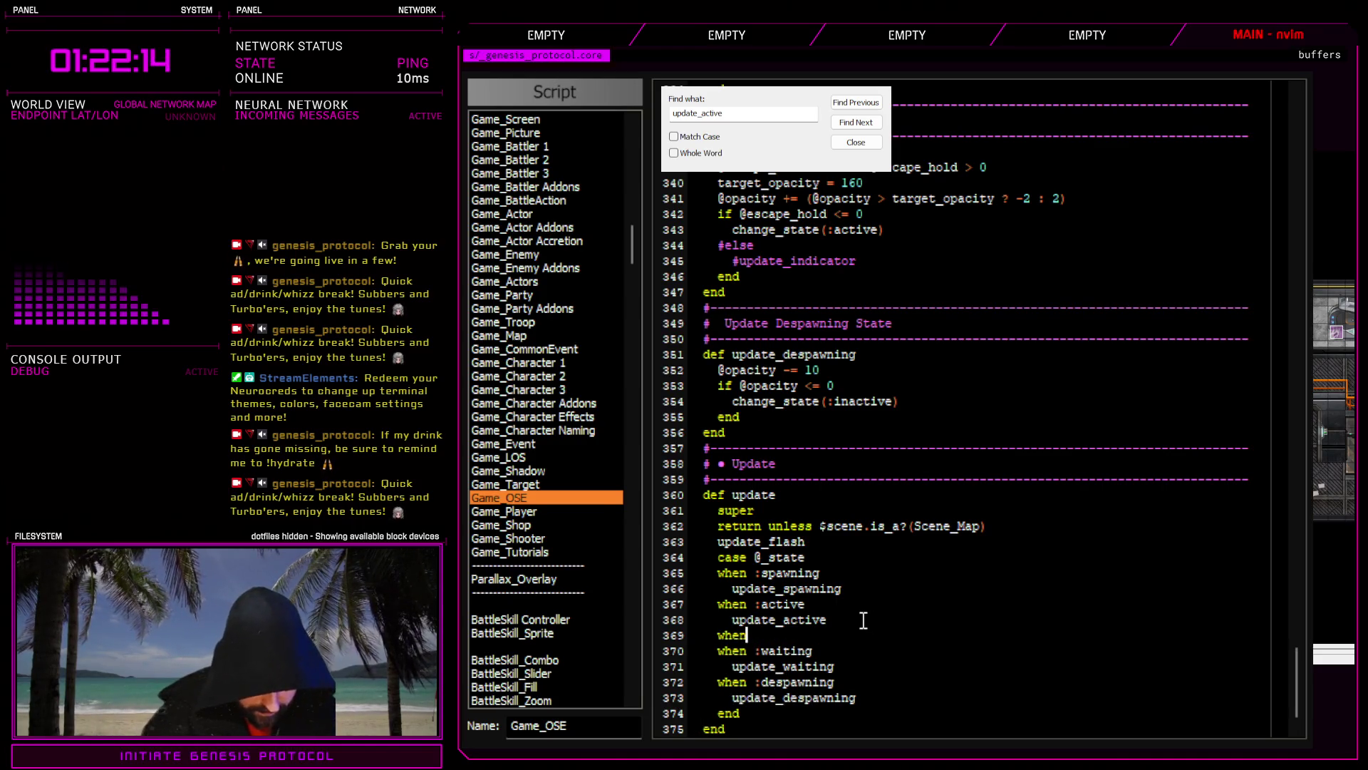
{"action": "type", "text": "hold"}
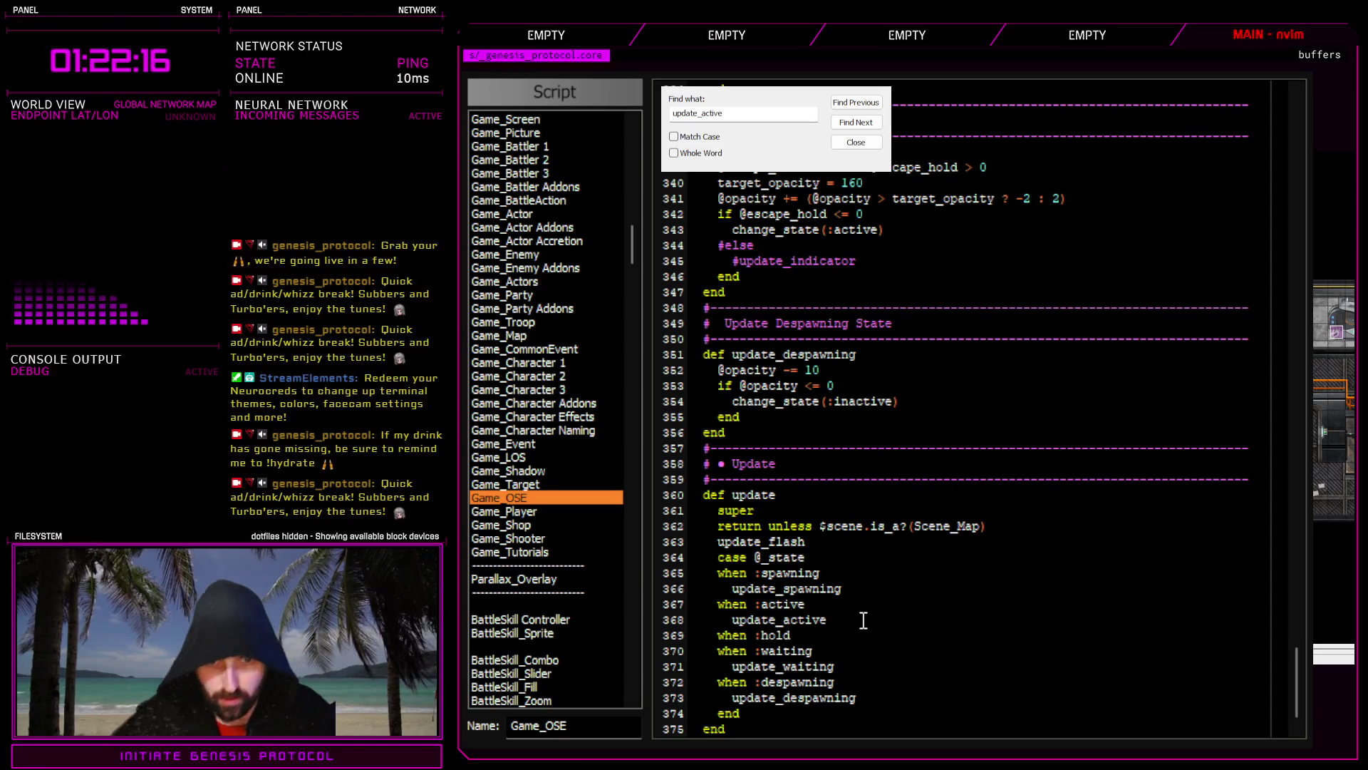
{"action": "key", "text": "Return"}
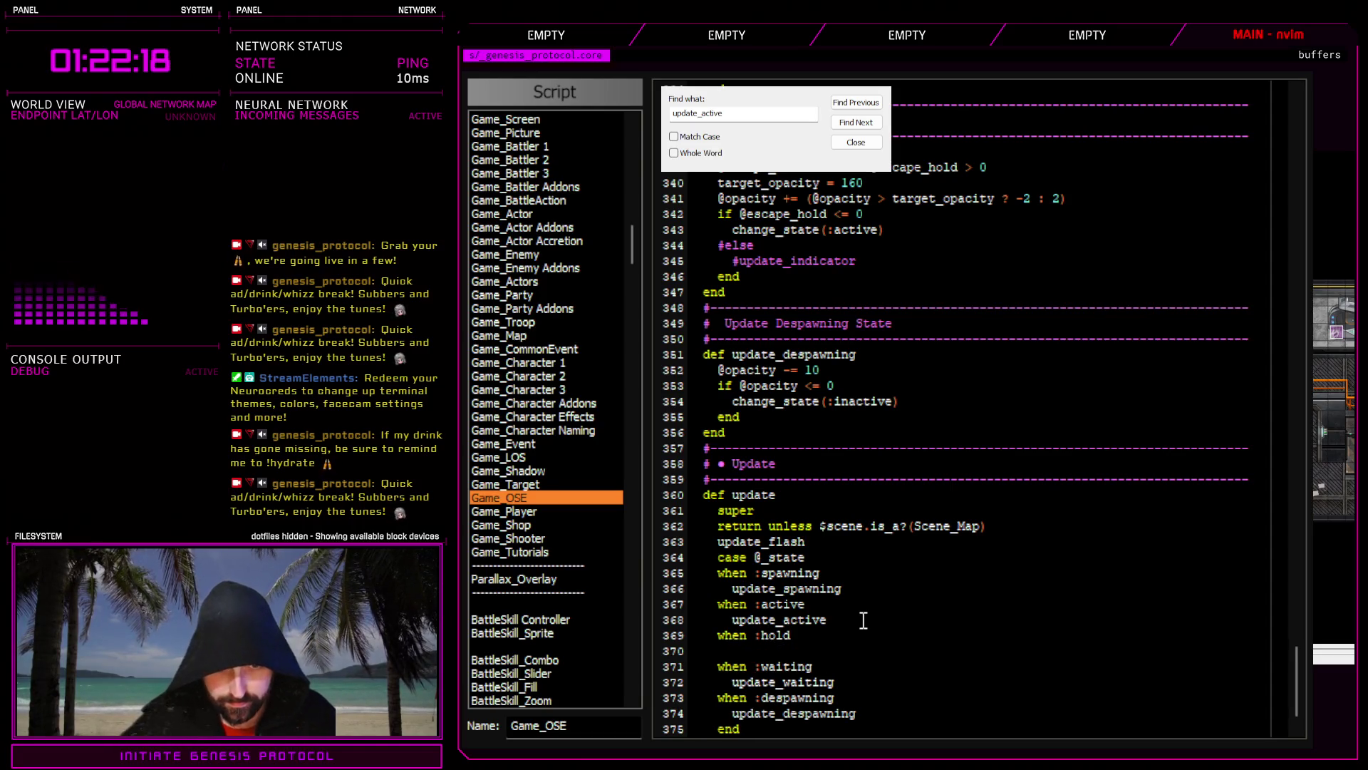
{"action": "type", "text": "update_hold"}
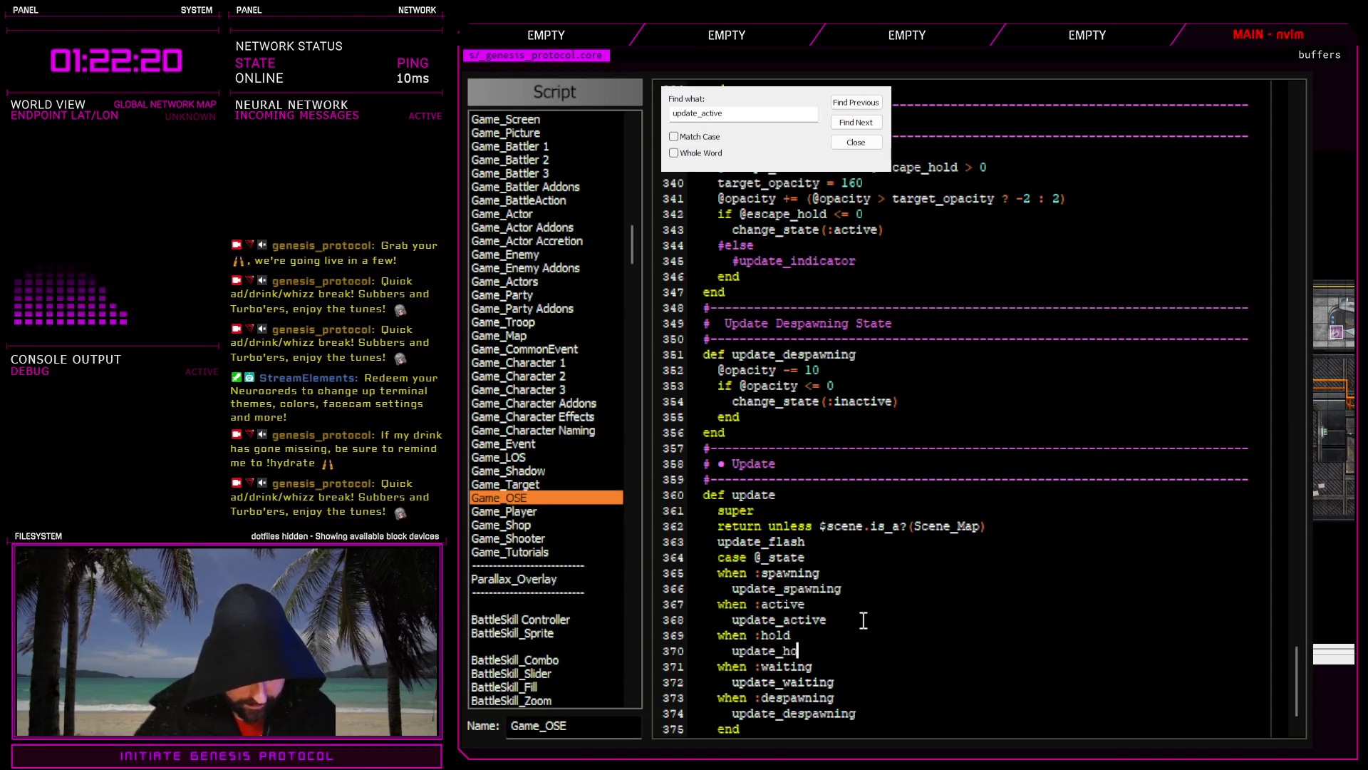
{"action": "left_click", "coordinate": [871, 146]}
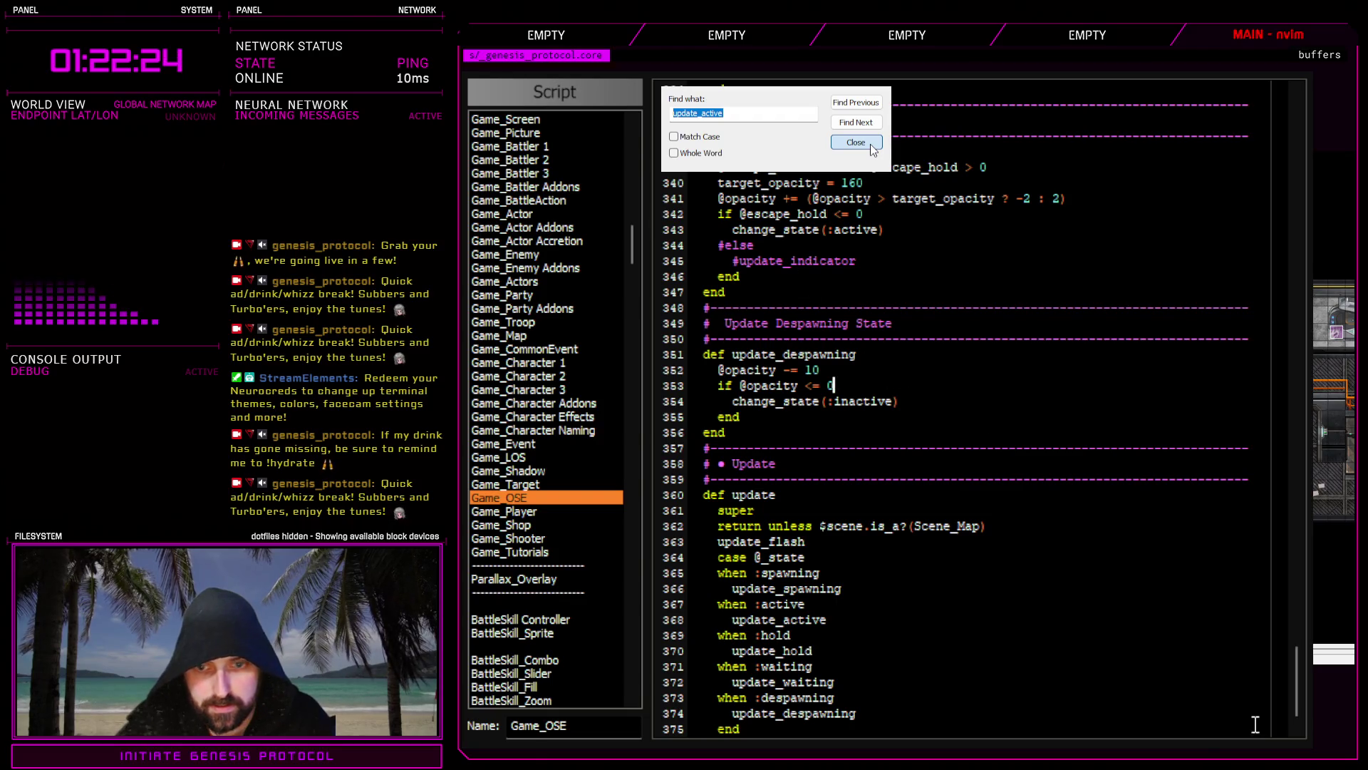
{"action": "scroll", "coordinate": [935, 506], "scroll_direction": "up", "scroll_amount": 2}
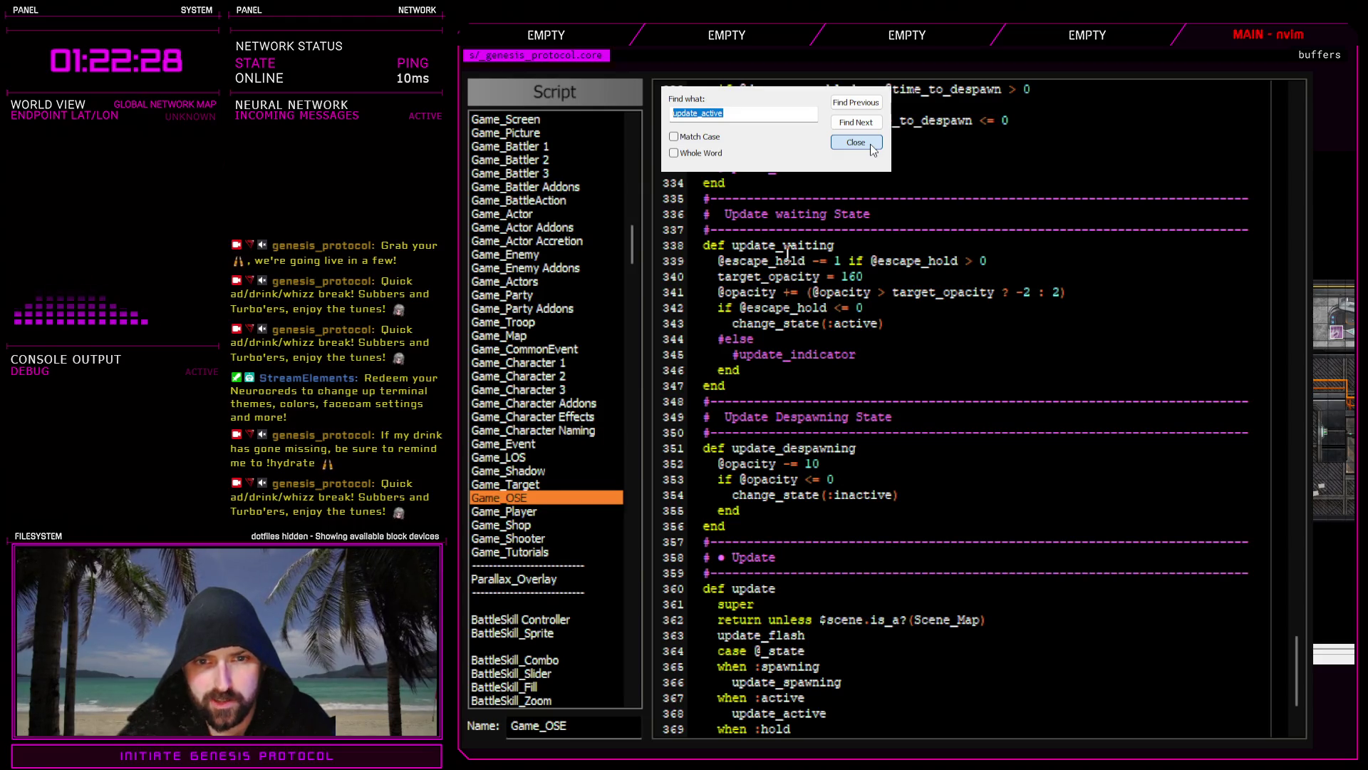
- Paste a copy of the update_active block with its header below the original method
{"action": "left_click_drag", "start_coordinate": [787, 250], "coordinate": [817, 339]}
{"action": "left_click", "coordinate": [768, 387]}
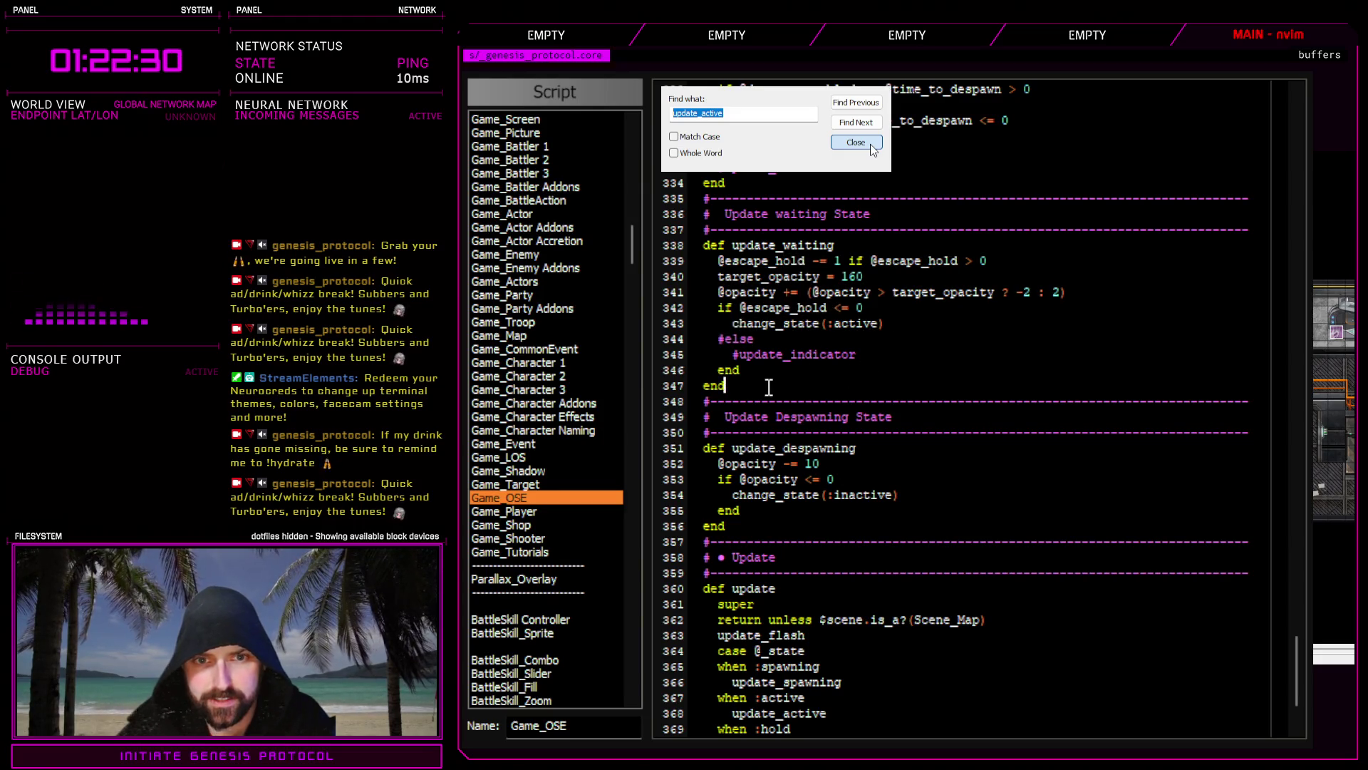
{"action": "scroll", "coordinate": [769, 387], "scroll_direction": "up", "scroll_amount": 4}
{"action": "left_click", "coordinate": [756, 372]}
{"action": "key", "text": "Return"}
{"action": "key", "text": "Return"}
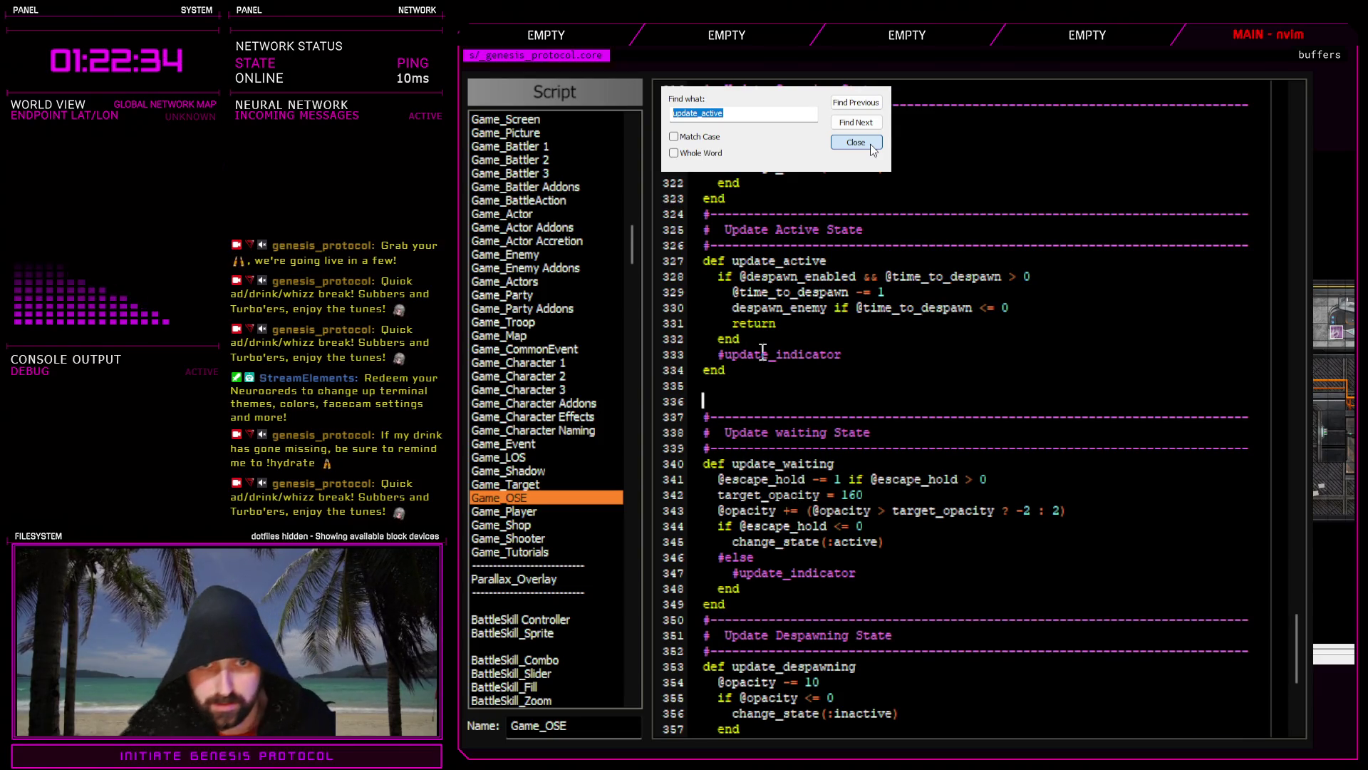
{"action": "left_click_drag", "start_coordinate": [666, 215], "coordinate": [656, 375]}
{"action": "key", "text": "ctrl+c"}
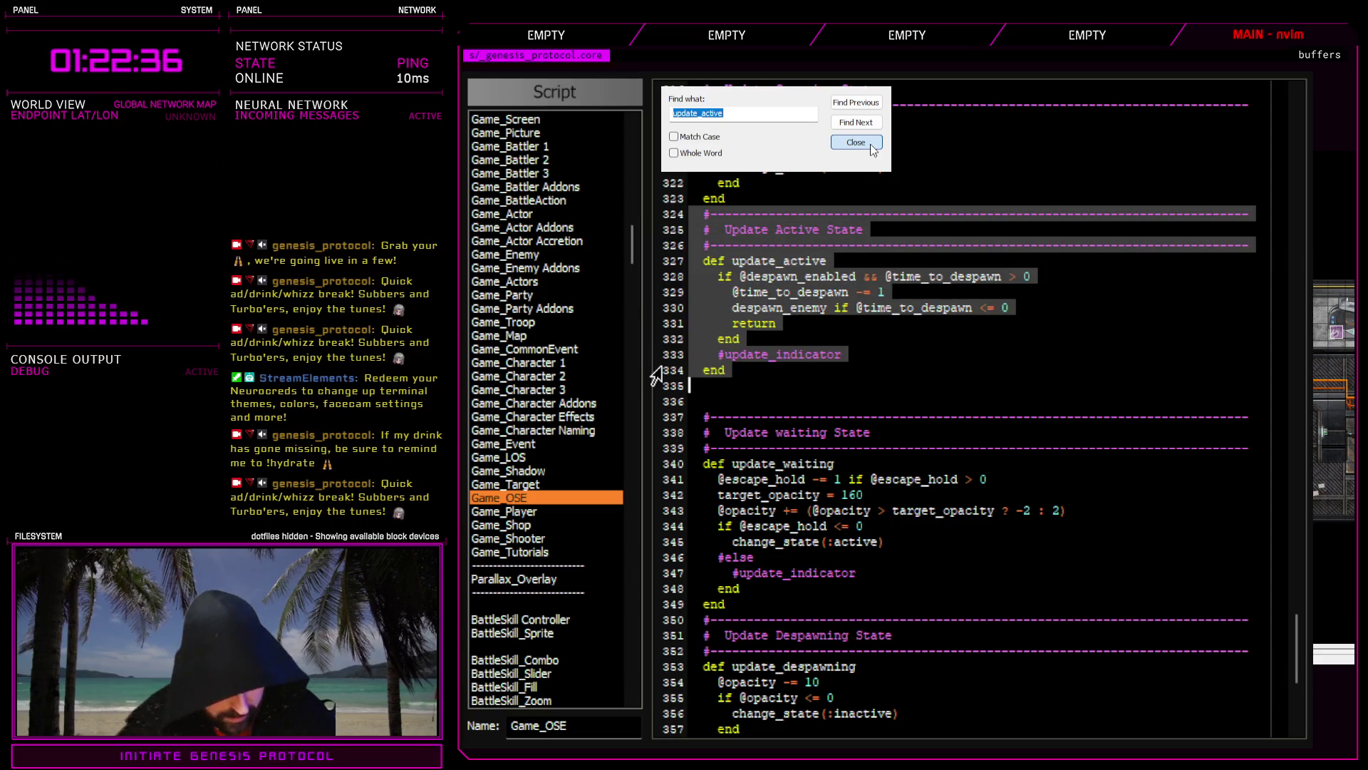
{"action": "left_click", "coordinate": [670, 391]}
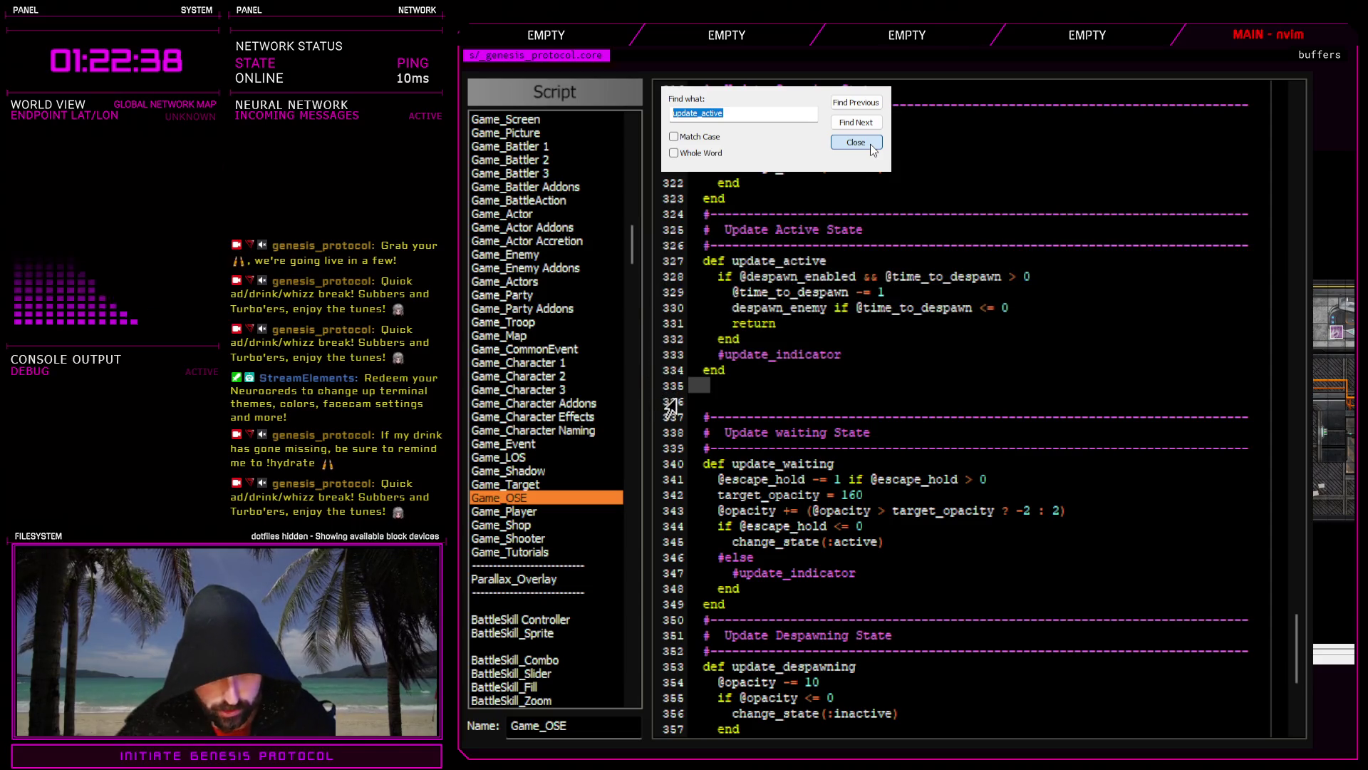
{"action": "key", "text": "ctrl+v"}
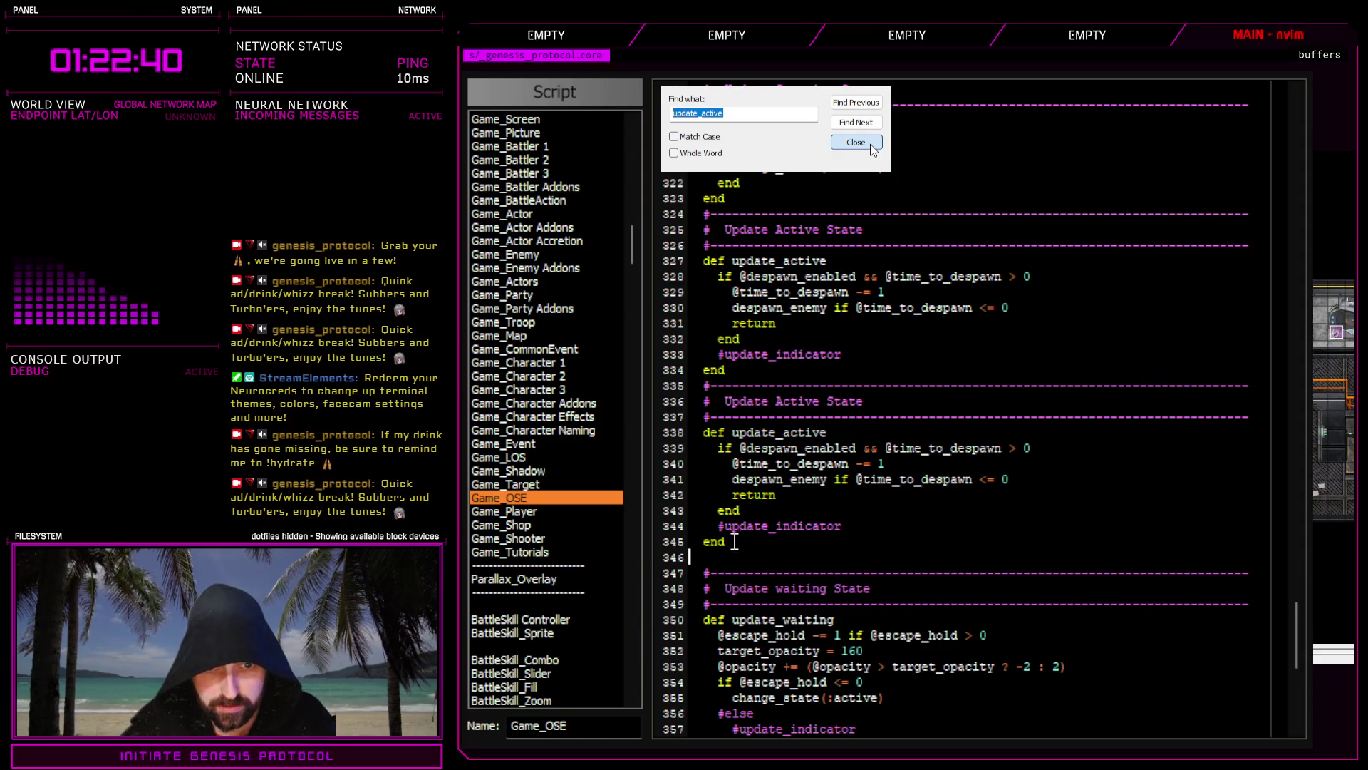
{"action": "key", "text": "BackSpace"}
- Rename the copy to update_hold, make its body just return, and retitle the header 'Update Hold State'
{"action": "left_click_drag", "start_coordinate": [784, 434], "coordinate": [830, 436]}
{"action": "key", "text": "BackSpace"}
{"action": "type", "text": "hold"}
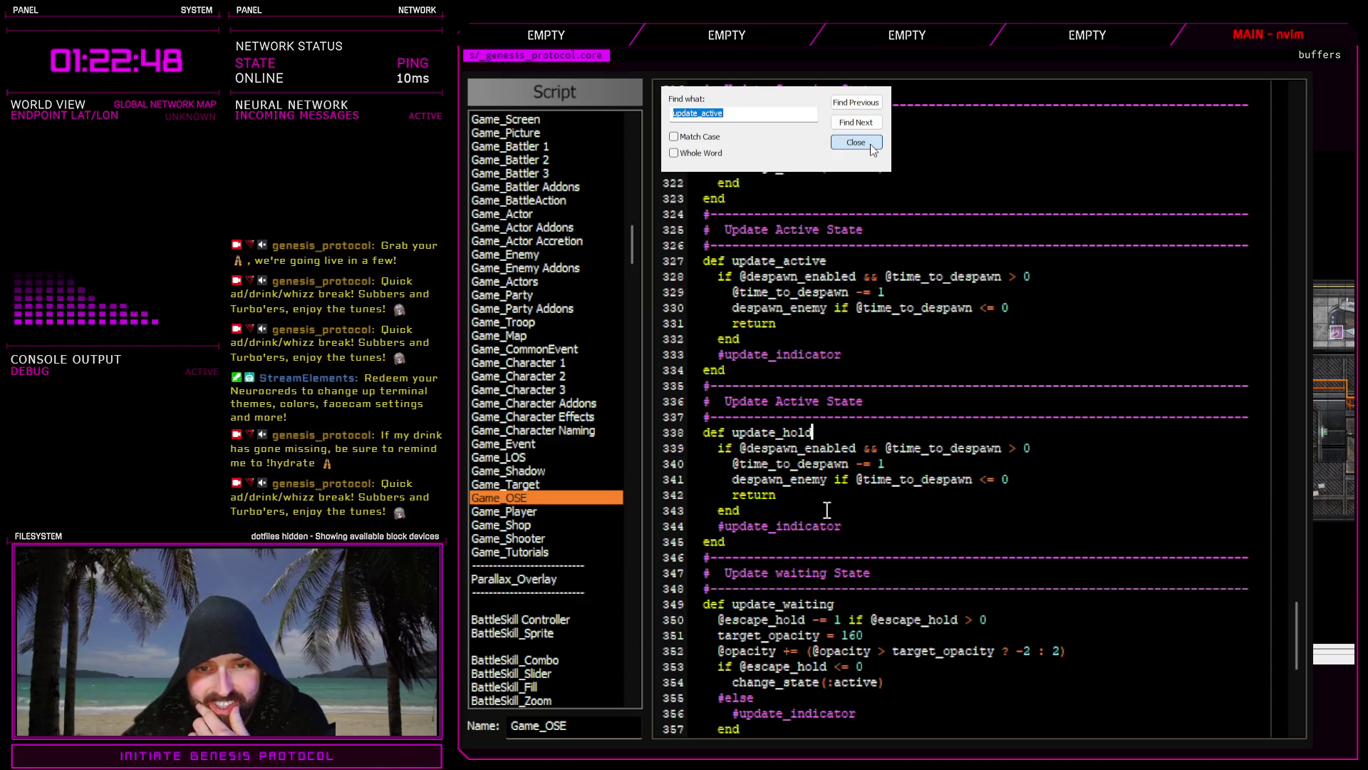
{"action": "mouse_move", "coordinate": [854, 528]}
{"action": "left_mouse_down"}
{"action": "mouse_move", "coordinate": [695, 510]}
{"action": "mouse_move", "coordinate": [609, 461]}
{"action": "mouse_move", "coordinate": [610, 447]}
{"action": "left_mouse_up"}
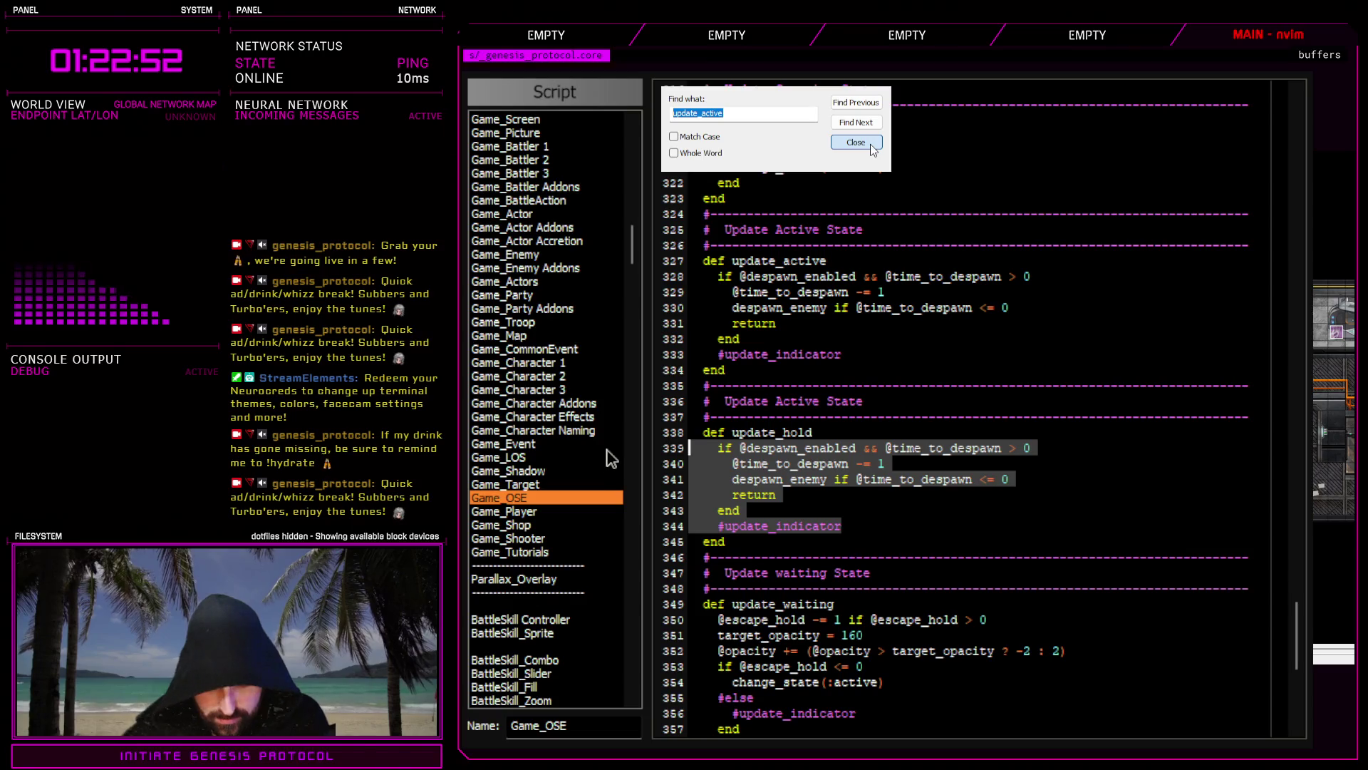
{"action": "key", "text": "BackSpace"}
{"action": "key", "text": "BackSpace"}
{"action": "key", "text": "Return"}
{"action": "type", "text": "return"}
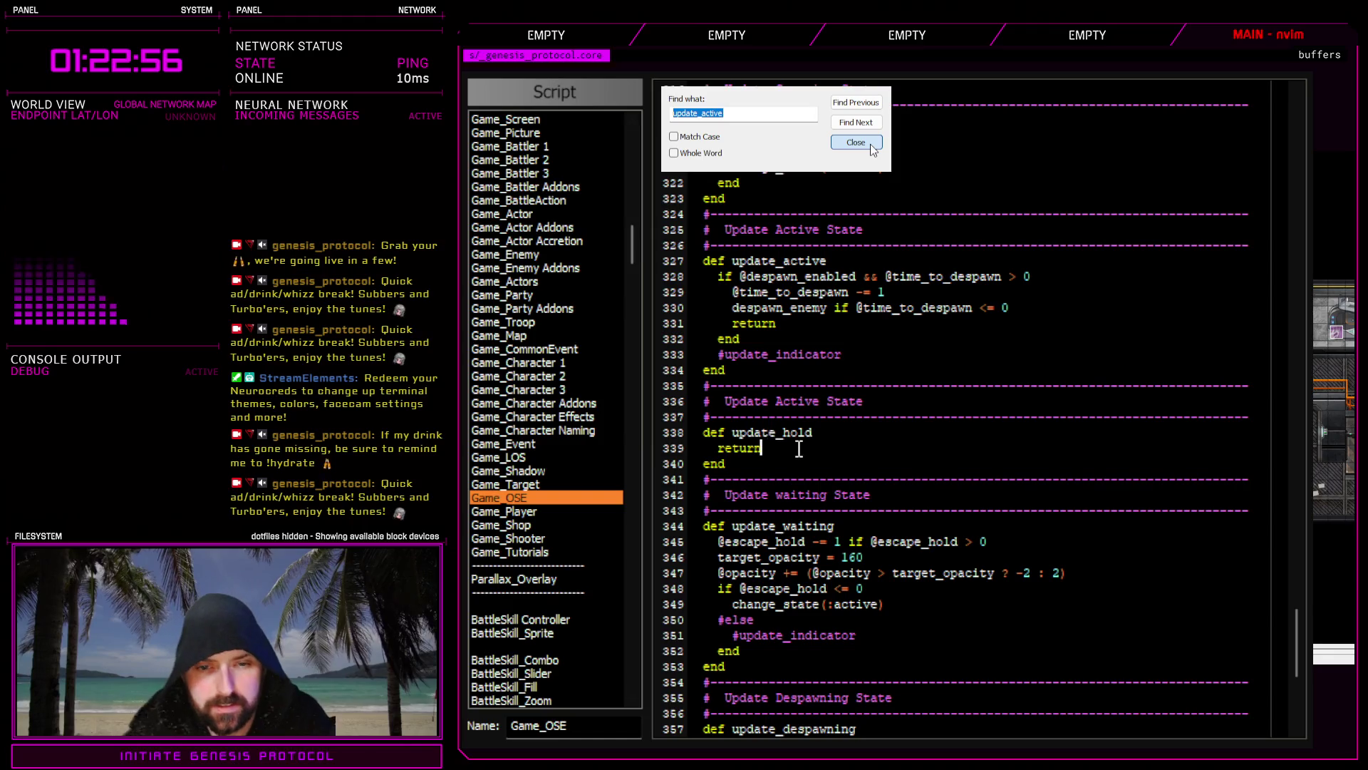
{"action": "double_click", "coordinate": [796, 403]}
{"action": "type", "text": "Hold"}
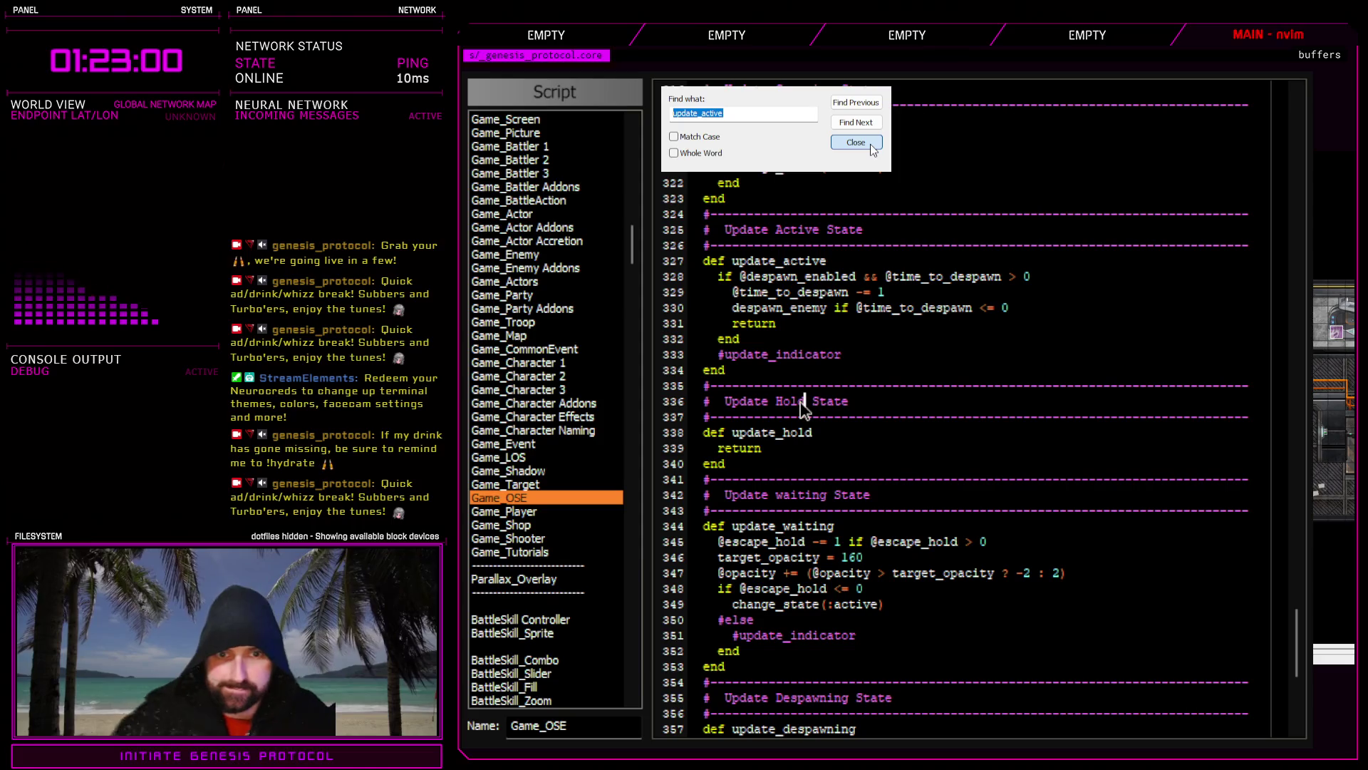
{"action": "mouse_move", "coordinate": [1294, 651]}
{"action": "left_mouse_down"}
{"action": "mouse_move", "coordinate": [1299, 469]}
{"action": "mouse_move", "coordinate": [1280, 335]}
{"action": "mouse_move", "coordinate": [1280, 365]}
{"action": "left_mouse_up"}
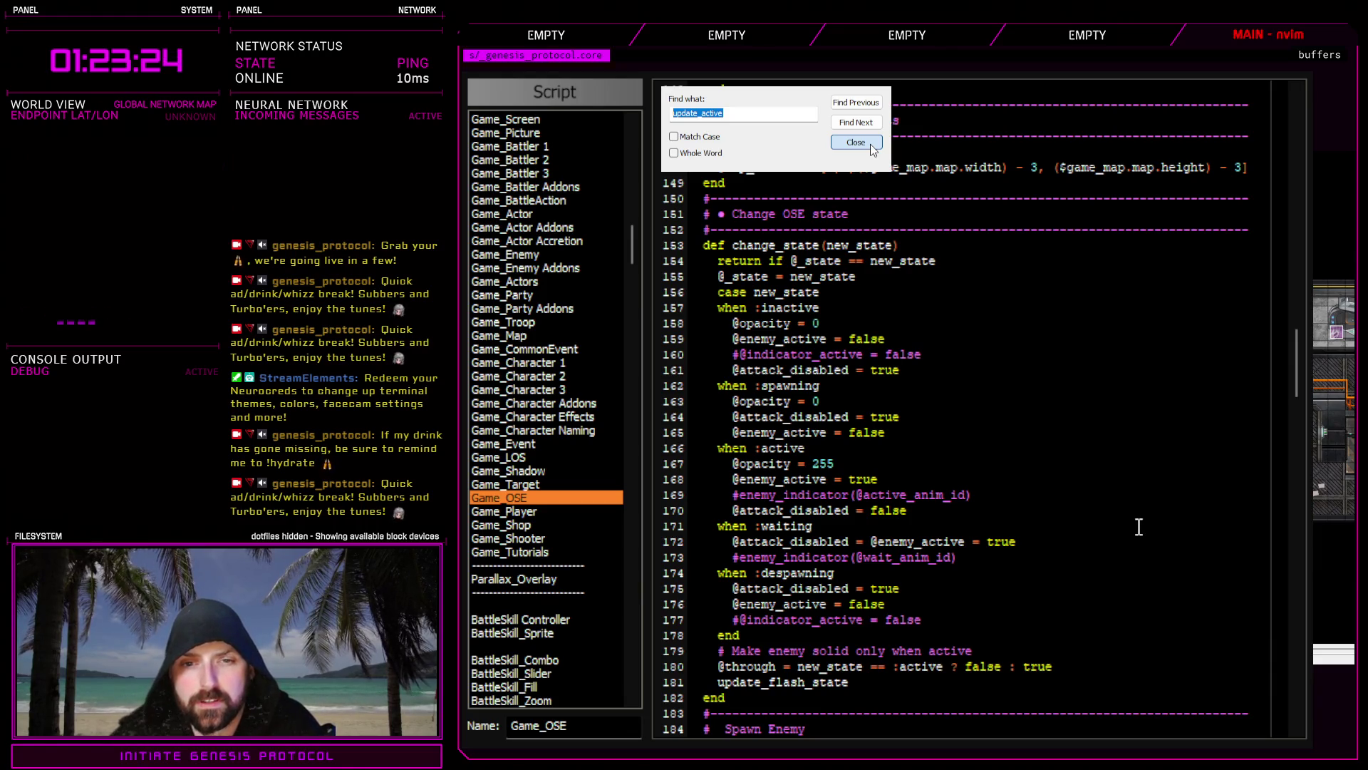
{"action": "scroll", "coordinate": [1139, 527], "scroll_direction": "up", "scroll_amount": 10}
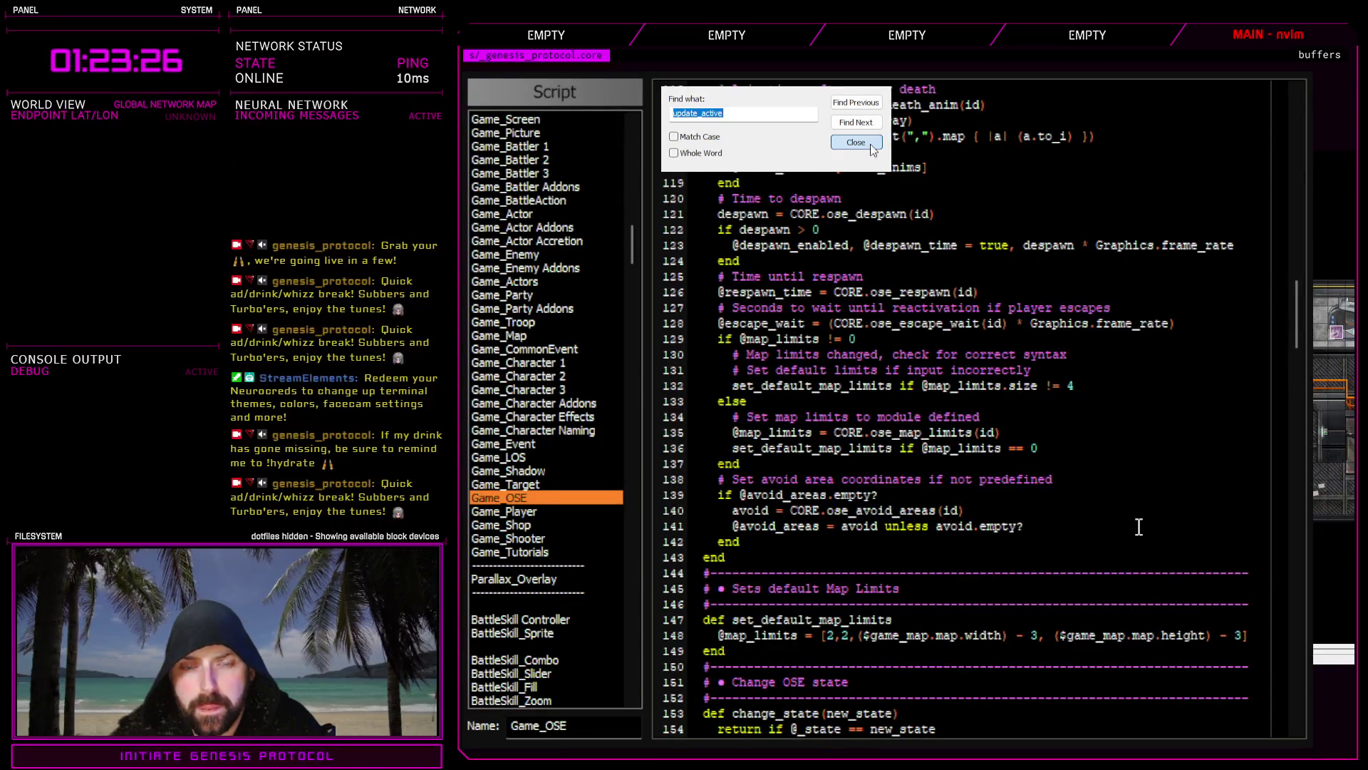
{"action": "scroll", "coordinate": [1139, 527], "scroll_direction": "up", "scroll_amount": 20}
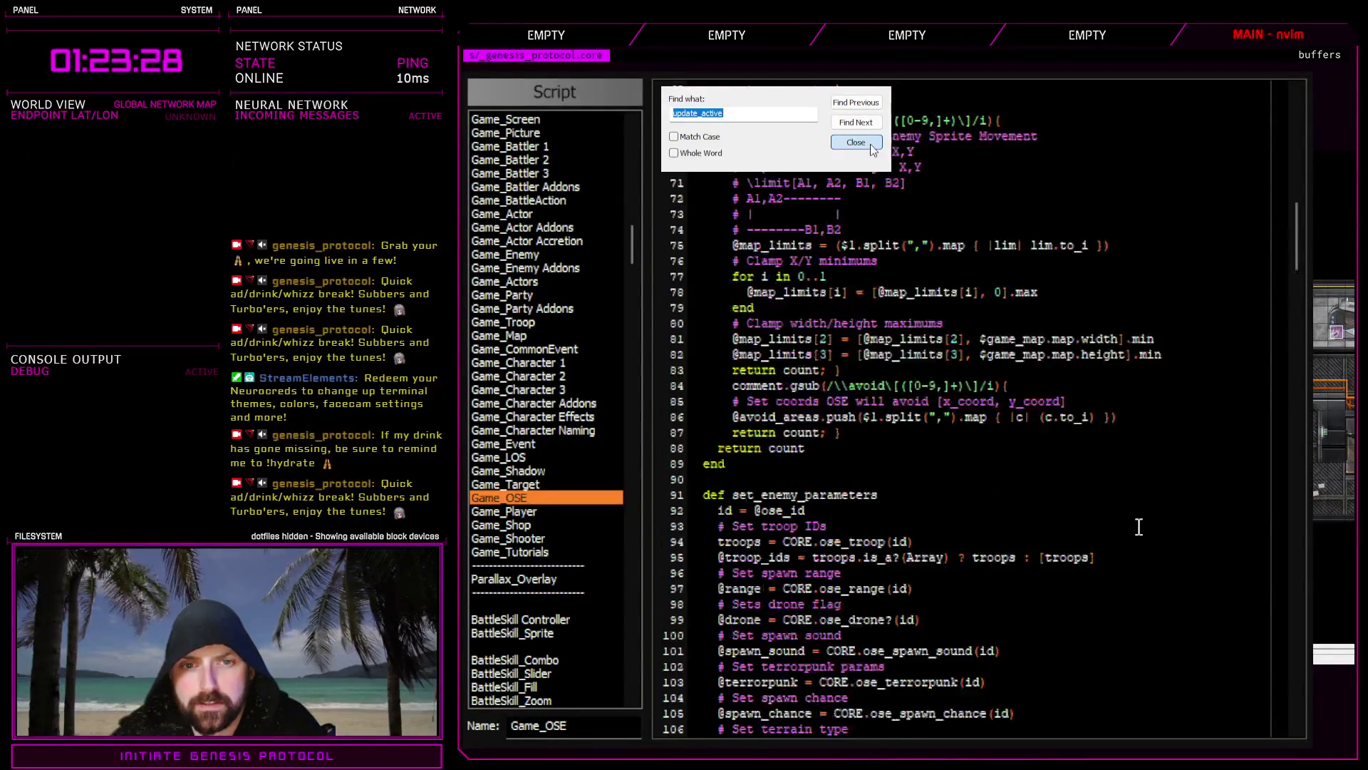
{"action": "scroll", "coordinate": [1138, 527], "scroll_direction": "up", "scroll_amount": 13}
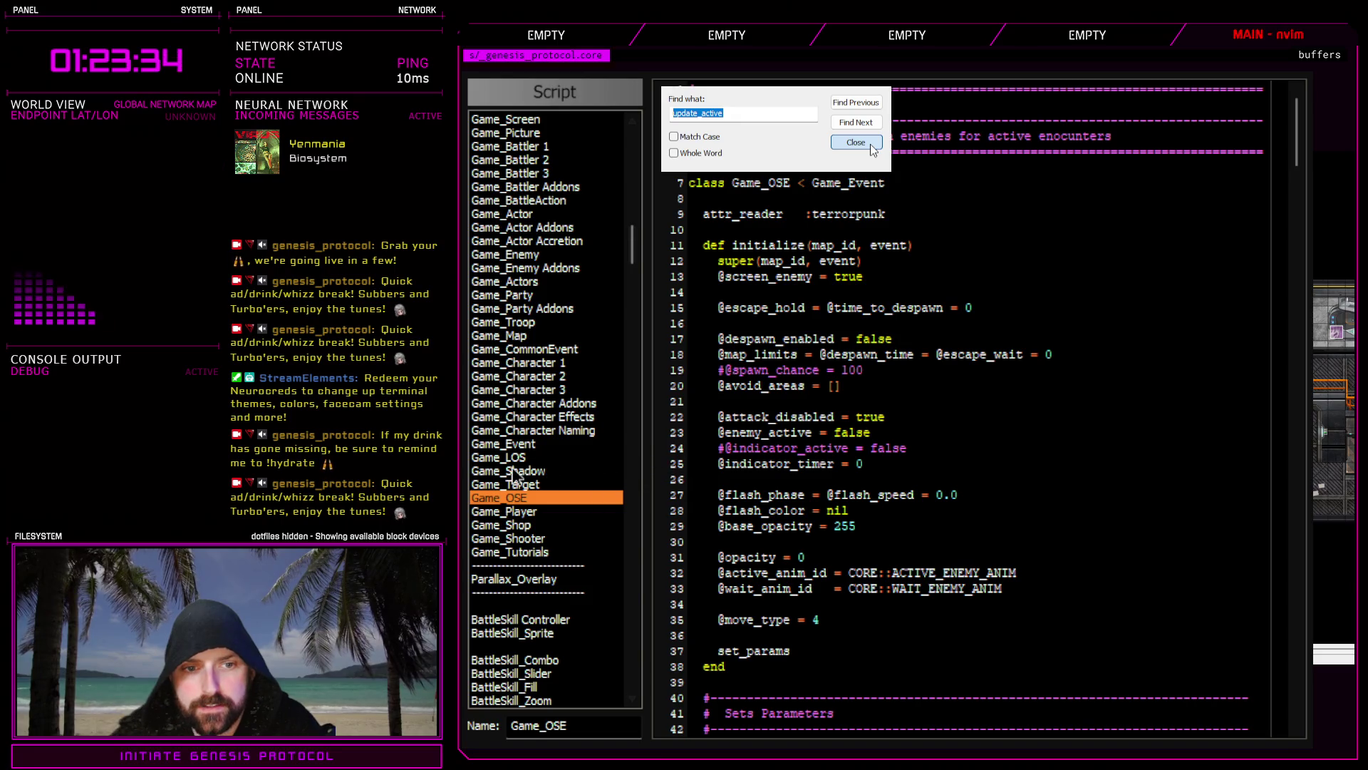
{"action": "left_click", "coordinate": [525, 446]}
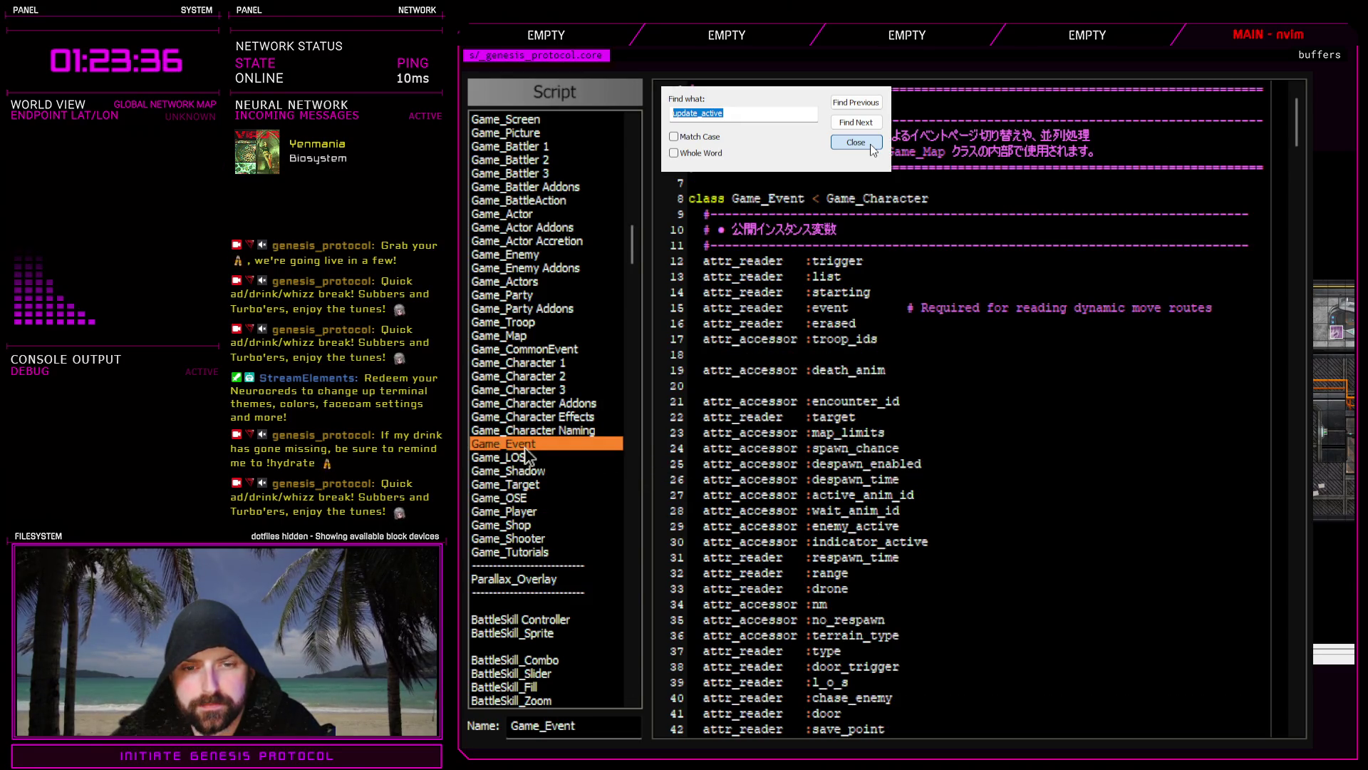
{"action": "left_click", "coordinate": [559, 390]}
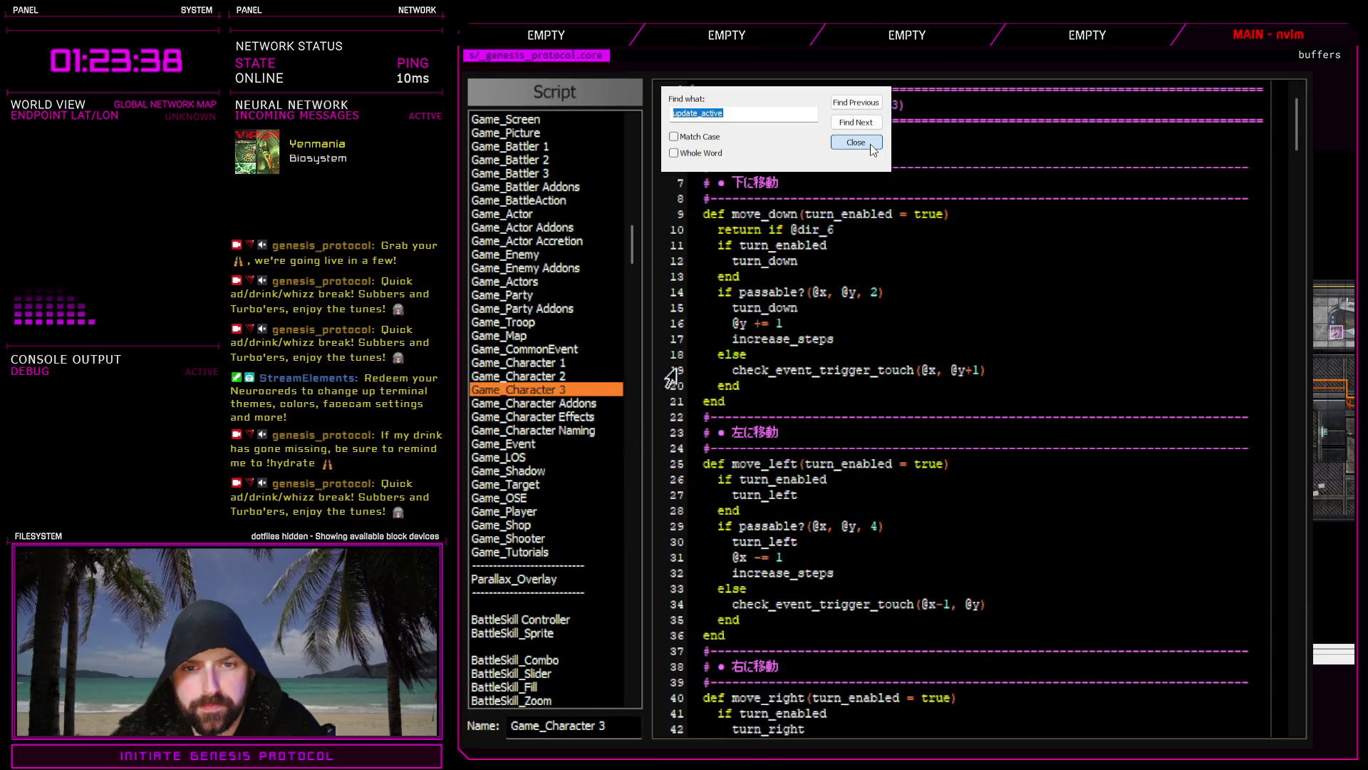
{"action": "left_click", "coordinate": [566, 376]}
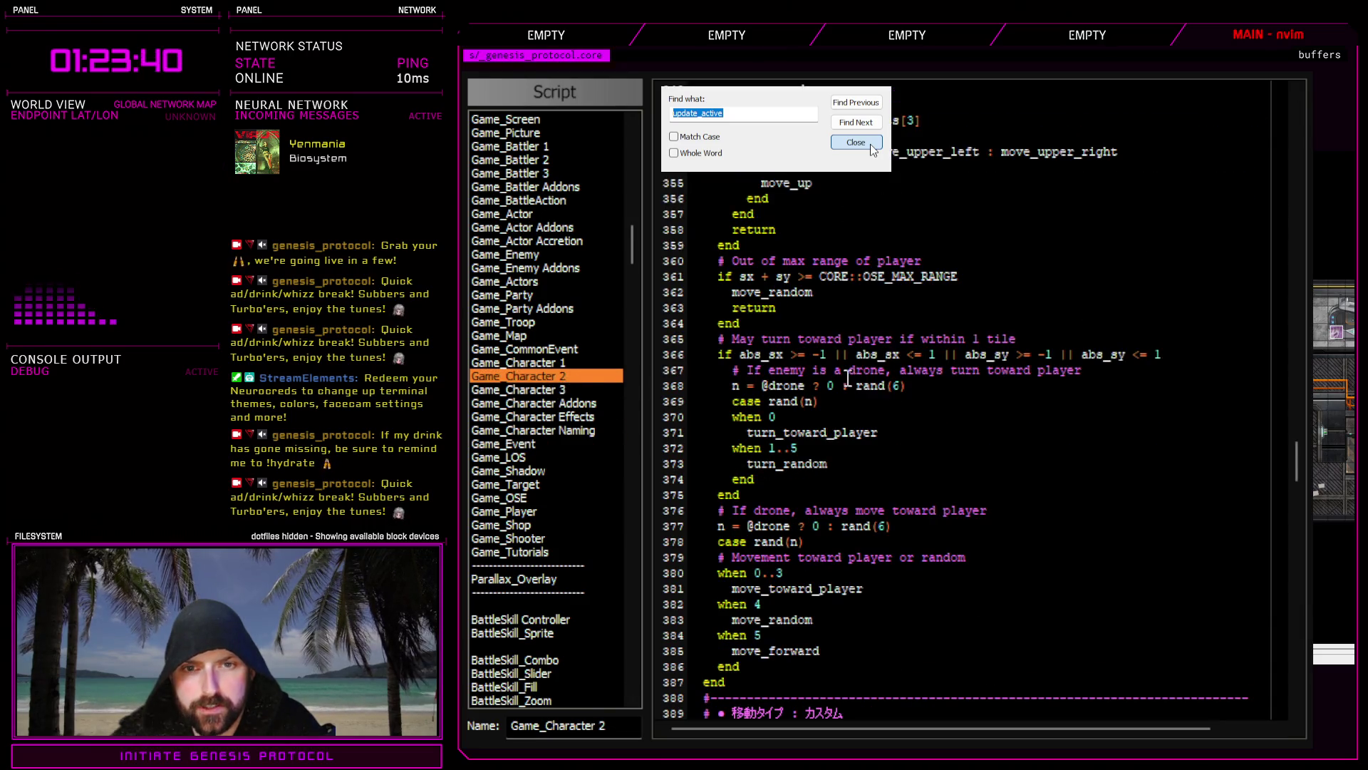
{"action": "scroll", "coordinate": [842, 574], "scroll_direction": "up", "scroll_amount": 20}
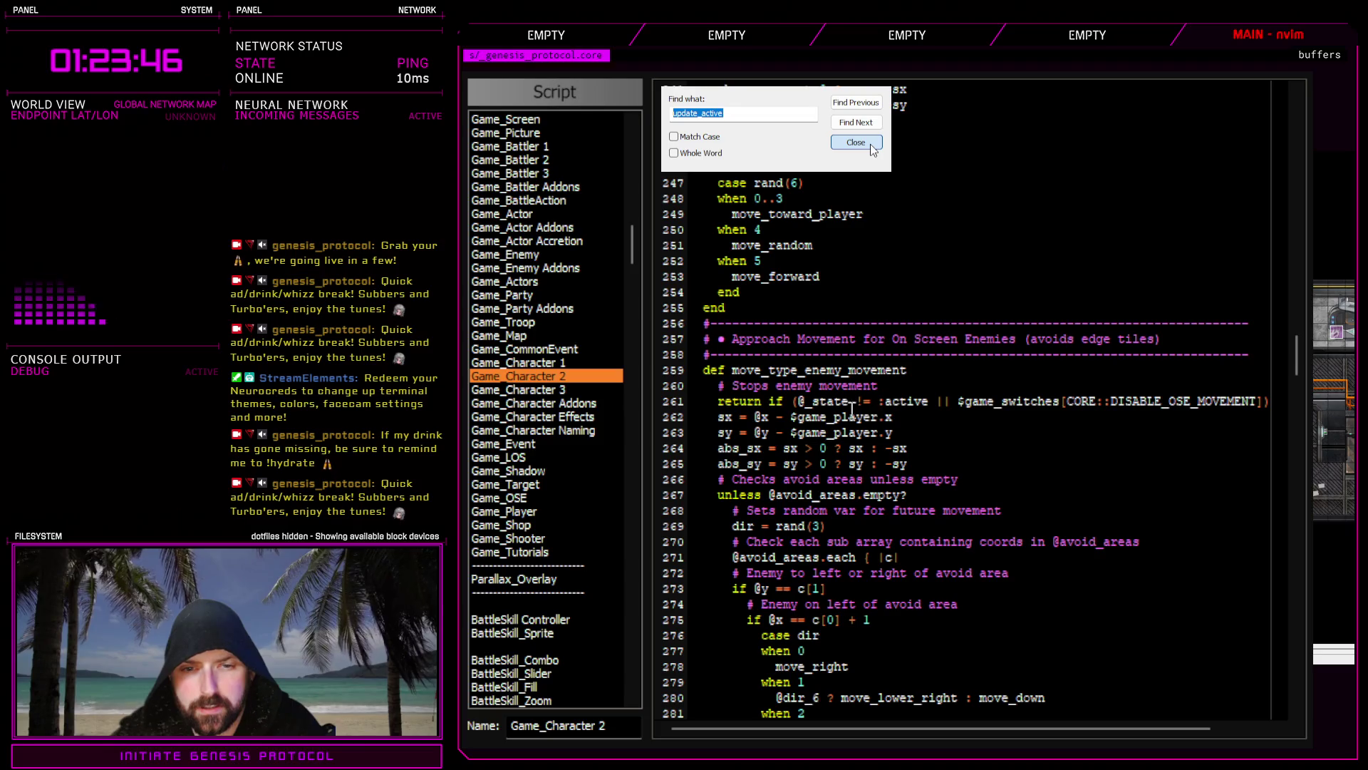
{"action": "left_click_drag", "start_coordinate": [796, 401], "coordinate": [928, 401]}
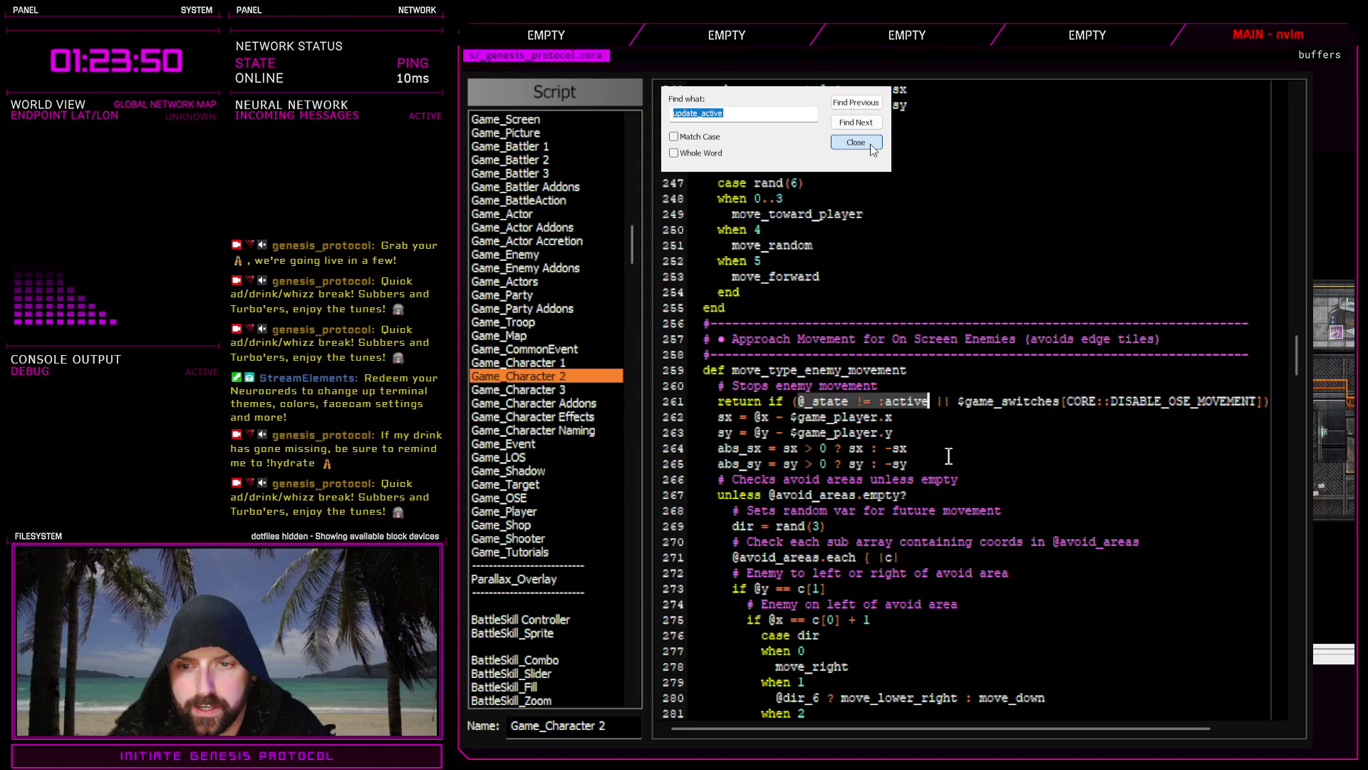
{"action": "left_click_drag", "start_coordinate": [957, 401], "coordinate": [1263, 404]}
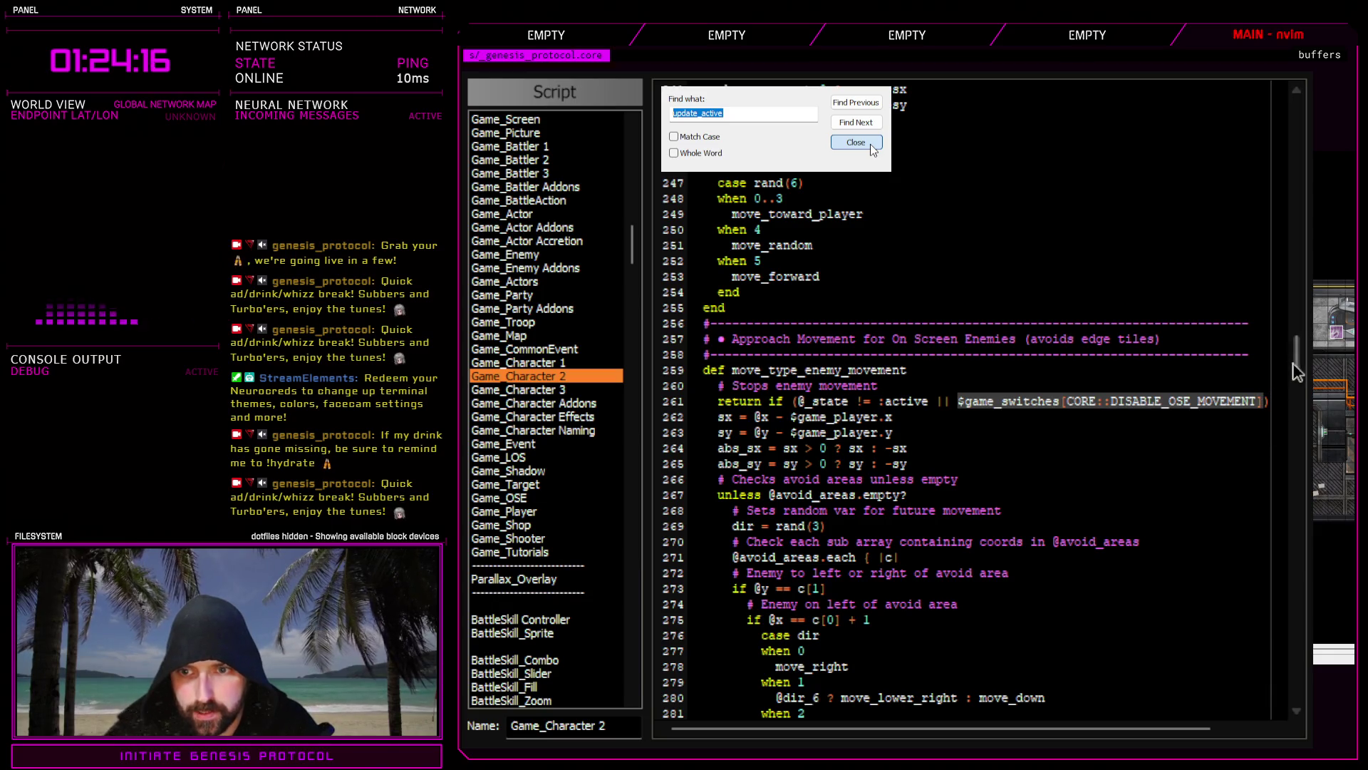
{"action": "left_click", "coordinate": [507, 498]}
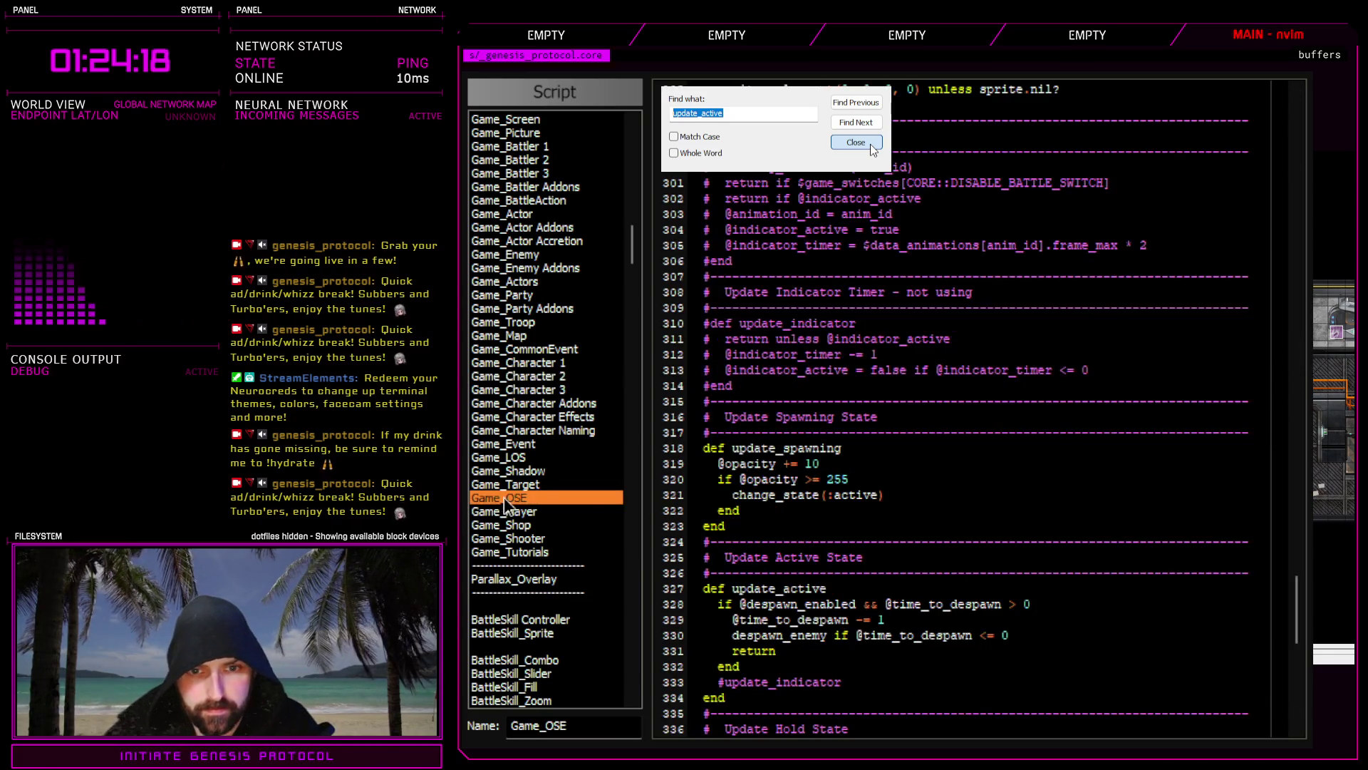
{"action": "scroll", "coordinate": [942, 574], "scroll_direction": "down", "scroll_amount": 2}
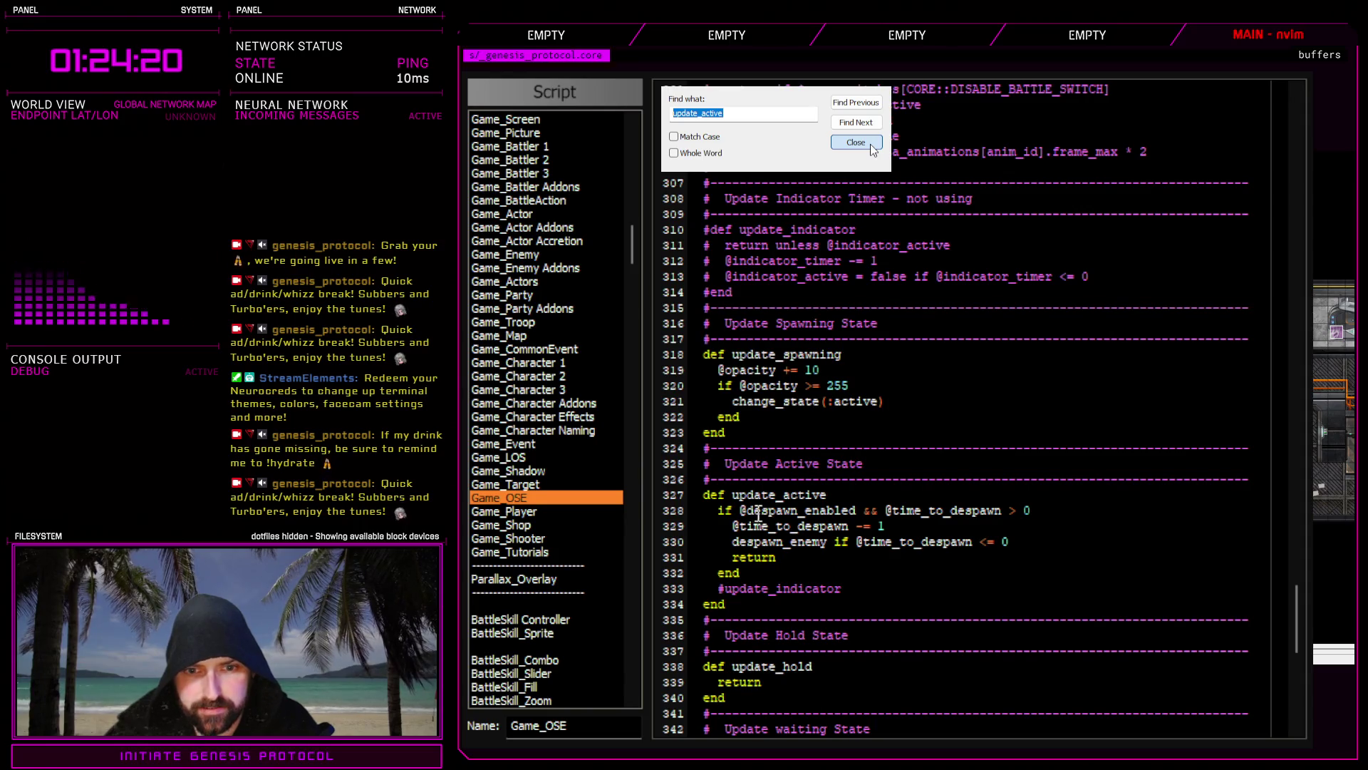
{"action": "mouse_move", "coordinate": [734, 526]}
{"action": "left_mouse_down"}
{"action": "mouse_move", "coordinate": [895, 521]}
{"action": "mouse_move", "coordinate": [805, 539]}
{"action": "mouse_move", "coordinate": [1006, 539]}
{"action": "left_mouse_up"}
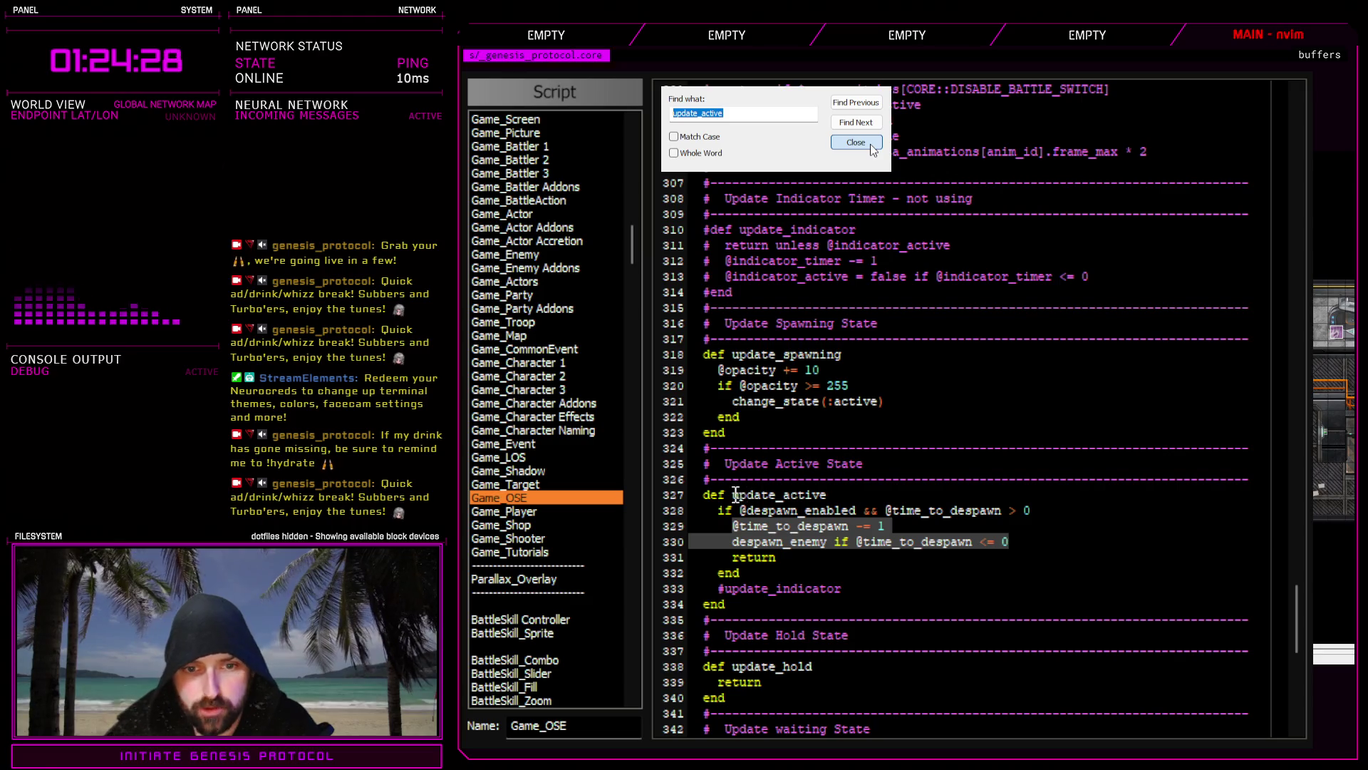
{"action": "left_click_drag", "start_coordinate": [732, 494], "coordinate": [826, 494]}
{"action": "left_click_drag", "start_coordinate": [767, 526], "coordinate": [885, 525]}
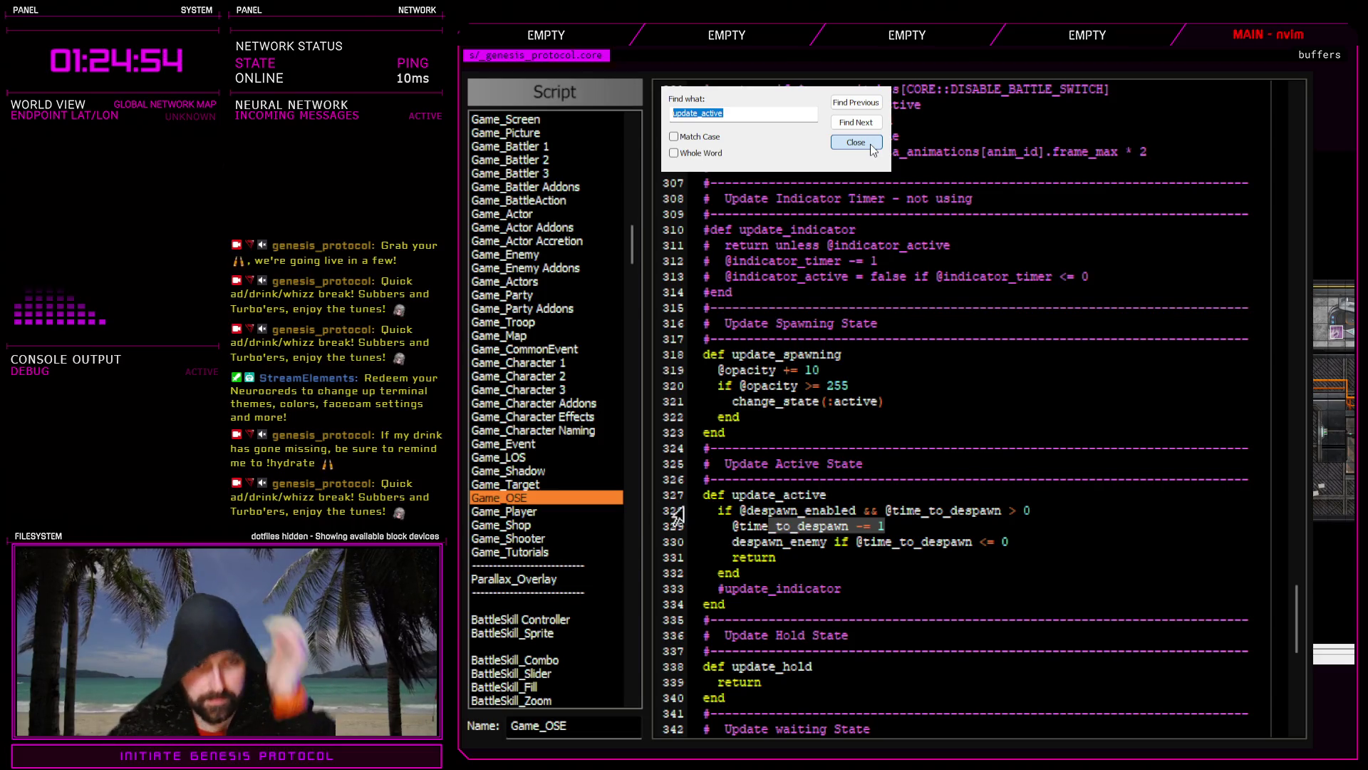
{"action": "left_click", "coordinate": [525, 350]}
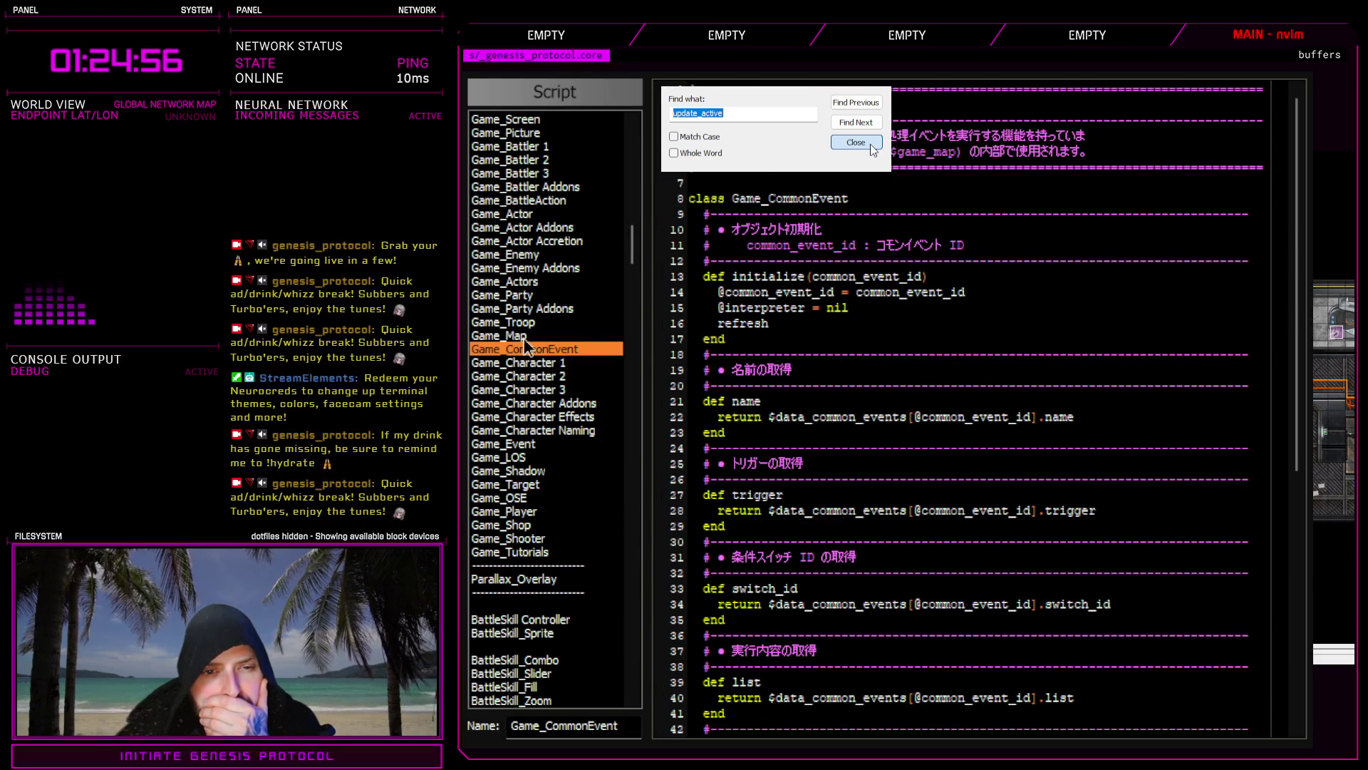
{"action": "left_click", "coordinate": [526, 337]}
{"action": "scroll", "coordinate": [964, 463], "scroll_direction": "down", "scroll_amount": 20}
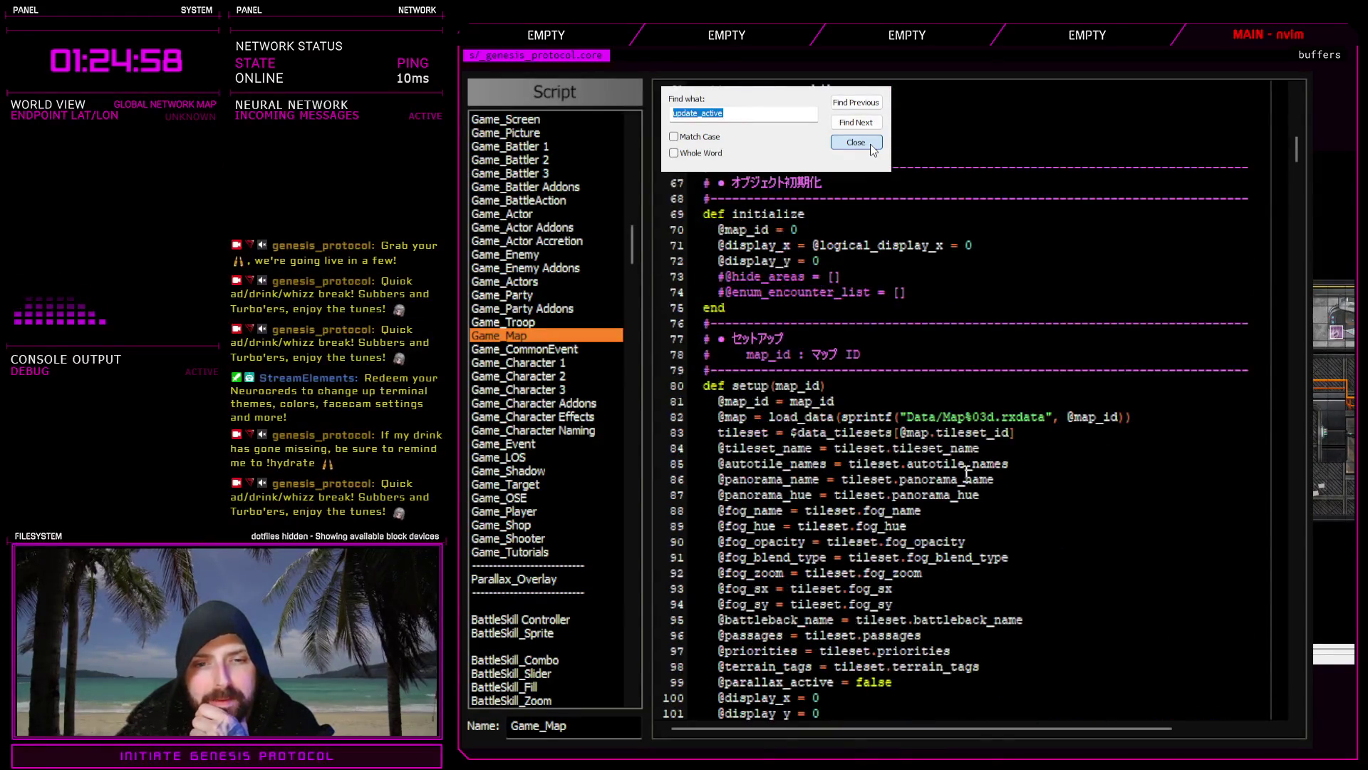
{"action": "scroll", "coordinate": [967, 472], "scroll_direction": "down", "scroll_amount": 16}
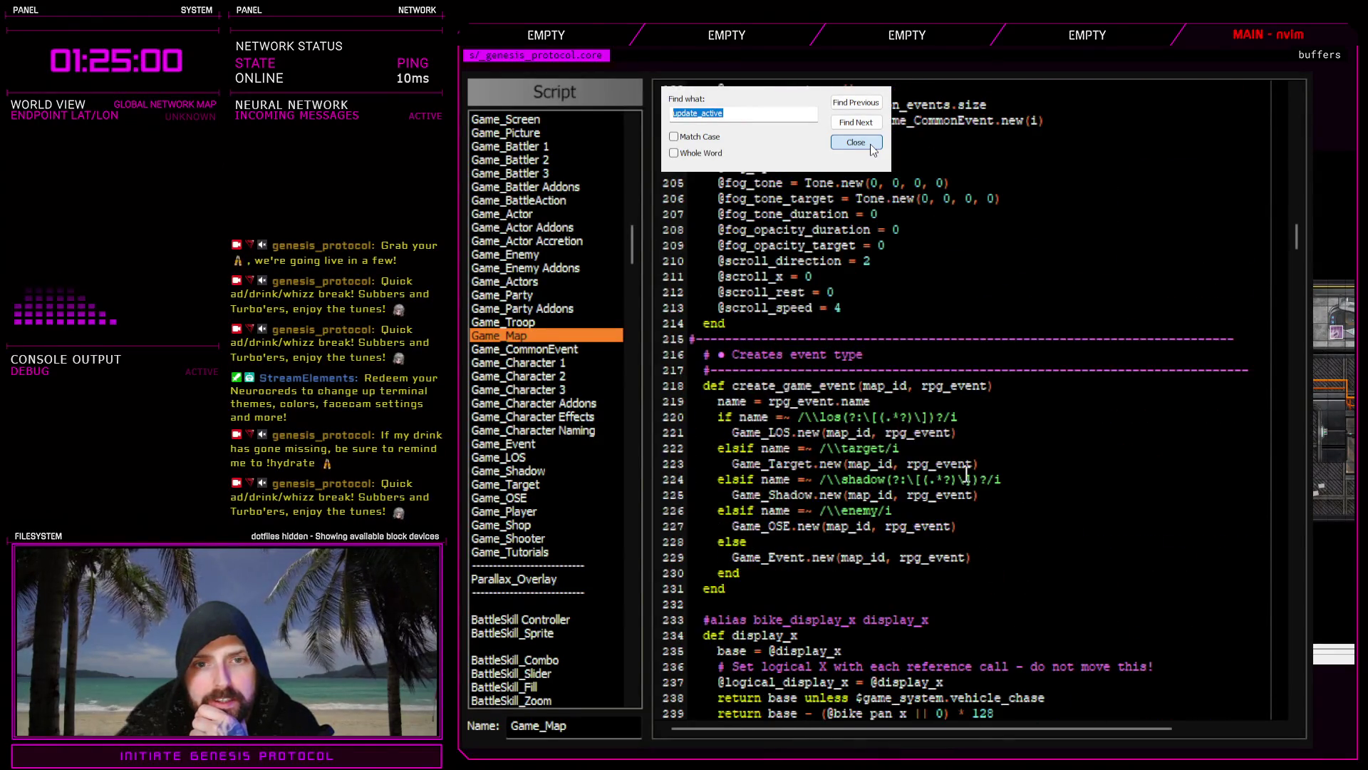
{"action": "scroll", "coordinate": [967, 473], "scroll_direction": "down", "scroll_amount": 20}
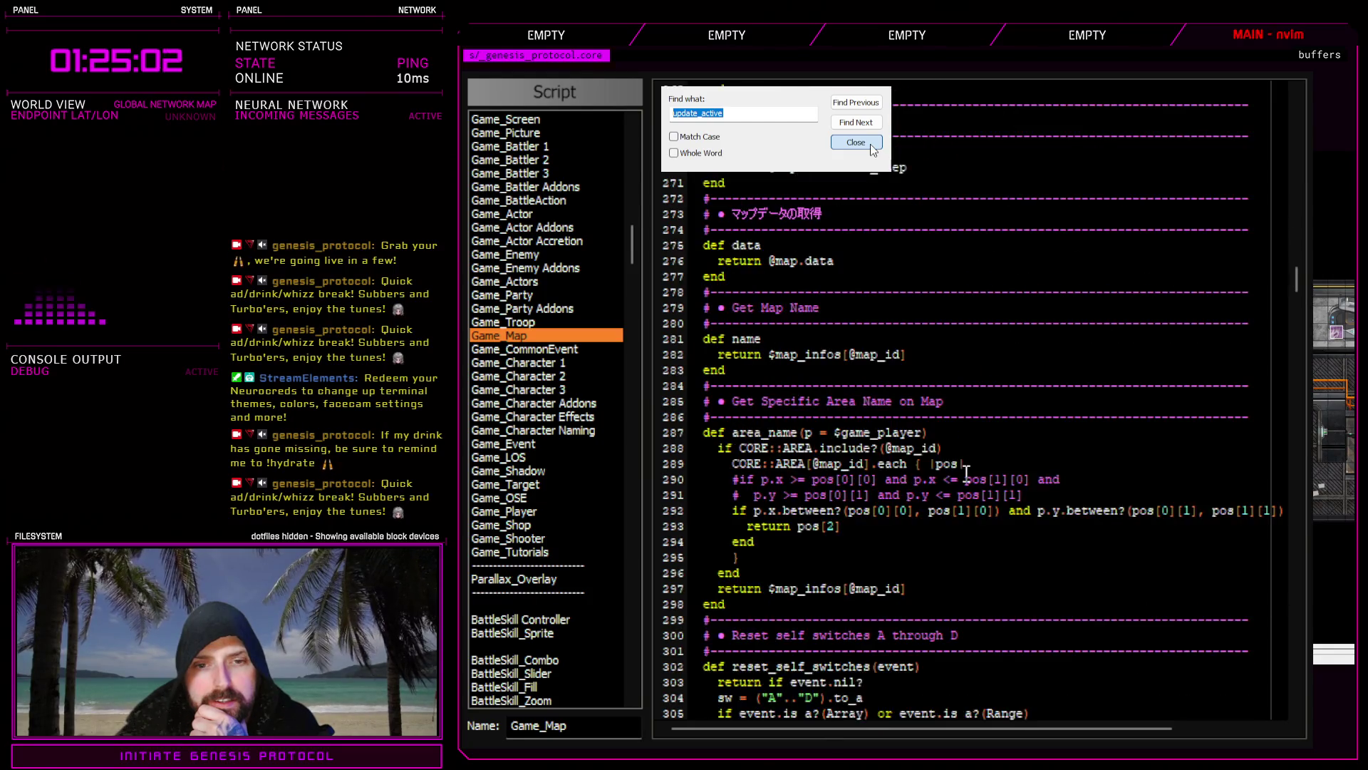
{"action": "scroll", "coordinate": [967, 472], "scroll_direction": "down", "scroll_amount": 10}
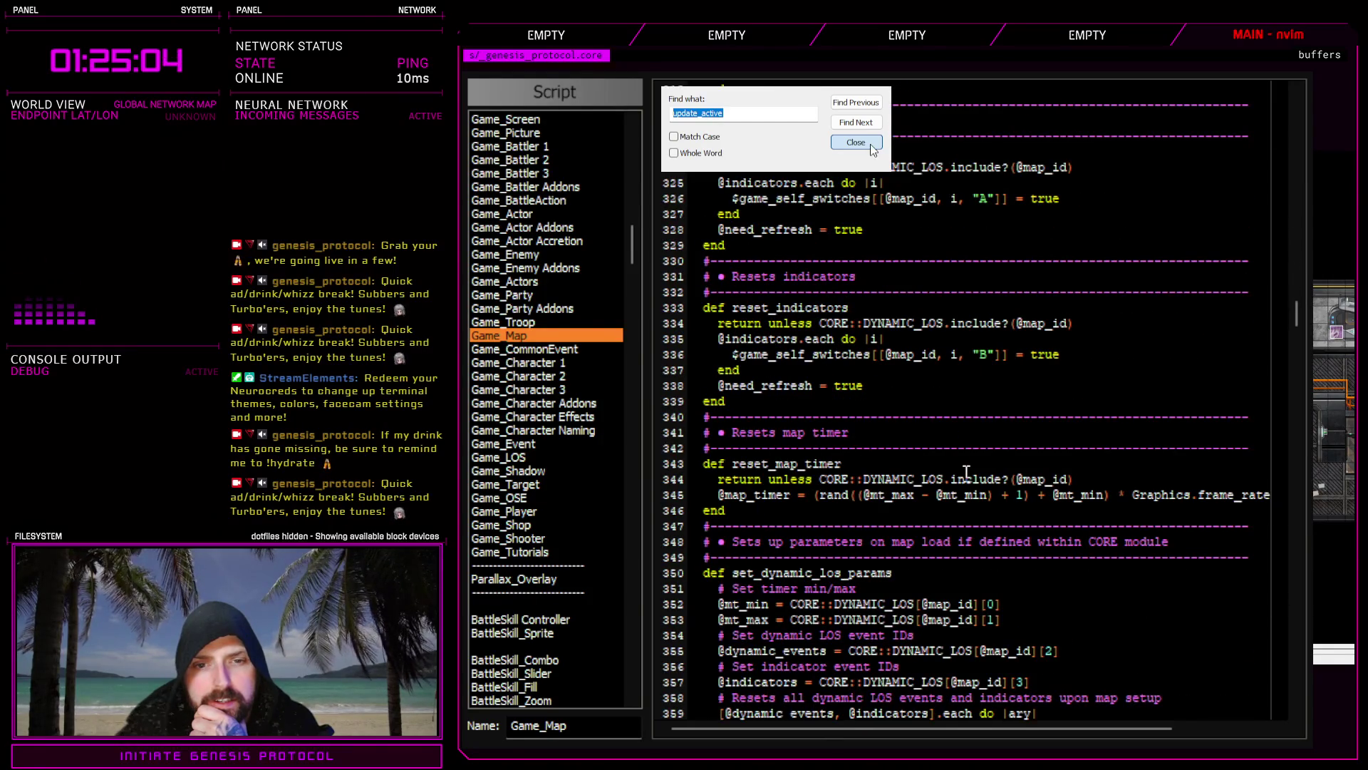
{"action": "scroll", "coordinate": [967, 473], "scroll_direction": "down", "scroll_amount": 10}
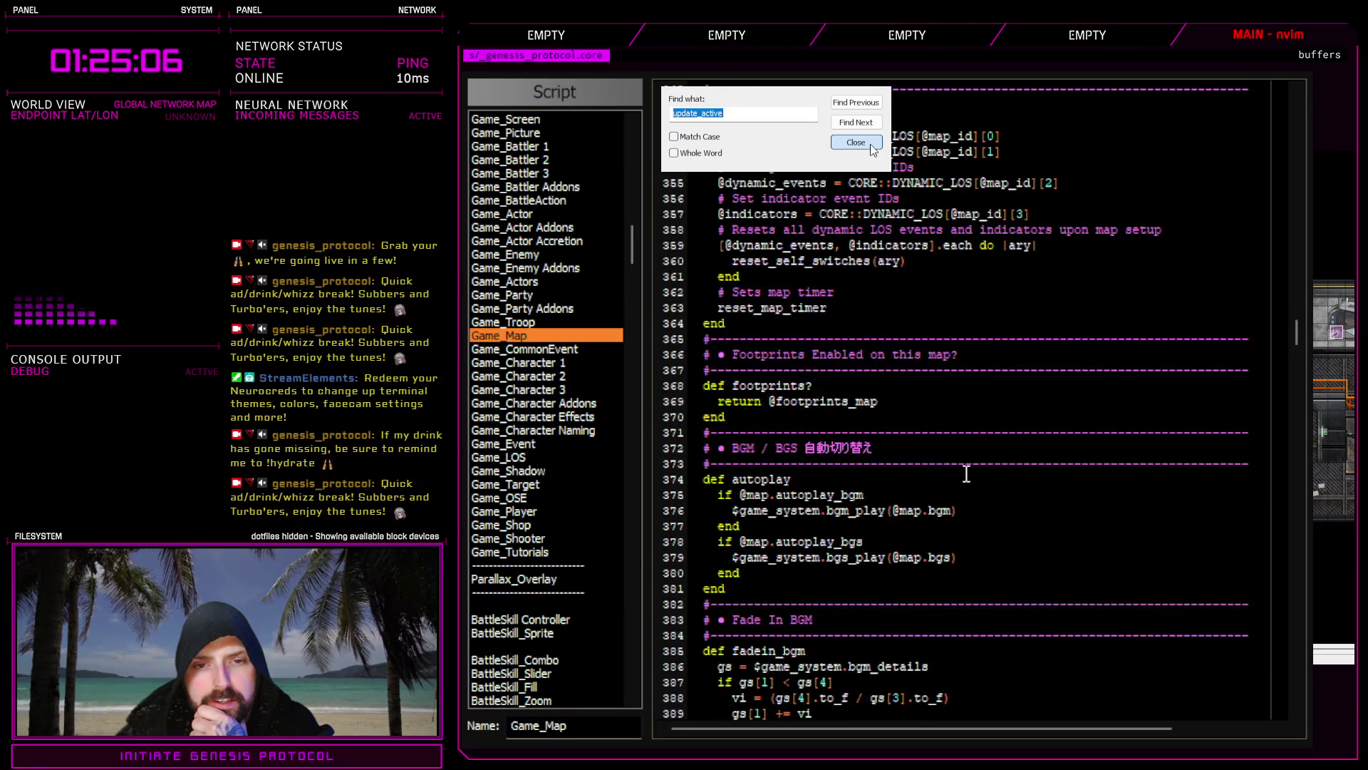
{"action": "scroll", "coordinate": [967, 473], "scroll_direction": "down", "scroll_amount": 6}
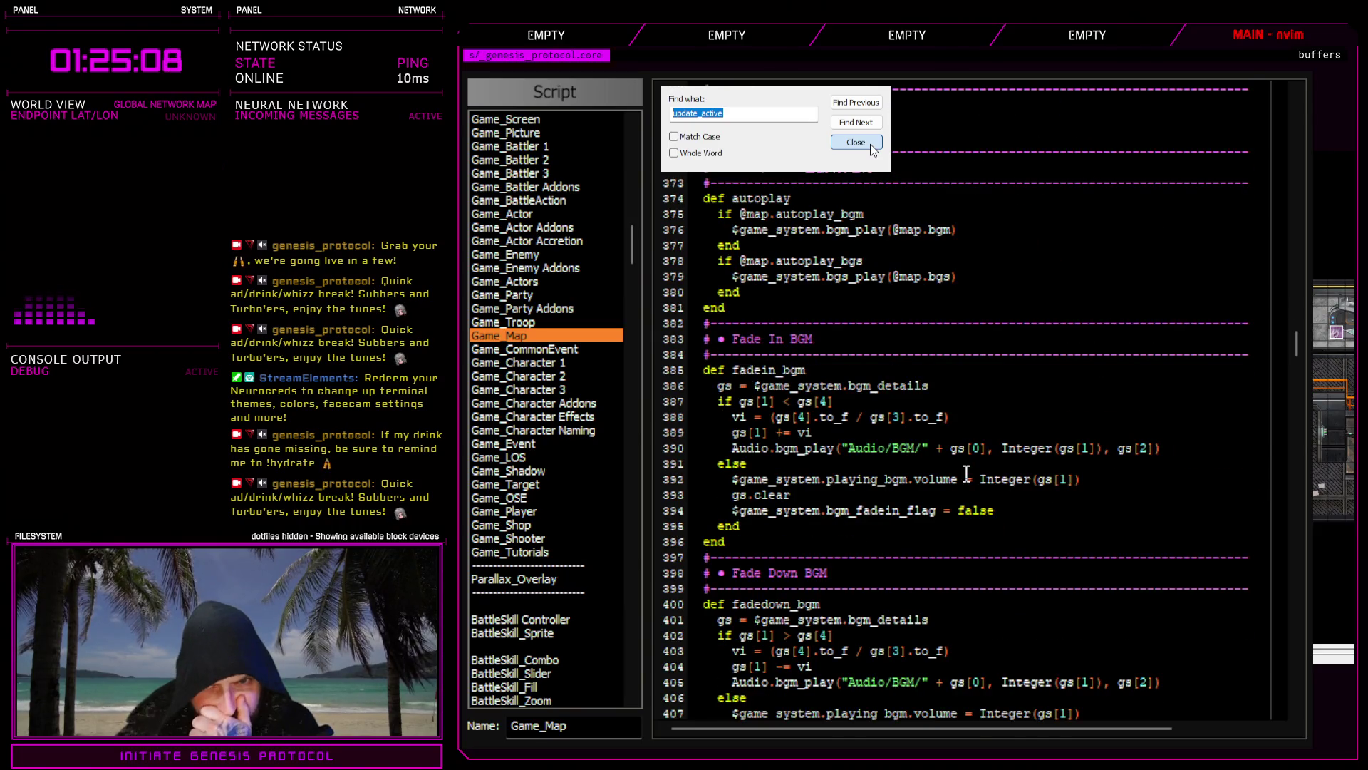
{"action": "scroll", "coordinate": [967, 472], "scroll_direction": "down", "scroll_amount": 10}
{"action": "scroll", "coordinate": [967, 472], "scroll_direction": "down", "scroll_amount": 18}
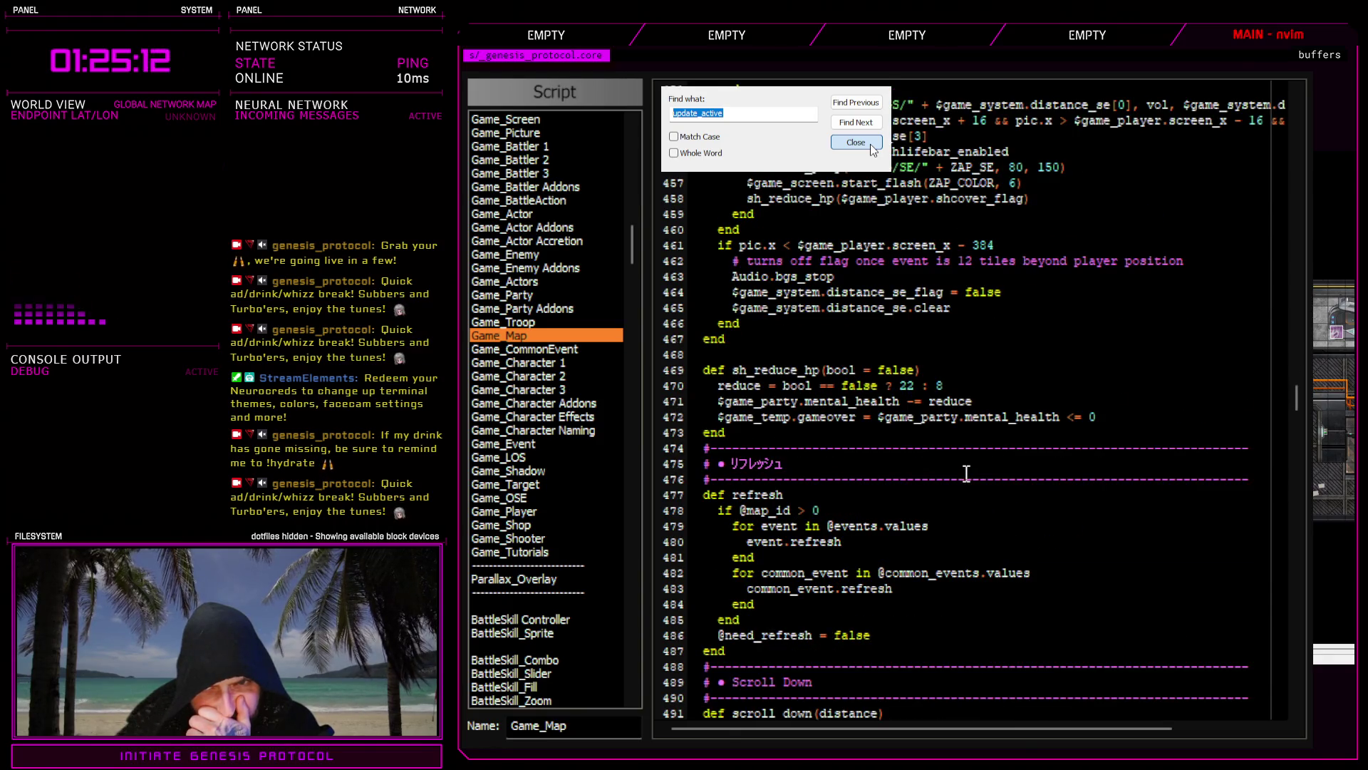
{"action": "scroll", "coordinate": [967, 472], "scroll_direction": "down", "scroll_amount": 4}
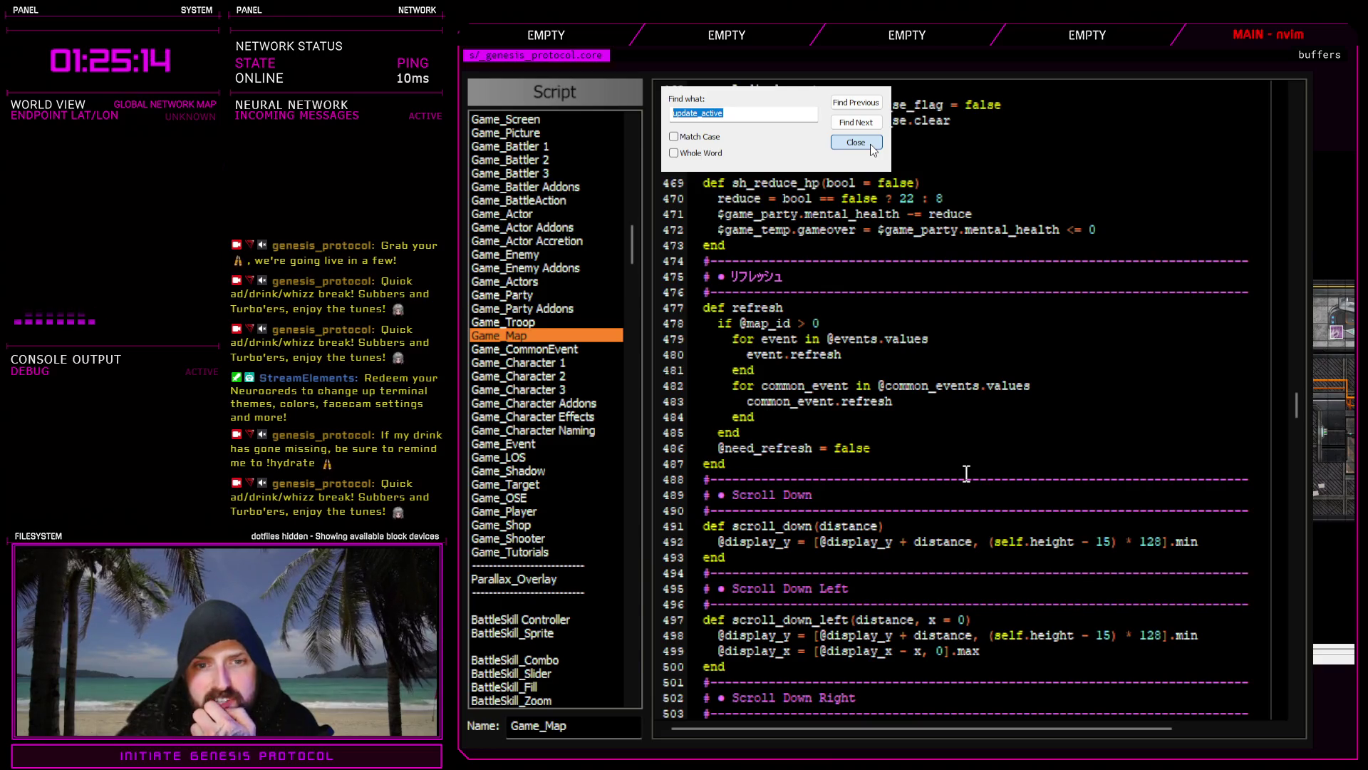
{"action": "scroll", "coordinate": [967, 472], "scroll_direction": "down", "scroll_amount": 16}
{"action": "scroll", "coordinate": [967, 473], "scroll_direction": "down", "scroll_amount": 14}
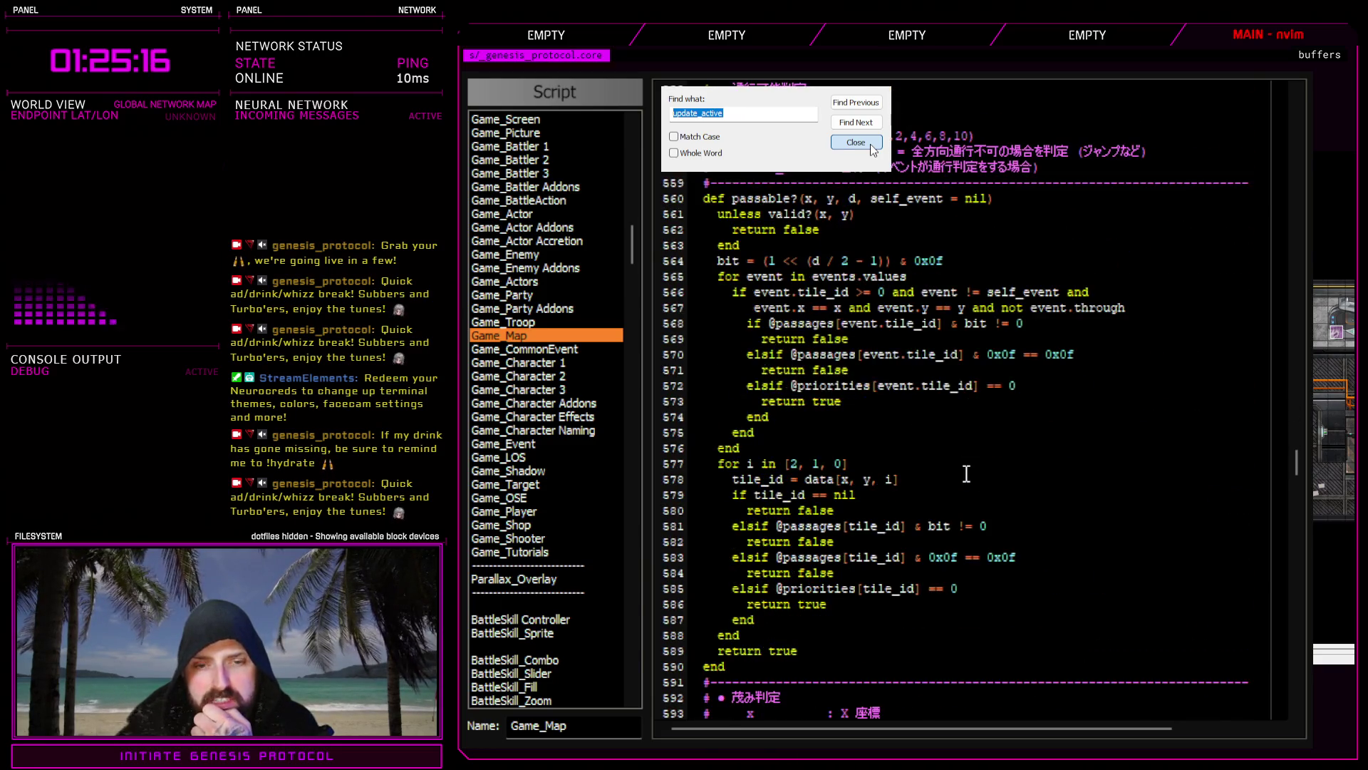
{"action": "scroll", "coordinate": [967, 472], "scroll_direction": "down", "scroll_amount": 20}
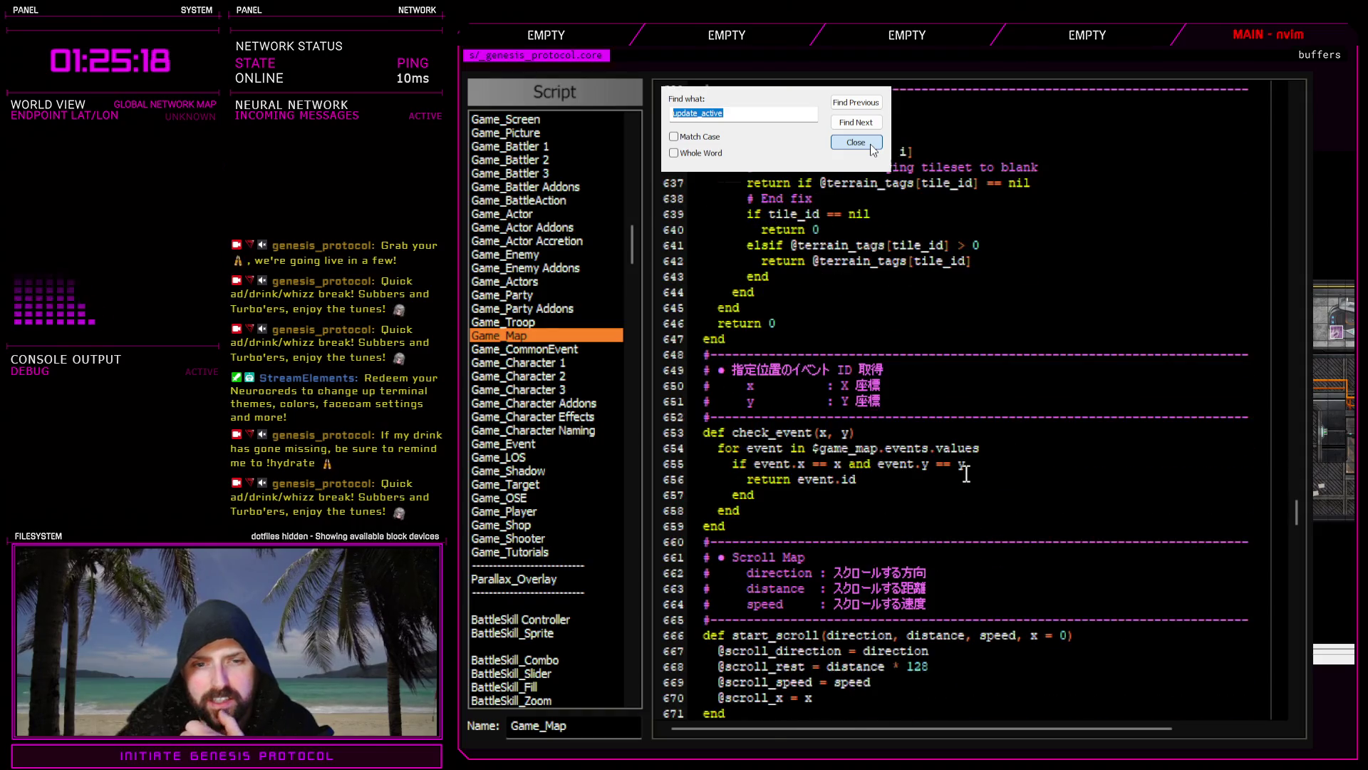
{"action": "scroll", "coordinate": [966, 474], "scroll_direction": "down", "scroll_amount": 10}
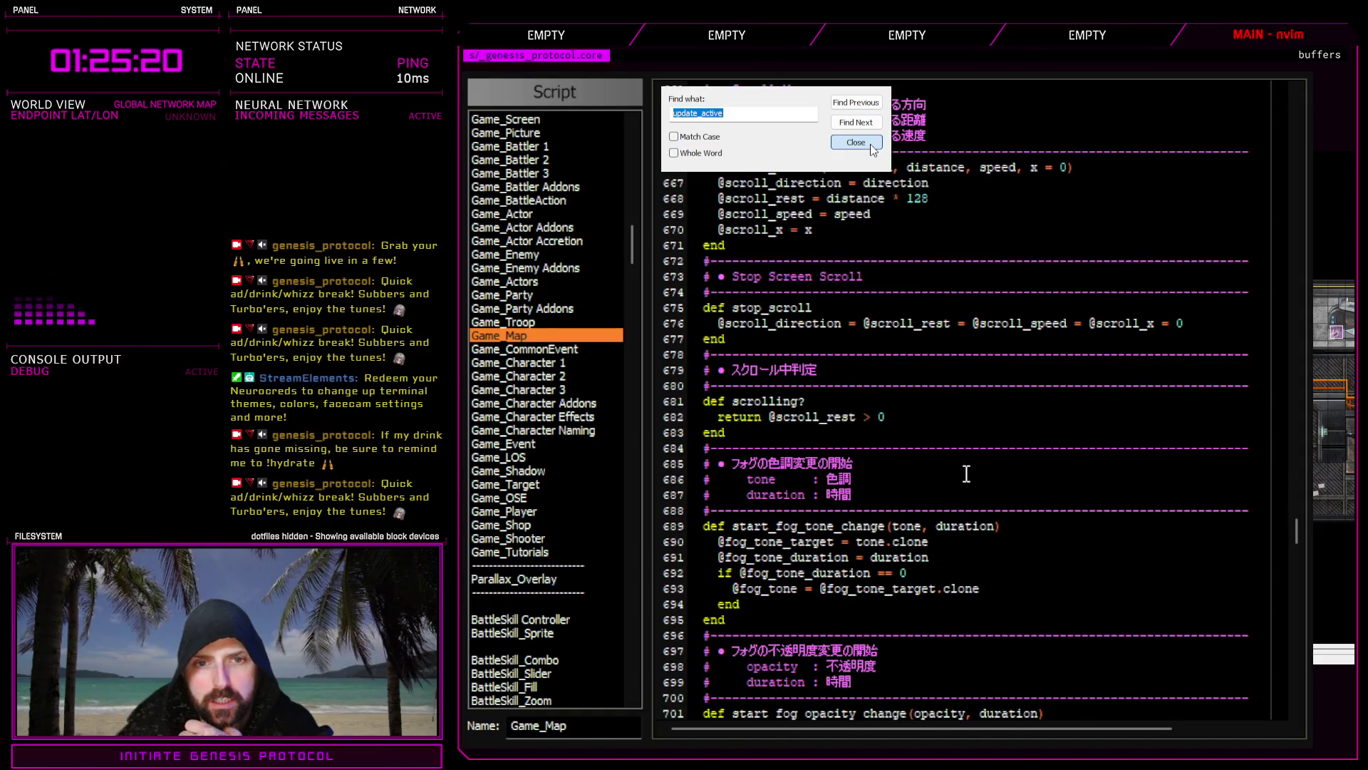
{"action": "scroll", "coordinate": [966, 474], "scroll_direction": "down", "scroll_amount": 6}
{"action": "scroll", "coordinate": [966, 474], "scroll_direction": "down", "scroll_amount": 6}
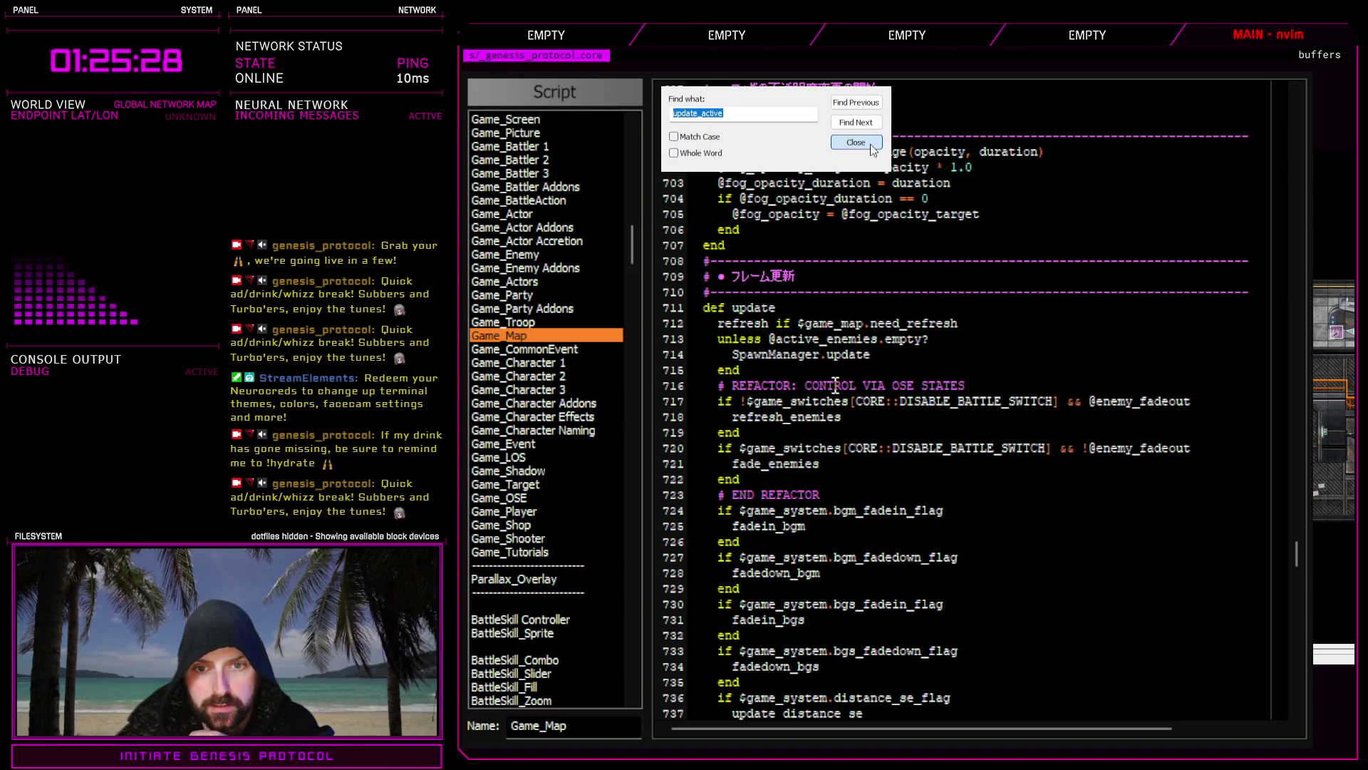
{"action": "left_click_drag", "start_coordinate": [836, 385], "coordinate": [968, 385]}
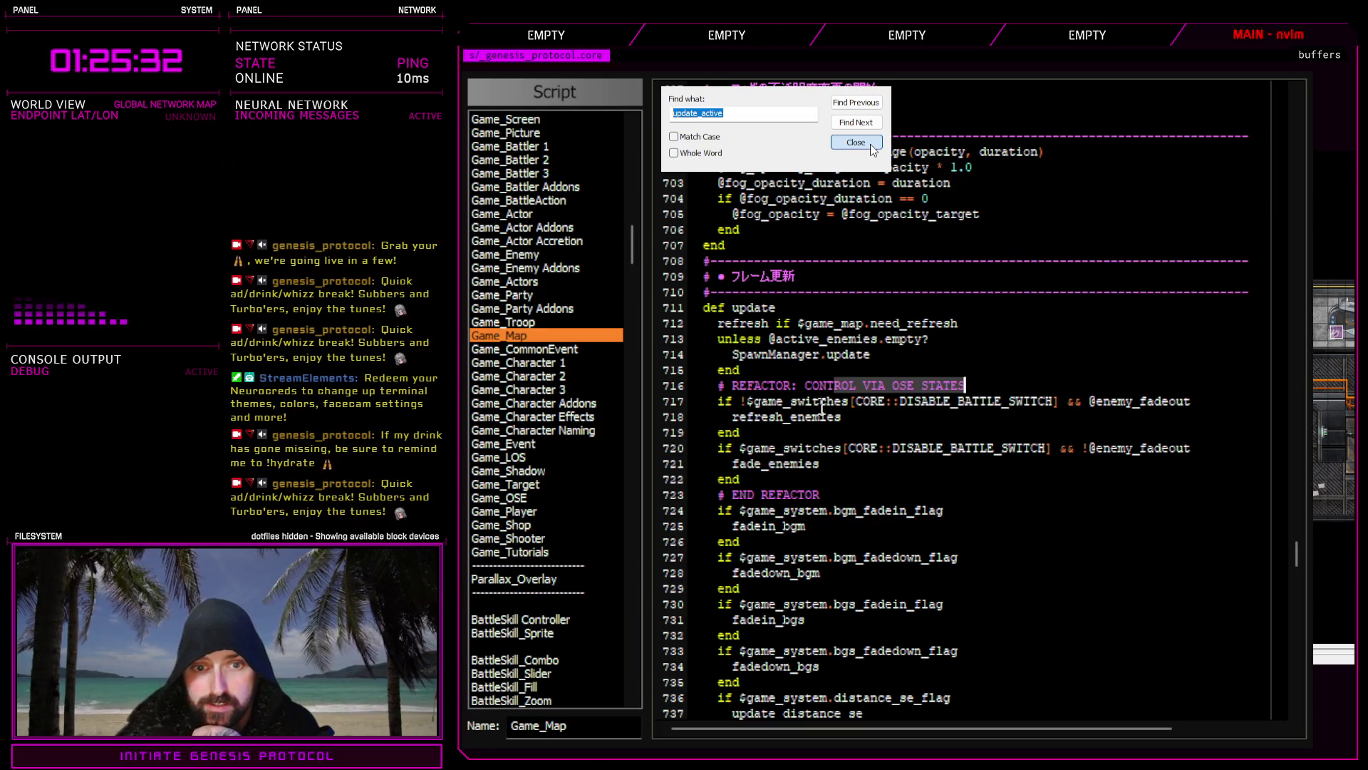
{"action": "left_click_drag", "start_coordinate": [721, 392], "coordinate": [859, 464]}
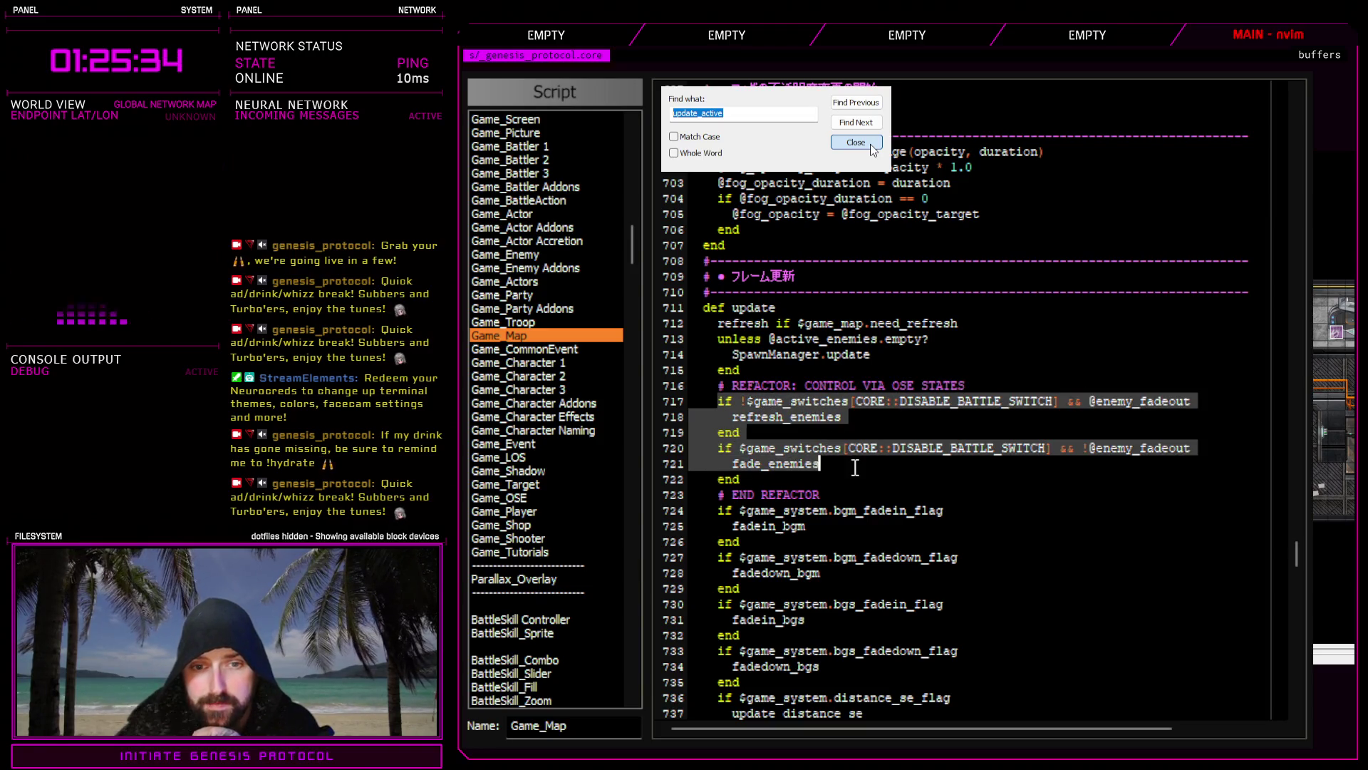
{"action": "left_click", "coordinate": [865, 468]}
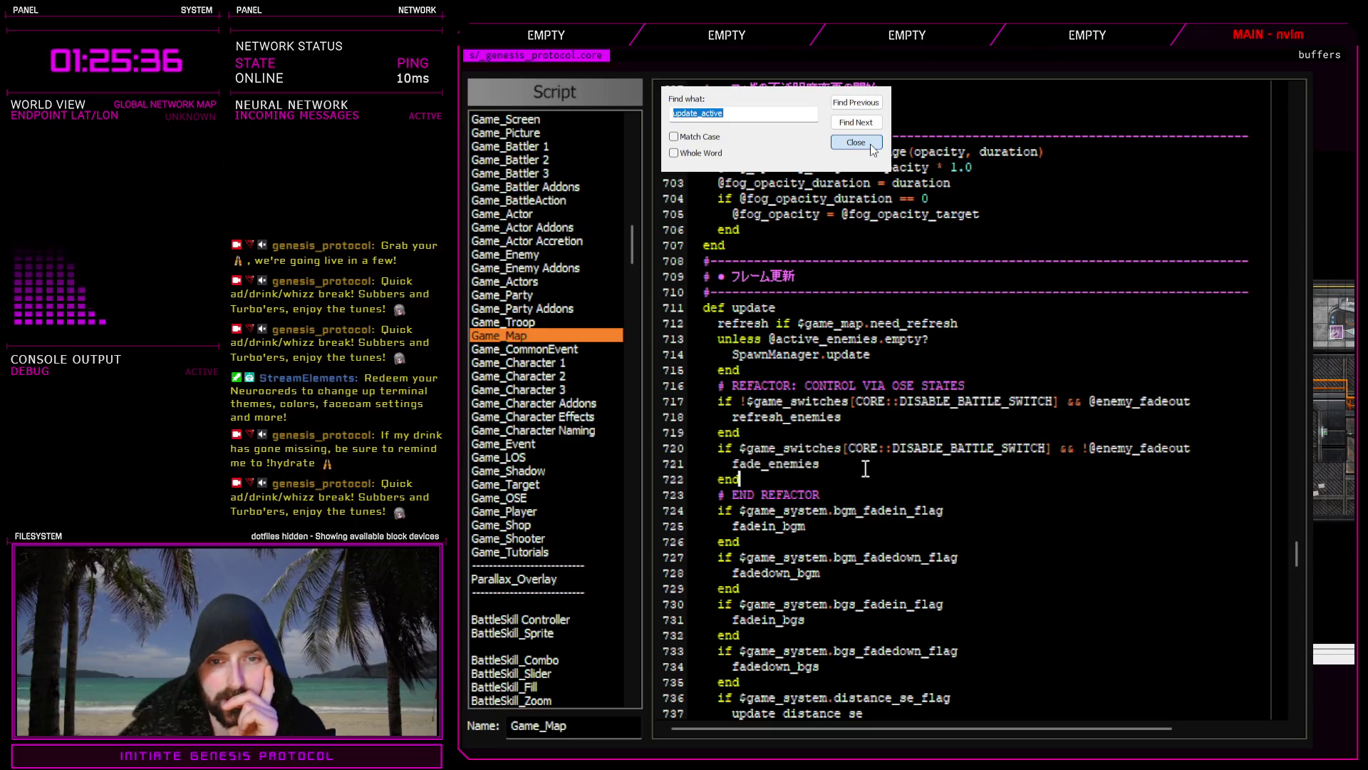
{"action": "double_click", "coordinate": [755, 354]}
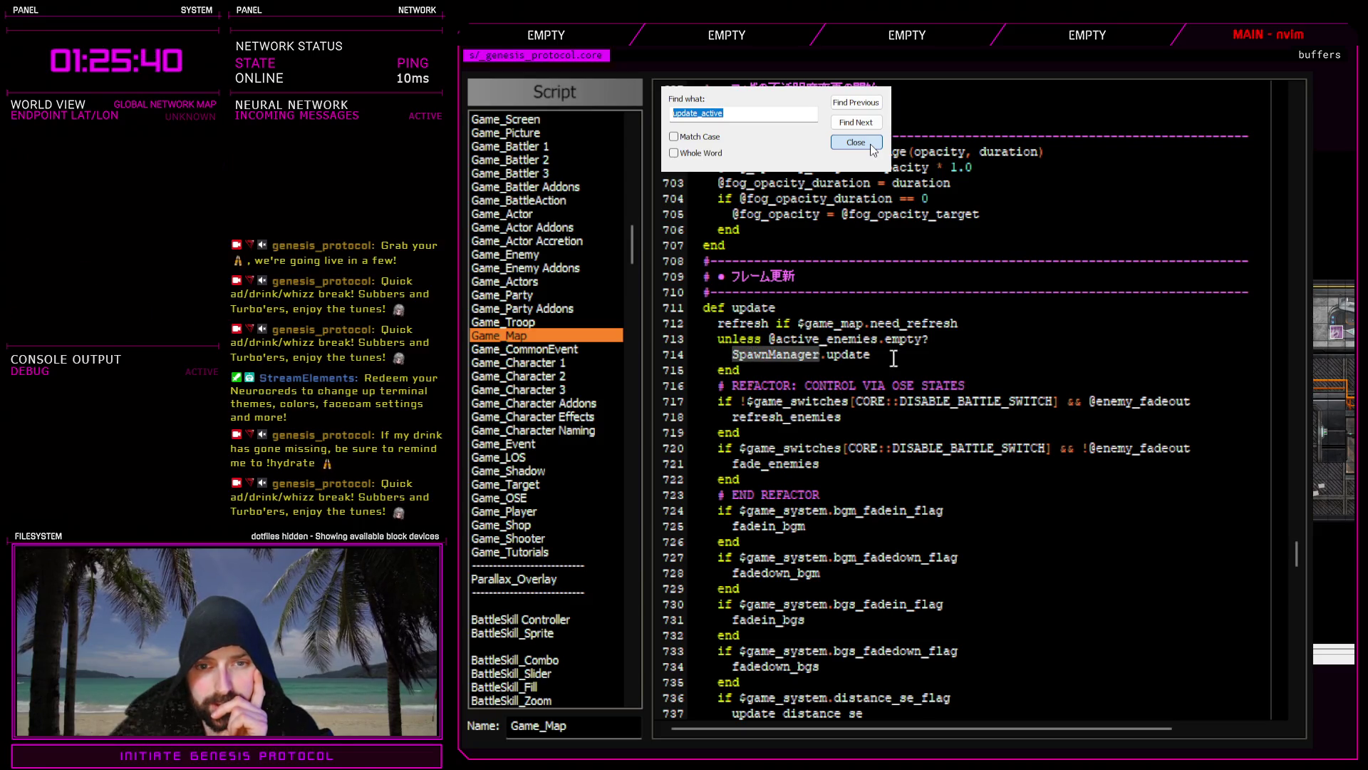
{"action": "double_click", "coordinate": [819, 338]}
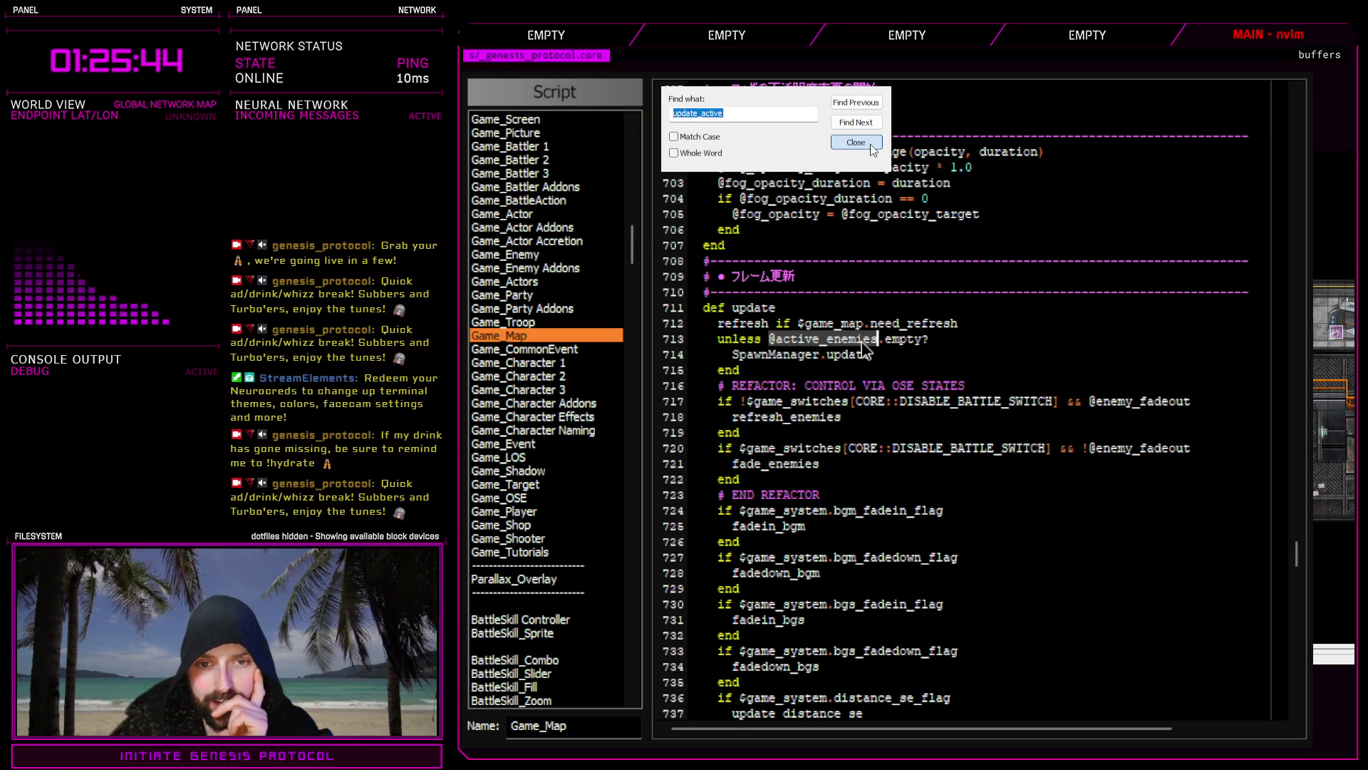
{"action": "scroll", "coordinate": [887, 438], "scroll_direction": "up", "scroll_amount": 2}
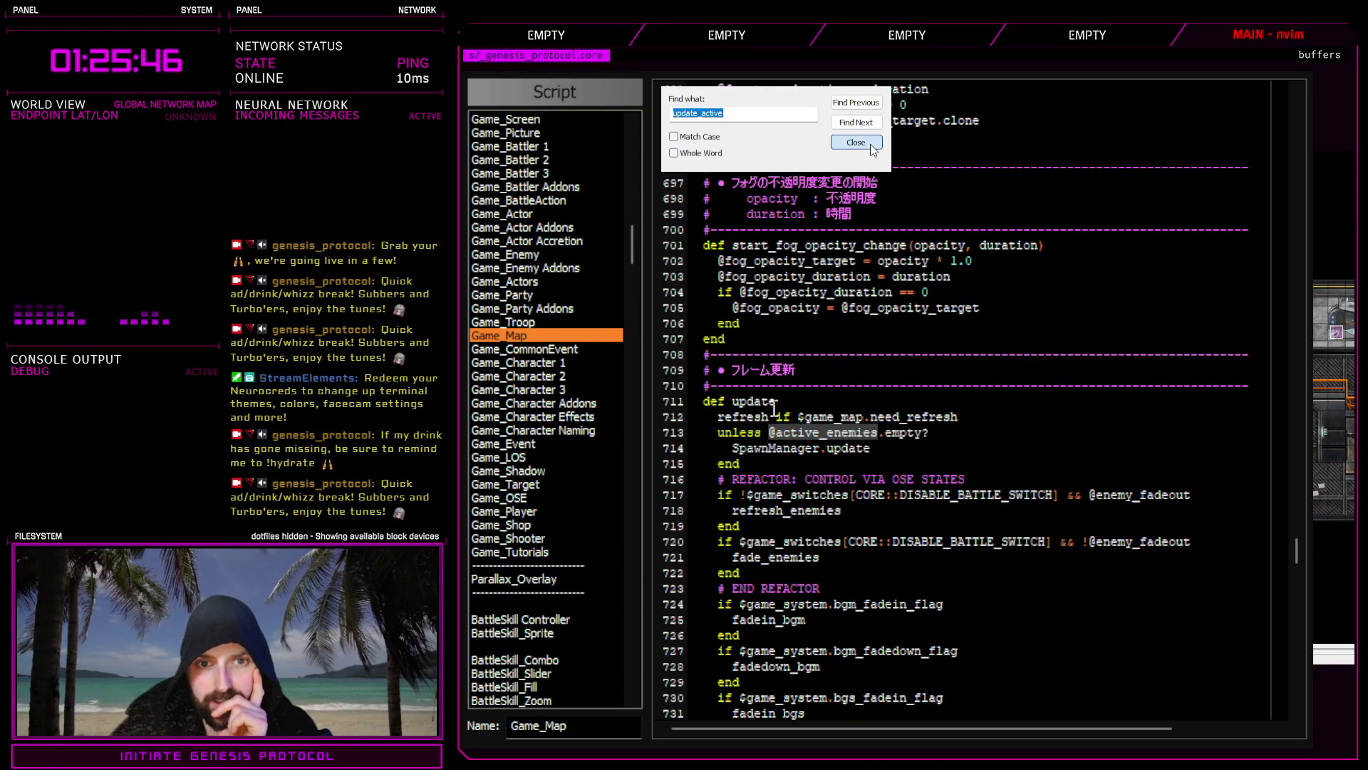
{"action": "left_click", "coordinate": [739, 342]}
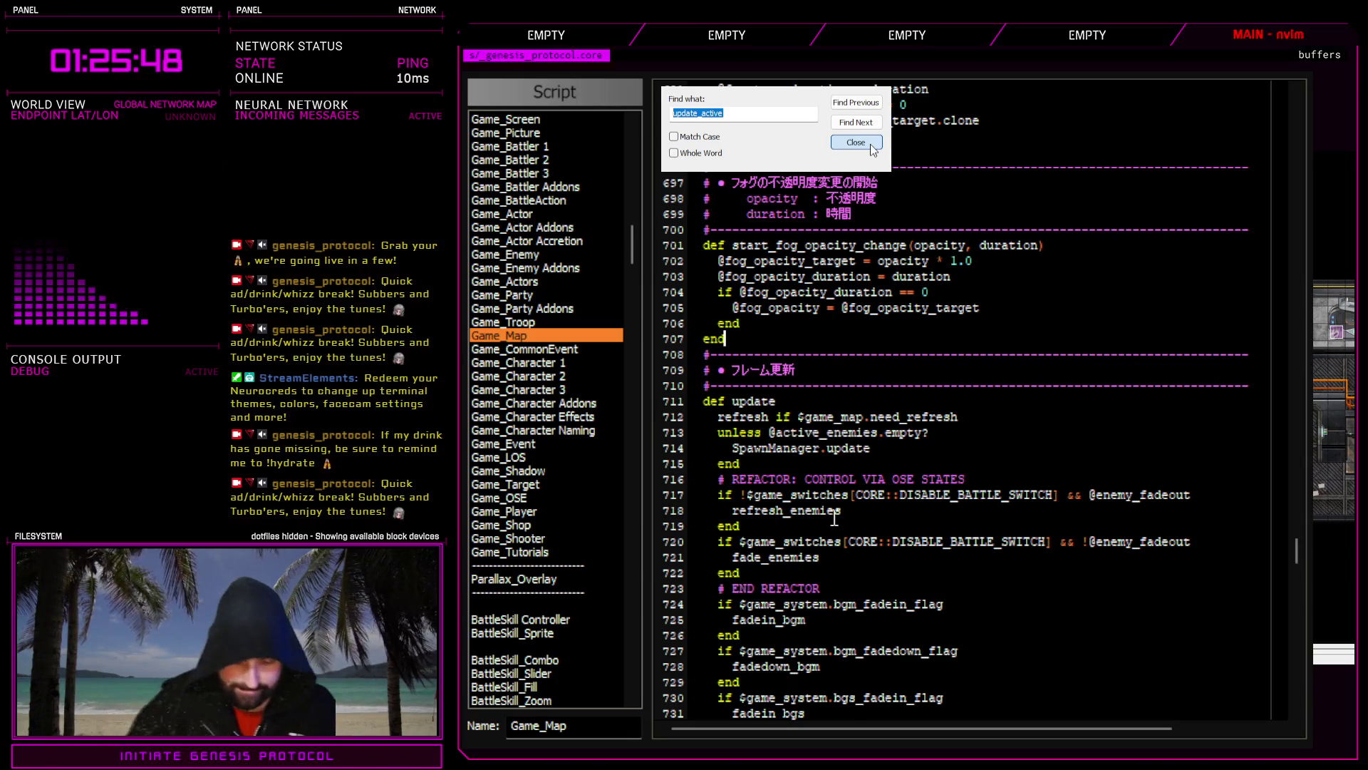
{"action": "key", "text": "Return"}
{"action": "key", "text": "Return"}
{"action": "type", "text": "def ho"}
{"action": "type", "text": "_s"}
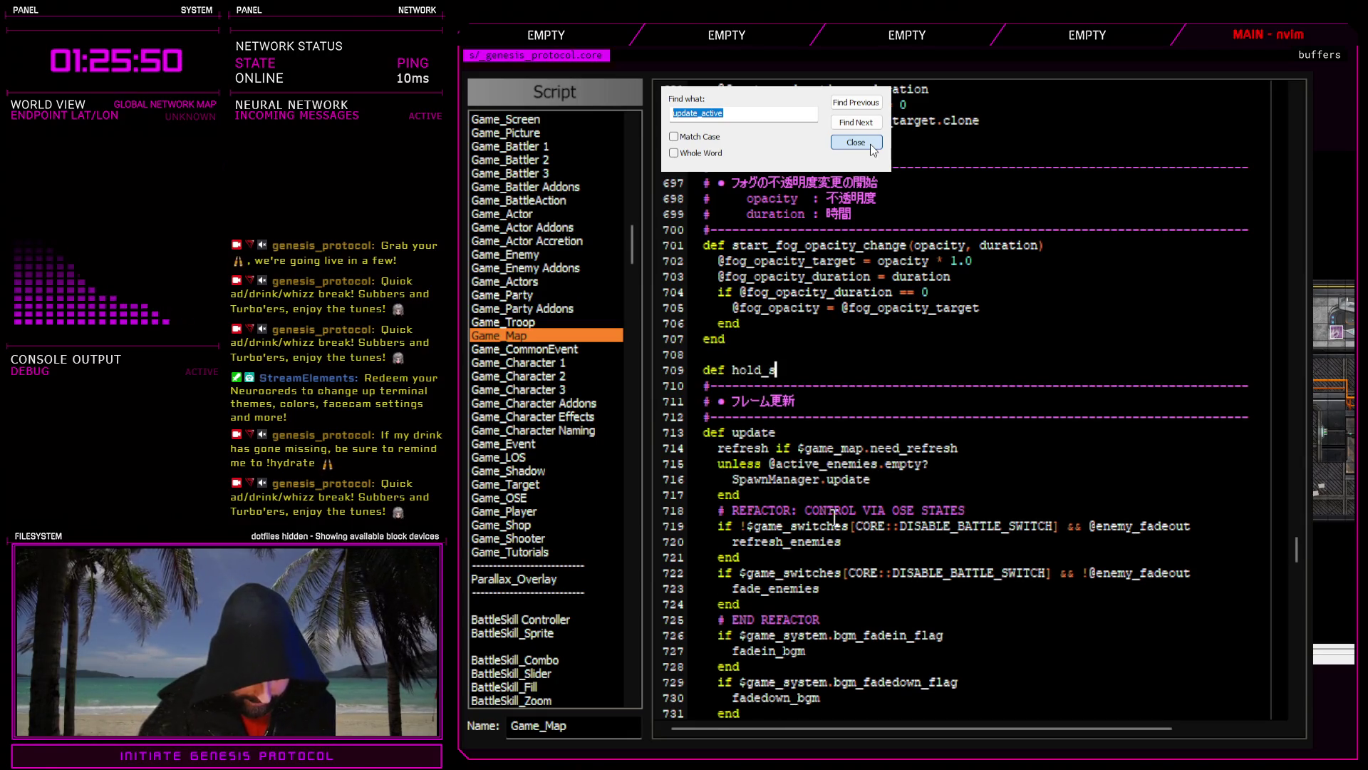
{"action": "type", "text": "ose_enemies"}
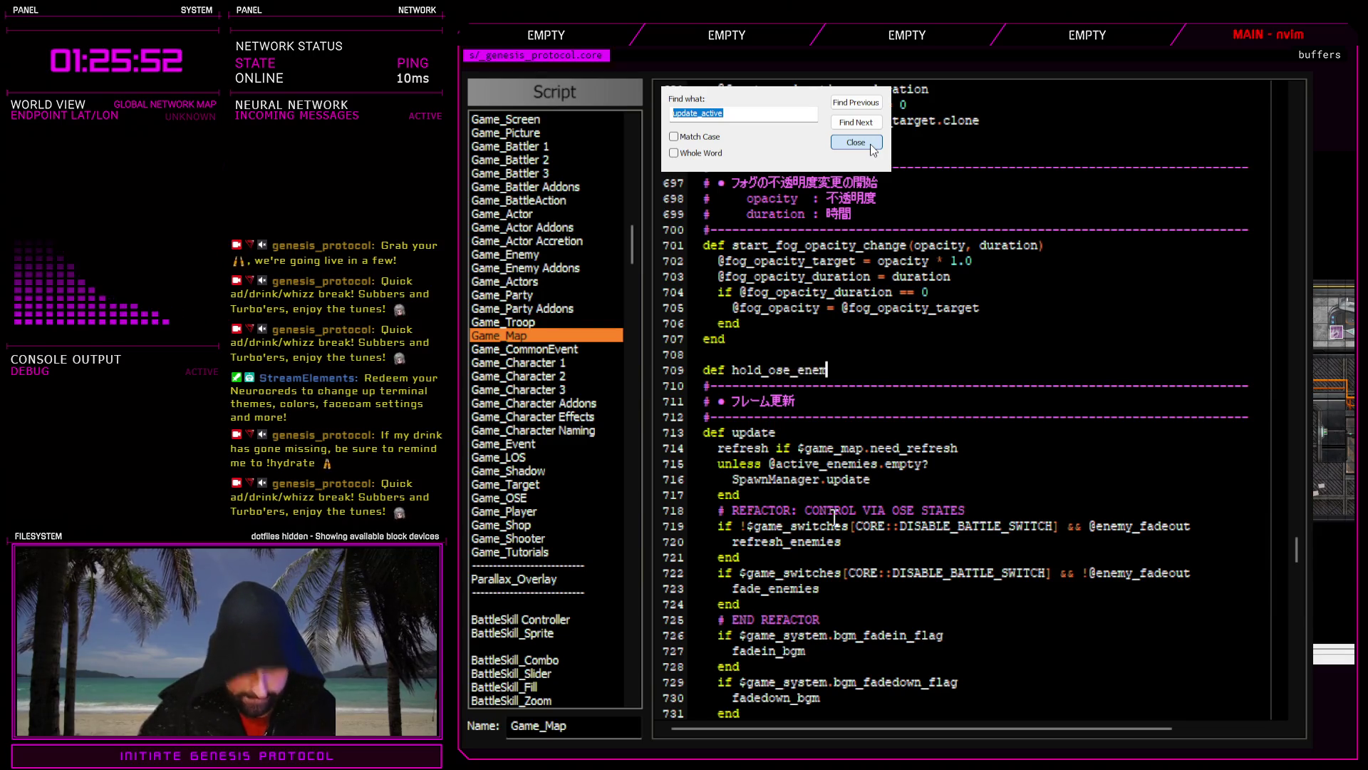
{"action": "key", "text": "Return"}
{"action": "type", "text": "end"}
{"action": "key", "text": "Return"}
{"action": "key", "text": "BackSpace"}
{"action": "left_click", "coordinate": [876, 369]}
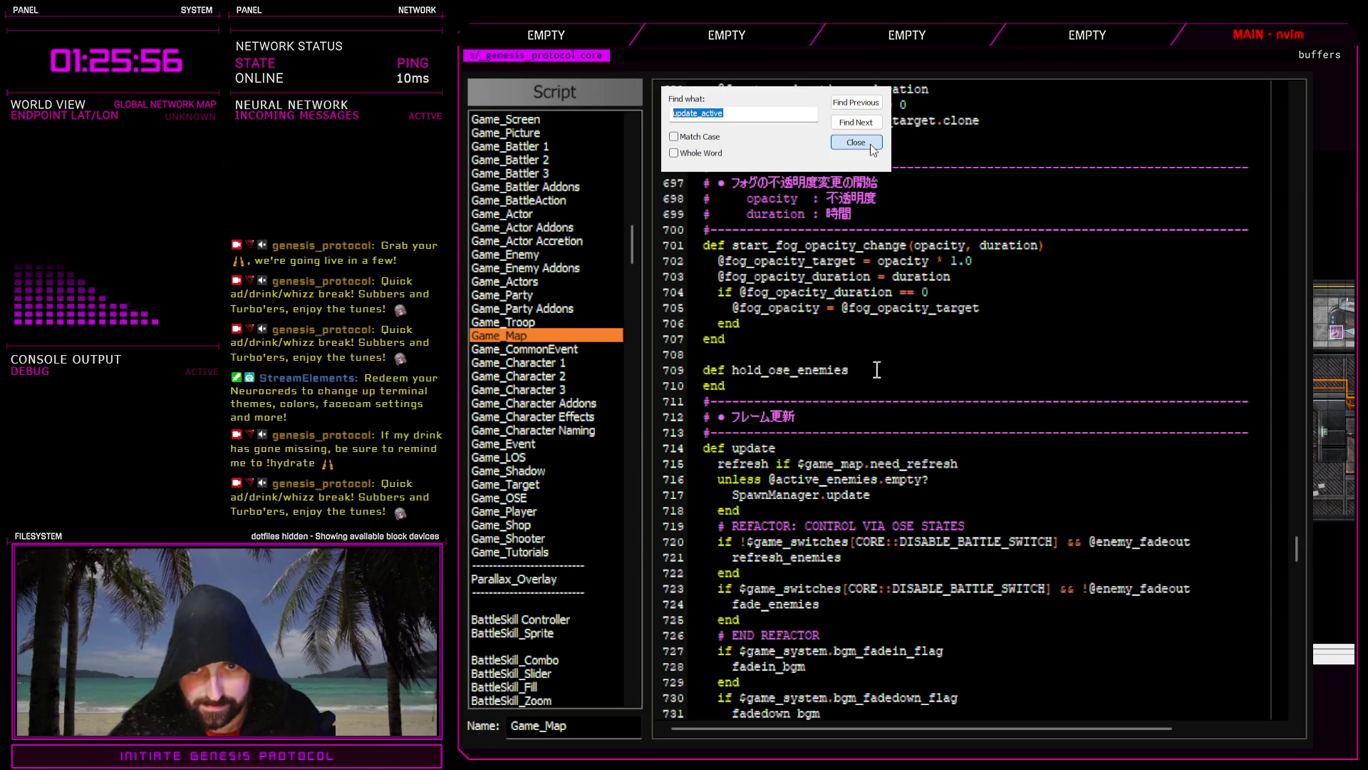
{"action": "key", "text": "Return"}
{"action": "type", "text": "@active_enemies.each"}
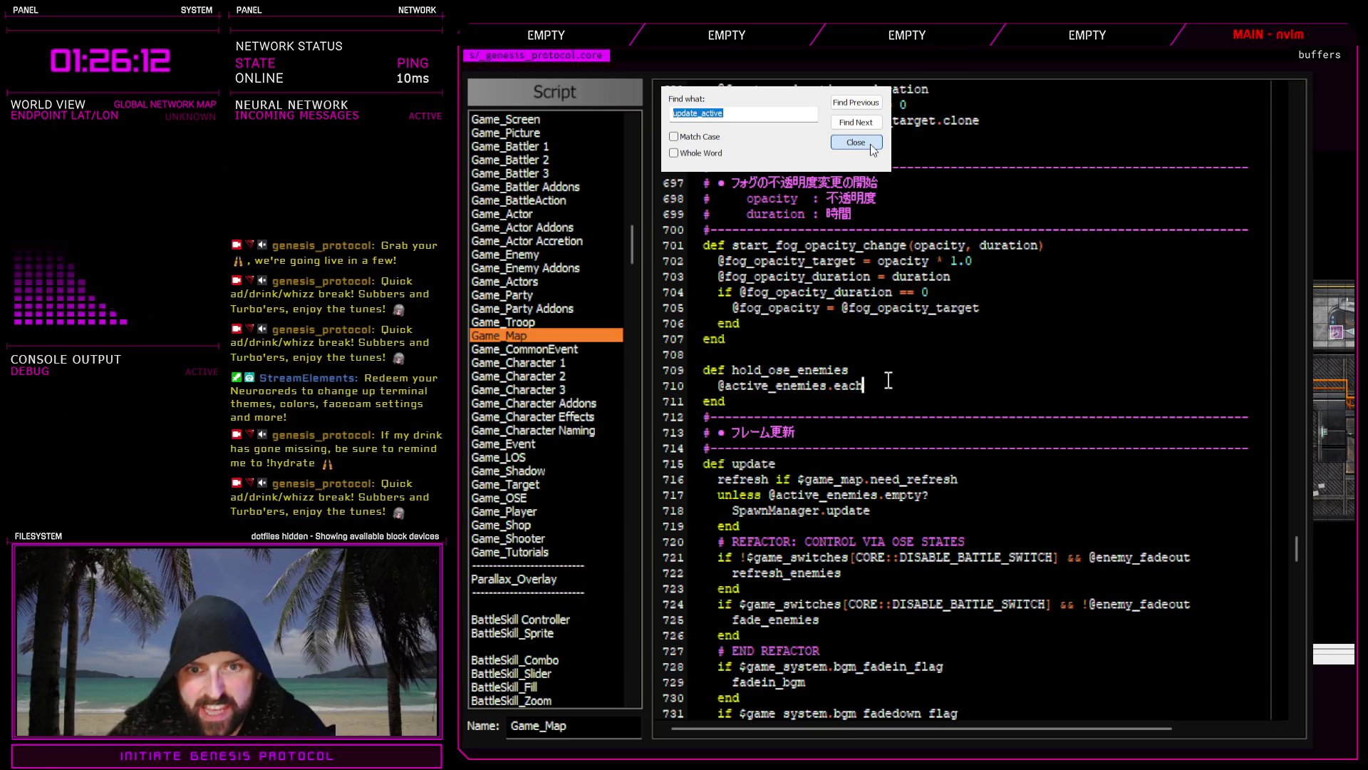
{"action": "scroll", "coordinate": [990, 440], "scroll_direction": "up", "scroll_amount": 8}
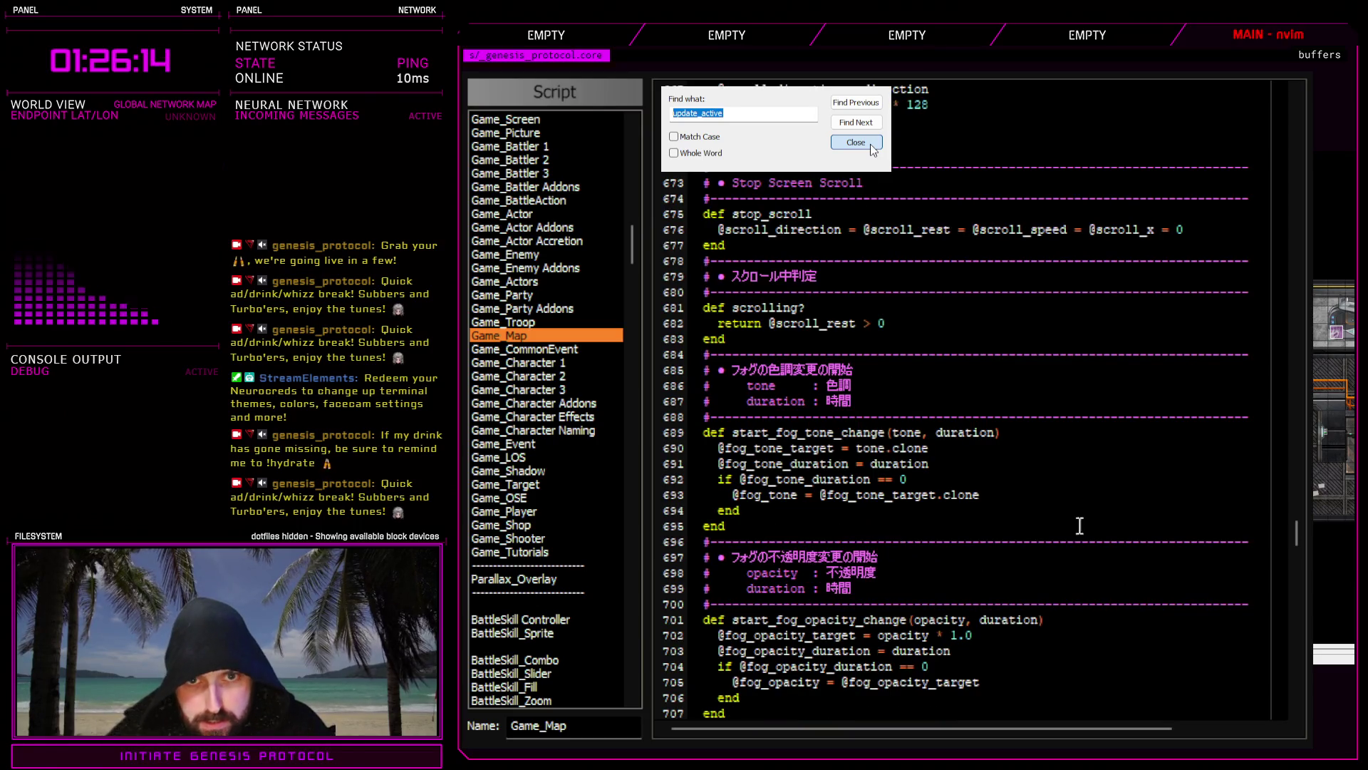
{"action": "mouse_move", "coordinate": [1297, 533]}
{"action": "left_mouse_down"}
{"action": "mouse_move", "coordinate": [1298, 124]}
{"action": "mouse_move", "coordinate": [1301, 174]}
{"action": "left_mouse_up"}
{"action": "scroll", "coordinate": [1299, 171], "scroll_direction": "down", "scroll_amount": 3}
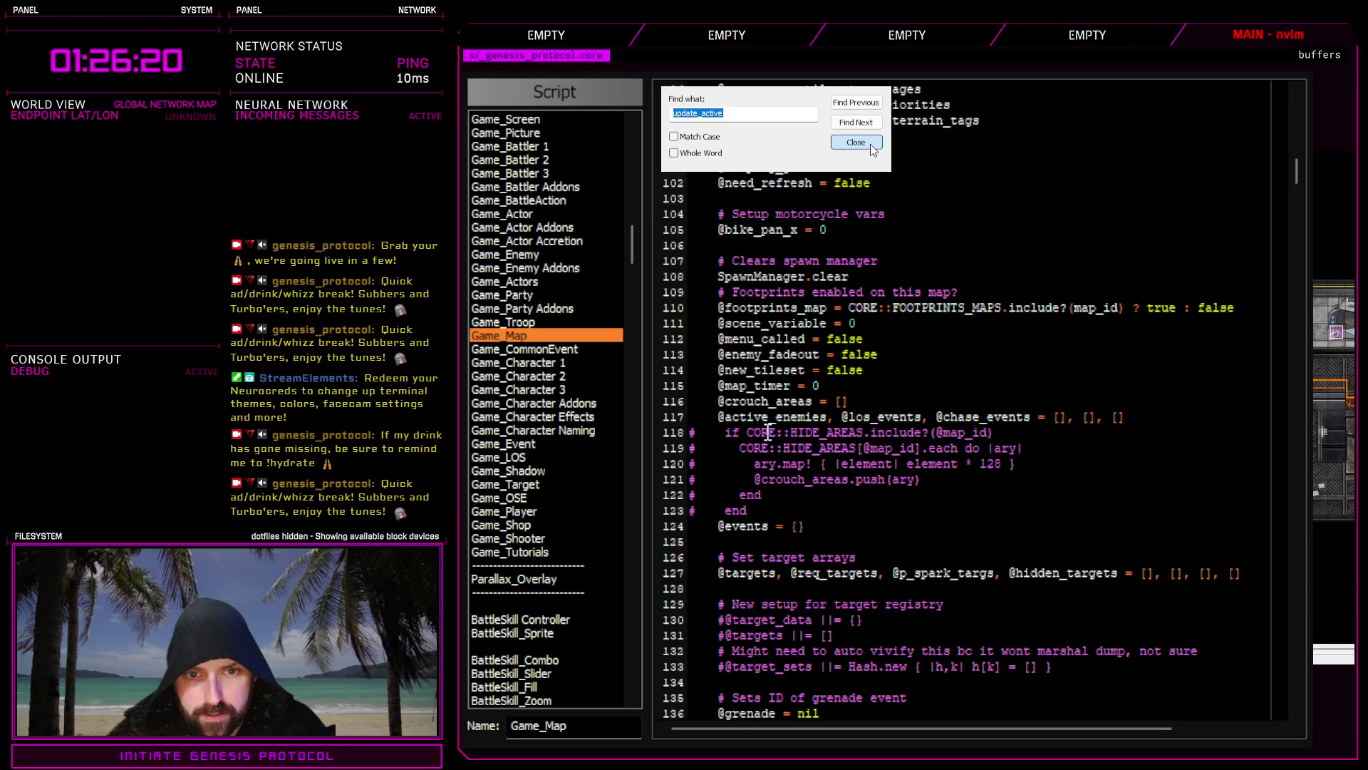
{"action": "left_click_drag", "start_coordinate": [638, 254], "coordinate": [638, 211]}
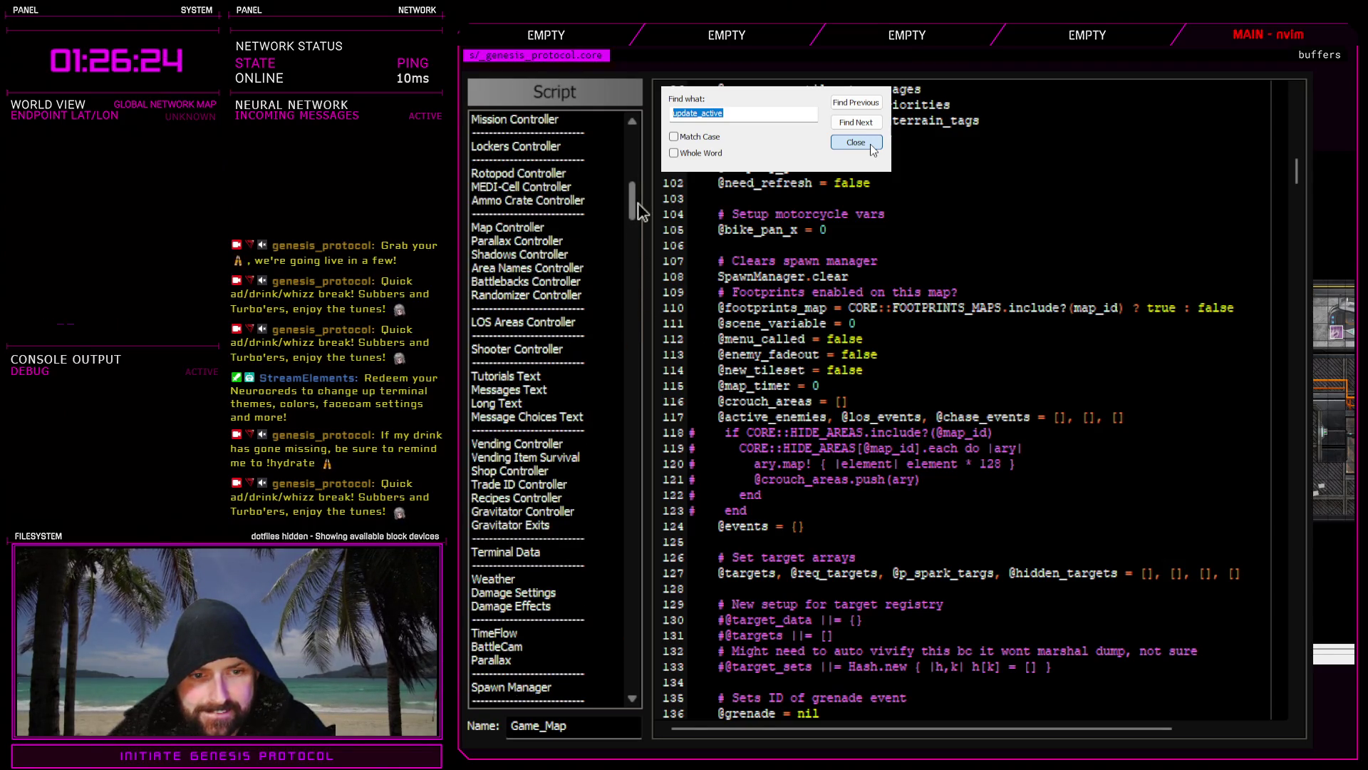
{"action": "left_click", "coordinate": [510, 686]}
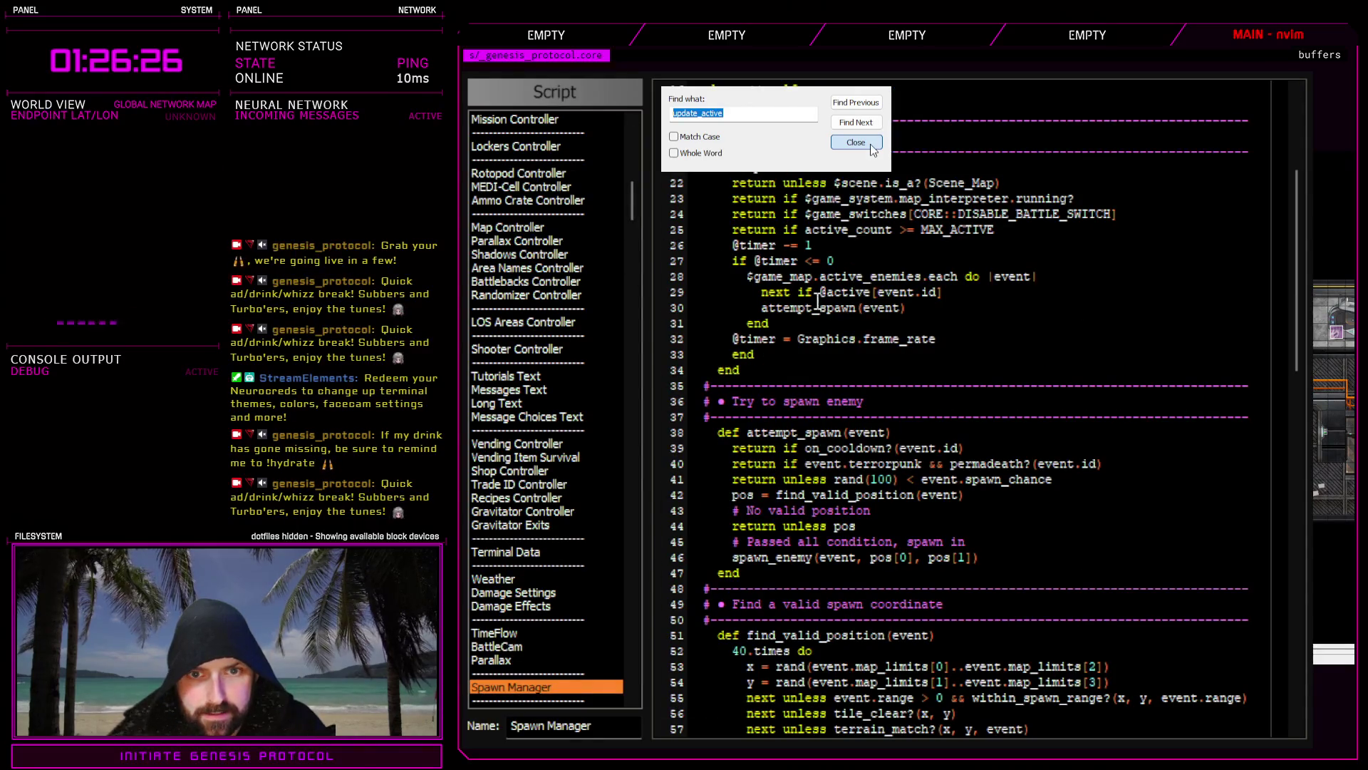
{"action": "scroll", "coordinate": [816, 295], "scroll_direction": "up", "scroll_amount": 5}
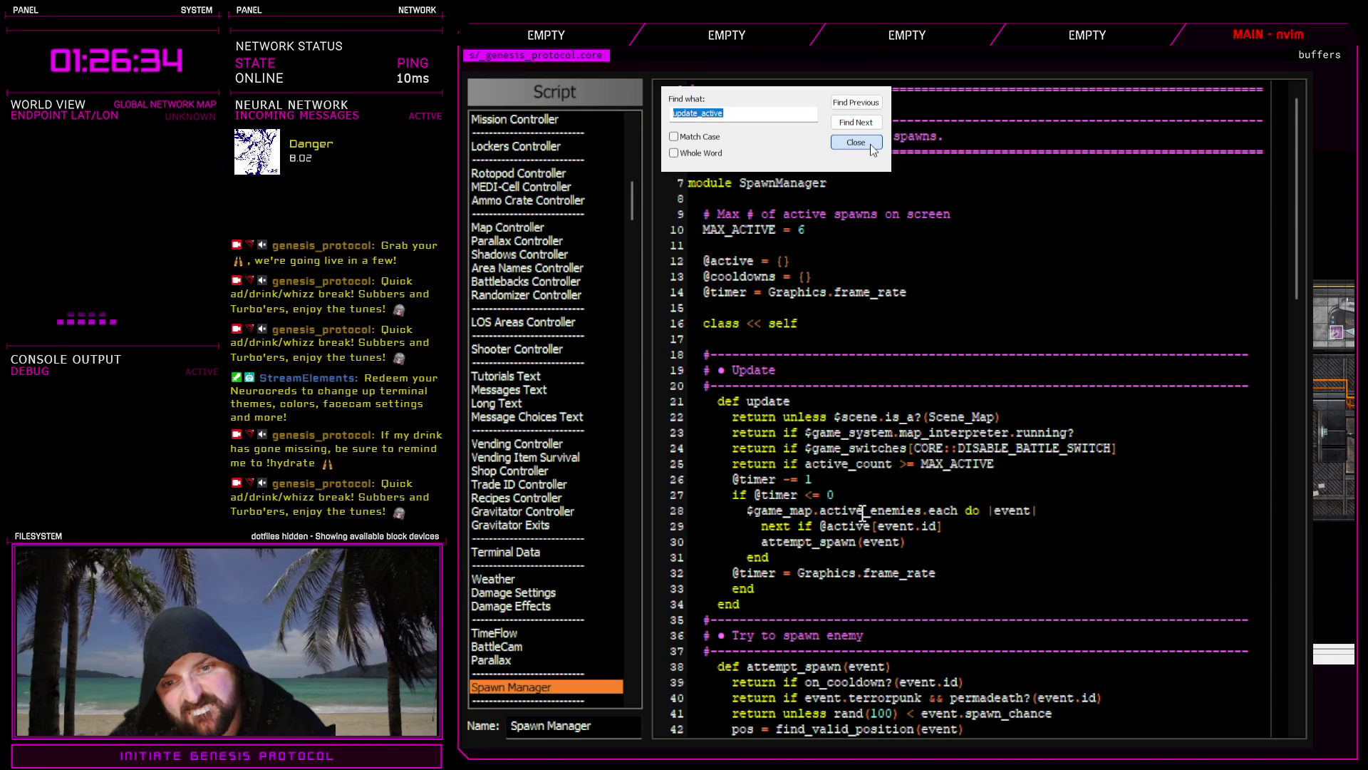
{"action": "scroll", "coordinate": [863, 511], "scroll_direction": "down", "scroll_amount": 6}
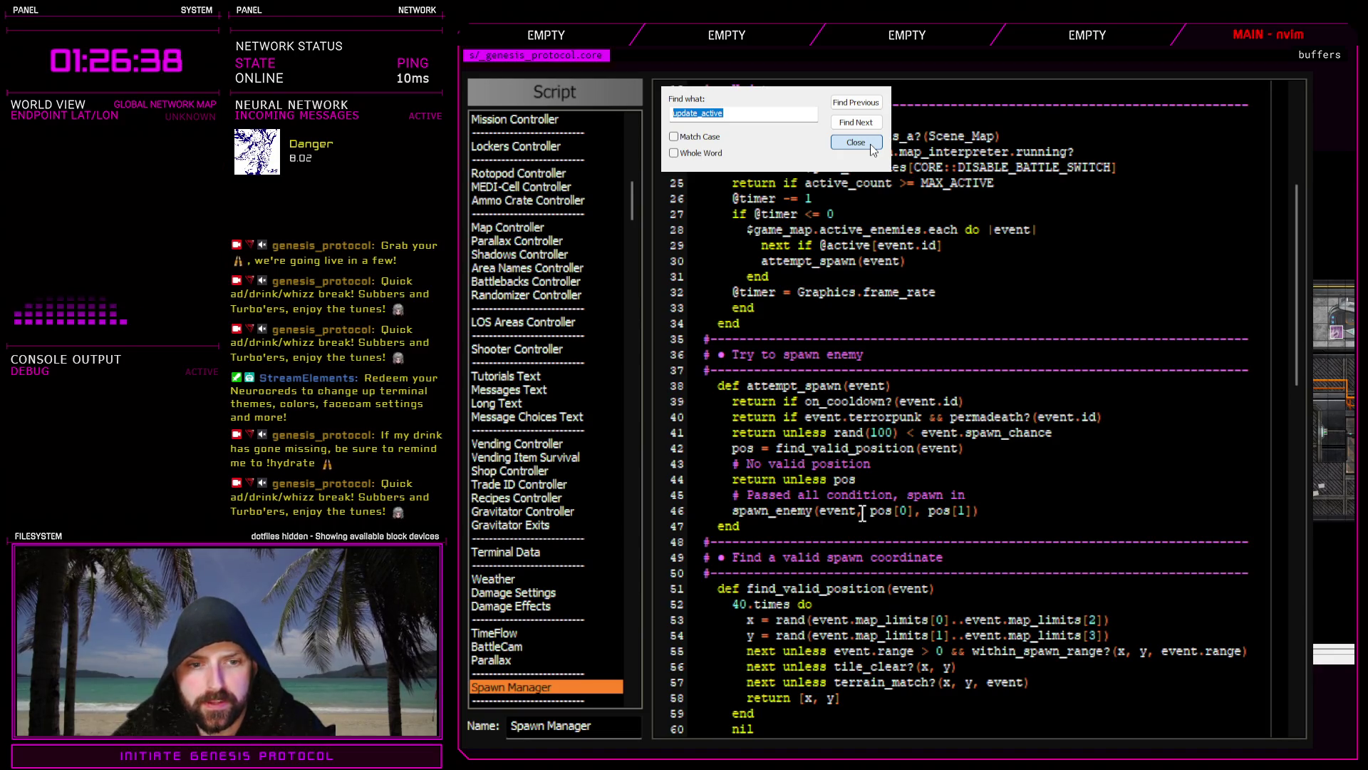
{"action": "scroll", "coordinate": [554, 351], "scroll_direction": "down", "scroll_amount": 20}
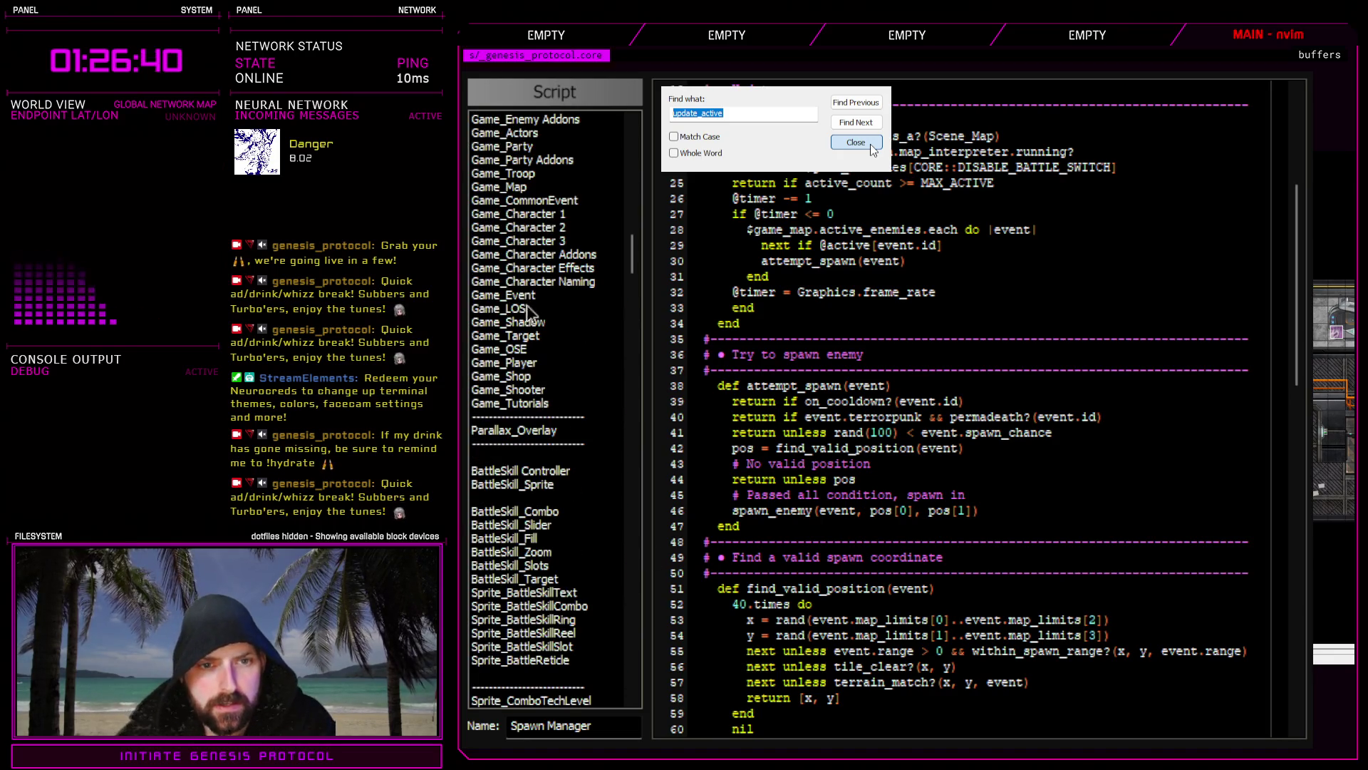
{"action": "left_click", "coordinate": [534, 188]}
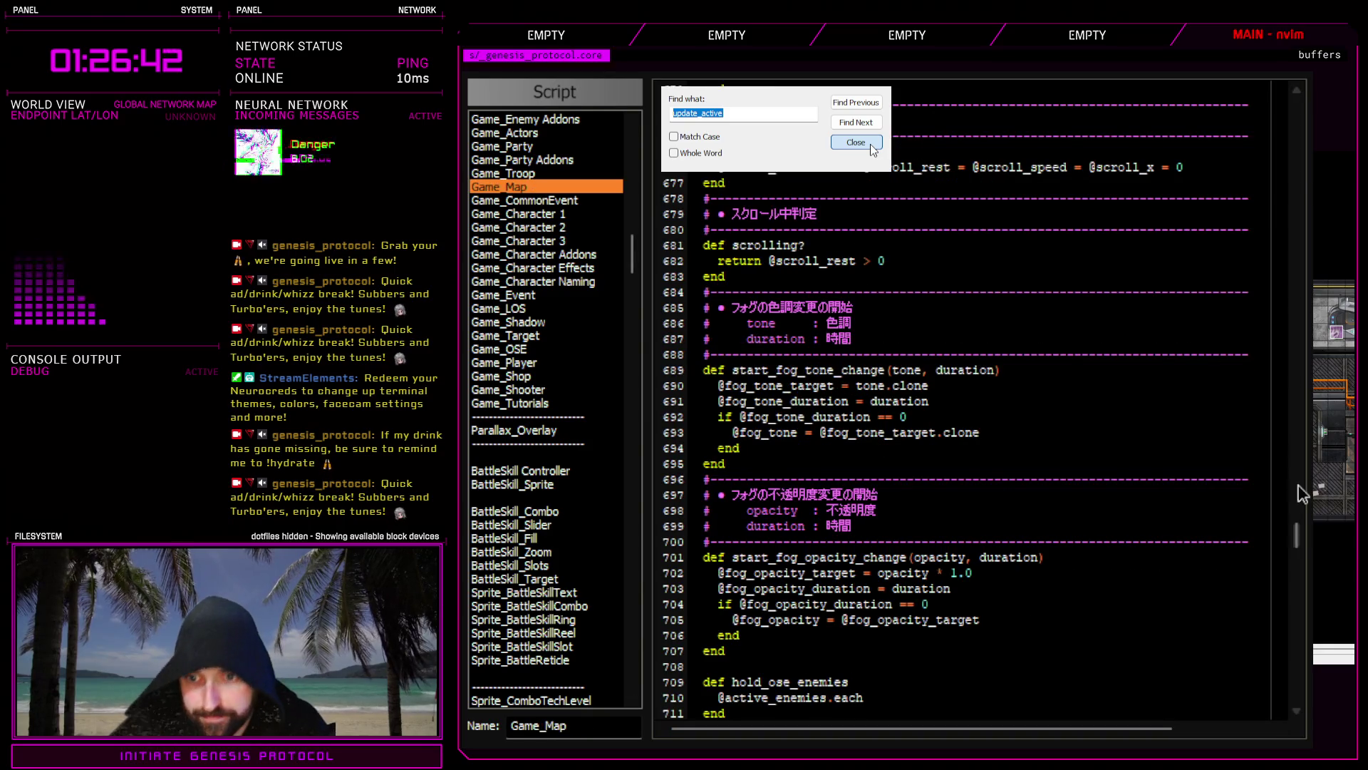
- Pick out Game_OSE on line 227 and search the scripts for it
{"action": "left_click_drag", "start_coordinate": [1294, 528], "coordinate": [1287, 234]}
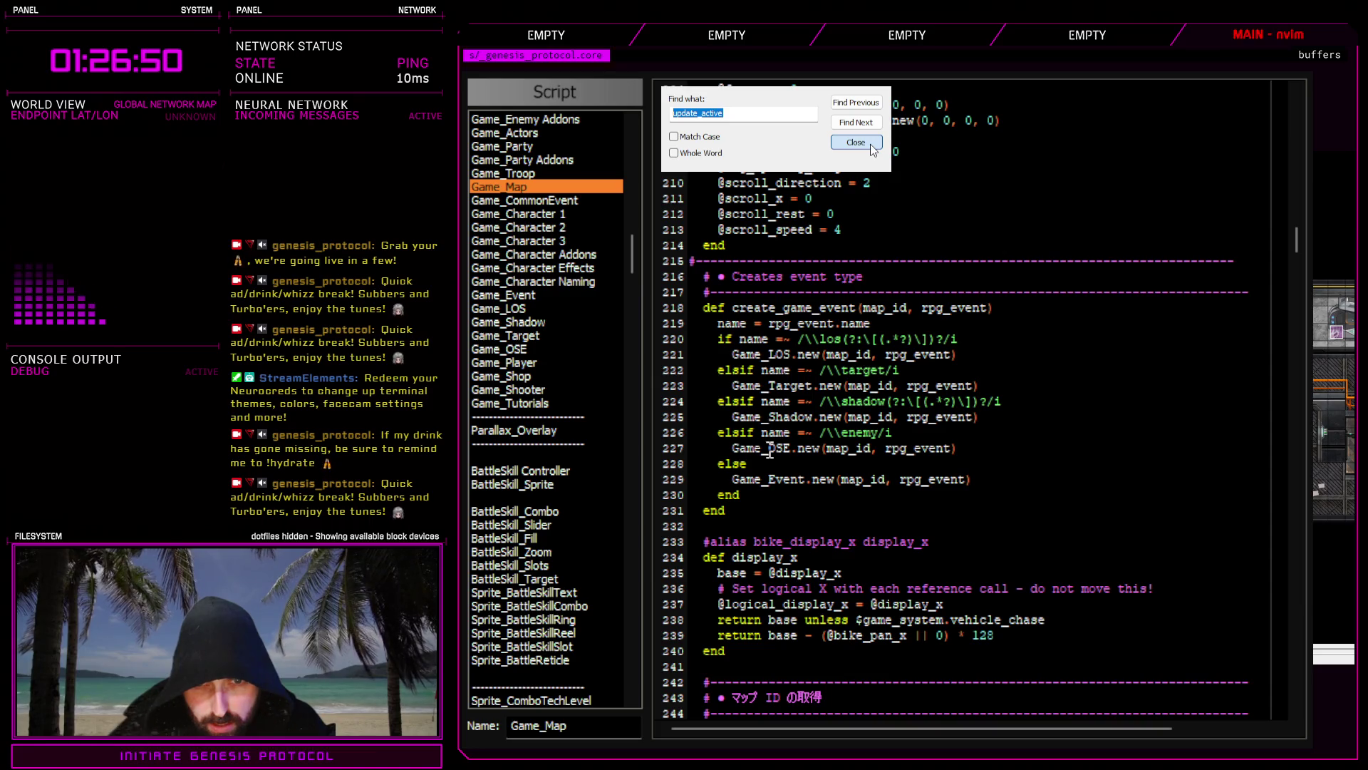
{"action": "double_click", "coordinate": [770, 448]}
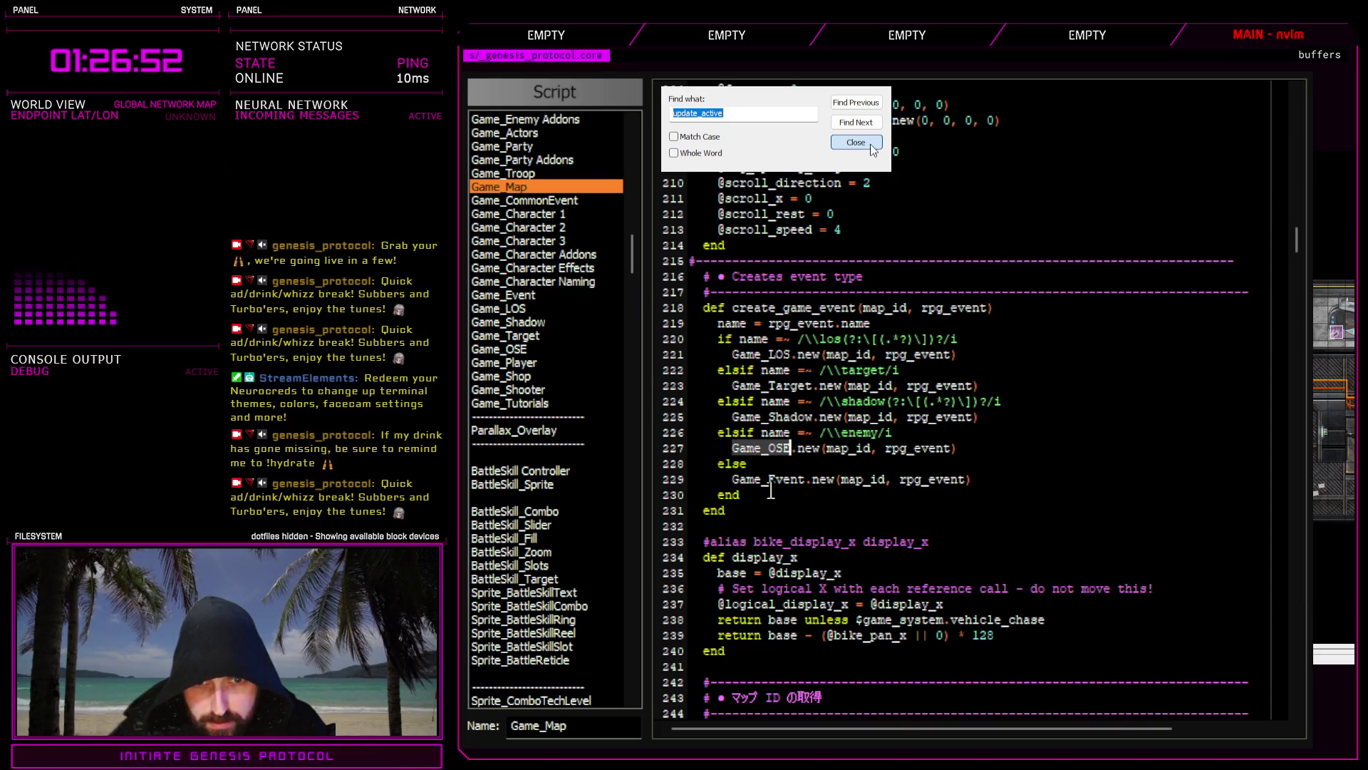
{"action": "left_click", "coordinate": [872, 146]}
{"action": "key", "text": "ctrl+f"}
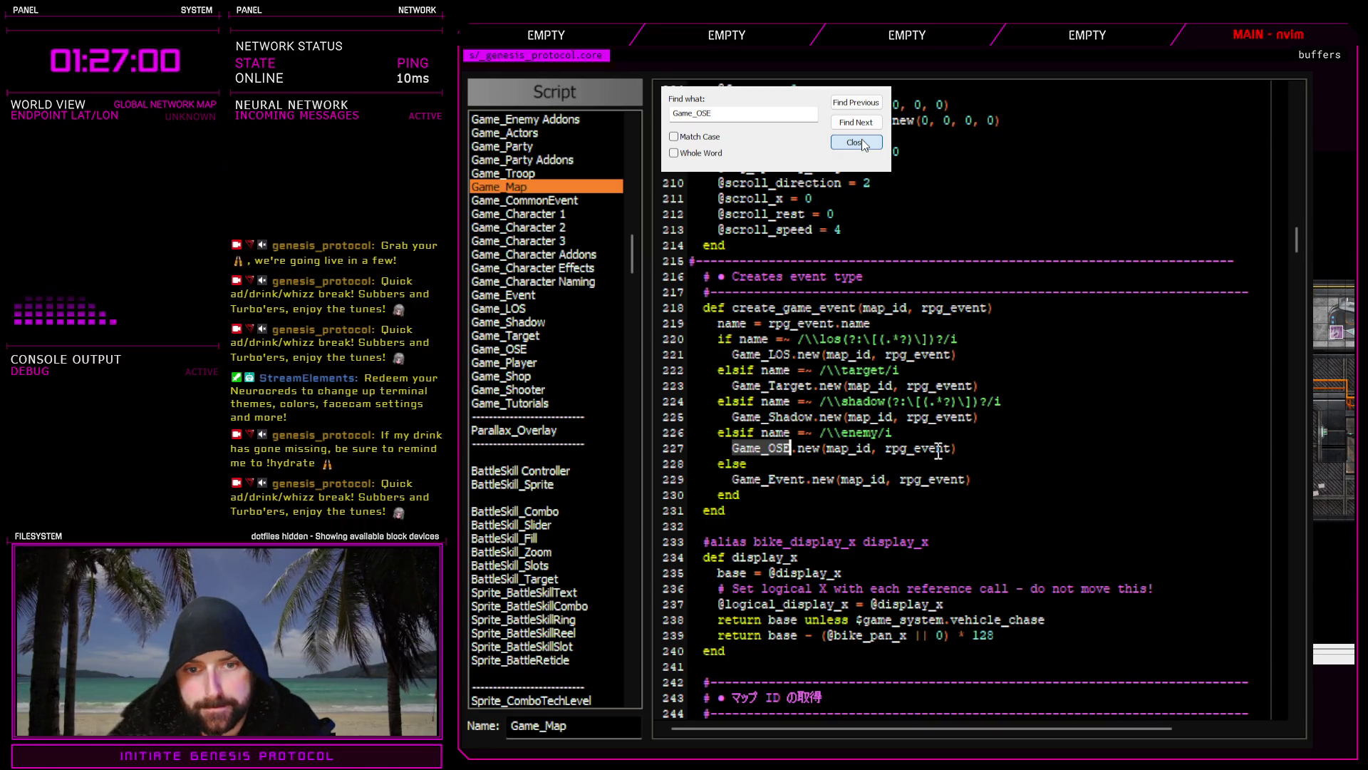
{"action": "scroll", "coordinate": [938, 454], "scroll_direction": "down", "scroll_amount": 6}
{"action": "scroll", "coordinate": [938, 454], "scroll_direction": "up", "scroll_amount": 20}
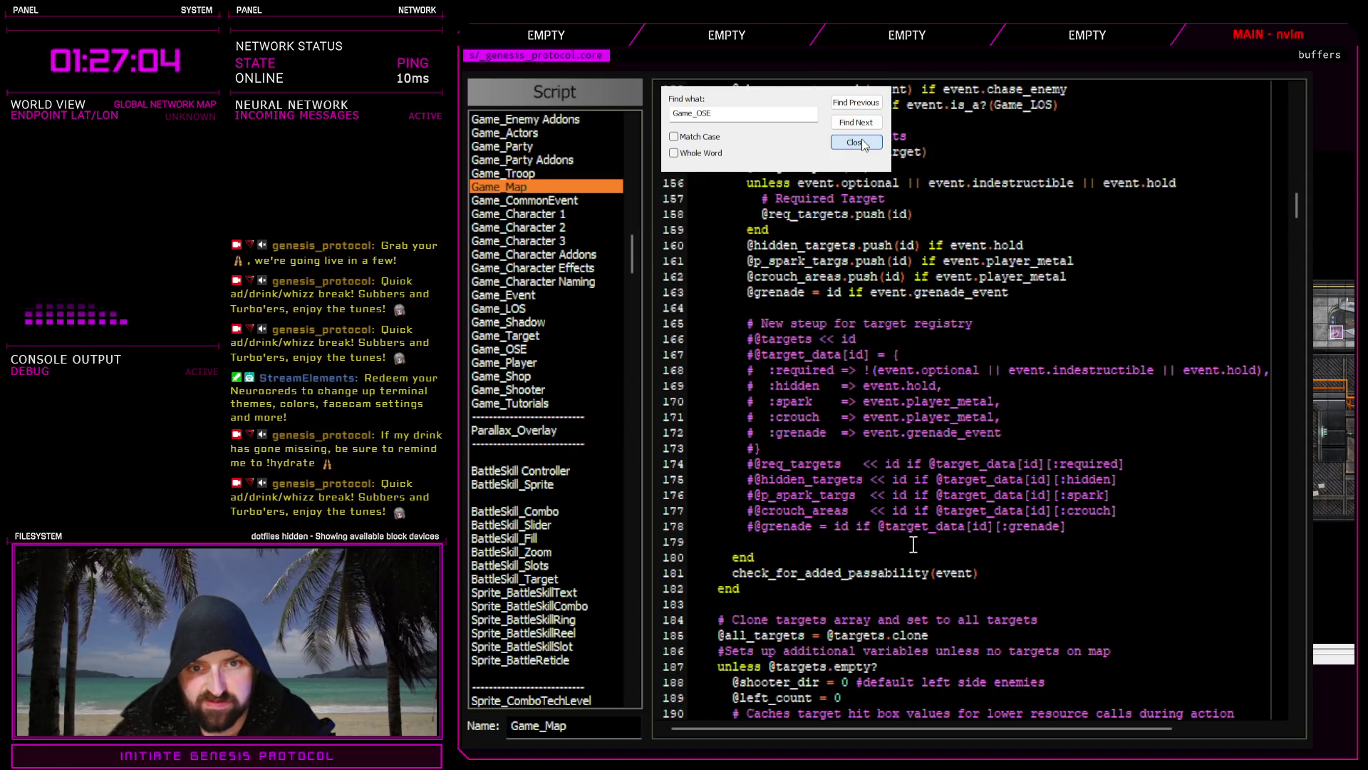
{"action": "scroll", "coordinate": [913, 544], "scroll_direction": "up", "scroll_amount": 8}
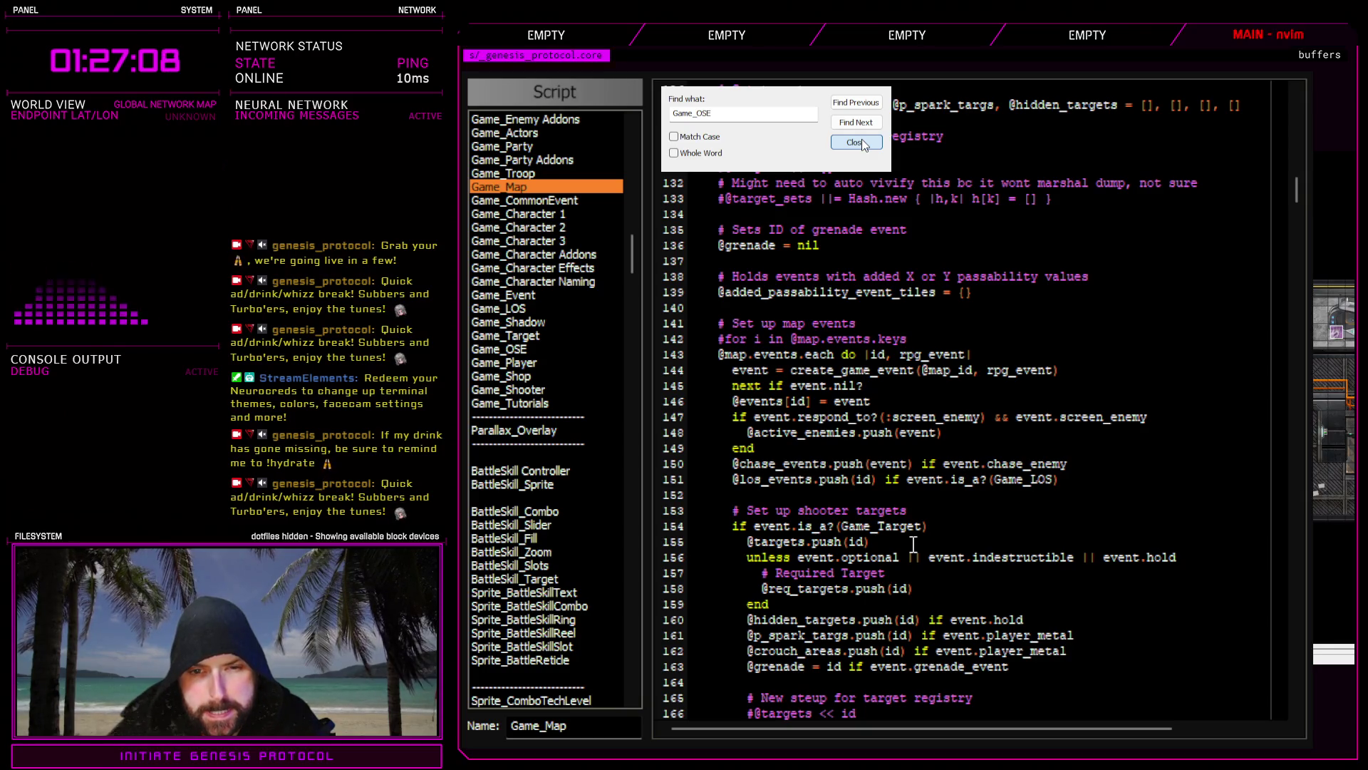
- Open the Game_OSE script, review it up to the class header, then return to Game_Map
{"action": "left_click", "coordinate": [546, 350]}
{"action": "scroll", "coordinate": [921, 494], "scroll_direction": "up", "scroll_amount": 20}
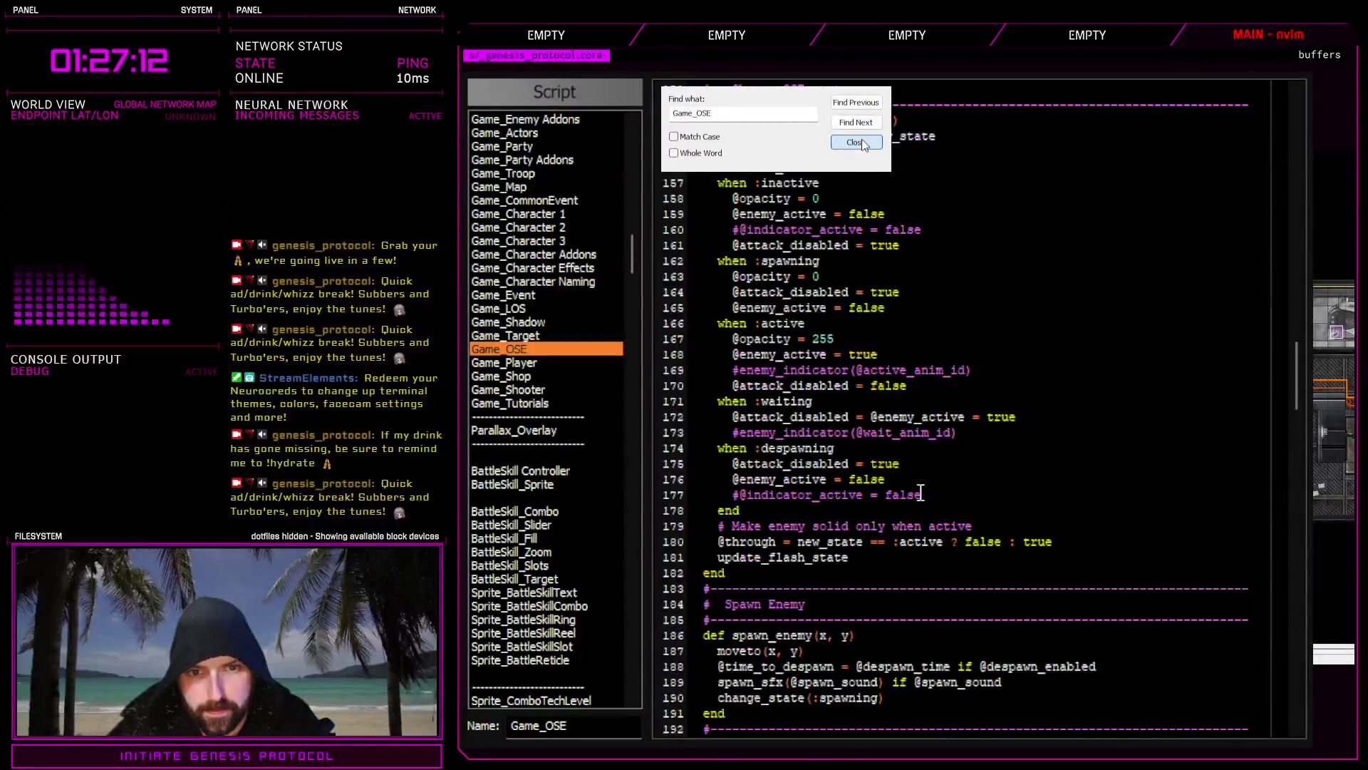
{"action": "scroll", "coordinate": [921, 493], "scroll_direction": "up", "scroll_amount": 20}
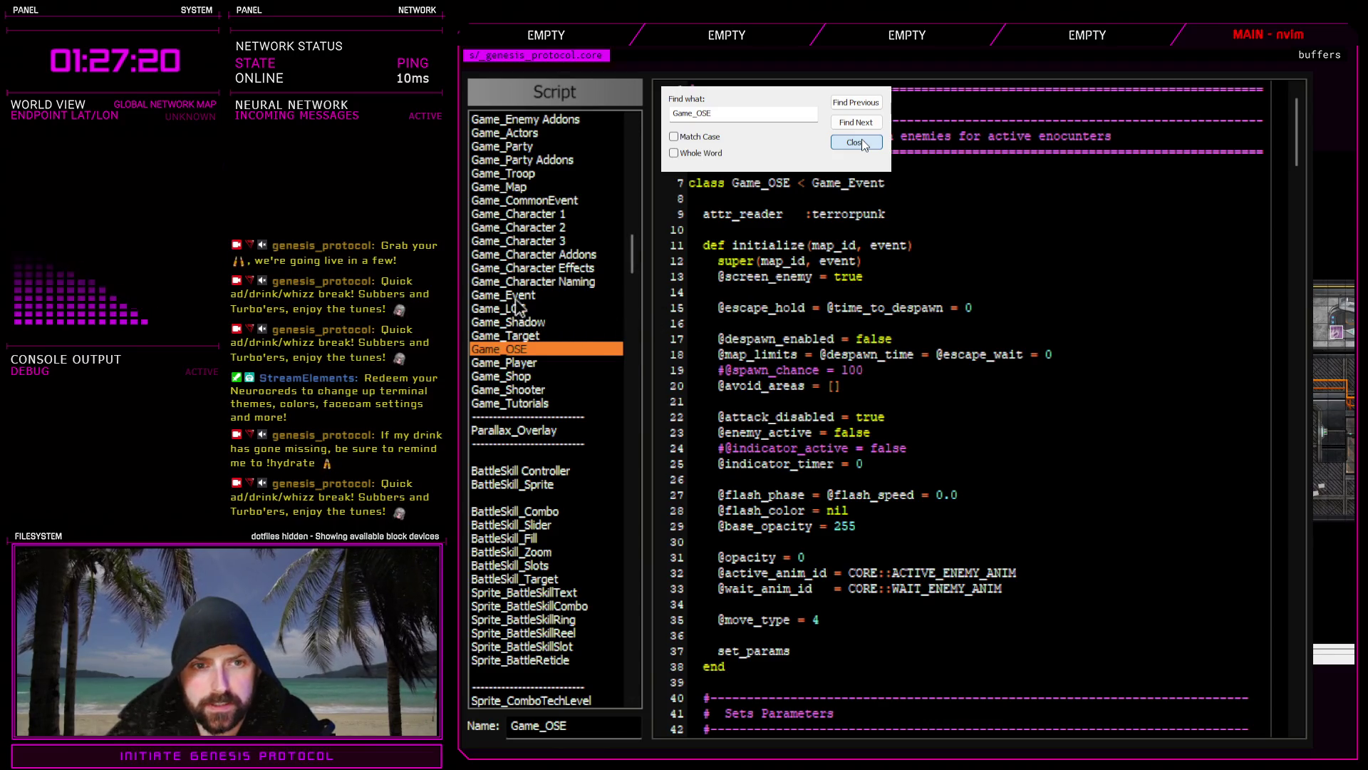
{"action": "left_click", "coordinate": [499, 187]}
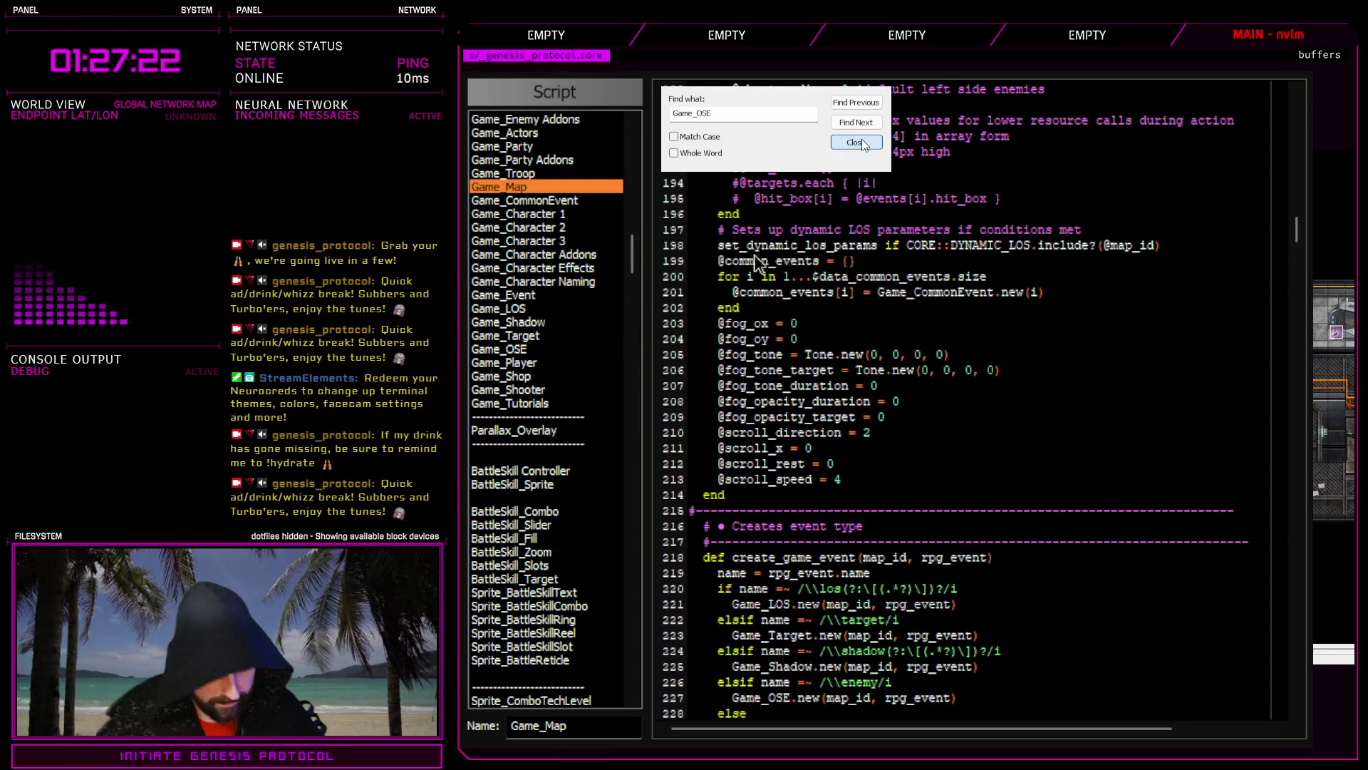
{"action": "key", "text": "ctrl+f"}
{"action": "type", "text": "screen_enemy"}
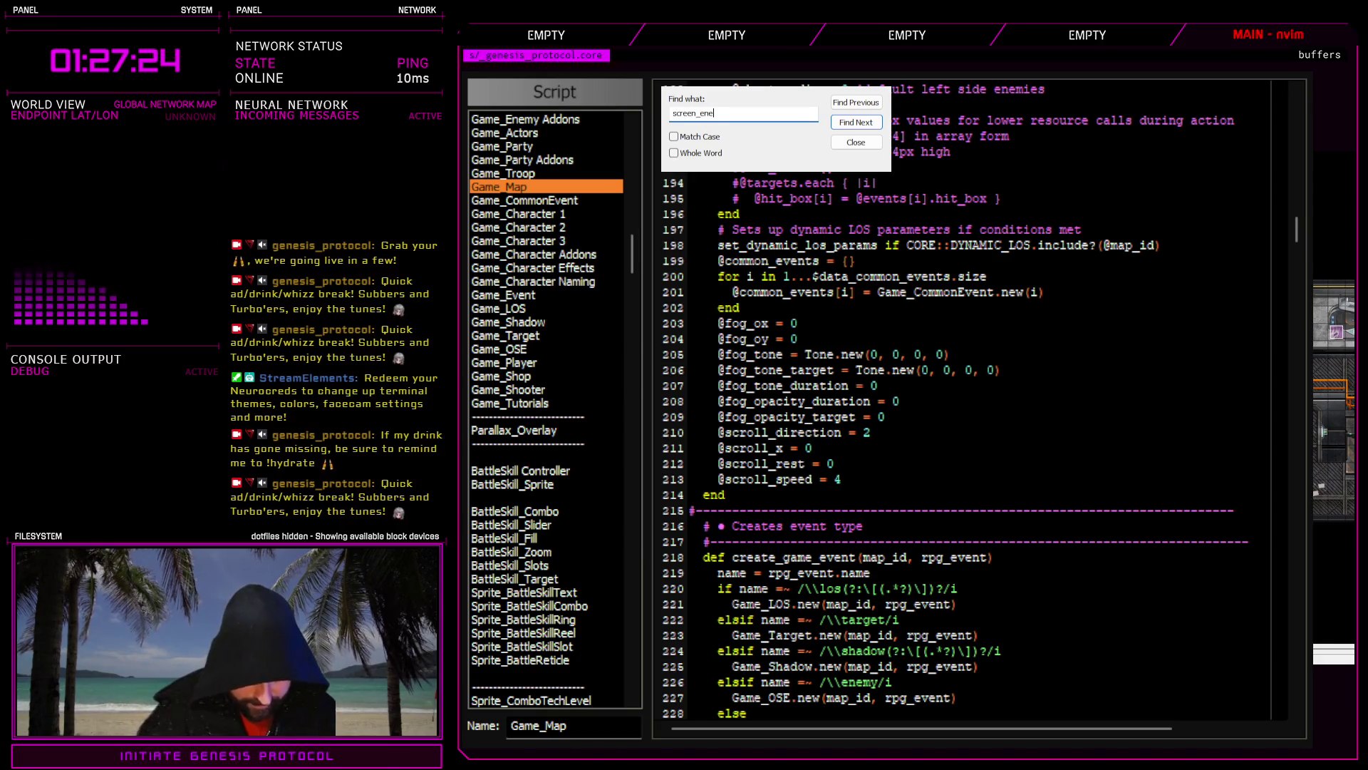
{"action": "key", "text": "Return"}
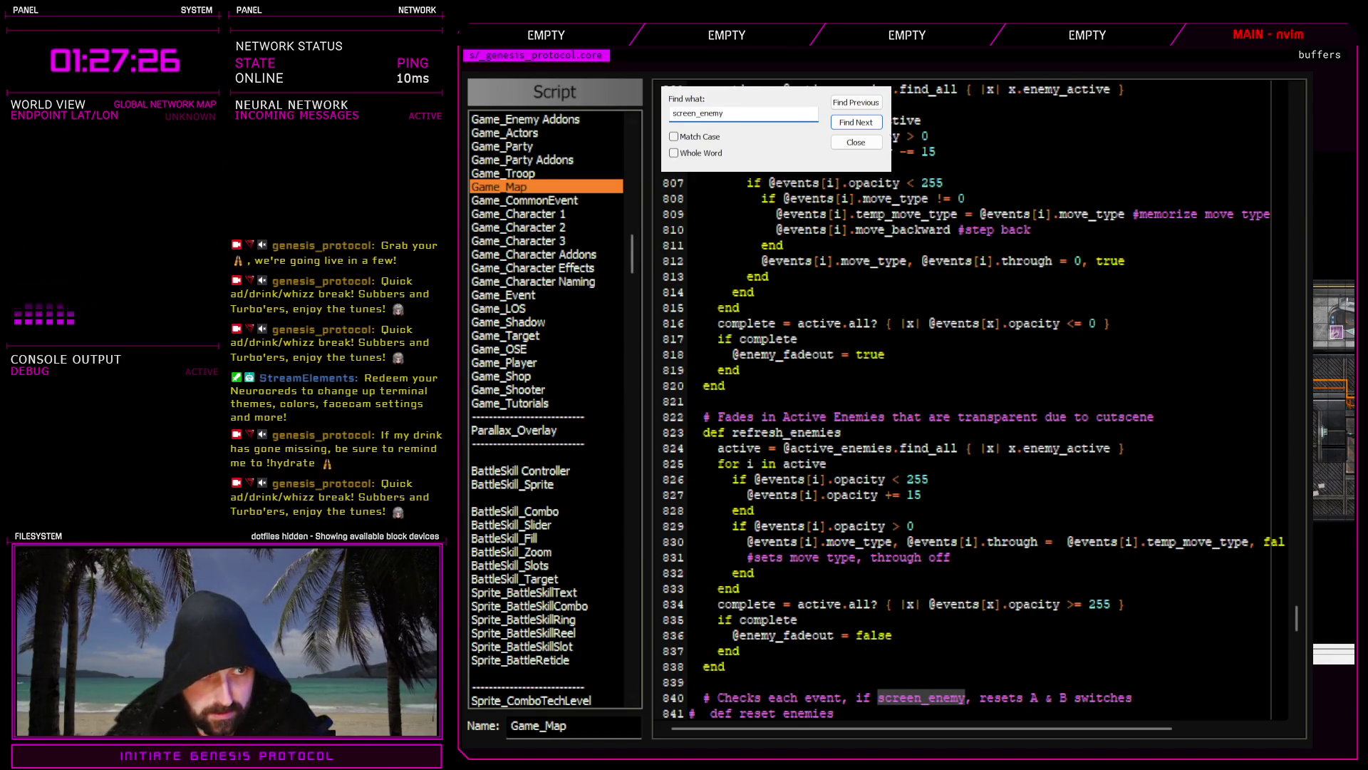
{"action": "left_click", "coordinate": [875, 128]}
{"action": "left_click", "coordinate": [876, 128]}
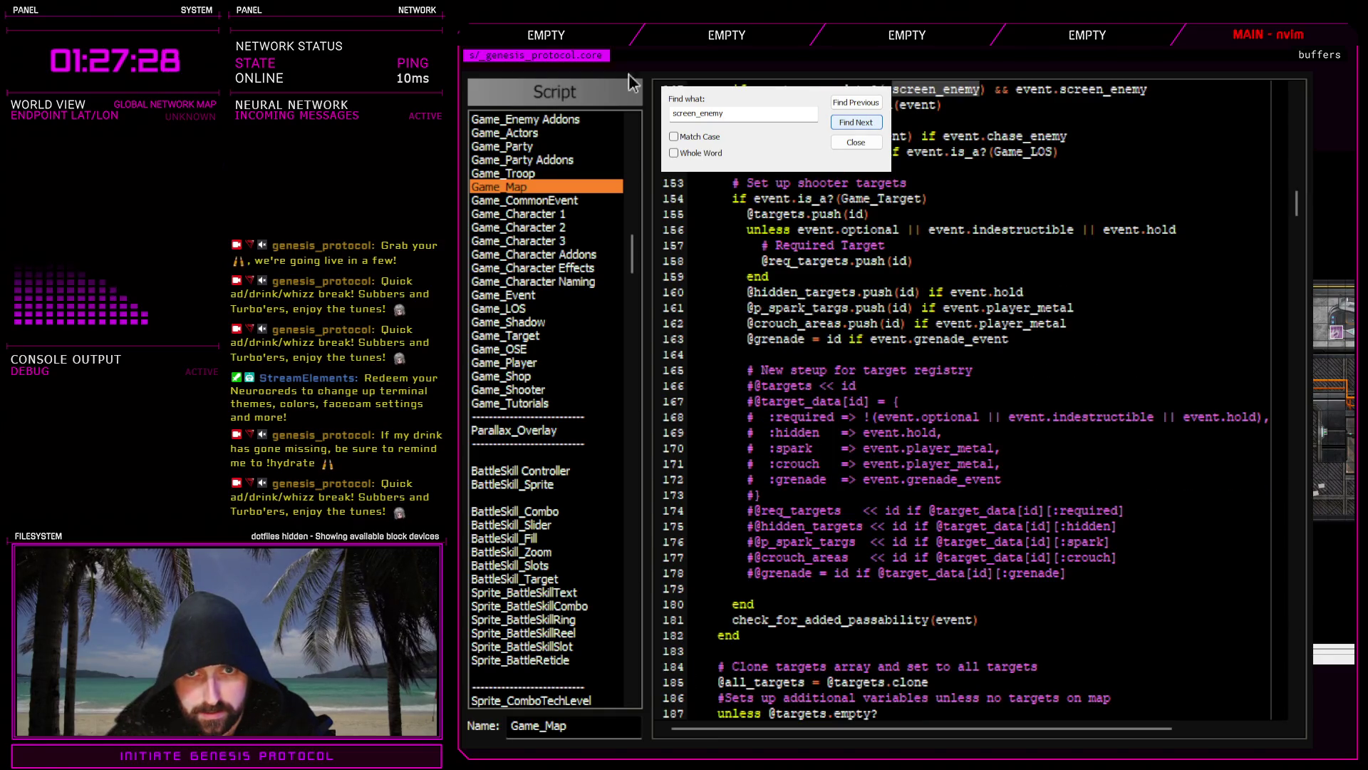
{"action": "scroll", "coordinate": [884, 279], "scroll_direction": "up", "scroll_amount": 2}
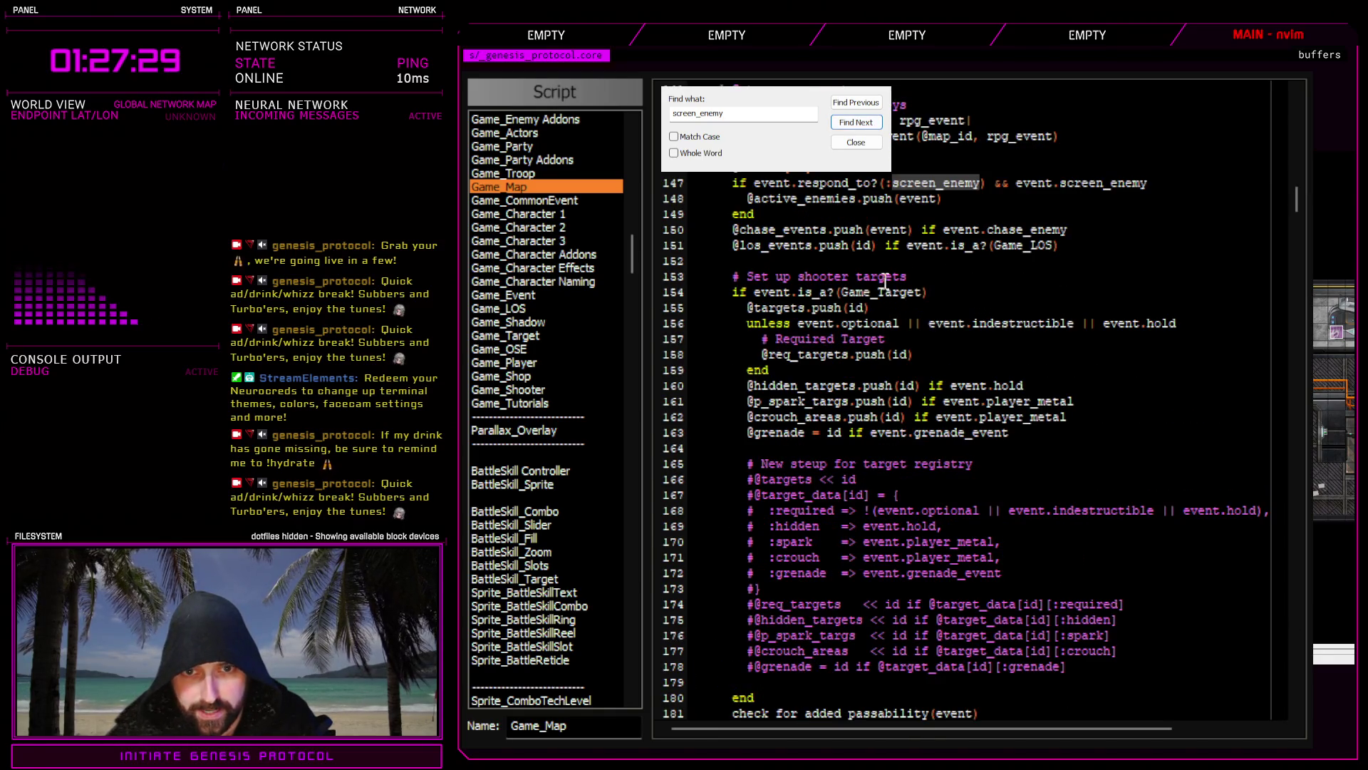
{"action": "double_click", "coordinate": [819, 201]}
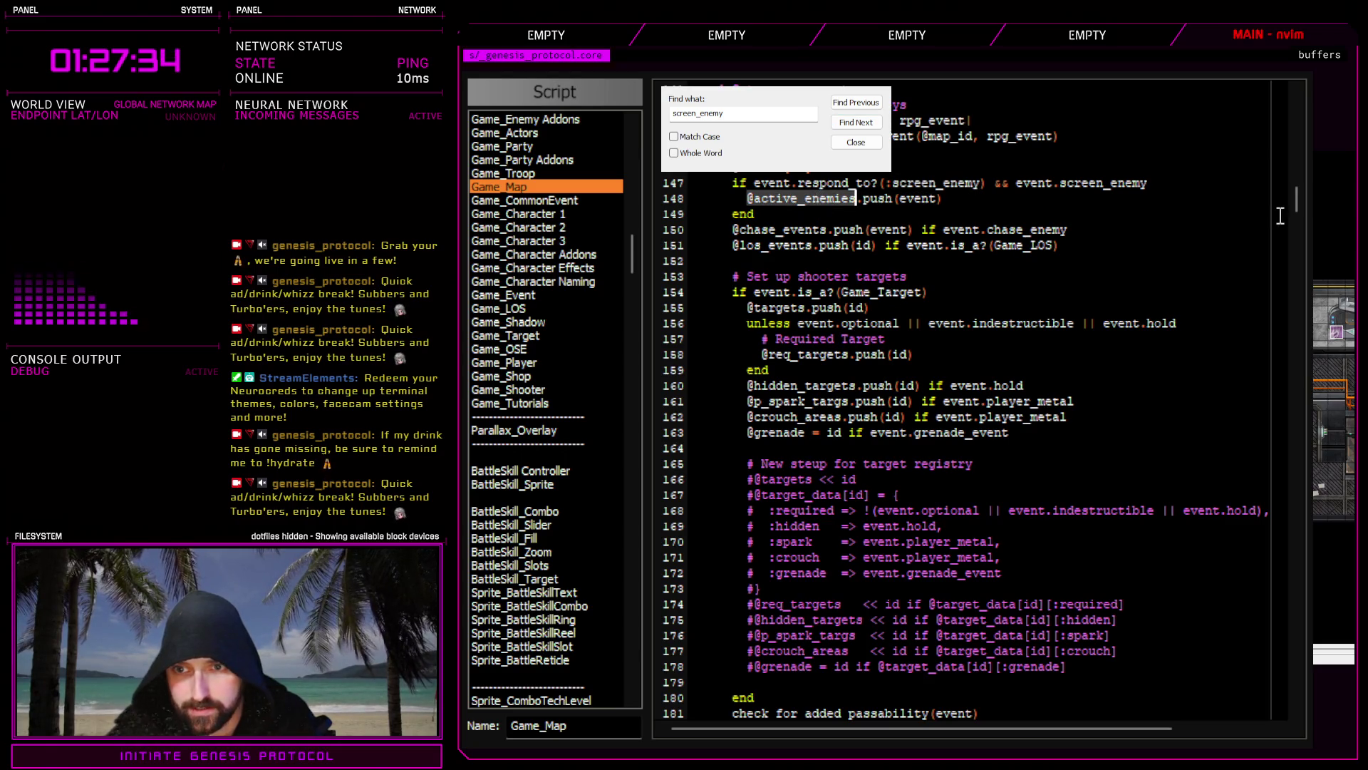
- Scroll back down to the hold_ose_enemies method near line 709
{"action": "left_click_drag", "start_coordinate": [1294, 203], "coordinate": [1294, 688]}
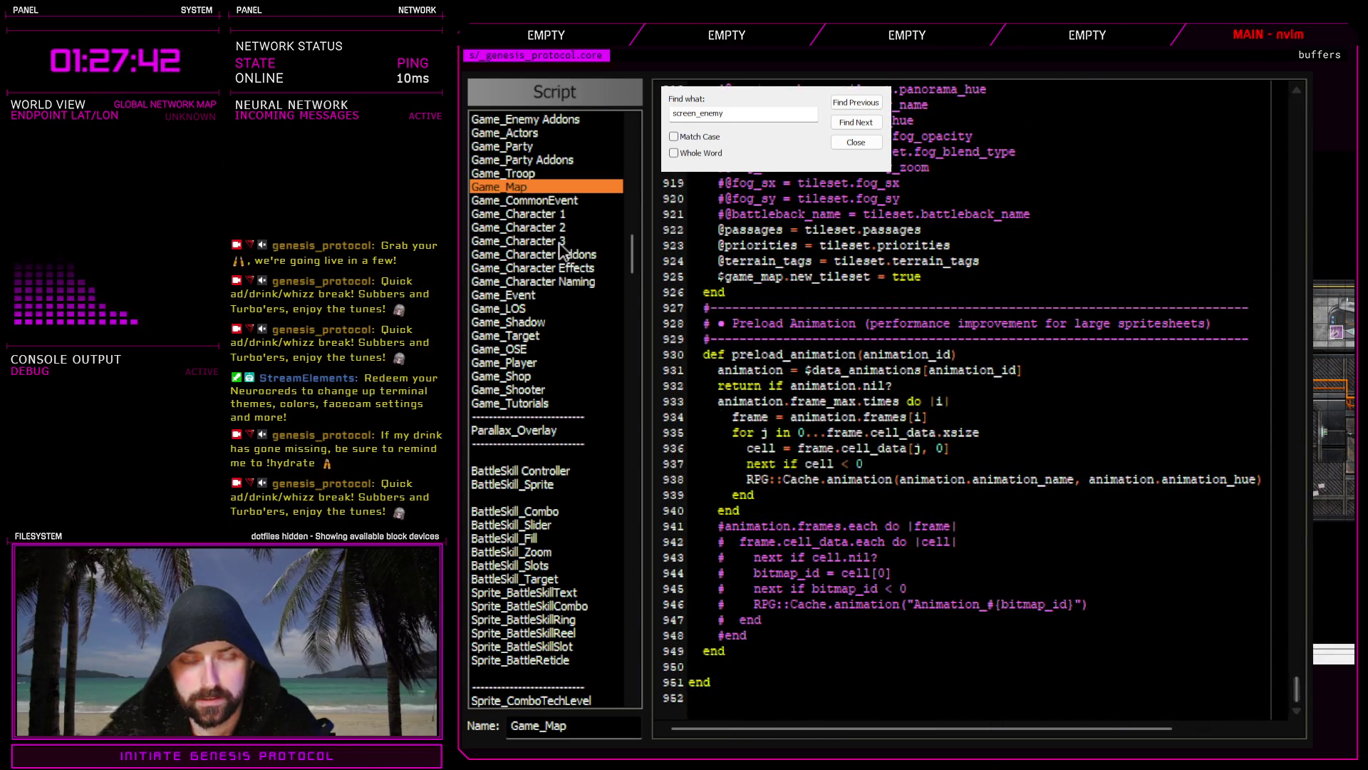
{"action": "scroll", "coordinate": [998, 577], "scroll_direction": "up", "scroll_amount": 9}
{"action": "scroll", "coordinate": [997, 577], "scroll_direction": "up", "scroll_amount": 20}
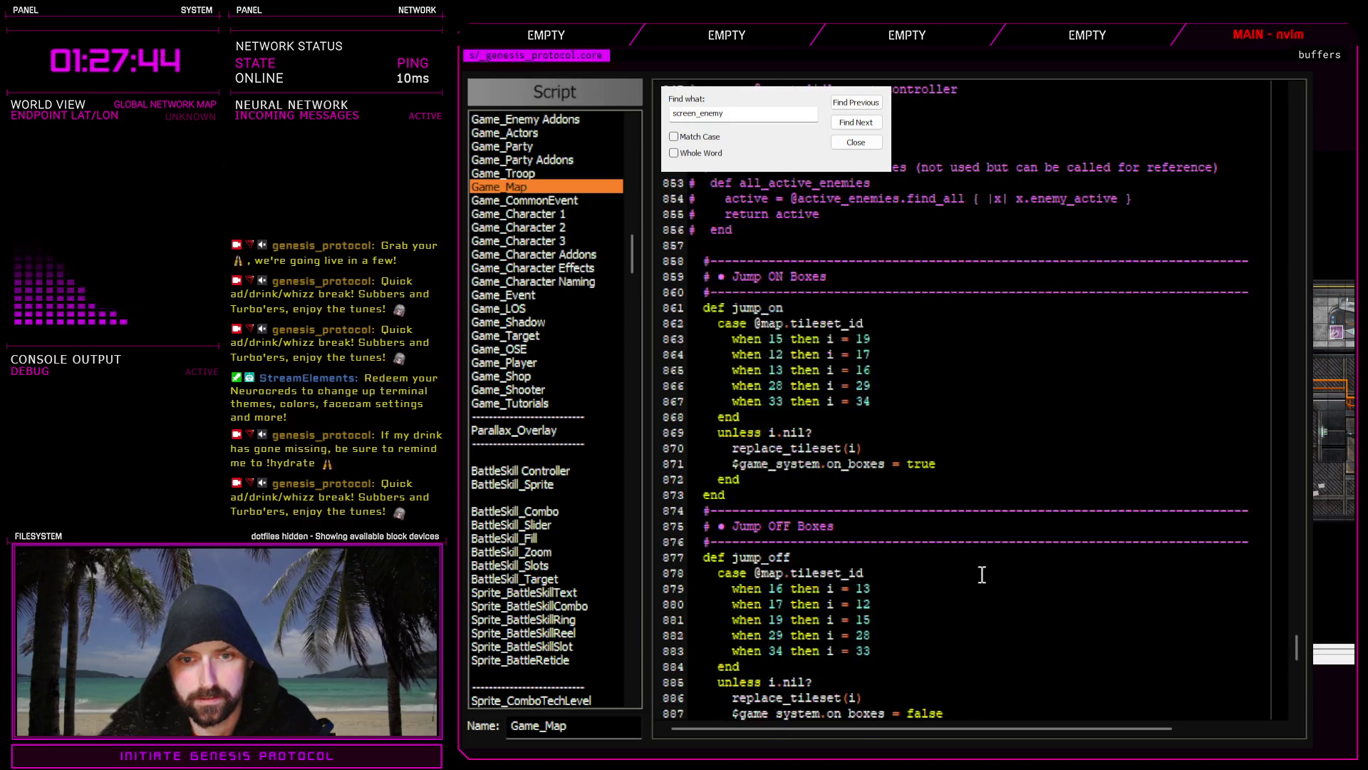
{"action": "scroll", "coordinate": [974, 572], "scroll_direction": "up", "scroll_amount": 20}
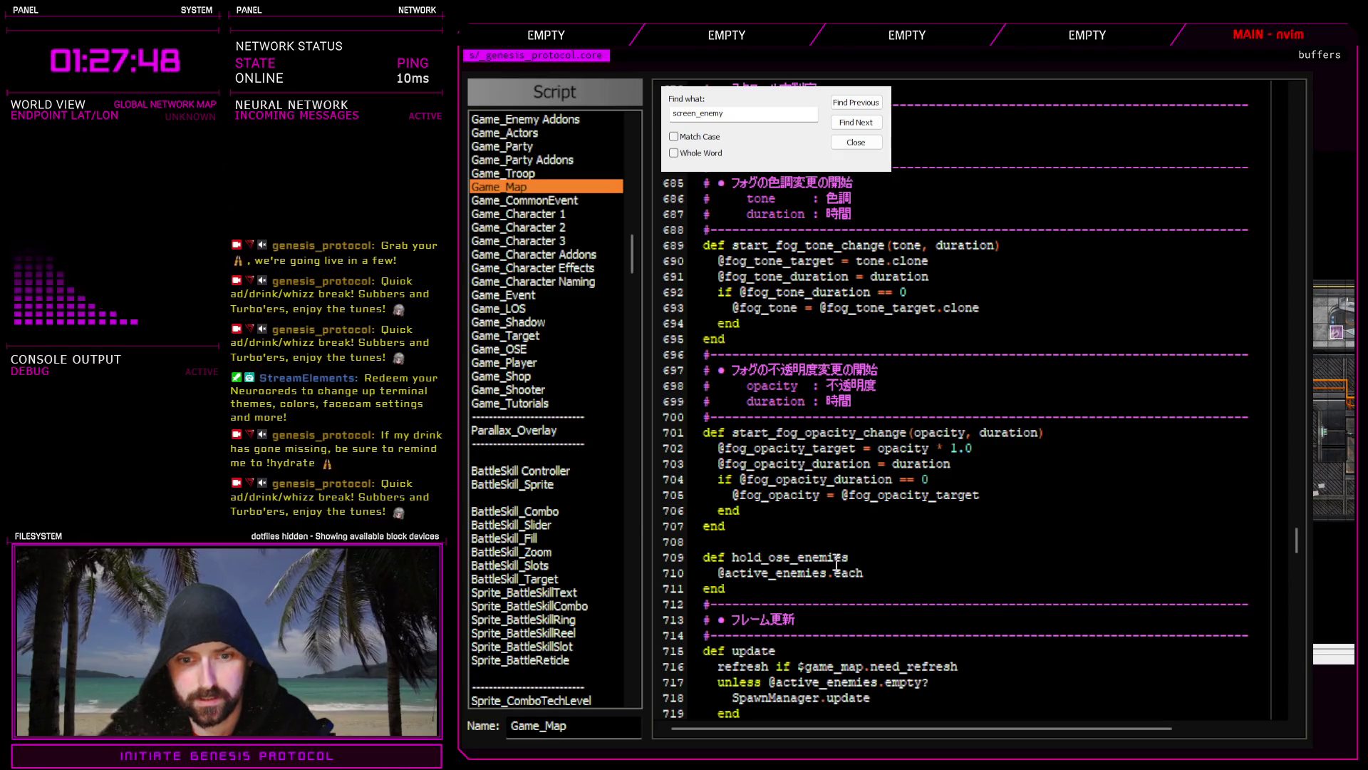
{"action": "scroll", "coordinate": [840, 562], "scroll_direction": "down", "scroll_amount": 4}
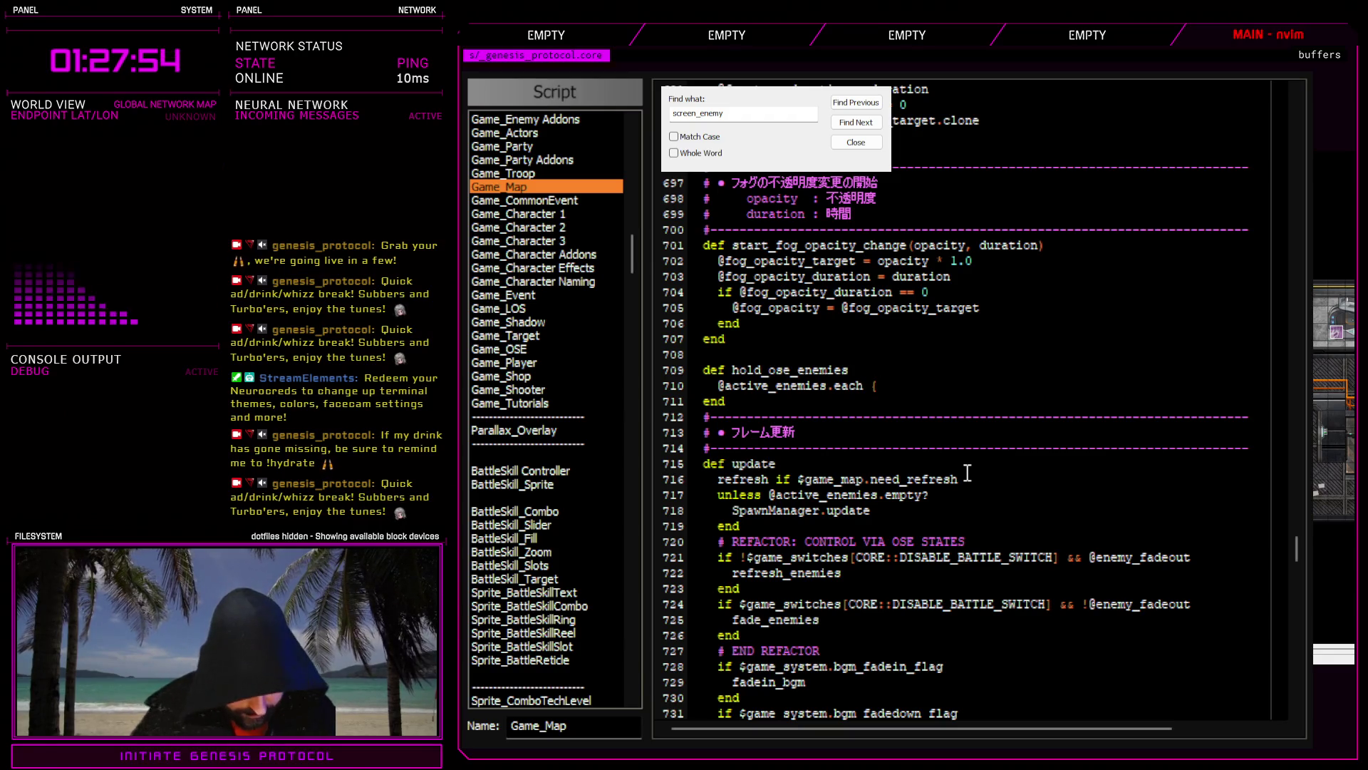
- Complete the loop with |event| event.set_state :hold and duplicate the method below
{"action": "type", "text": "|event| event.set_state"}
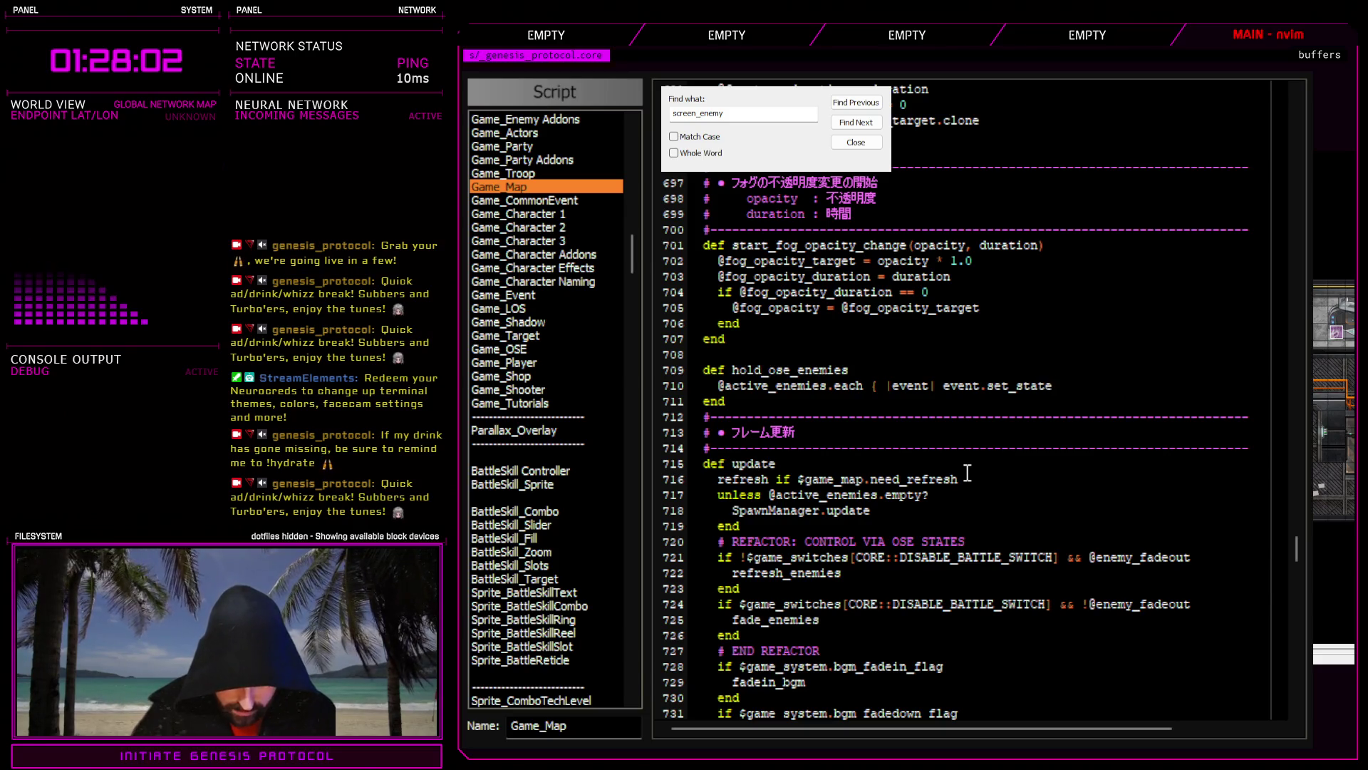
{"action": "type", "text": ":hold"}
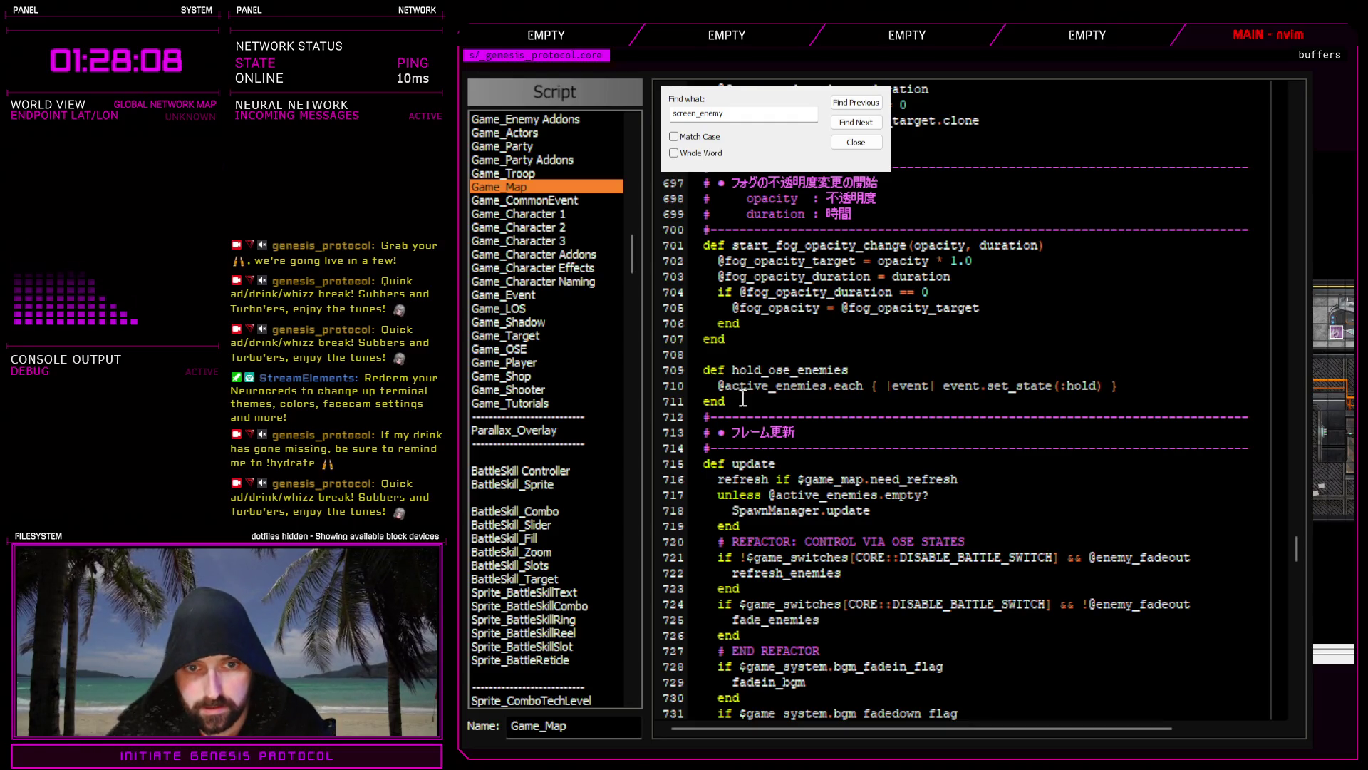
{"action": "left_click_drag", "start_coordinate": [667, 369], "coordinate": [669, 399]}
{"action": "key", "text": "ctrl+c"}
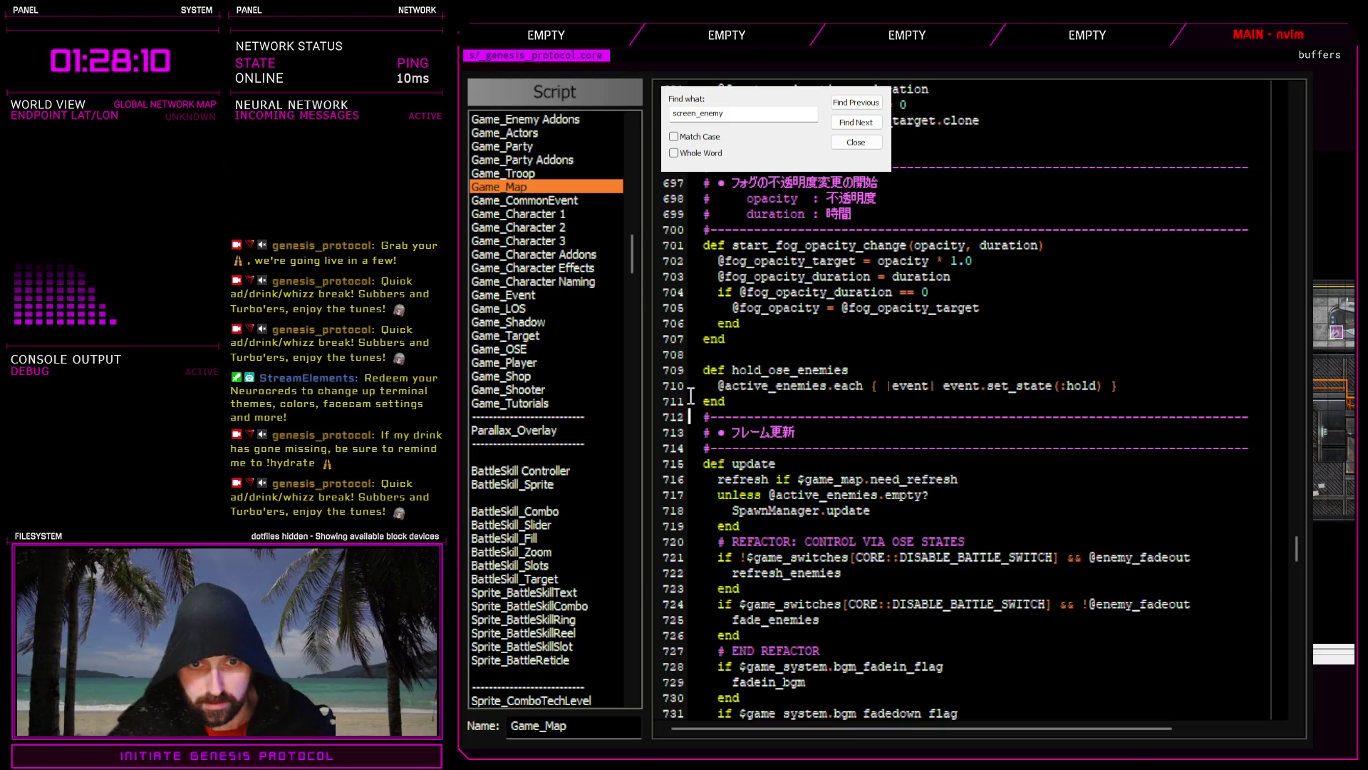
{"action": "key", "text": "ctrl+v"}
{"action": "key", "text": "Return"}
- Rename the copy to release_ose_enemies and change its state from :hold to :active
{"action": "double_click", "coordinate": [740, 430]}
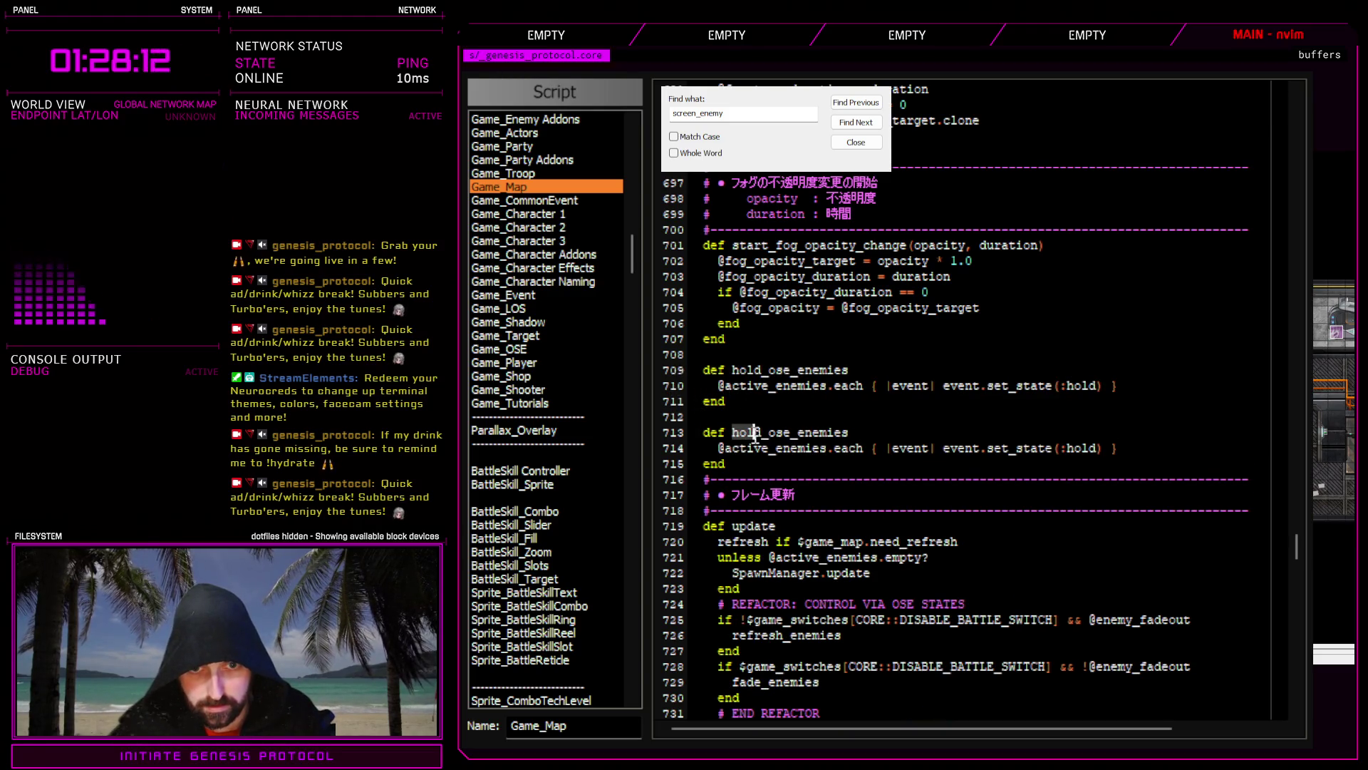
{"action": "type", "text": "release"}
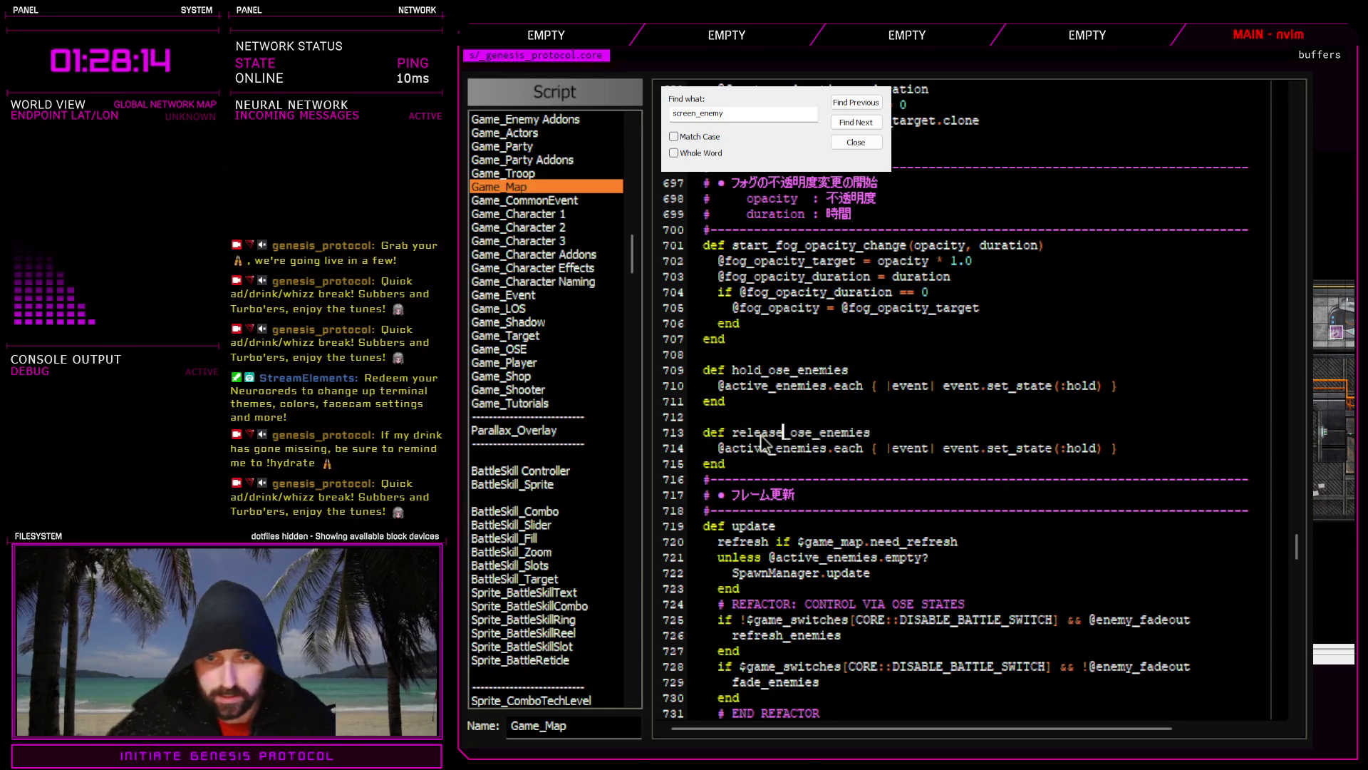
{"action": "double_click", "coordinate": [1080, 448]}
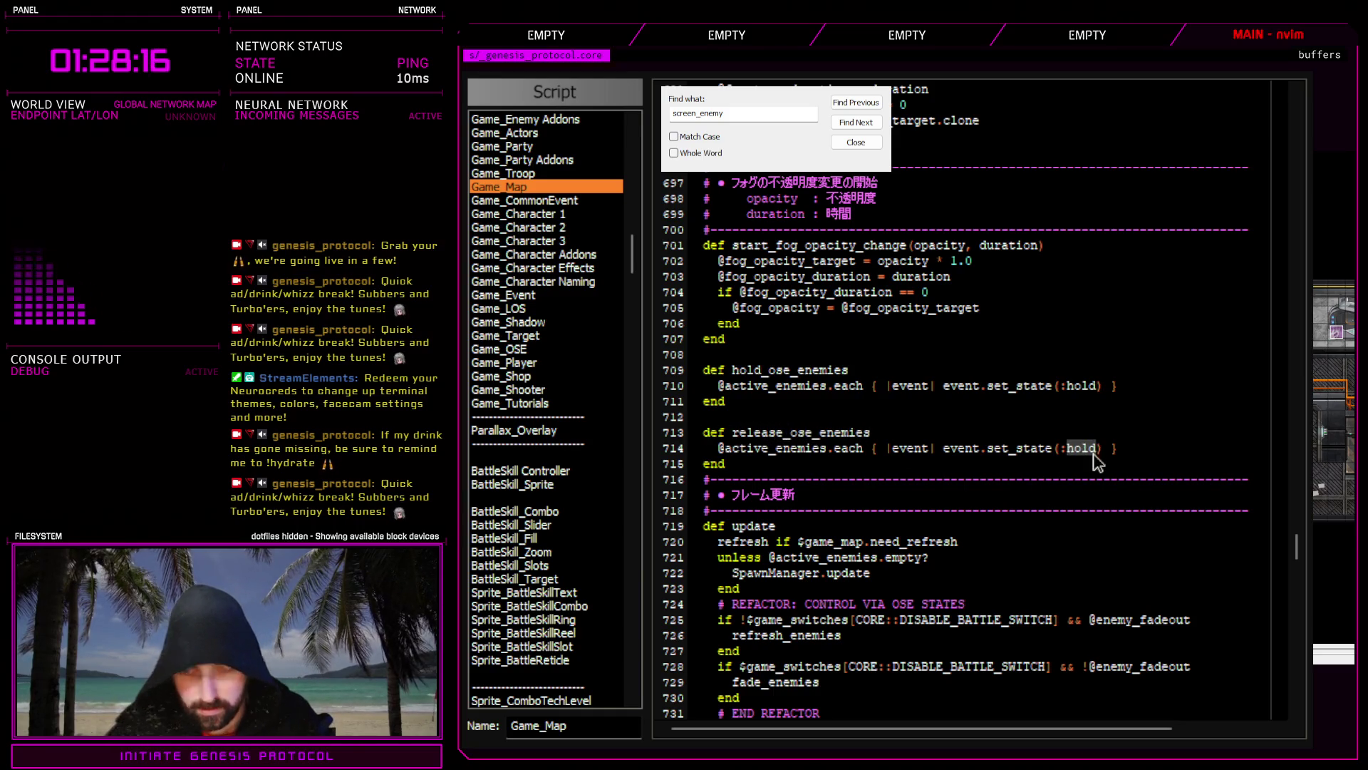
{"action": "type", "text": "active"}
{"action": "key", "text": "Escape"}
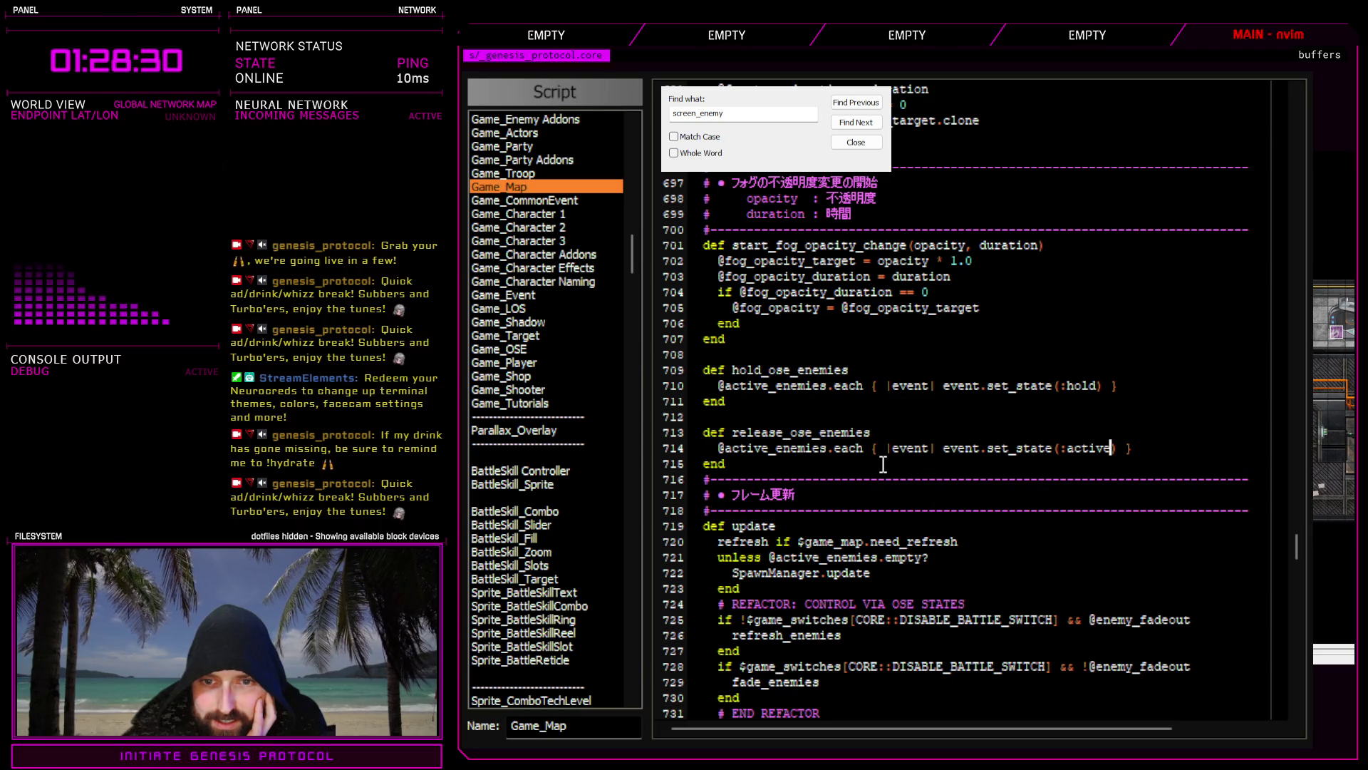
{"action": "double_click", "coordinate": [1088, 448]}
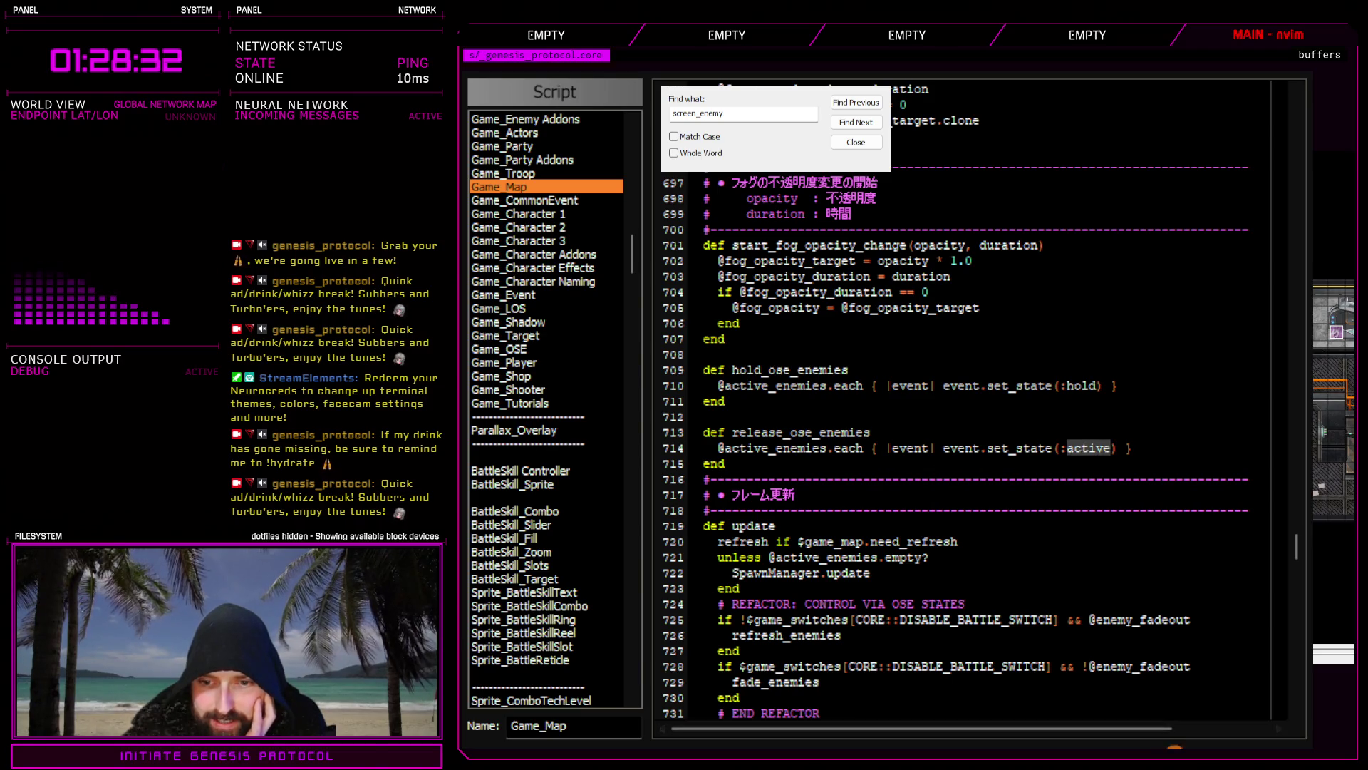
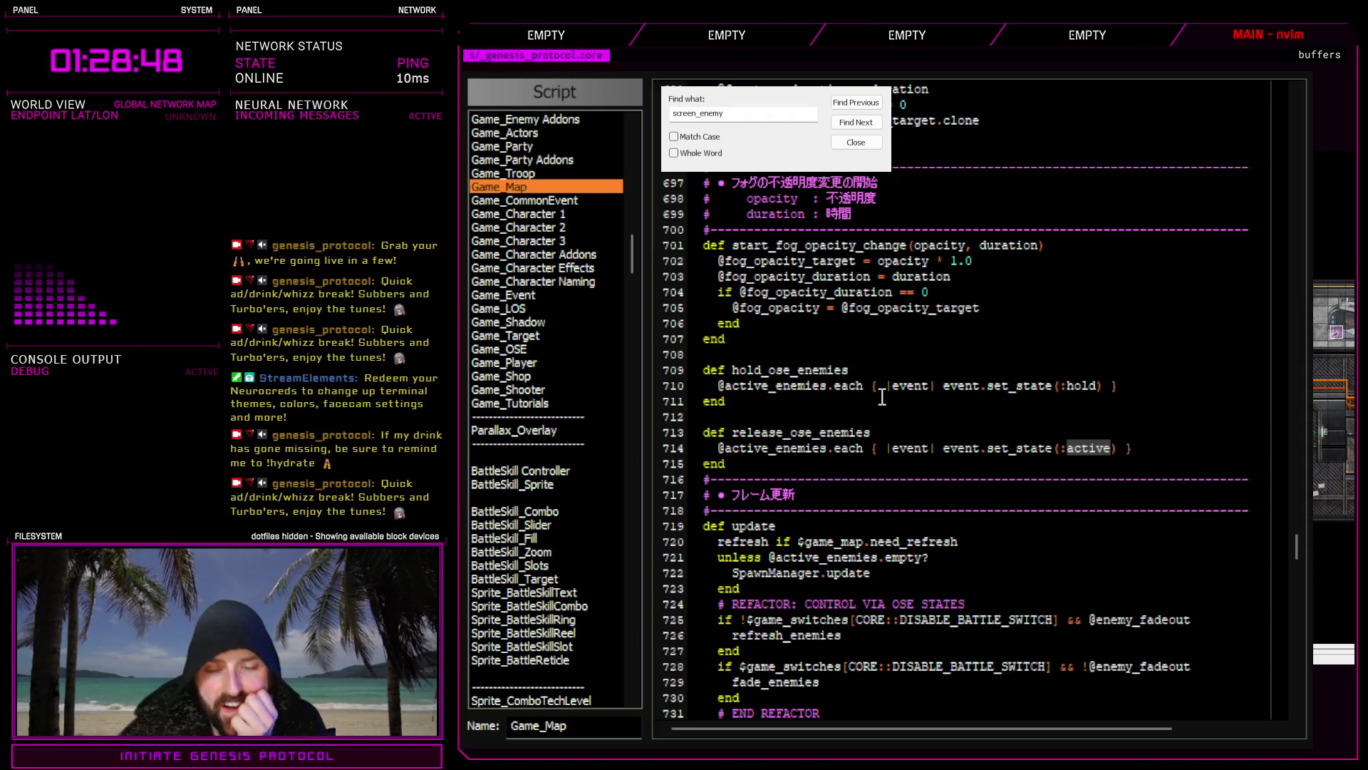
{"action": "left_click", "coordinate": [527, 350]}
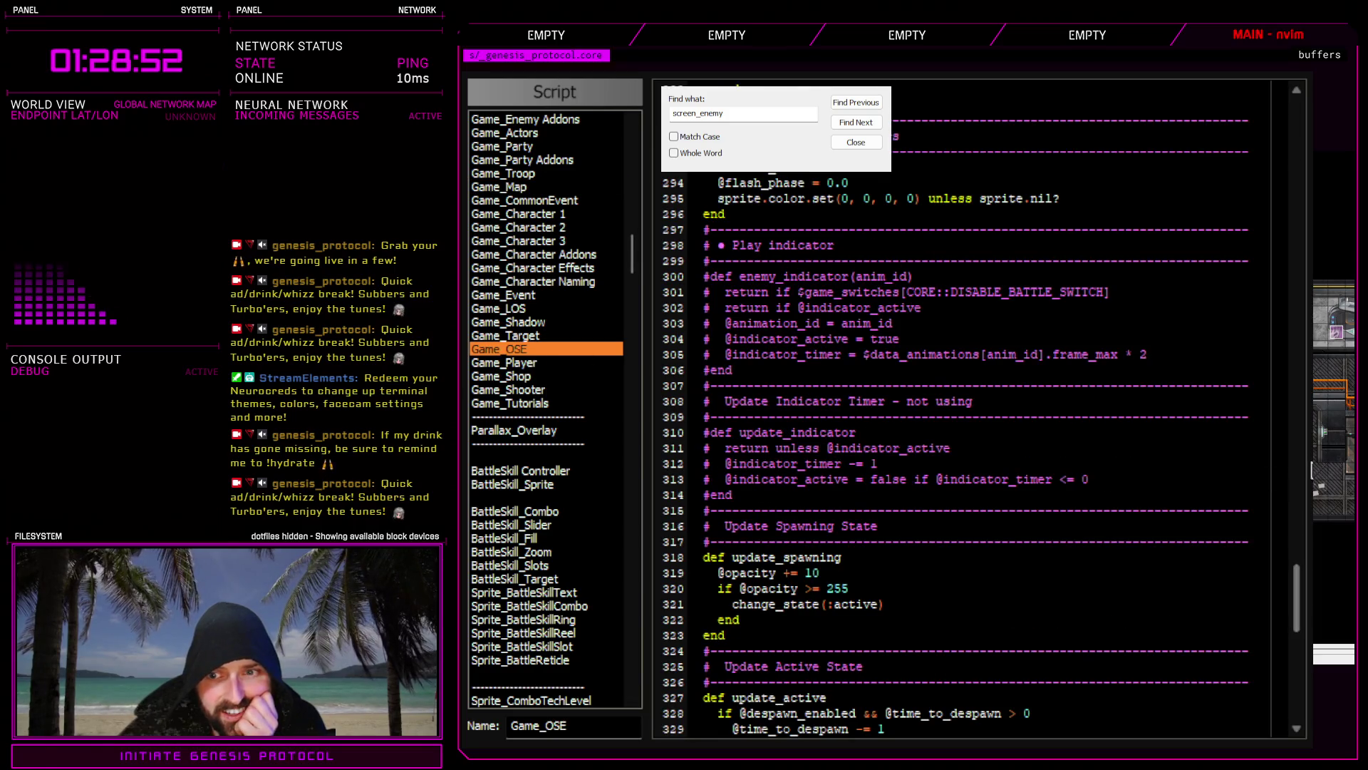
{"action": "mouse_move", "coordinate": [1297, 579]}
{"action": "left_mouse_down"}
{"action": "mouse_move", "coordinate": [1296, 142]}
{"action": "mouse_move", "coordinate": [1296, 324]}
{"action": "left_mouse_up"}
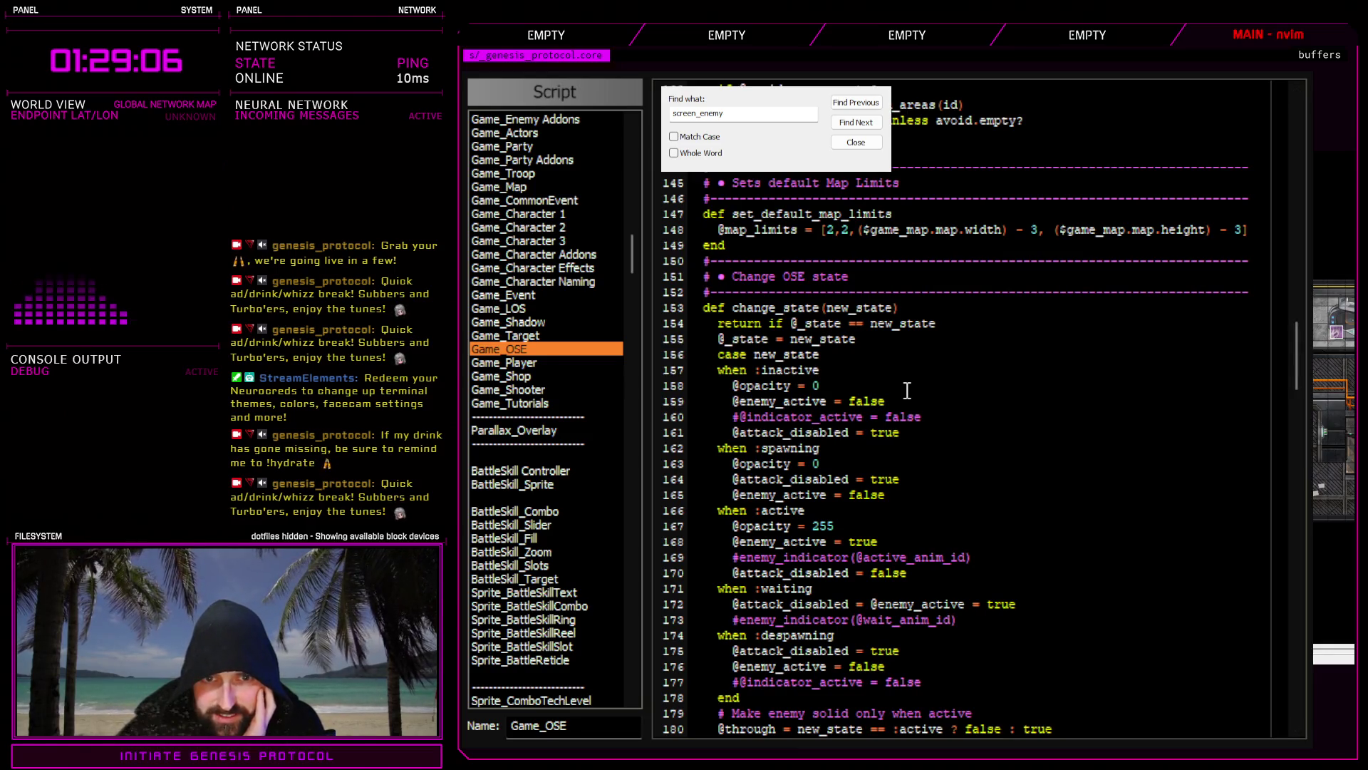
{"action": "double_click", "coordinate": [822, 322]}
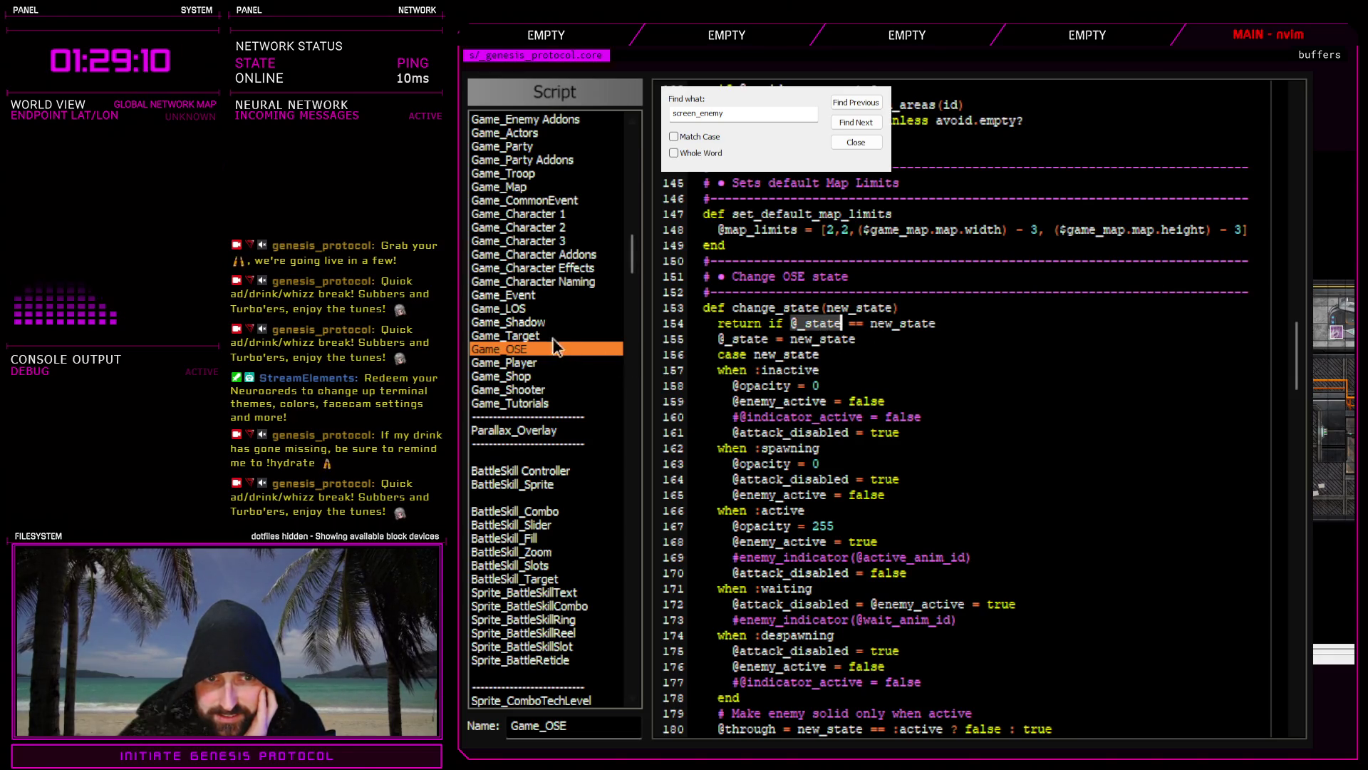
- In Game_Map, replace set_state with change_state on lines 710 and 714
{"action": "left_click", "coordinate": [510, 188]}
{"action": "left_click_drag", "start_coordinate": [987, 385], "coordinate": [1010, 386]}
{"action": "type", "text": "cchange"}
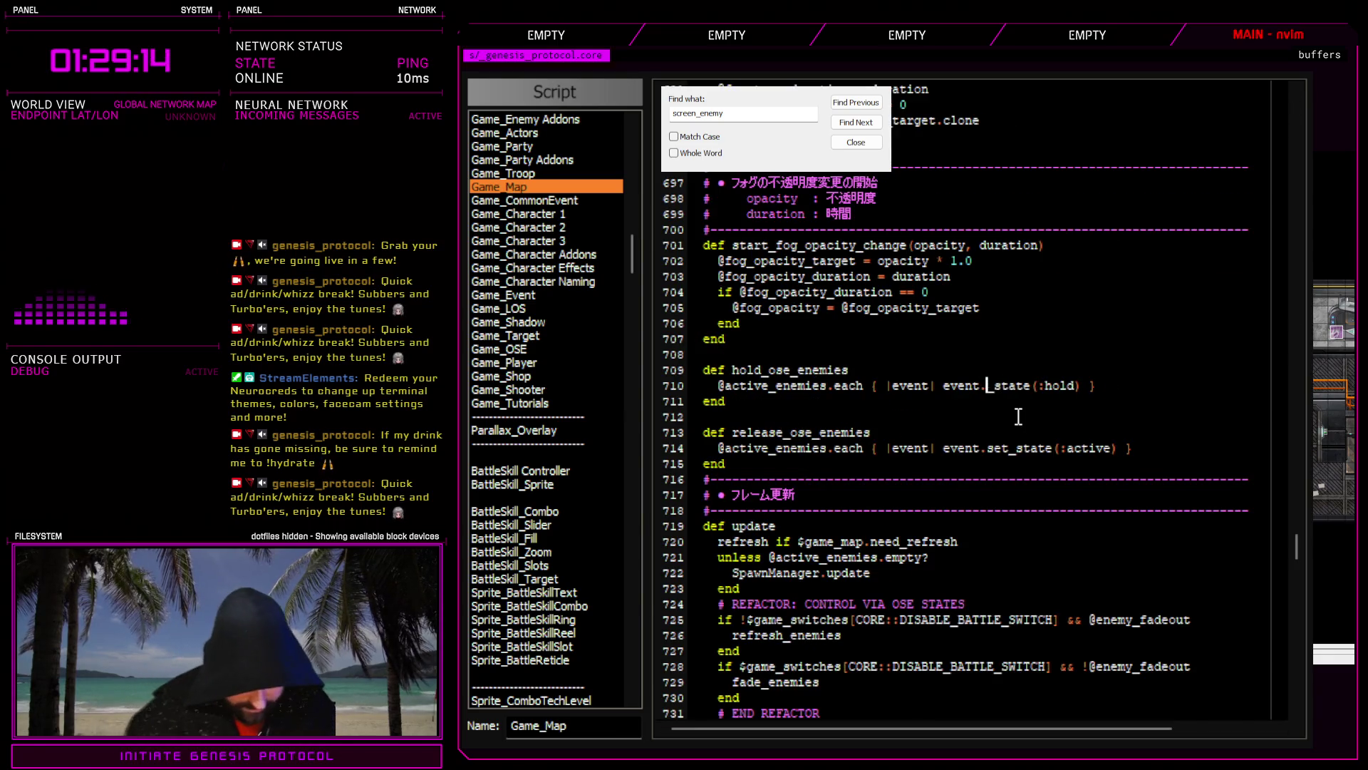
{"action": "left_click_drag", "start_coordinate": [987, 448], "coordinate": [1009, 448]}
{"action": "type", "text": "change"}
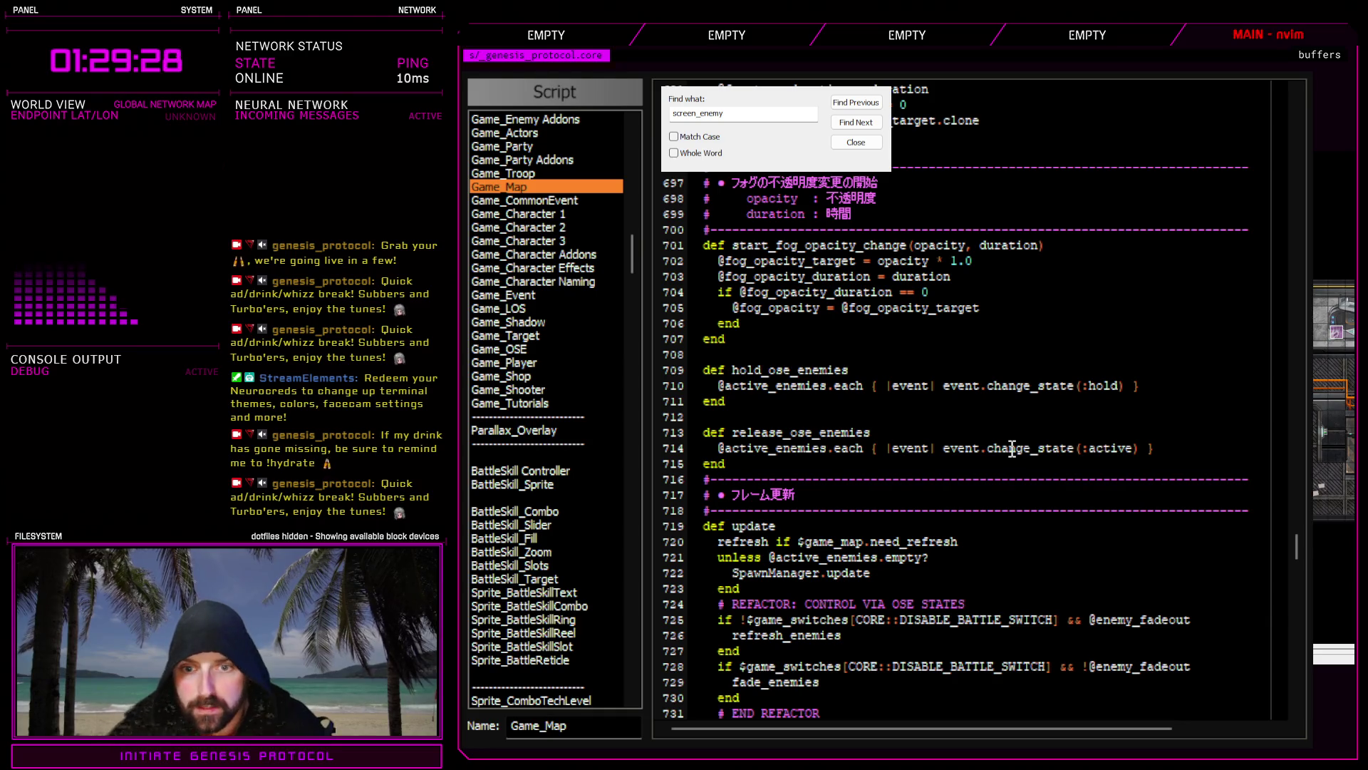
- Review the edited hold_ose_enemies and release_ose_enemies lines, then return to Game_OSE
{"action": "double_click", "coordinate": [1103, 385]}
{"action": "left_click", "coordinate": [949, 385]}
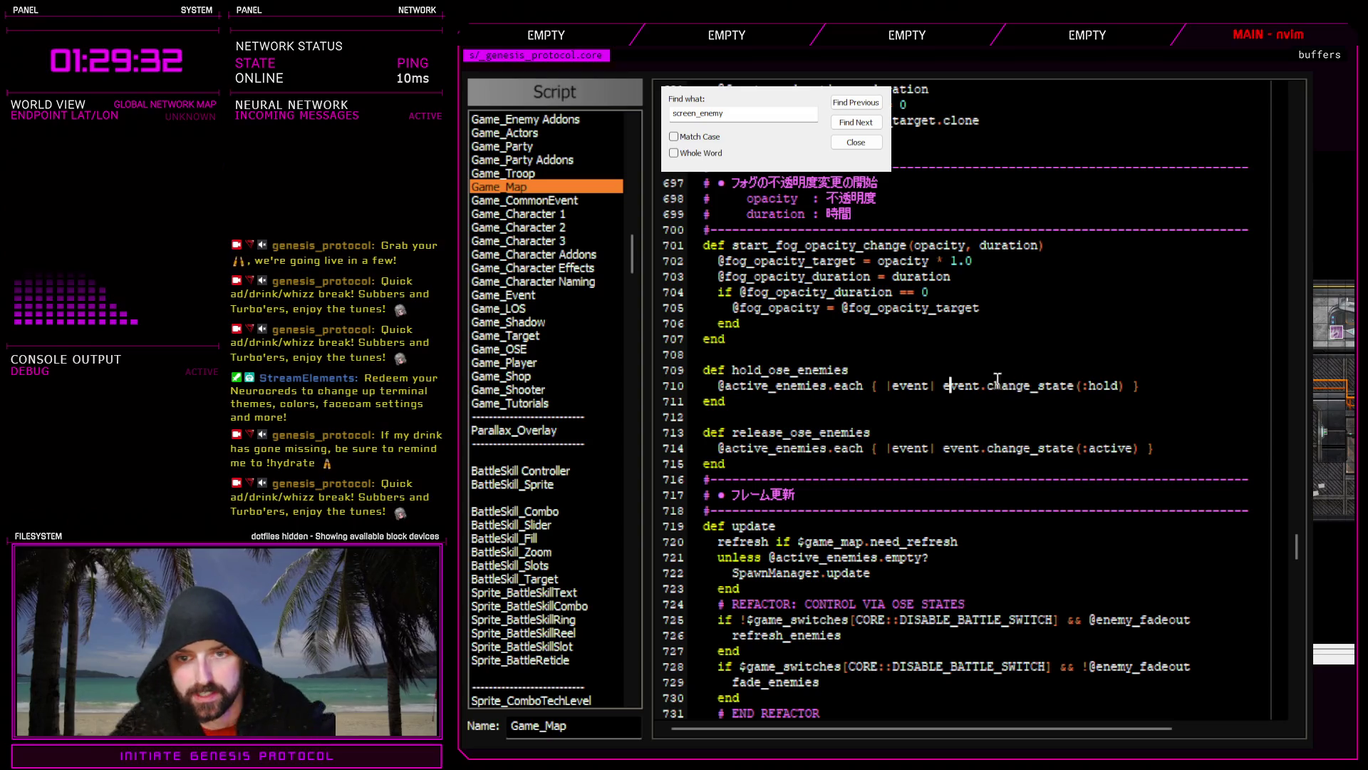
{"action": "left_click_drag", "start_coordinate": [746, 370], "coordinate": [1047, 396]}
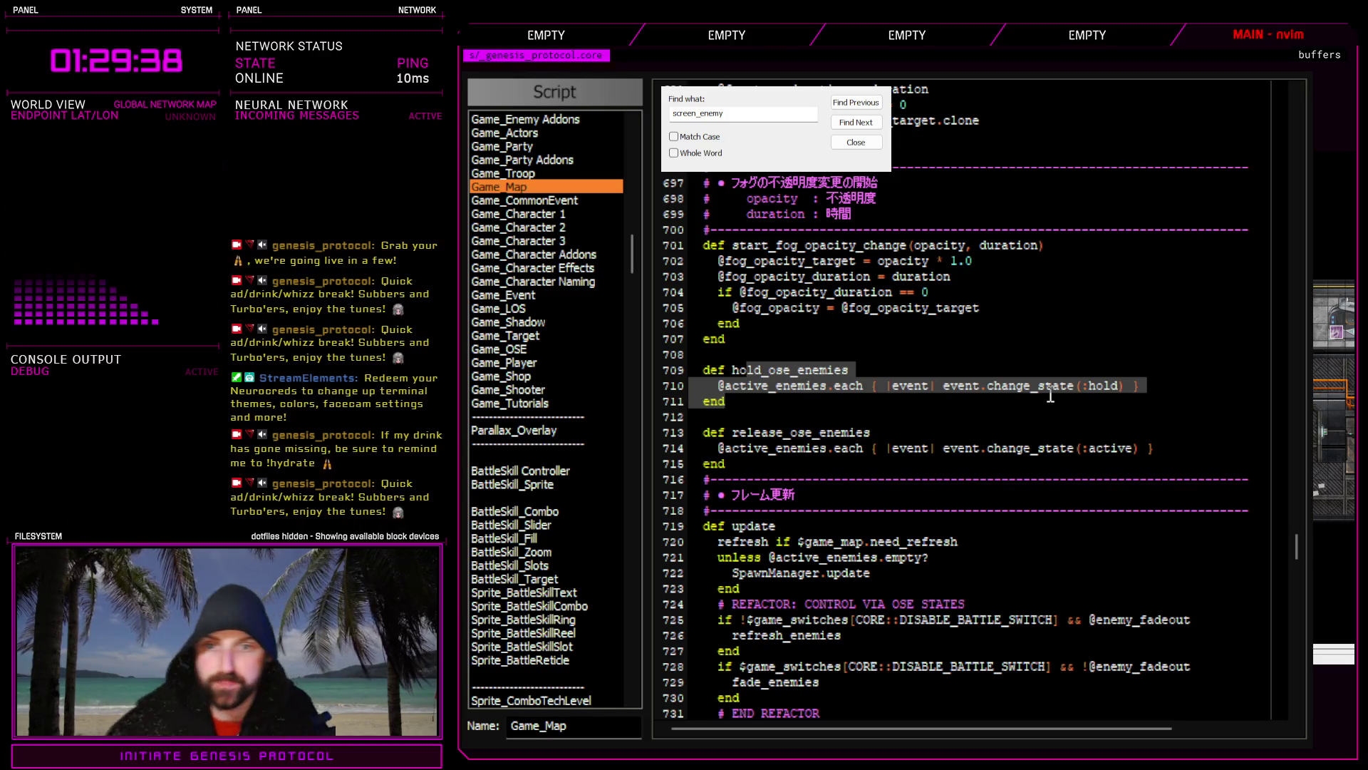
{"action": "left_click", "coordinate": [1096, 385]}
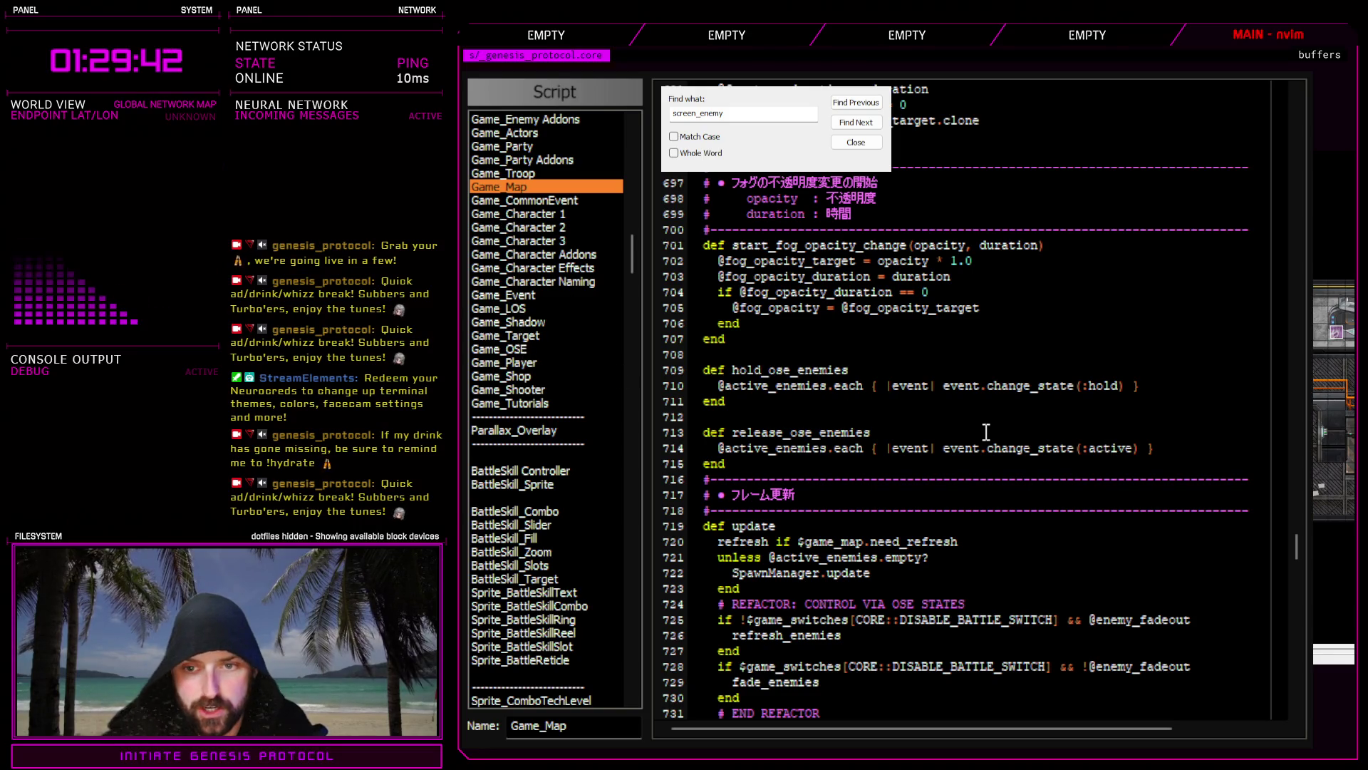
{"action": "double_click", "coordinate": [1101, 447]}
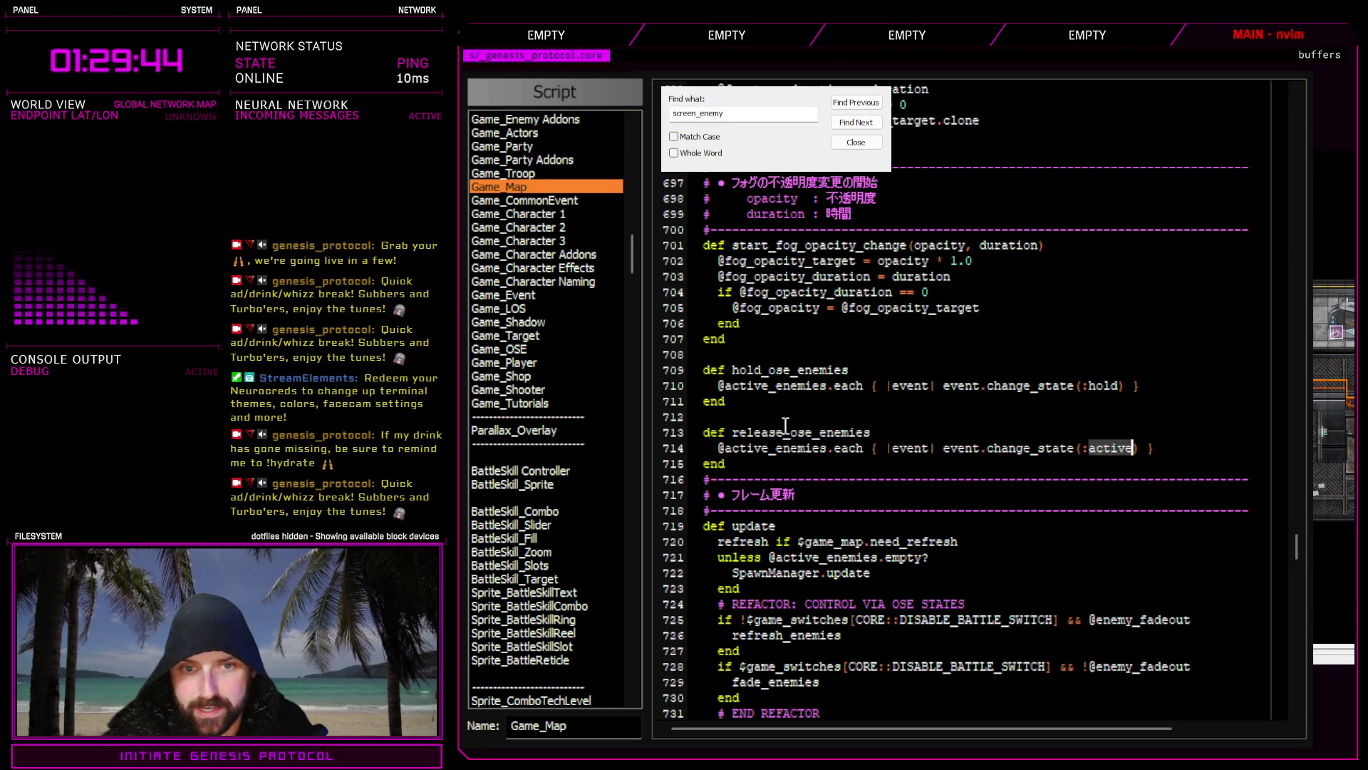
{"action": "left_click", "coordinate": [538, 350]}
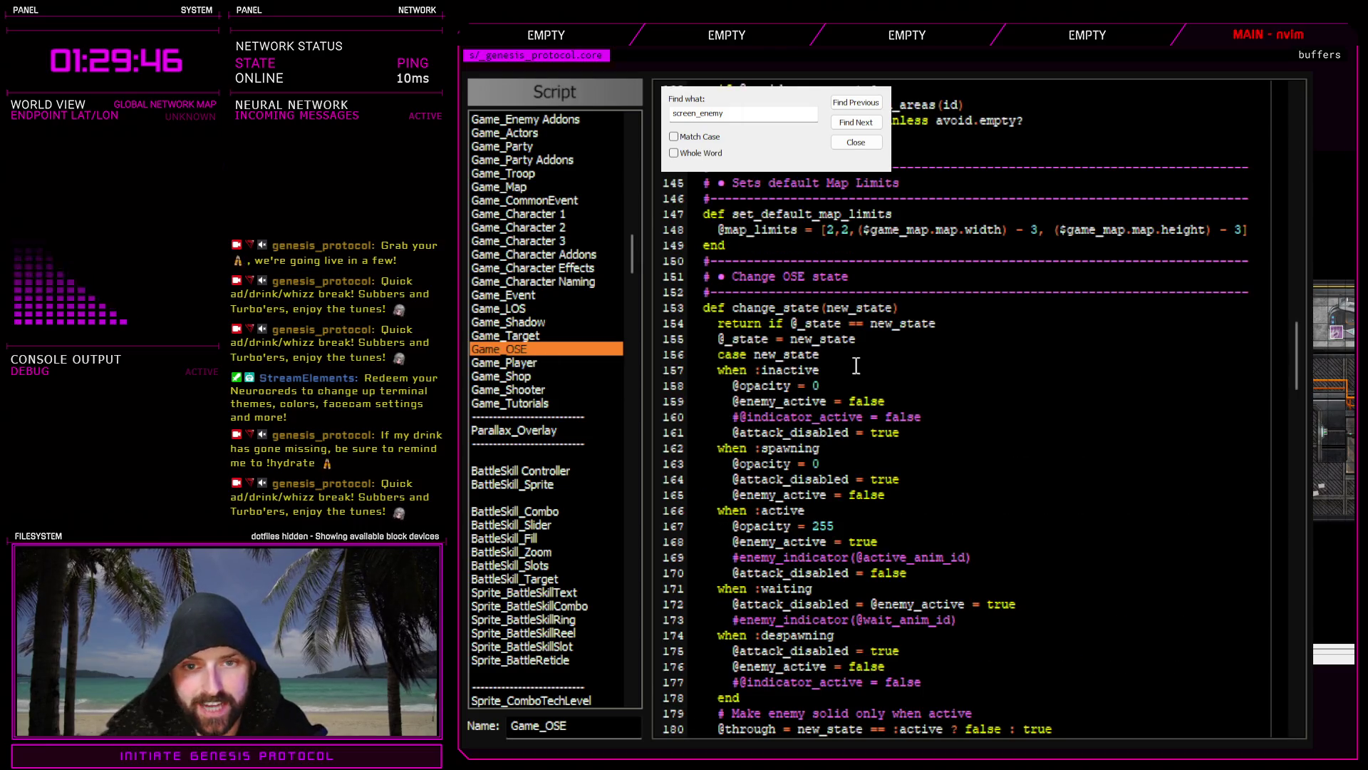
- Review the inactive, spawning, active, waiting and despawning state names in change_state
{"action": "double_click", "coordinate": [805, 370]}
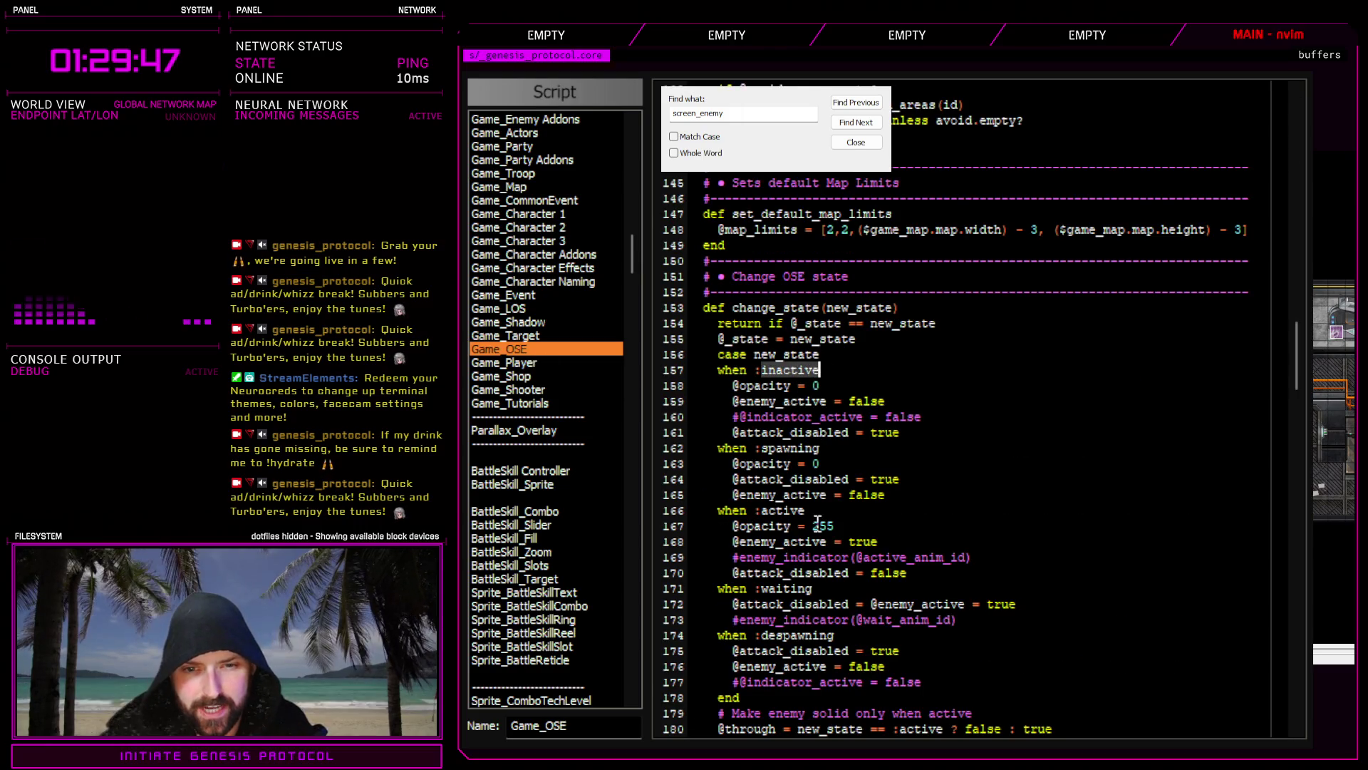
{"action": "left_click", "coordinate": [804, 447]}
{"action": "double_click", "coordinate": [804, 447]}
{"action": "double_click", "coordinate": [795, 510]}
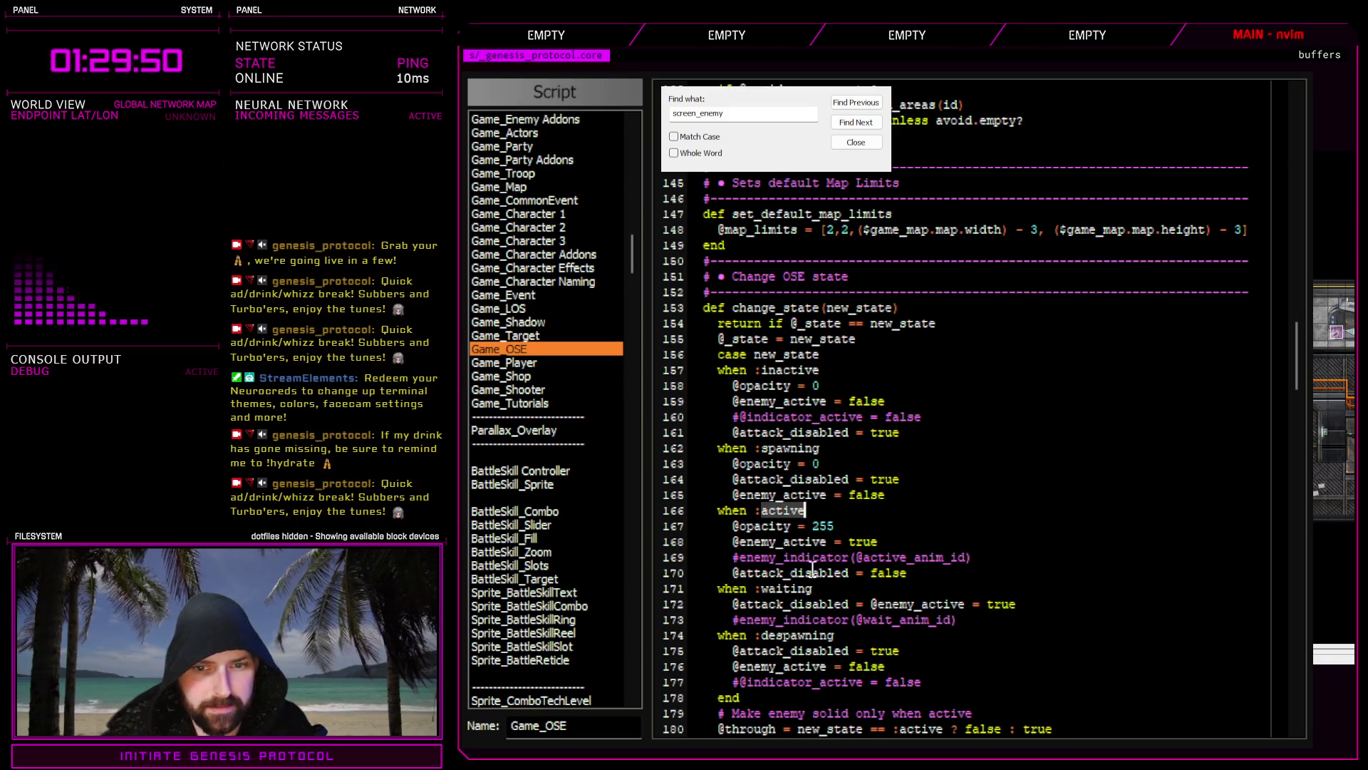
{"action": "double_click", "coordinate": [805, 588]}
{"action": "double_click", "coordinate": [814, 635]}
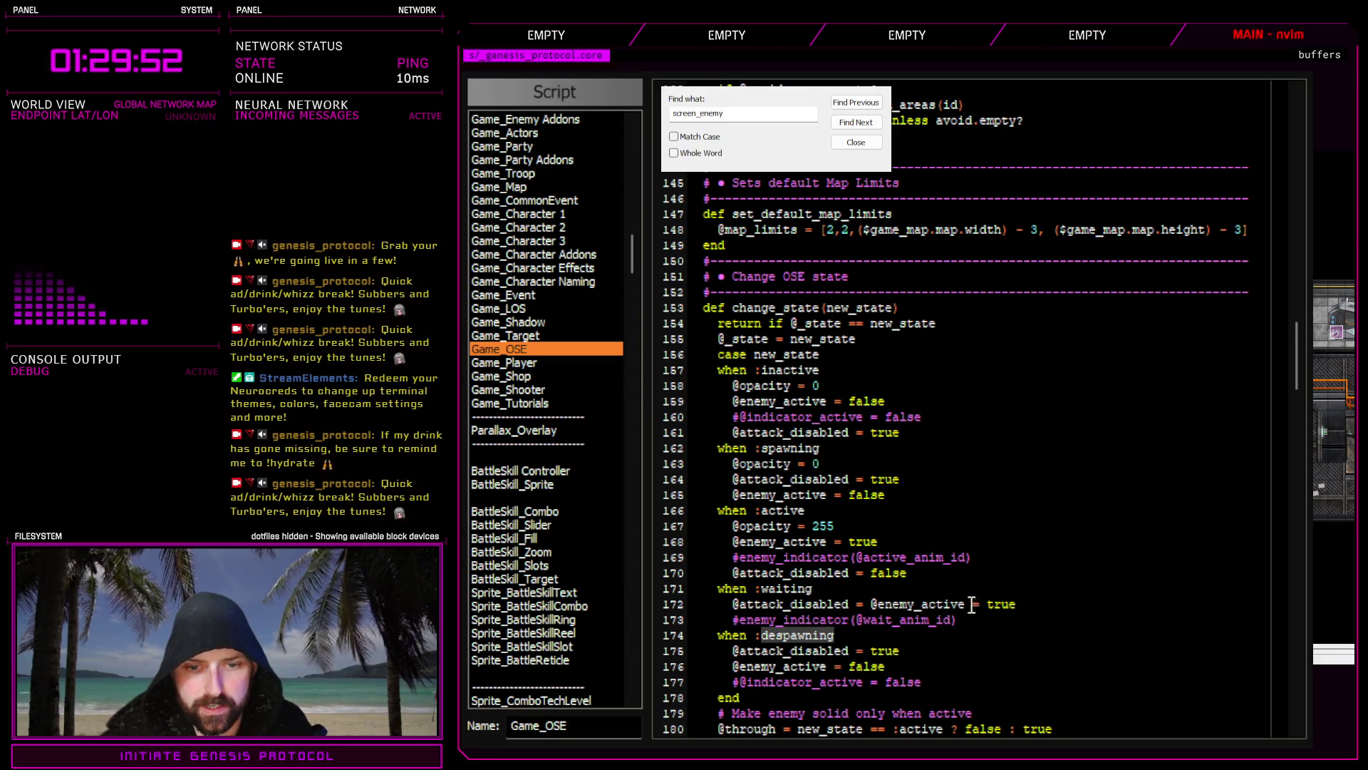
{"action": "scroll", "coordinate": [972, 609], "scroll_direction": "down", "scroll_amount": 2}
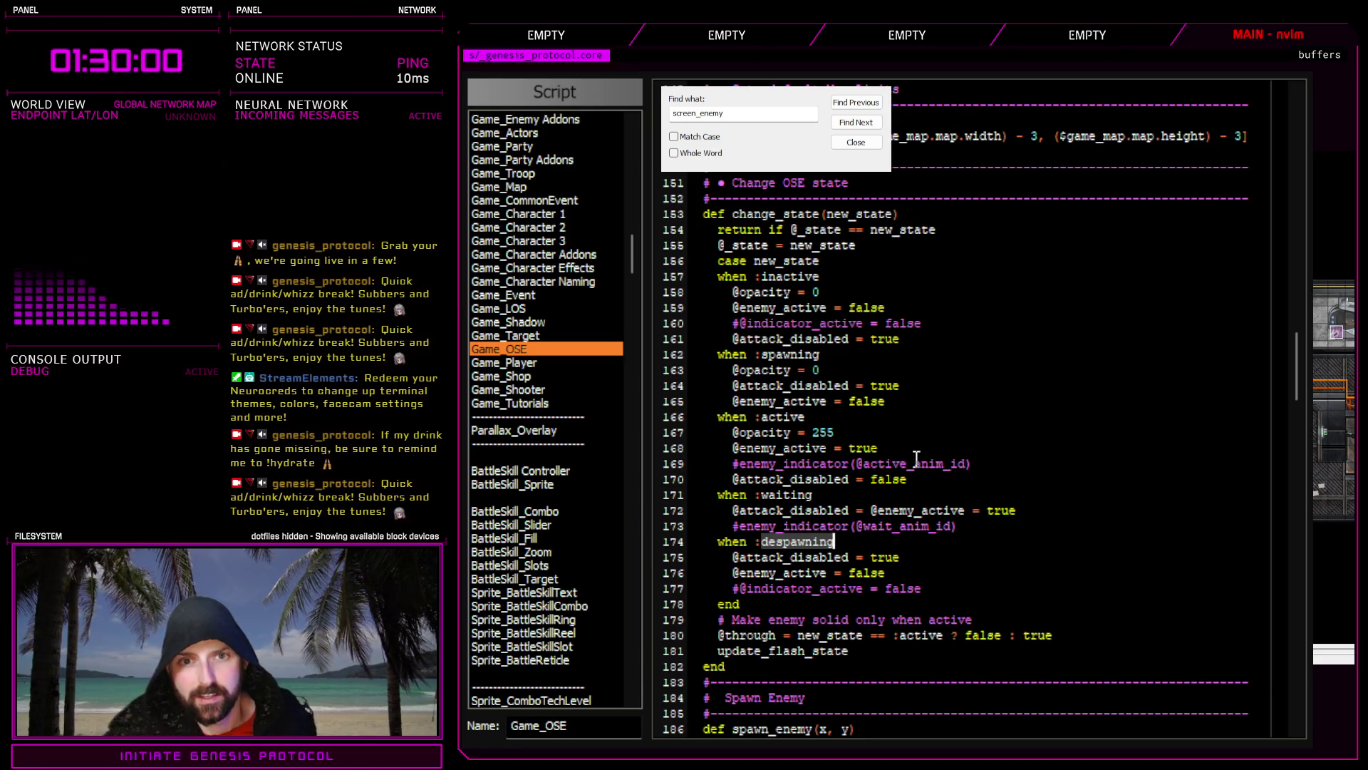
{"action": "scroll", "coordinate": [836, 415], "scroll_direction": "up", "scroll_amount": 2}
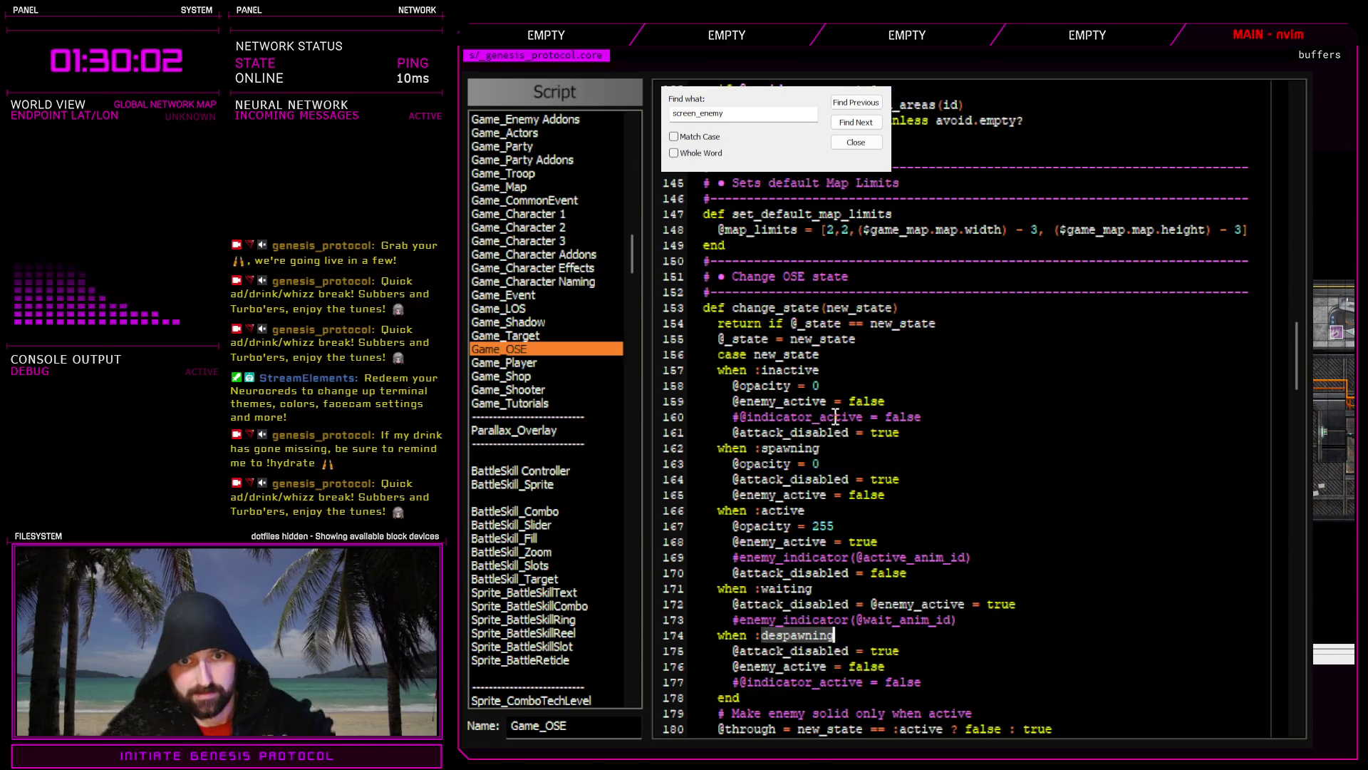
{"action": "left_click", "coordinate": [744, 246]}
{"action": "key", "text": "Return"}
{"action": "key", "text": "Return"}
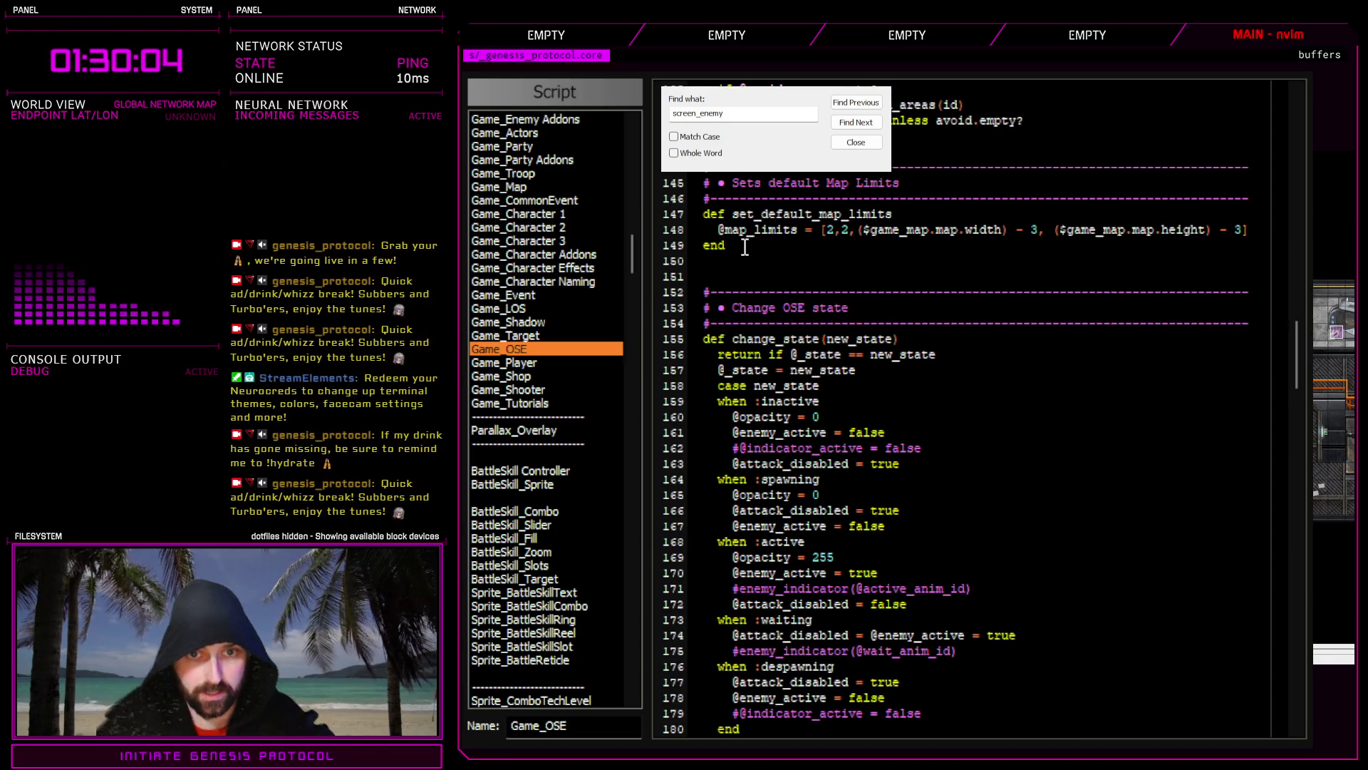
{"action": "type", "text": "def store_state"}
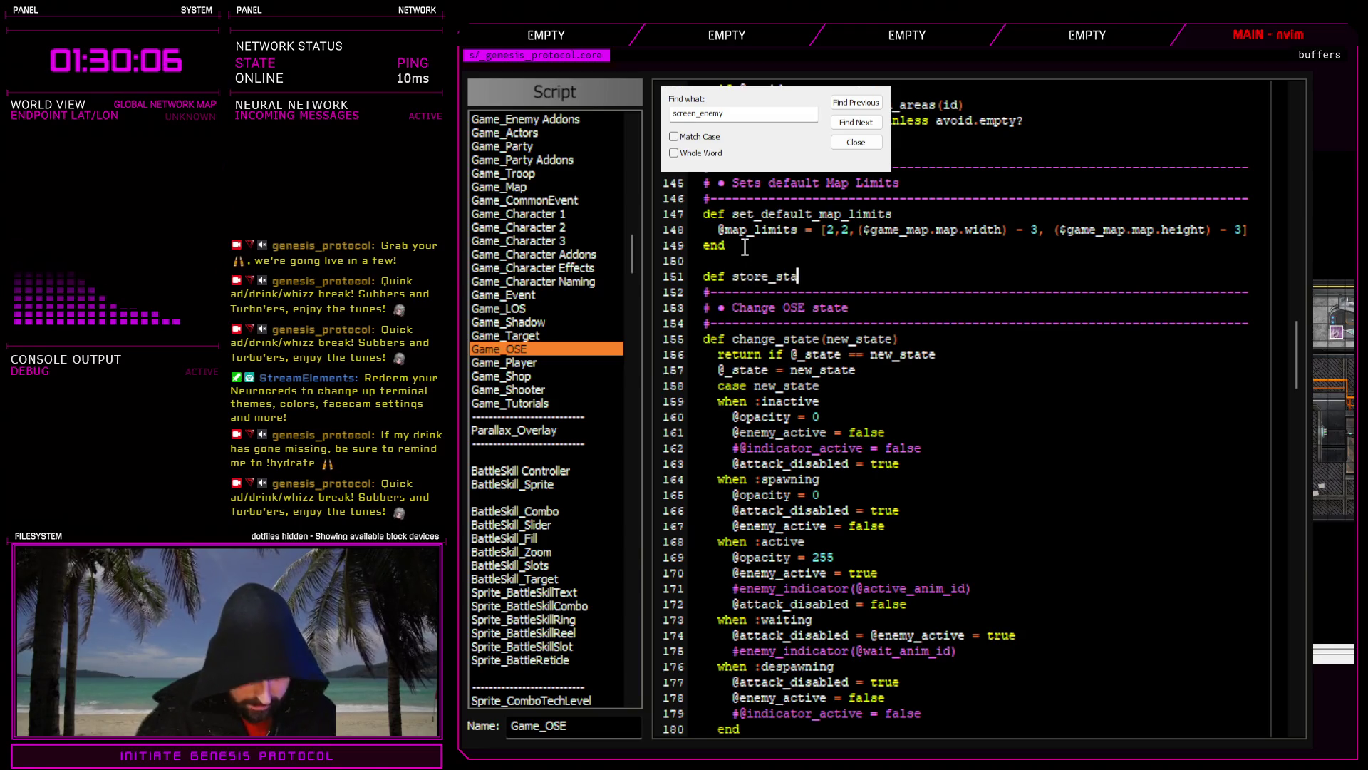
{"action": "key", "text": "Return"}
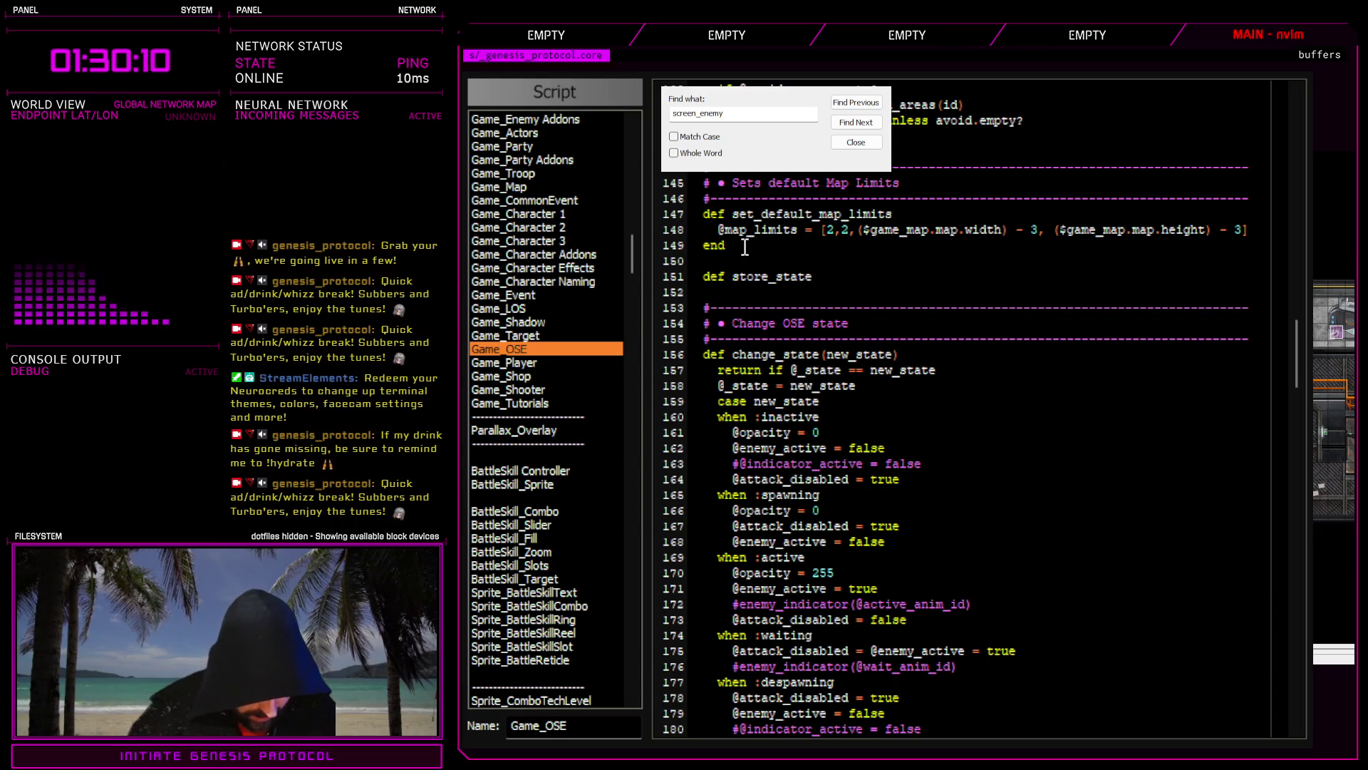
{"action": "type", "text": "stored_state"}
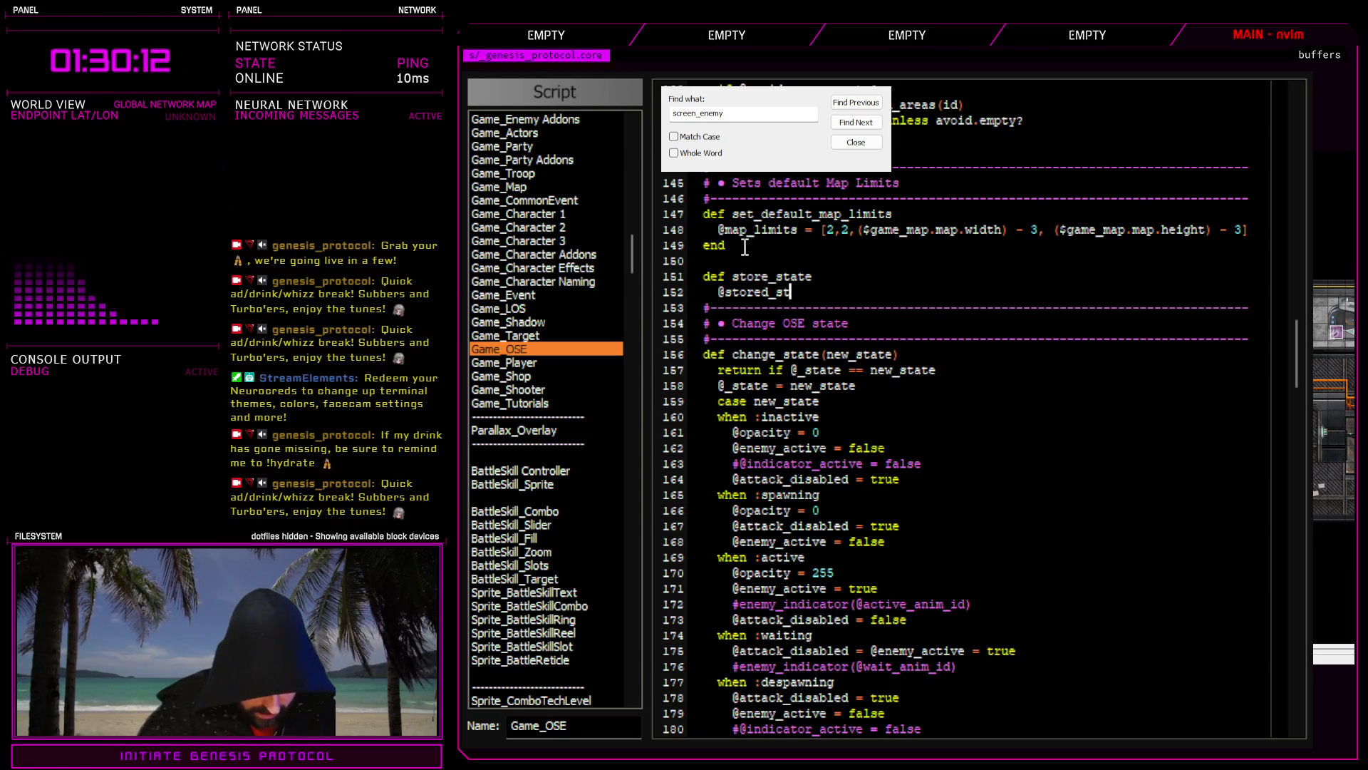
{"action": "type", "text": " = "}
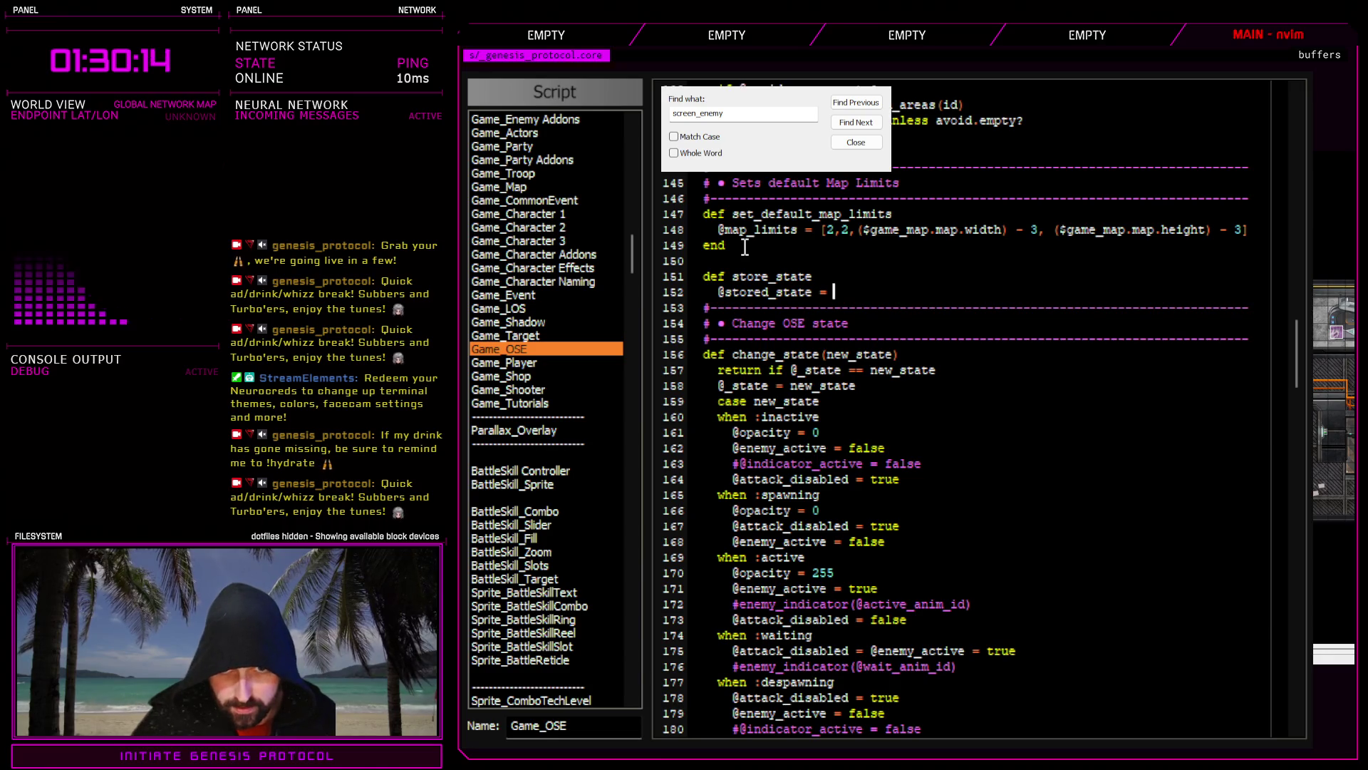
{"action": "type", "text": "@_state"}
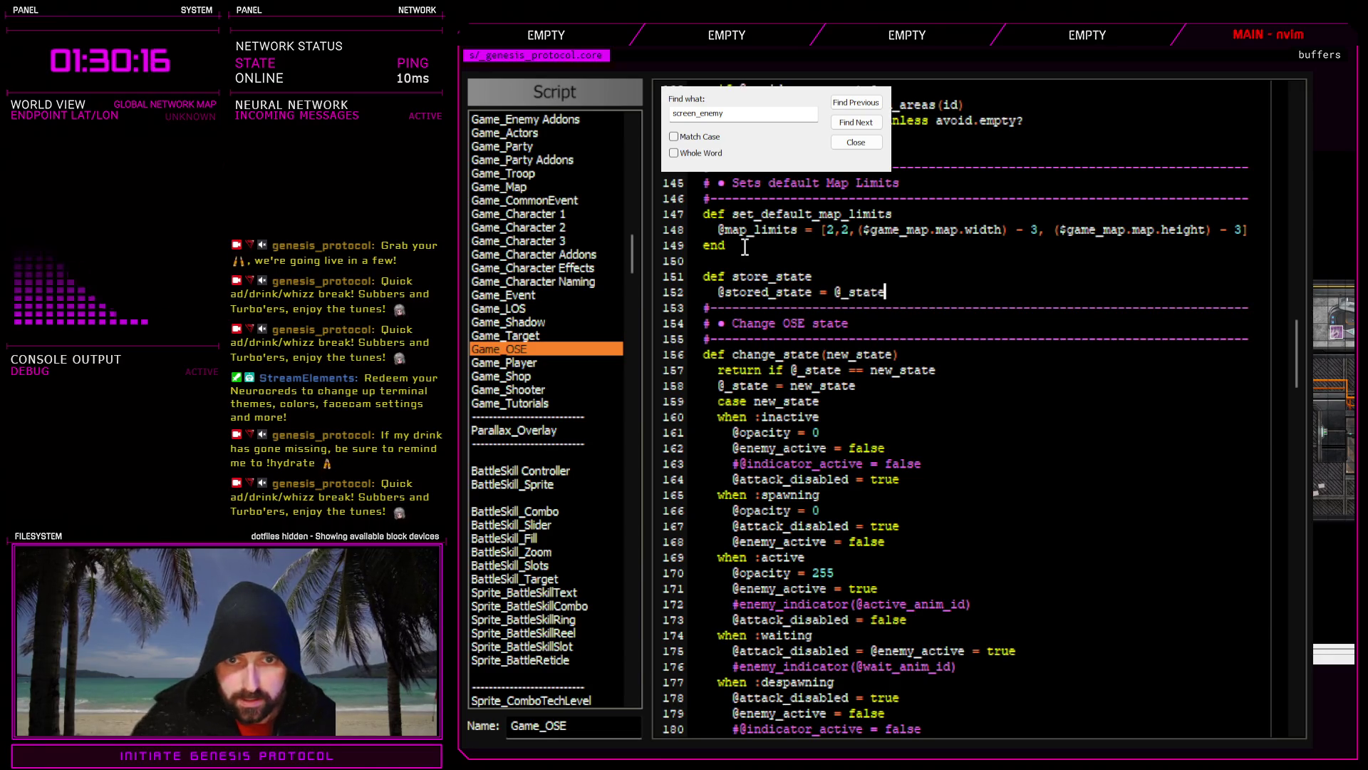
{"action": "key", "text": "Return"}
{"action": "type", "text": "endd"}
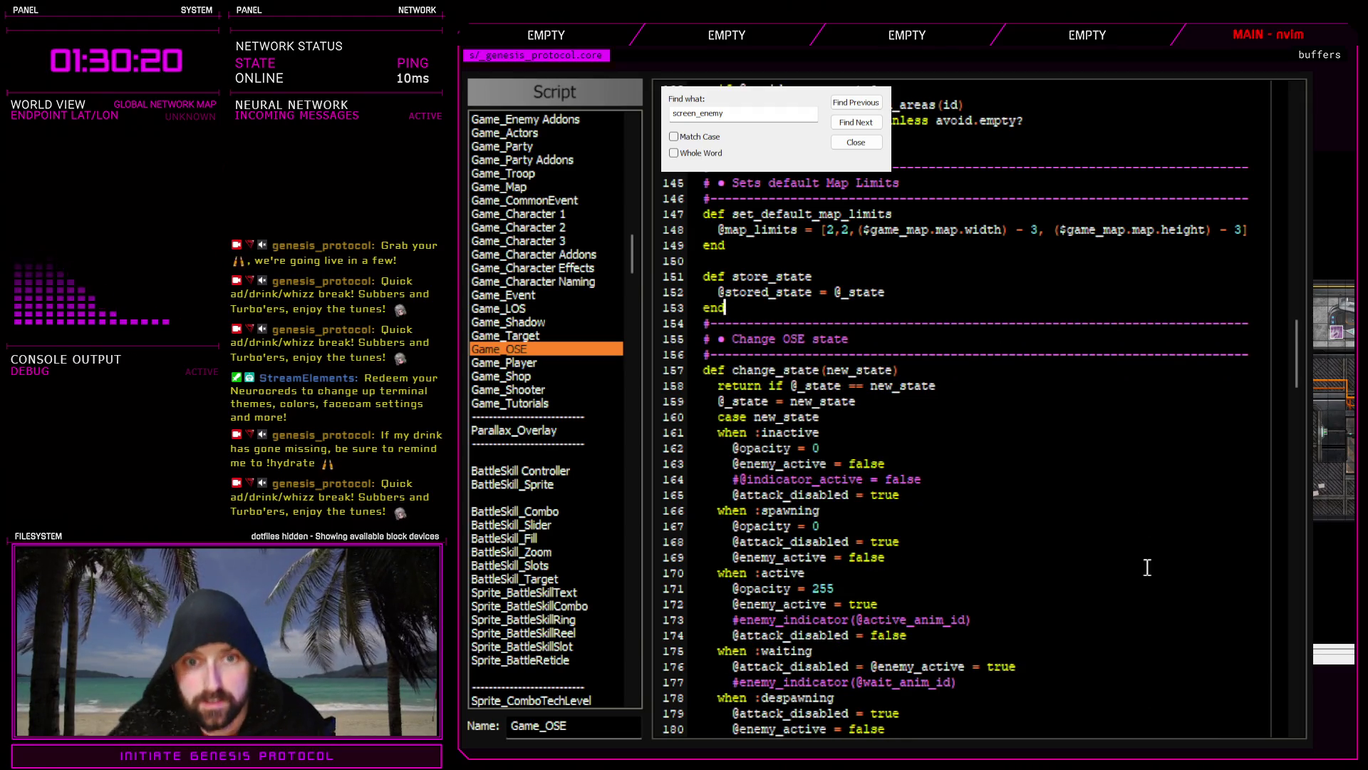
- Add attr_reader :stored_state below attr_reader :terrorpunk
{"action": "left_click_drag", "start_coordinate": [1294, 353], "coordinate": [1311, 123]}
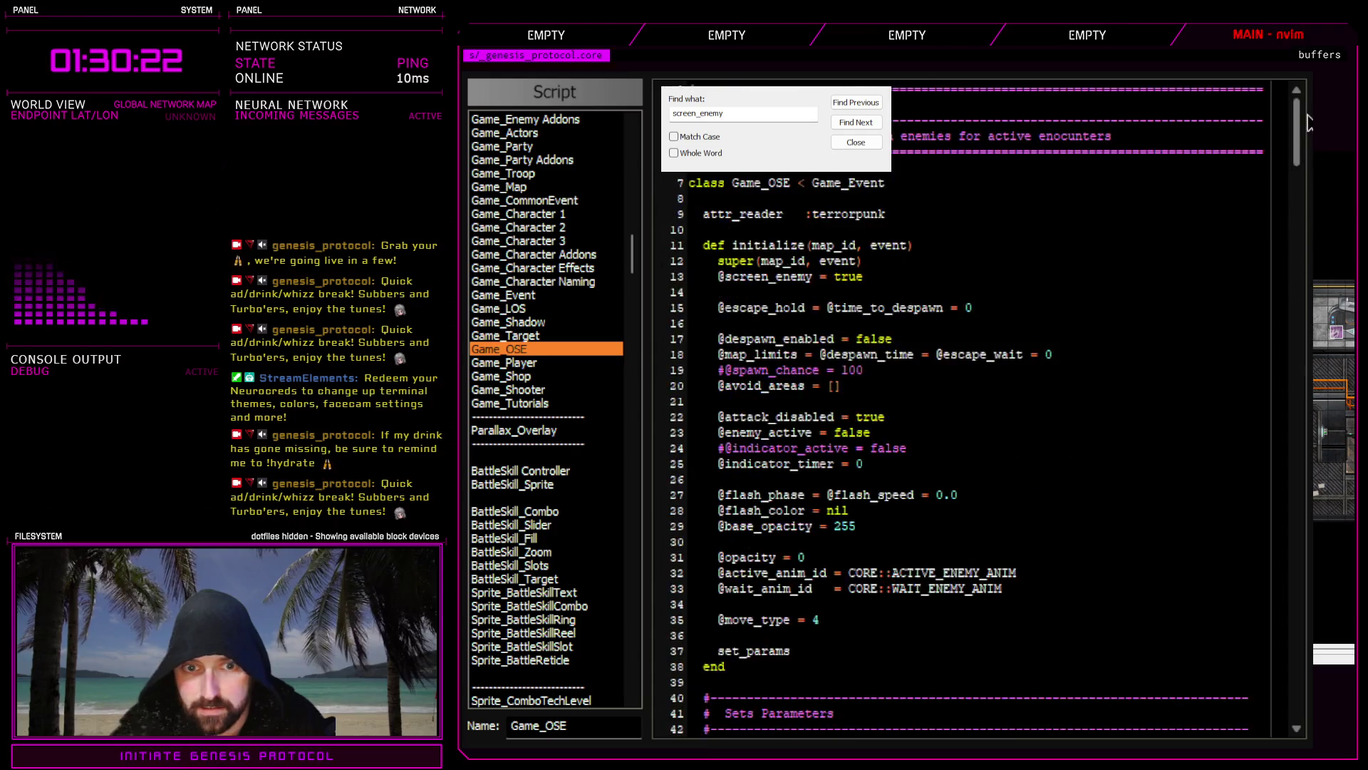
{"action": "key", "text": "Return"}
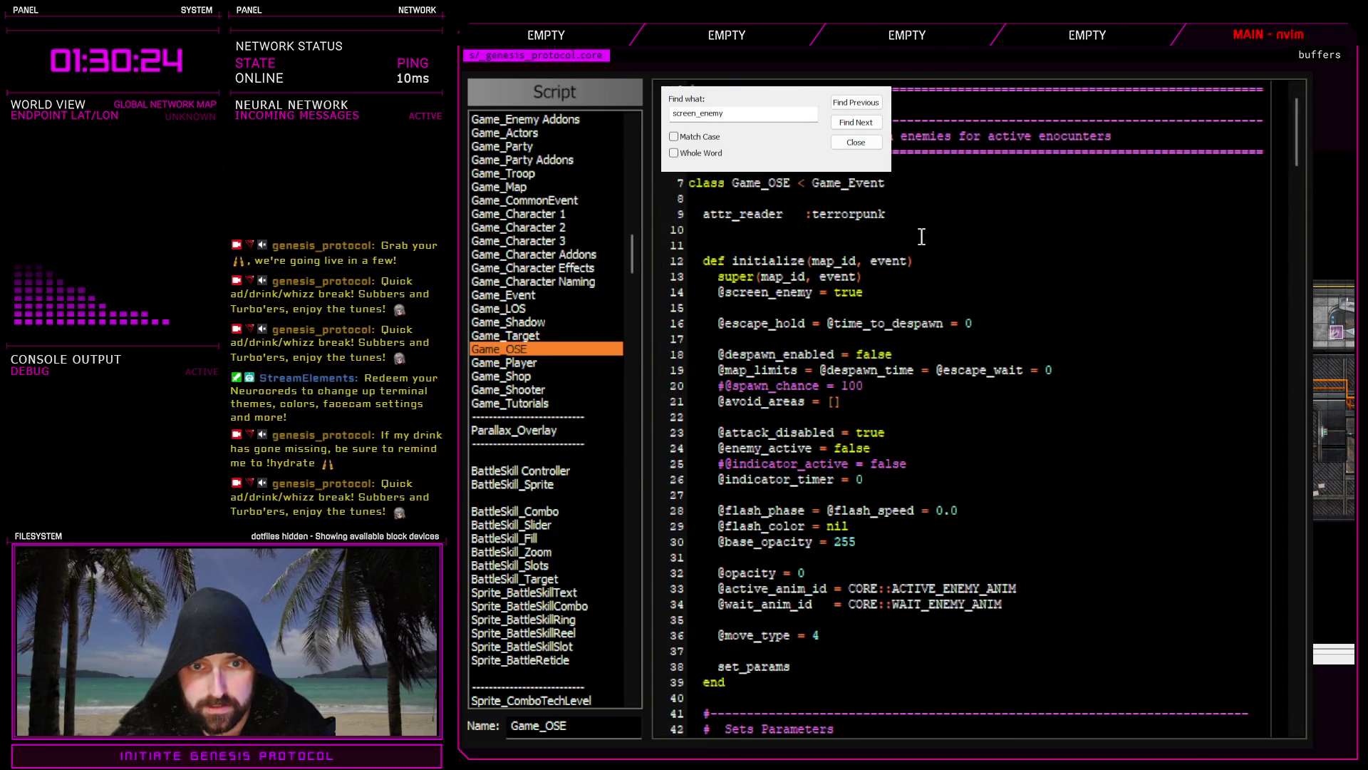
{"action": "type", "text": "tr_reader c"}
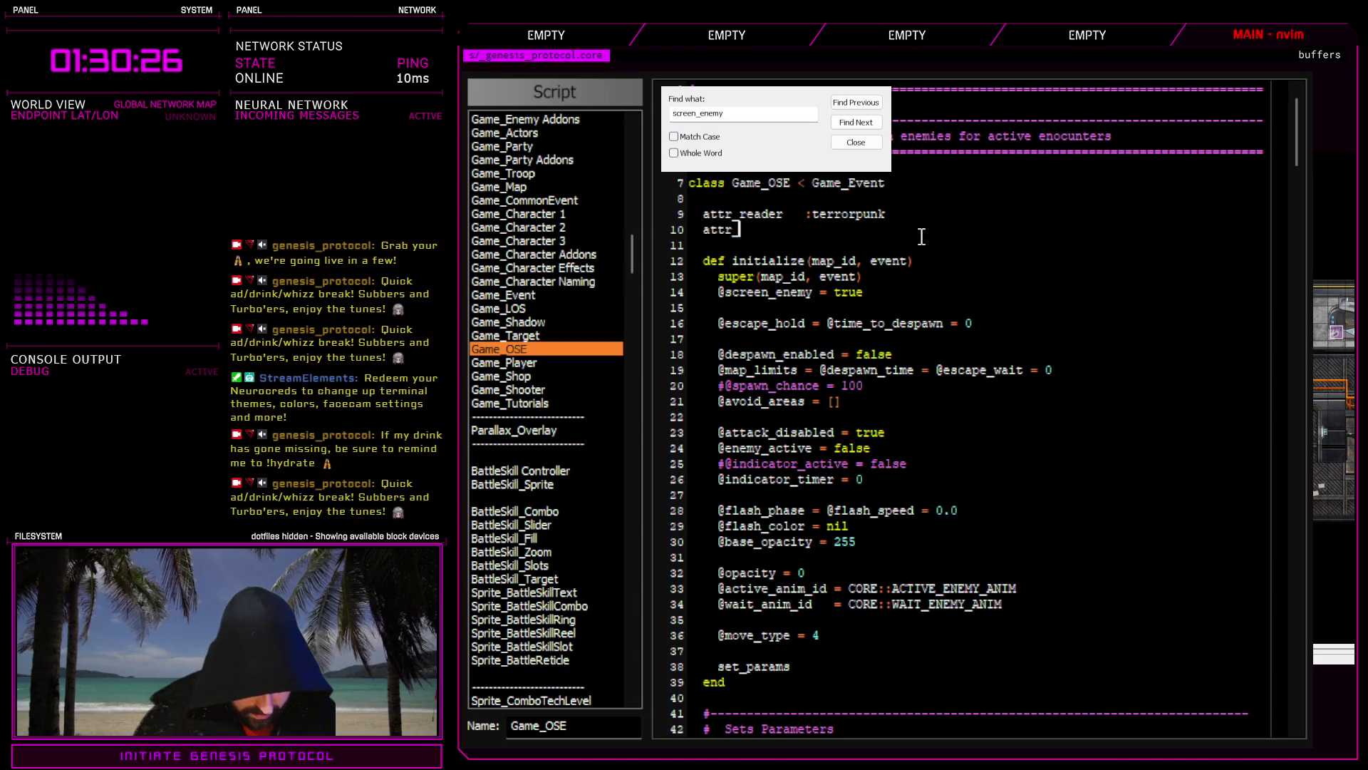
{"action": "type", "text": "escape"}
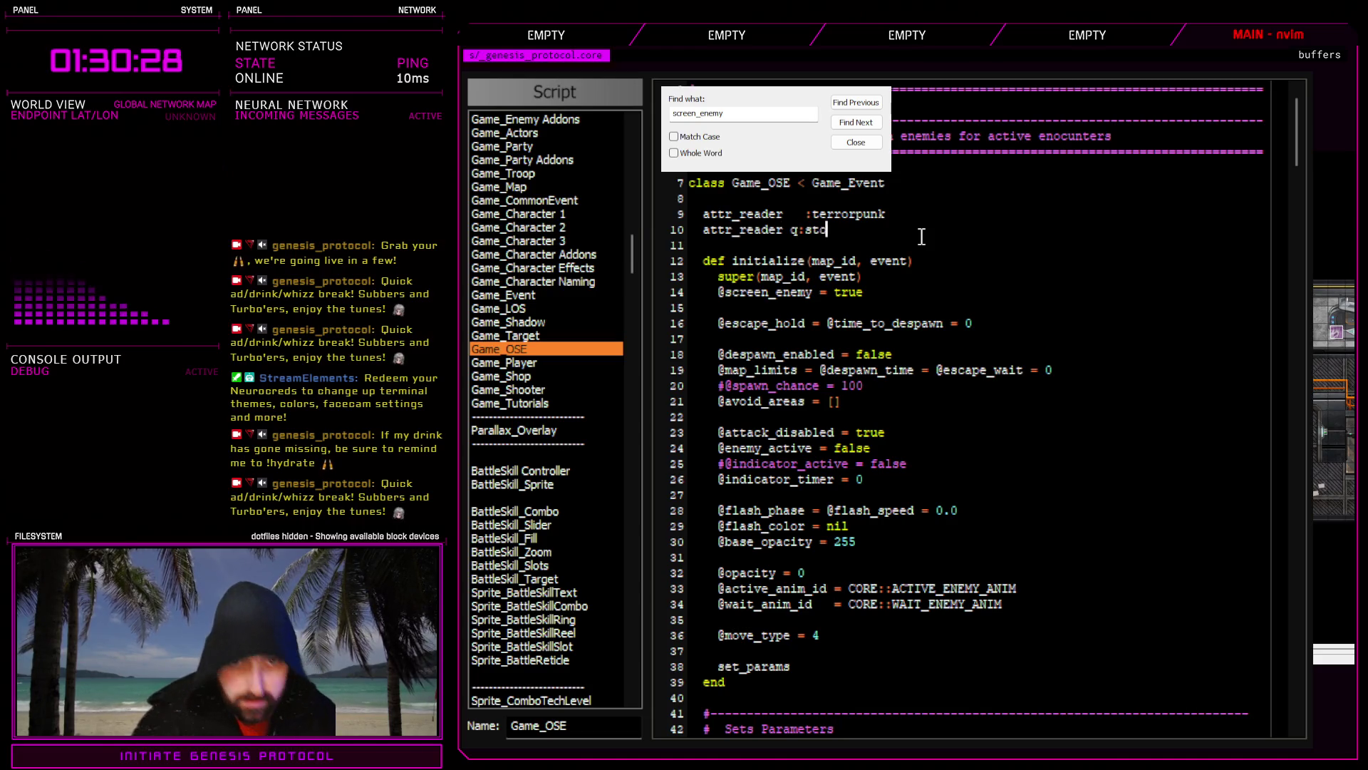
{"action": "key", "text": "BackSpace"}
{"action": "key", "text": "BackSpace"}
{"action": "key", "text": "BackSpace"}
{"action": "key", "text": "BackSpace"}
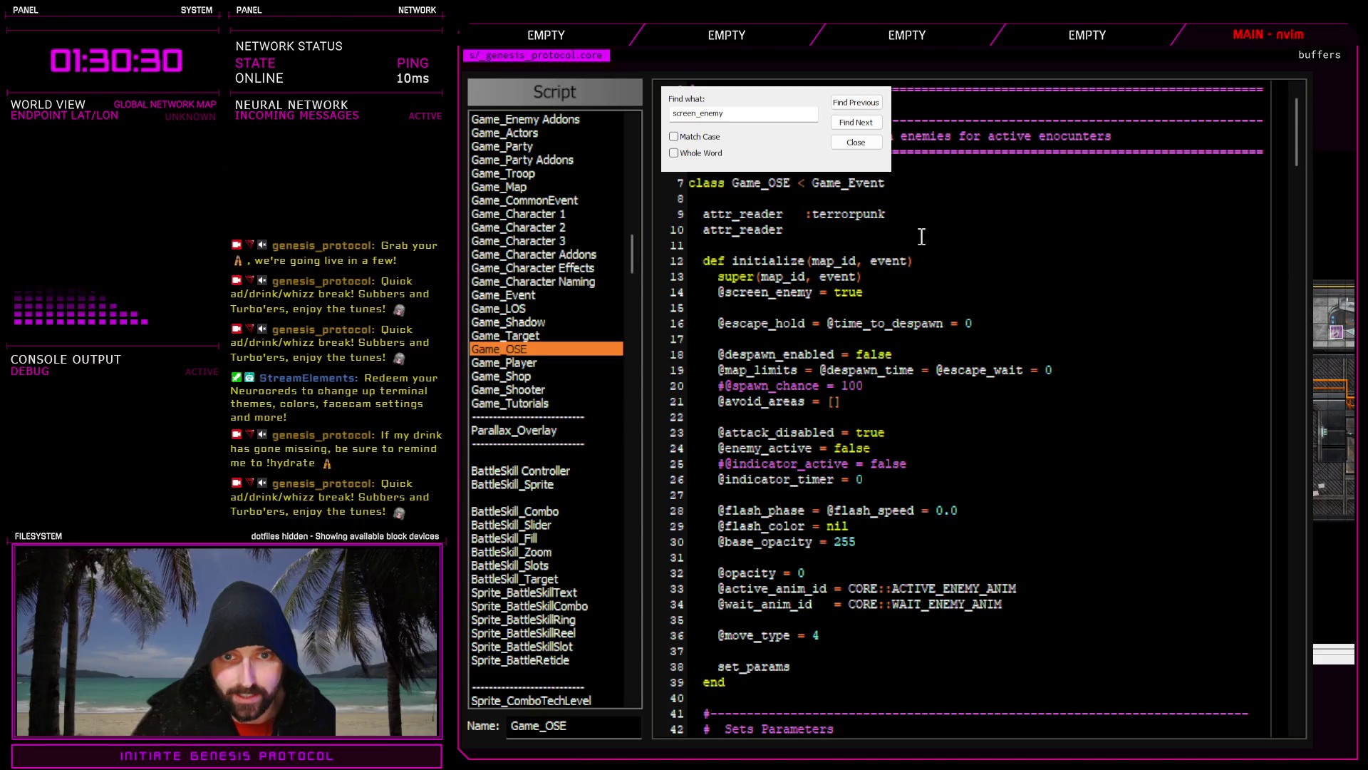
{"action": "type", "text": ":s"}
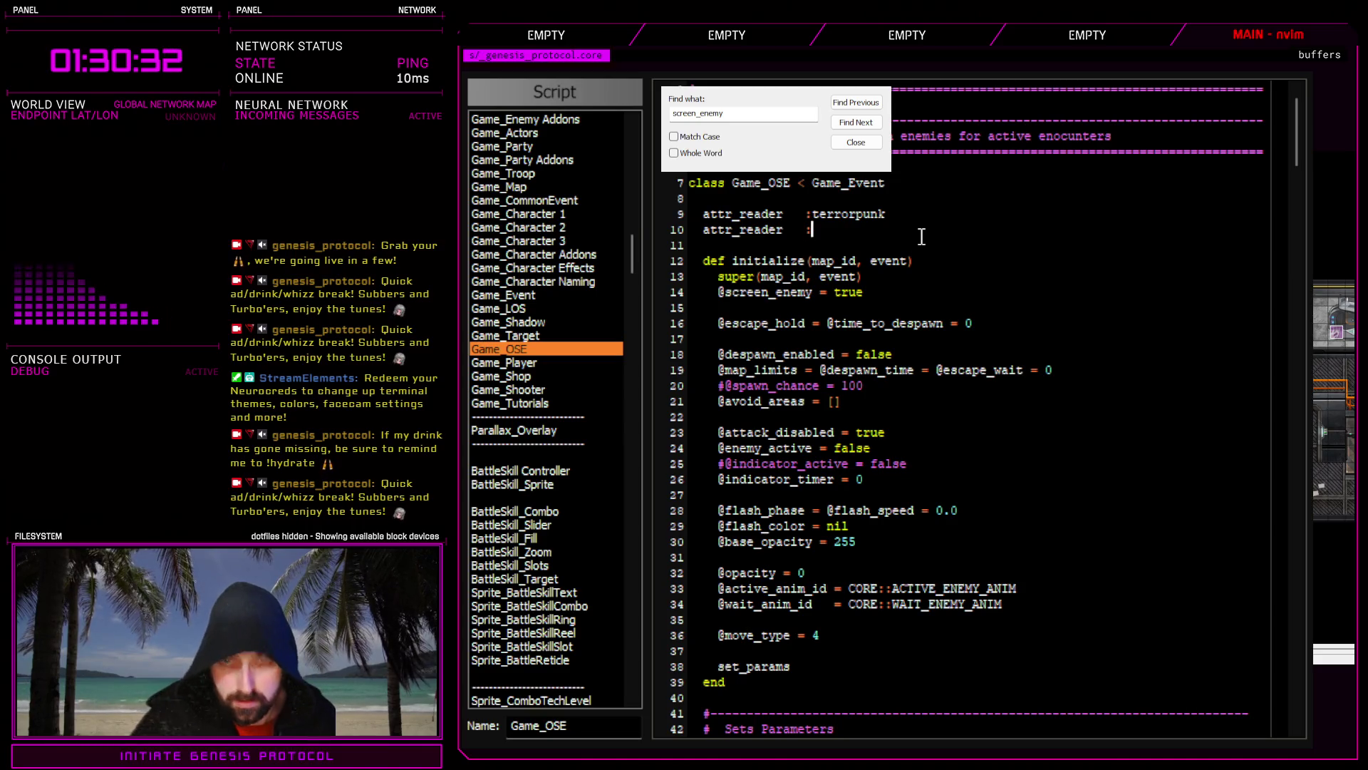
{"action": "type", "text": "tored_state"}
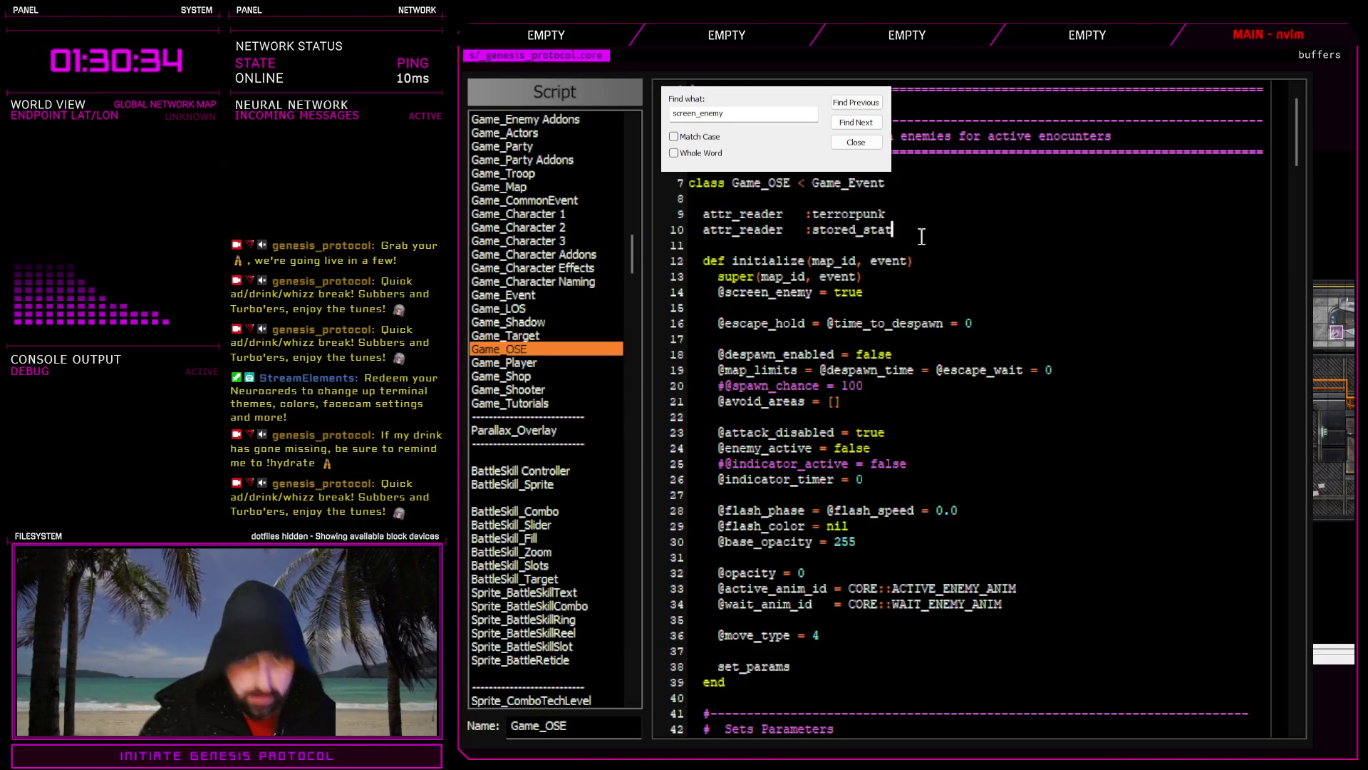
{"action": "scroll", "coordinate": [849, 491], "scroll_direction": "down", "scroll_amount": 20}
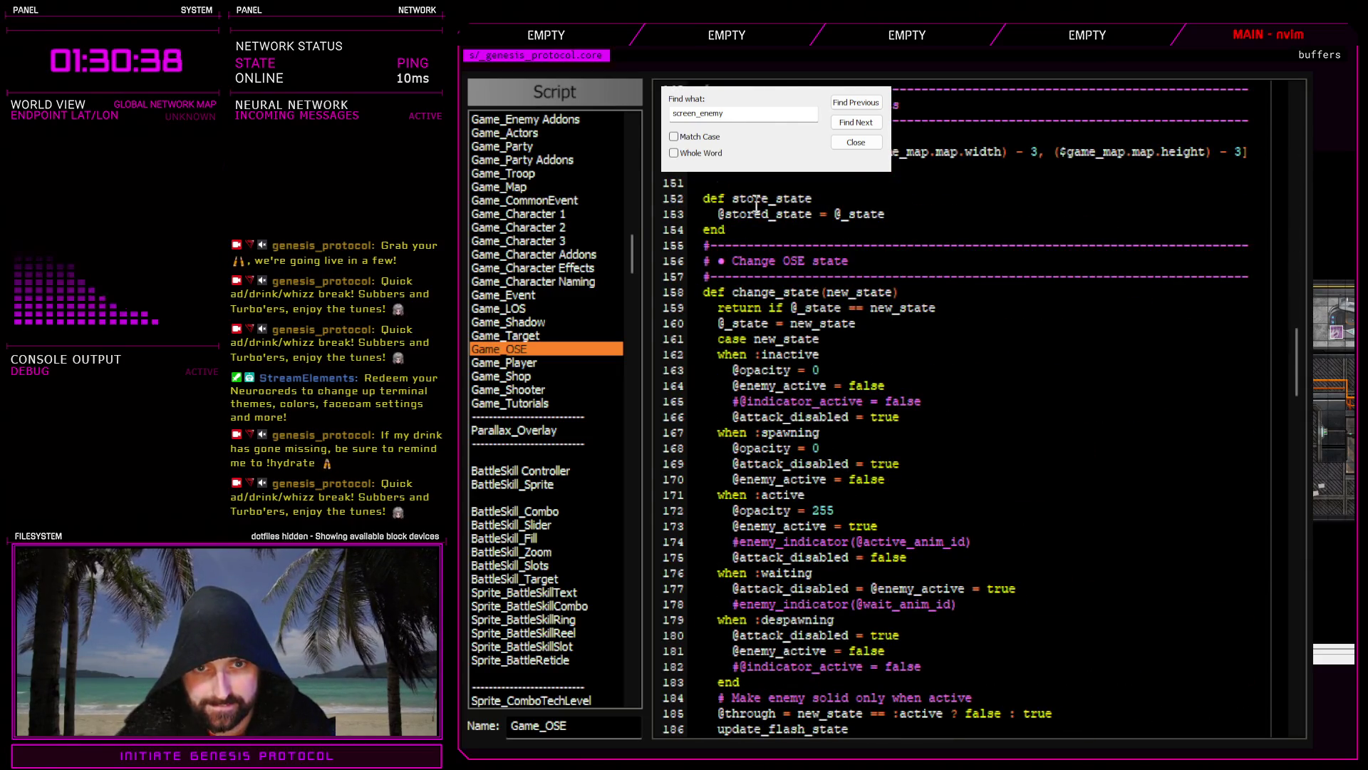
- Copy the 'Sets default Map Limits' header above store_state and reword it 'Stores current state for retrieval after hold release'
{"action": "scroll", "coordinate": [819, 275], "scroll_direction": "up", "scroll_amount": 4}
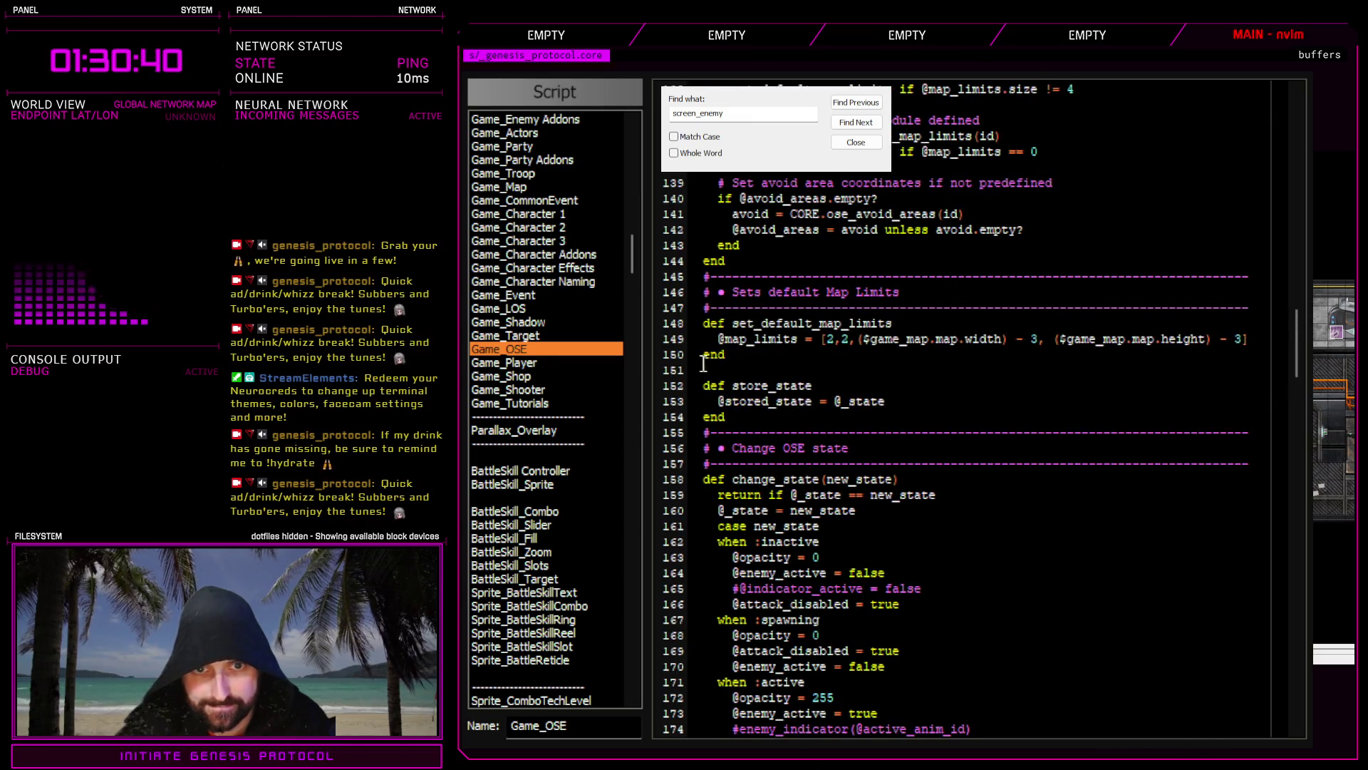
{"action": "left_click_drag", "start_coordinate": [672, 279], "coordinate": [666, 305]}
{"action": "key", "text": "ctrl+c"}
{"action": "left_click", "coordinate": [670, 371]}
{"action": "key", "text": "ctrl+v"}
{"action": "left_click_drag", "start_coordinate": [733, 385], "coordinate": [897, 389]}
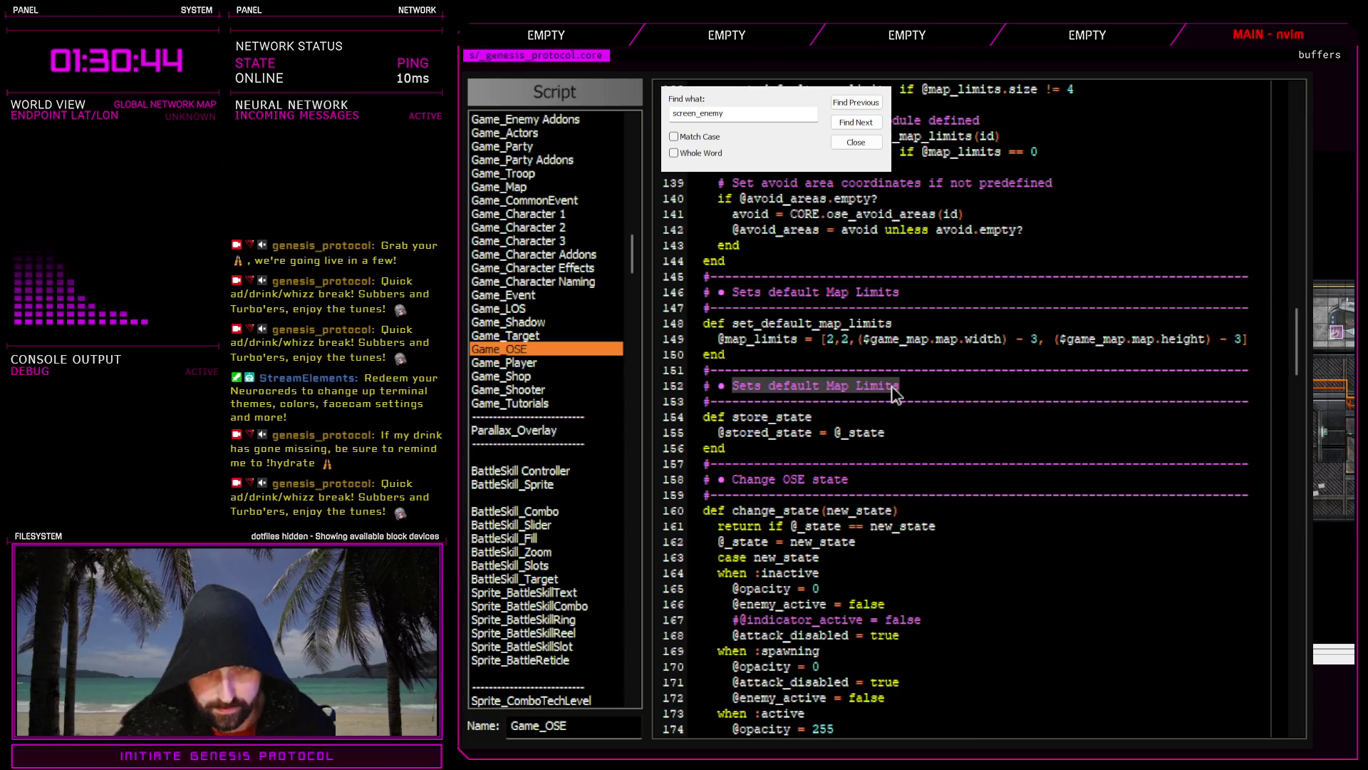
{"action": "type", "text": "Stores current state f"}
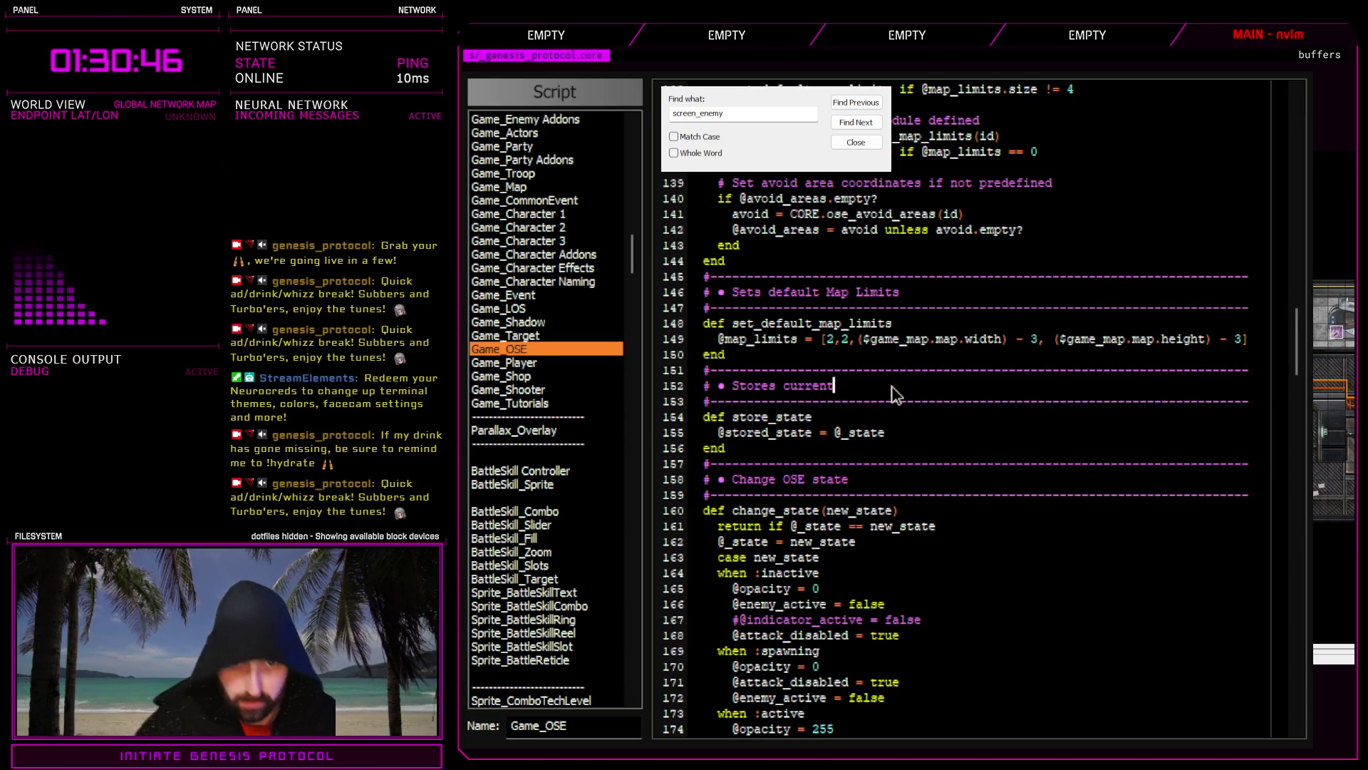
{"action": "type", "text": "or retrieval "}
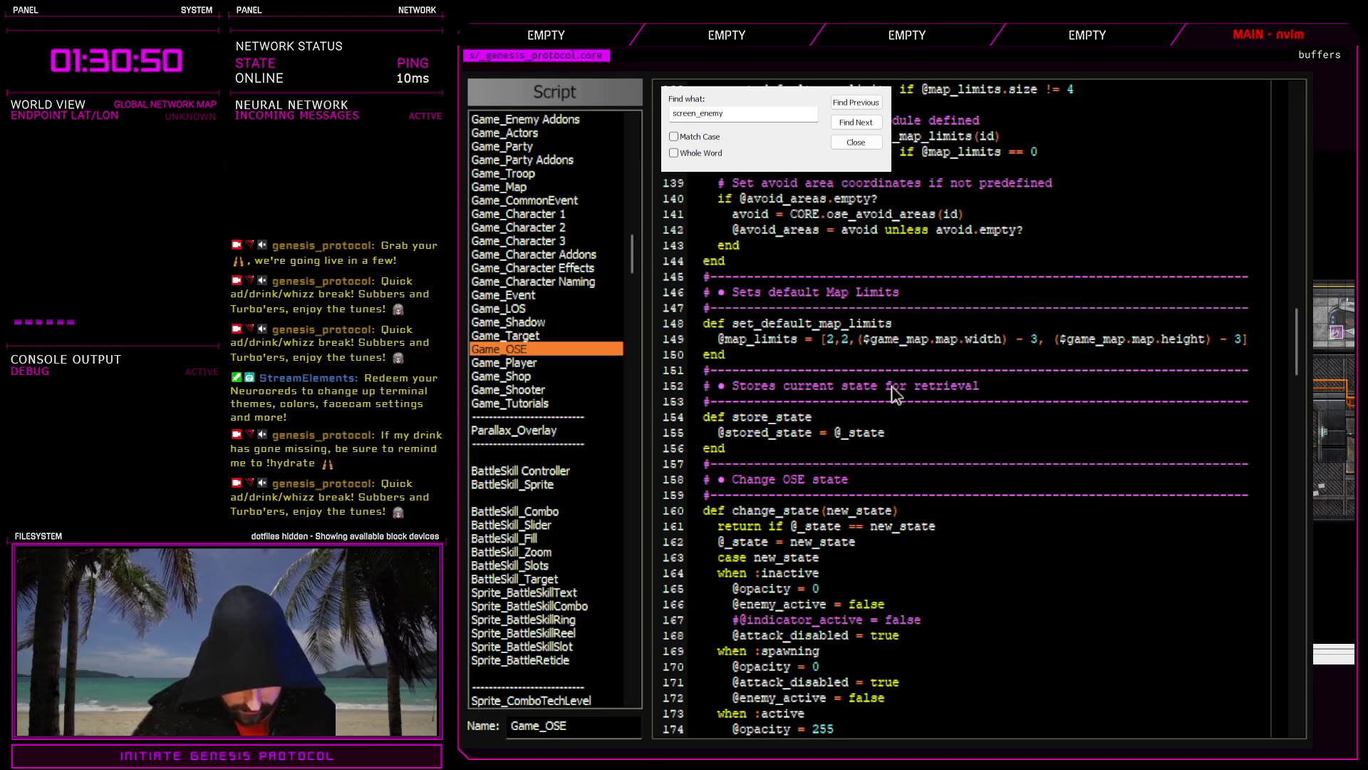
{"action": "type", "text": "after hold rel"}
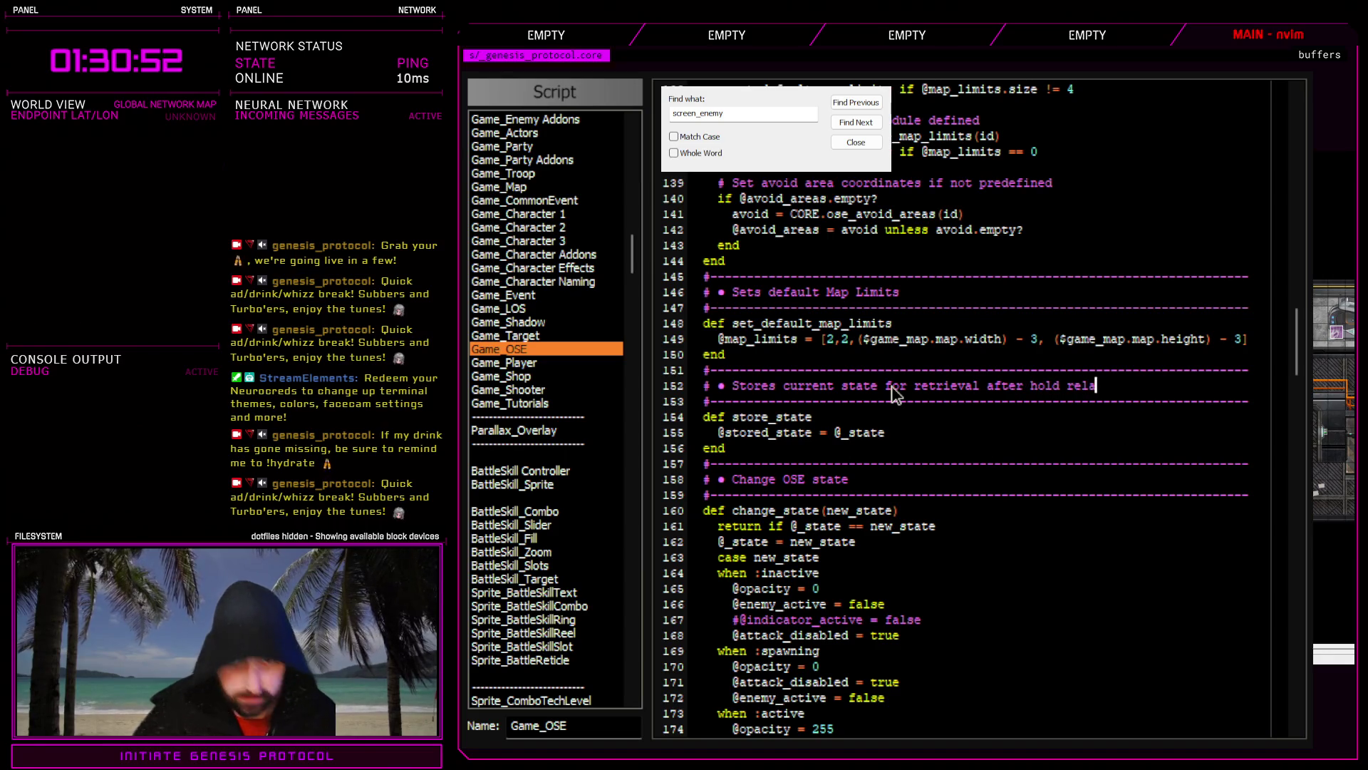
{"action": "type", "text": "ease"}
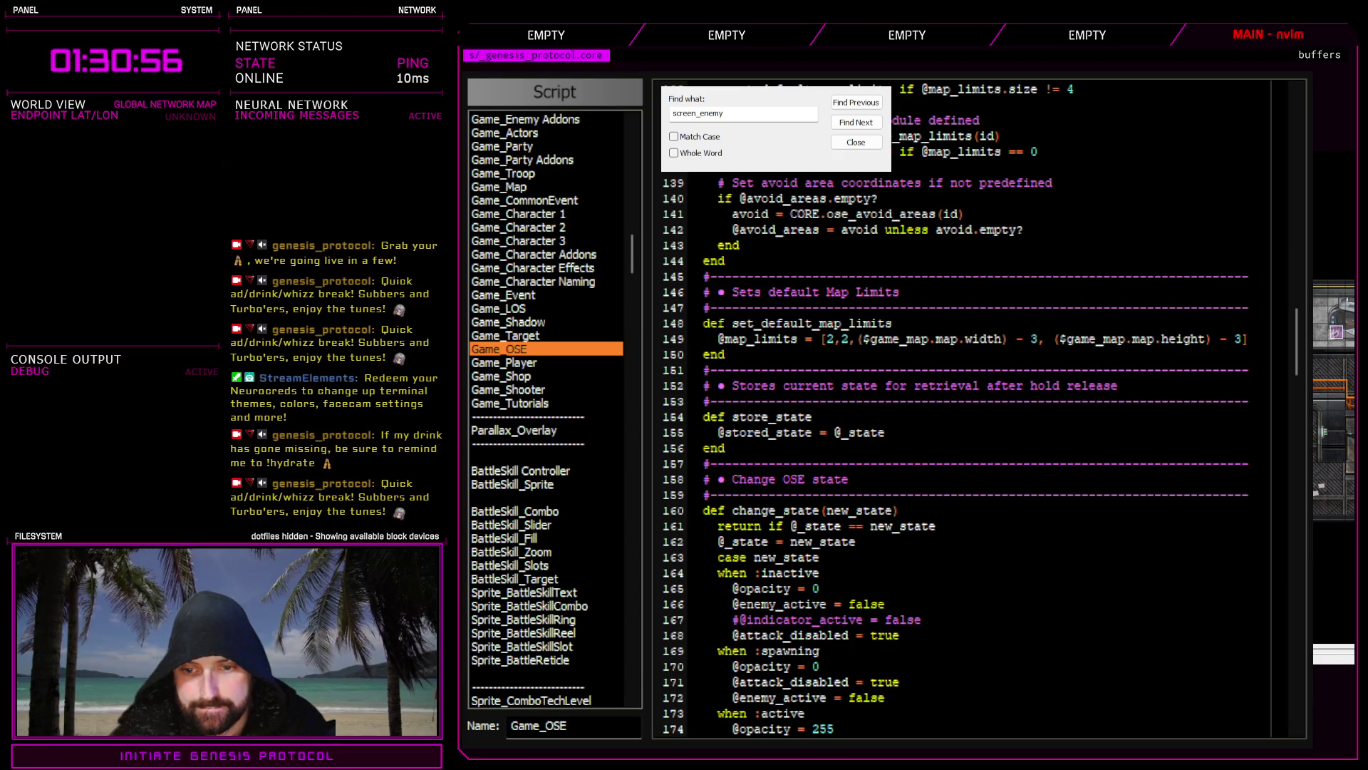
{"action": "left_click", "coordinate": [756, 417]}
{"action": "left_click", "coordinate": [772, 419]}
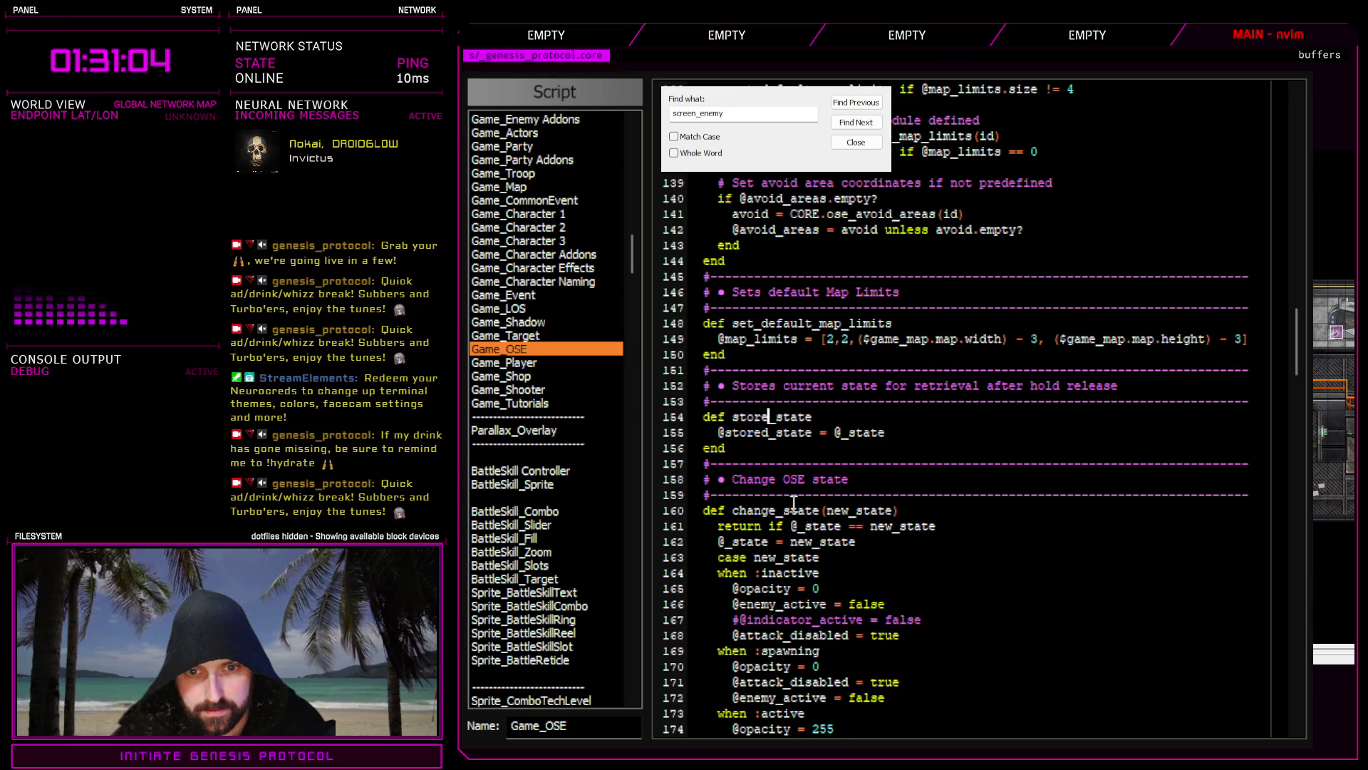
{"action": "double_click", "coordinate": [863, 432]}
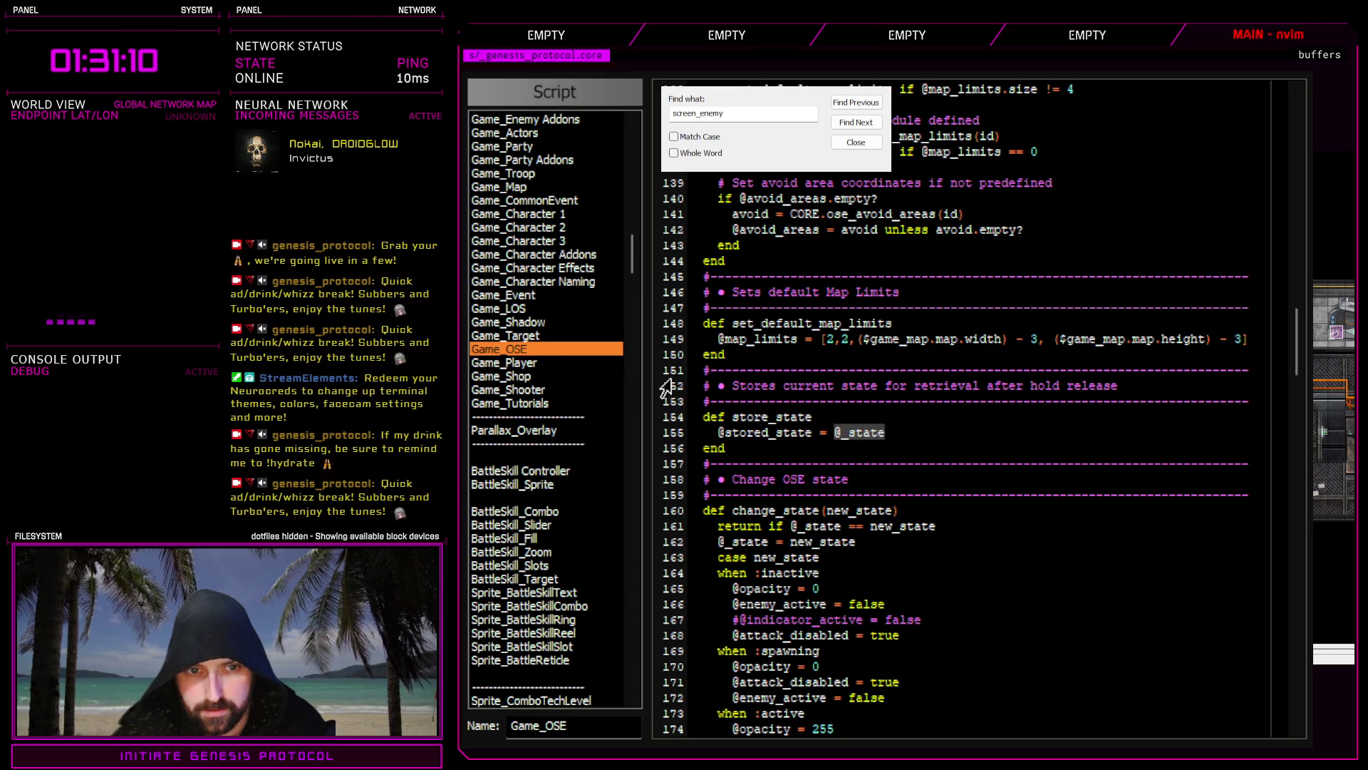
{"action": "left_click", "coordinate": [518, 190]}
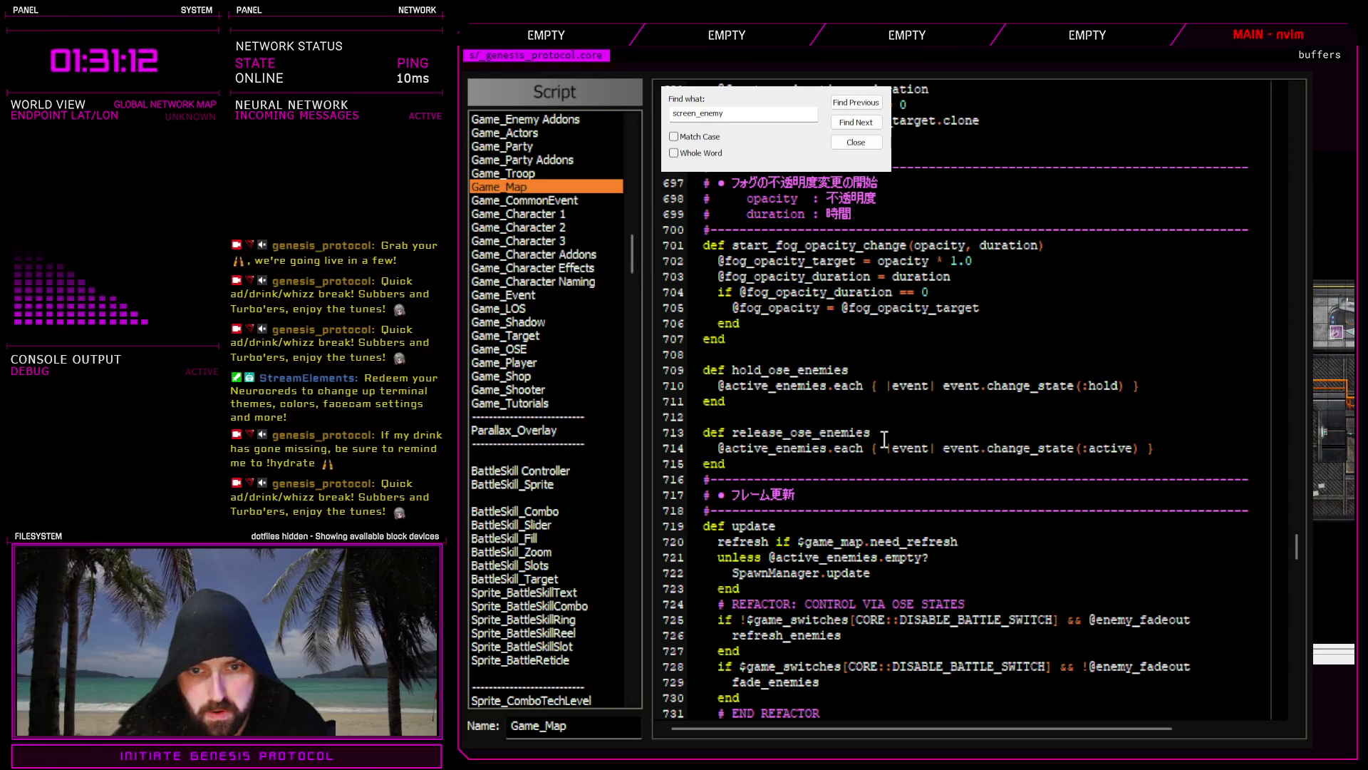
- Split the hold_ose_enemies block onto separate lines and call event.store_state before change_state(:hold)
{"action": "left_click", "coordinate": [944, 385]}
{"action": "key", "text": "Return"}
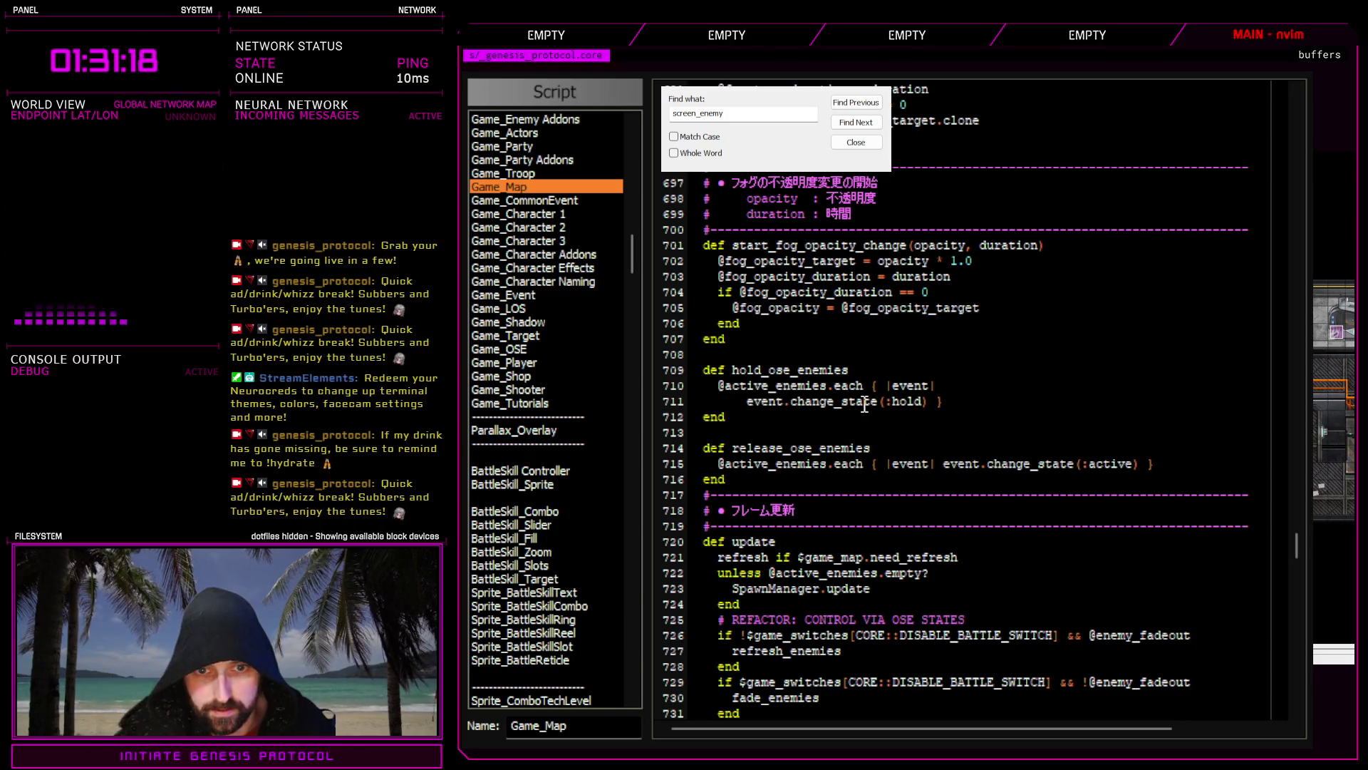
{"action": "key", "text": "BackSpace"}
{"action": "key", "text": "BackSpace"}
{"action": "key", "text": "BackSpace"}
{"action": "key", "text": "Return"}
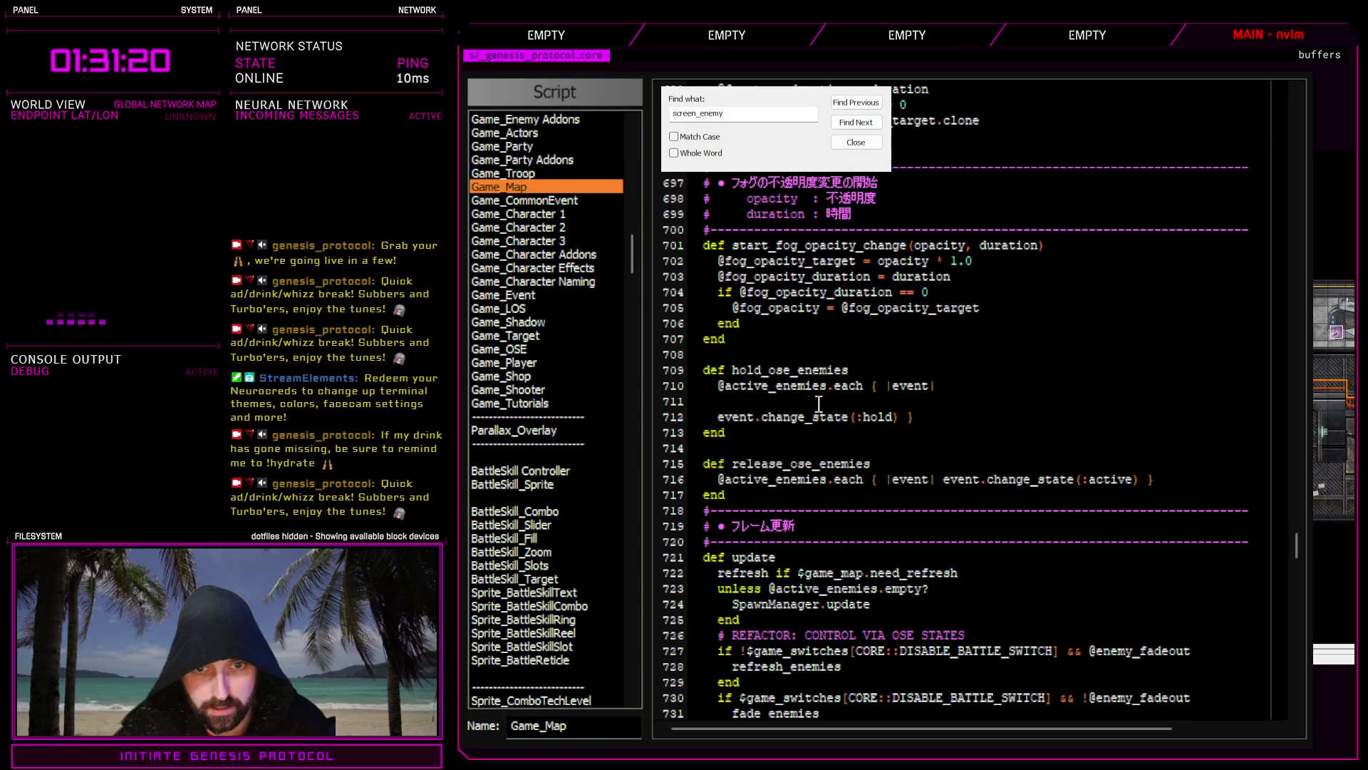
{"action": "key", "text": "Up"}
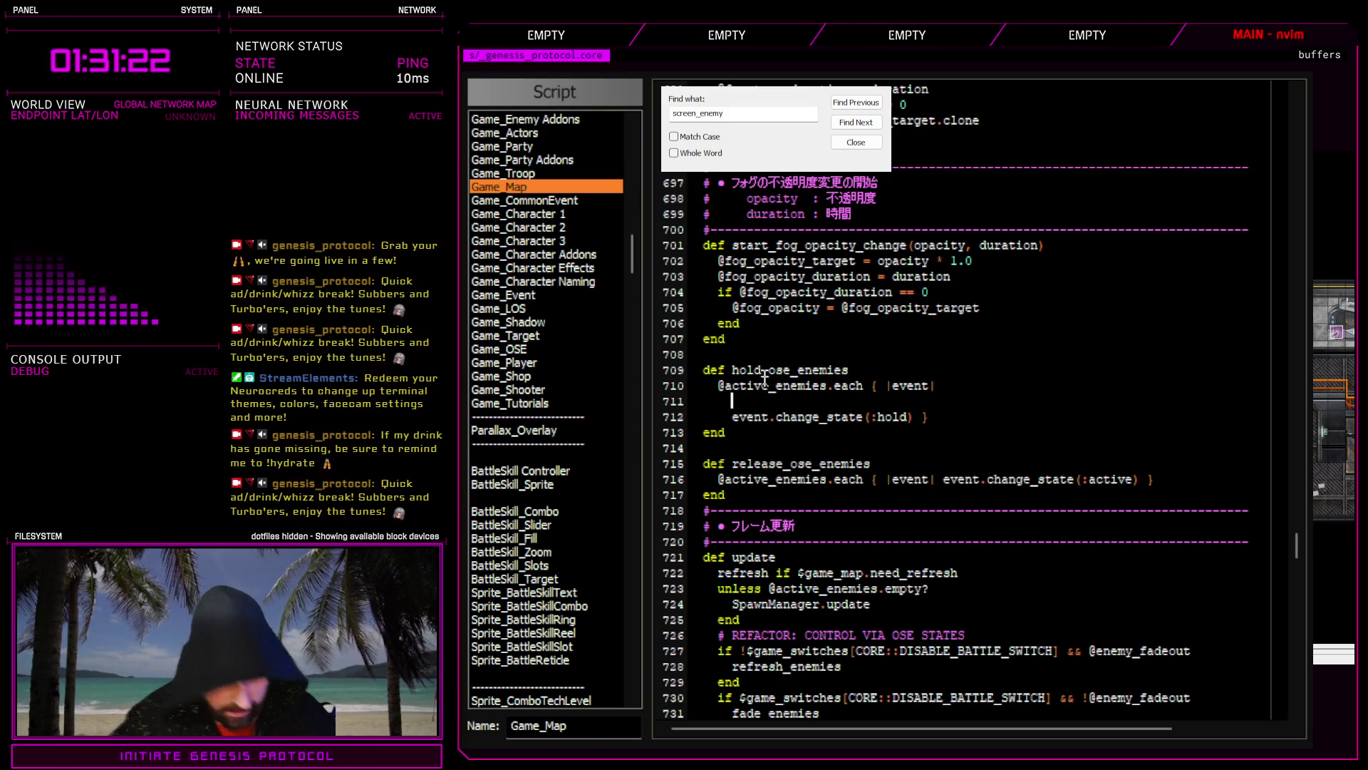
{"action": "type", "text": "ent.store_"}
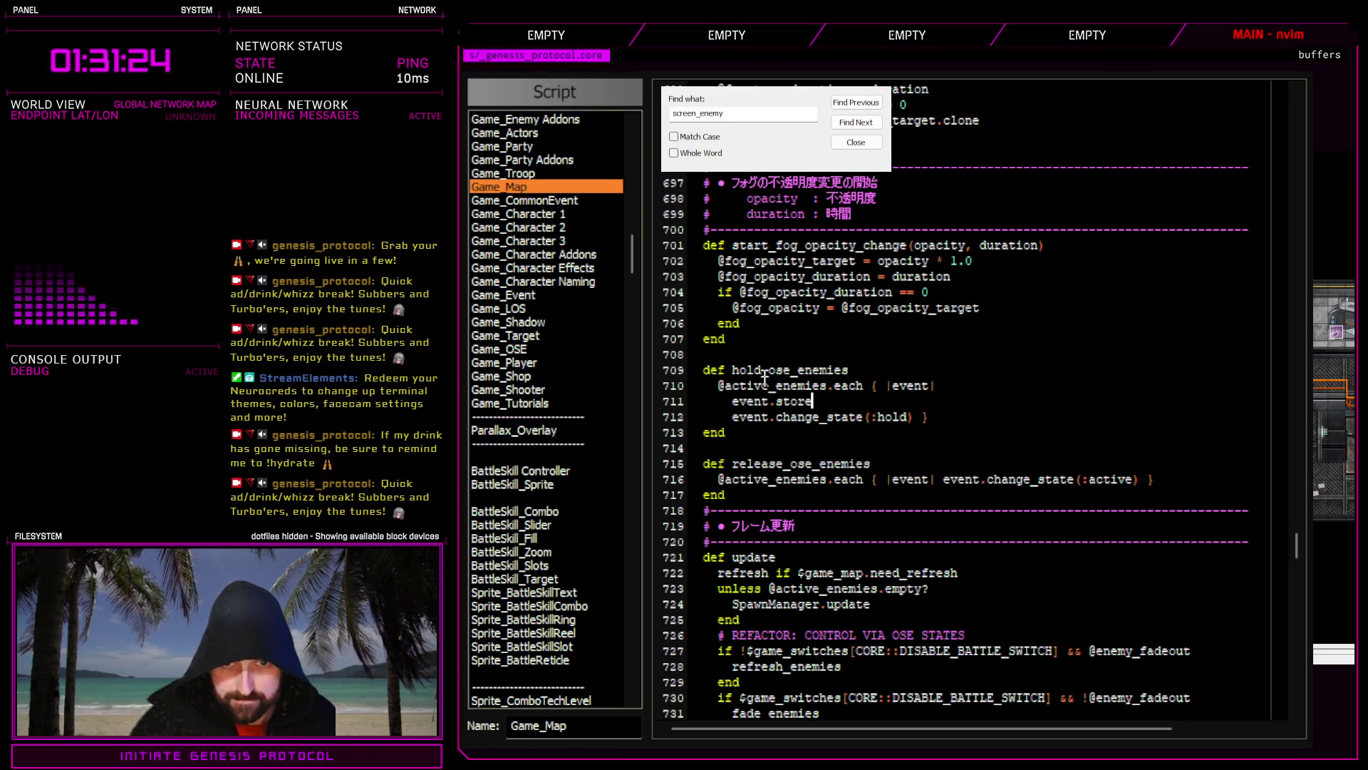
{"action": "type", "text": "state"}
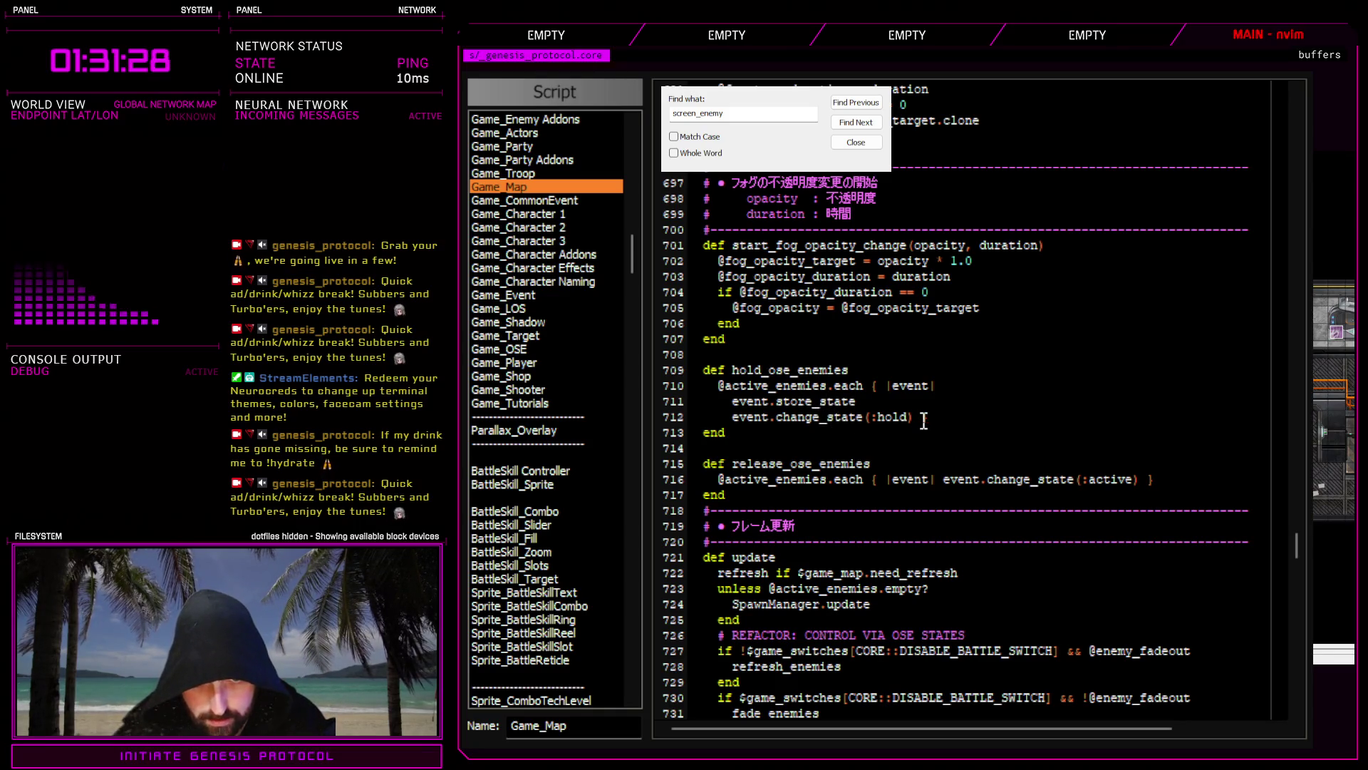
{"action": "key", "text": "Return"}
{"action": "type", "text": "}"}
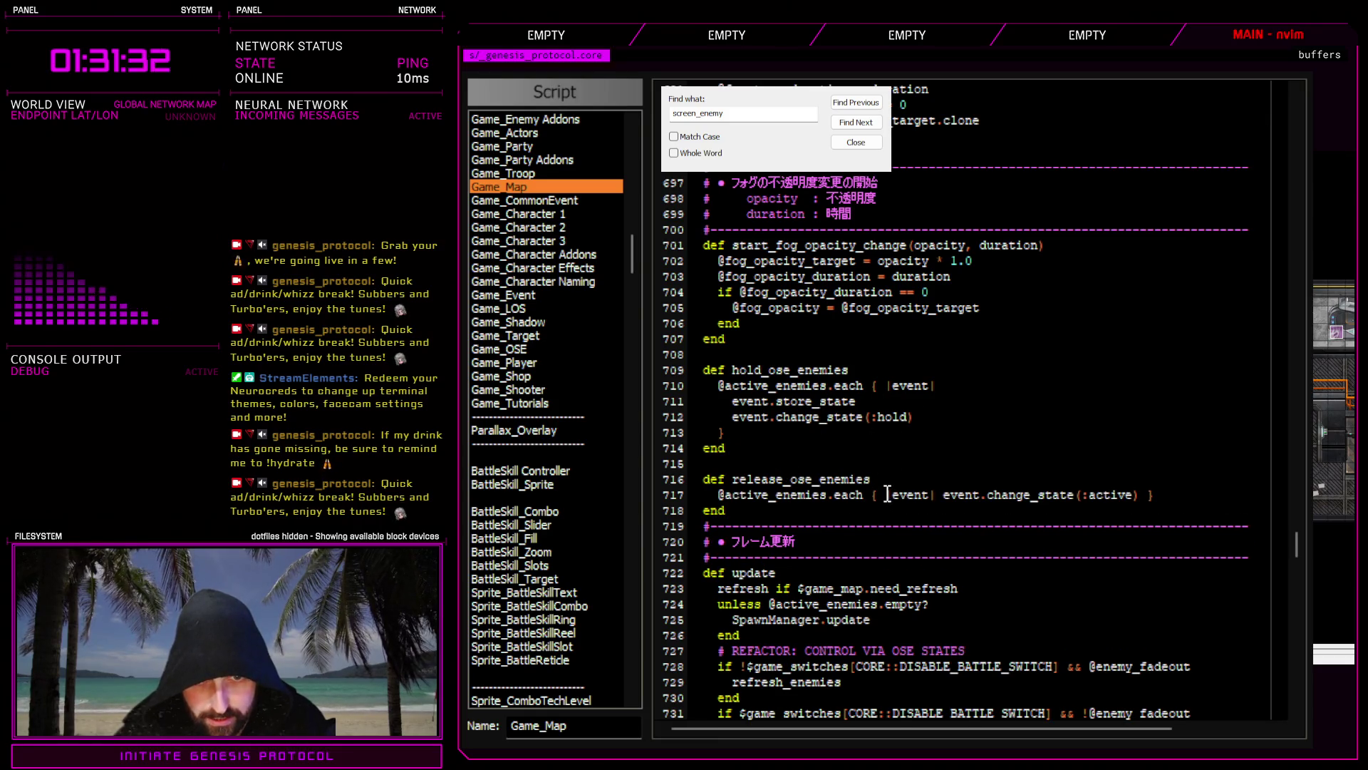
- Split the release_ose_enemies block onto separate lines and replace :active with event.stored_state
{"action": "left_click", "coordinate": [937, 495]}
{"action": "key", "text": "Return"}
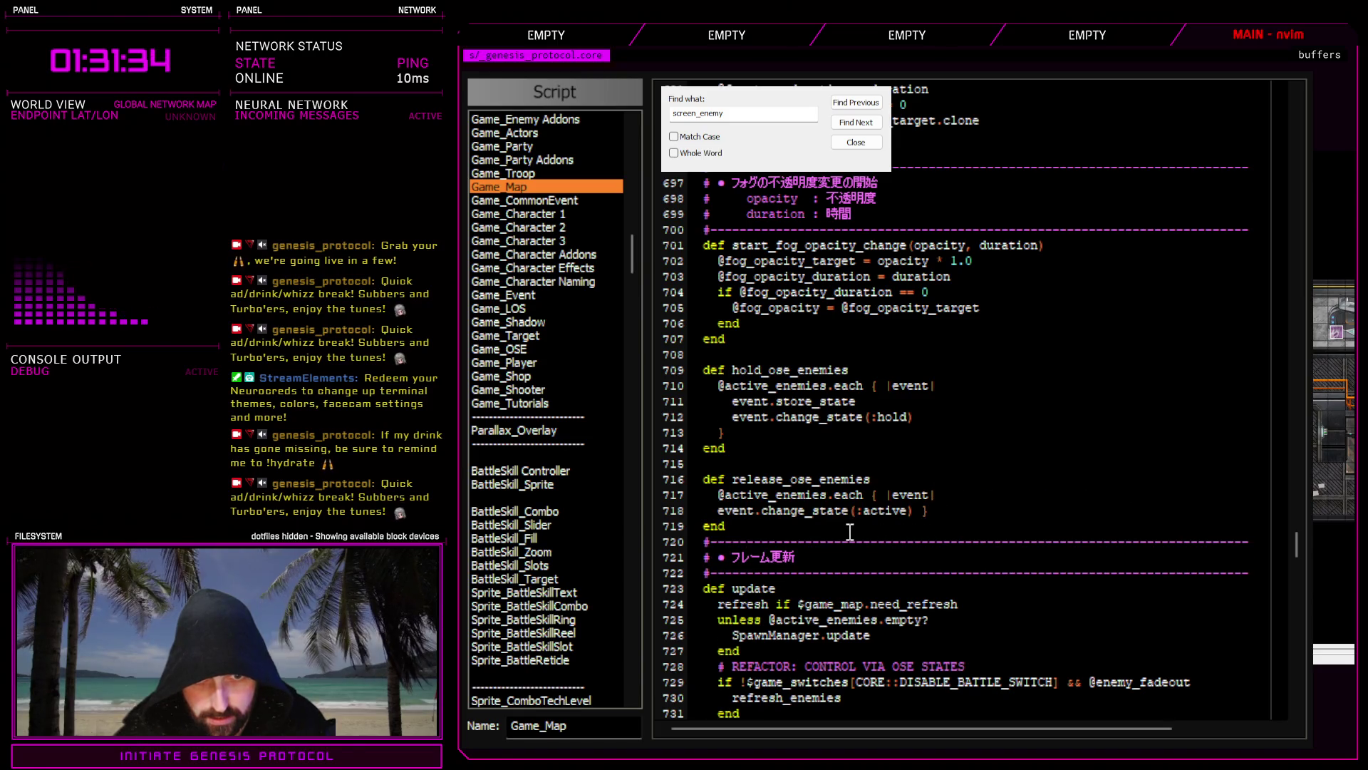
{"action": "key", "text": "Tab"}
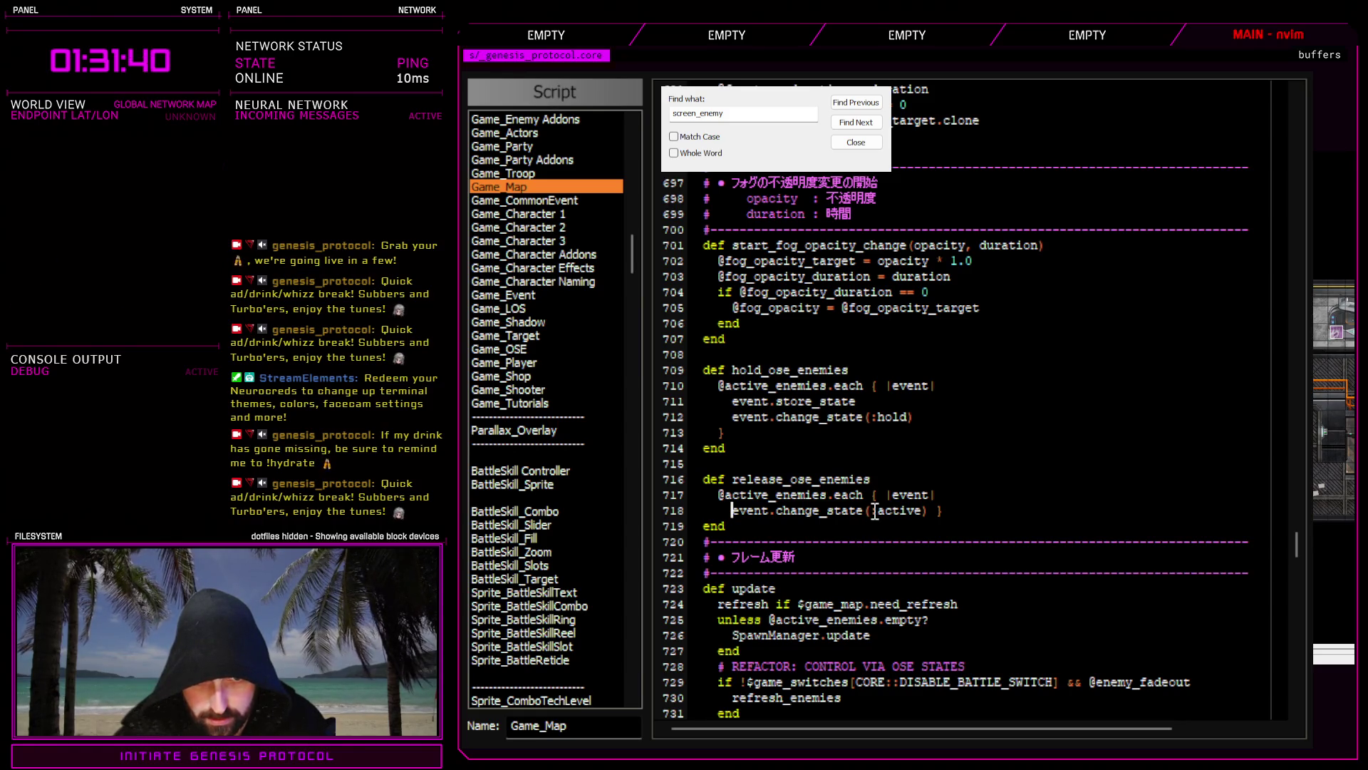
{"action": "left_click_drag", "start_coordinate": [872, 512], "coordinate": [923, 513]}
{"action": "type", "text": "event.stored_sta"}
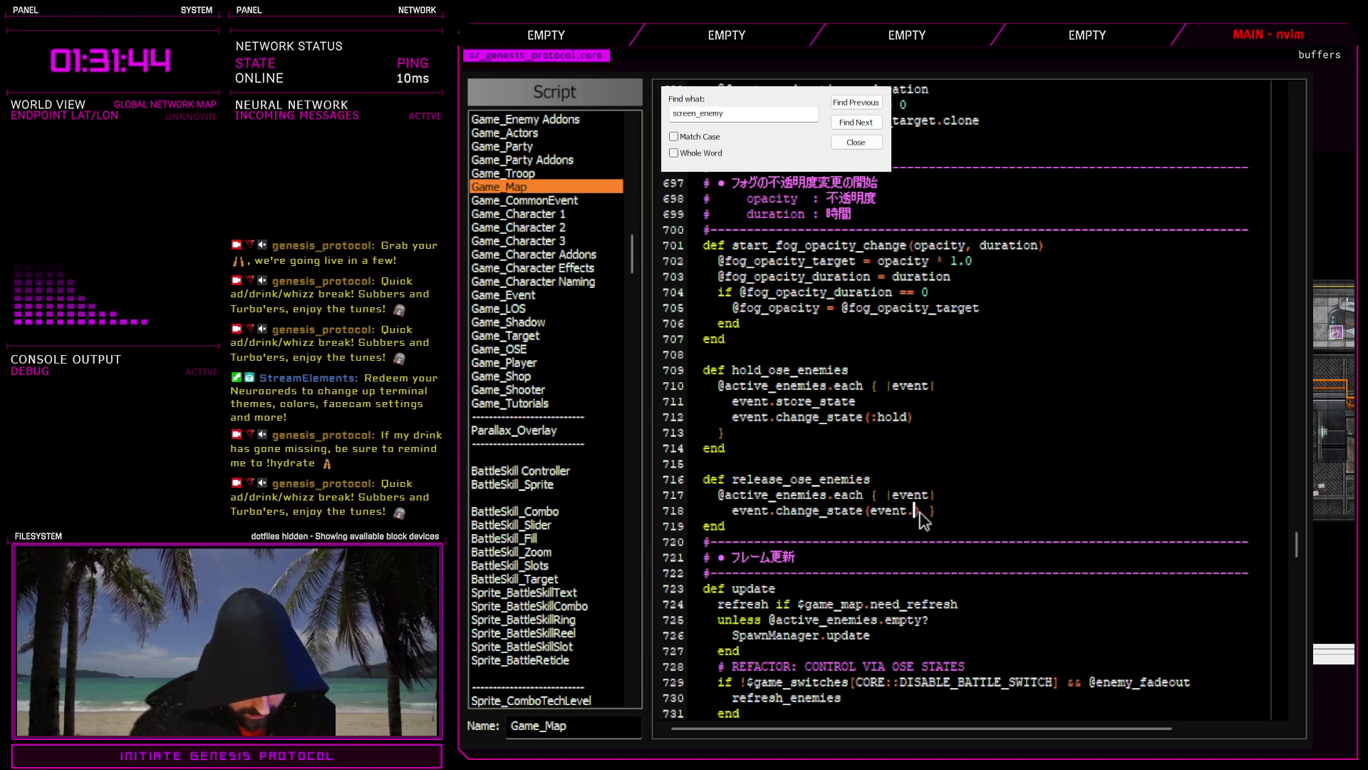
{"action": "type", "text": "te"}
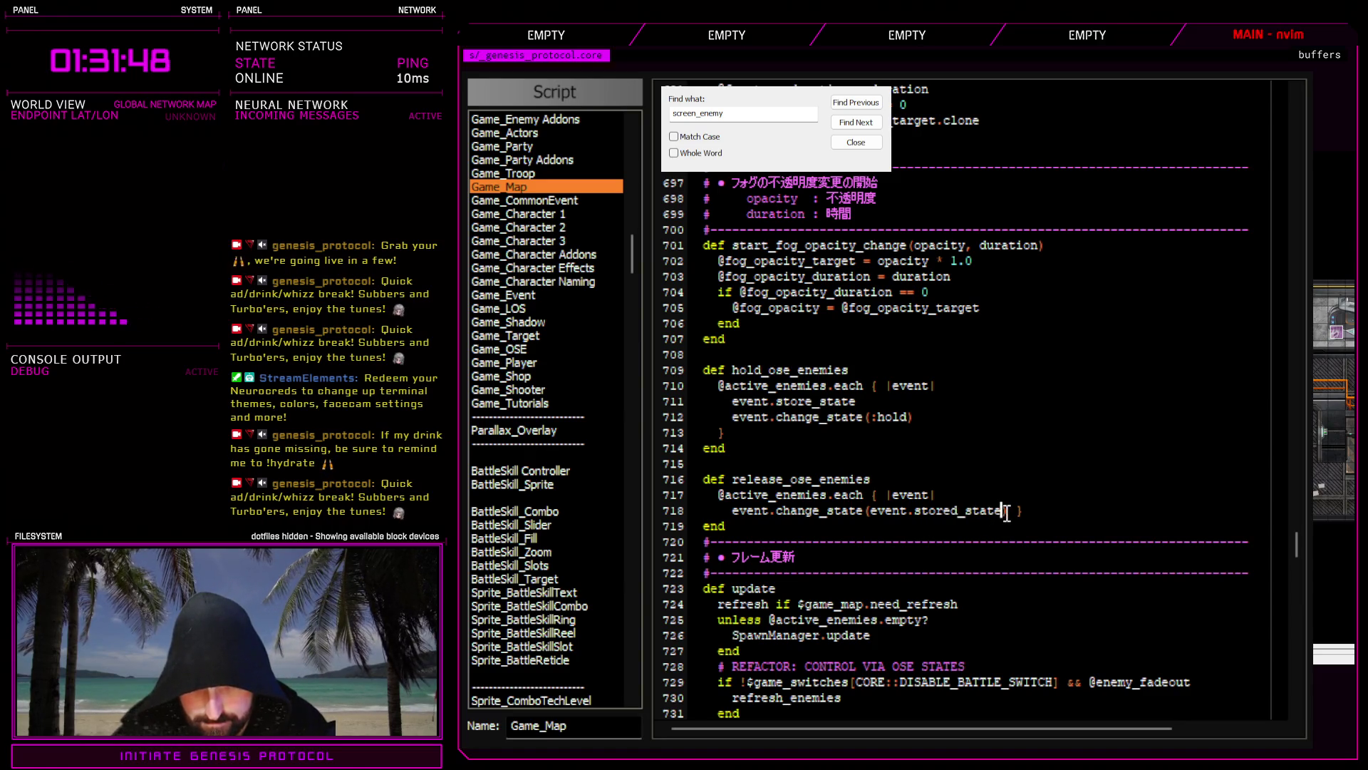
{"action": "key", "text": "Return"}
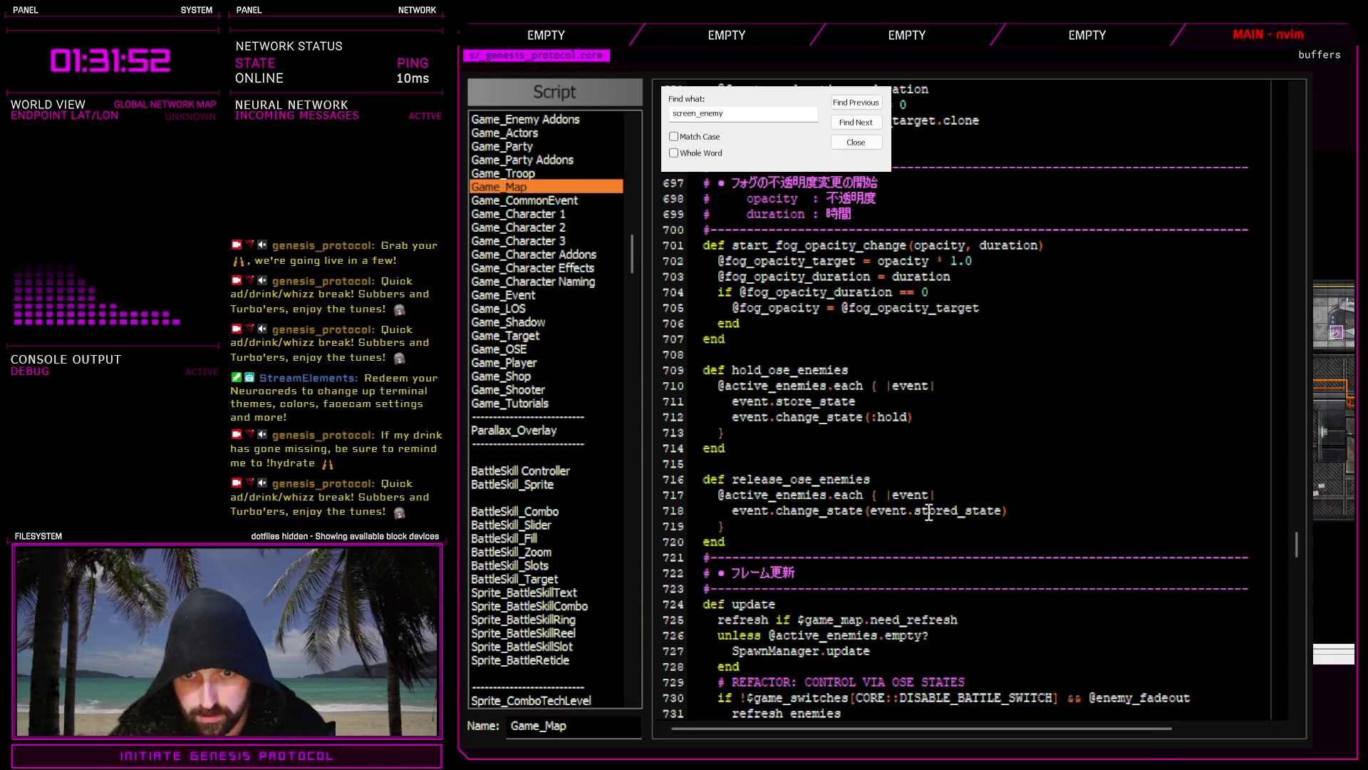
{"action": "double_click", "coordinate": [935, 513]}
{"action": "left_click", "coordinate": [1051, 512]}
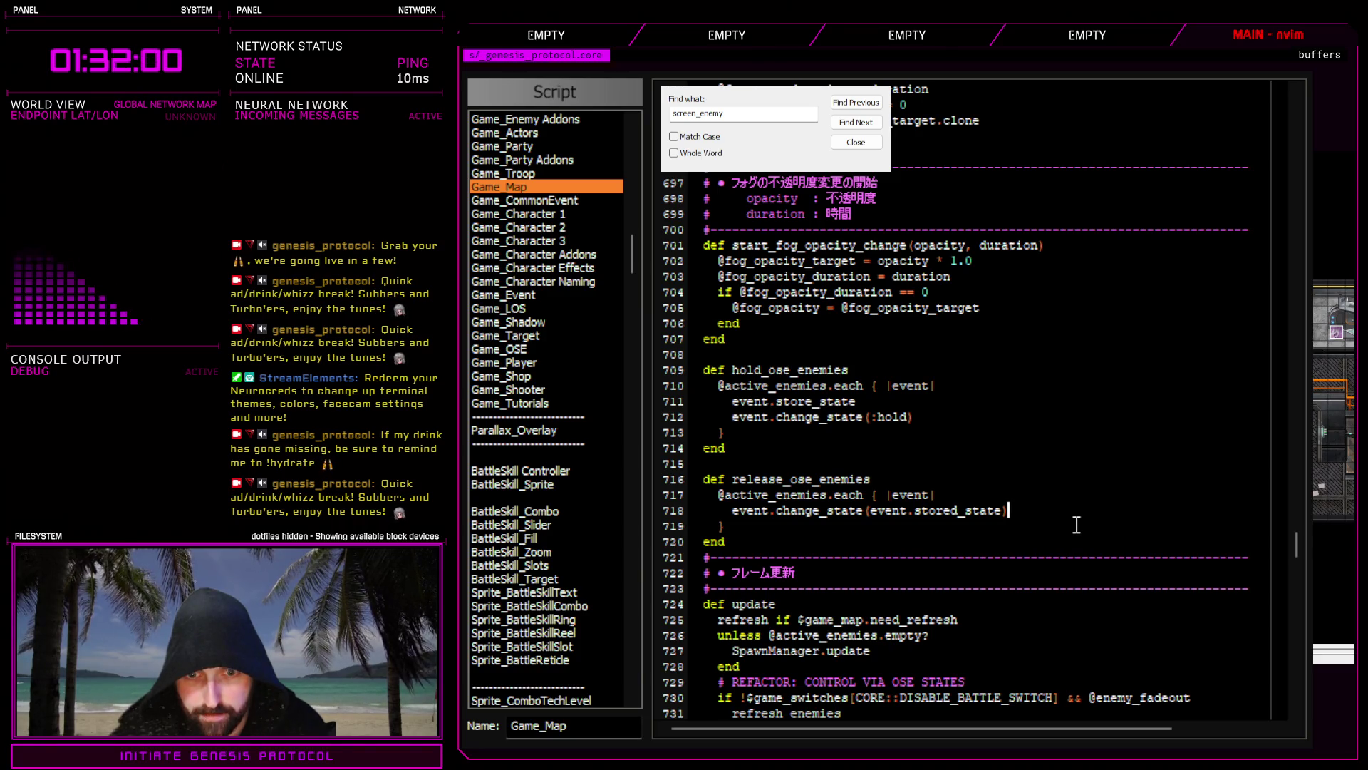
{"action": "left_click_drag", "start_coordinate": [891, 512], "coordinate": [981, 511]}
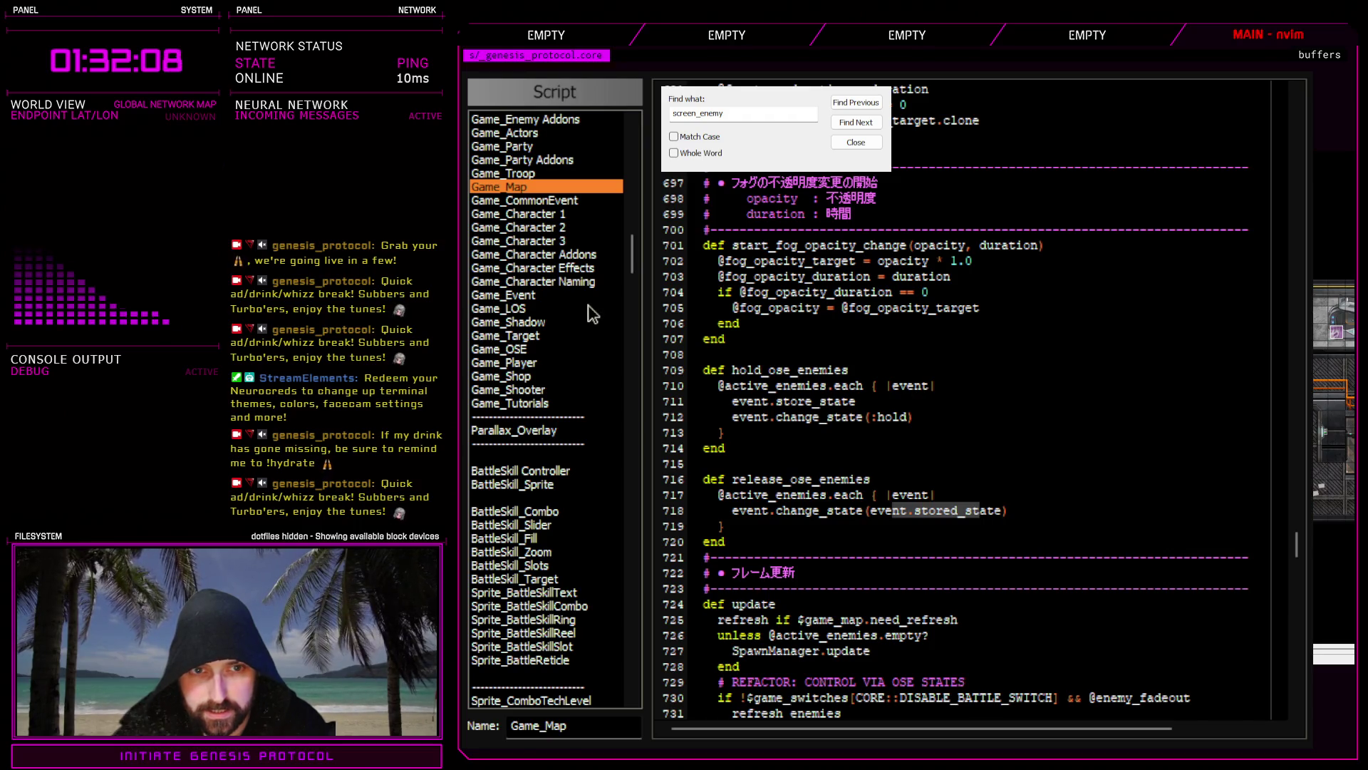
{"action": "left_click", "coordinate": [539, 349]}
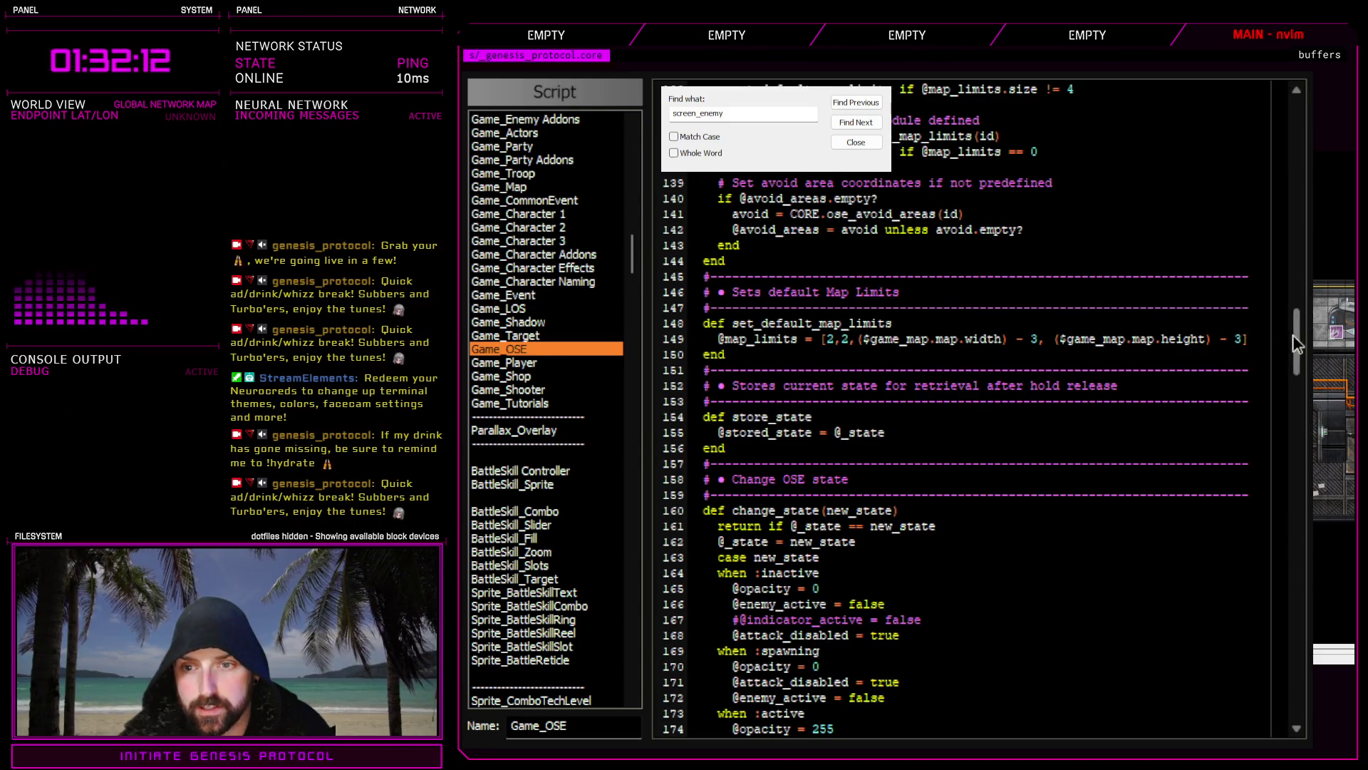
- Duplicate the store_state method together with its header comment
{"action": "left_click_drag", "start_coordinate": [1296, 338], "coordinate": [1293, 116]}
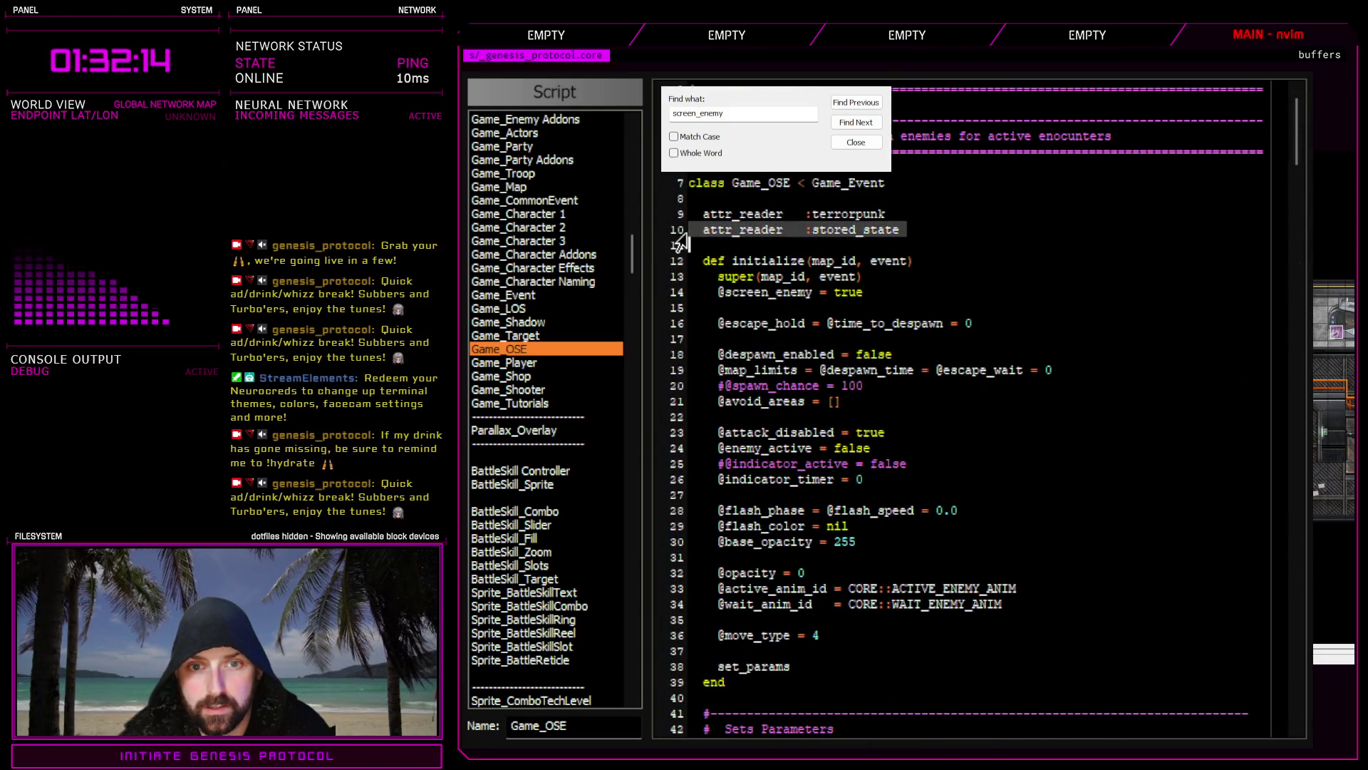
{"action": "scroll", "coordinate": [840, 543], "scroll_direction": "down", "scroll_amount": 20}
{"action": "scroll", "coordinate": [840, 543], "scroll_direction": "down", "scroll_amount": 10}
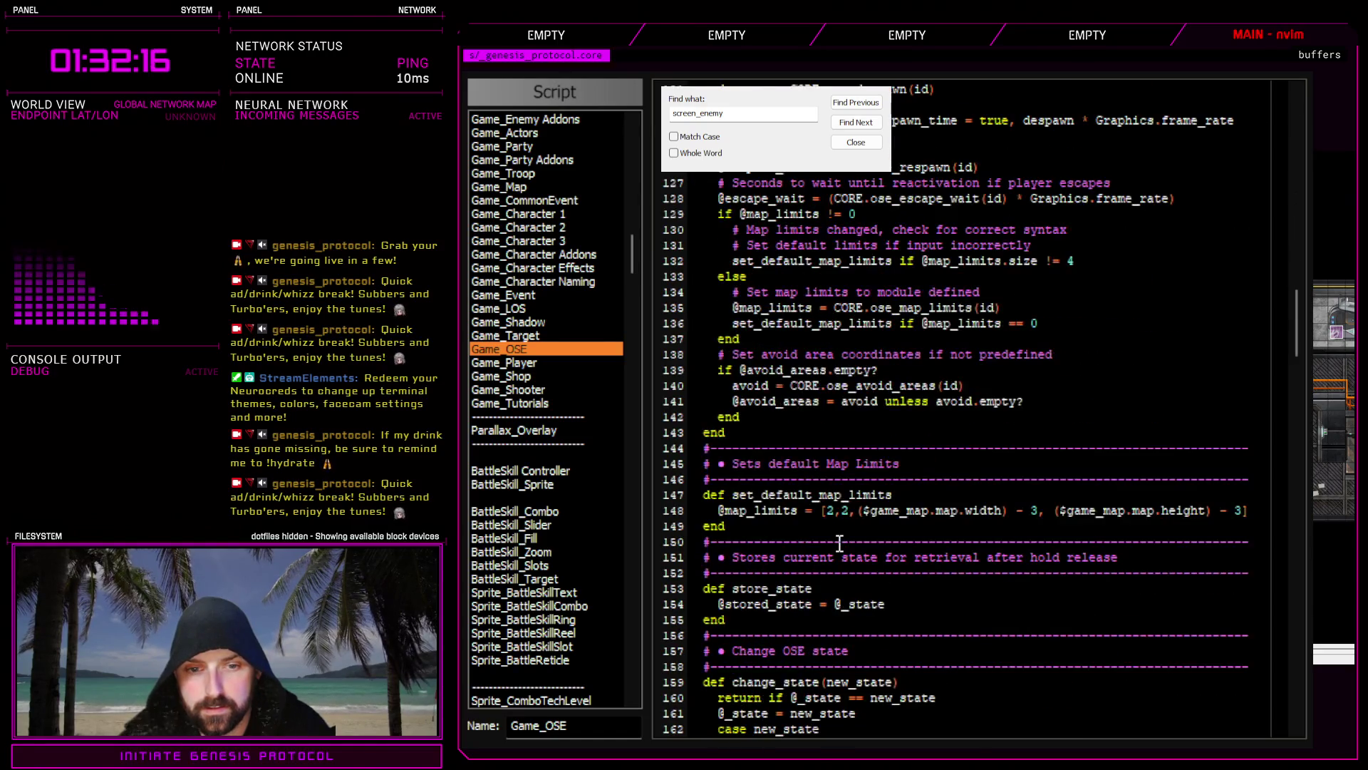
{"action": "scroll", "coordinate": [840, 543], "scroll_direction": "down", "scroll_amount": 4}
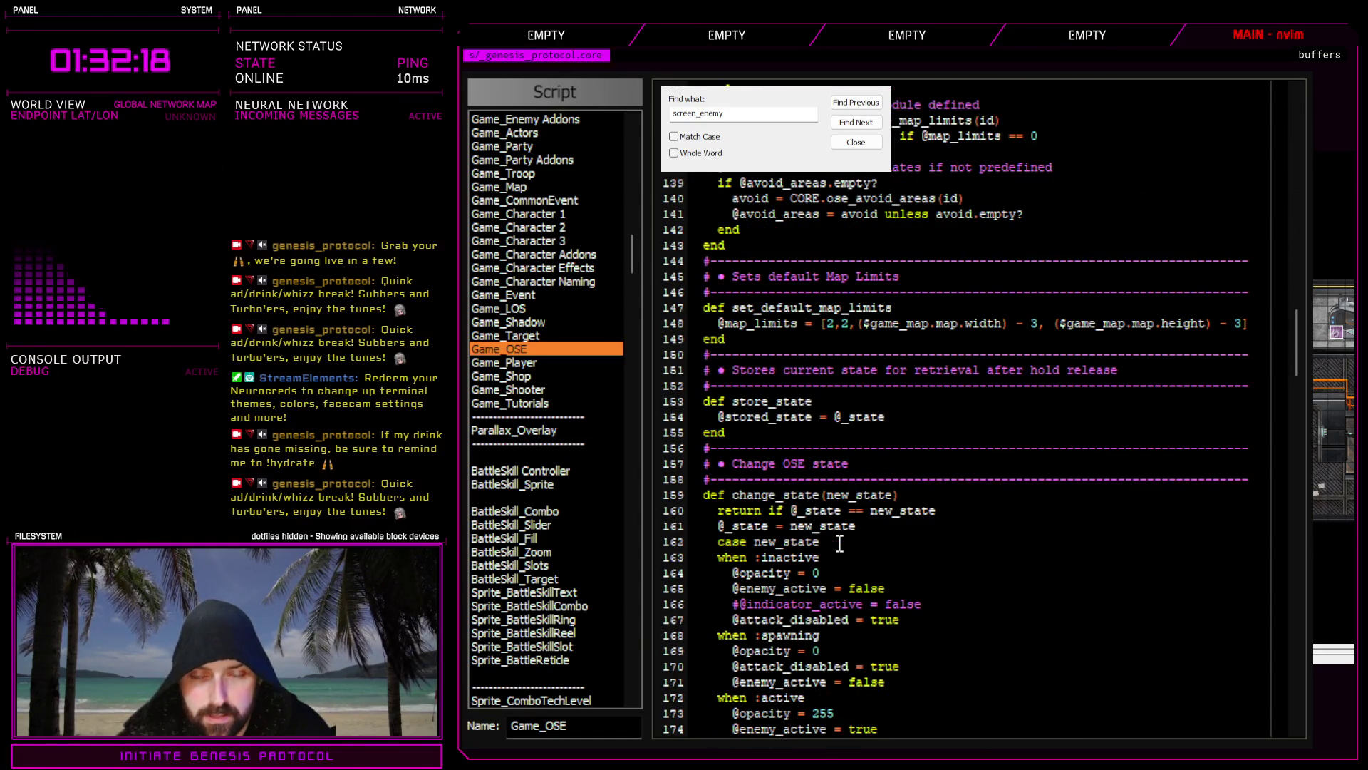
{"action": "left_click_drag", "start_coordinate": [674, 355], "coordinate": [676, 436]}
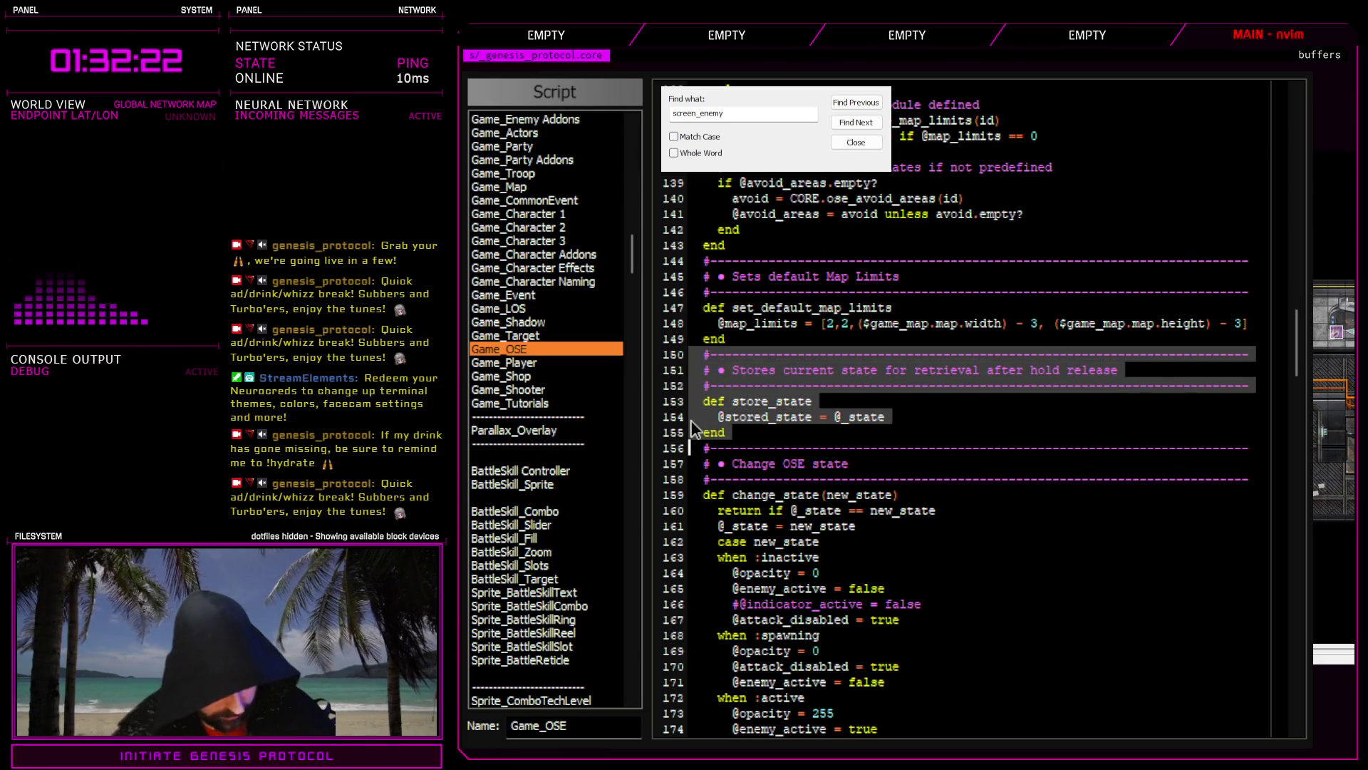
{"action": "key", "text": "ctrl+c"}
{"action": "key", "text": "ctrl+v"}
{"action": "left_click_drag", "start_coordinate": [1117, 369], "coordinate": [744, 366]}
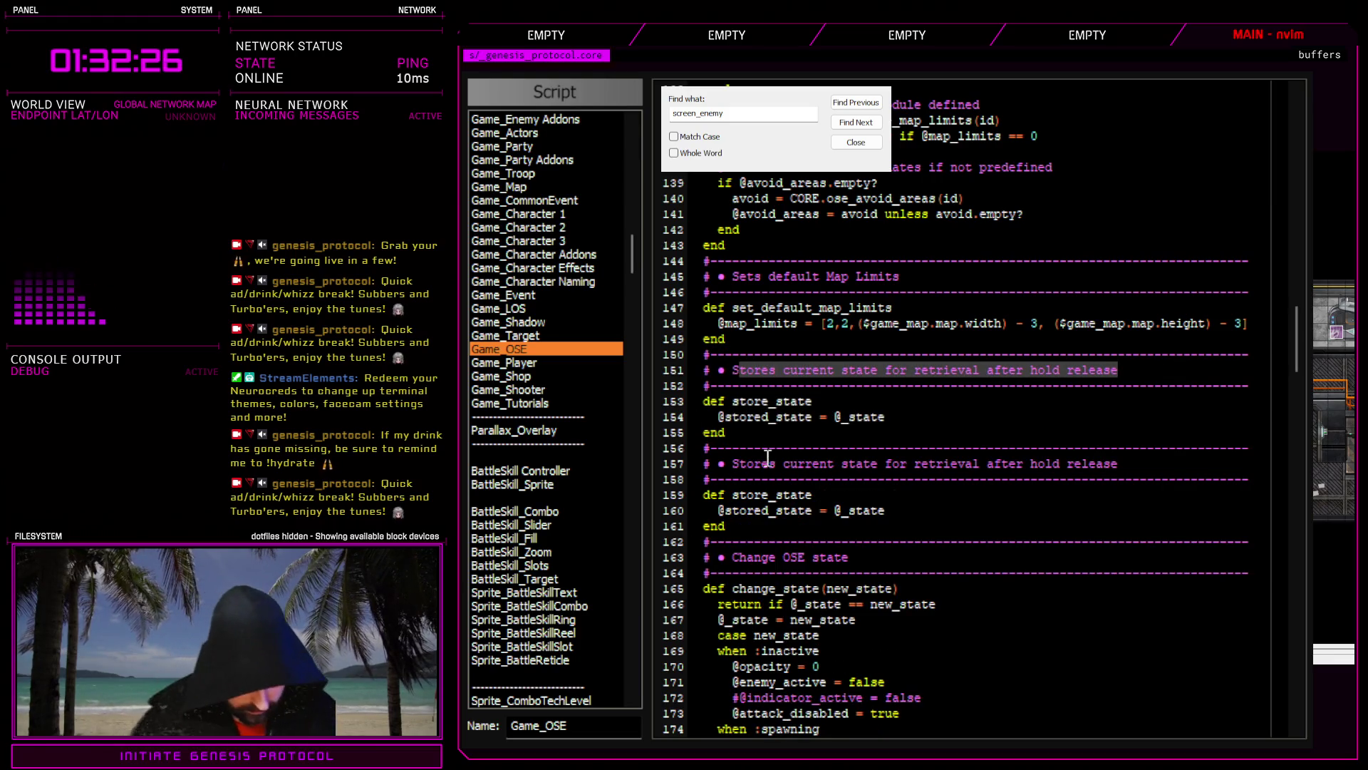
{"action": "type", "text": "ets to hold state"}
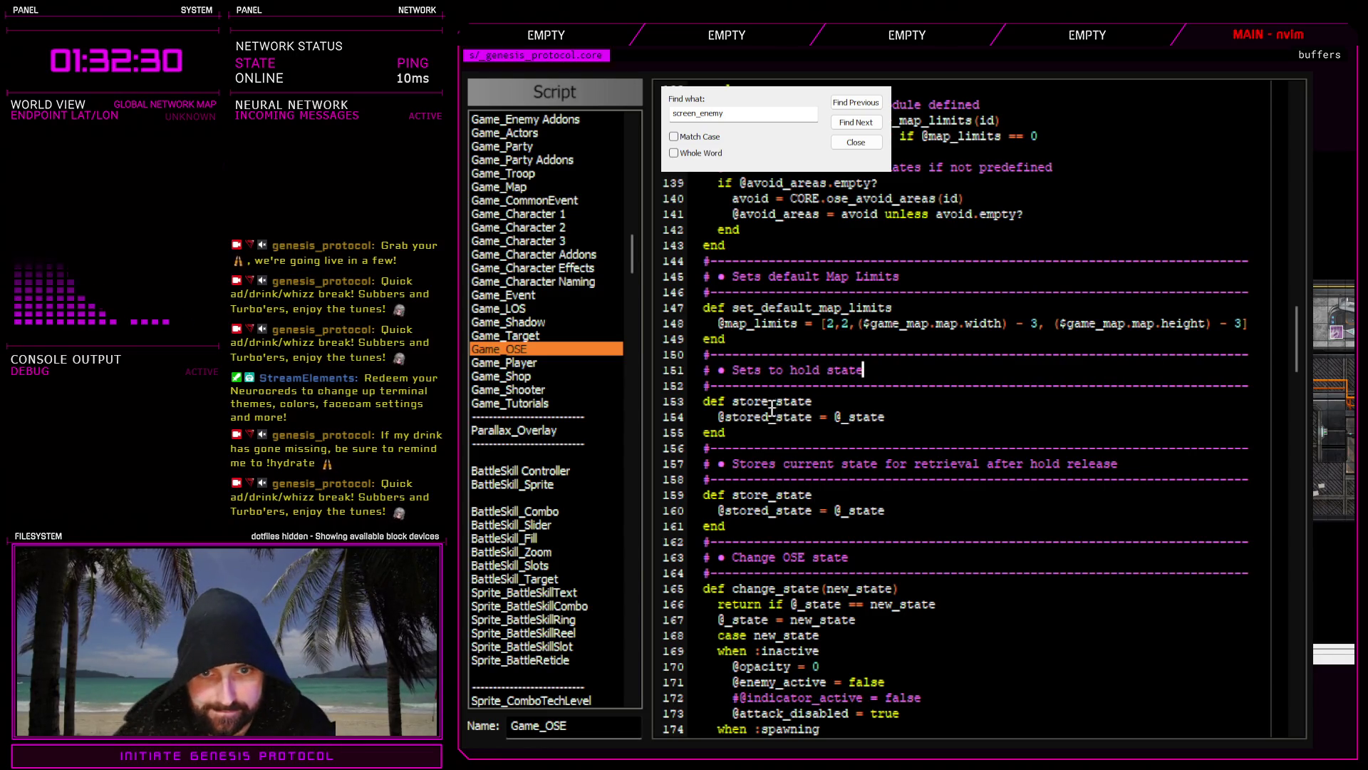
{"action": "left_click_drag", "start_coordinate": [767, 401], "coordinate": [733, 402]}
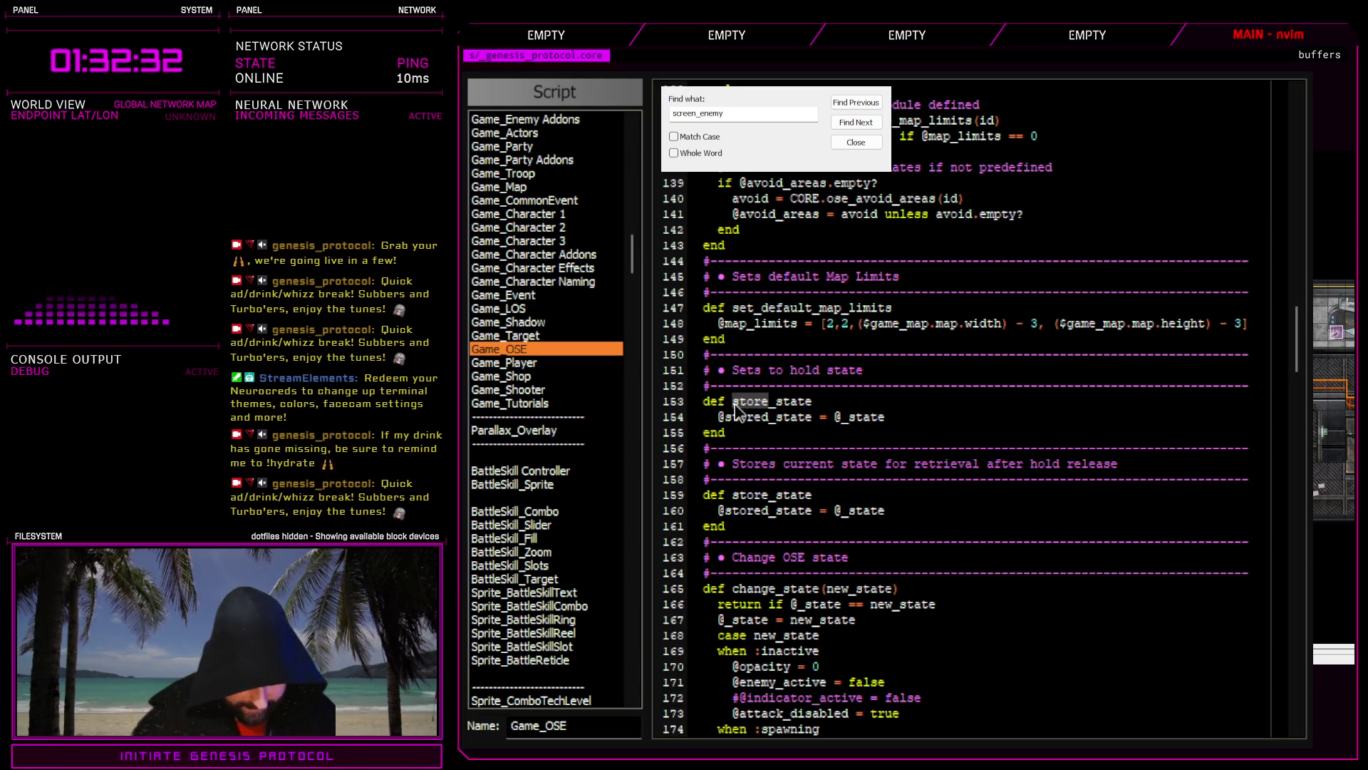
{"action": "type", "text": "hold"}
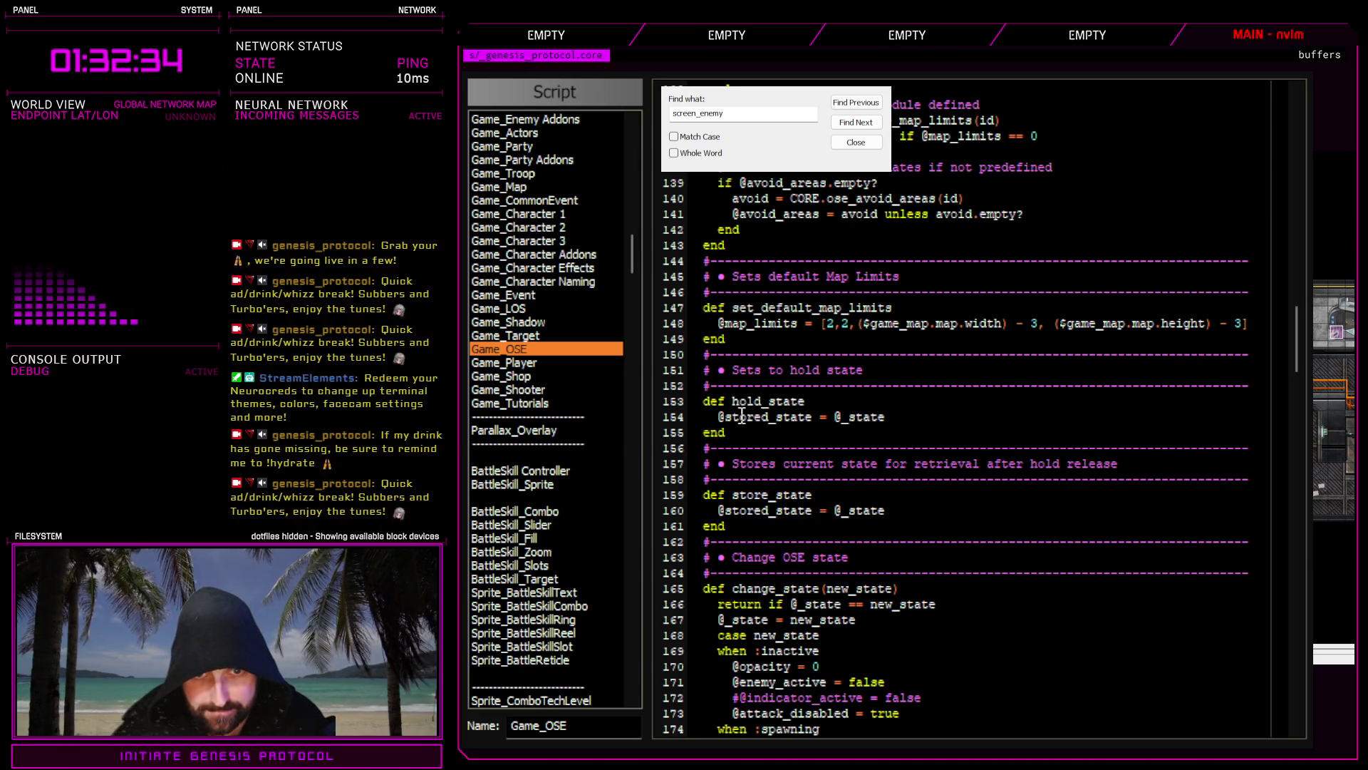
{"action": "left_click_drag", "start_coordinate": [725, 416], "coordinate": [838, 419]}
{"action": "key", "text": "BackSpace"}
{"action": "left_click", "coordinate": [840, 415]}
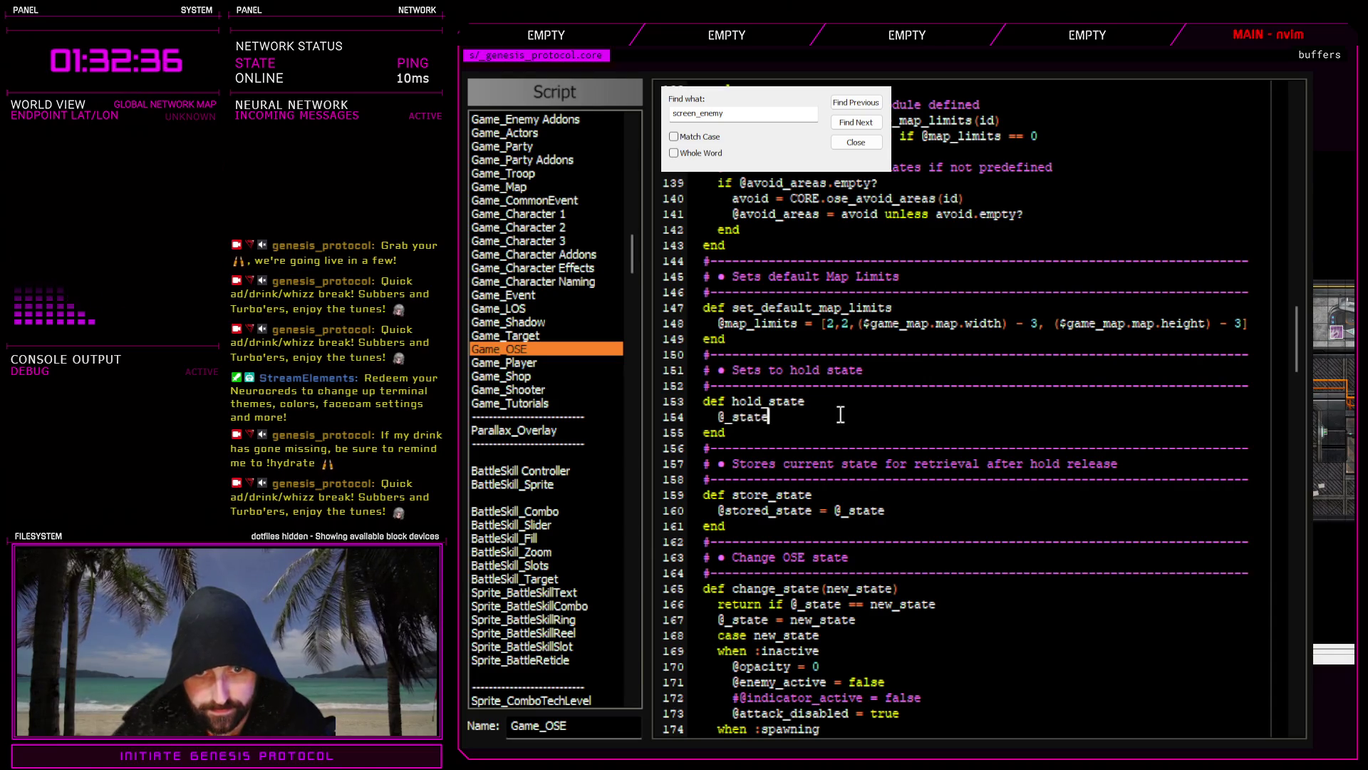
{"action": "type", "text": "= :hold"}
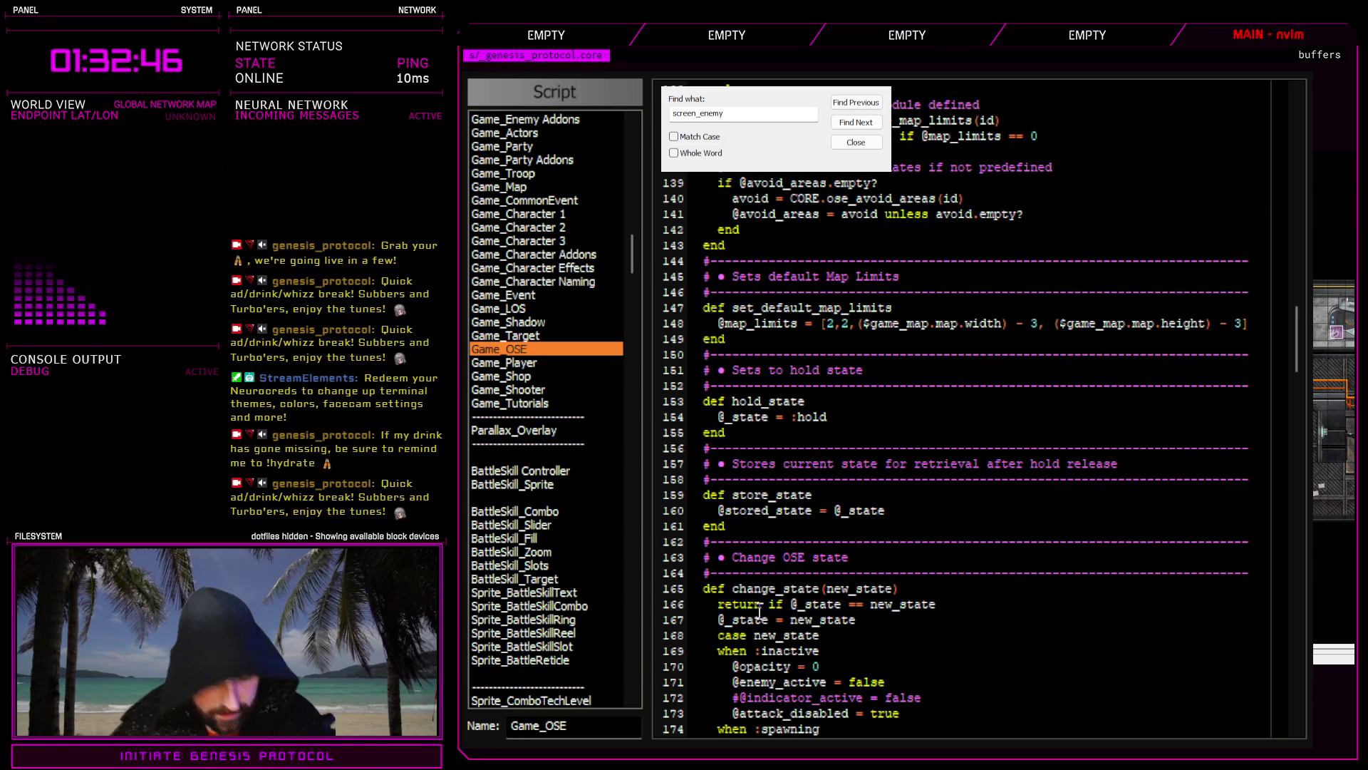
{"action": "type", "text": "re"}
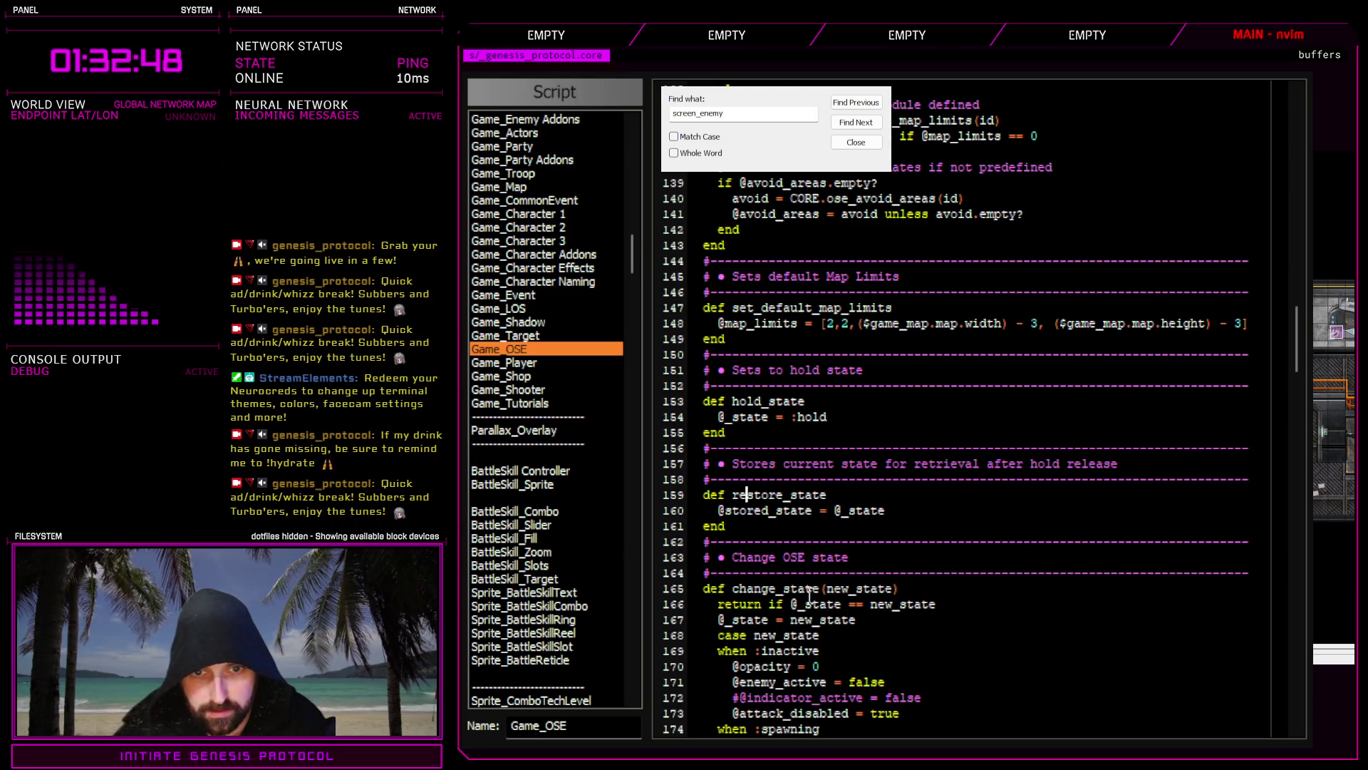
{"action": "left_click", "coordinate": [832, 405]}
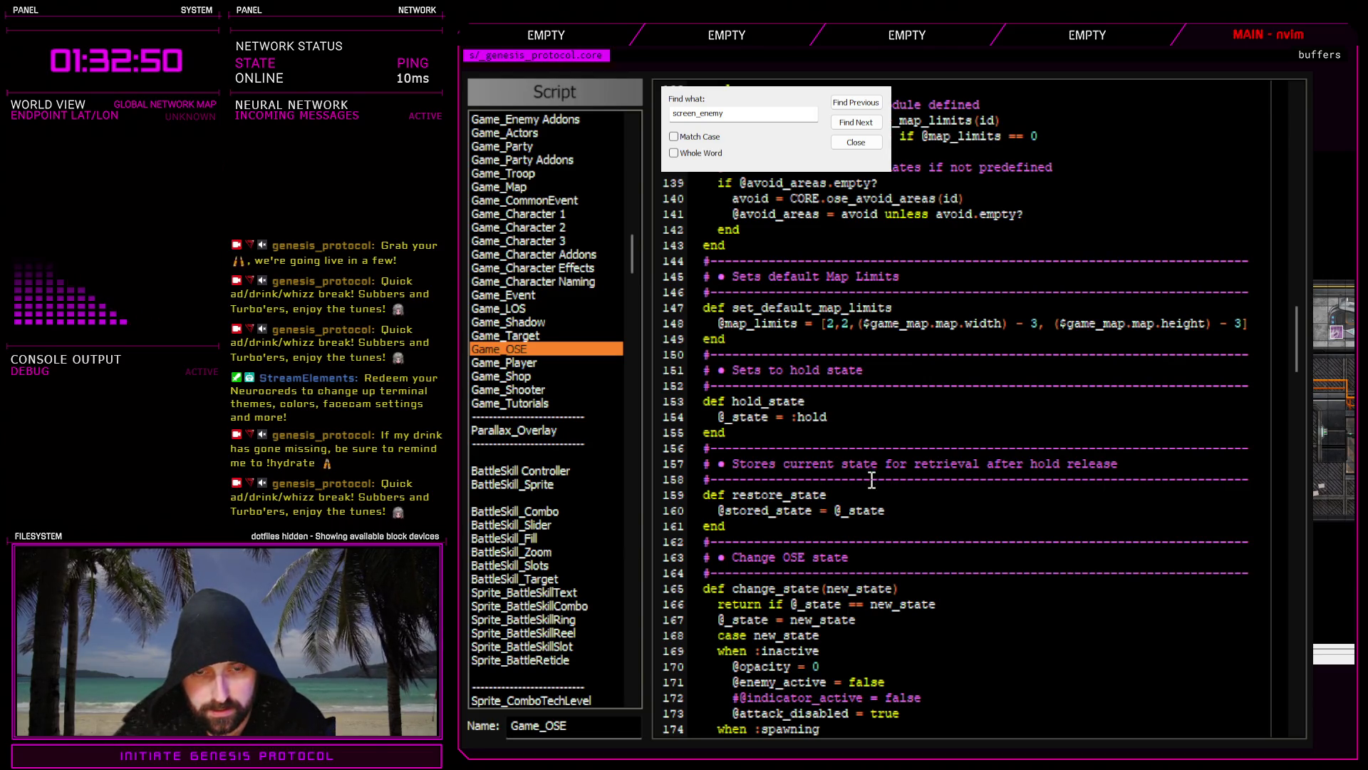
{"action": "key", "text": "Return"}
{"action": "left_click_drag", "start_coordinate": [718, 525], "coordinate": [885, 533]}
{"action": "key", "text": "ctrl+c"}
{"action": "left_click", "coordinate": [766, 417]}
{"action": "key", "text": "ctrl+v"}
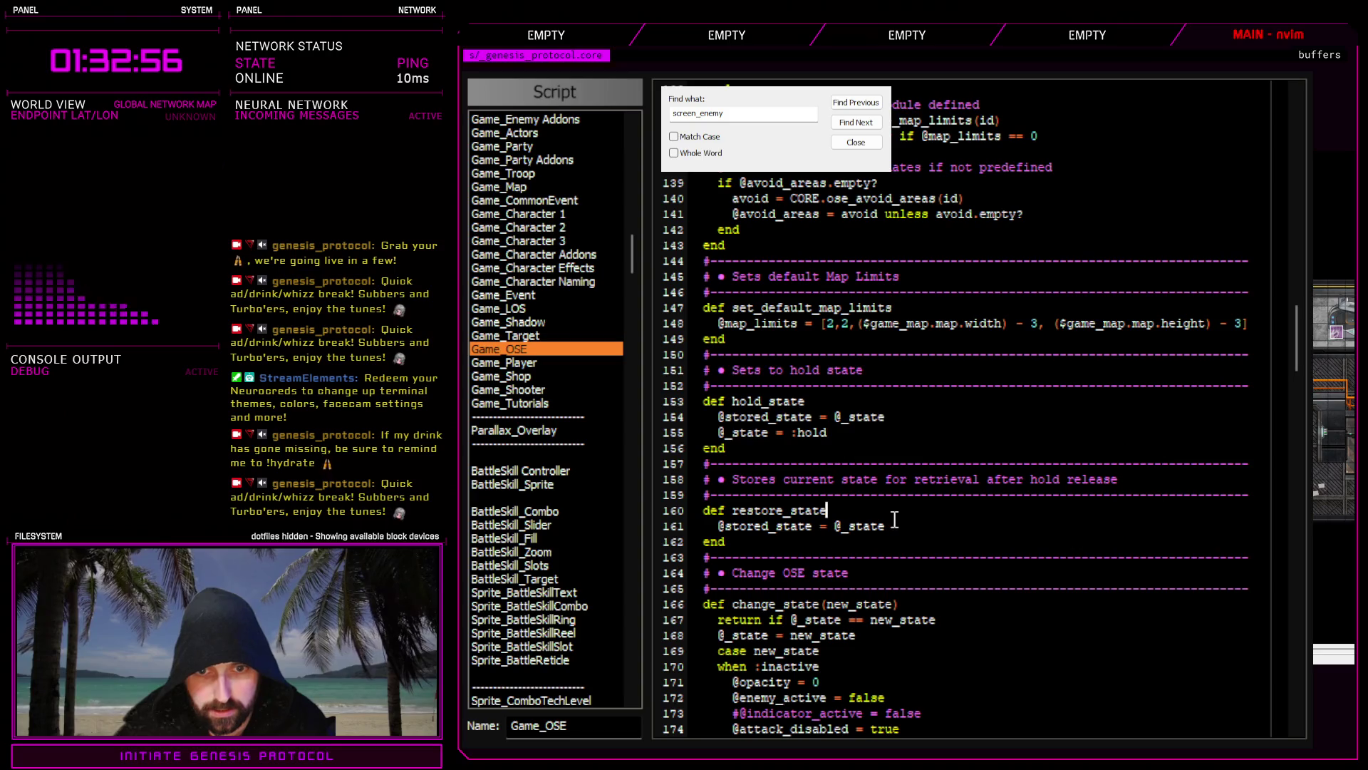
{"action": "left_click_drag", "start_coordinate": [1118, 479], "coordinate": [738, 476]}
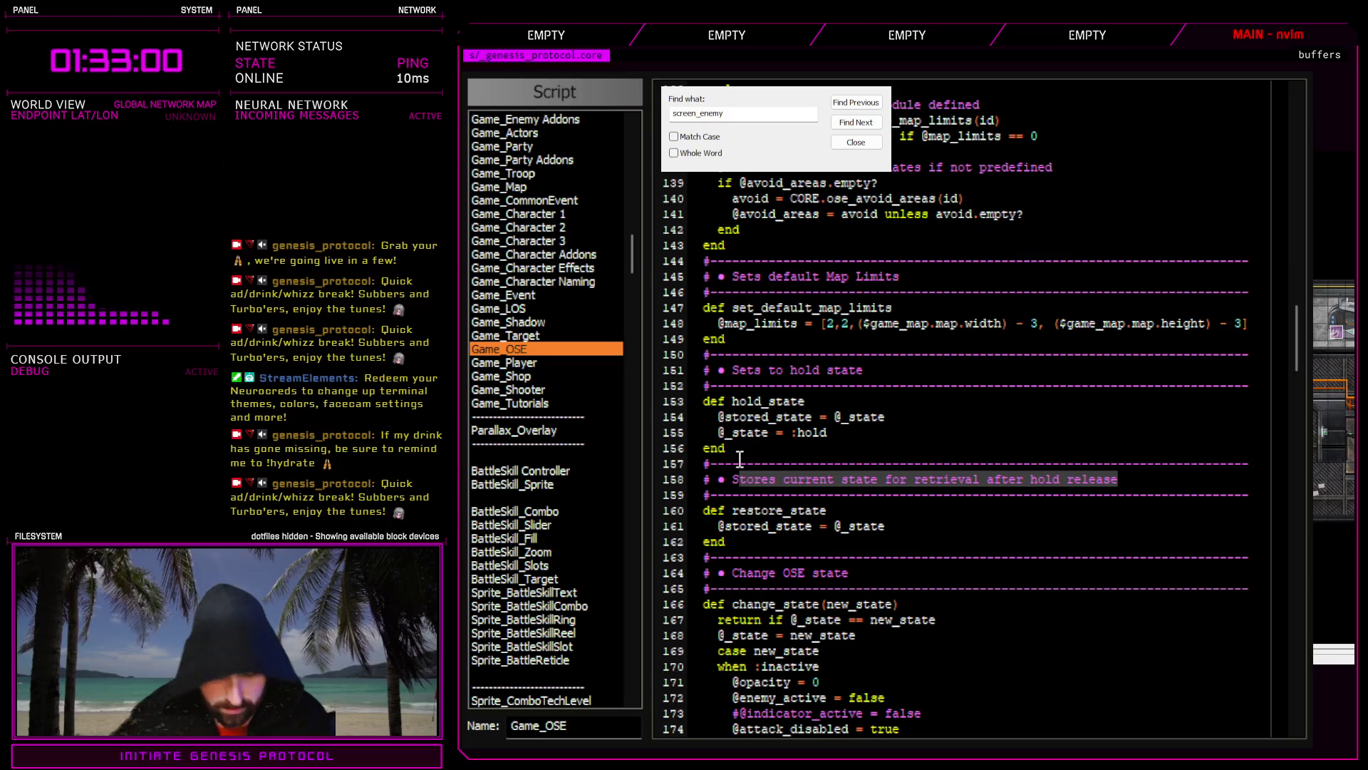
{"action": "type", "text": "Re"}
{"action": "type", "text": "es previous stat"}
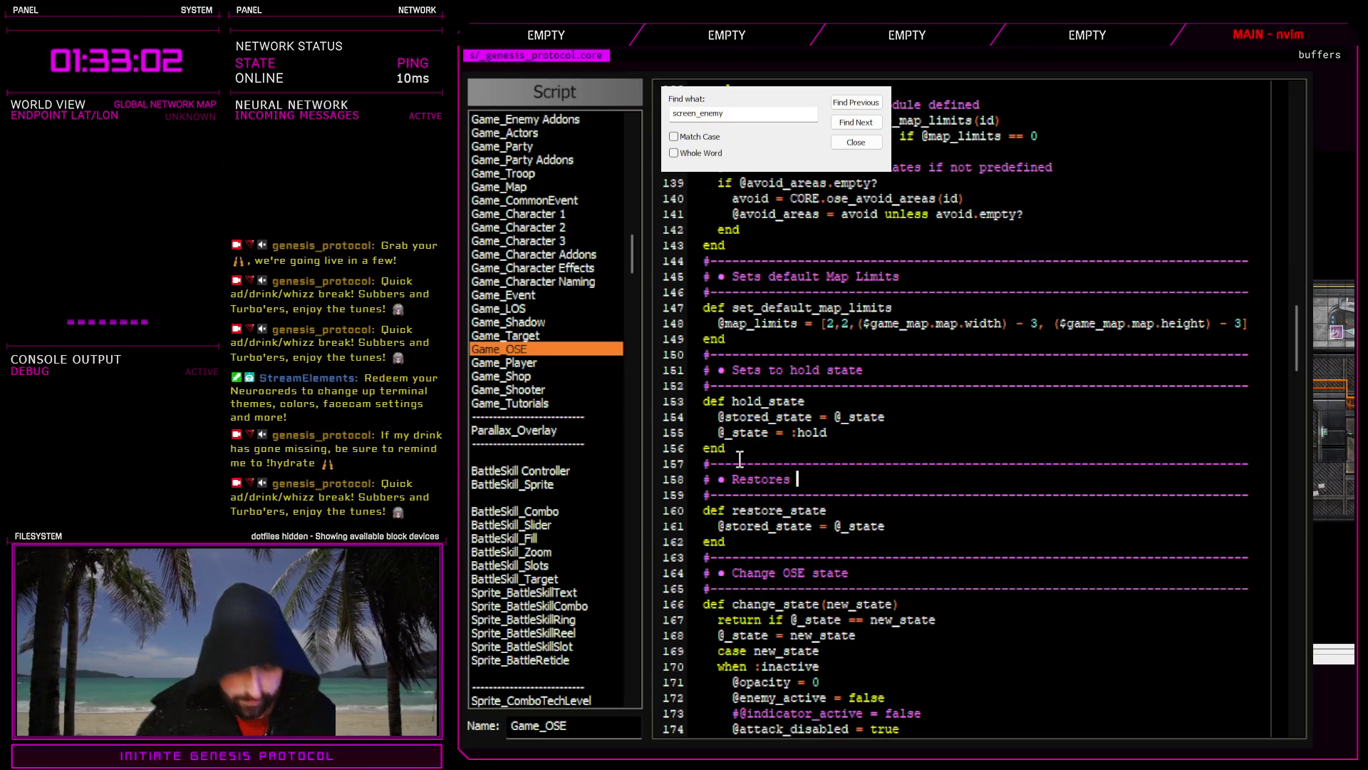
{"action": "type", "text": "e after"}
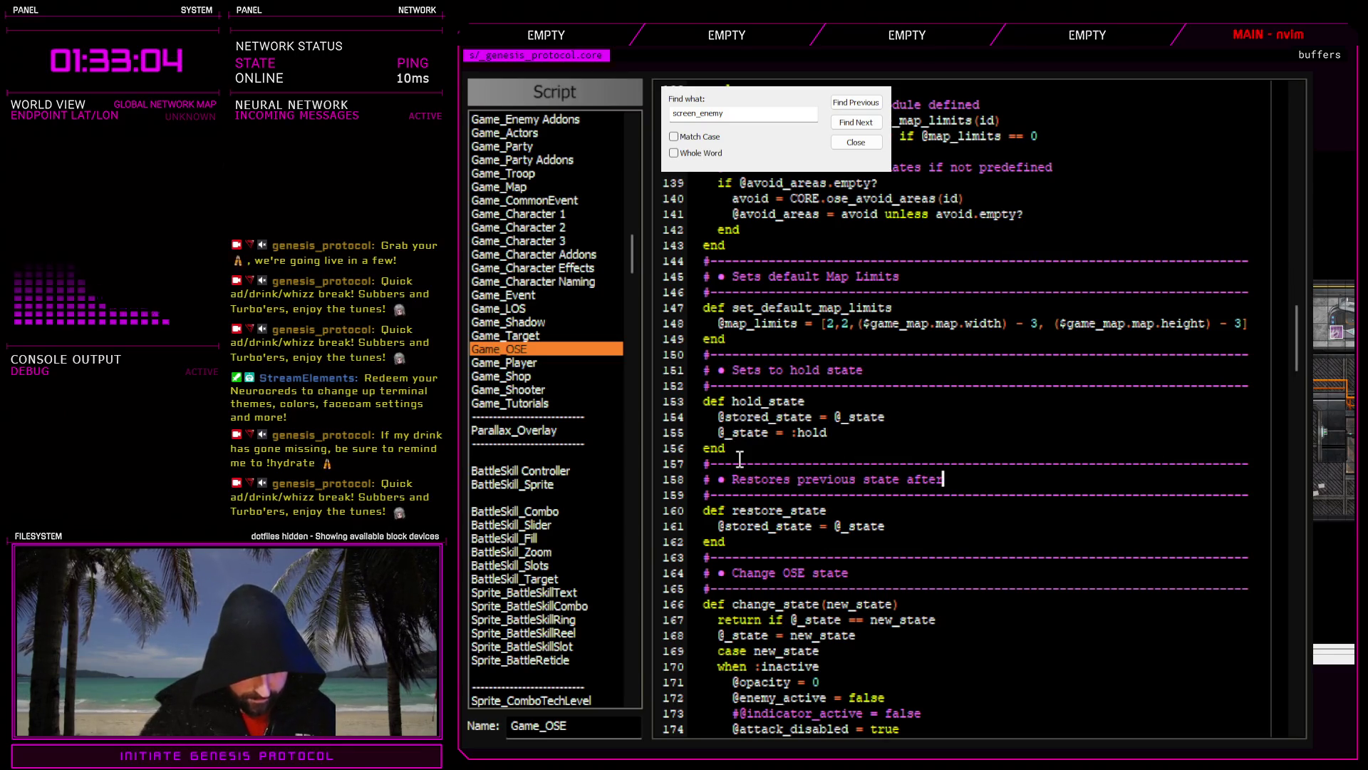
{"action": "type", "text": "realelease"}
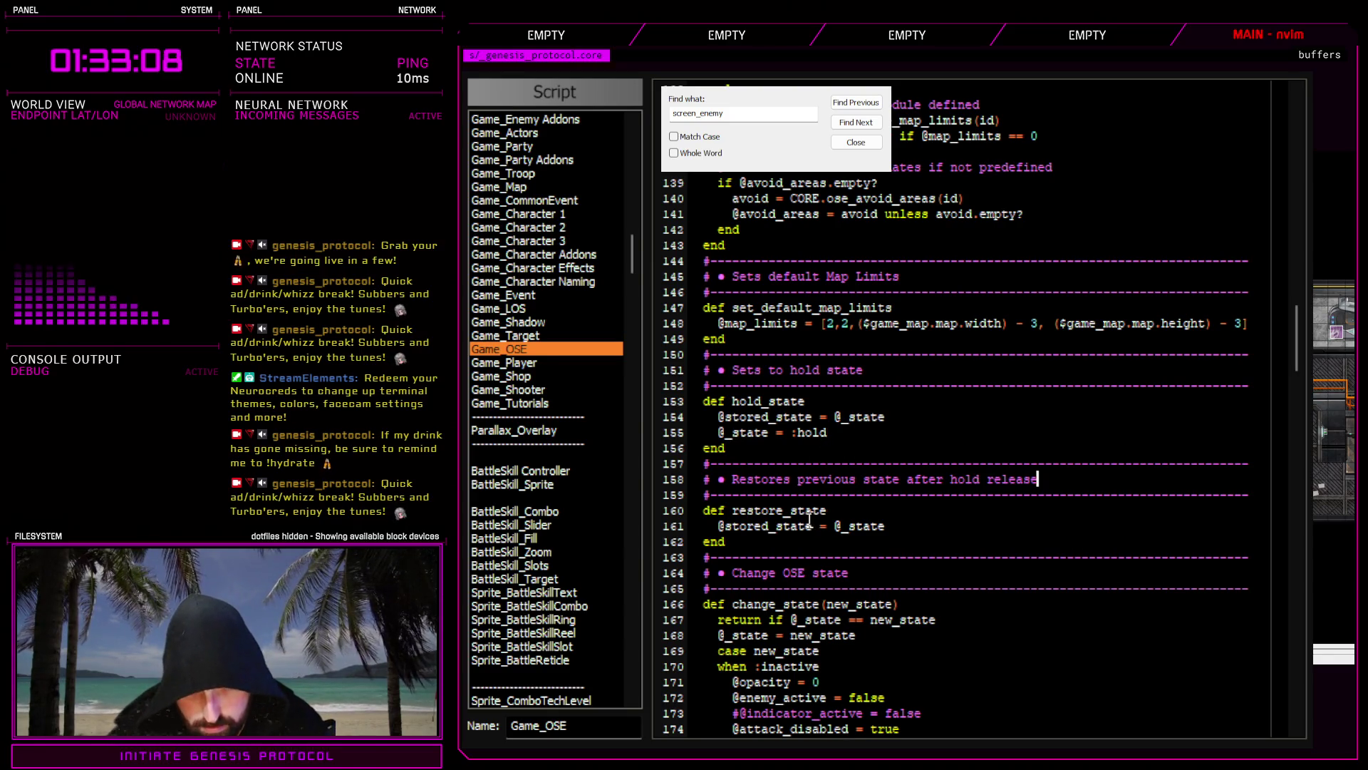
{"action": "left_click", "coordinate": [840, 510]}
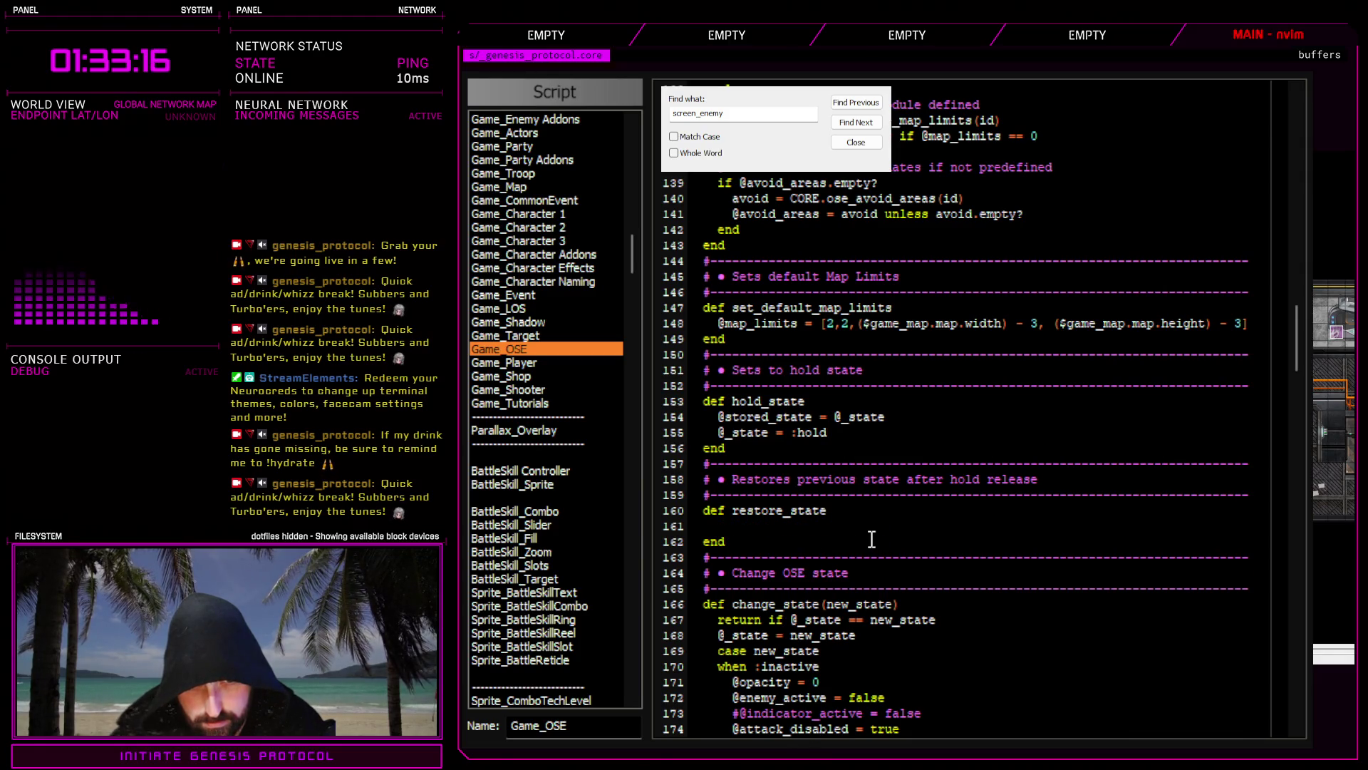
{"action": "key", "text": "Return"}
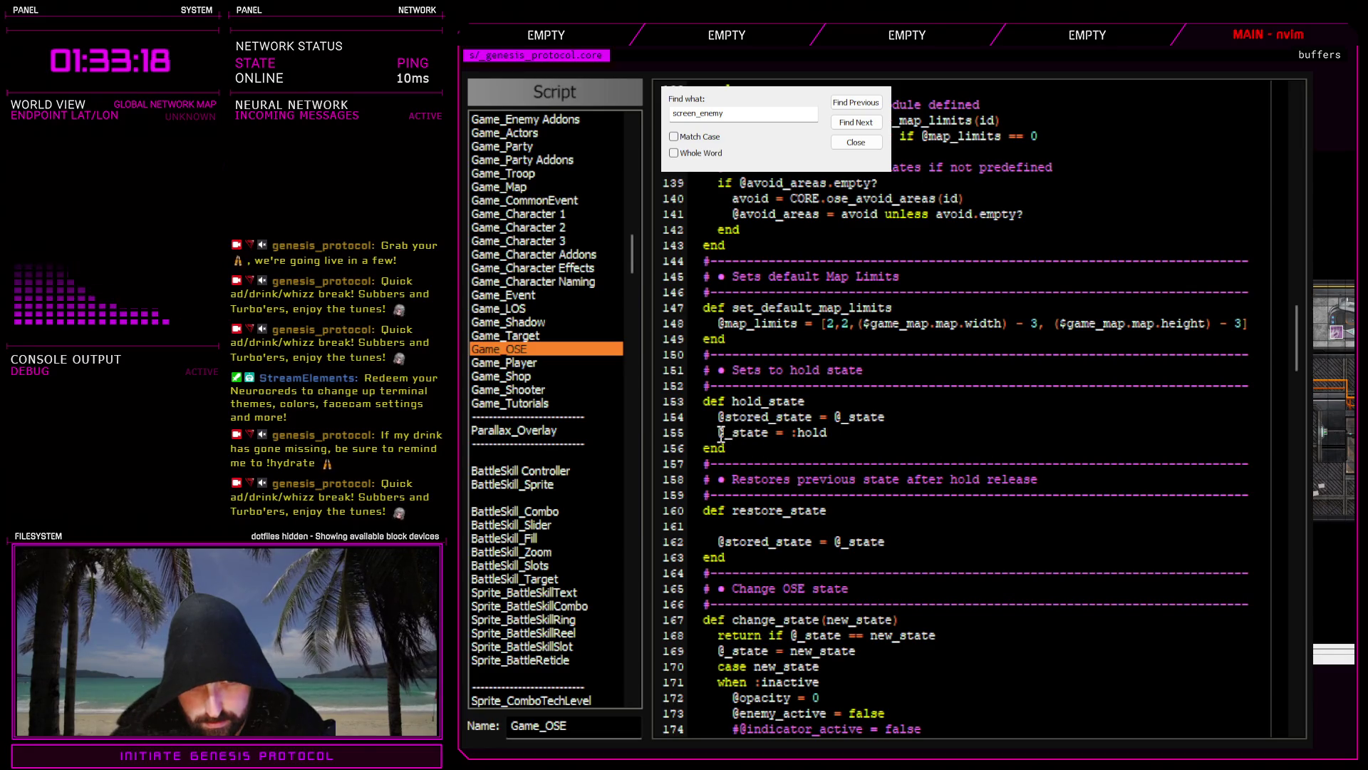
{"action": "left_click_drag", "start_coordinate": [721, 435], "coordinate": [835, 434]}
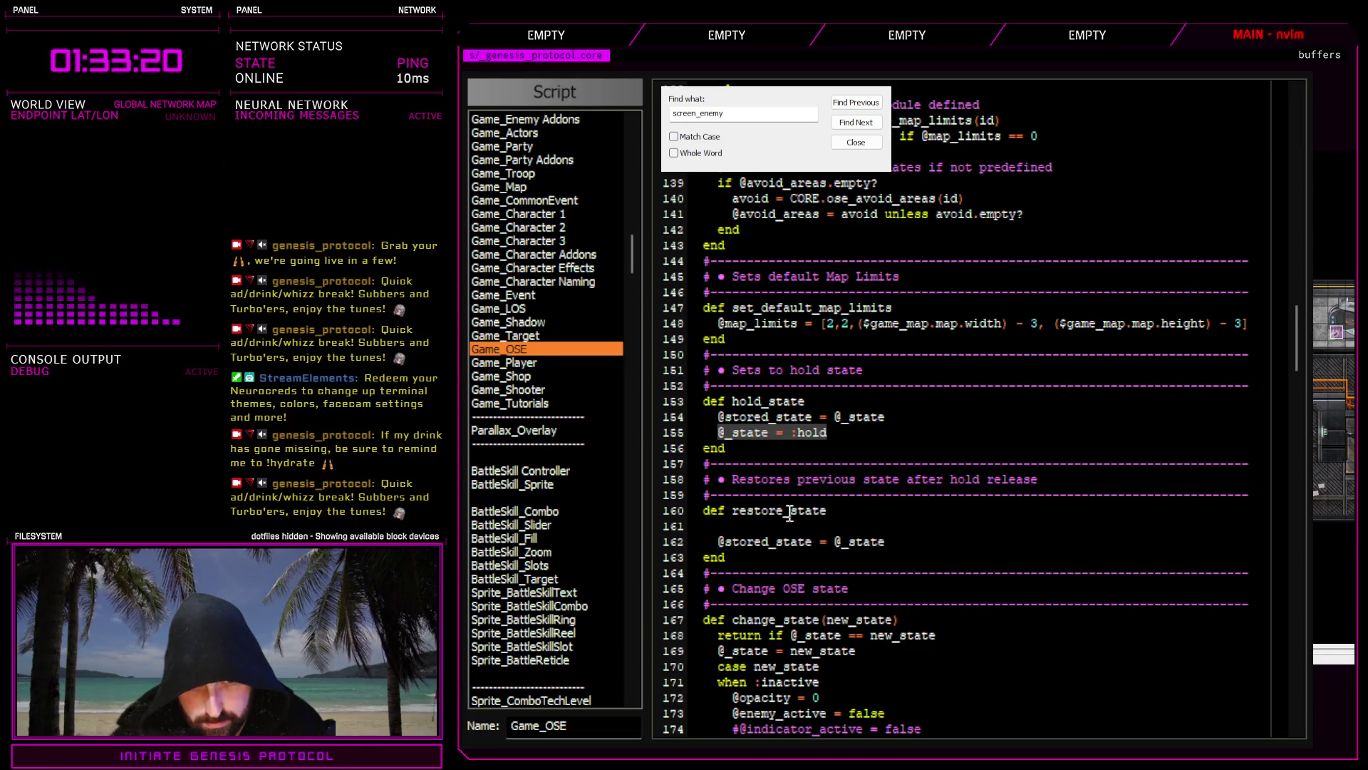
{"action": "left_click", "coordinate": [748, 525]}
{"action": "key", "text": "ctrl+v"}
{"action": "key", "text": "BackSpace"}
{"action": "key", "text": "BackSpace"}
{"action": "key", "text": "BackSpace"}
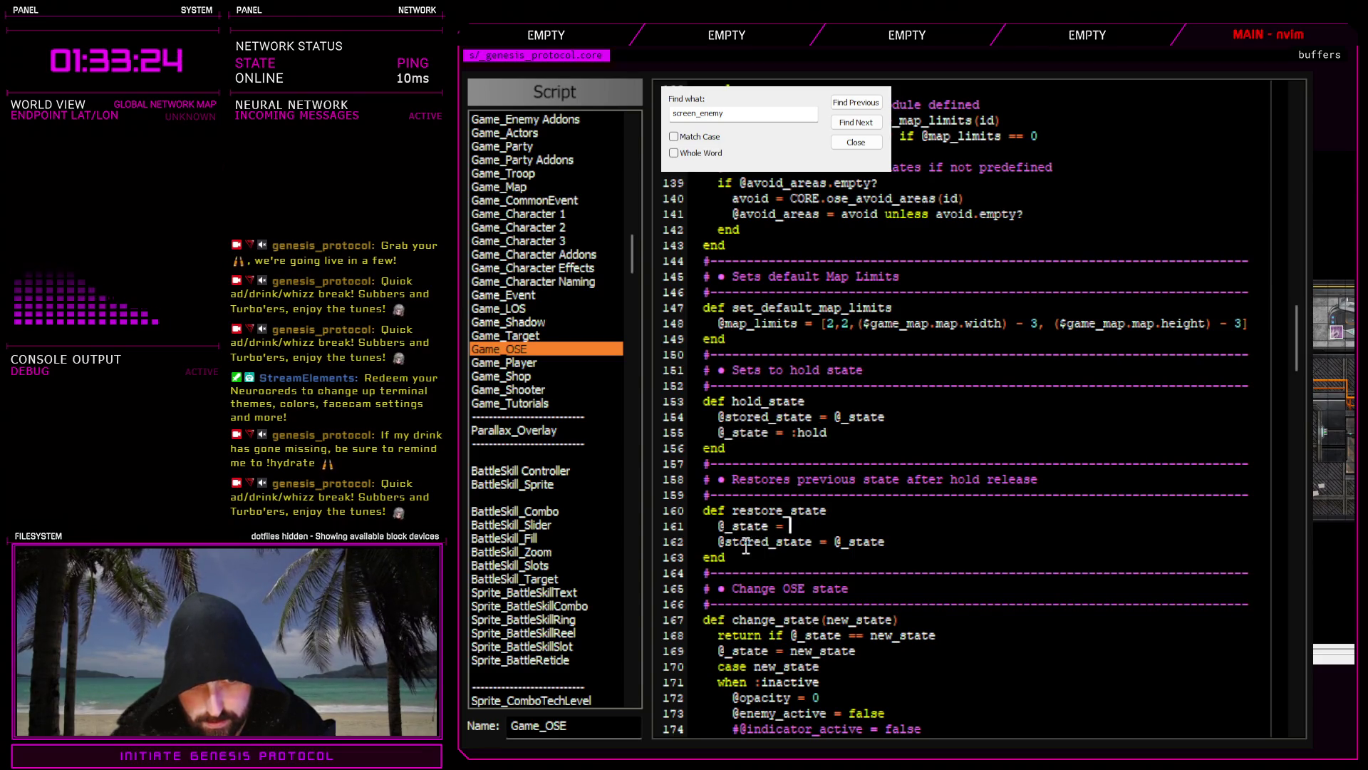
{"action": "left_click_drag", "start_coordinate": [723, 543], "coordinate": [813, 543]}
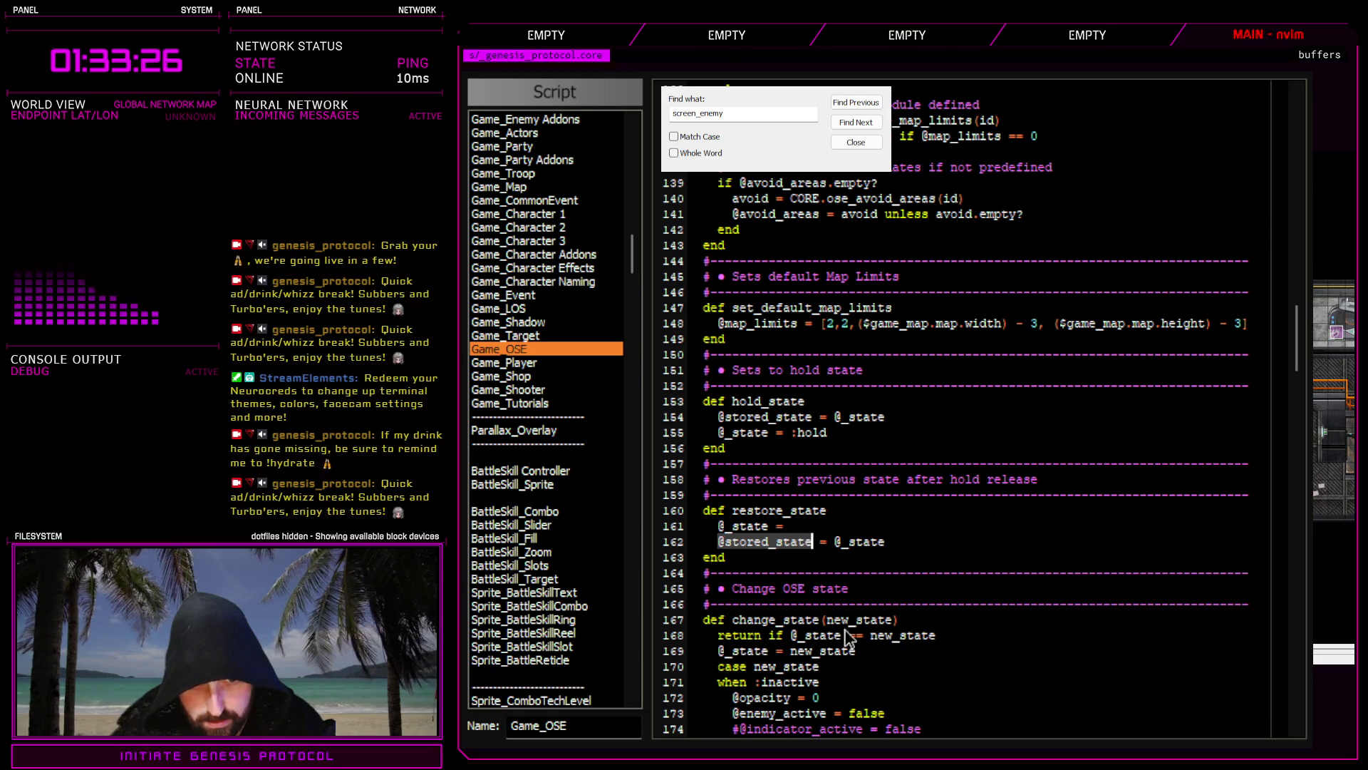
{"action": "key", "text": "ctrl+c"}
{"action": "left_click", "coordinate": [819, 527]}
{"action": "key", "text": "ctrl+v"}
{"action": "mouse_move", "coordinate": [719, 543]}
{"action": "left_mouse_down"}
{"action": "mouse_move", "coordinate": [907, 544]}
{"action": "mouse_move", "coordinate": [889, 543]}
{"action": "left_mouse_up"}
{"action": "left_click", "coordinate": [838, 543]}
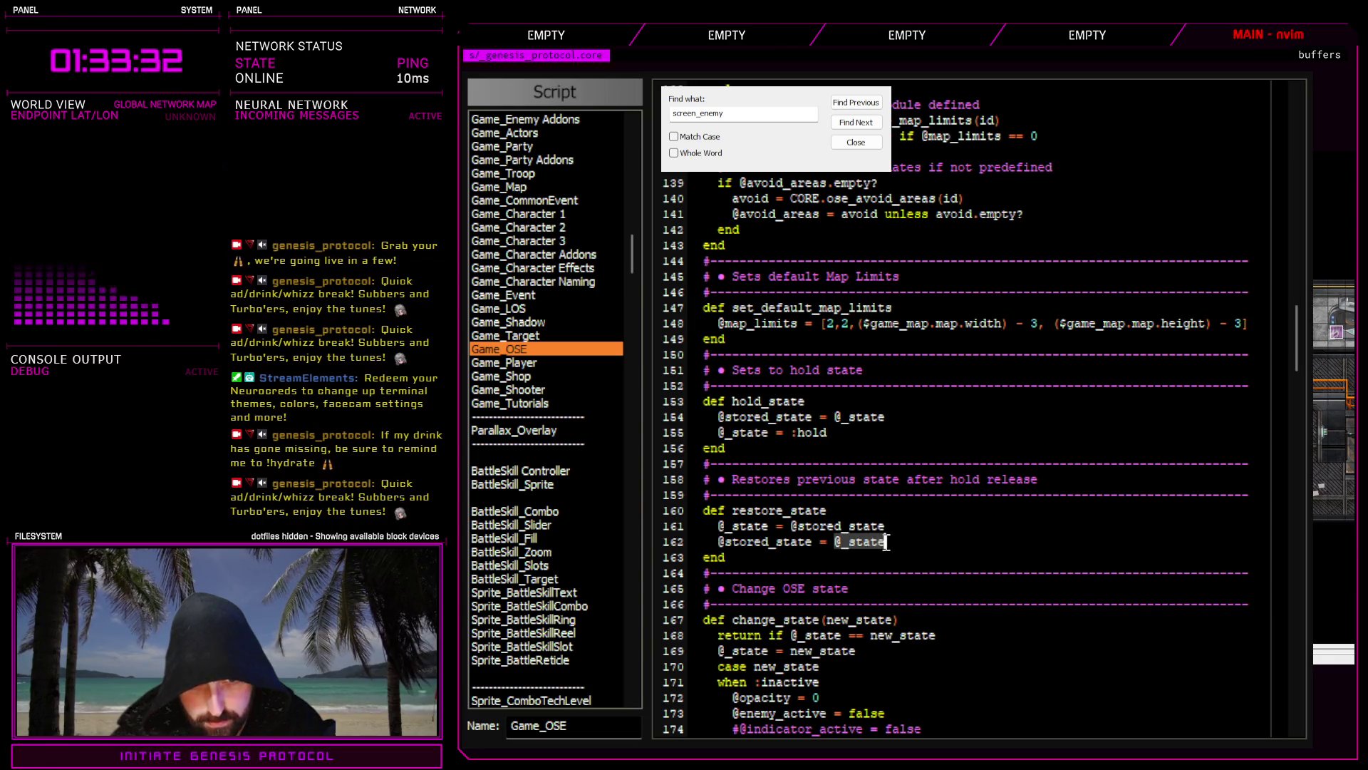
{"action": "type", "text": "nil"}
{"action": "left_click", "coordinate": [933, 531]}
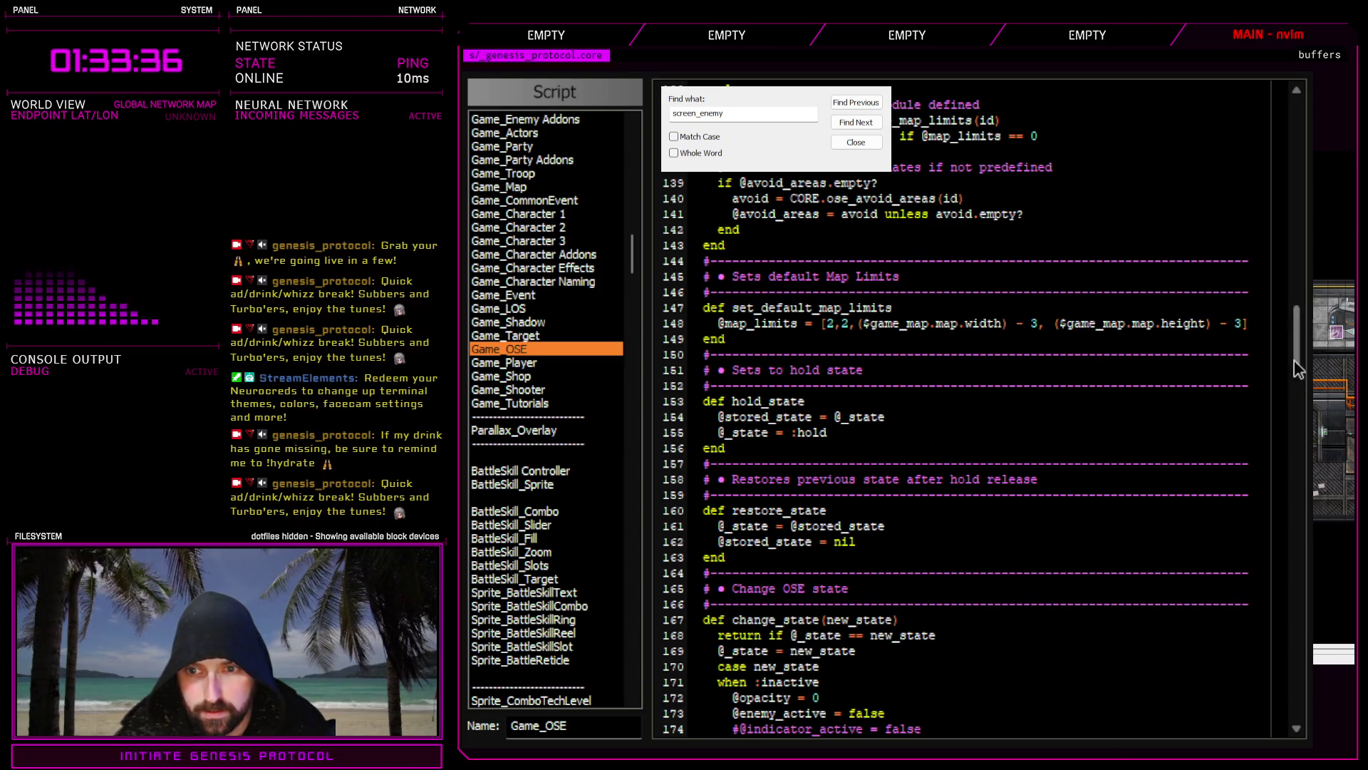
{"action": "left_click_drag", "start_coordinate": [1297, 364], "coordinate": [1308, 182]}
{"action": "scroll", "coordinate": [950, 237], "scroll_direction": "up", "scroll_amount": 3}
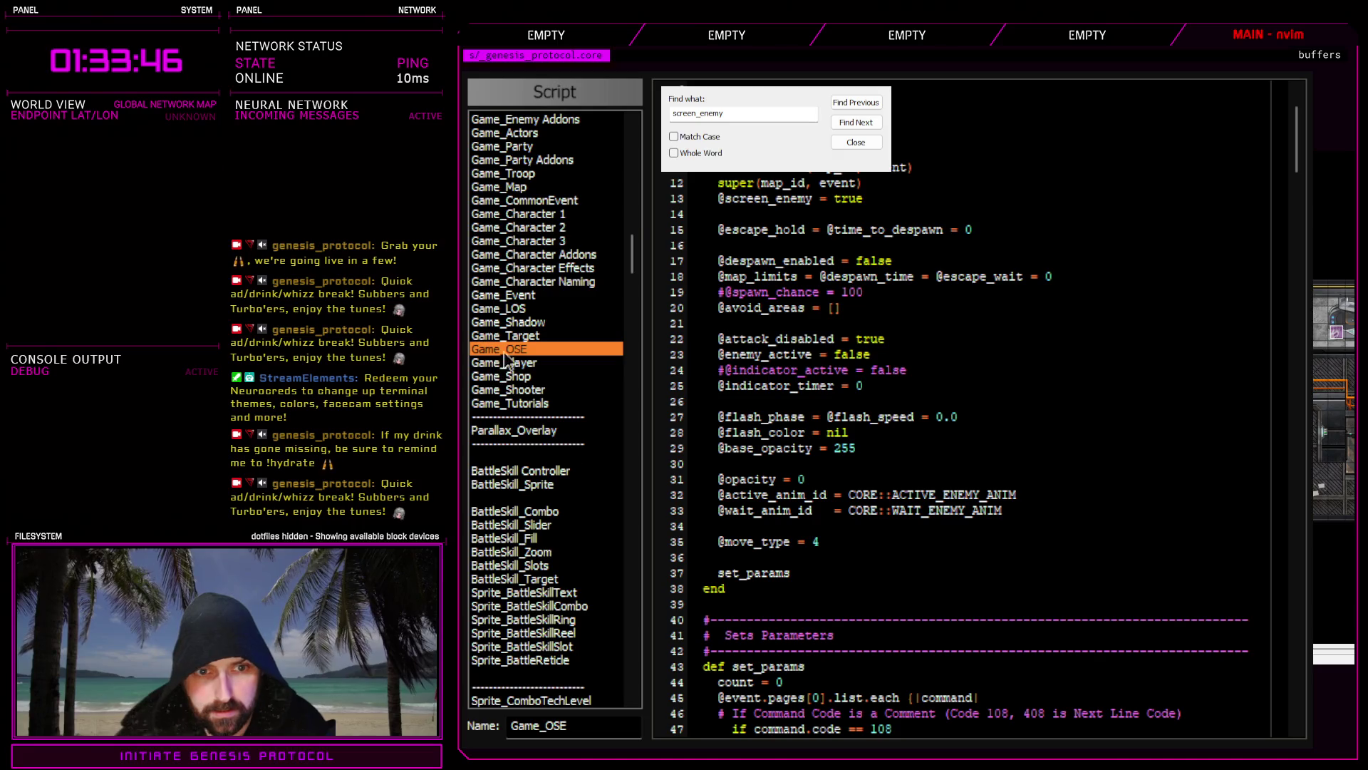
{"action": "left_click", "coordinate": [536, 295]}
- Search Game_Event for each occurrence of 'state', then move on to Game_Character 1
{"action": "scroll", "coordinate": [887, 291], "scroll_direction": "down", "scroll_amount": 20}
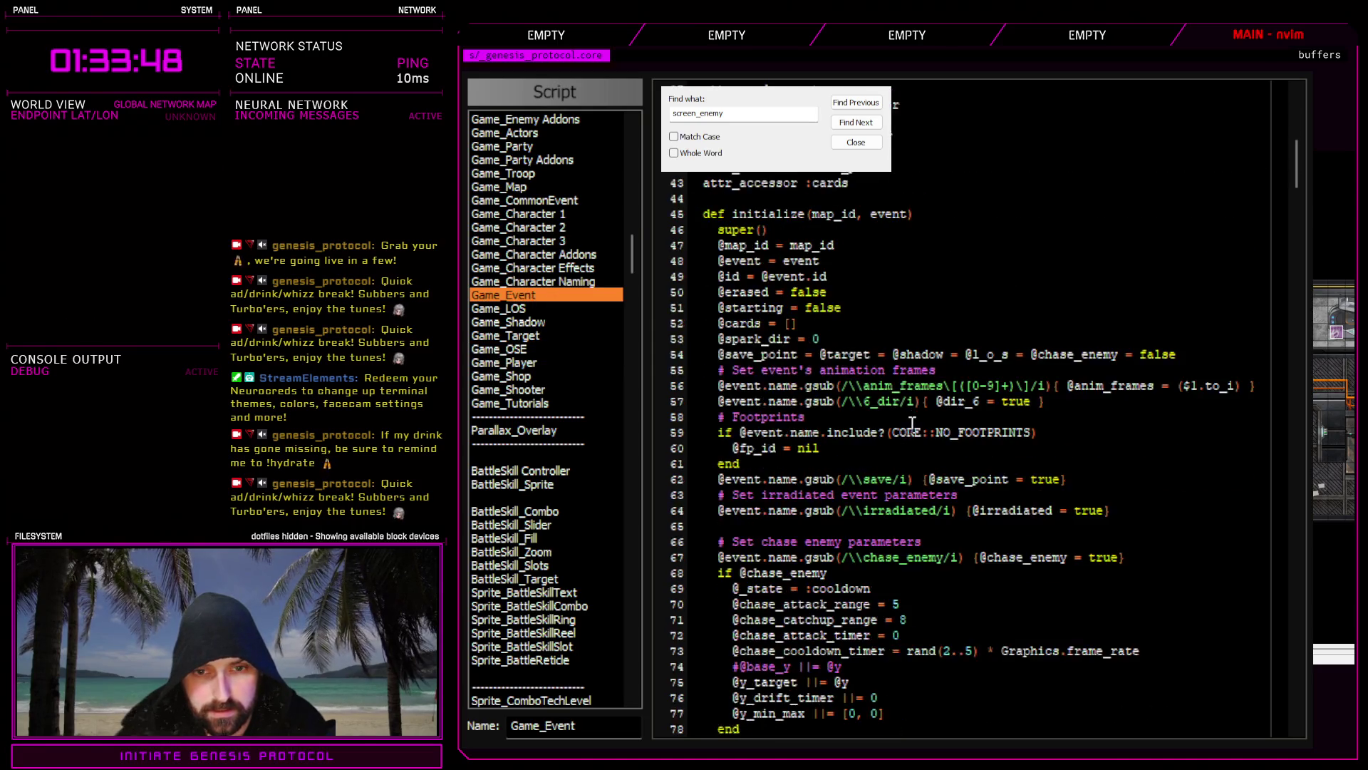
{"action": "scroll", "coordinate": [857, 465], "scroll_direction": "up", "scroll_amount": 10}
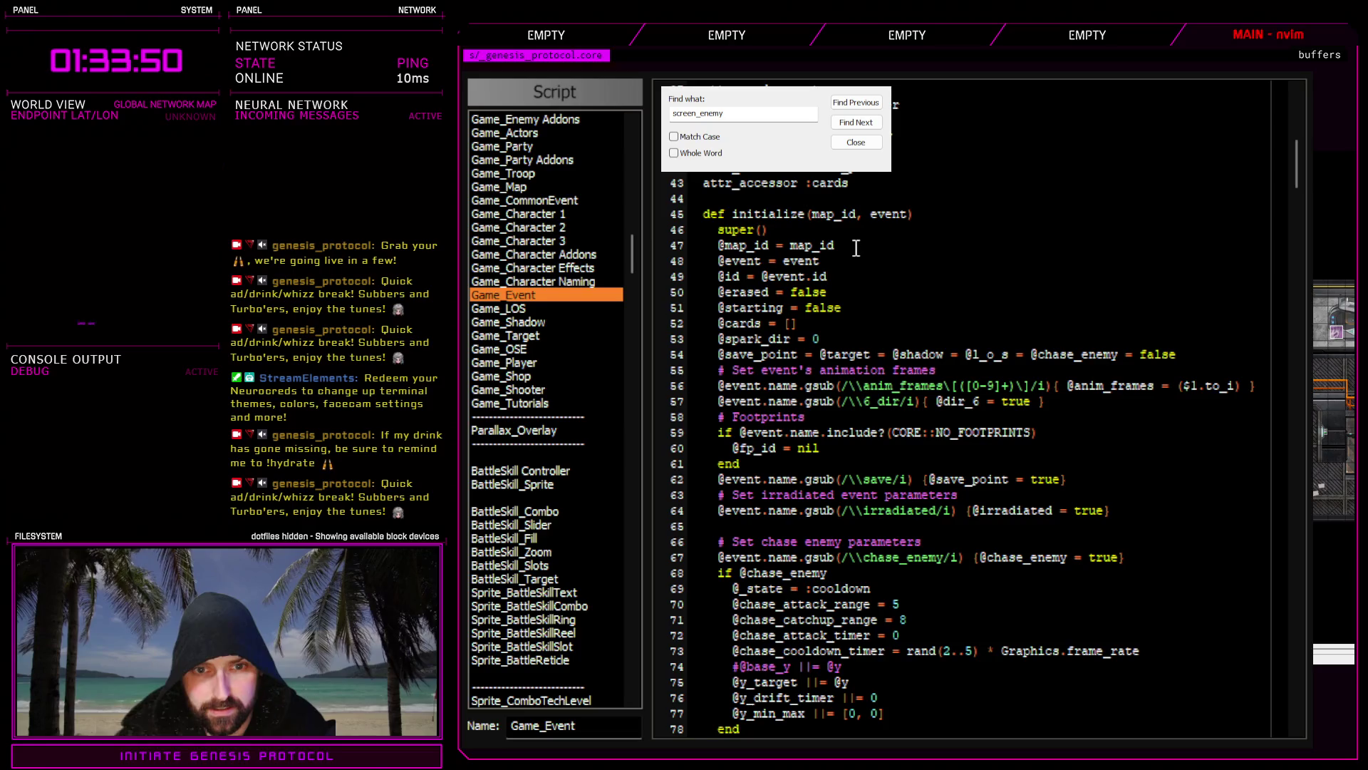
{"action": "scroll", "coordinate": [830, 336], "scroll_direction": "down", "scroll_amount": 10}
{"action": "scroll", "coordinate": [817, 427], "scroll_direction": "down", "scroll_amount": 16}
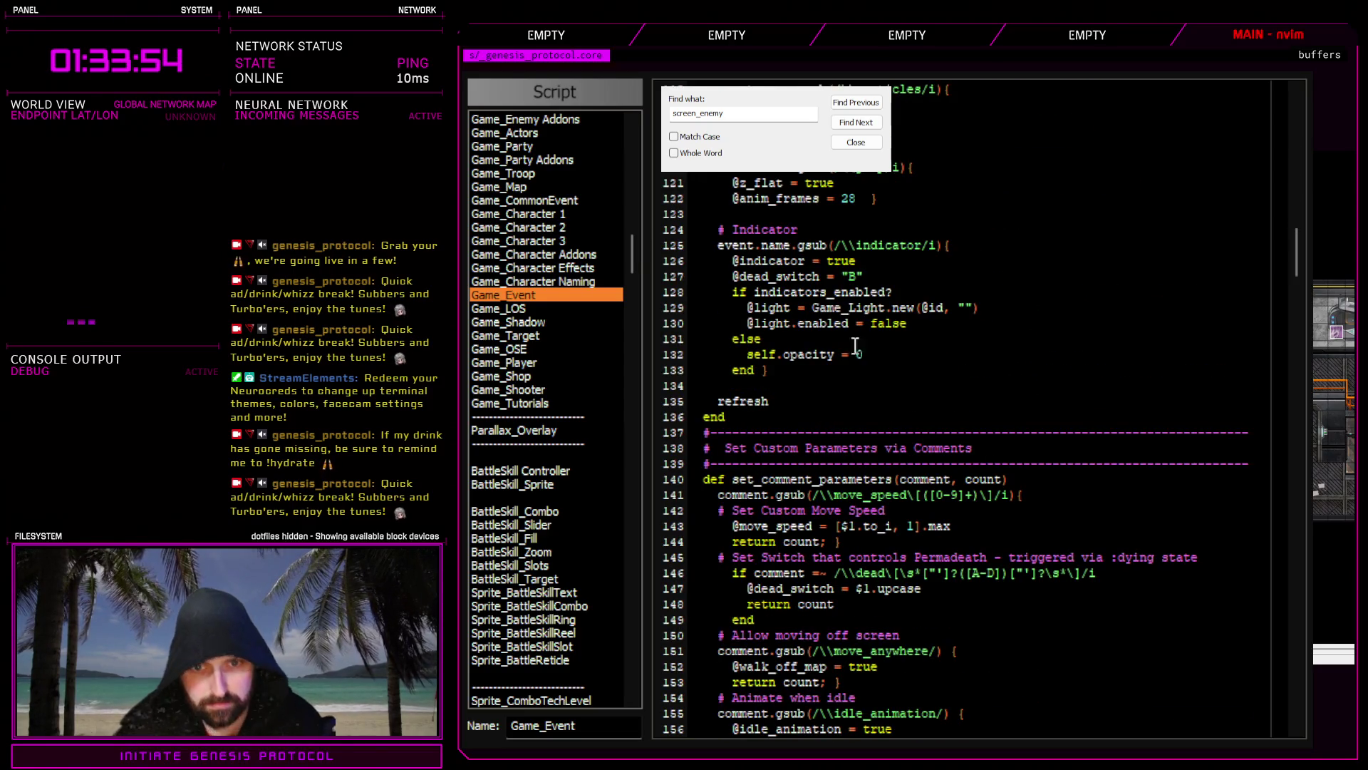
{"action": "key", "text": "ctrl+f"}
{"action": "type", "text": "state"}
{"action": "key", "text": "Return"}
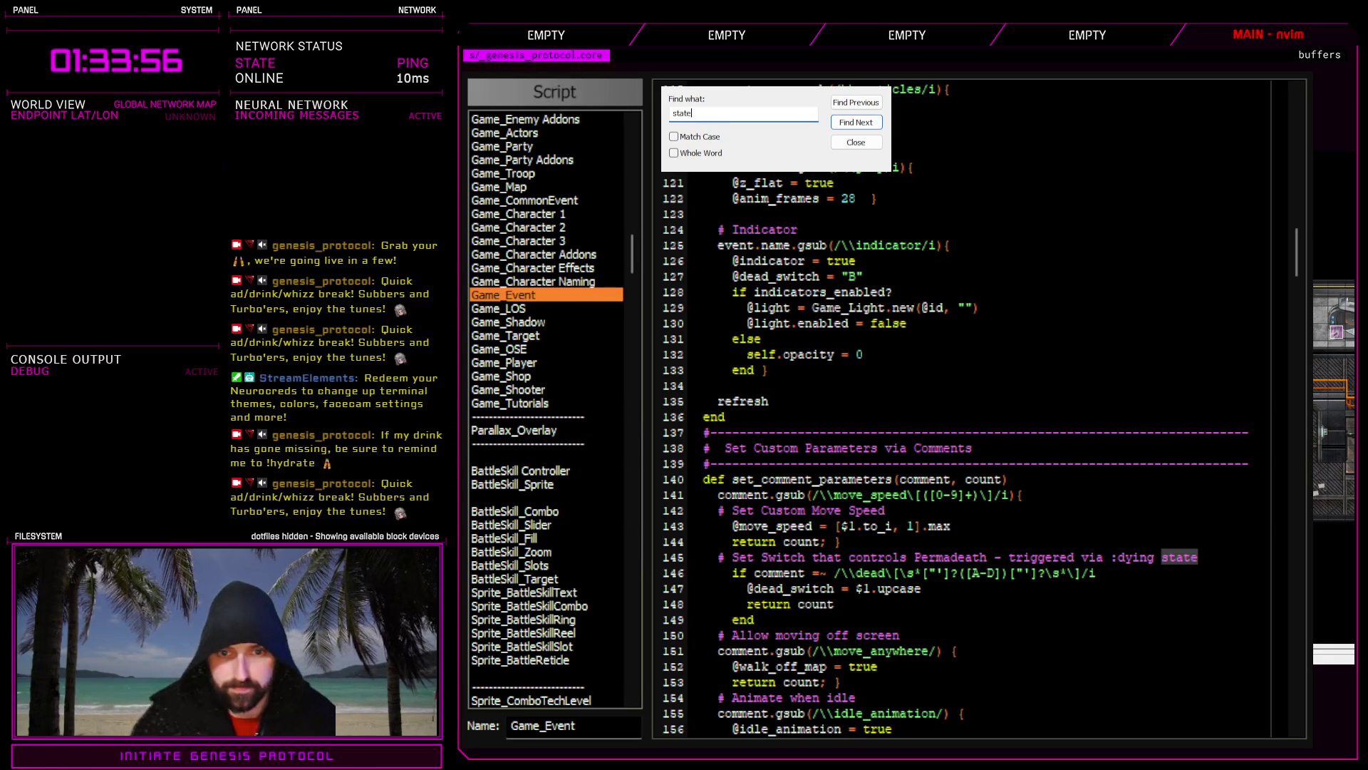
{"action": "key", "text": "Return"}
{"action": "key", "text": "Return"}
{"action": "key", "text": "Return"}
{"action": "key", "text": "Return"}
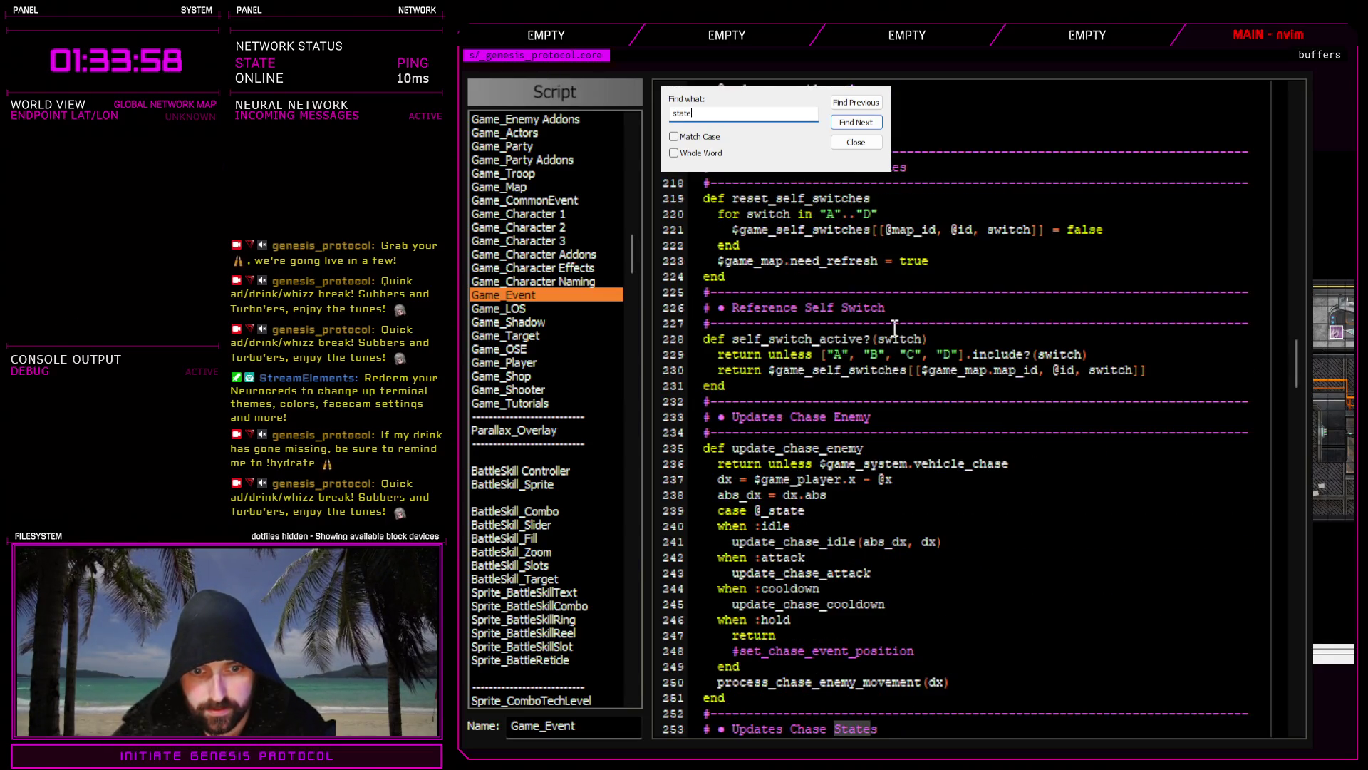
{"action": "key", "text": "Return"}
{"action": "key", "text": "Return"}
{"action": "key", "text": "Return"}
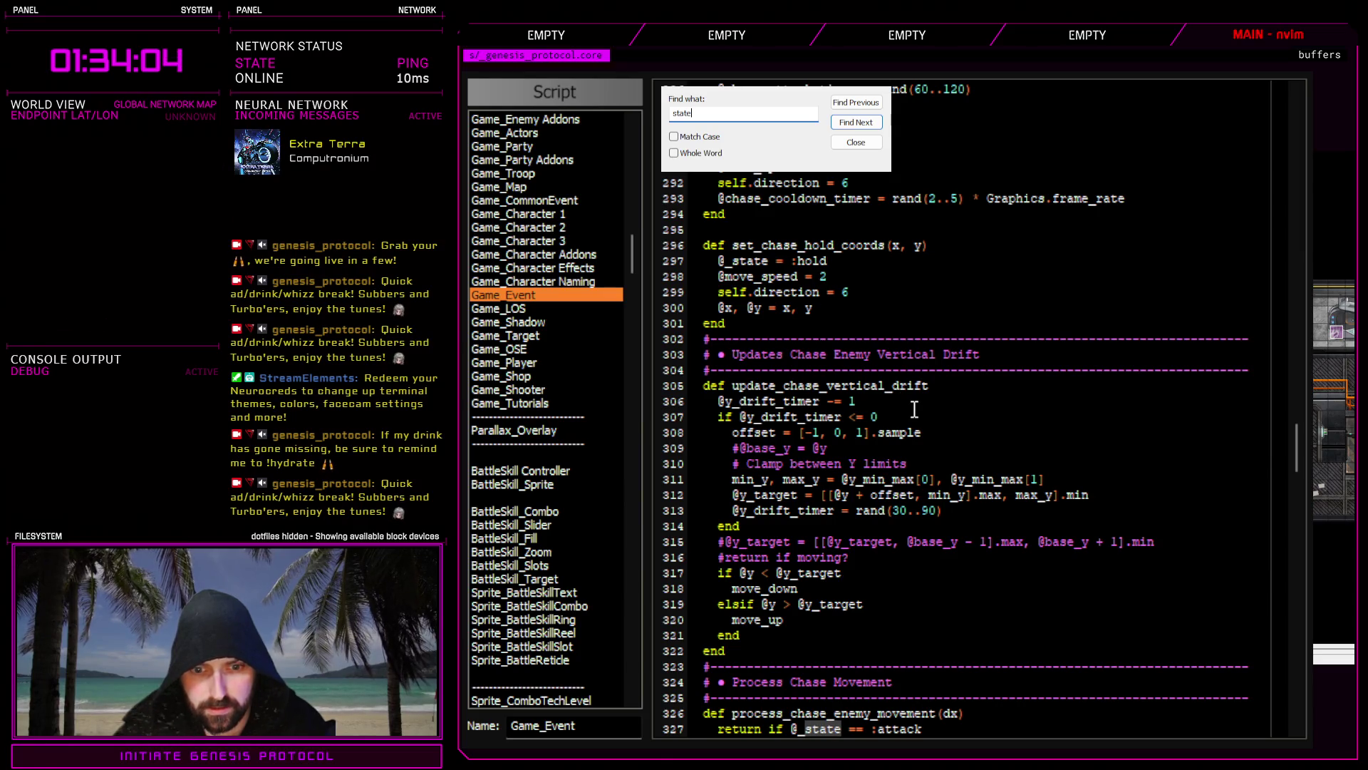
{"action": "key", "text": "Return"}
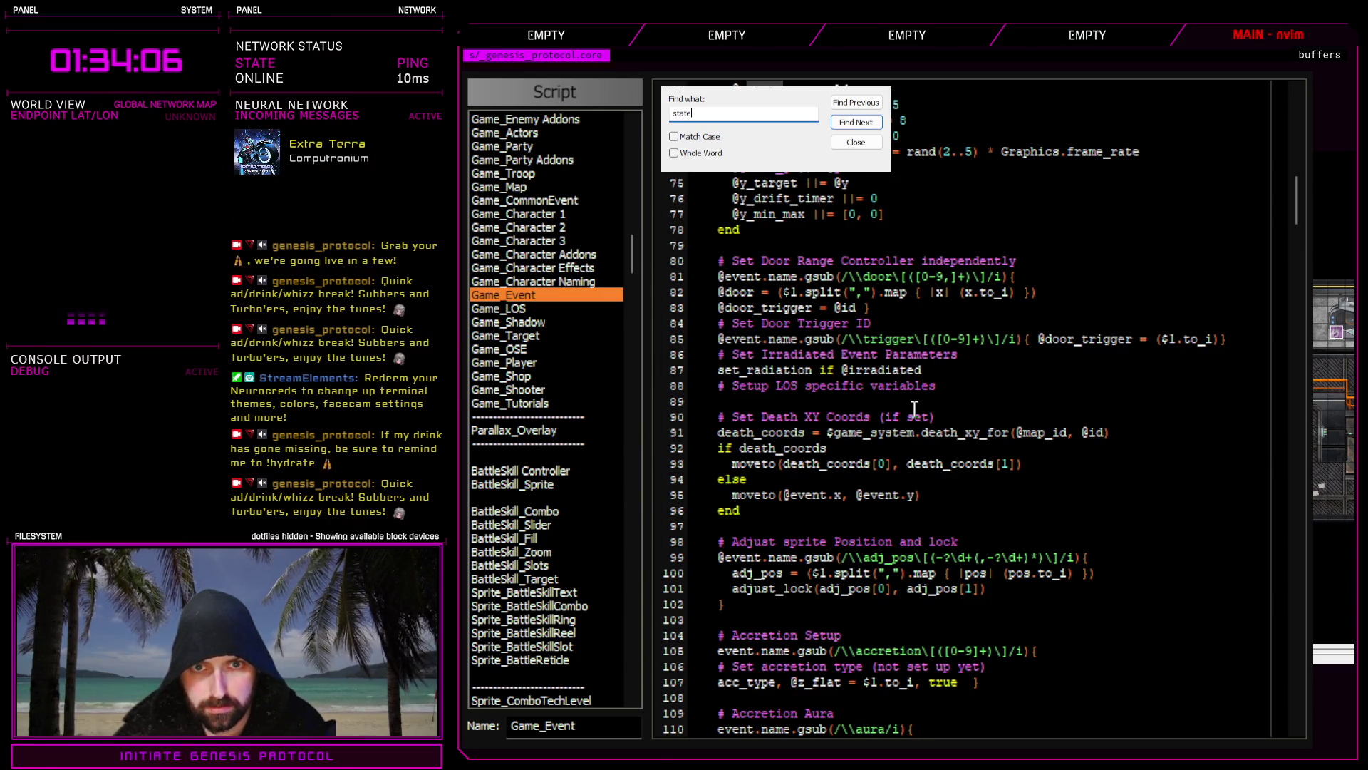
{"action": "scroll", "coordinate": [914, 408], "scroll_direction": "up", "scroll_amount": 6}
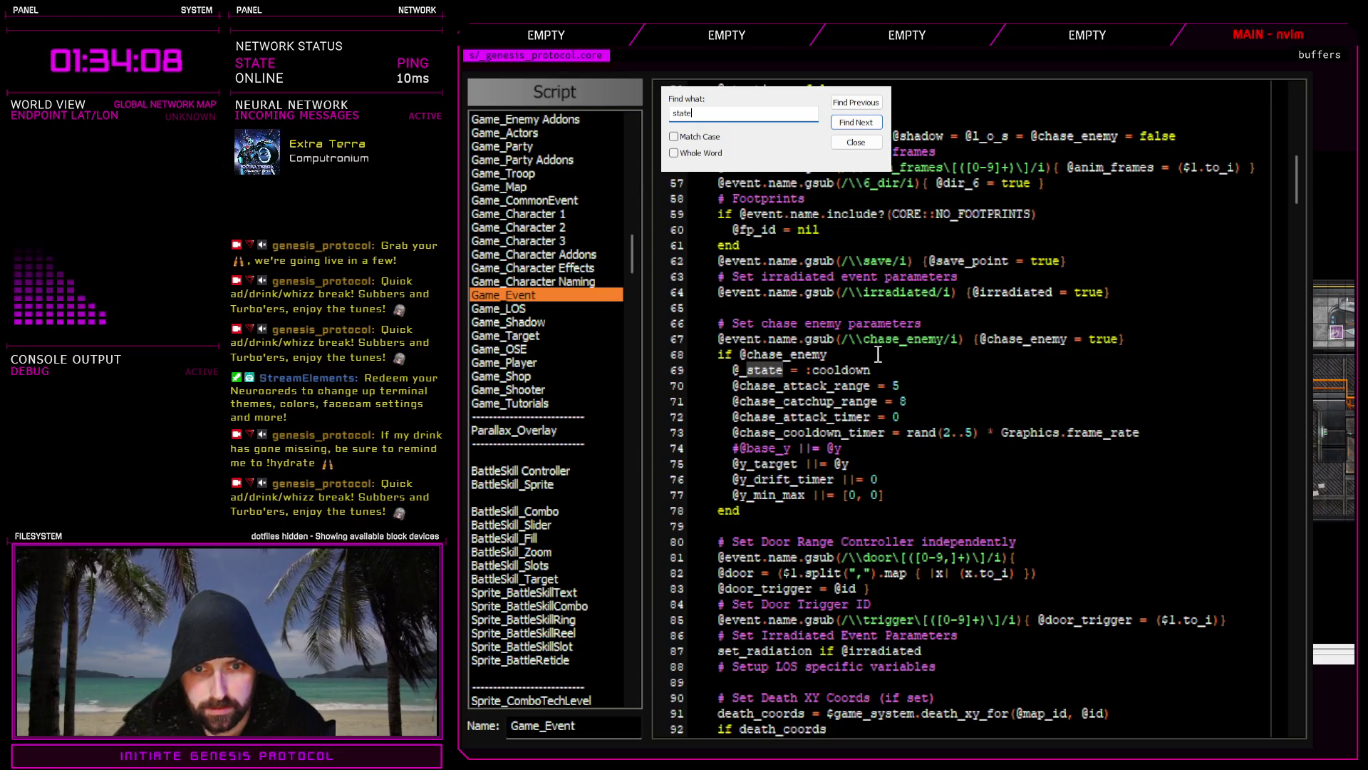
{"action": "key", "text": "Return"}
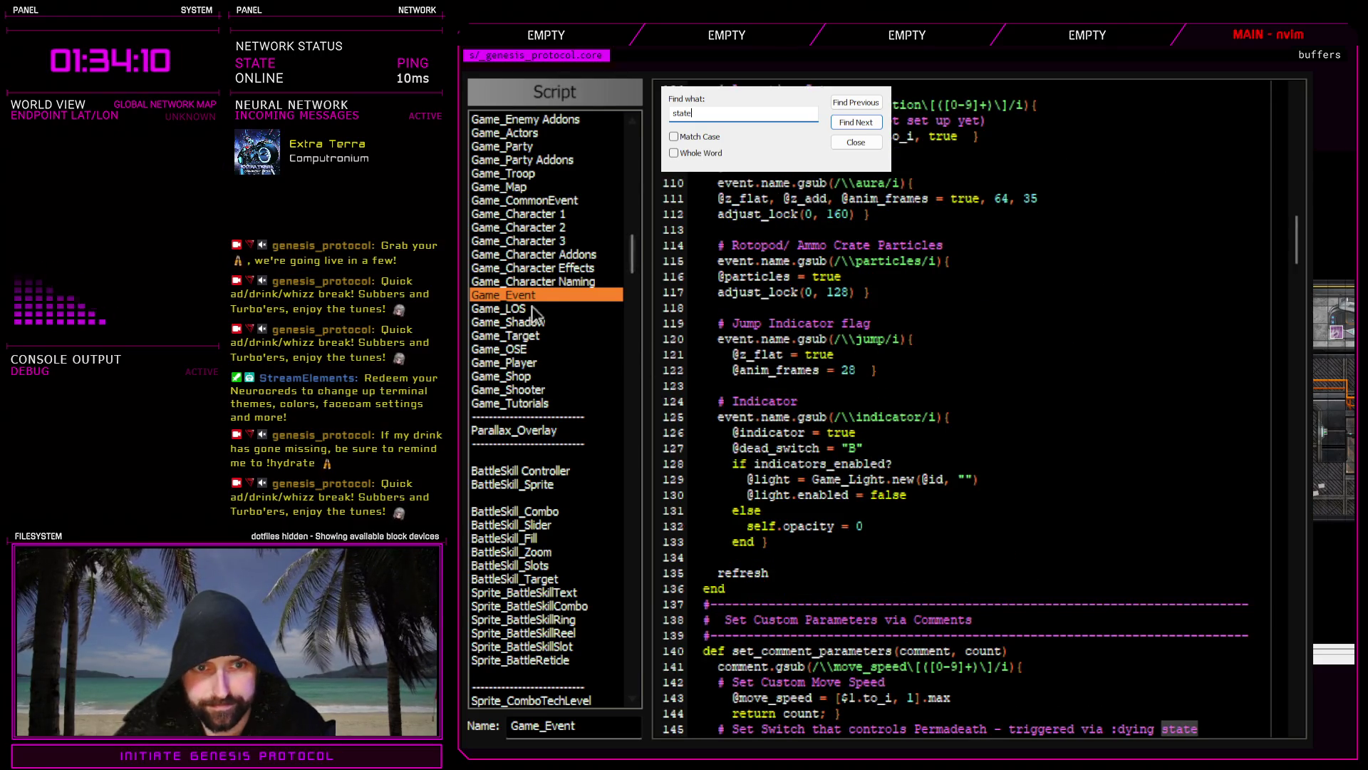
{"action": "left_click", "coordinate": [545, 214]}
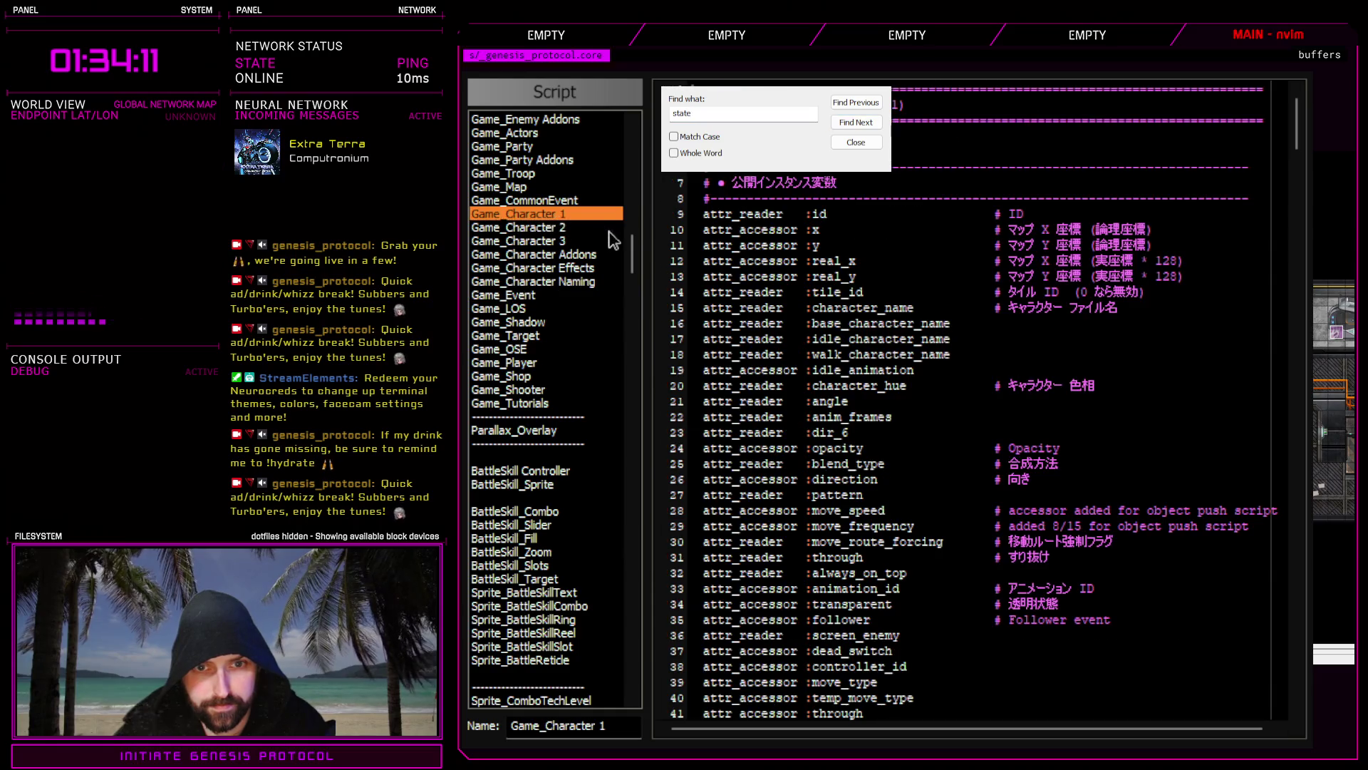
{"action": "left_click", "coordinate": [856, 122]}
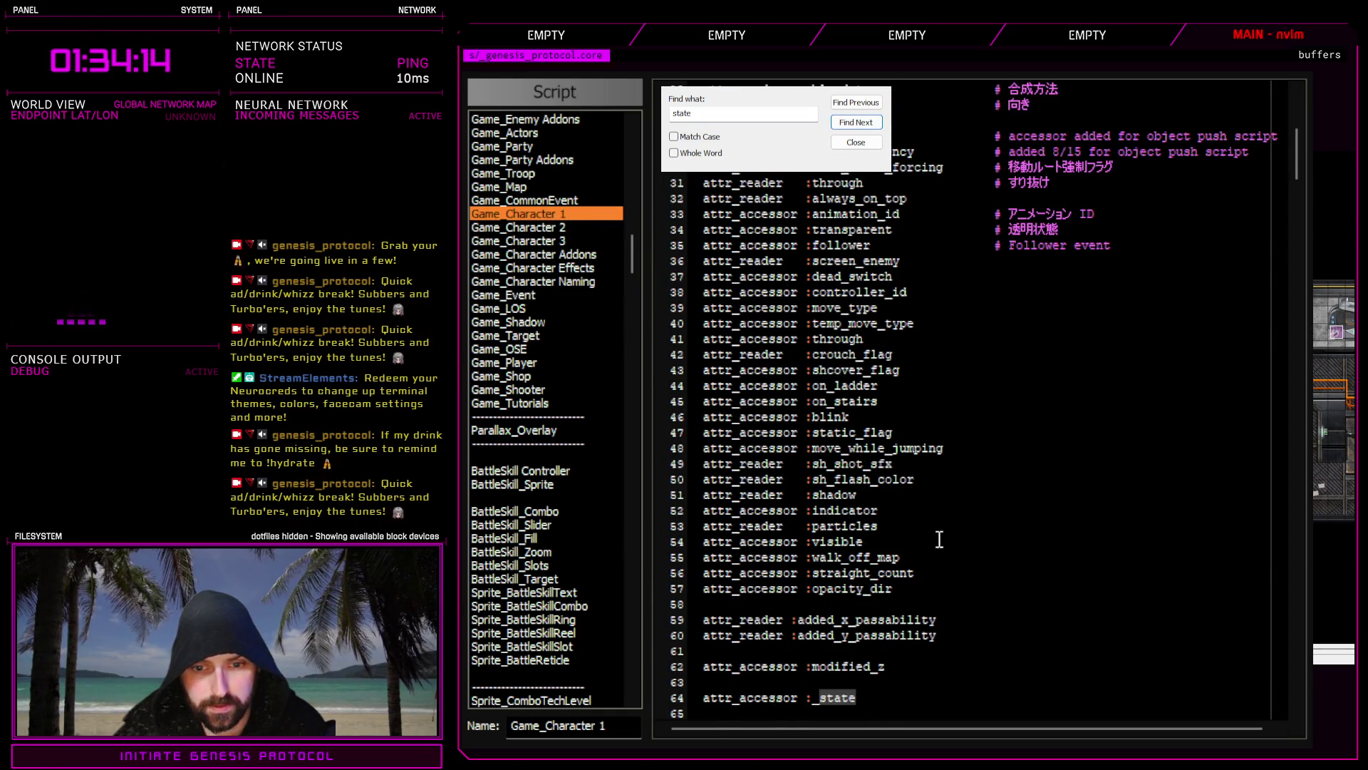
{"action": "scroll", "coordinate": [939, 542], "scroll_direction": "down", "scroll_amount": 8}
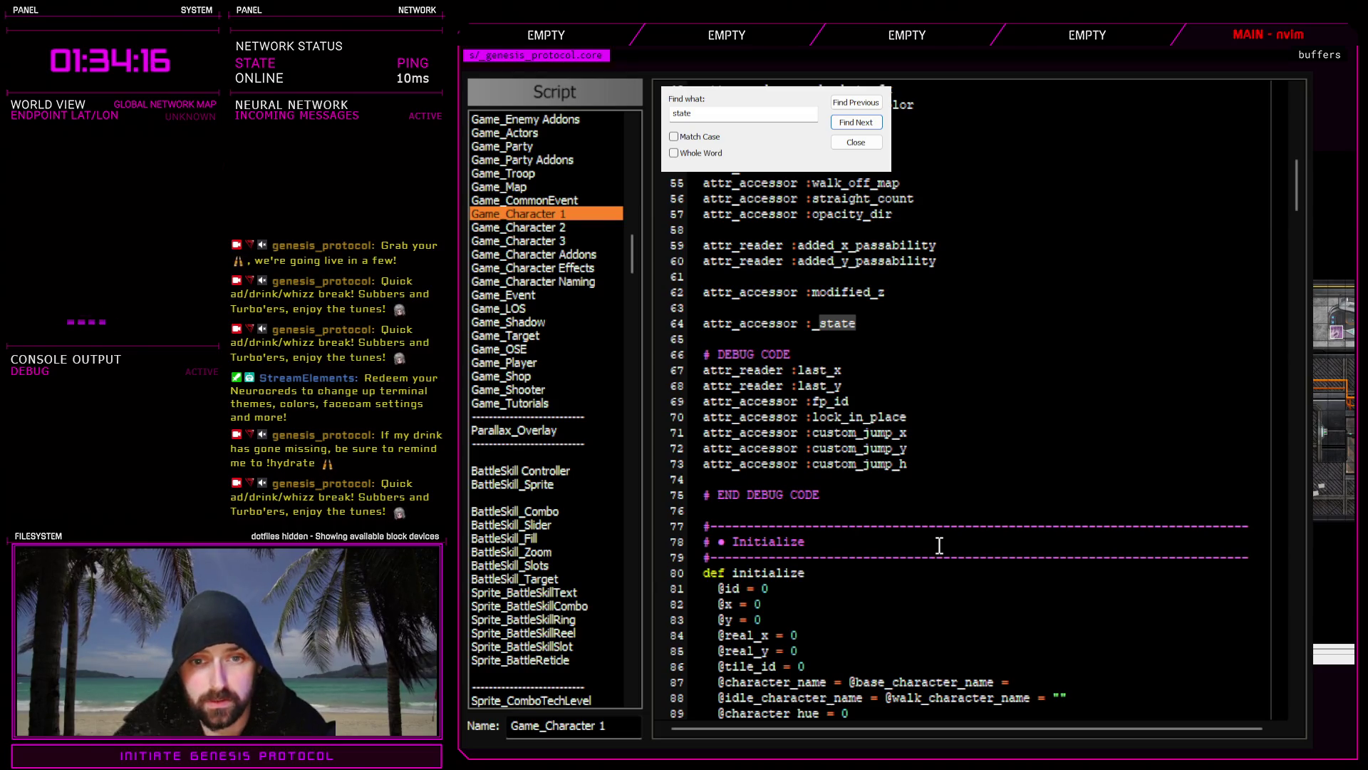
{"action": "left_click", "coordinate": [862, 323]}
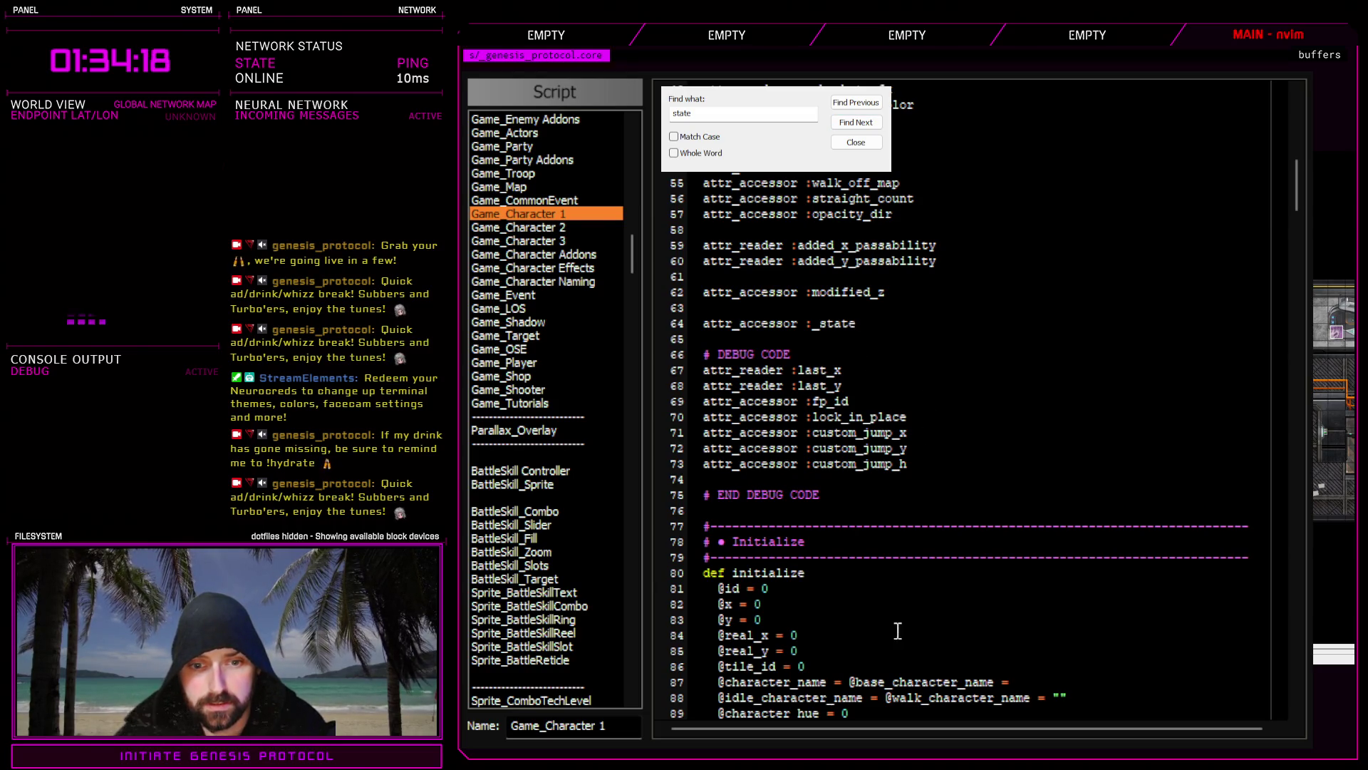
{"action": "scroll", "coordinate": [878, 632], "scroll_direction": "down", "scroll_amount": 4}
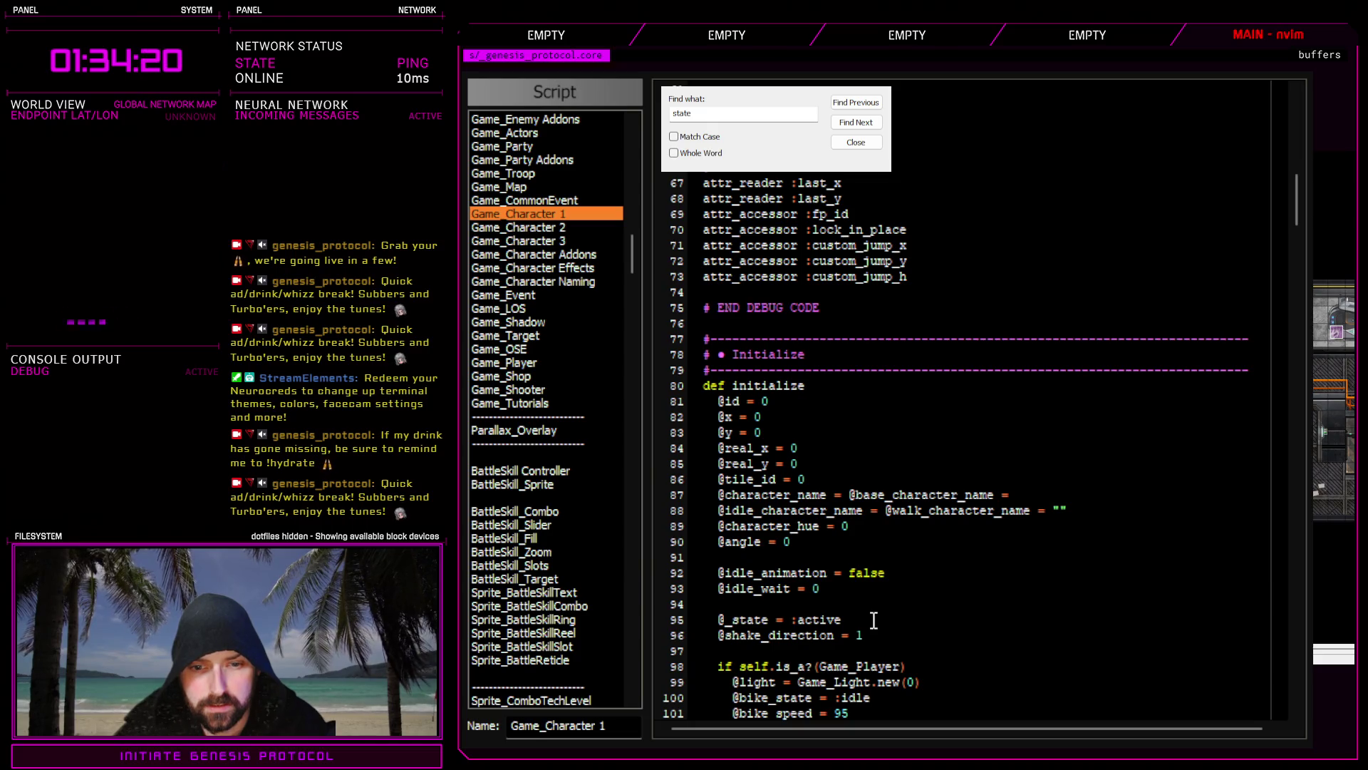
{"action": "left_click", "coordinate": [870, 619]}
{"action": "key", "text": "Return"}
{"action": "type", "text": "@"}
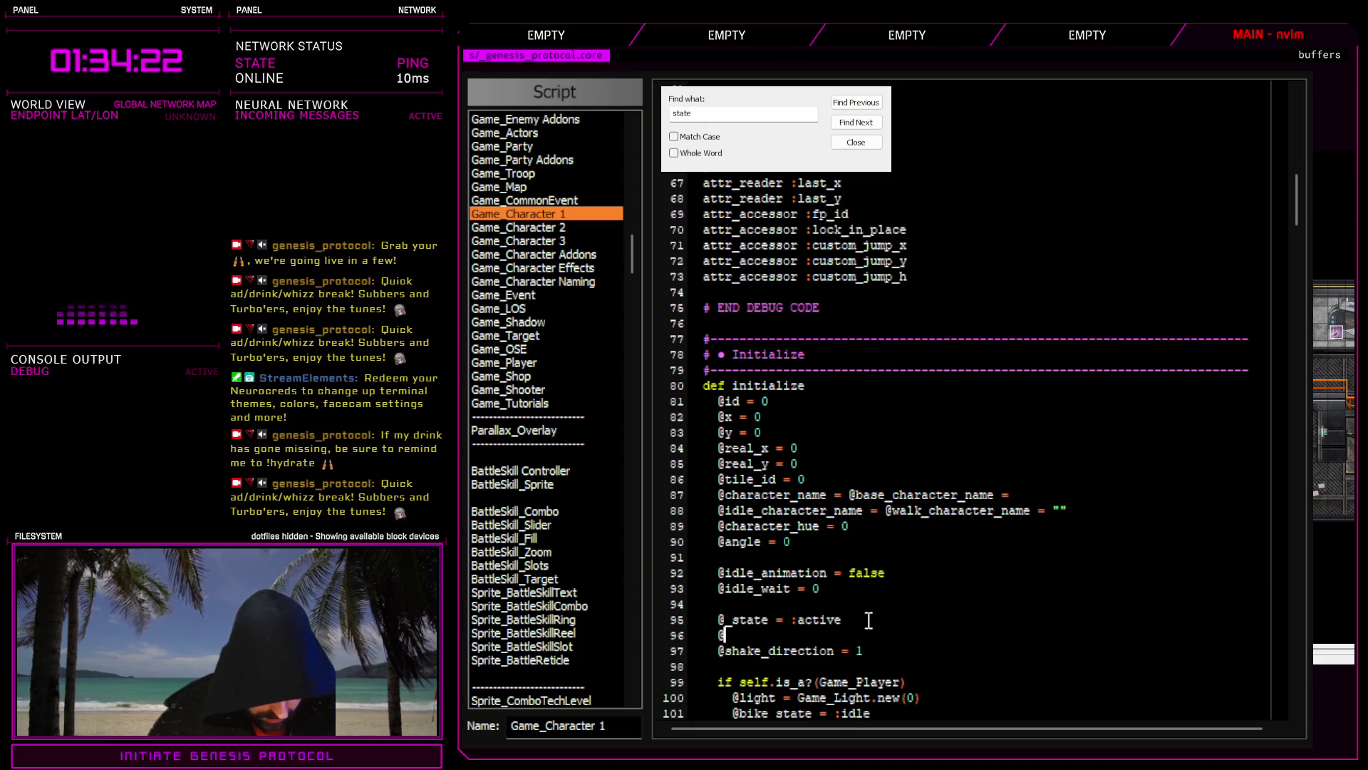
{"action": "type", "text": "_stored_state = nil"}
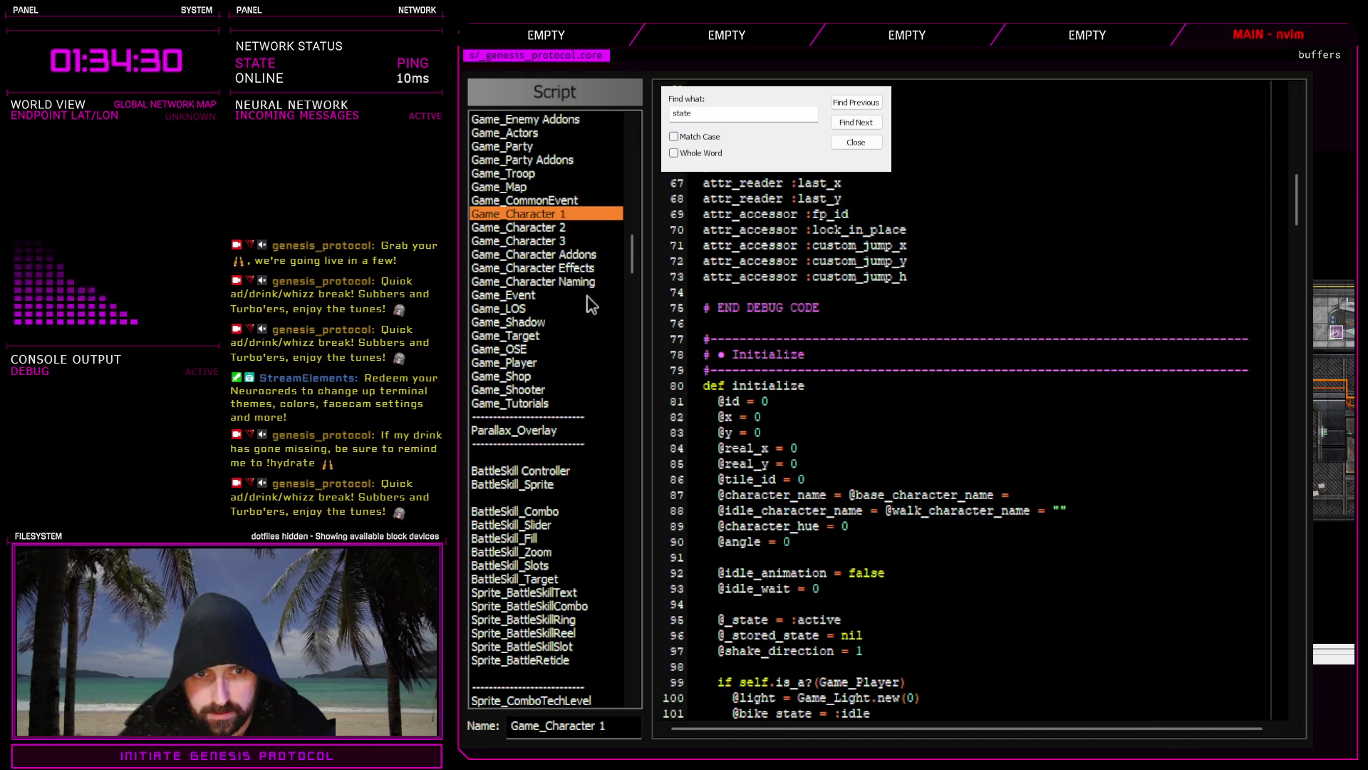
{"action": "left_click", "coordinate": [522, 349]}
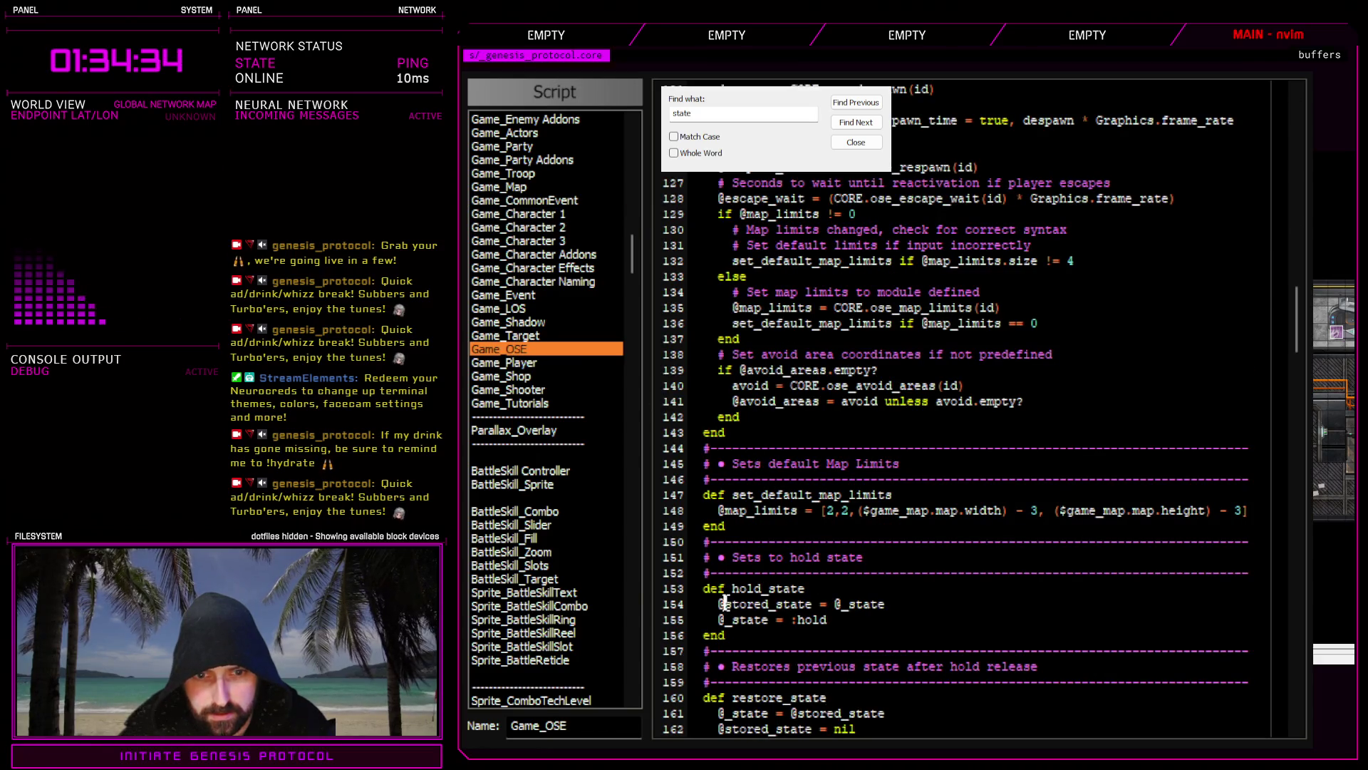
{"action": "scroll", "coordinate": [761, 666], "scroll_direction": "down", "scroll_amount": 4}
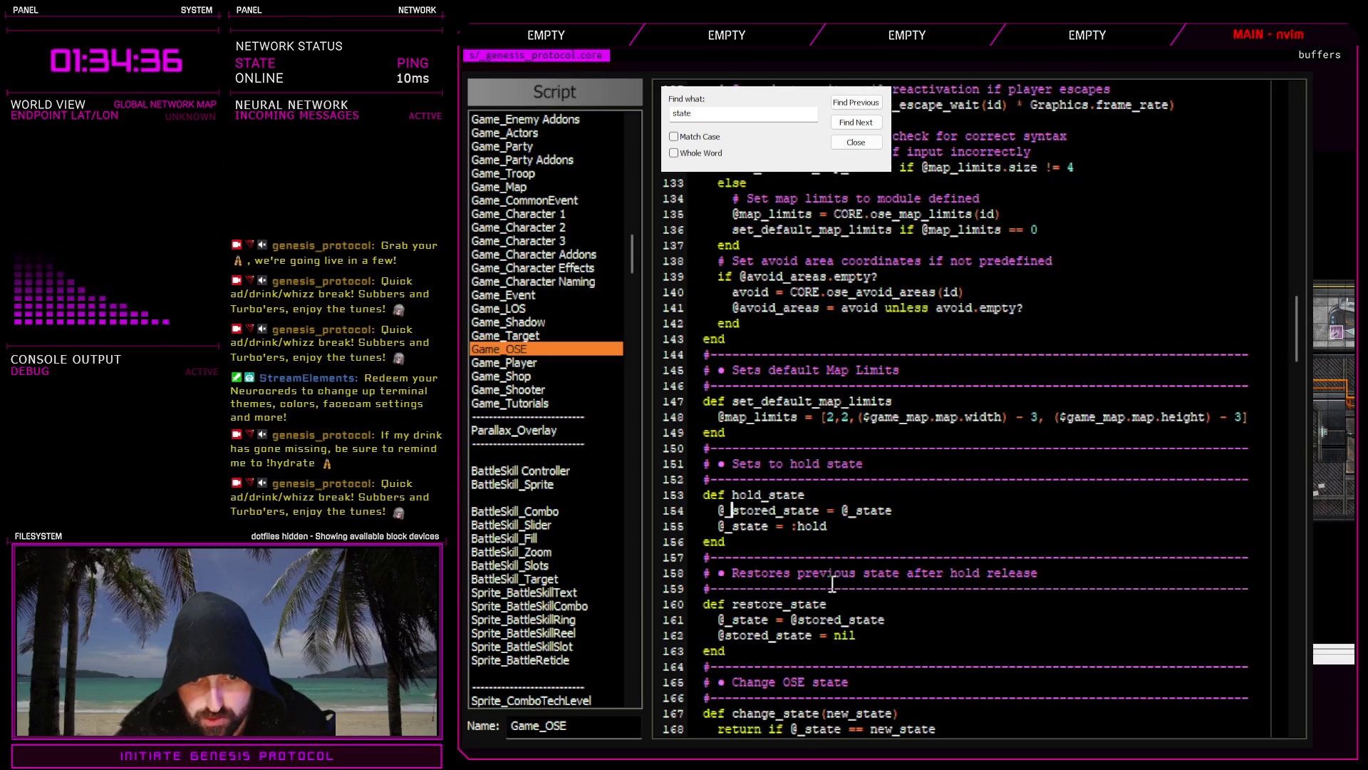
{"action": "left_click", "coordinate": [725, 541]}
{"action": "type", "text": "_"}
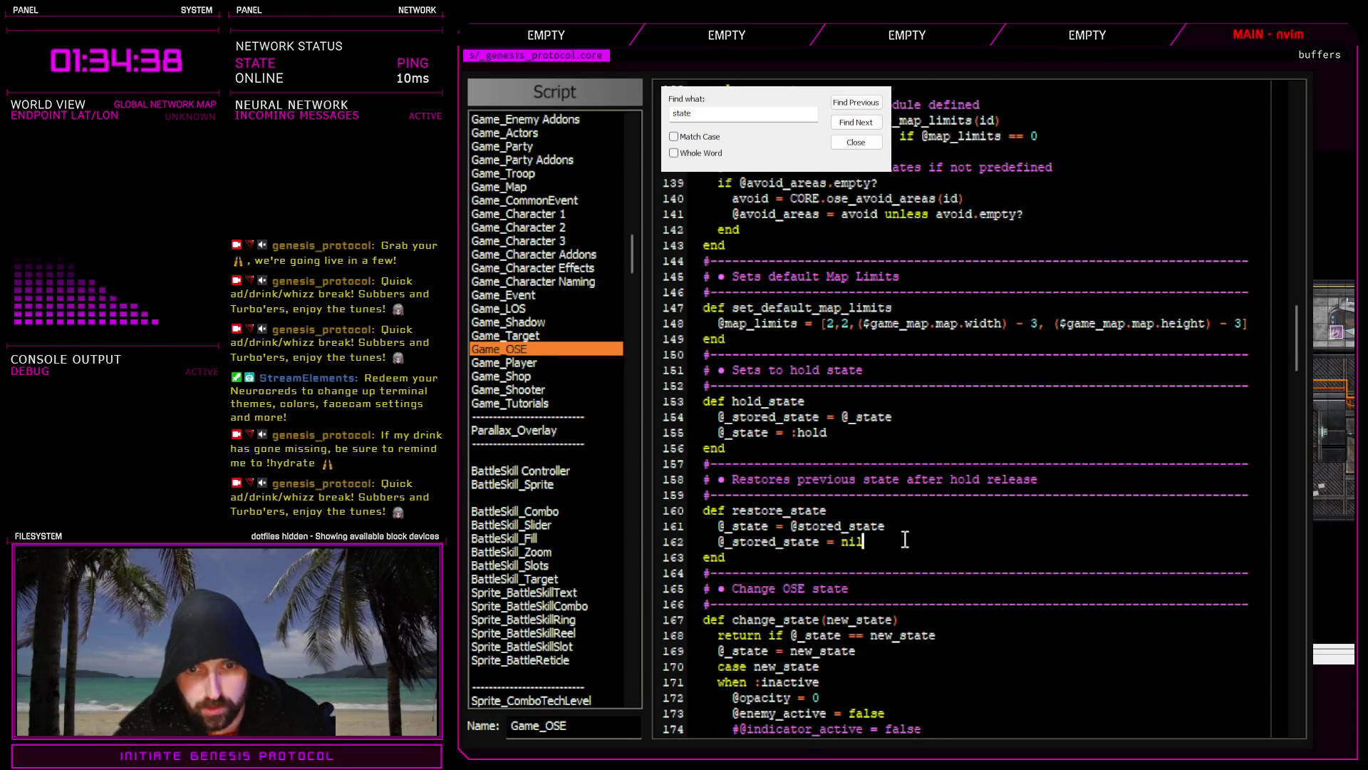
{"action": "double_click", "coordinate": [745, 399]}
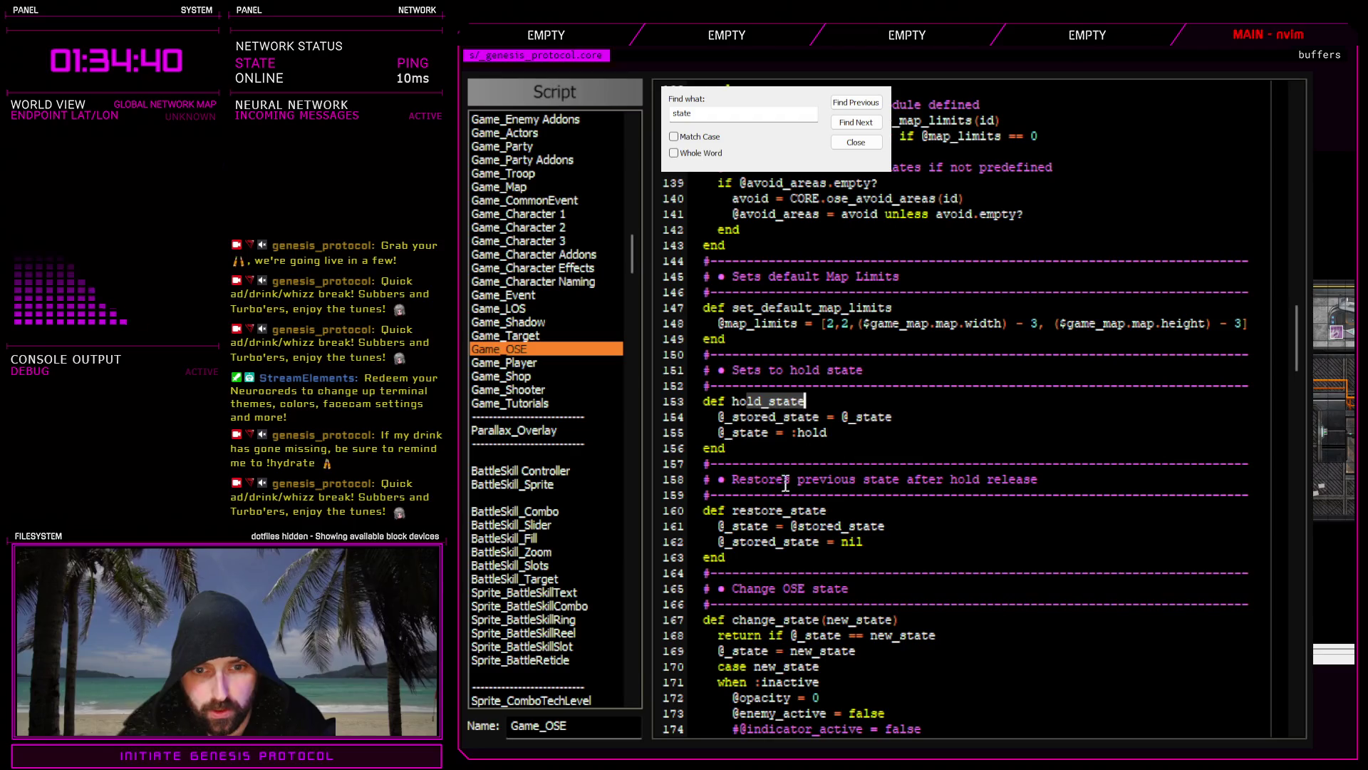
{"action": "left_click_drag", "start_coordinate": [752, 510], "coordinate": [790, 511]}
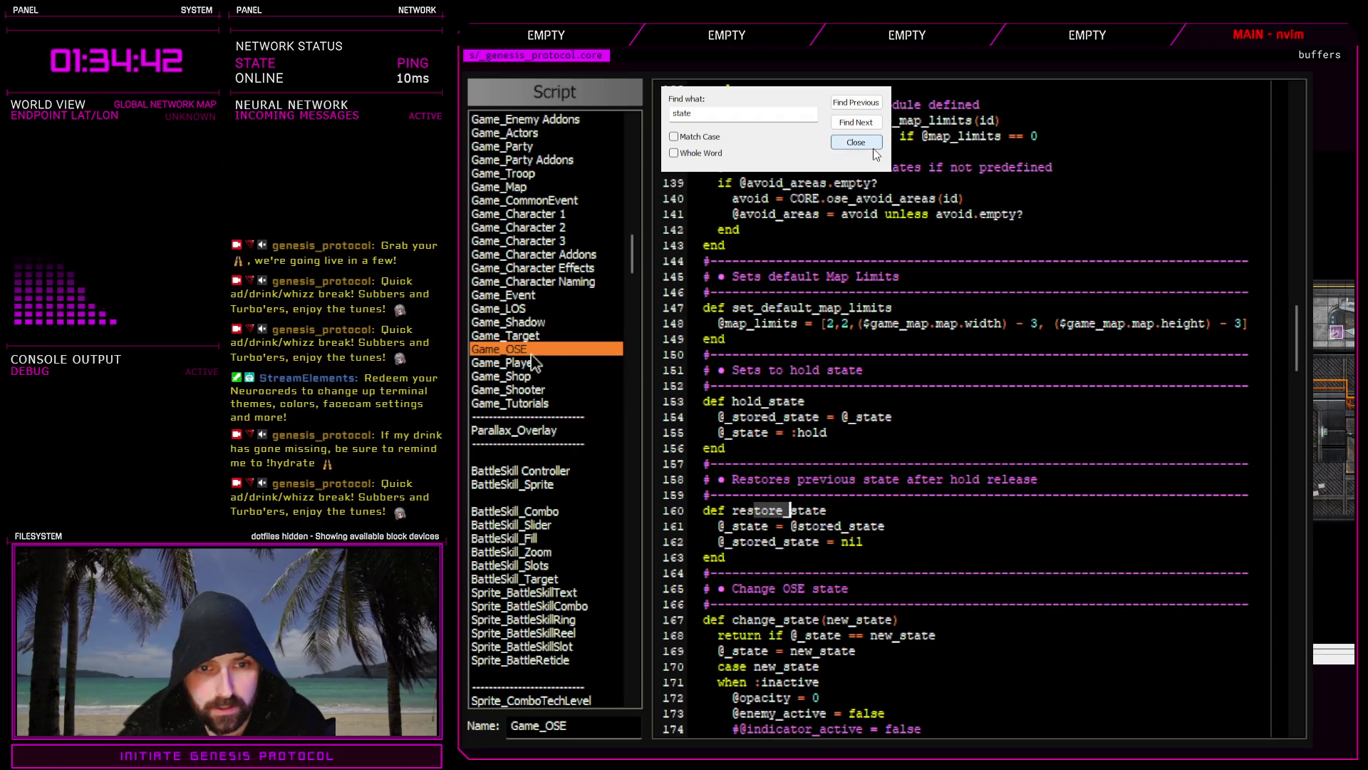
- In Game_Map, collapse hold_ose_enemies into a one-line each block calling event.hold_state
{"action": "left_click", "coordinate": [527, 187]}
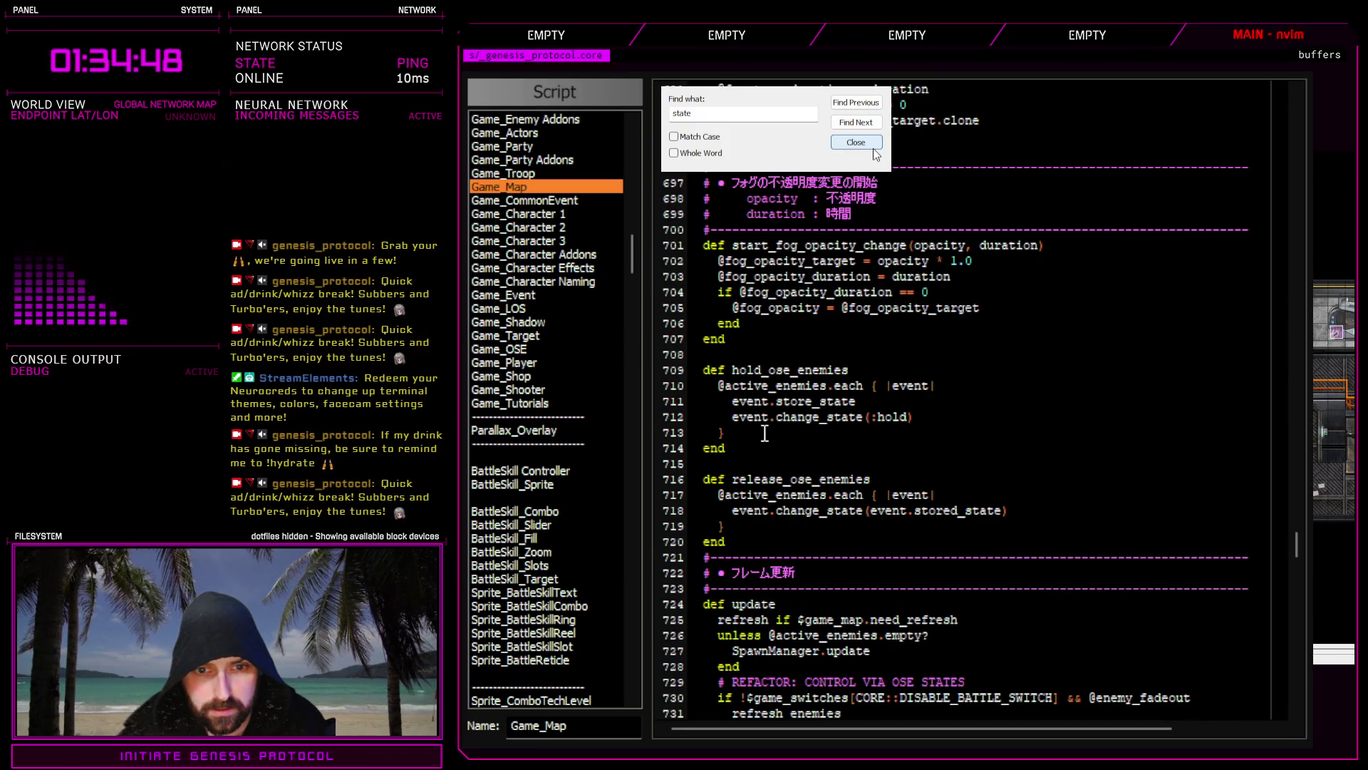
{"action": "left_click_drag", "start_coordinate": [905, 419], "coordinate": [880, 403]}
{"action": "key", "text": "Delete"}
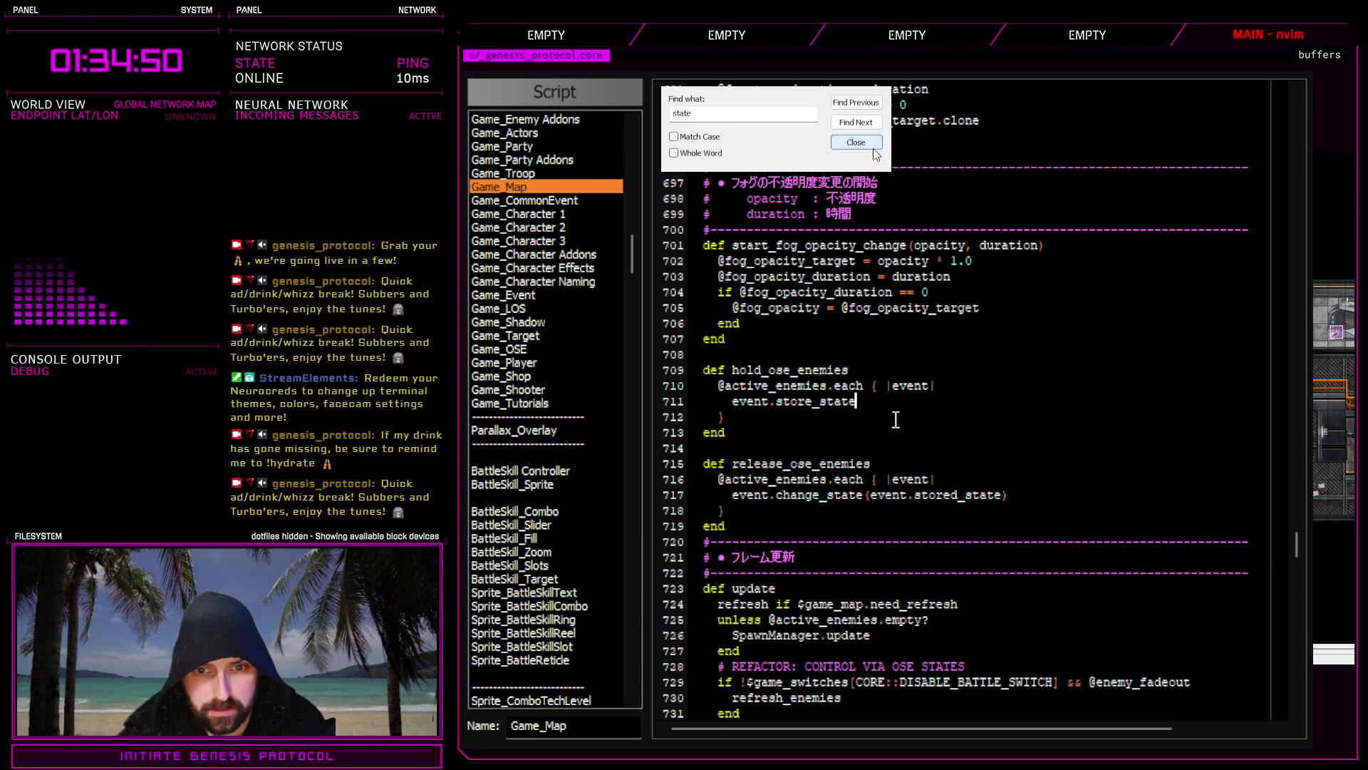
{"action": "key", "text": "Delete"}
{"action": "key", "text": "Delete"}
{"action": "left_click", "coordinate": [944, 385]}
{"action": "key", "text": "Delete"}
{"action": "key", "text": "Delete"}
{"action": "key", "text": "Delete"}
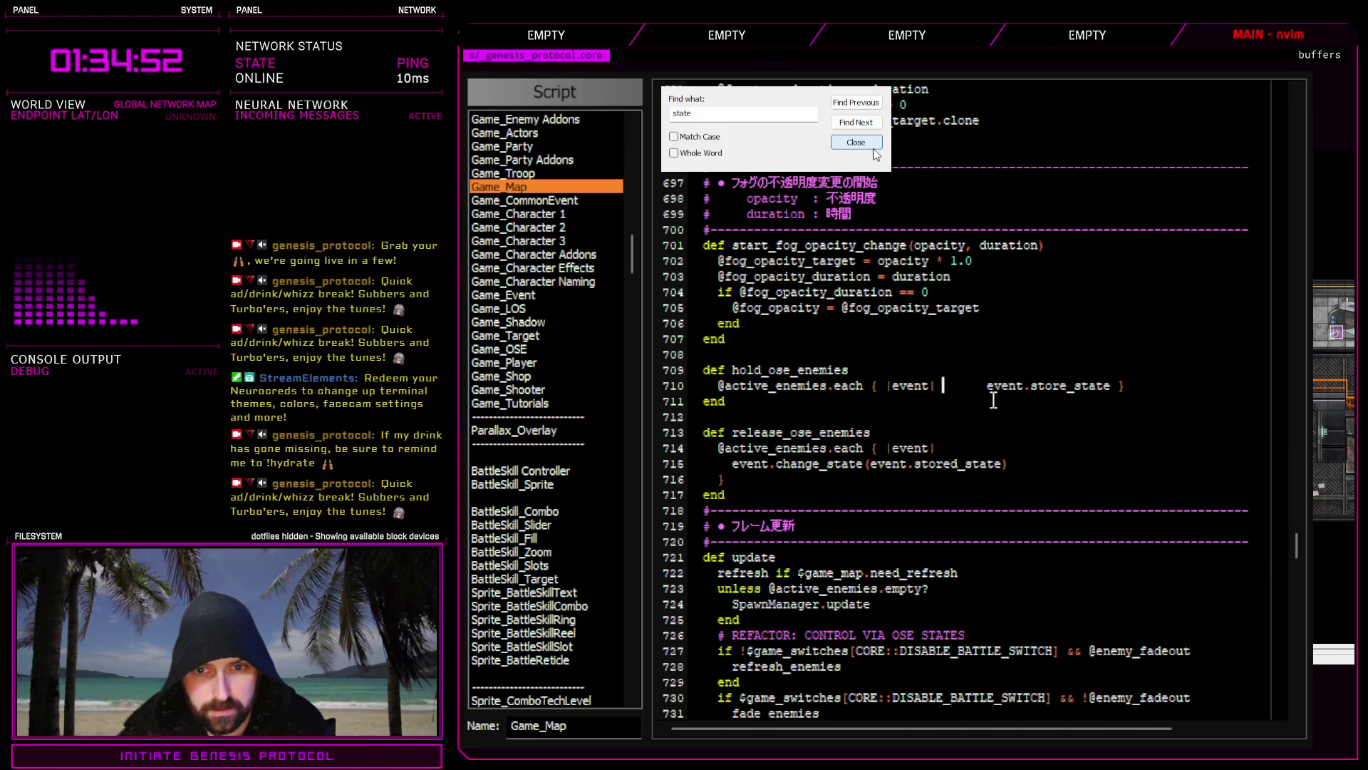
{"action": "left_click_drag", "start_coordinate": [993, 389], "coordinate": [1024, 388]}
{"action": "type", "text": "hold"}
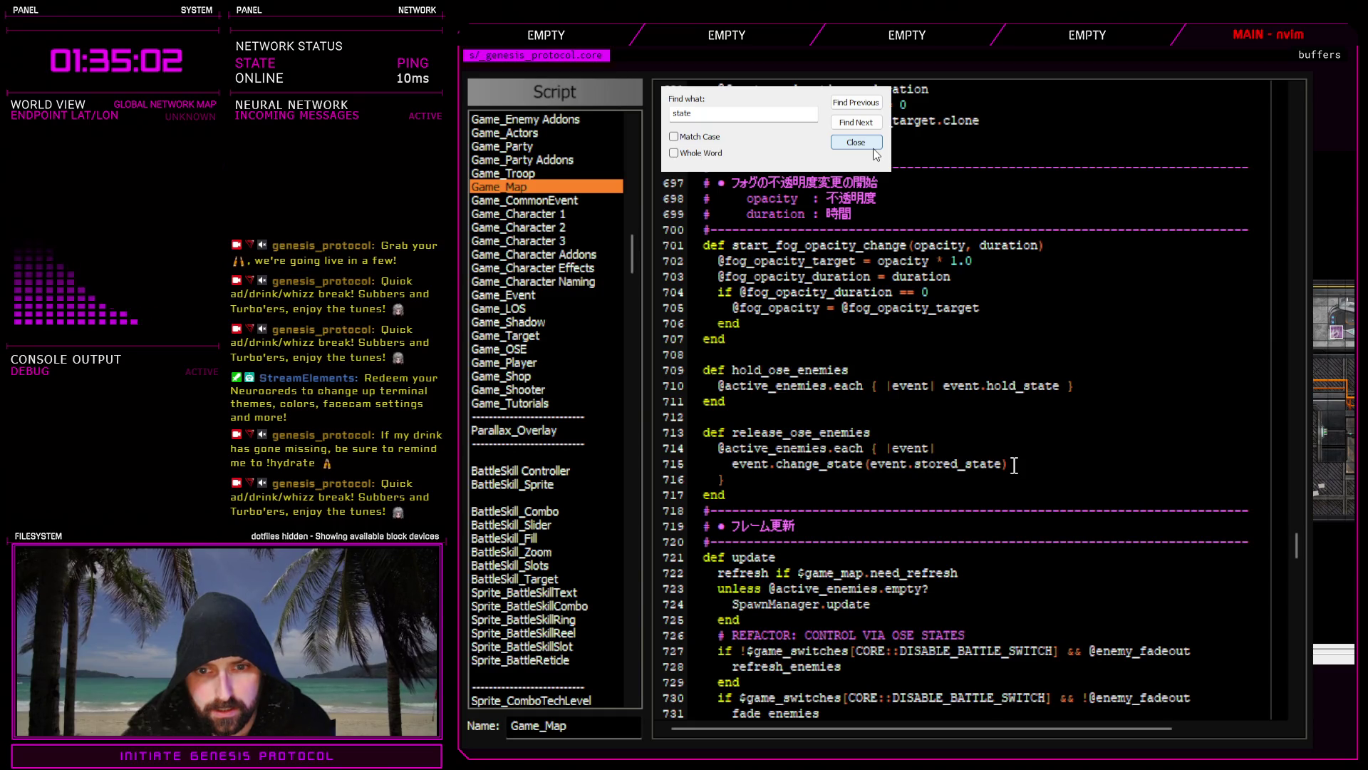
- Rewrite release_ose_enemies as a one-line each block calling event.restore_state
{"action": "left_click_drag", "start_coordinate": [1014, 464], "coordinate": [775, 465]}
{"action": "key", "text": "BackSpace"}
{"action": "key", "text": "Delete"}
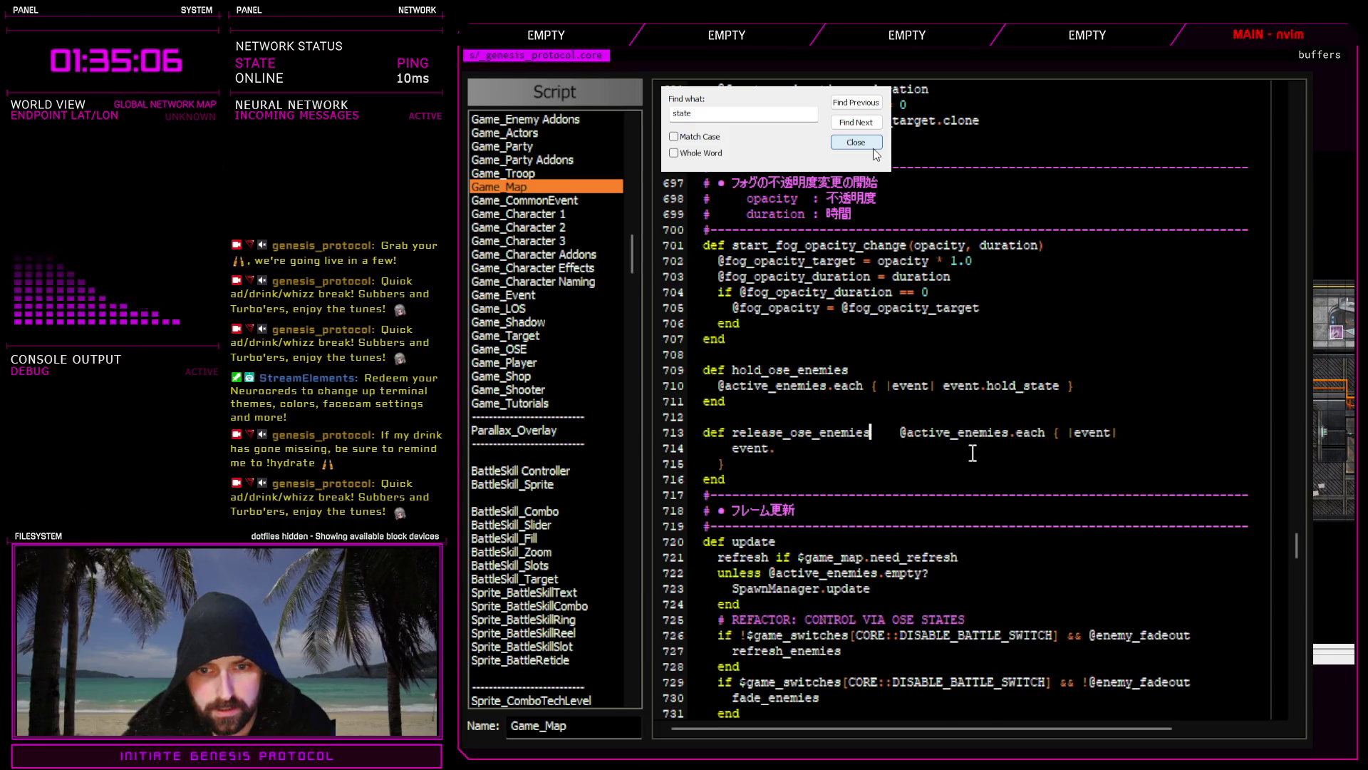
{"action": "key", "text": "Return"}
{"action": "left_click", "coordinate": [971, 454]}
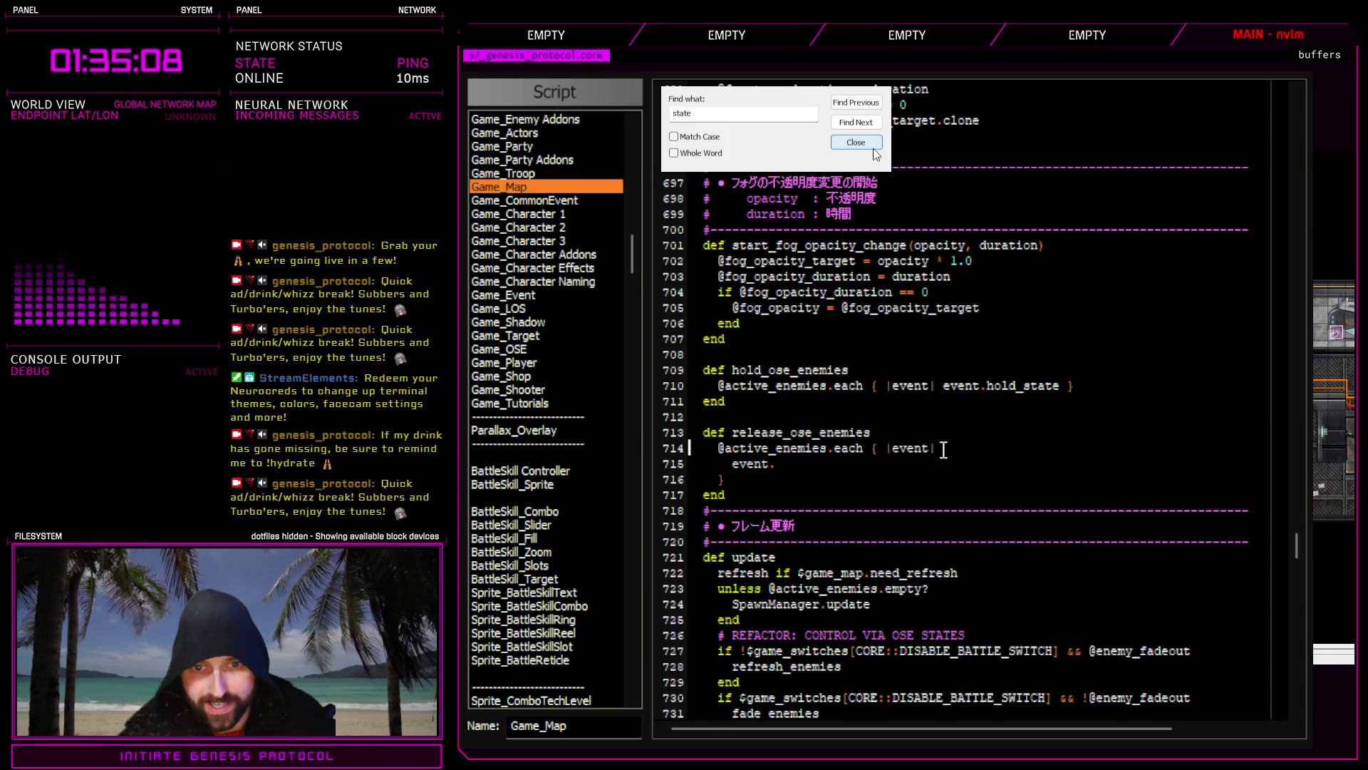
{"action": "key", "text": "Delete"}
{"action": "key", "text": "Delete"}
{"action": "key", "text": "Delete"}
{"action": "key", "text": "Delete"}
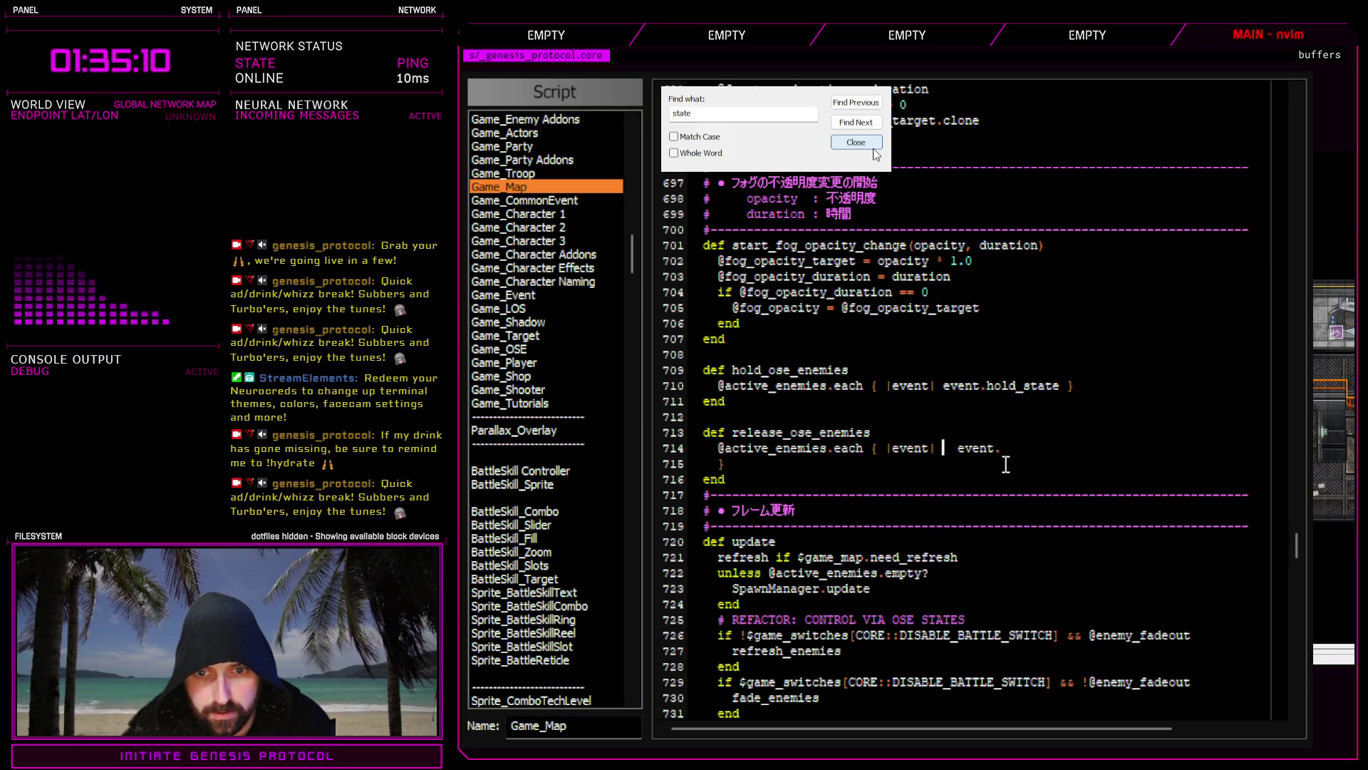
{"action": "left_click", "coordinate": [1011, 447]}
{"action": "type", "text": "restore_styate"}
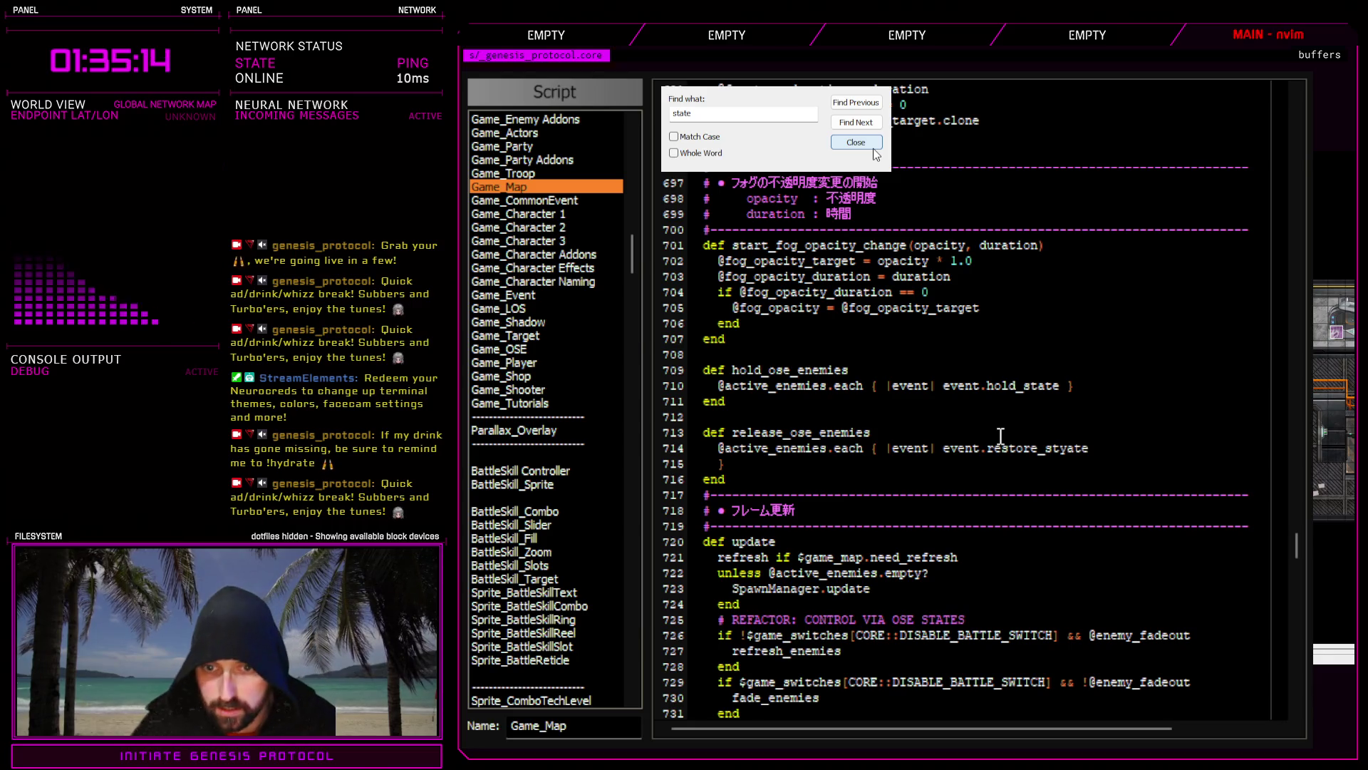
{"action": "key", "text": "BackSpace"}
{"action": "key", "text": "BackSpace"}
{"action": "key", "text": "BackSpace"}
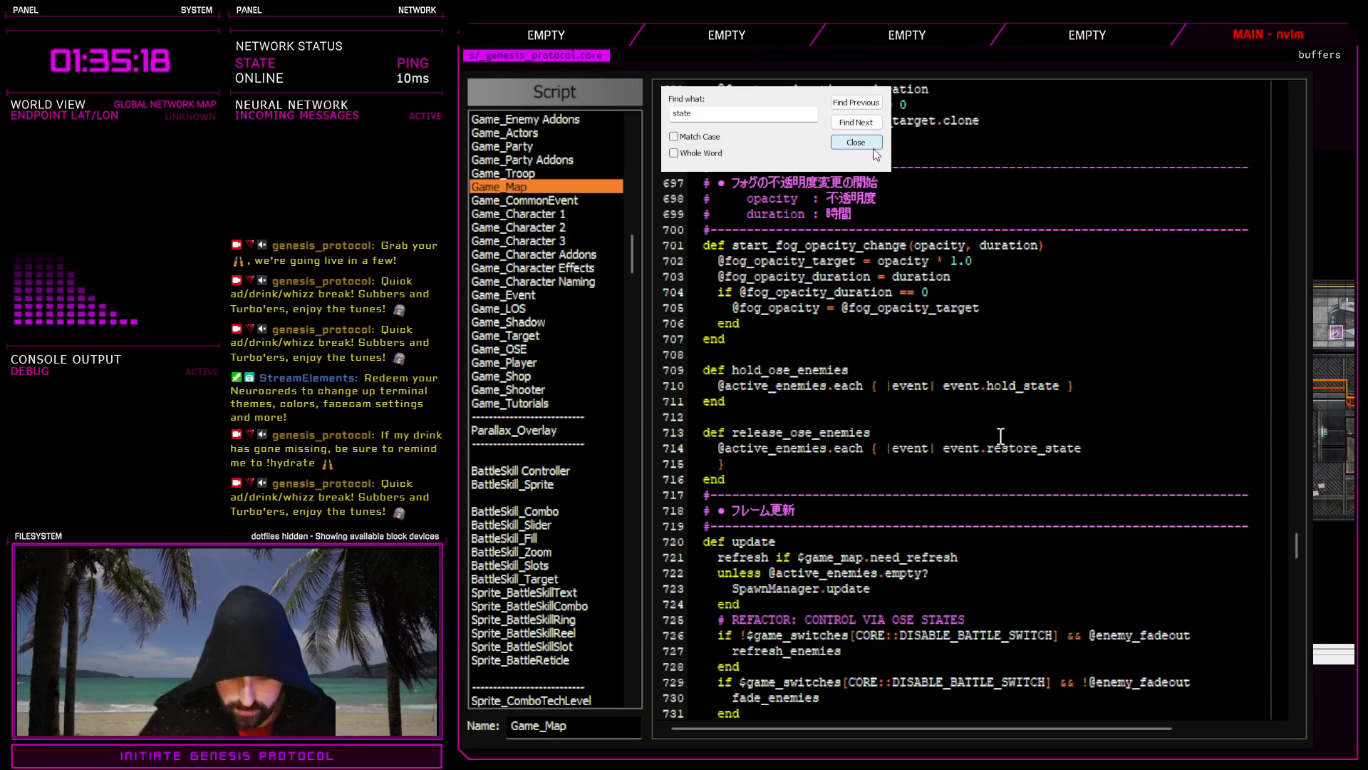
{"action": "key", "text": "Delete"}
{"action": "key", "text": "Delete"}
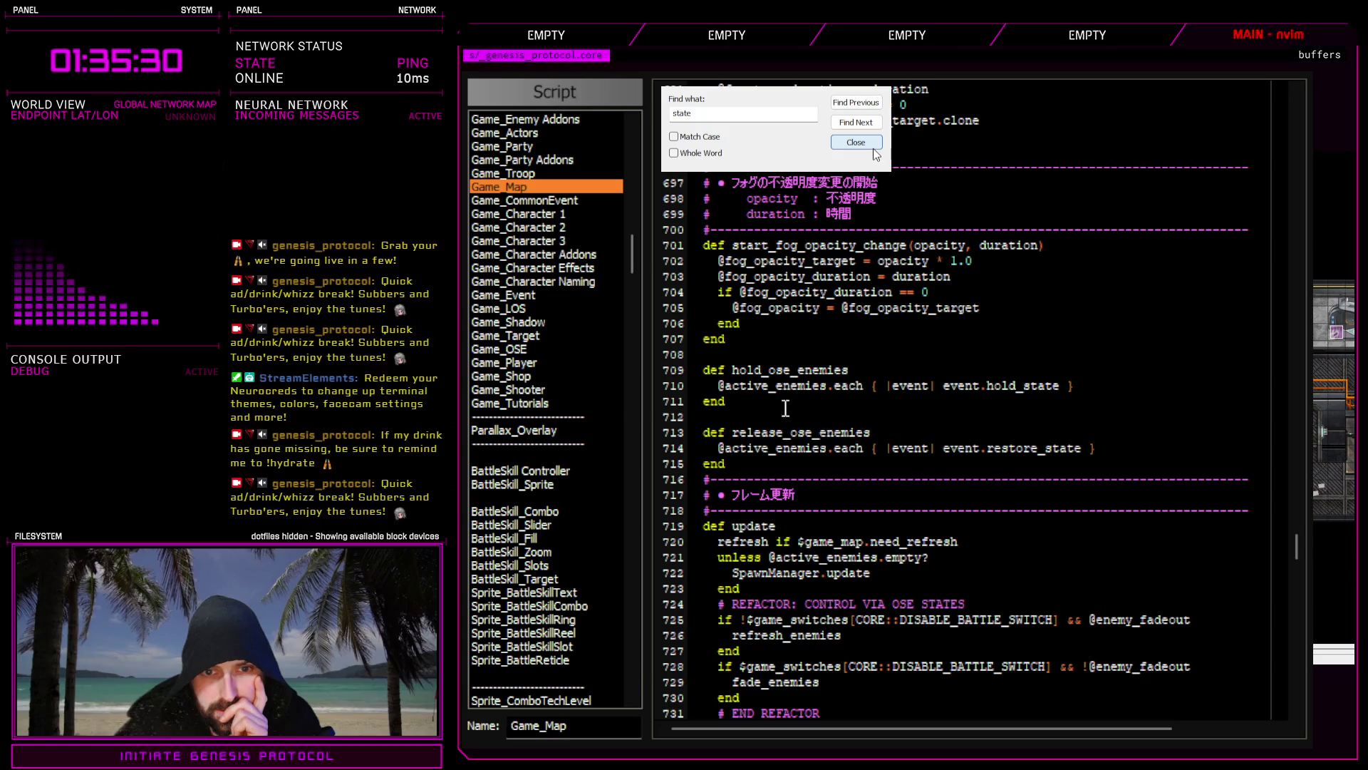
{"action": "left_click_drag", "start_coordinate": [695, 476], "coordinate": [686, 528]}
{"action": "key", "text": "ctrl+c"}
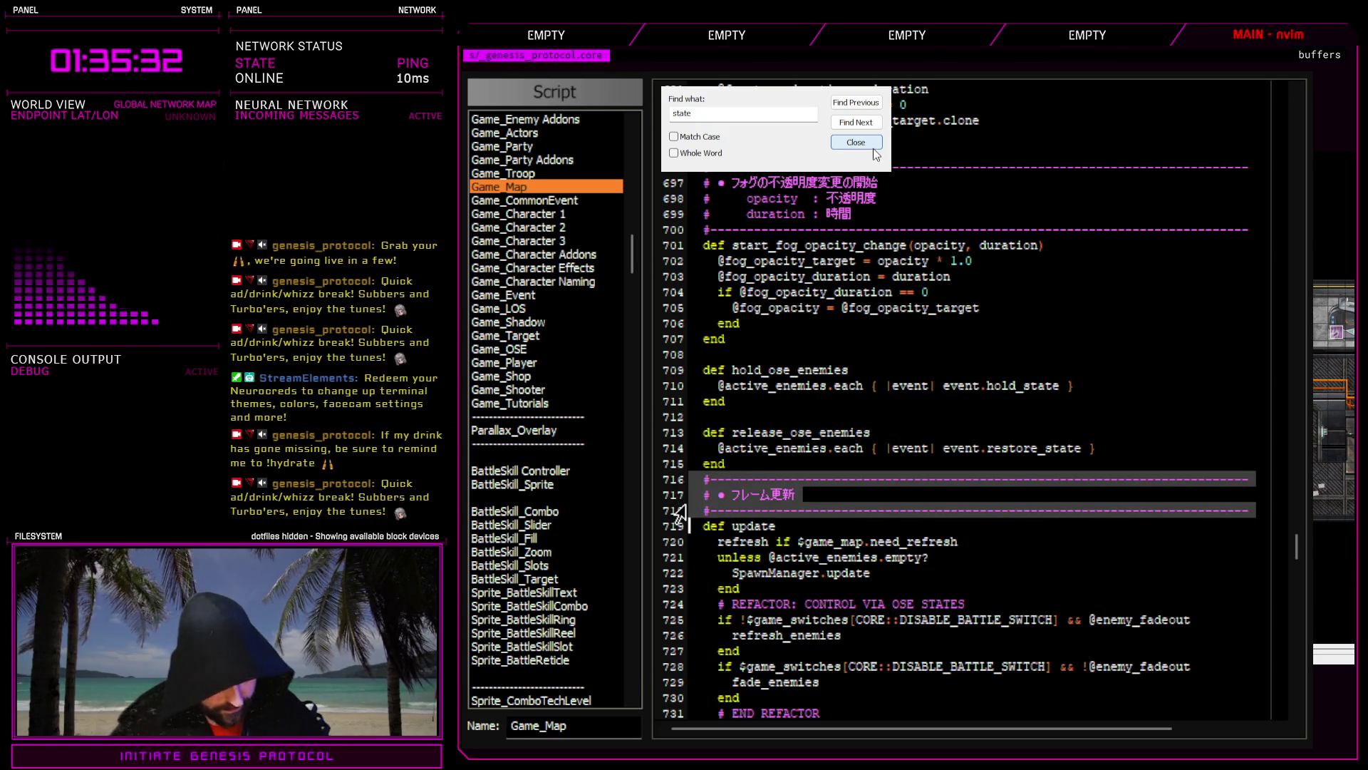
- Paste the フレーム更新 header above both Game_Map methods and retitle them 'Hold all OSE enemies' and 'Release all OSE enemies'
{"action": "left_click", "coordinate": [668, 365]}
{"action": "key", "text": "ctrl+v"}
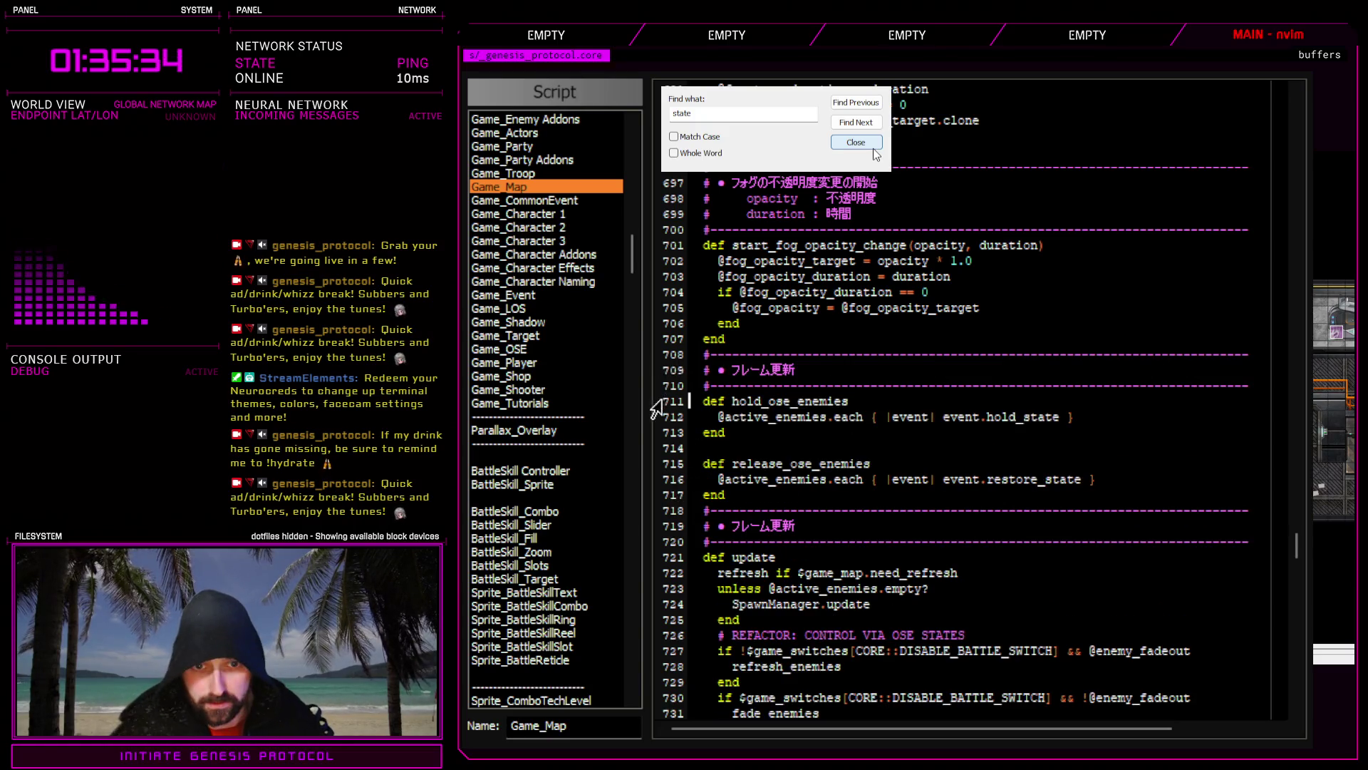
{"action": "left_click", "coordinate": [666, 449]}
{"action": "key", "text": "ctrl+v"}
{"action": "left_click_drag", "start_coordinate": [733, 370], "coordinate": [804, 365]}
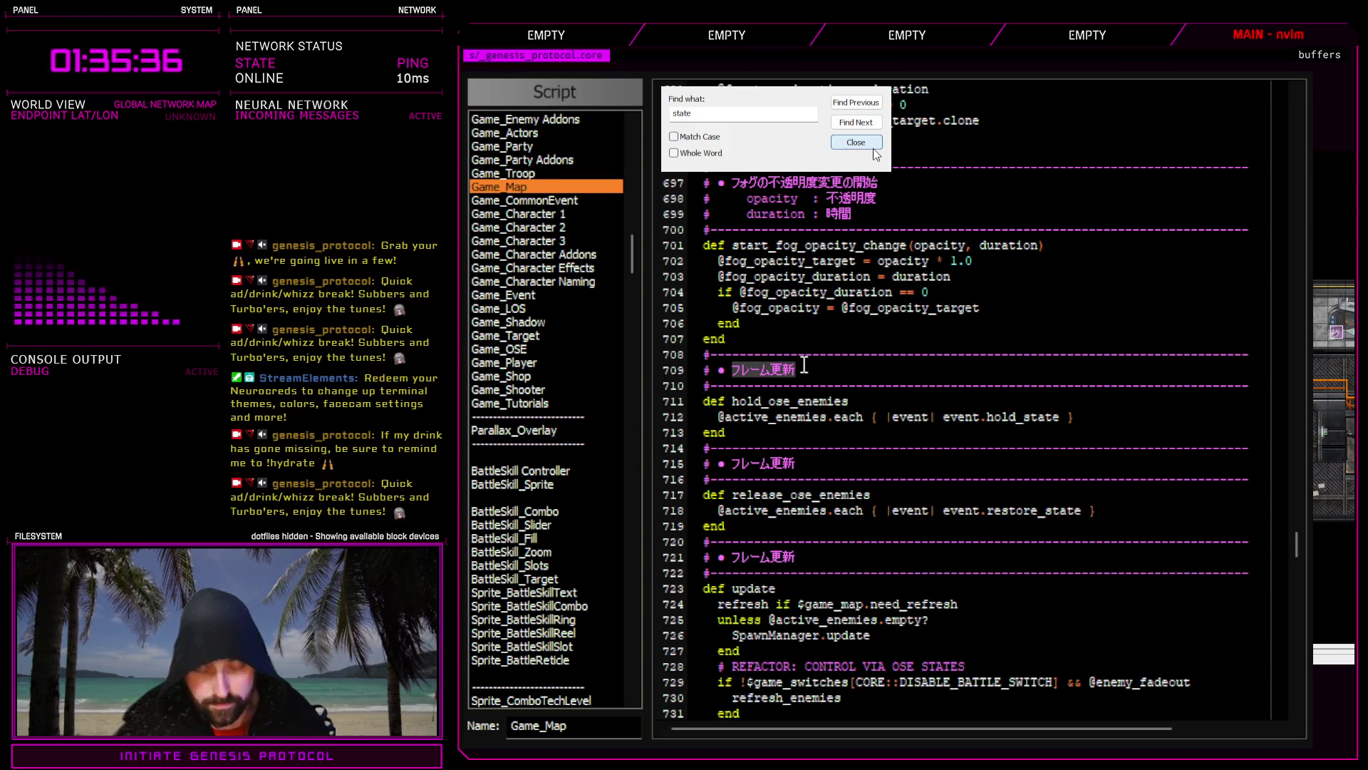
{"action": "type", "text": "Hold all OSE "}
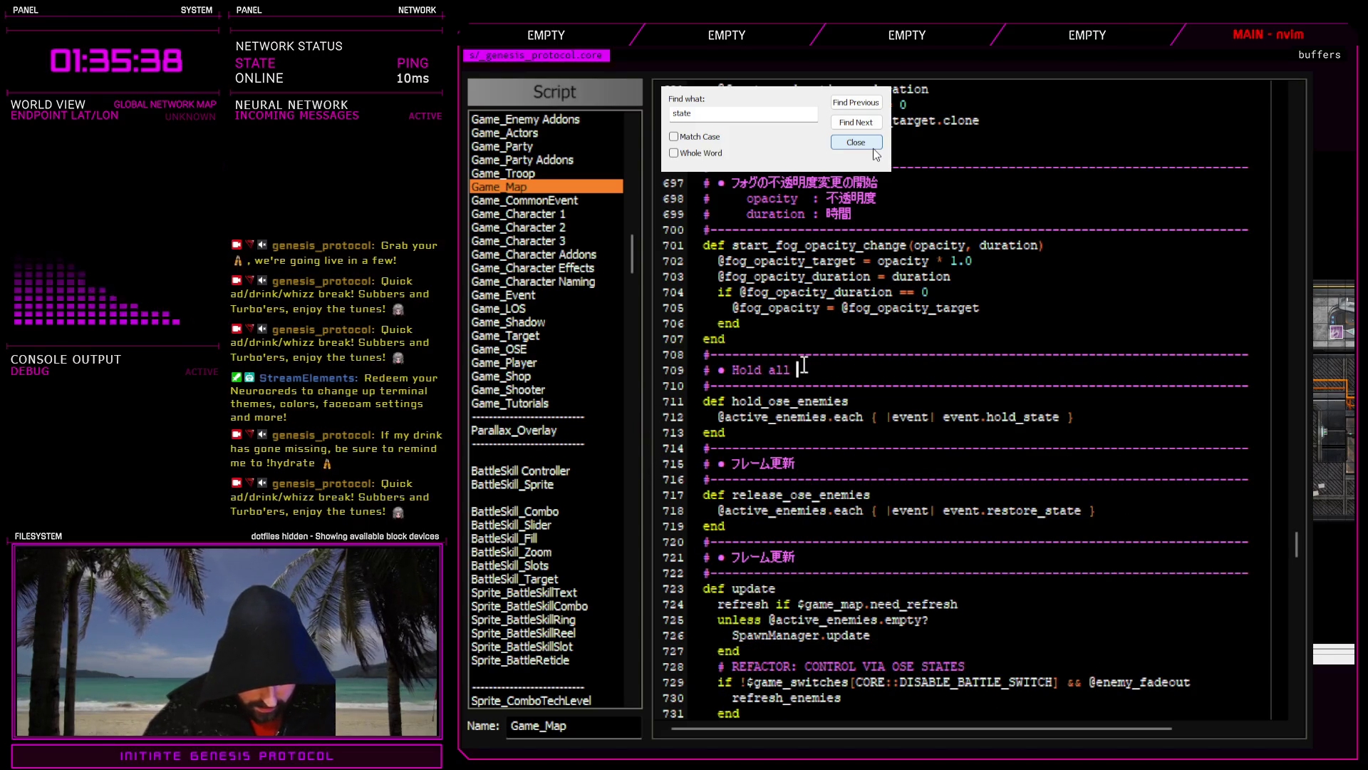
{"action": "type", "text": "enemies"}
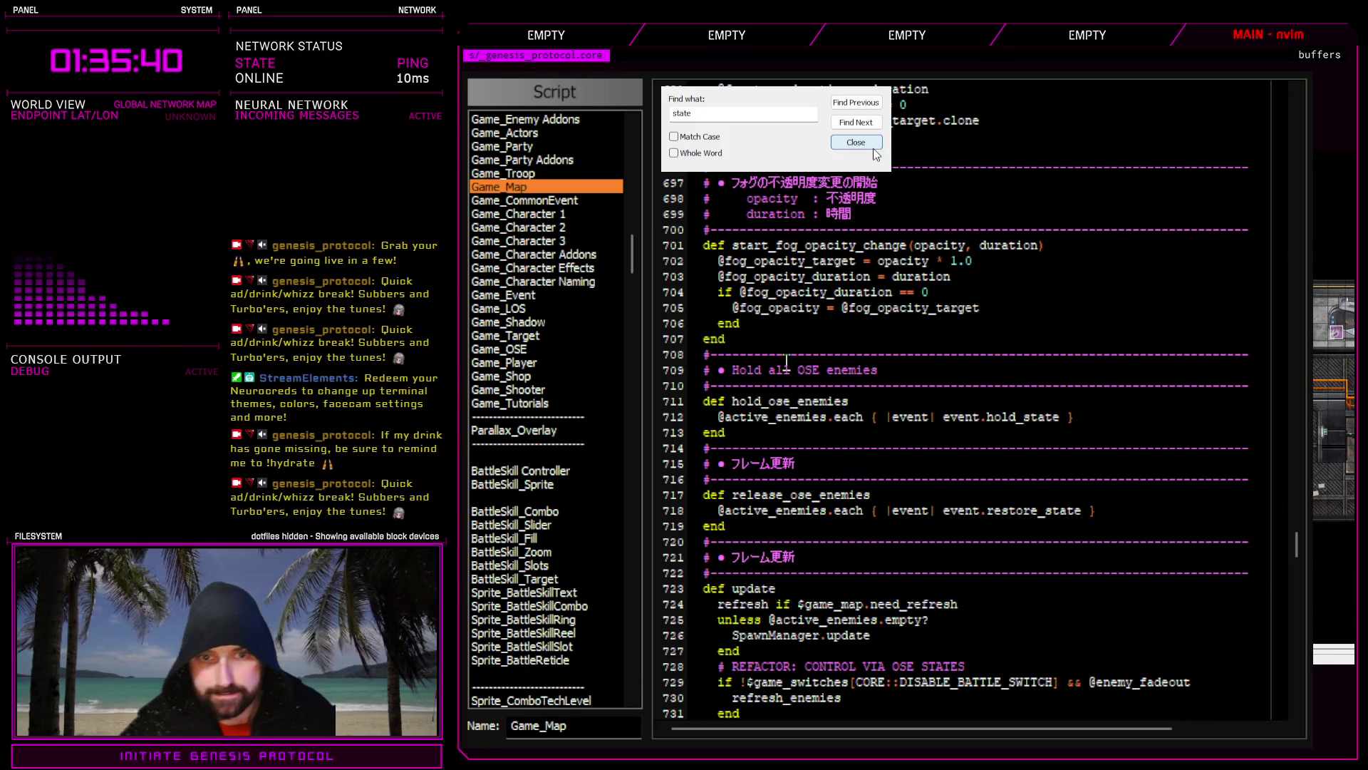
{"action": "left_click_drag", "start_coordinate": [732, 463], "coordinate": [824, 466]}
{"action": "type", "text": "Release all OSE enemies"}
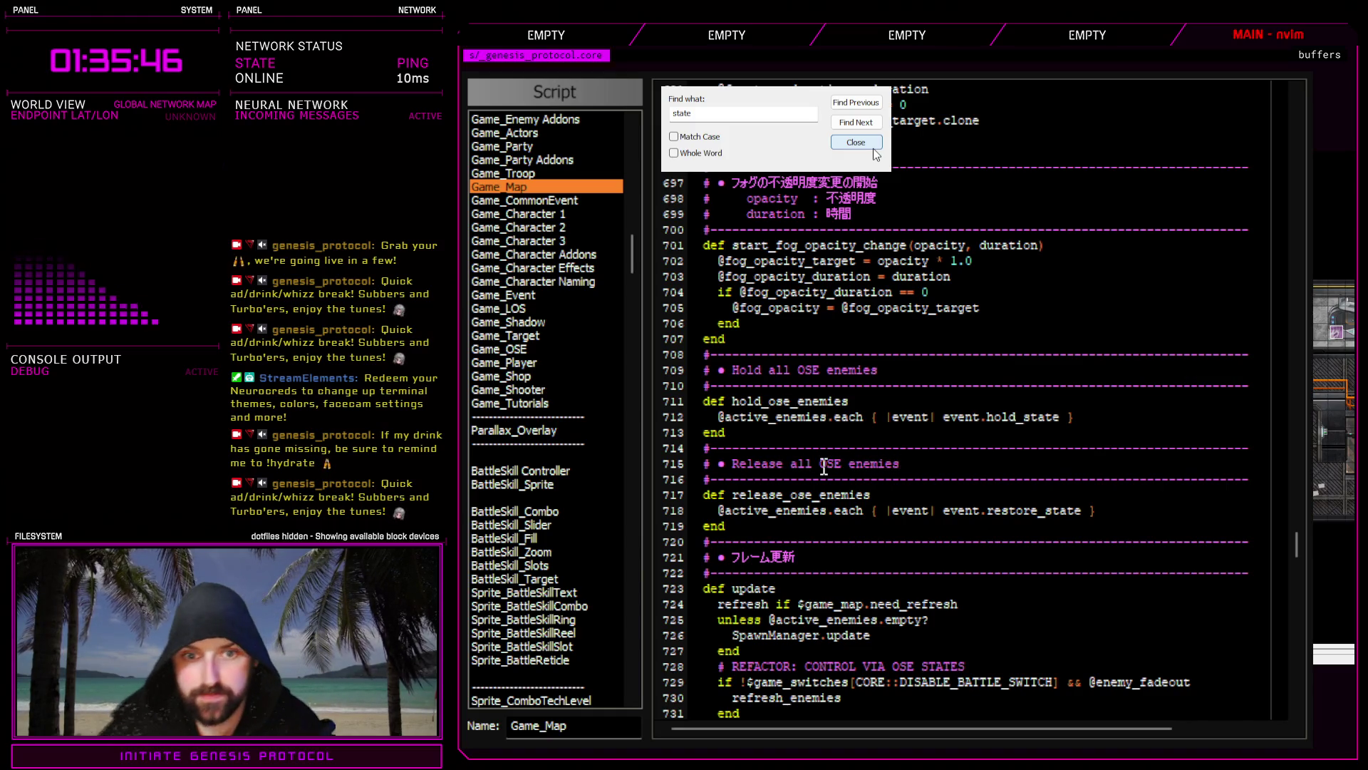
{"action": "double_click", "coordinate": [798, 401]}
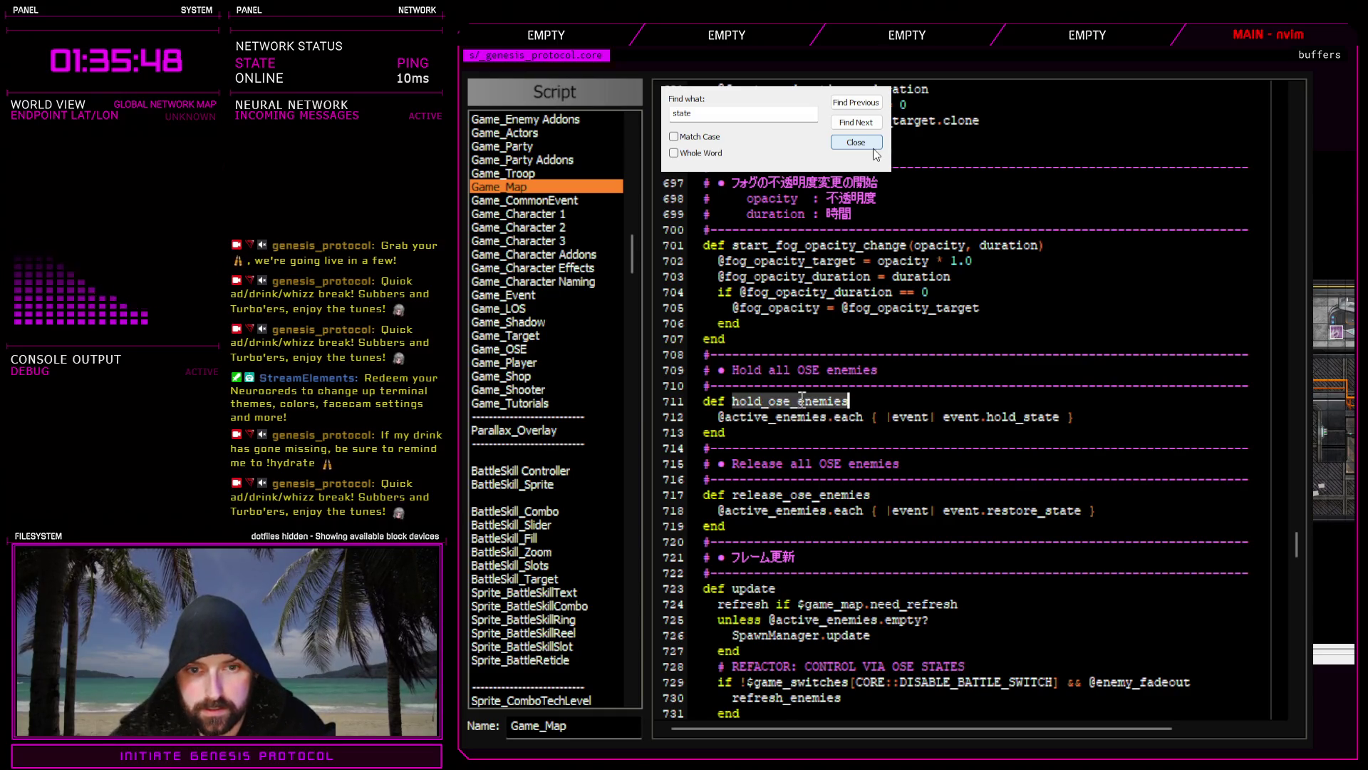
{"action": "left_click_drag", "start_coordinate": [635, 257], "coordinate": [627, 438]}
- Below set_battleback in Interpreter OSE, add def hold_ose_enemies calling $game_map.hold_ose_enemies
{"action": "left_click", "coordinate": [548, 322]}
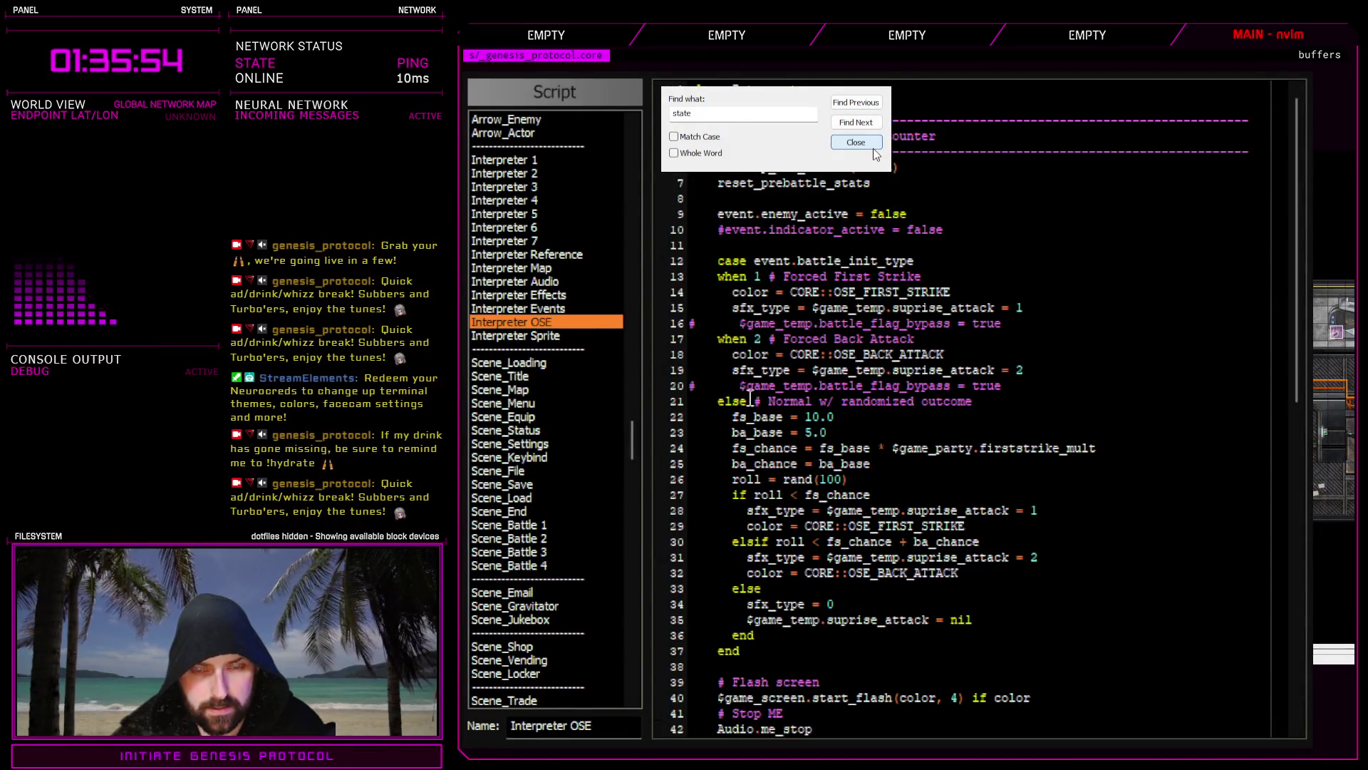
{"action": "scroll", "coordinate": [898, 467], "scroll_direction": "down", "scroll_amount": 14}
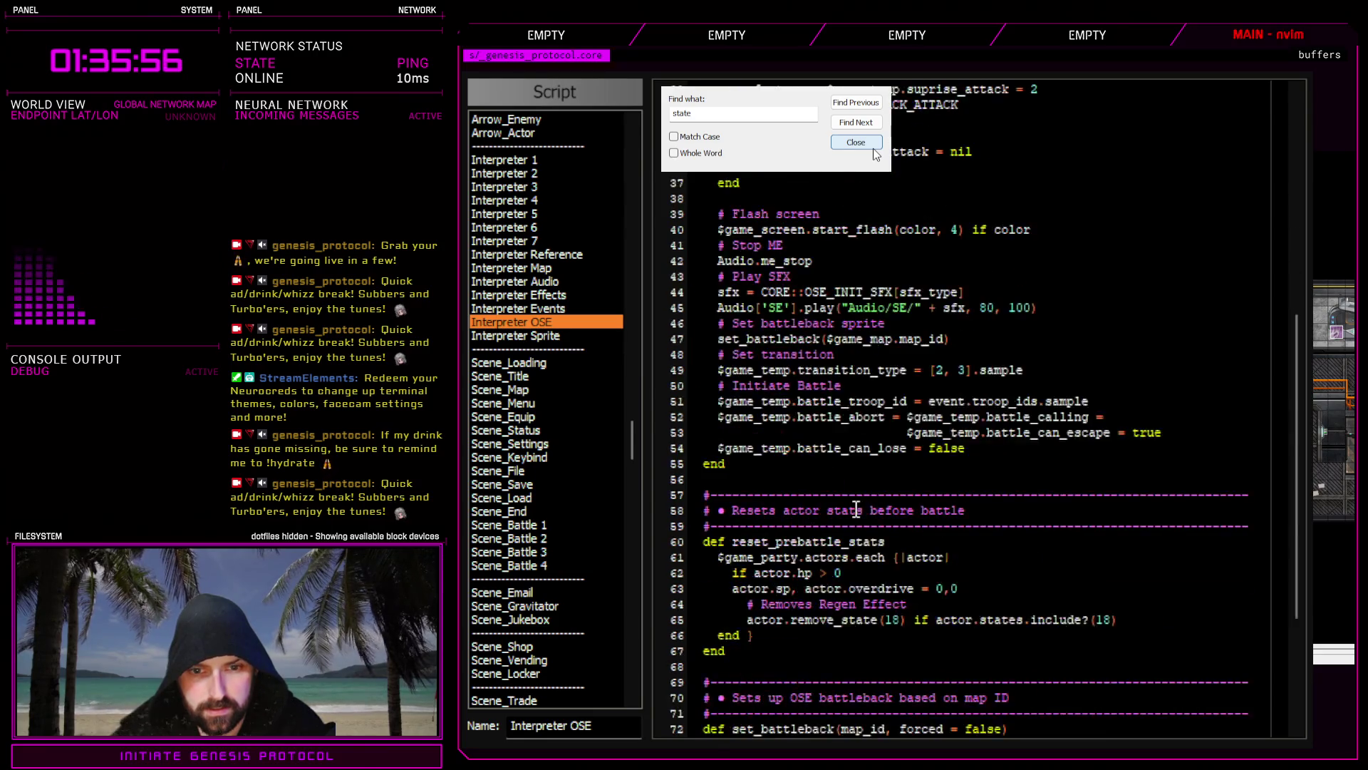
{"action": "scroll", "coordinate": [841, 520], "scroll_direction": "up", "scroll_amount": 10}
{"action": "scroll", "coordinate": [837, 522], "scroll_direction": "down", "scroll_amount": 9}
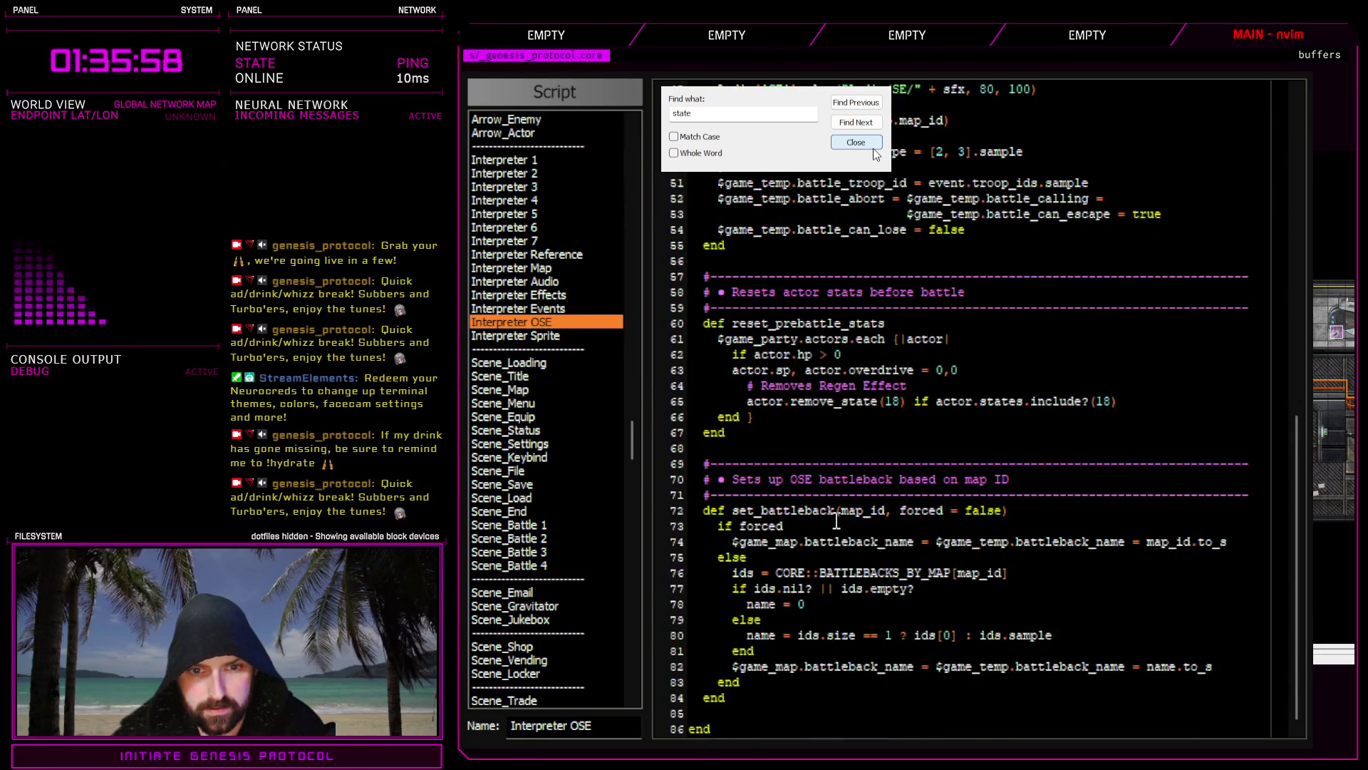
{"action": "left_click", "coordinate": [741, 432]}
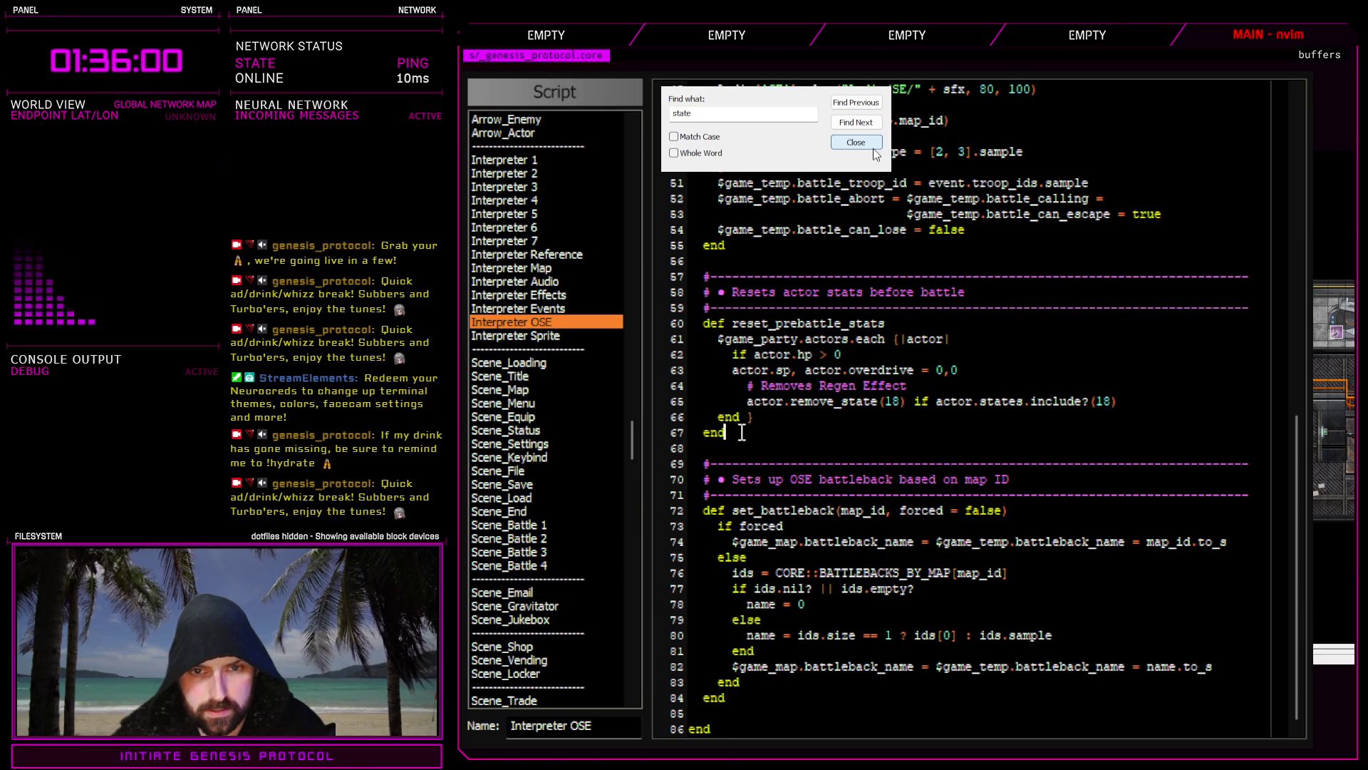
{"action": "left_click", "coordinate": [750, 695]}
{"action": "key", "text": "Return"}
{"action": "key", "text": "Return"}
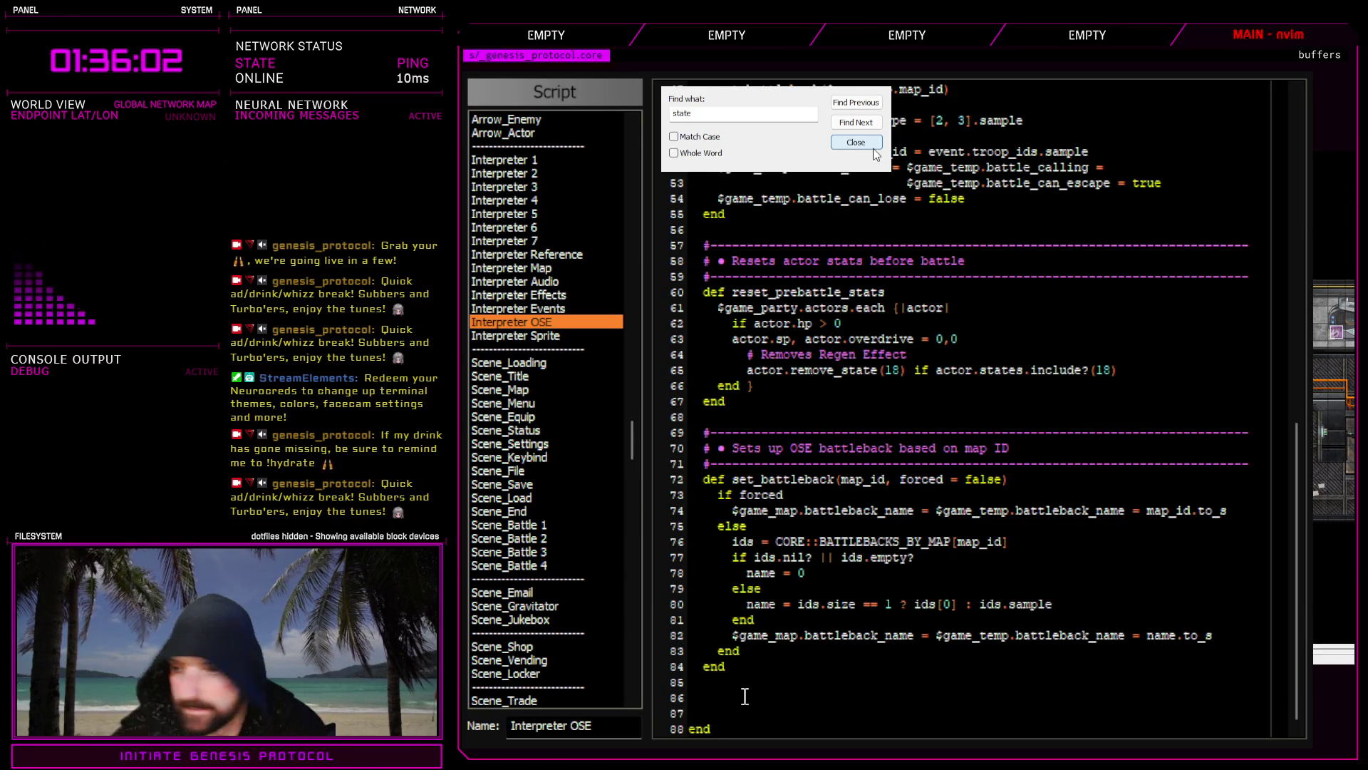
{"action": "type", "text": "def hold_"}
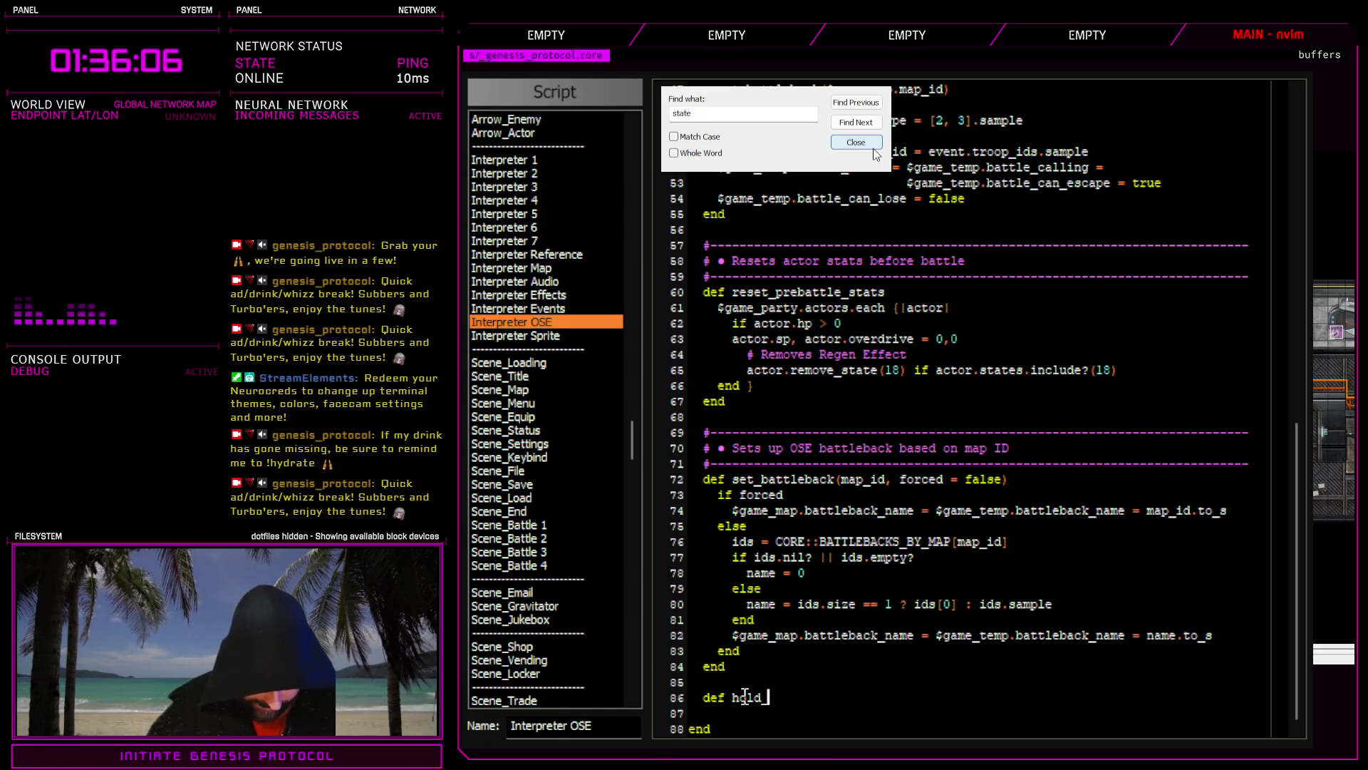
{"action": "type", "text": " e_enemies"}
{"action": "key", "text": "Return"}
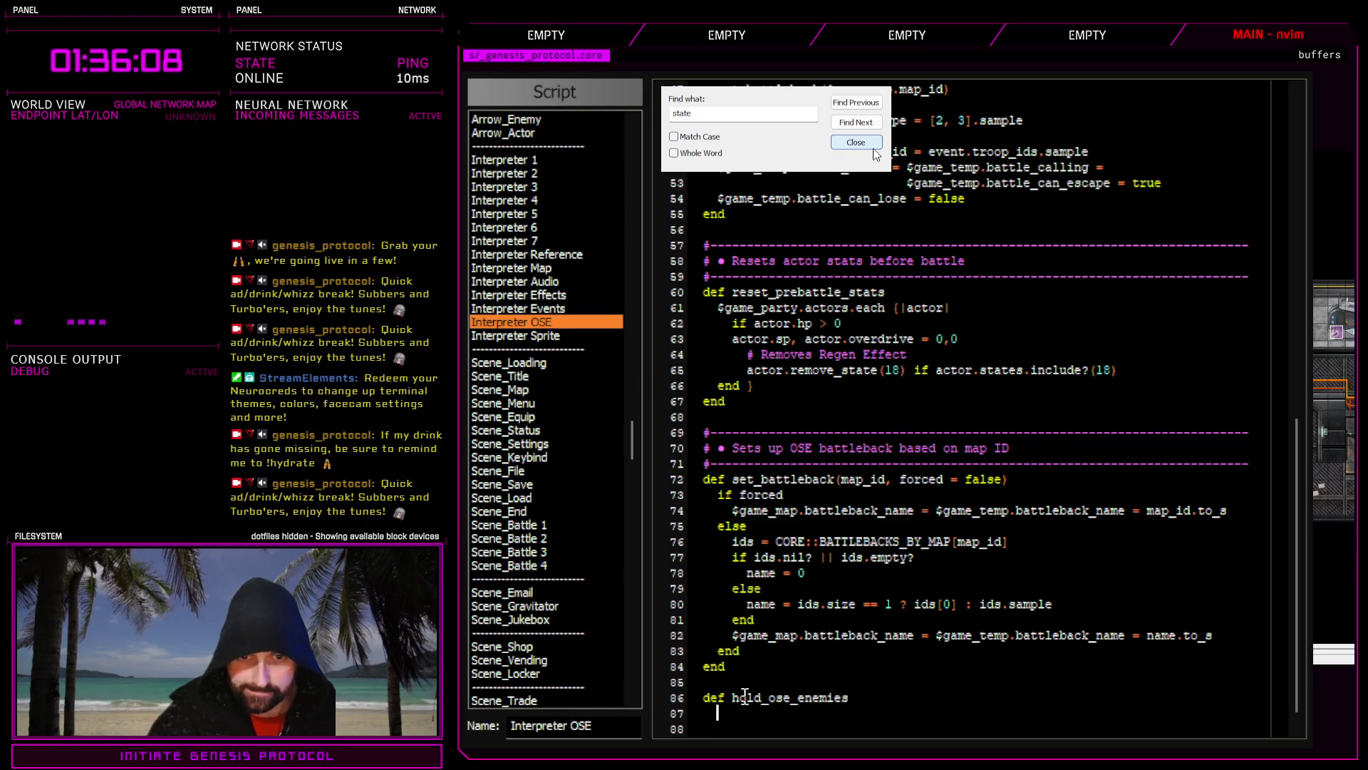
{"action": "type", "text": "$ga"}
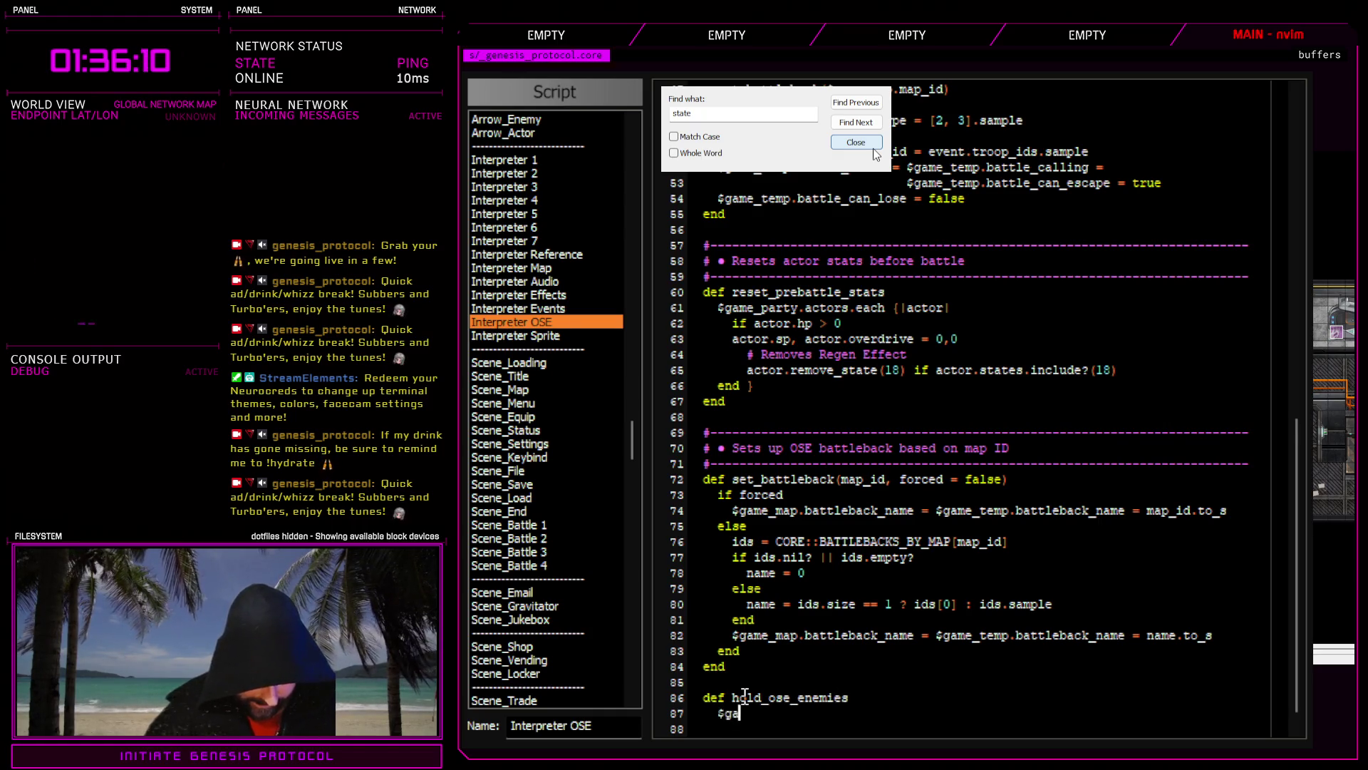
{"action": "type", "text": "_map.hold_ose_enemies"}
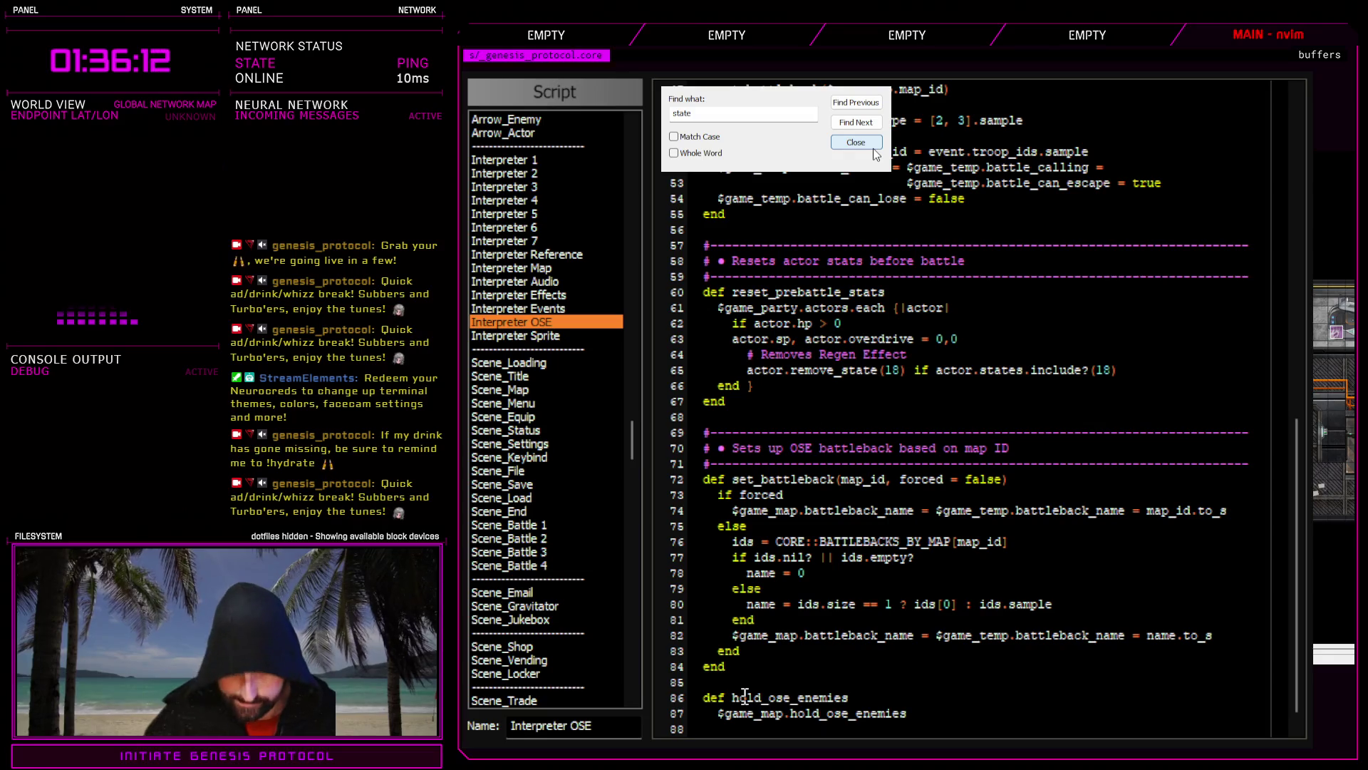
{"action": "type", "text": "end"}
{"action": "key", "text": "Return"}
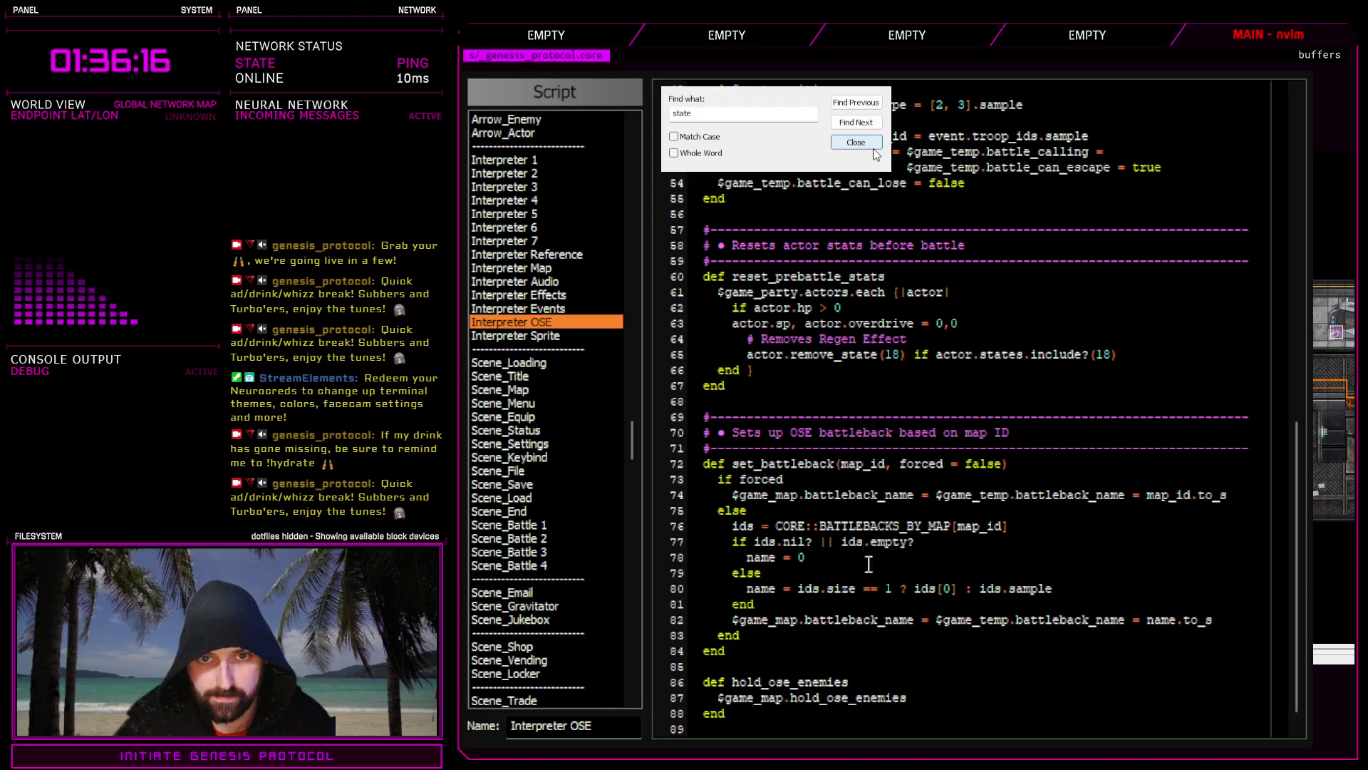
- Add release_ose_enemies calling $game_map.release_ose_enemies and close the script with a final end
{"action": "scroll", "coordinate": [841, 641], "scroll_direction": "down", "scroll_amount": 1}
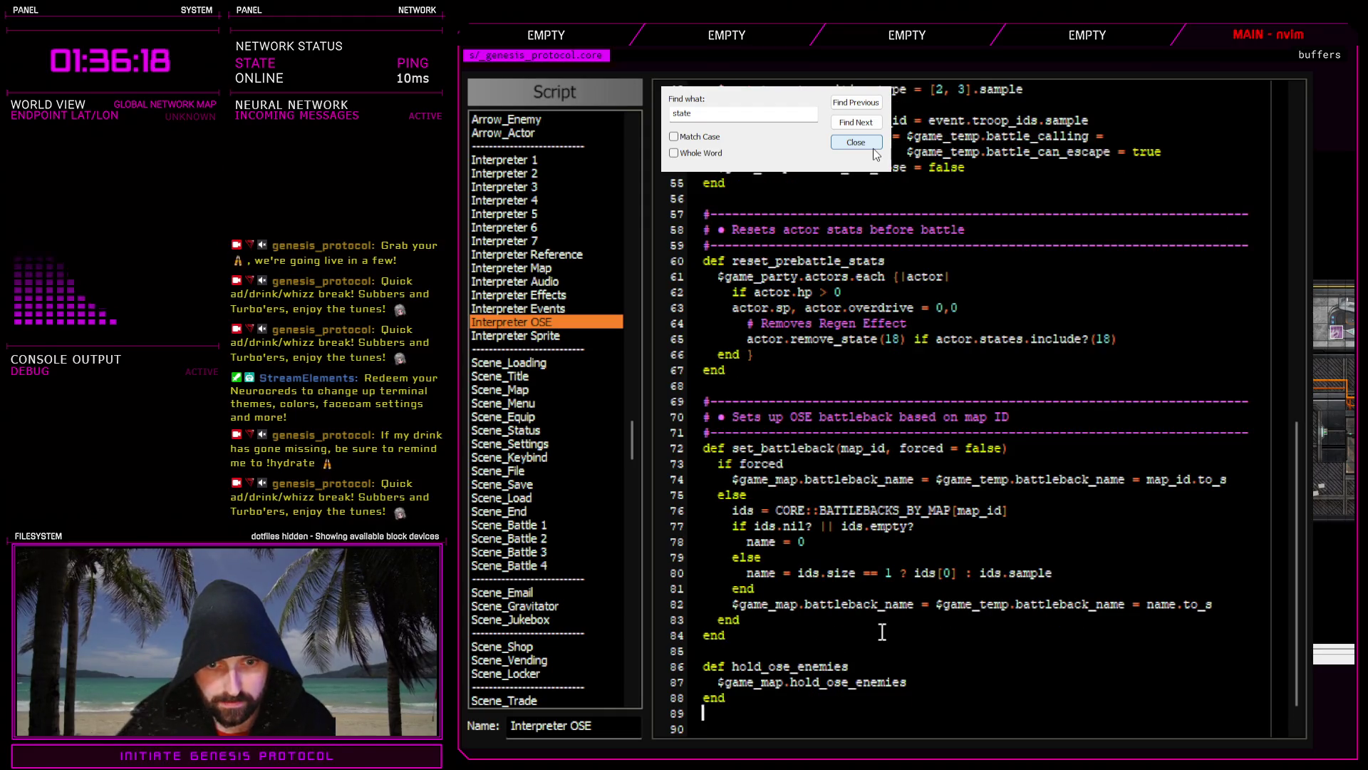
{"action": "type", "text": "f release_"}
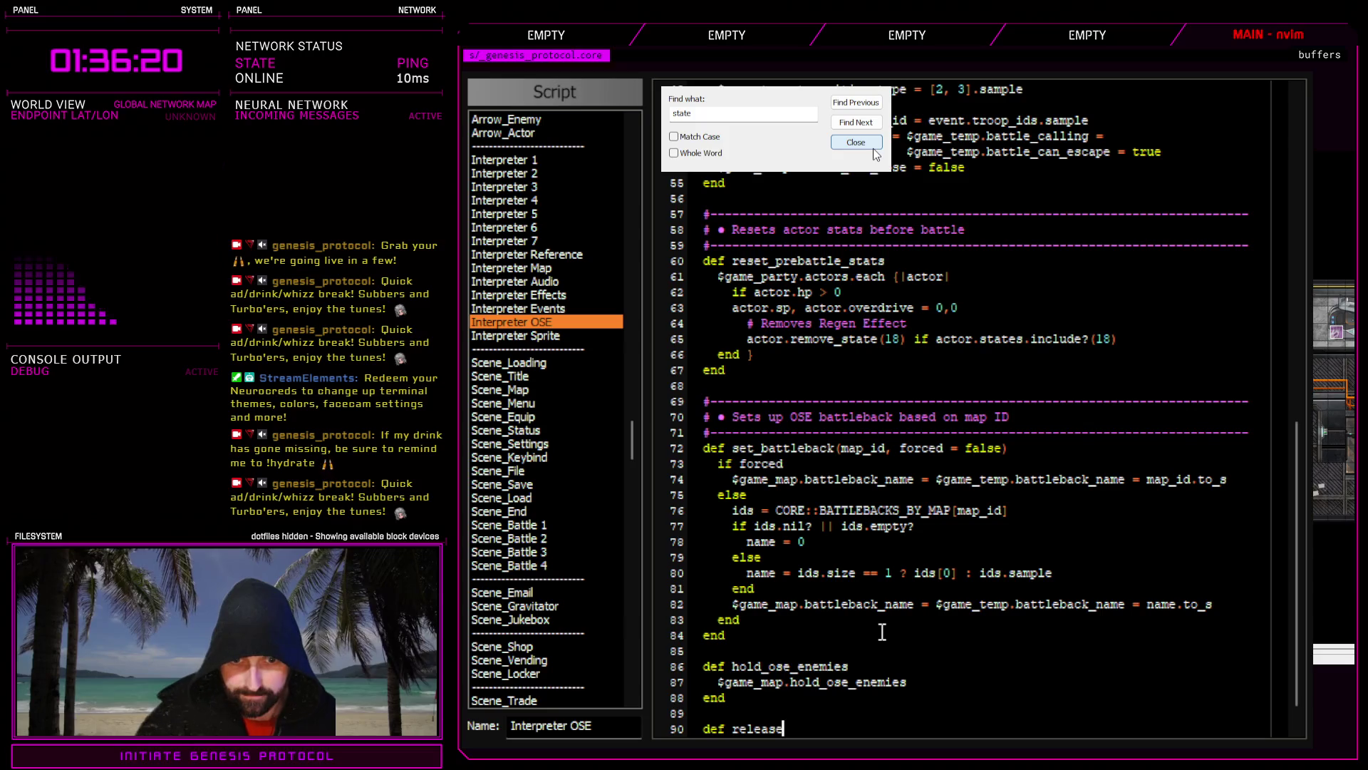
{"action": "type", "text": "ose_enemies"}
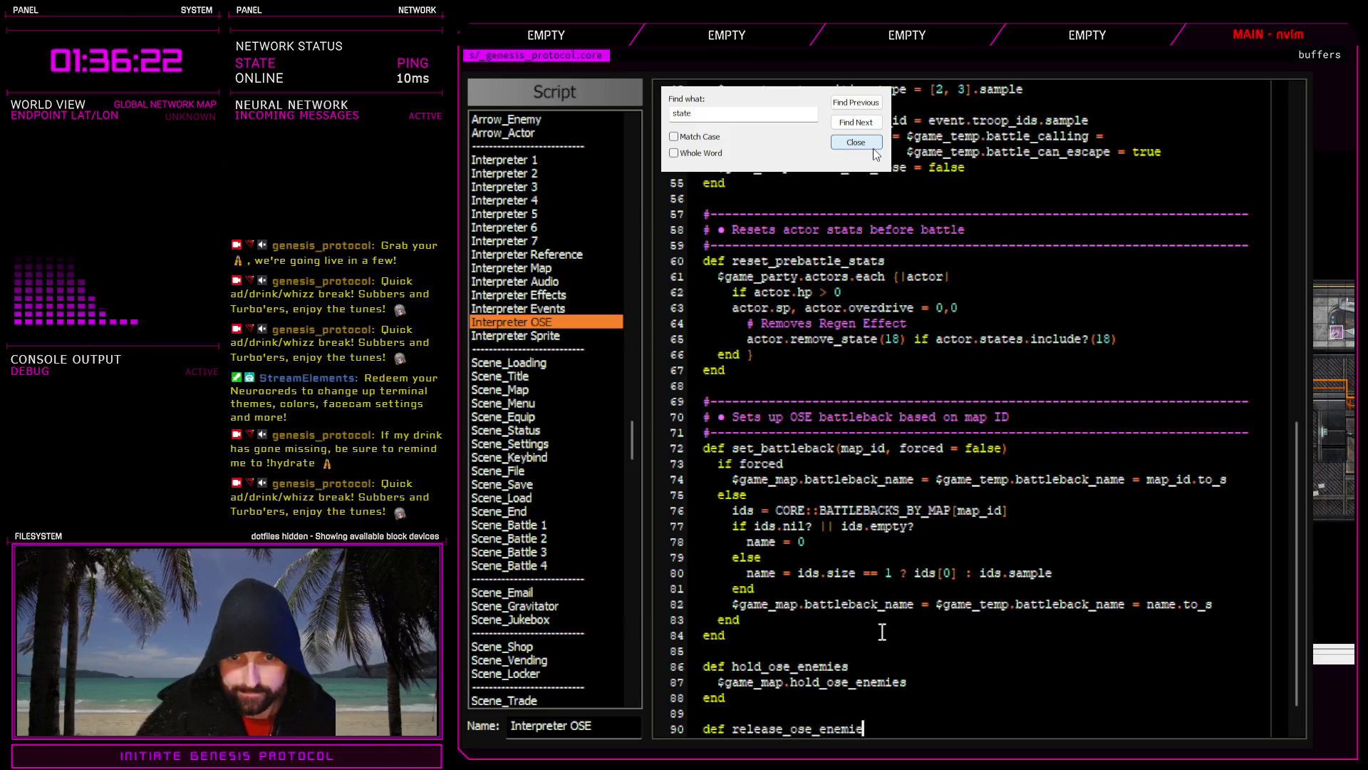
{"action": "key", "text": "Return"}
{"action": "type", "text": "$game_"}
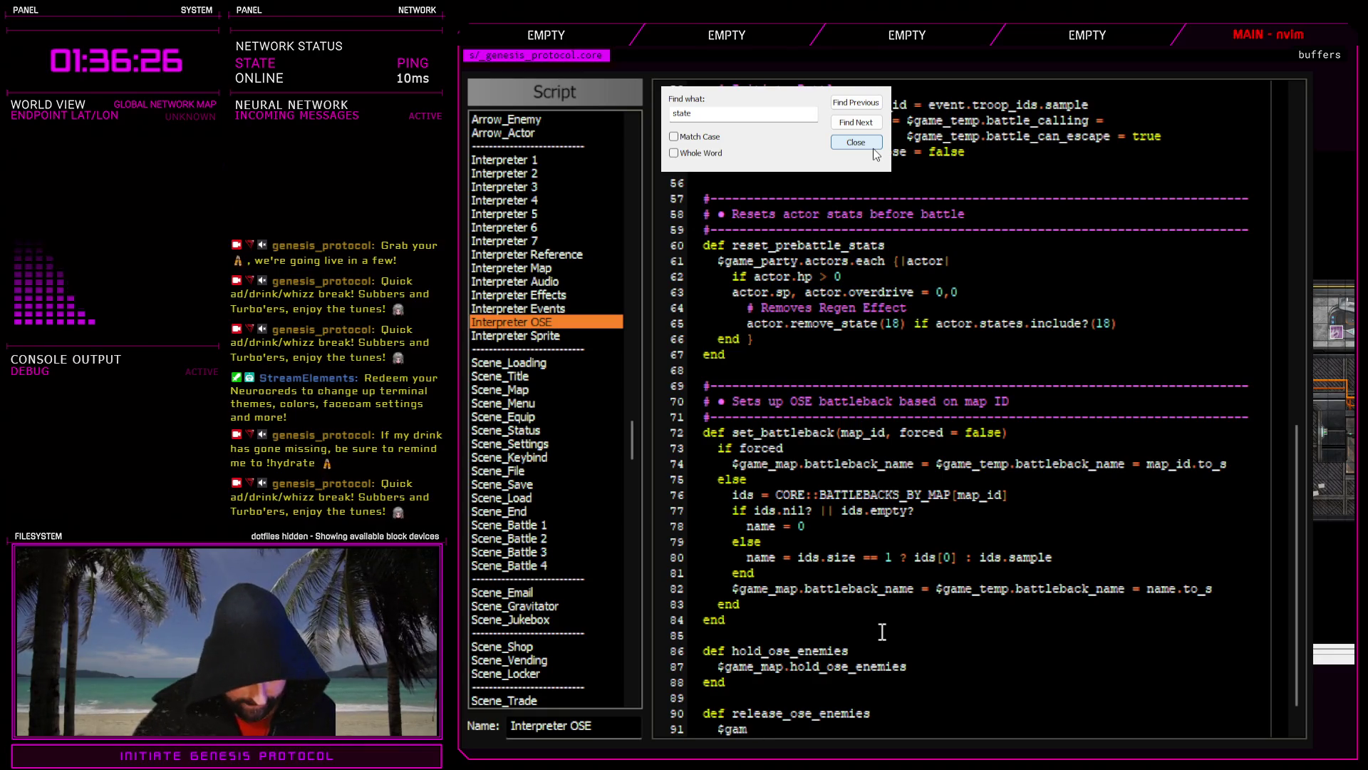
{"action": "type", "text": "map.release_ose"}
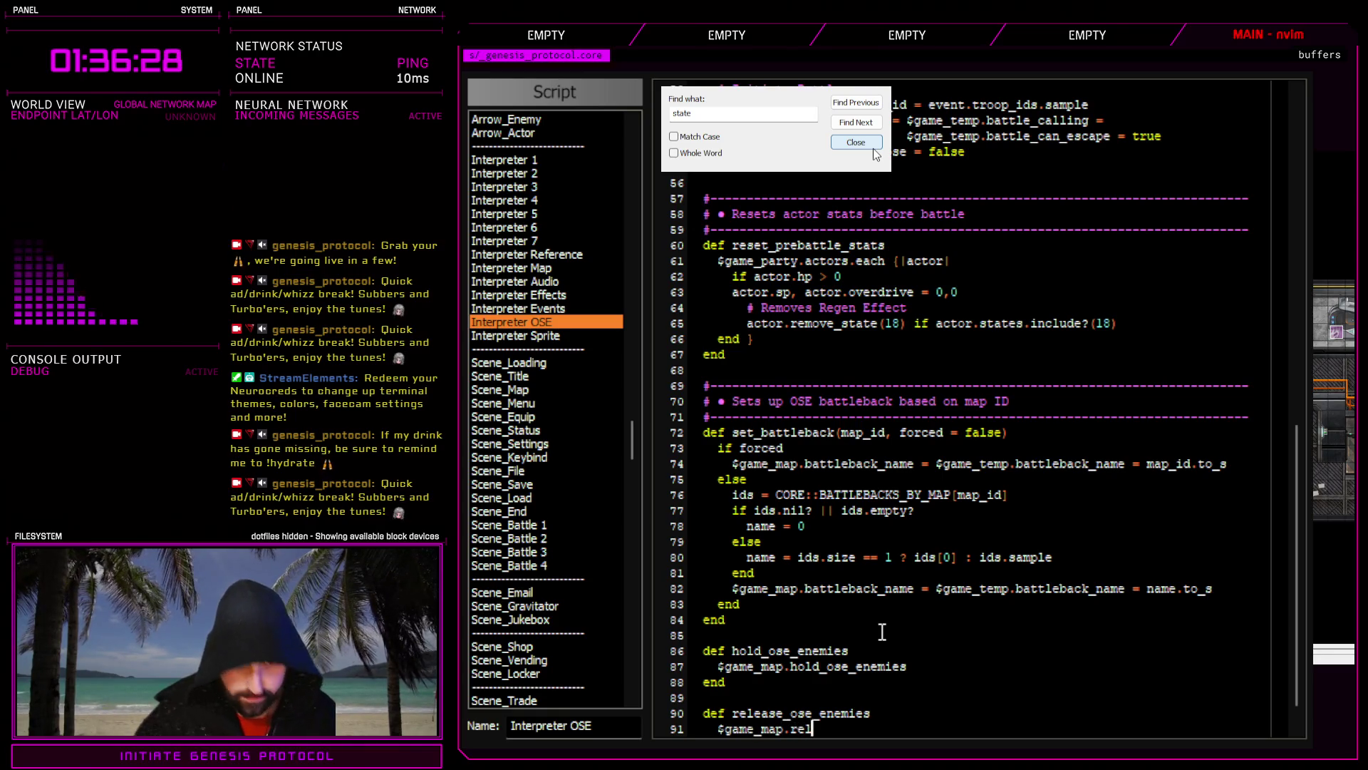
{"action": "type", "text": "_enem"}
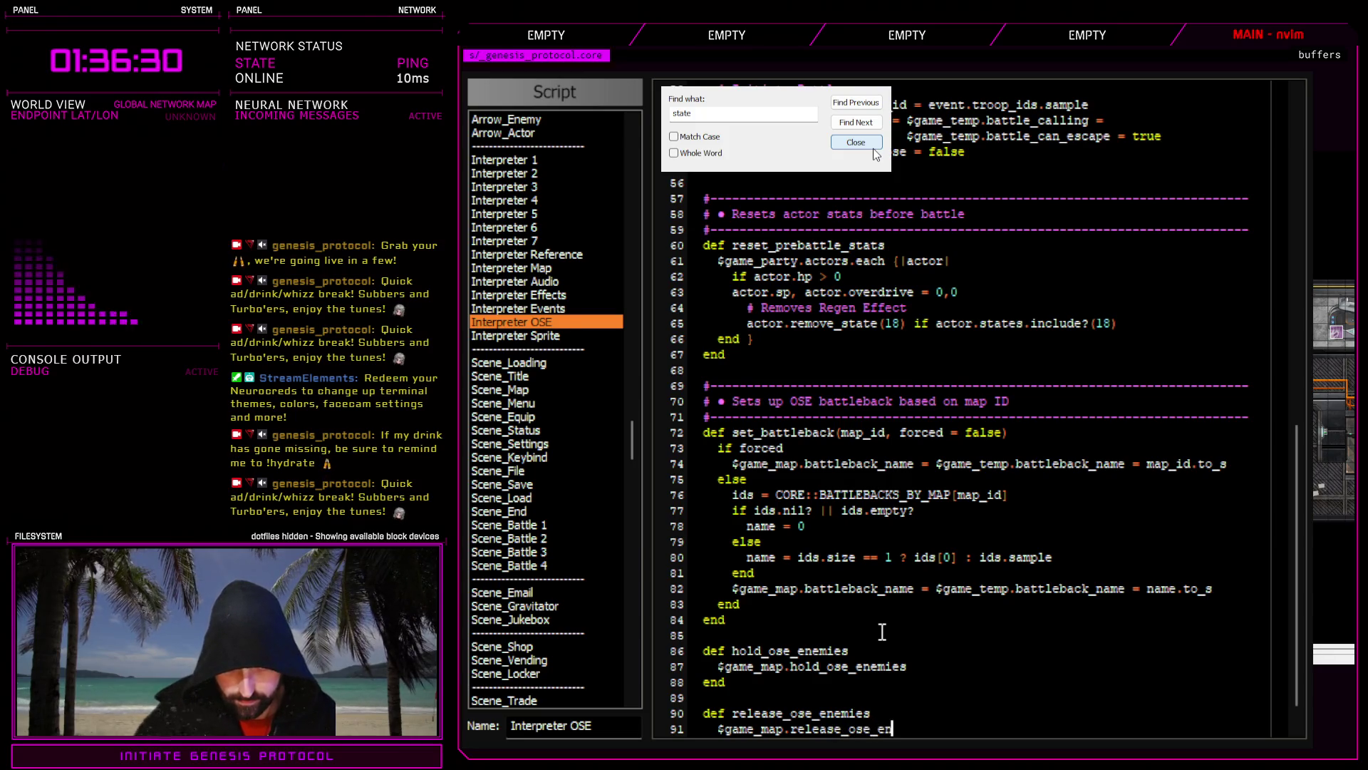
{"action": "type", "text": "ies"}
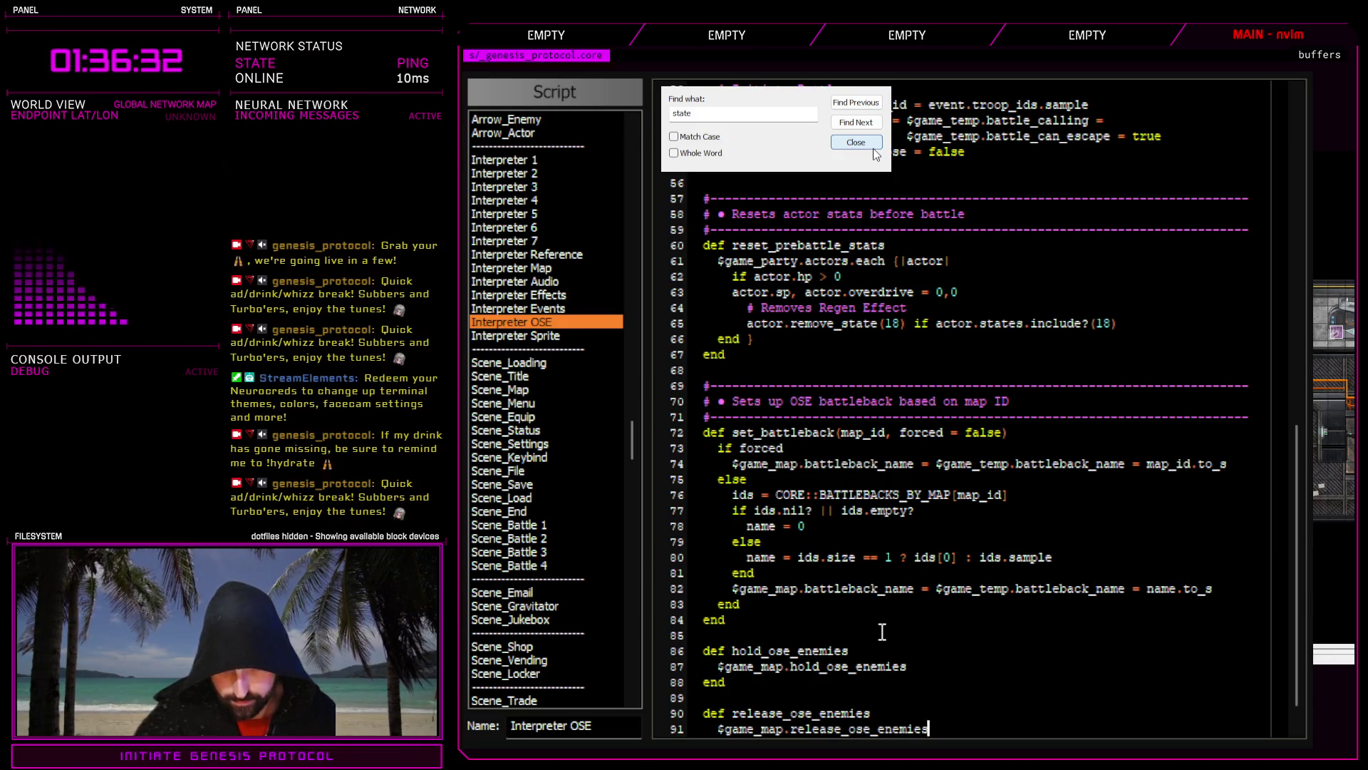
{"action": "key", "text": "Return"}
{"action": "type", "text": "end"}
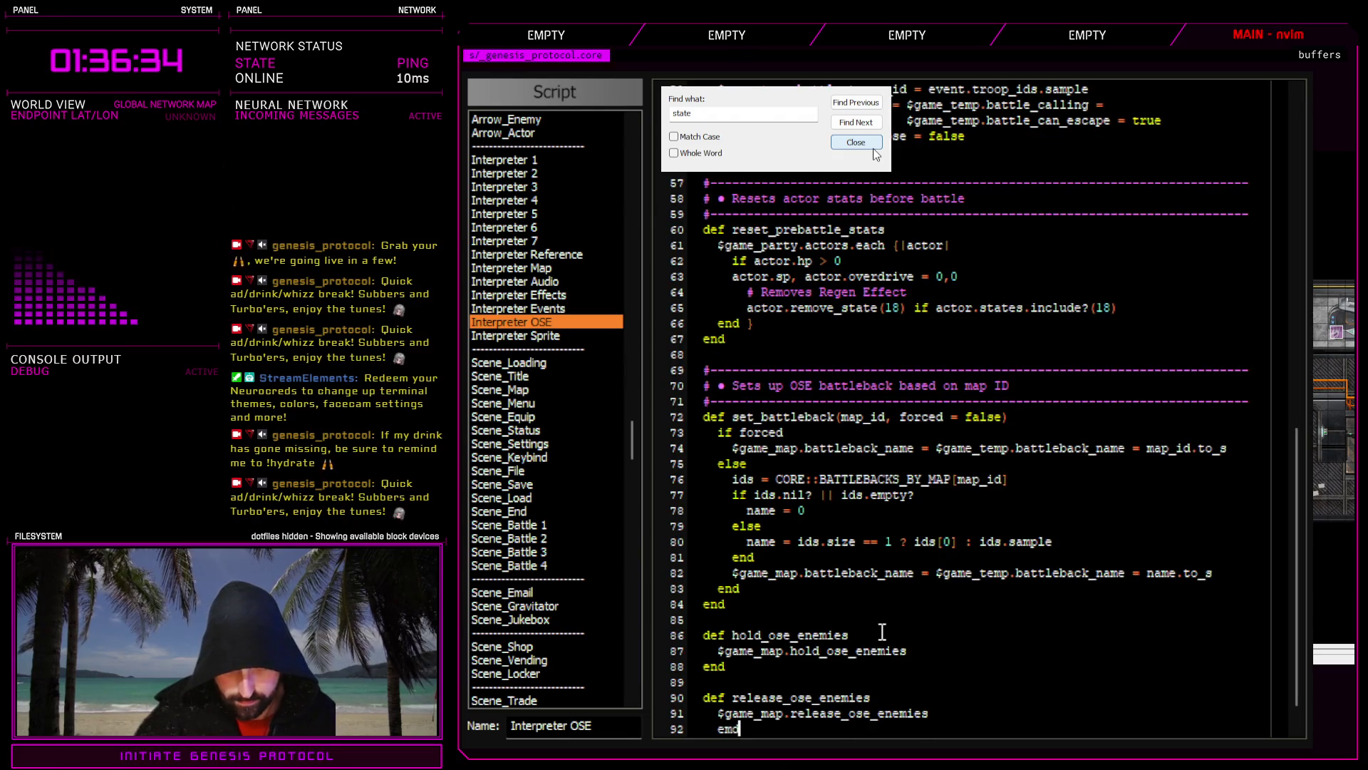
{"action": "type", "text": "md"}
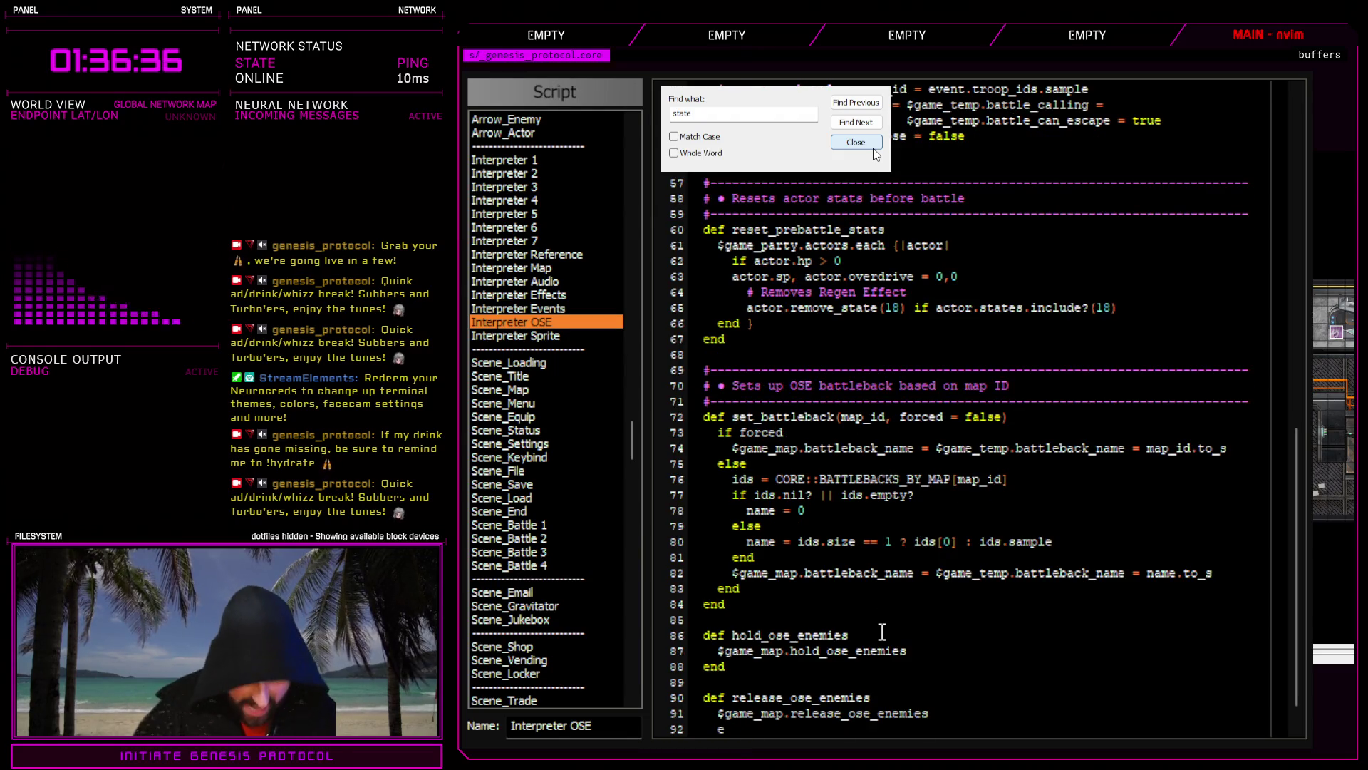
{"action": "key", "text": "Return"}
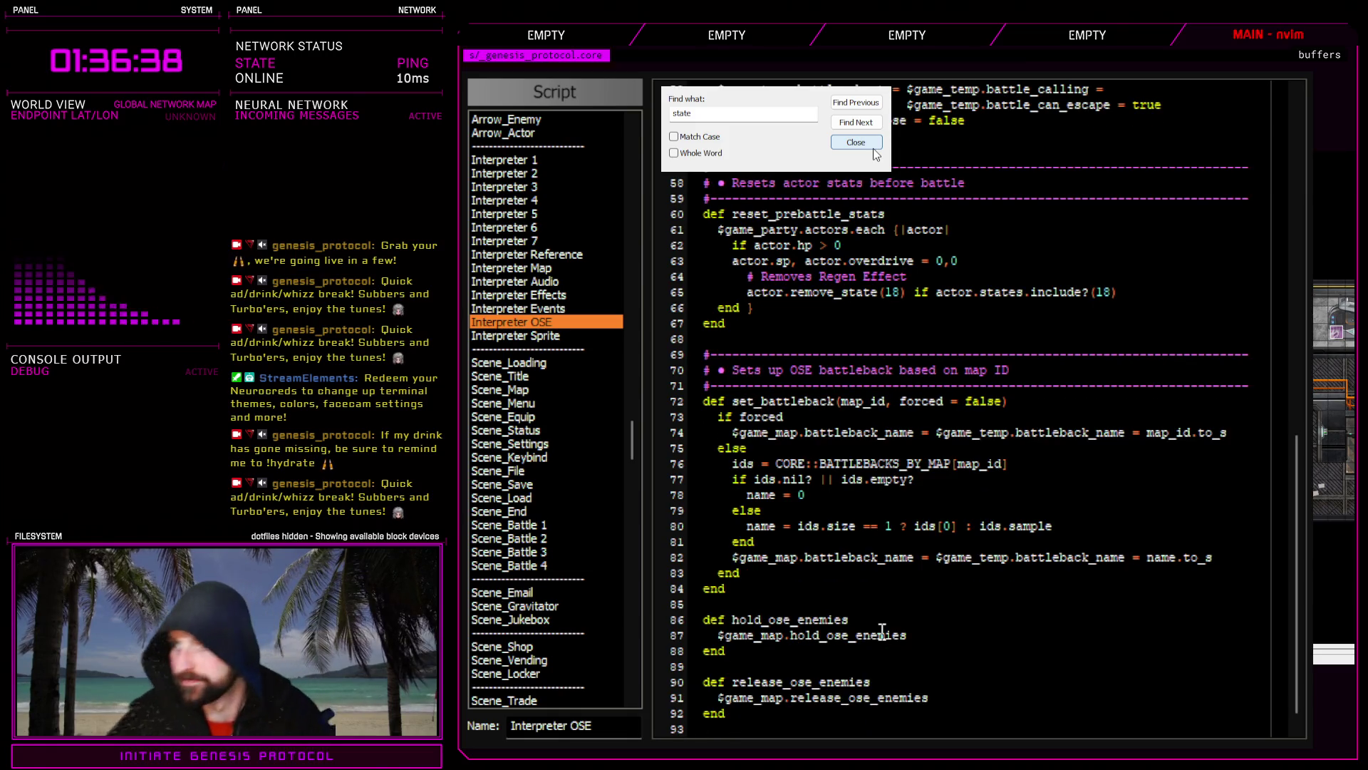
{"action": "key", "text": "Return"}
{"action": "type", "text": "end"}
{"action": "left_click_drag", "start_coordinate": [674, 340], "coordinate": [677, 386]}
{"action": "key", "text": "ctrl+c"}
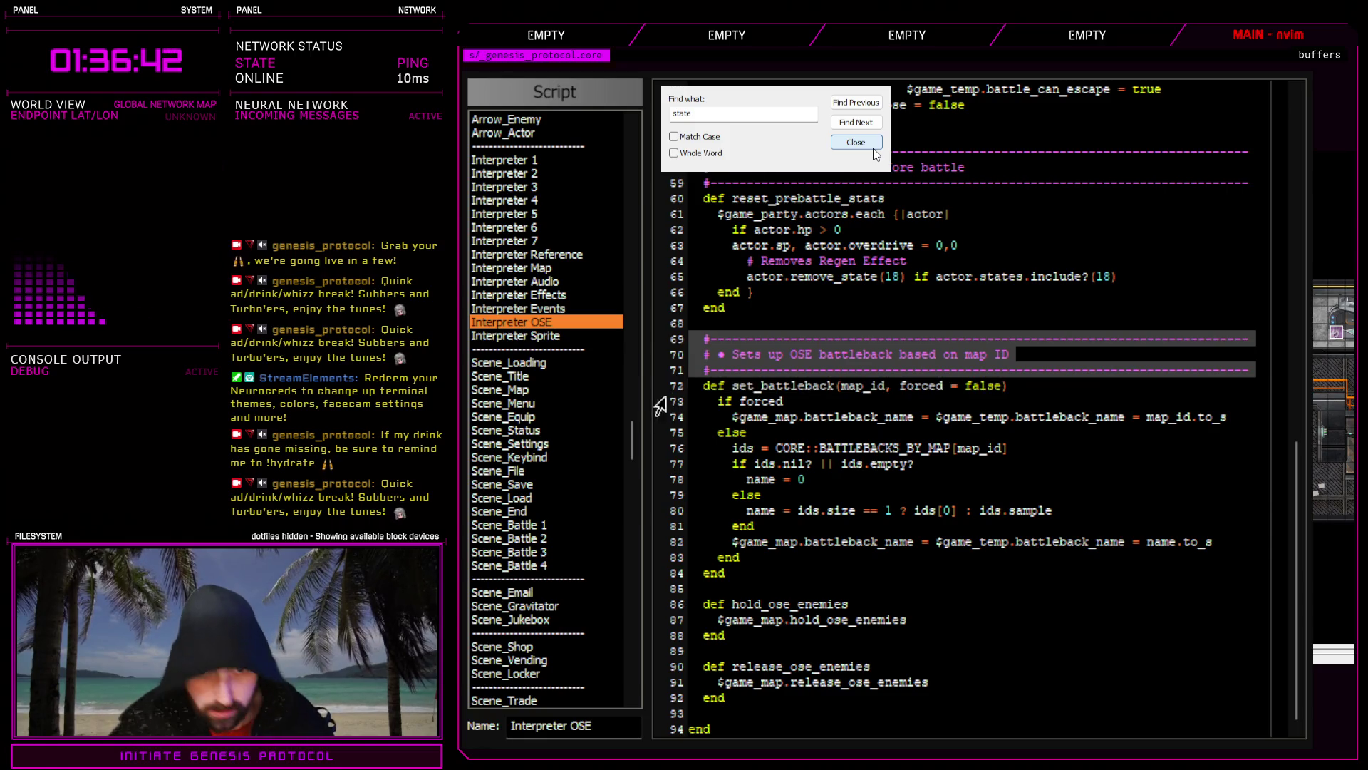
{"action": "left_click", "coordinate": [672, 593]}
- Paste the battleback comment header above both Interpreter OSE methods and start retitling the first 'Hold all'
{"action": "key", "text": "ctrl+v"}
{"action": "left_click", "coordinate": [672, 683]}
{"action": "key", "text": "ctrl+v"}
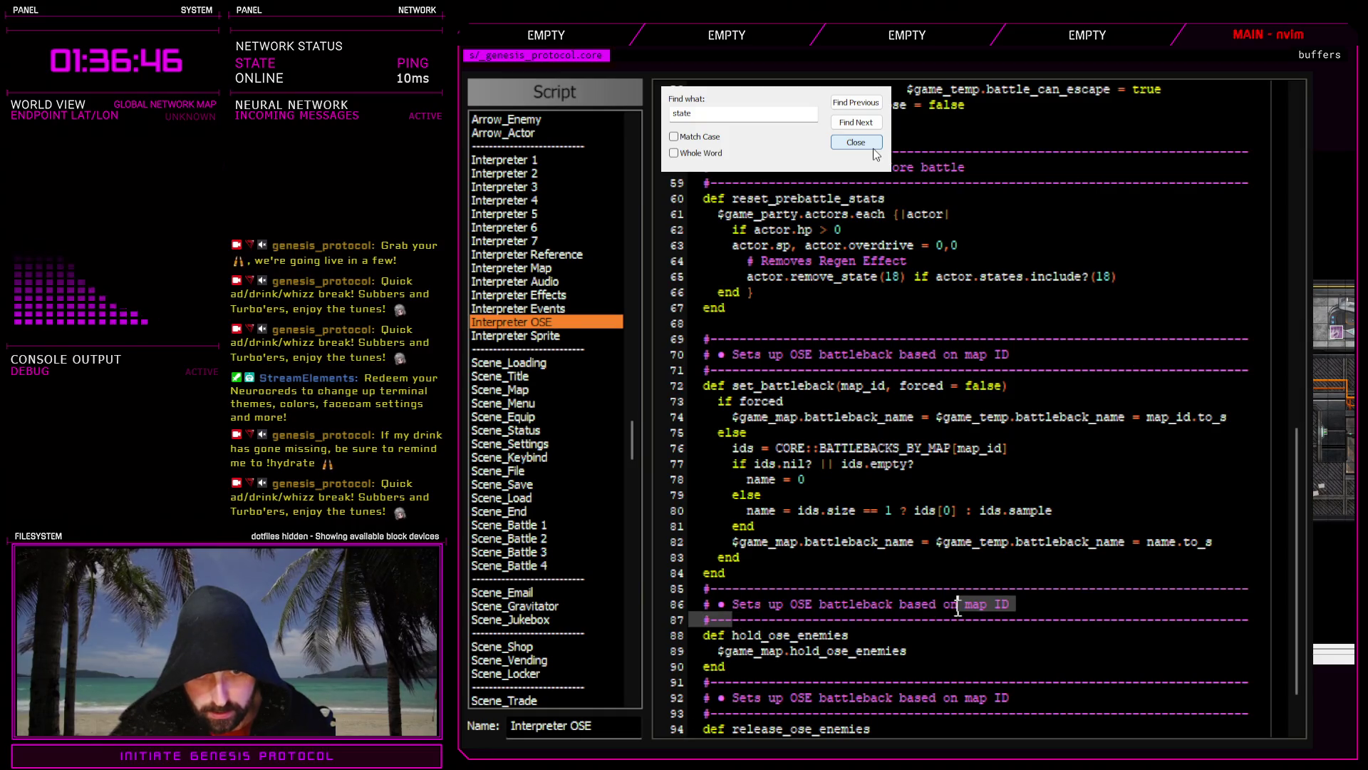
{"action": "left_click_drag", "start_coordinate": [1011, 603], "coordinate": [738, 600]}
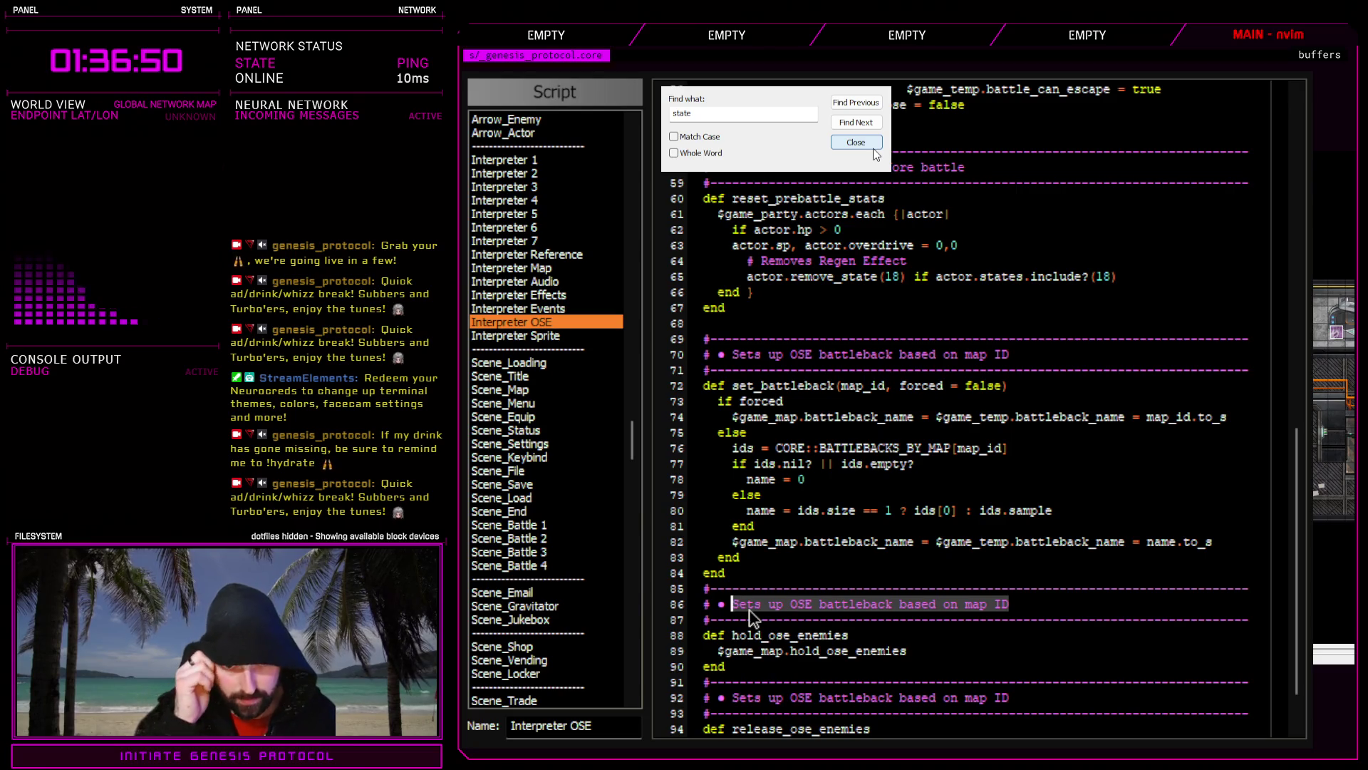
{"action": "type", "text": "Hold all"}
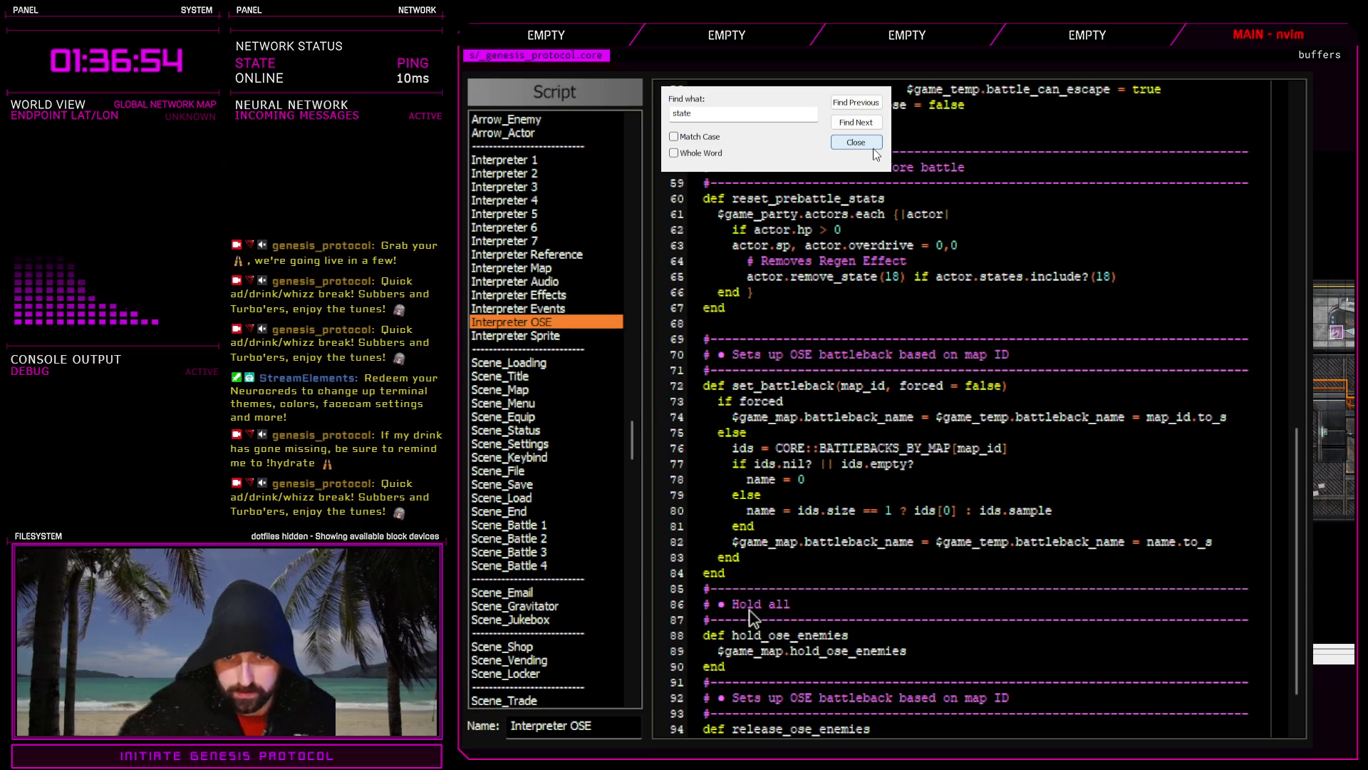
- Add 'return unless $scene.is_a?(Scene_Map)' to hold_ose_enemies and paste the same guard into release_ose_enemies
{"action": "left_click", "coordinate": [862, 631]}
{"action": "key", "text": "Return"}
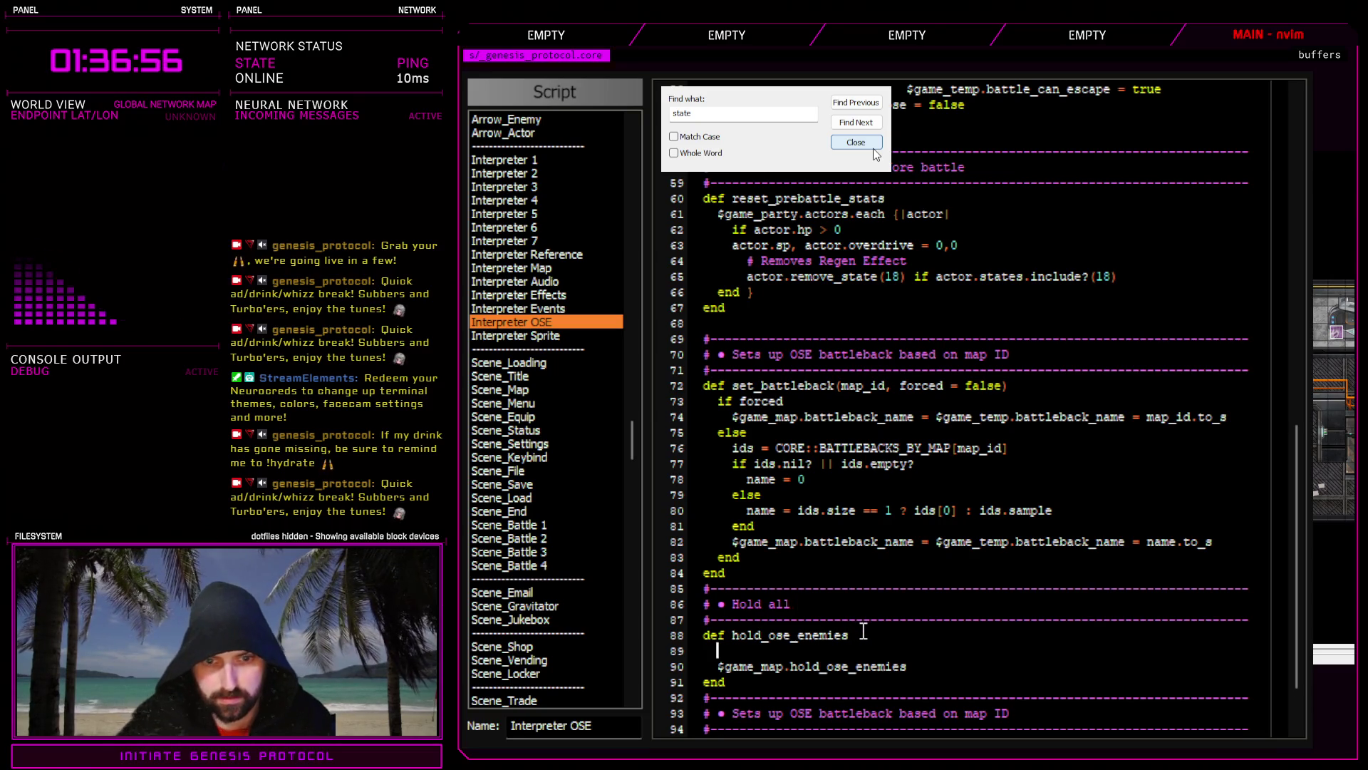
{"action": "type", "text": "return un"}
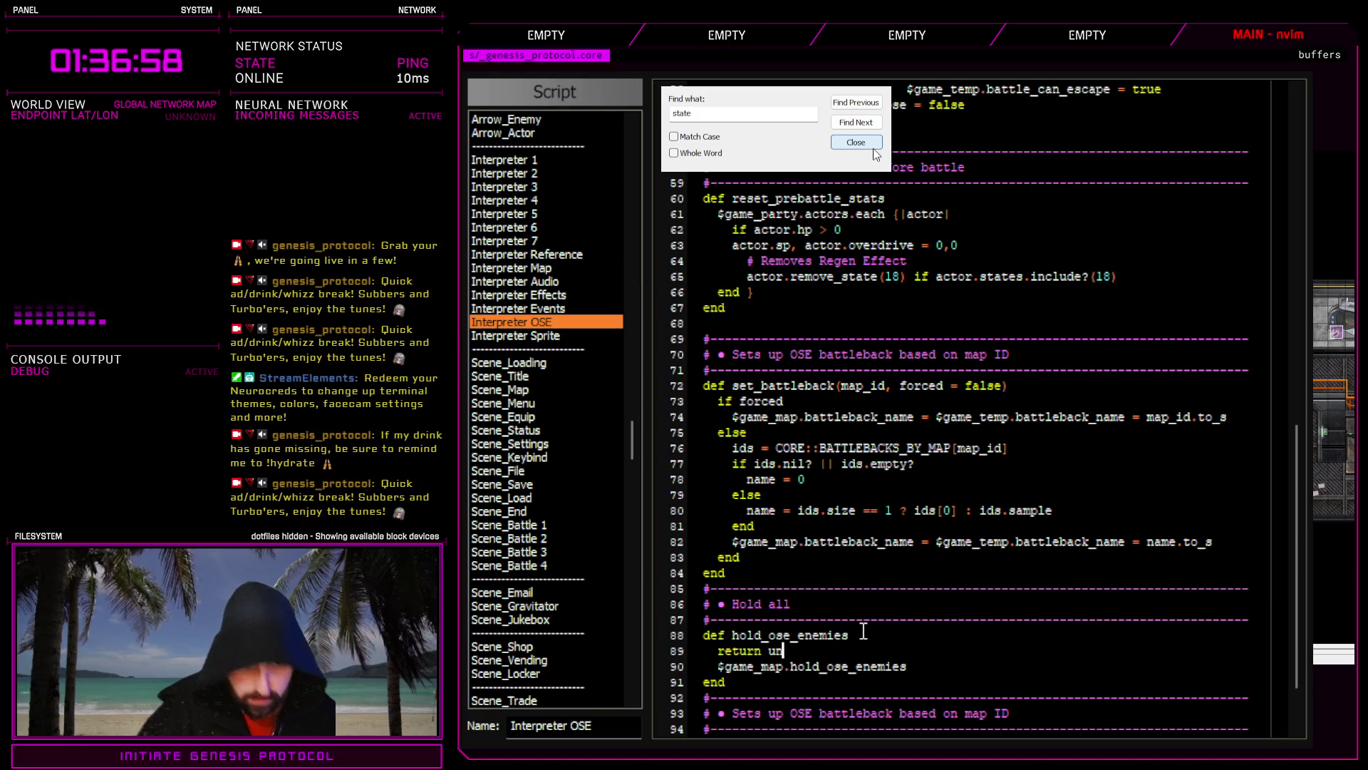
{"action": "type", "text": "less "}
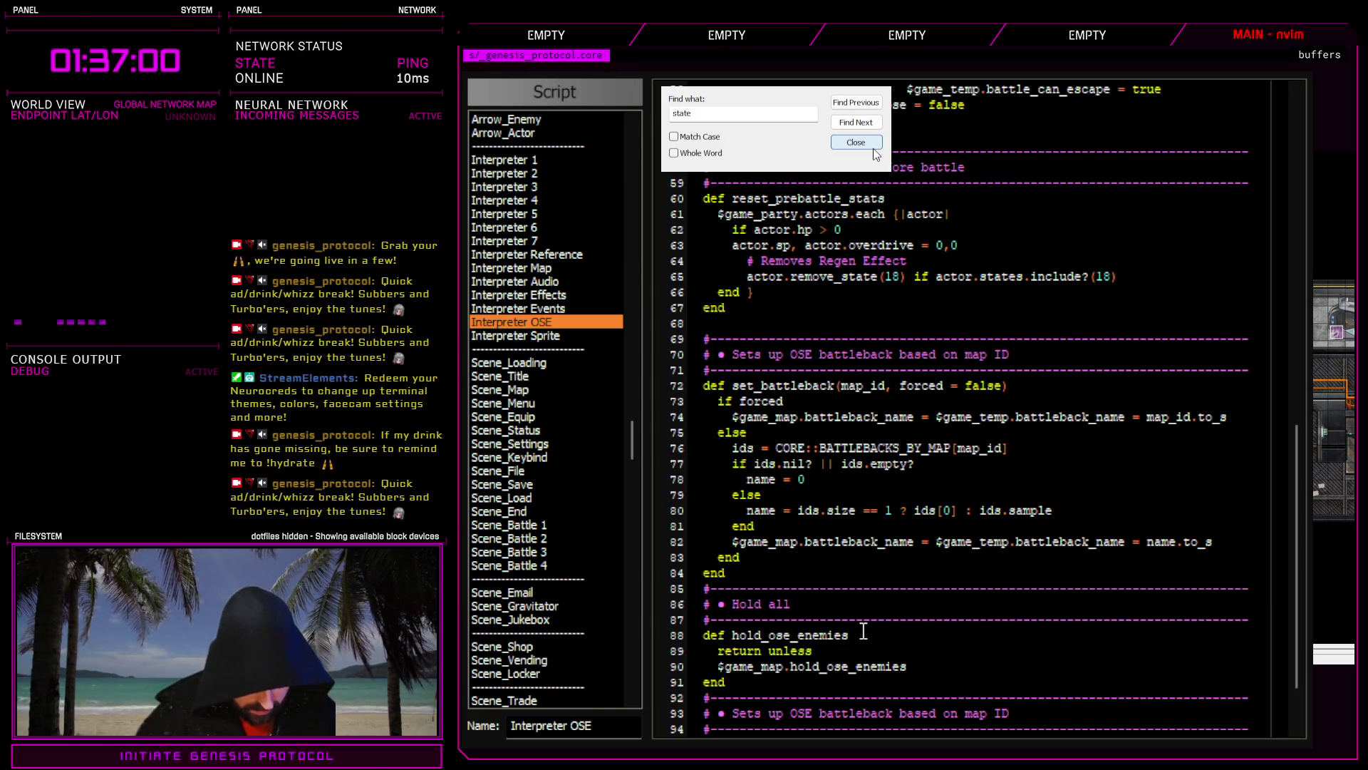
{"action": "type", "text": "$scene.is_a?"}
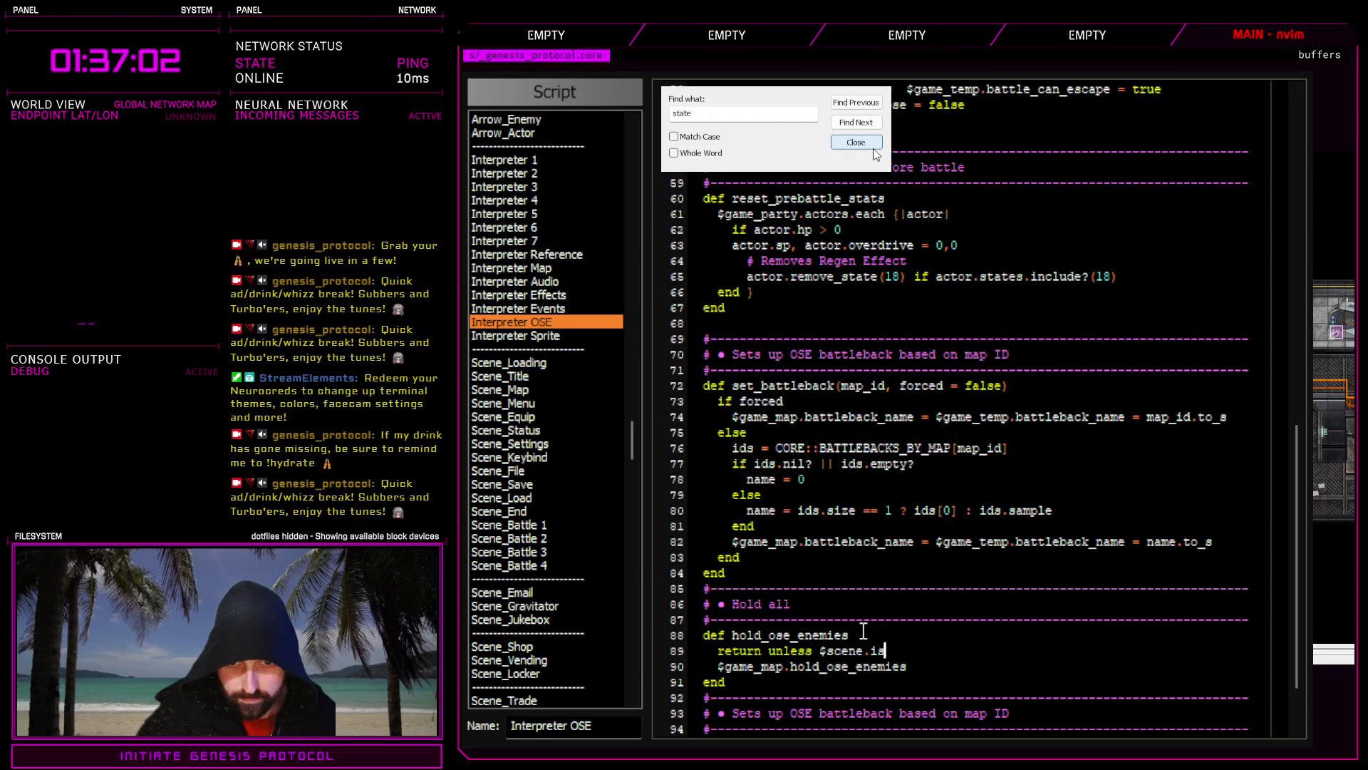
{"action": "type", "text": "("}
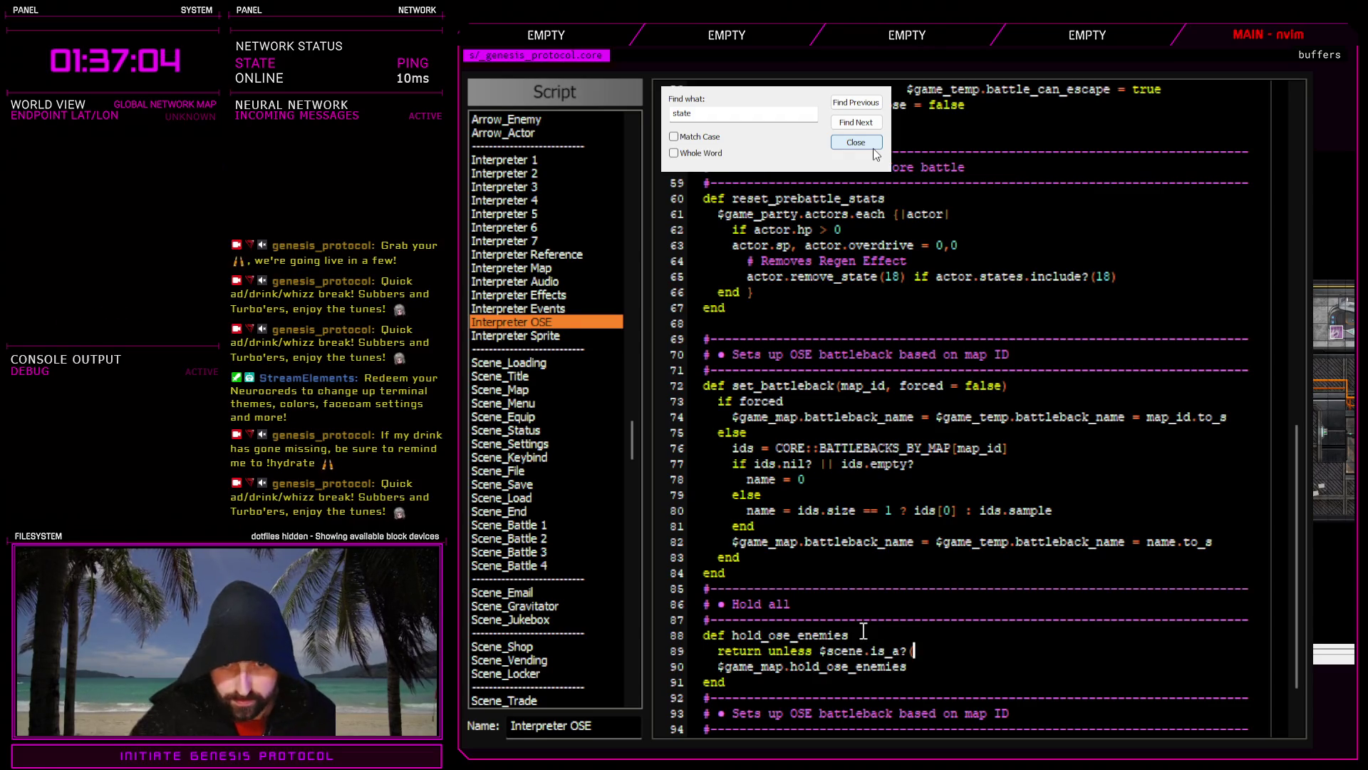
{"action": "type", "text": "Game_M"}
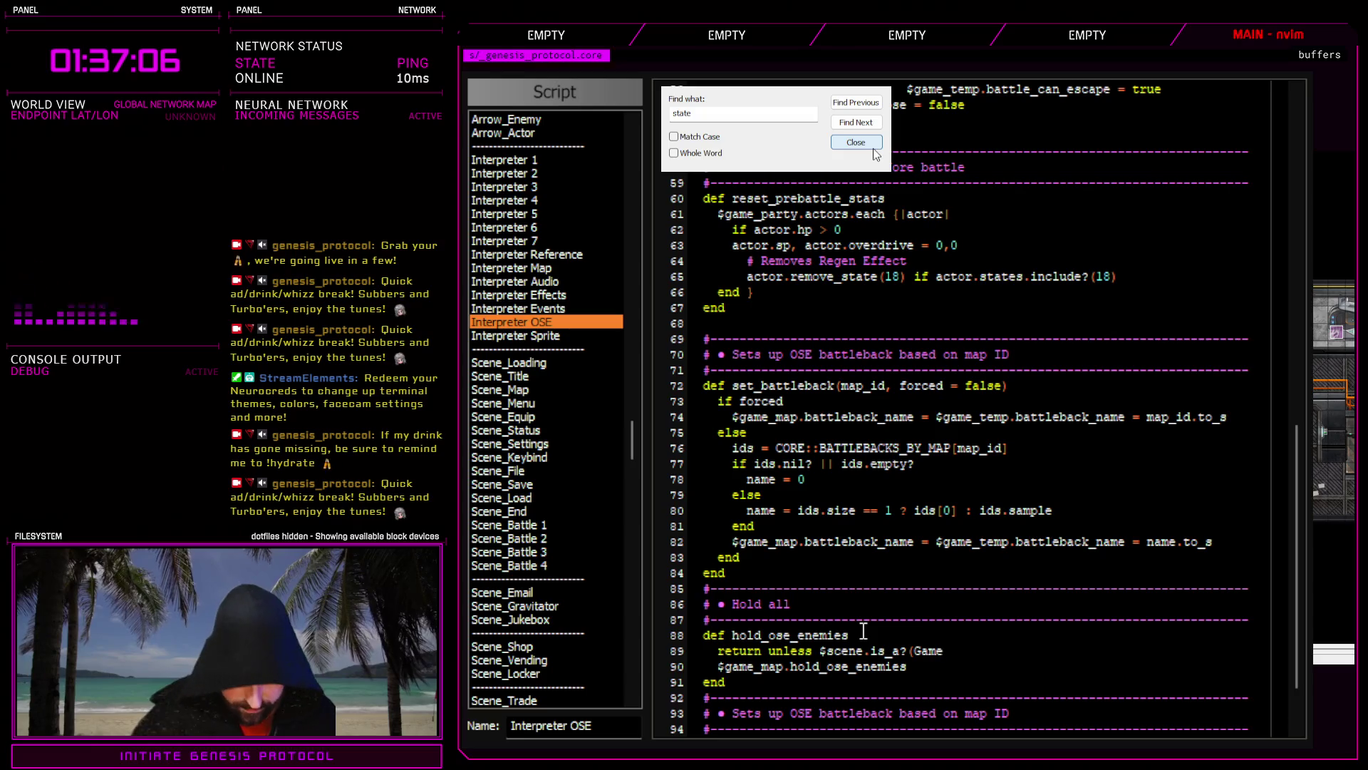
{"action": "type", "text": "ap)"}
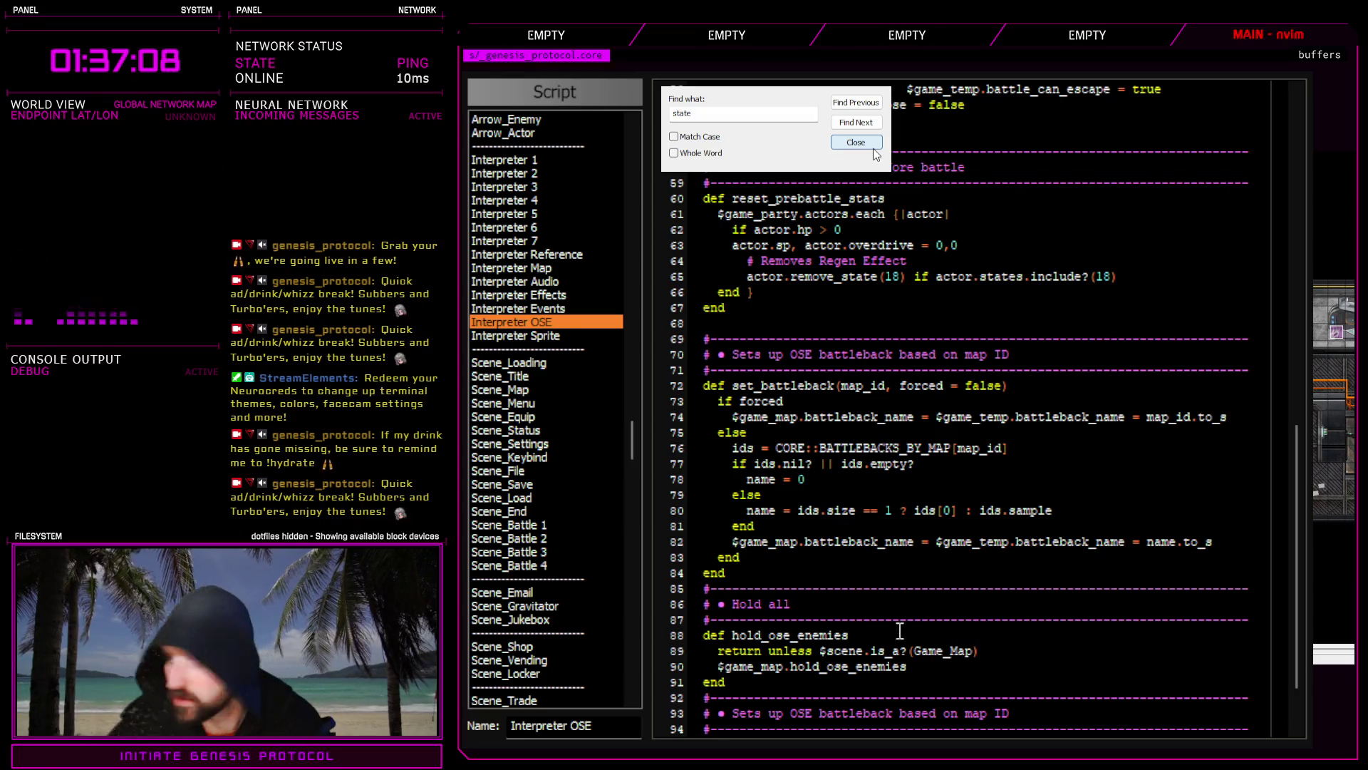
{"action": "scroll", "coordinate": [901, 634], "scroll_direction": "down", "scroll_amount": 2}
{"action": "left_click", "coordinate": [874, 666]}
{"action": "key", "text": "Return"}
{"action": "mouse_move", "coordinate": [716, 572]}
{"action": "left_mouse_down"}
{"action": "mouse_move", "coordinate": [890, 588]}
{"action": "mouse_move", "coordinate": [992, 573]}
{"action": "mouse_move", "coordinate": [917, 557]}
{"action": "left_mouse_up"}
{"action": "type", "text": "Scene"}
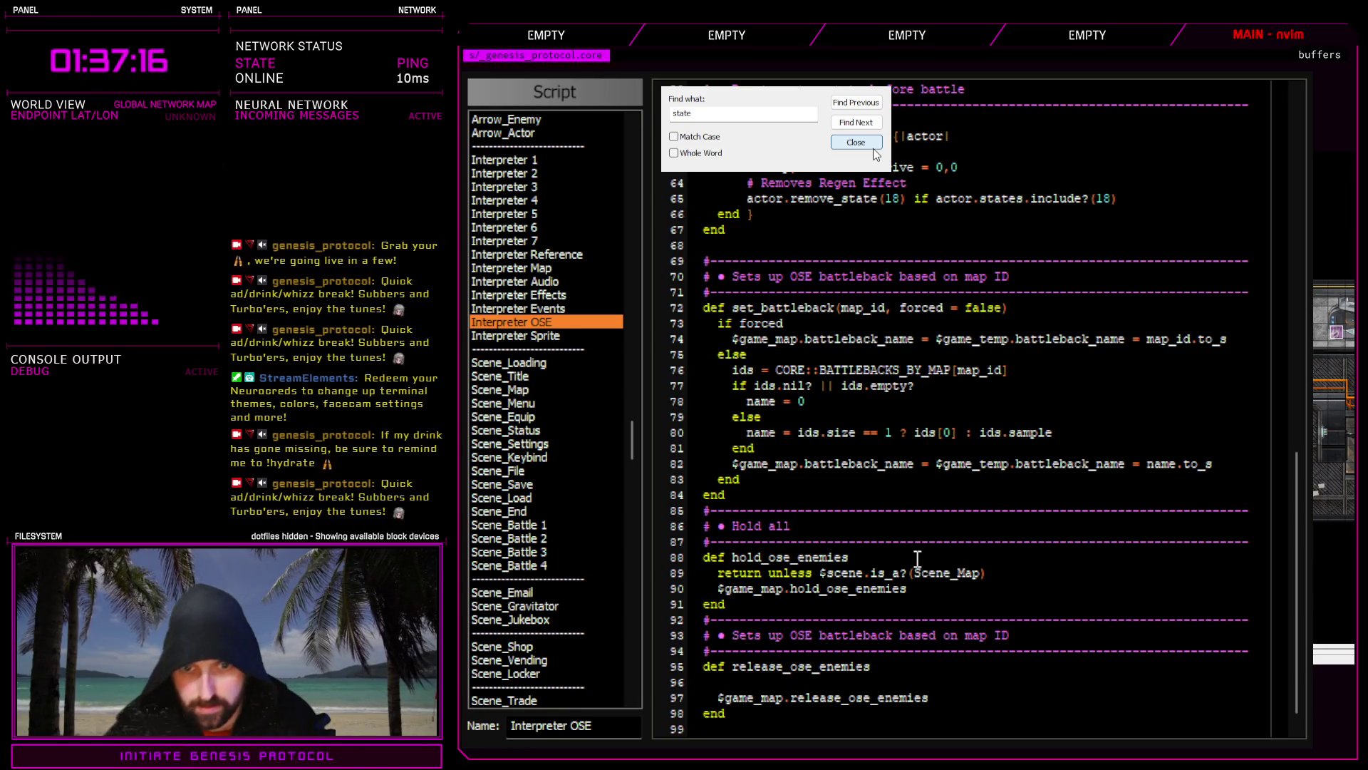
{"action": "left_click_drag", "start_coordinate": [717, 573], "coordinate": [1018, 576]}
{"action": "key", "text": "ctrl+c"}
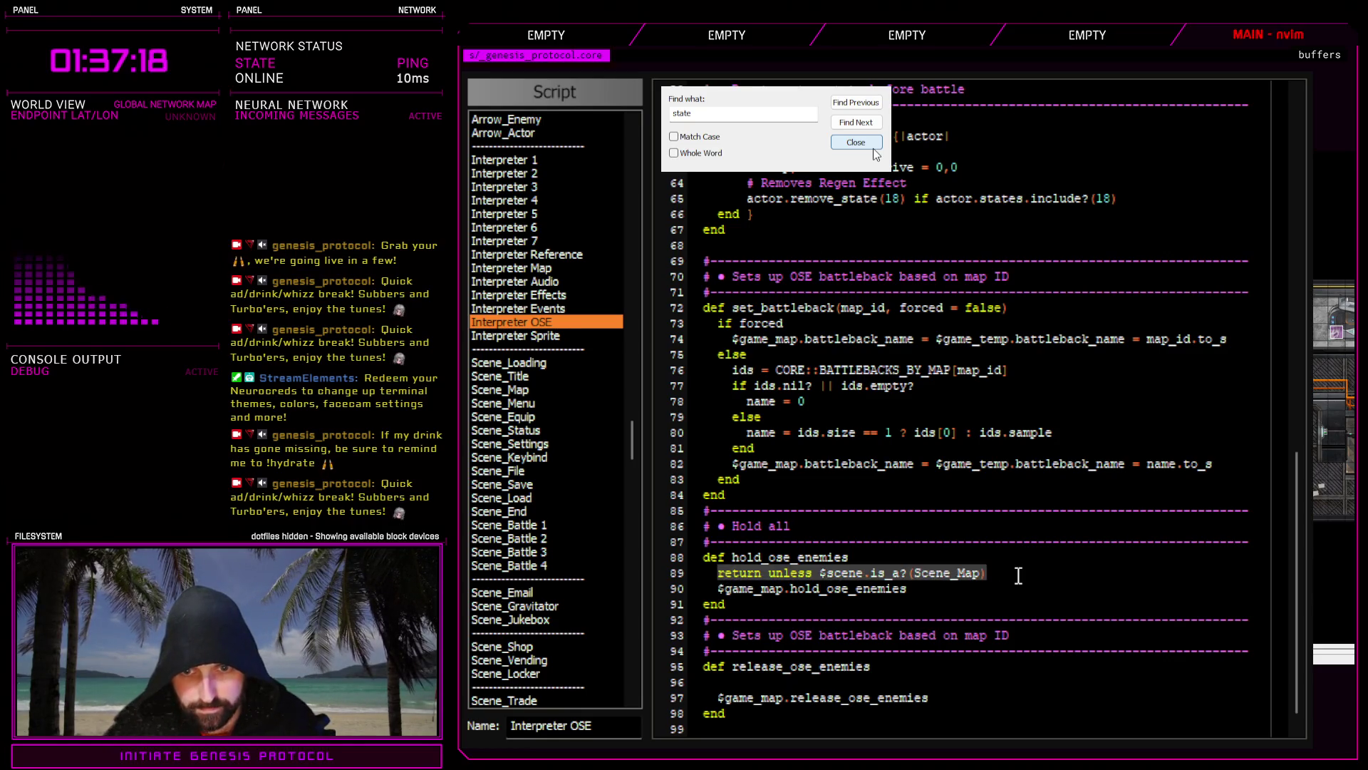
{"action": "left_click", "coordinate": [760, 683]}
{"action": "key", "text": "ctrl+v"}
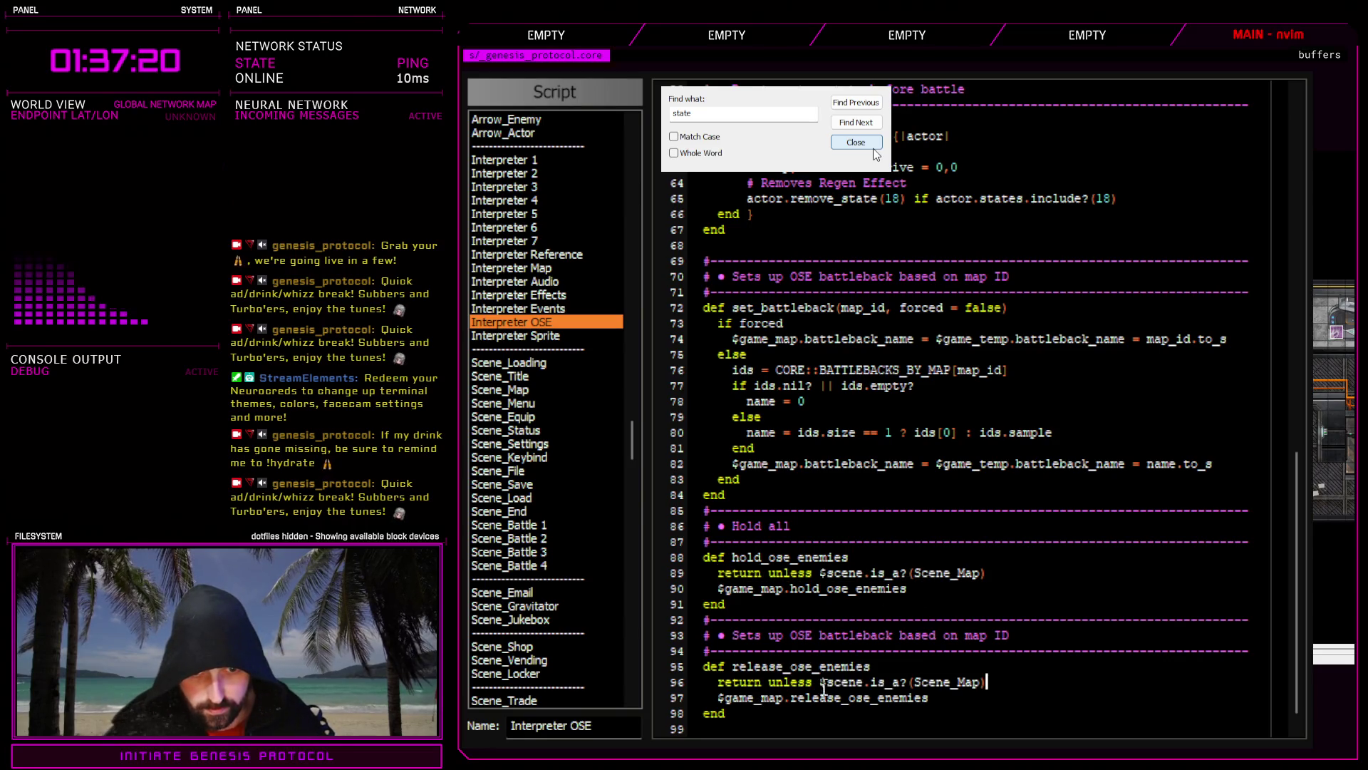
- Finish the headers as 'Hold all OSE enemies' and 'Release all OSE enemies', then close the editor
{"action": "left_click", "coordinate": [806, 527]}
{"action": "type", "text": "OSE "}
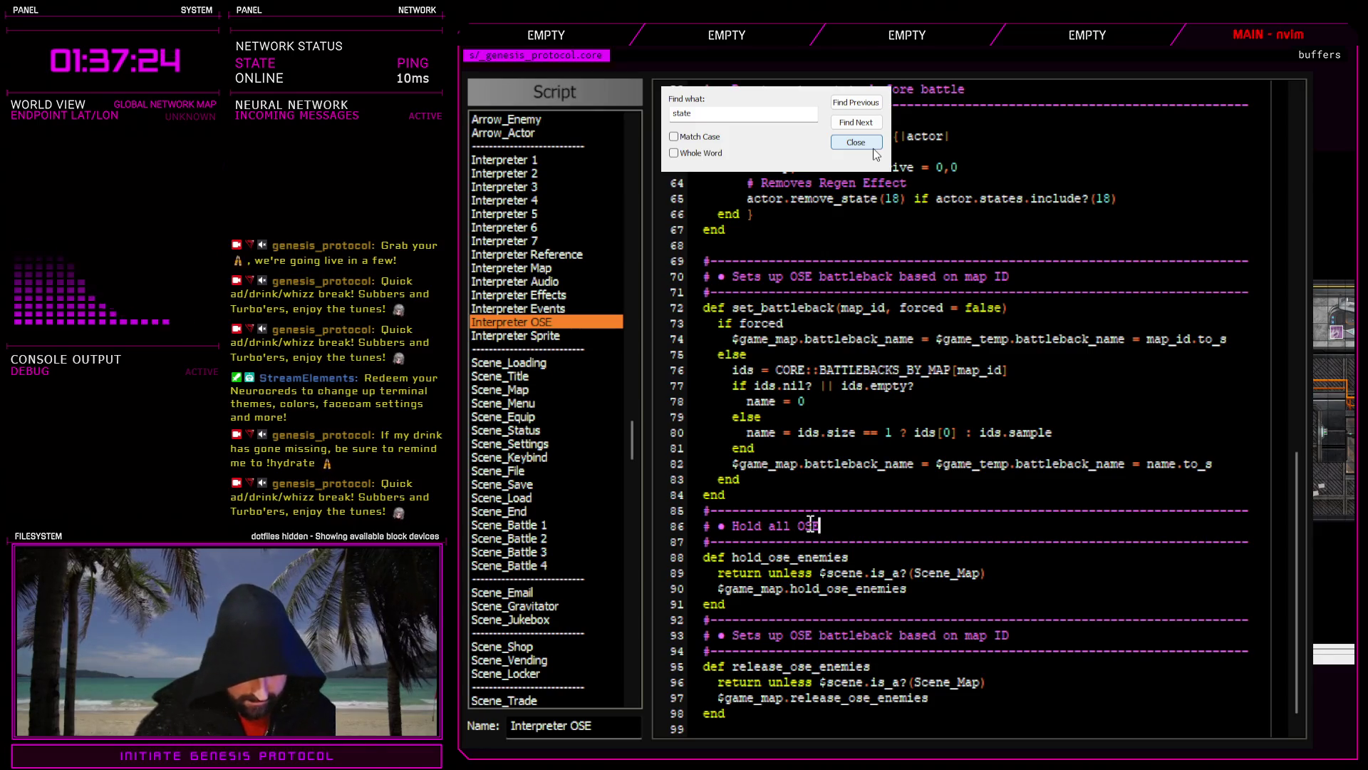
{"action": "type", "text": "enemies"}
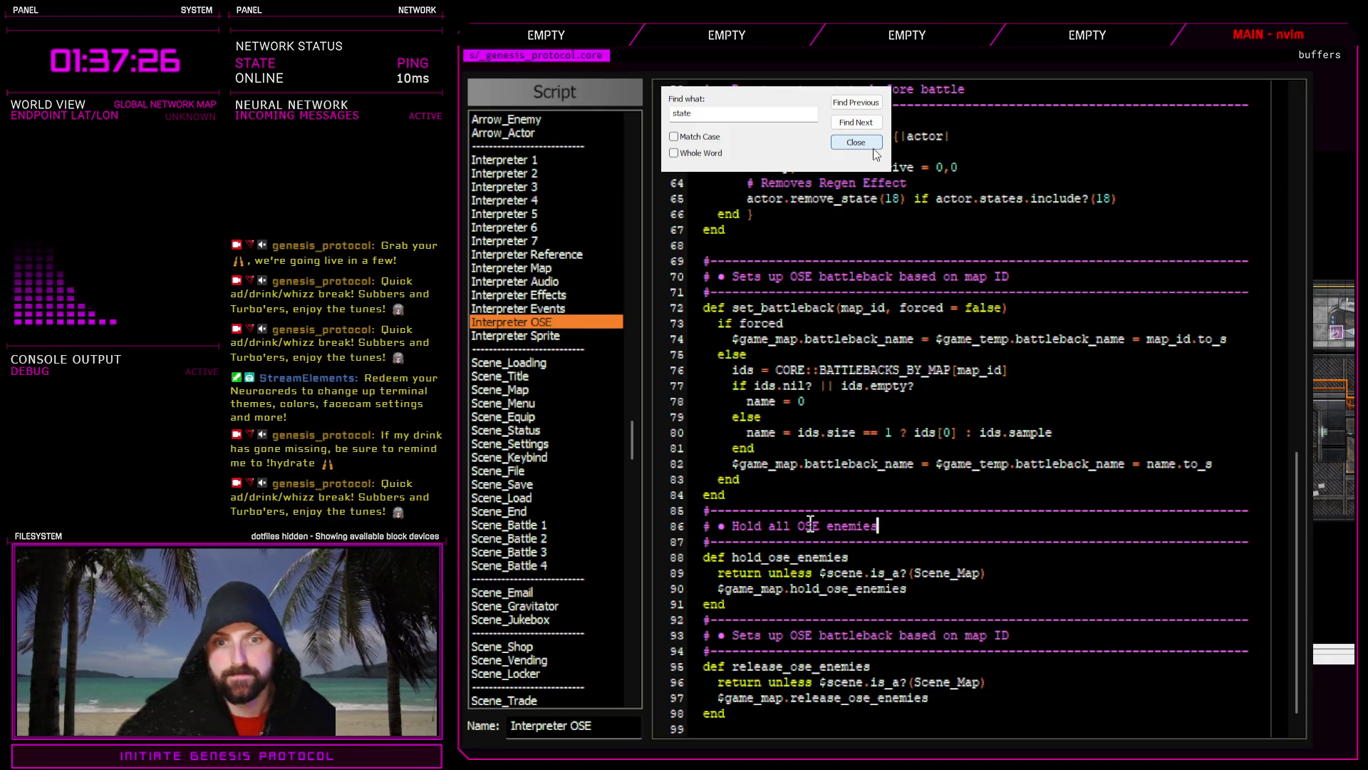
{"action": "left_click_drag", "start_coordinate": [732, 635], "coordinate": [1030, 634]}
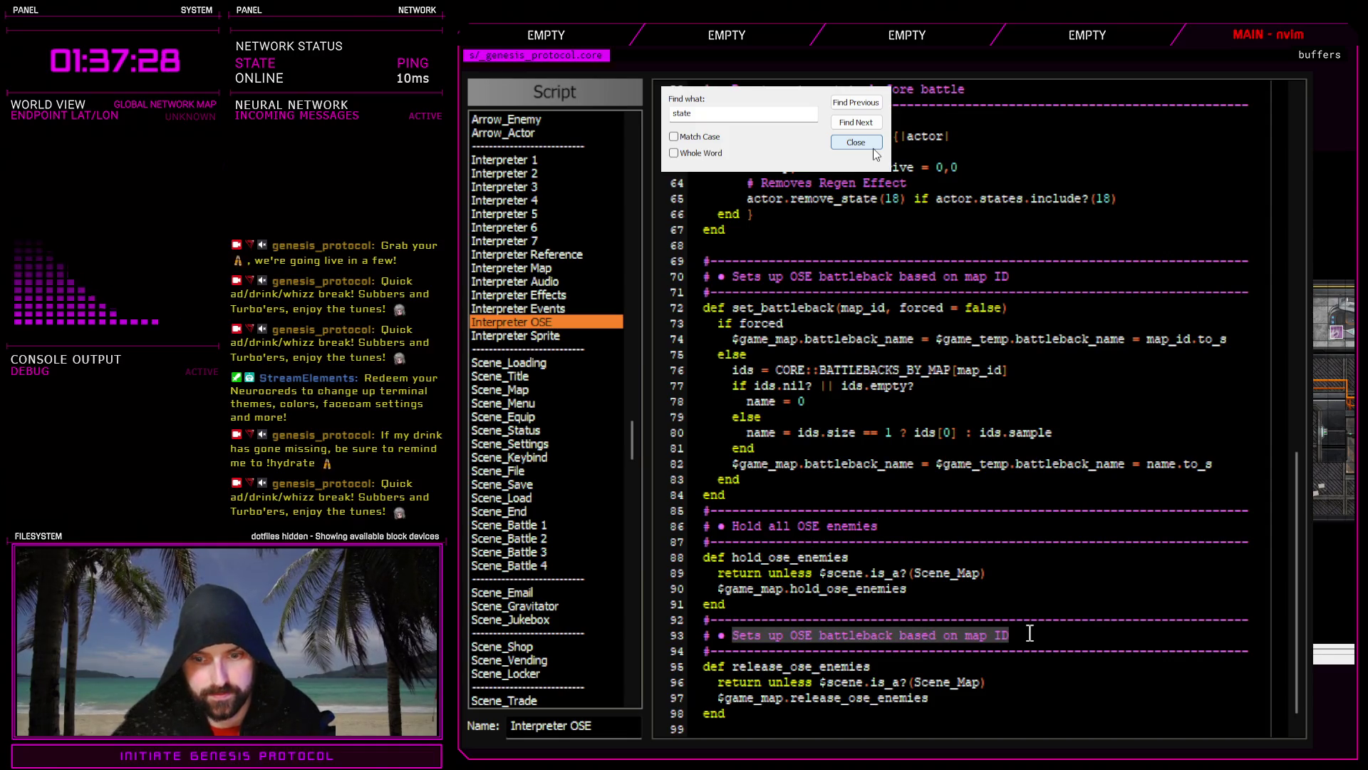
{"action": "type", "text": "Release all "}
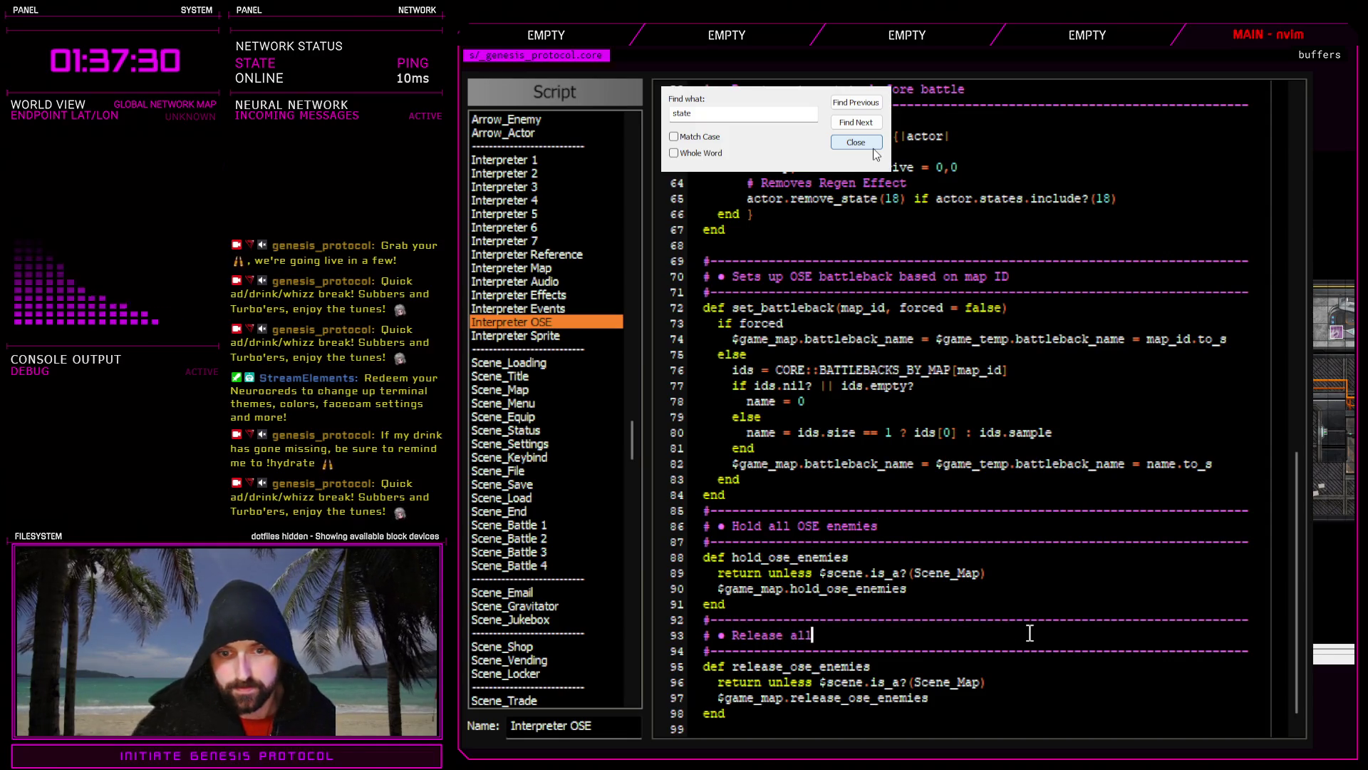
{"action": "type", "text": "OSE enemo"}
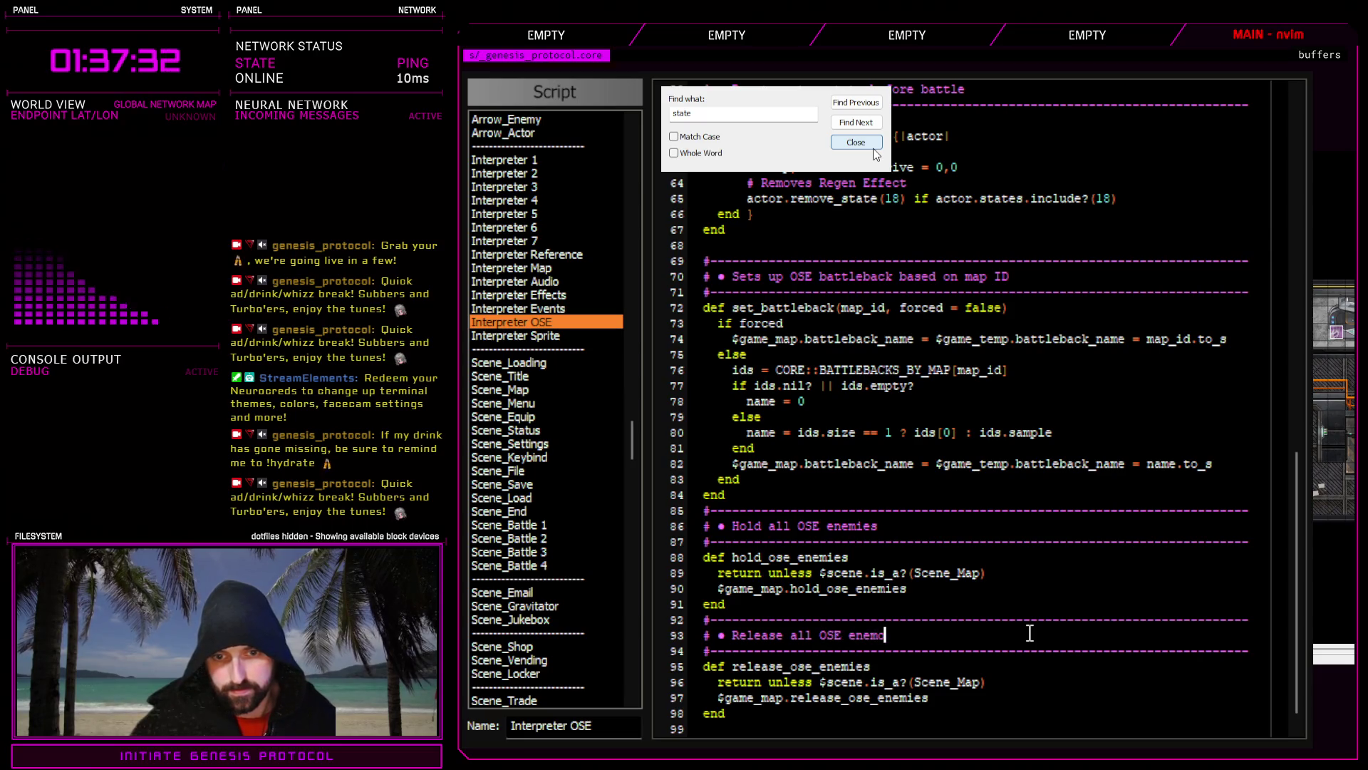
{"action": "key", "text": "BackSpace"}
{"action": "key", "text": "BackSpace"}
{"action": "key", "text": "BackSpace"}
{"action": "type", "text": "ies"}
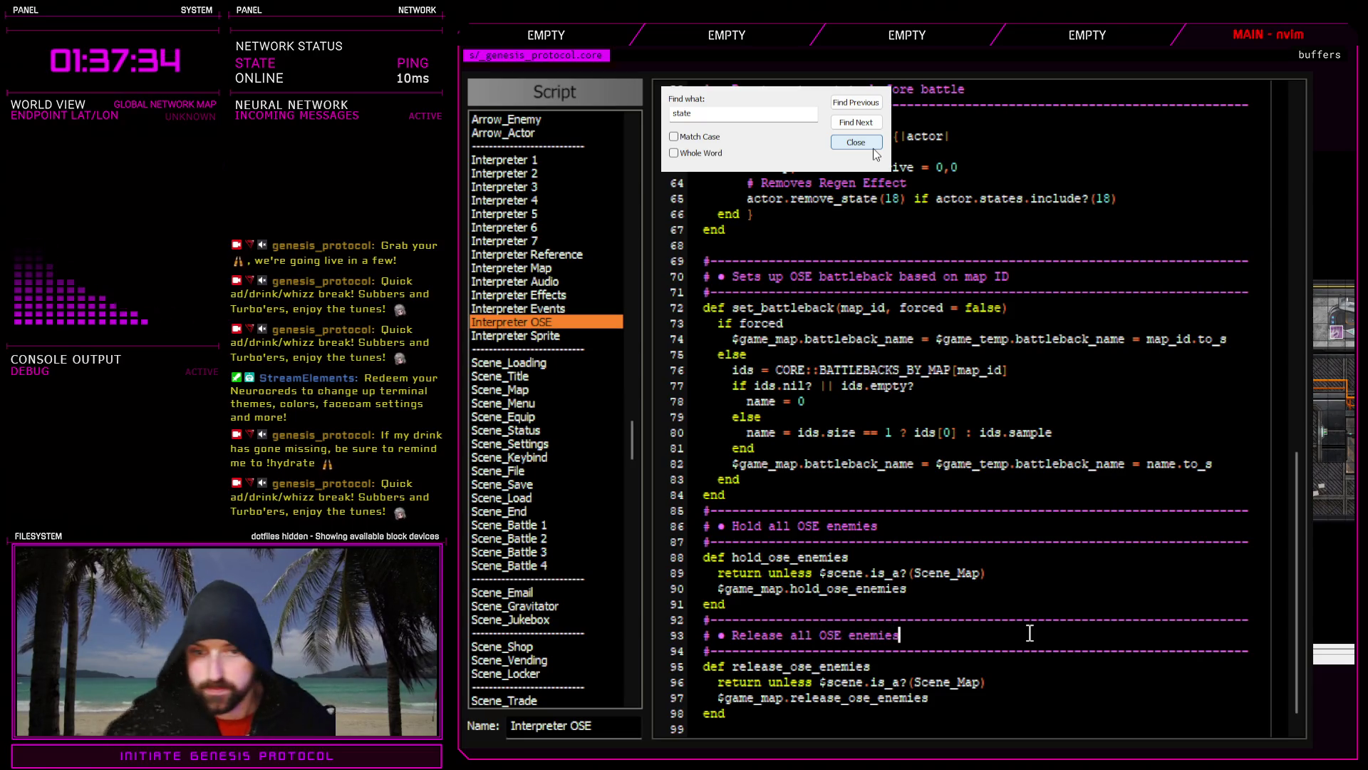
{"action": "scroll", "coordinate": [1052, 637], "scroll_direction": "down", "scroll_amount": 1}
{"action": "left_click", "coordinate": [787, 541]}
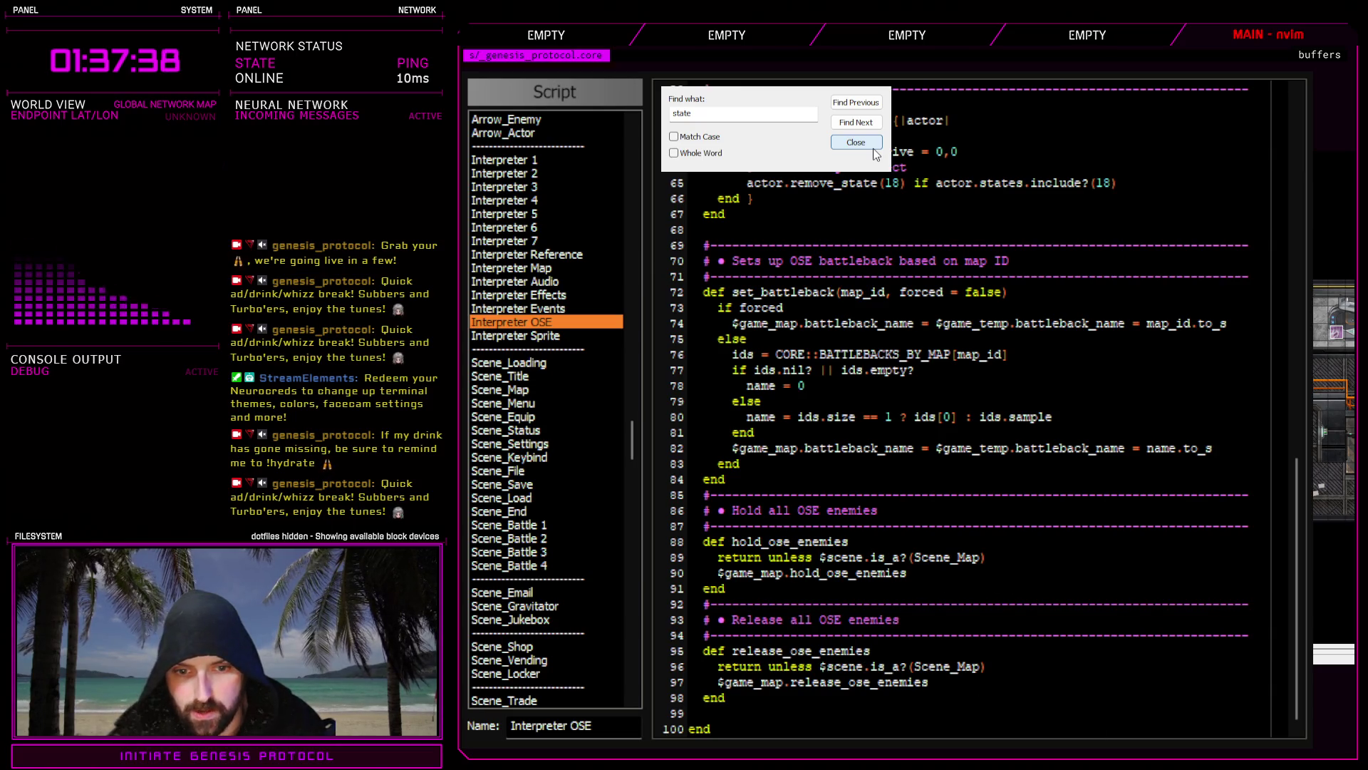
{"action": "key", "text": "Escape"}
{"action": "key", "text": "Escape"}
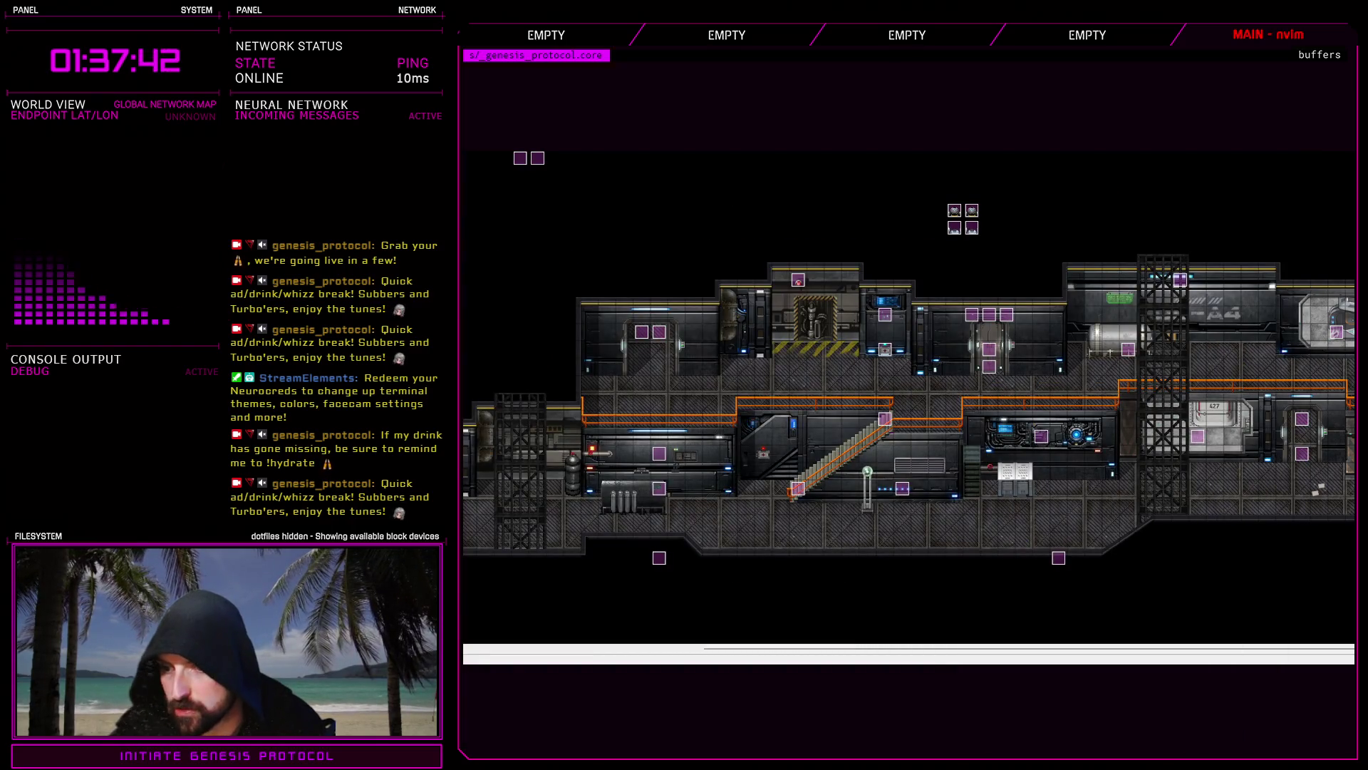
- Review the ROTOPOD event's Call Common Event to Set Rotopod and close it unchanged
{"action": "double_click", "coordinate": [1041, 436]}
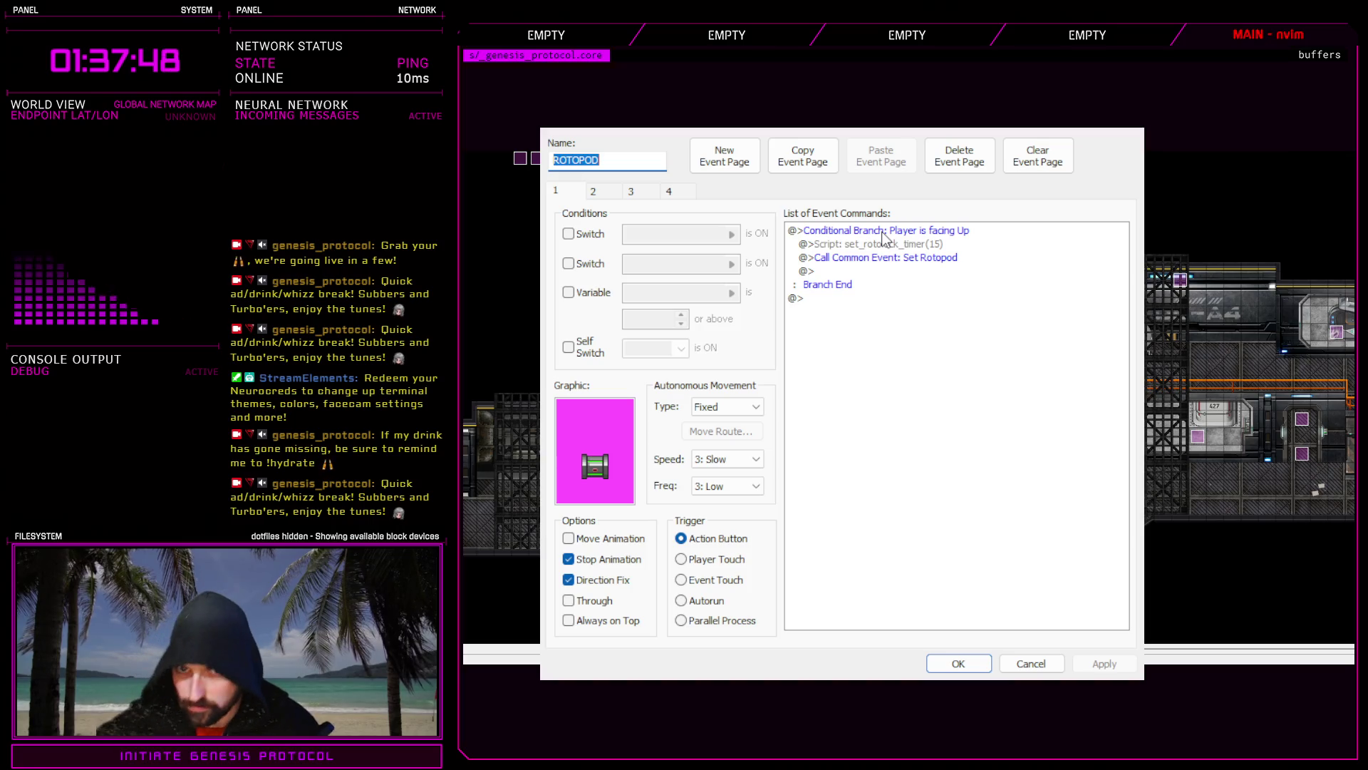
{"action": "left_click", "coordinate": [891, 258]}
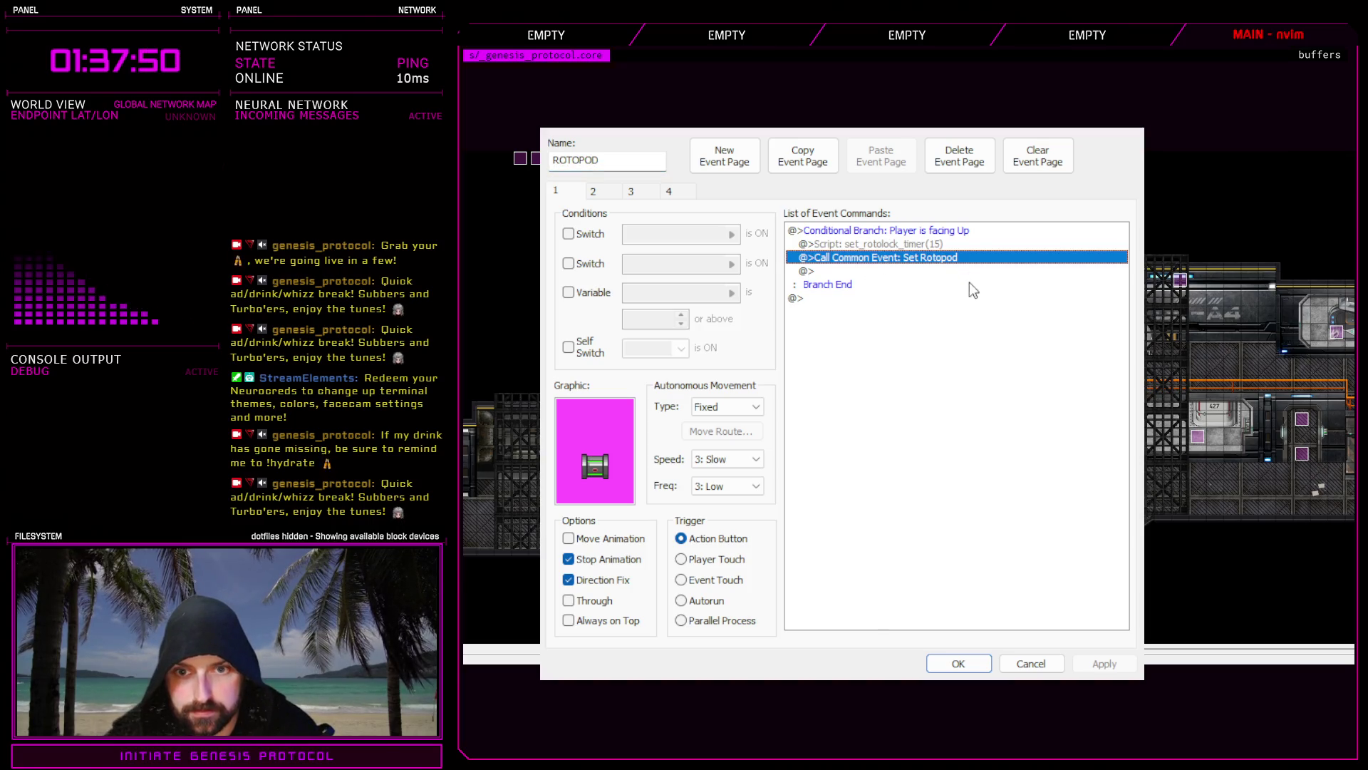
{"action": "left_click", "coordinate": [1023, 661]}
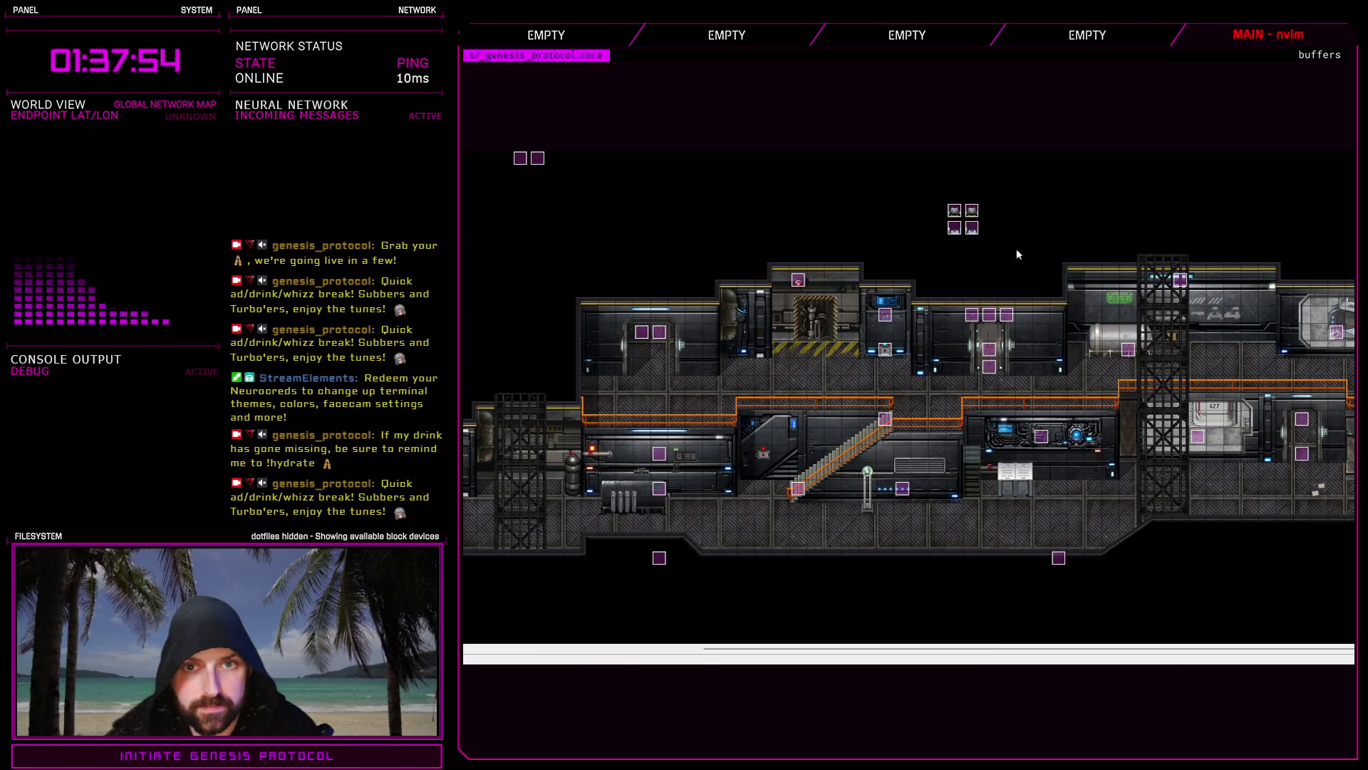
{"action": "key", "text": "F9"}
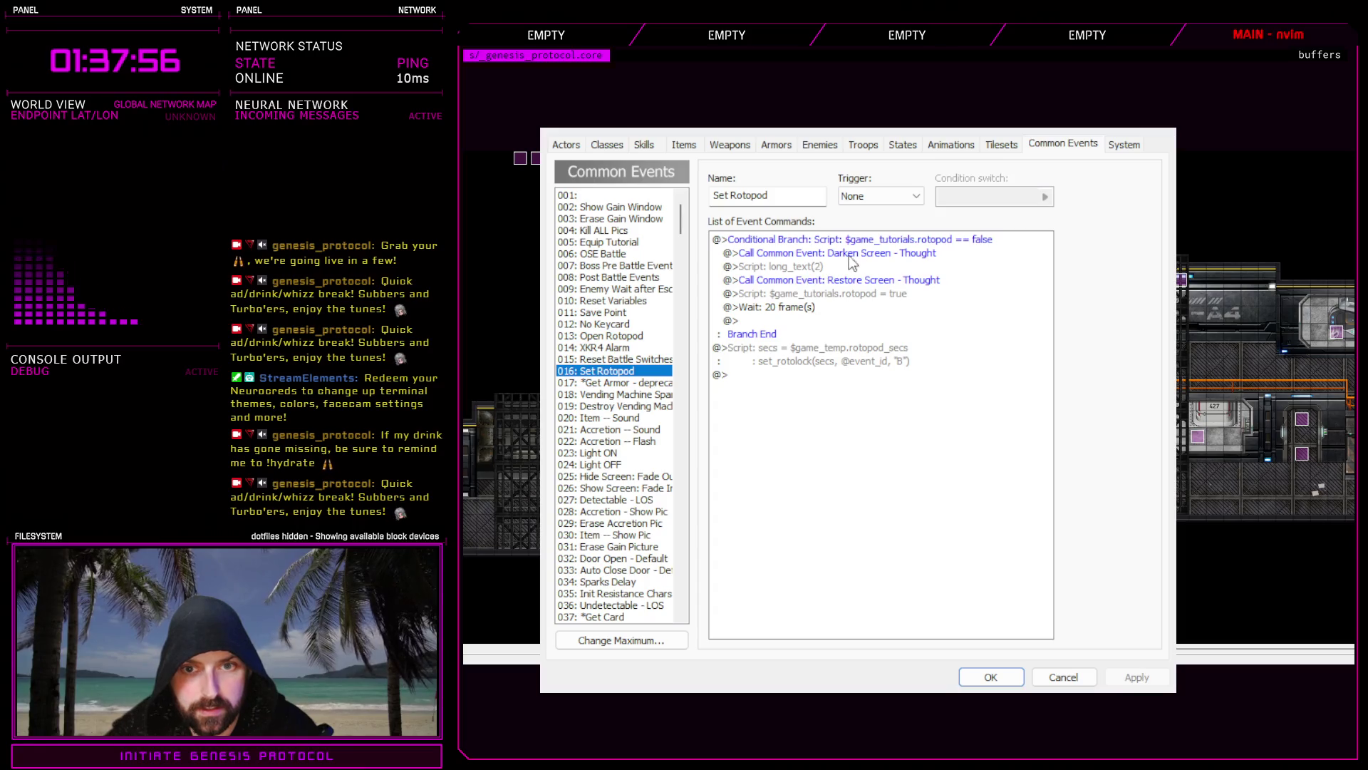
- Insert a 'hold_ose_enemies' script command above the Conditional Branch in Common Event 016 and save
{"action": "left_click", "coordinate": [880, 242]}
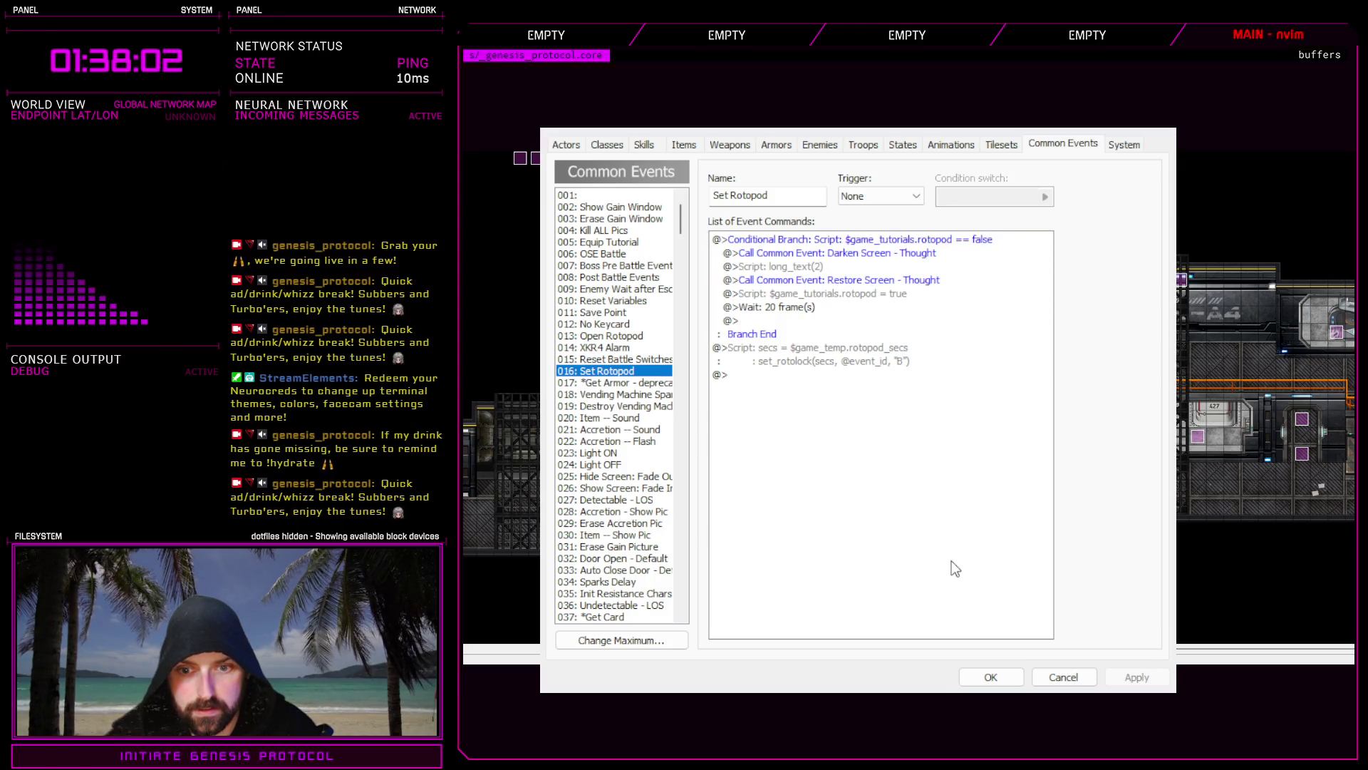
{"action": "double_click", "coordinate": [960, 577]}
{"action": "type", "text": "hold "}
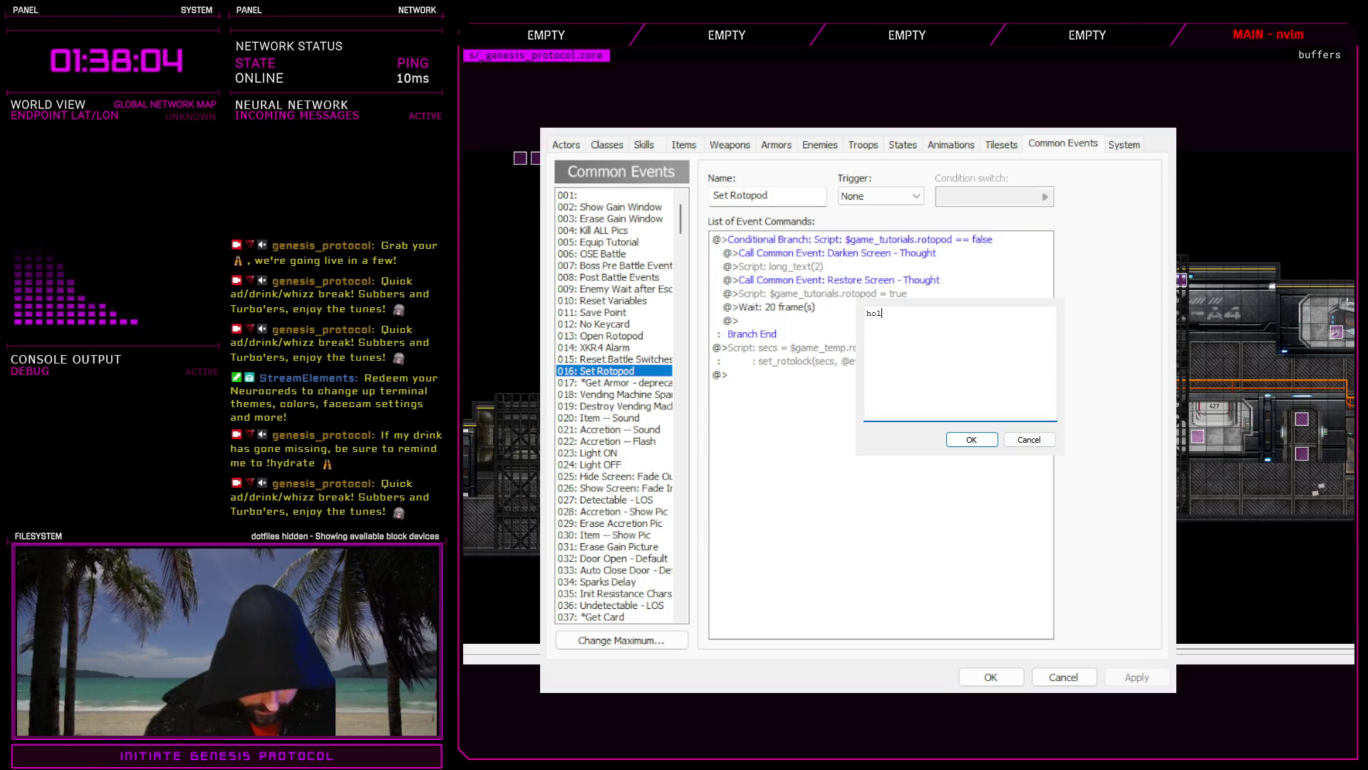
{"action": "type", "text": "ose"}
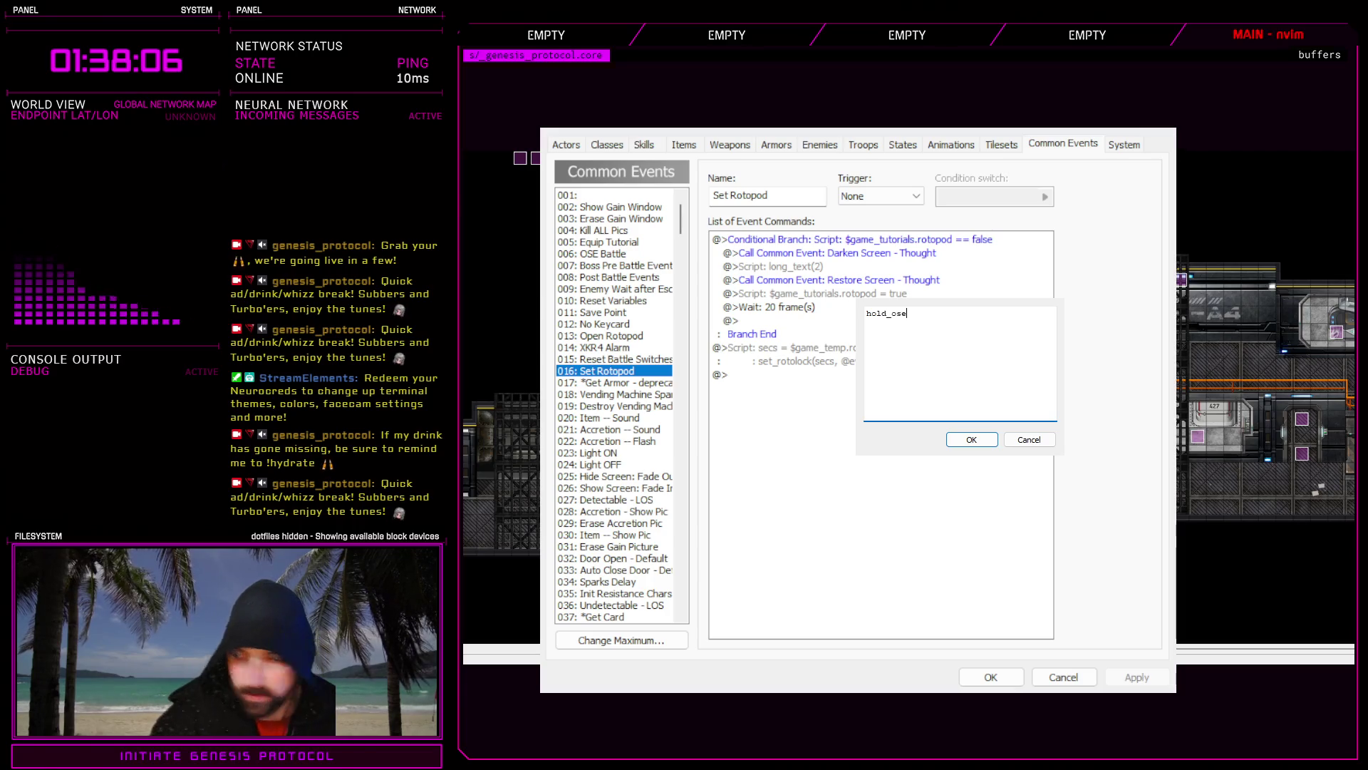
{"action": "type", "text": "nem"}
{"action": "key", "text": "BackSpace"}
{"action": "key", "text": "BackSpace"}
{"action": "type", "text": "oie"}
{"action": "key", "text": "BackSpace"}
{"action": "key", "text": "BackSpace"}
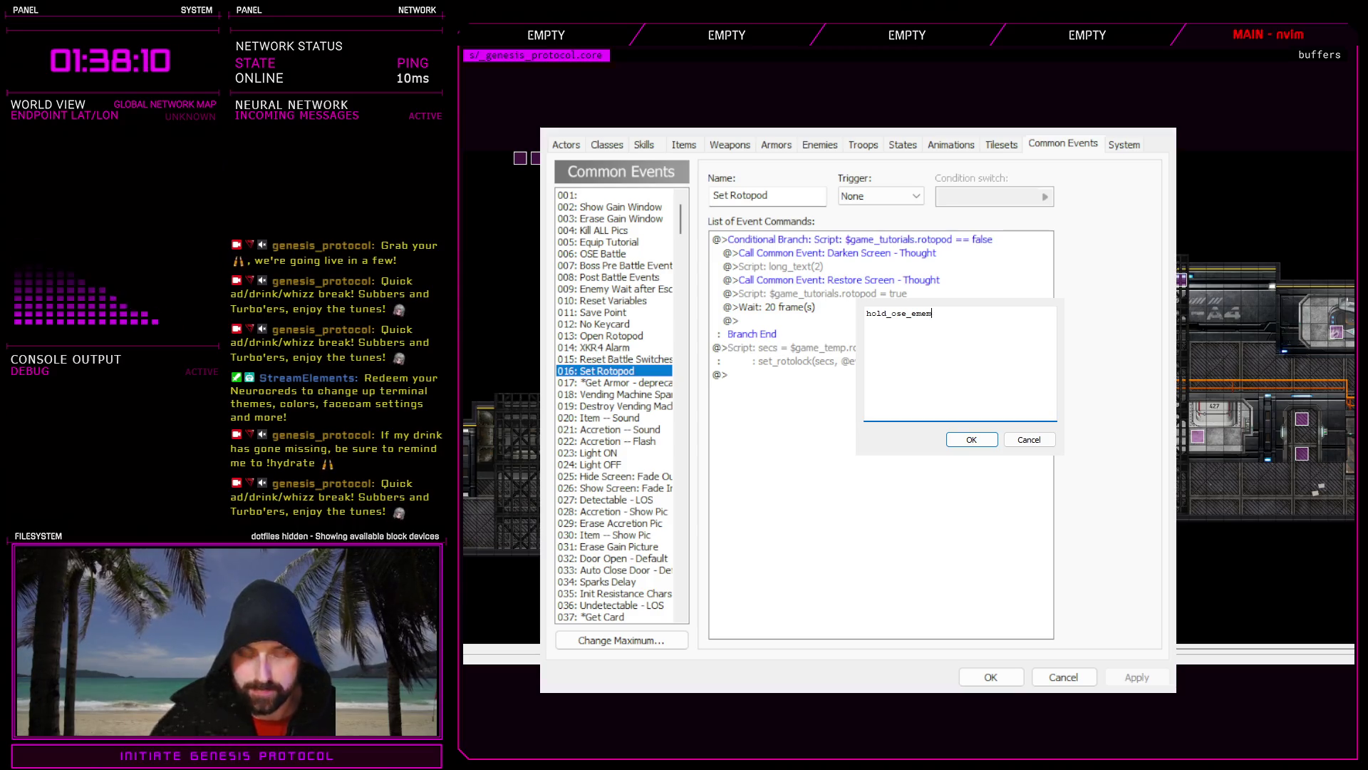
{"action": "type", "text": "es"}
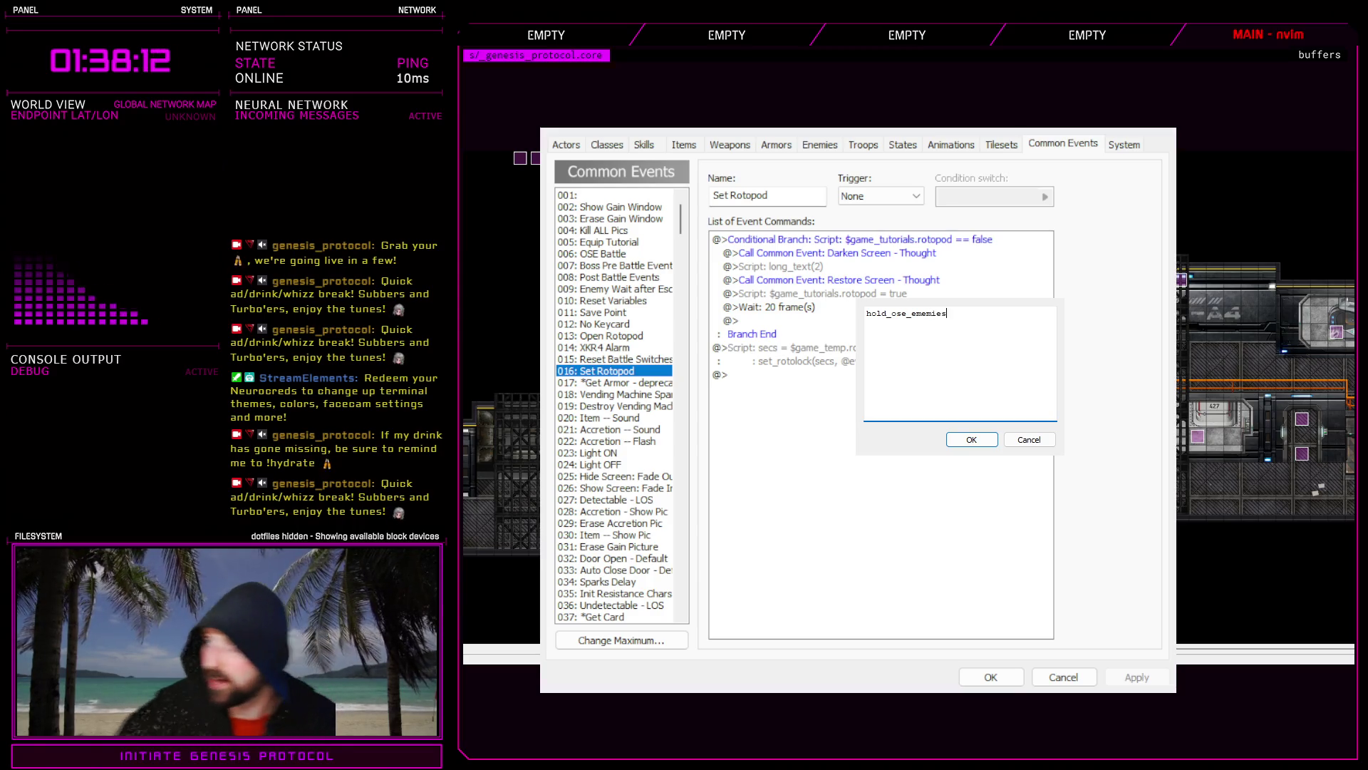
{"action": "key", "text": "Return"}
{"action": "key", "text": "Return"}
{"action": "left_click", "coordinate": [563, 191]}
{"action": "left_click", "coordinate": [894, 257]}
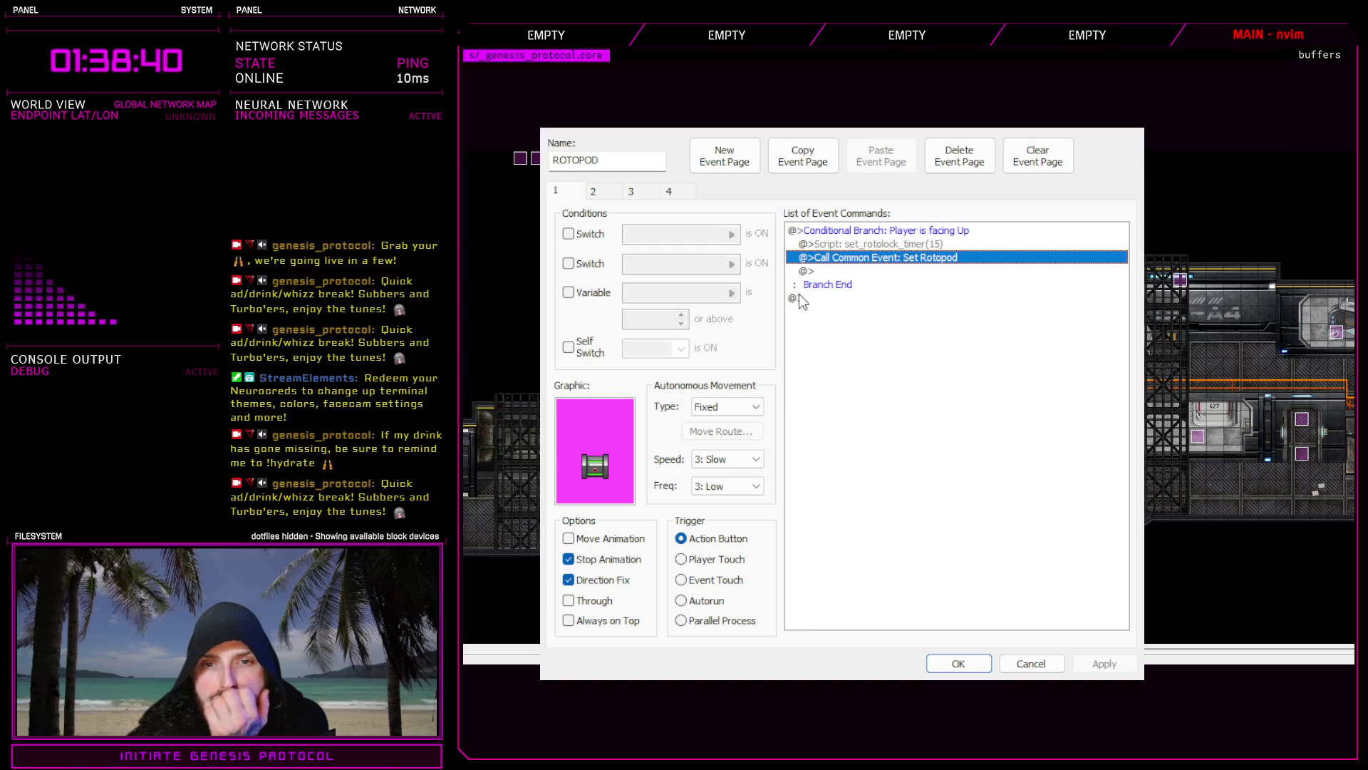
- Close the ROTOPOD event and check Set Rotopod's two rotolock script lines in the database
{"action": "left_click", "coordinate": [959, 662]}
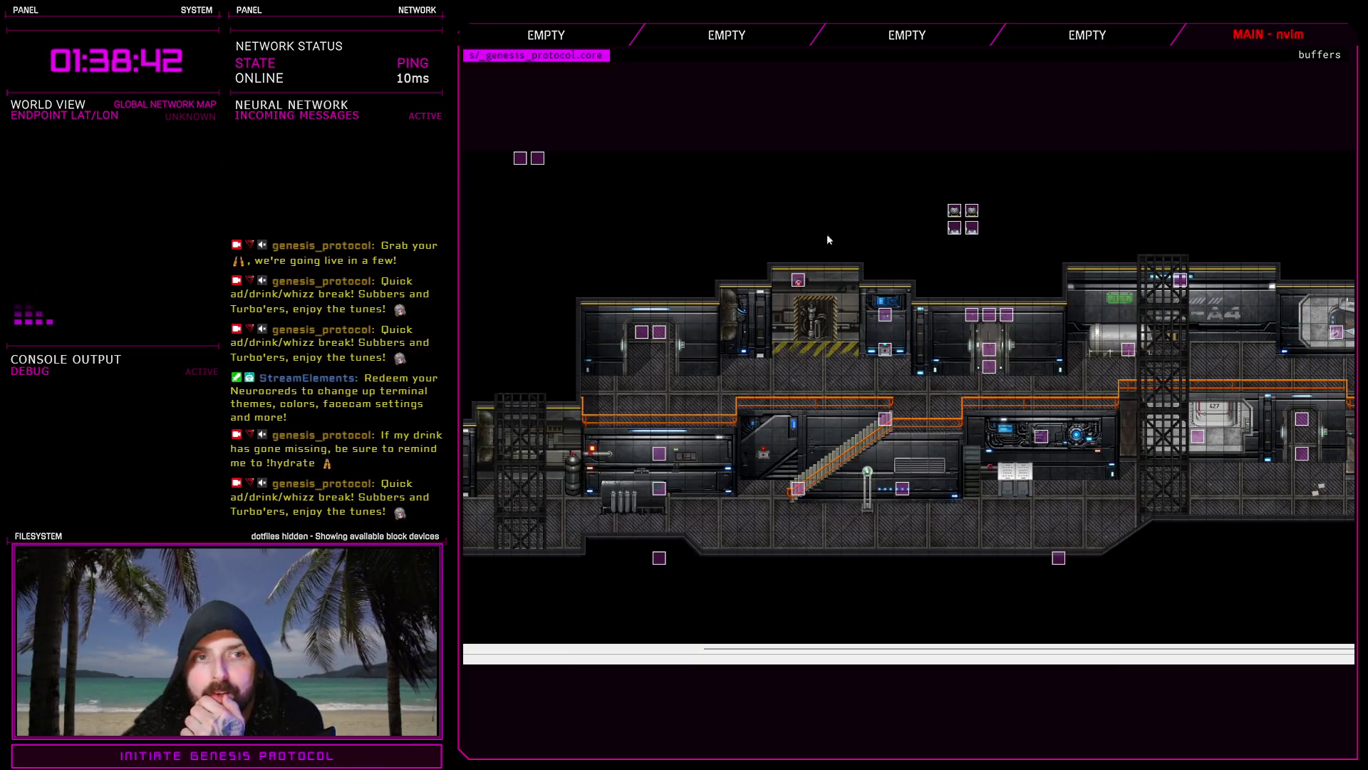
{"action": "key", "text": "F9"}
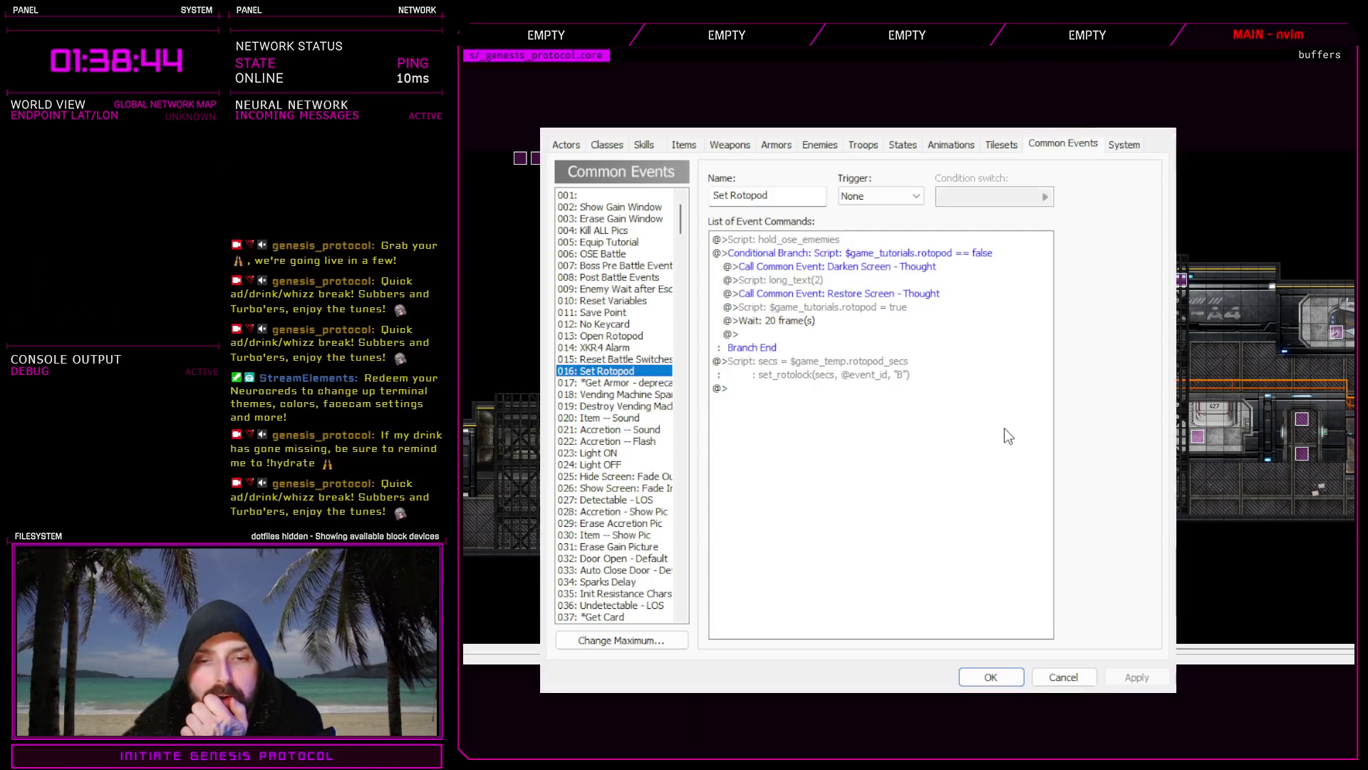
{"action": "left_click", "coordinate": [848, 367]}
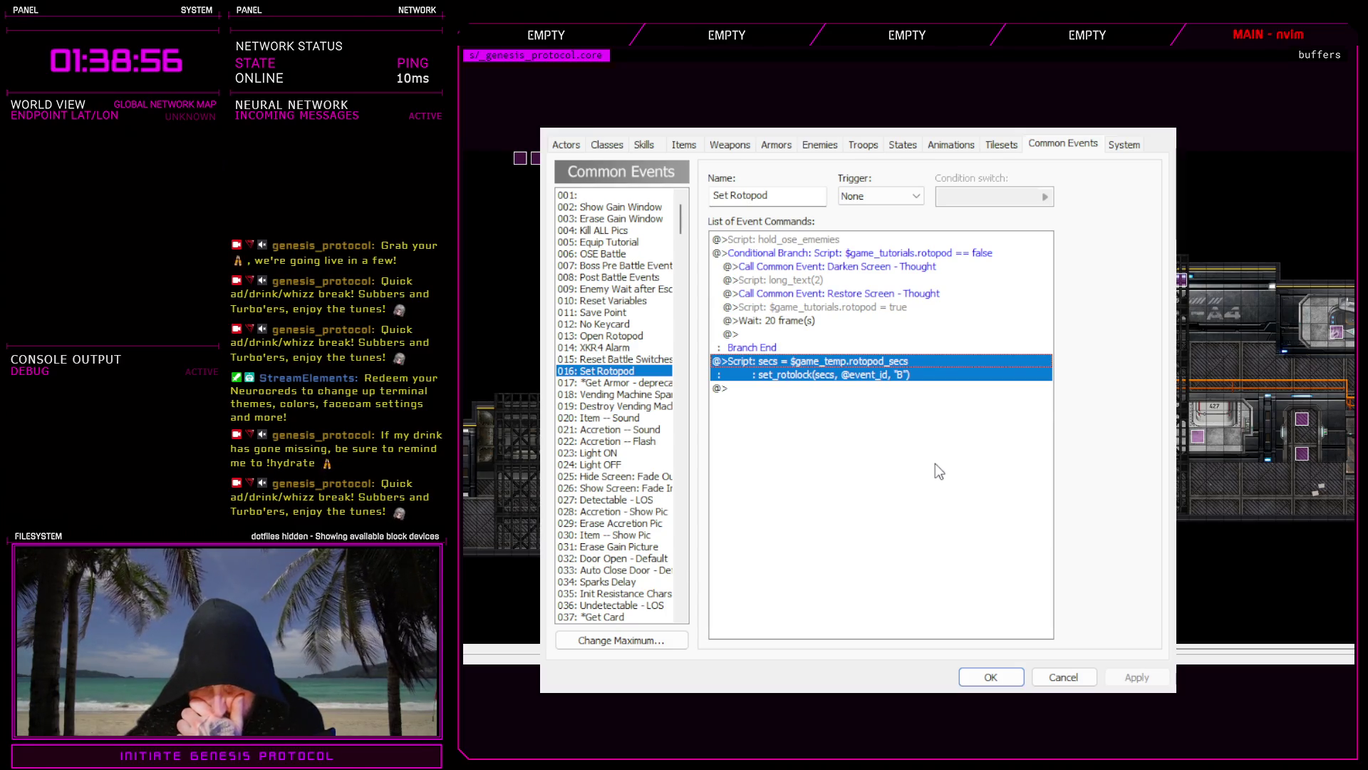
{"action": "left_click", "coordinate": [988, 674]}
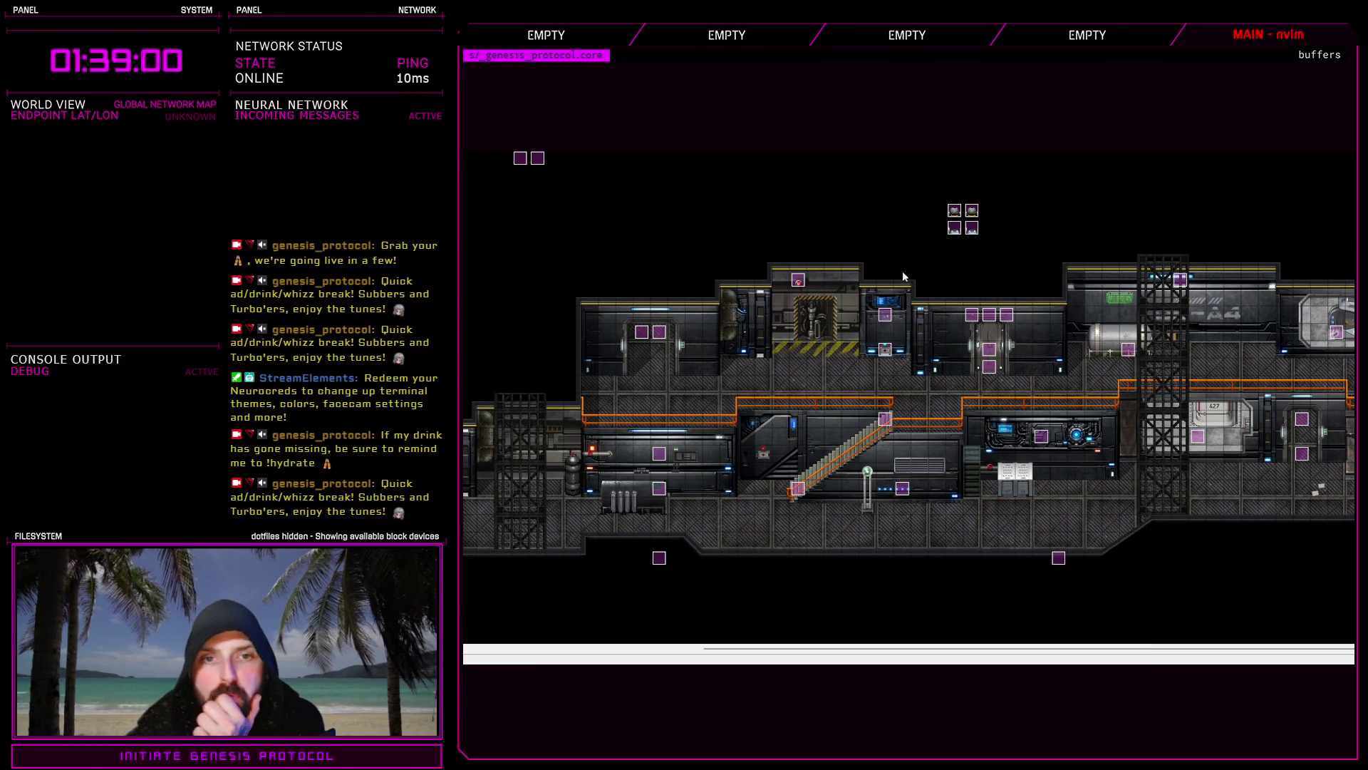
- Review all four pages of the ROTOPOD event and close it keeping changes
{"action": "double_click", "coordinate": [798, 280]}
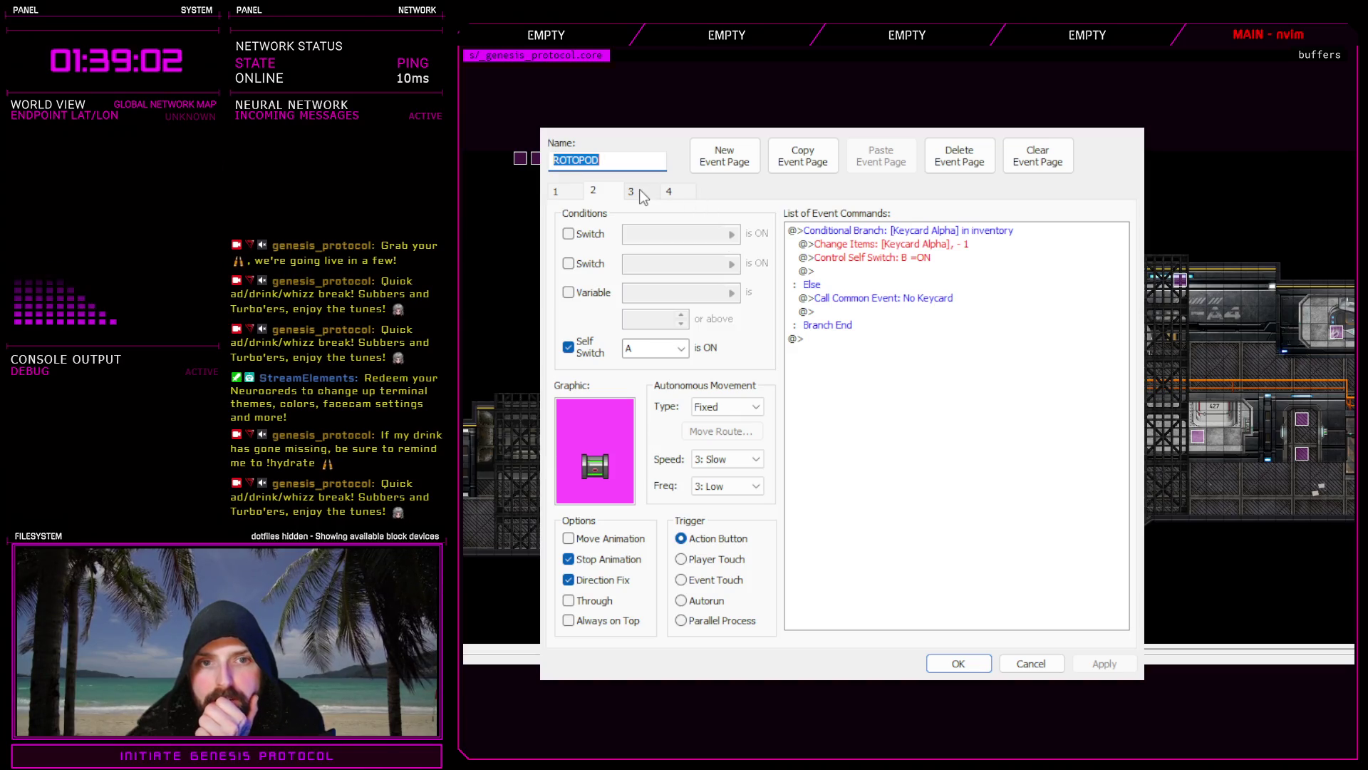
{"action": "left_click", "coordinate": [634, 191]}
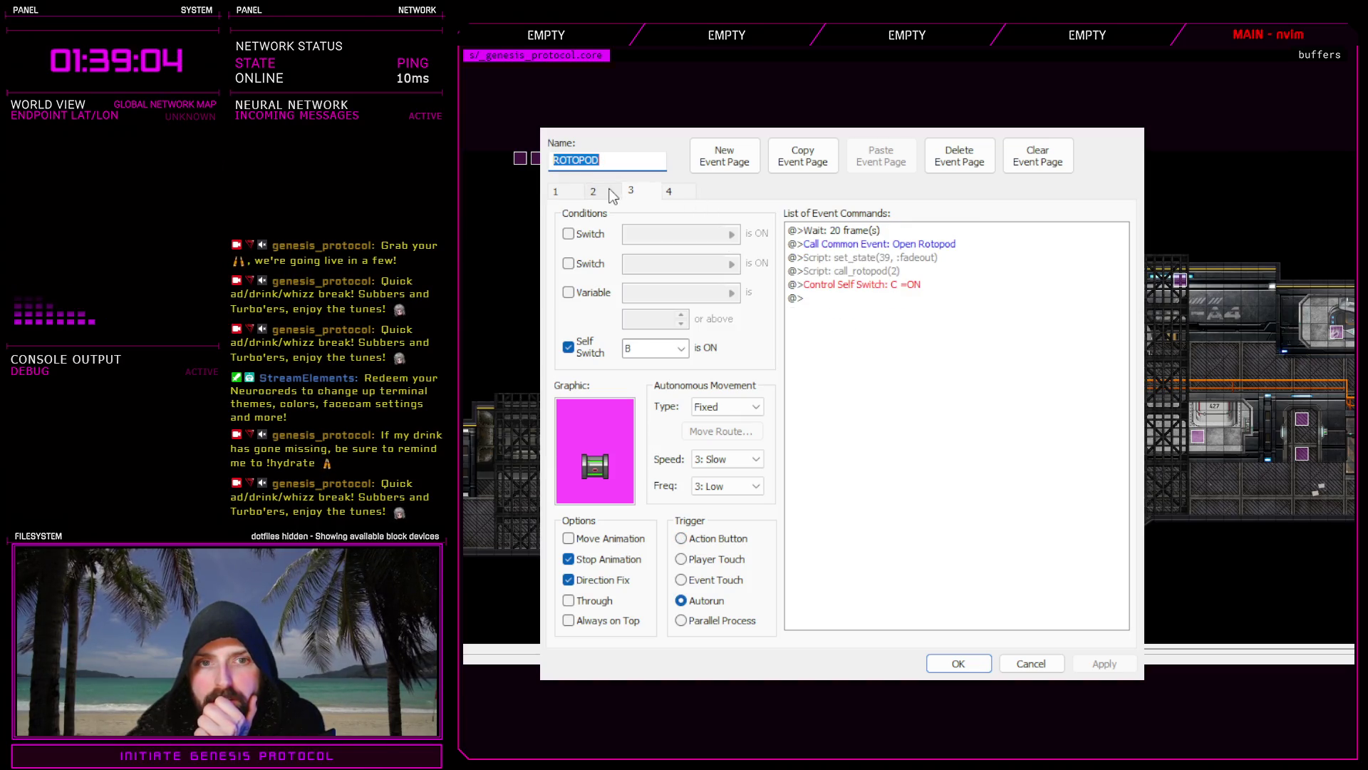
{"action": "left_click", "coordinate": [614, 194]}
{"action": "left_click", "coordinate": [634, 190]}
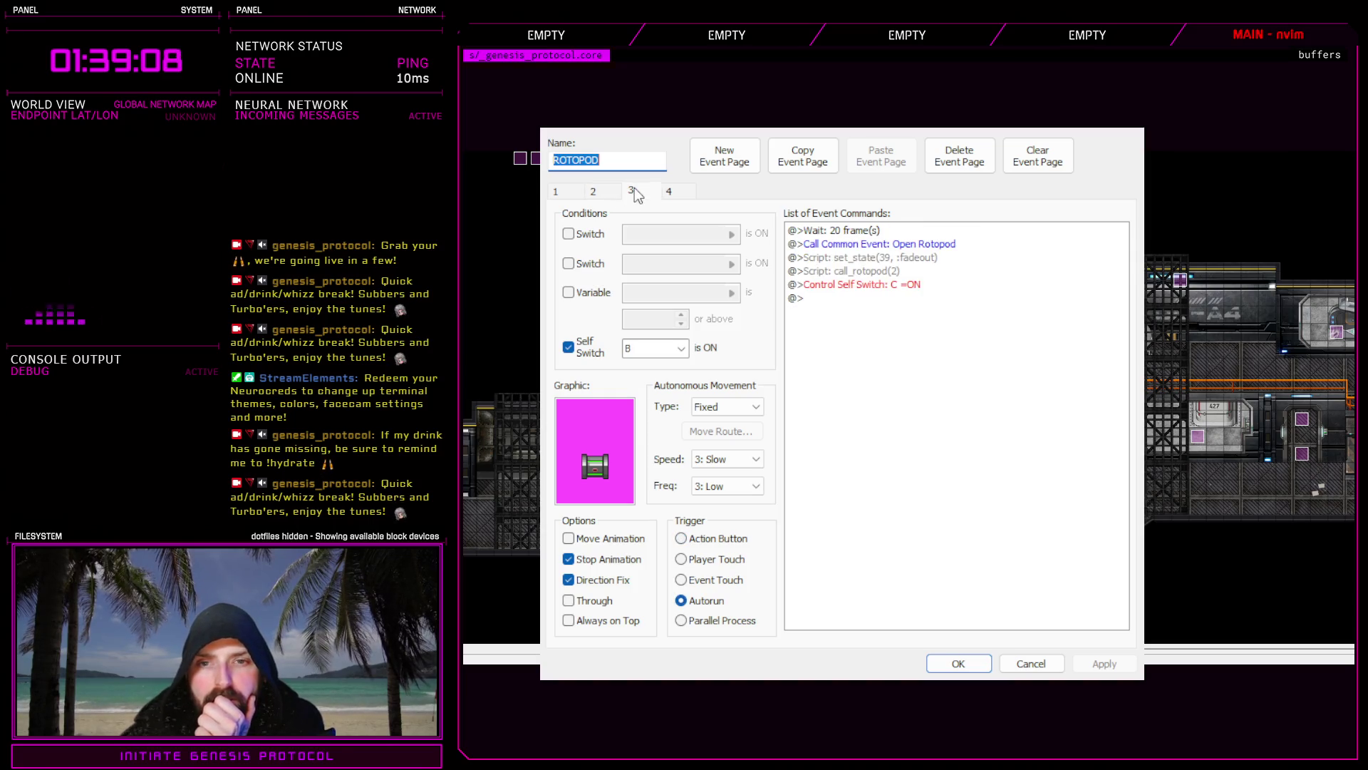
{"action": "left_click", "coordinate": [575, 197]}
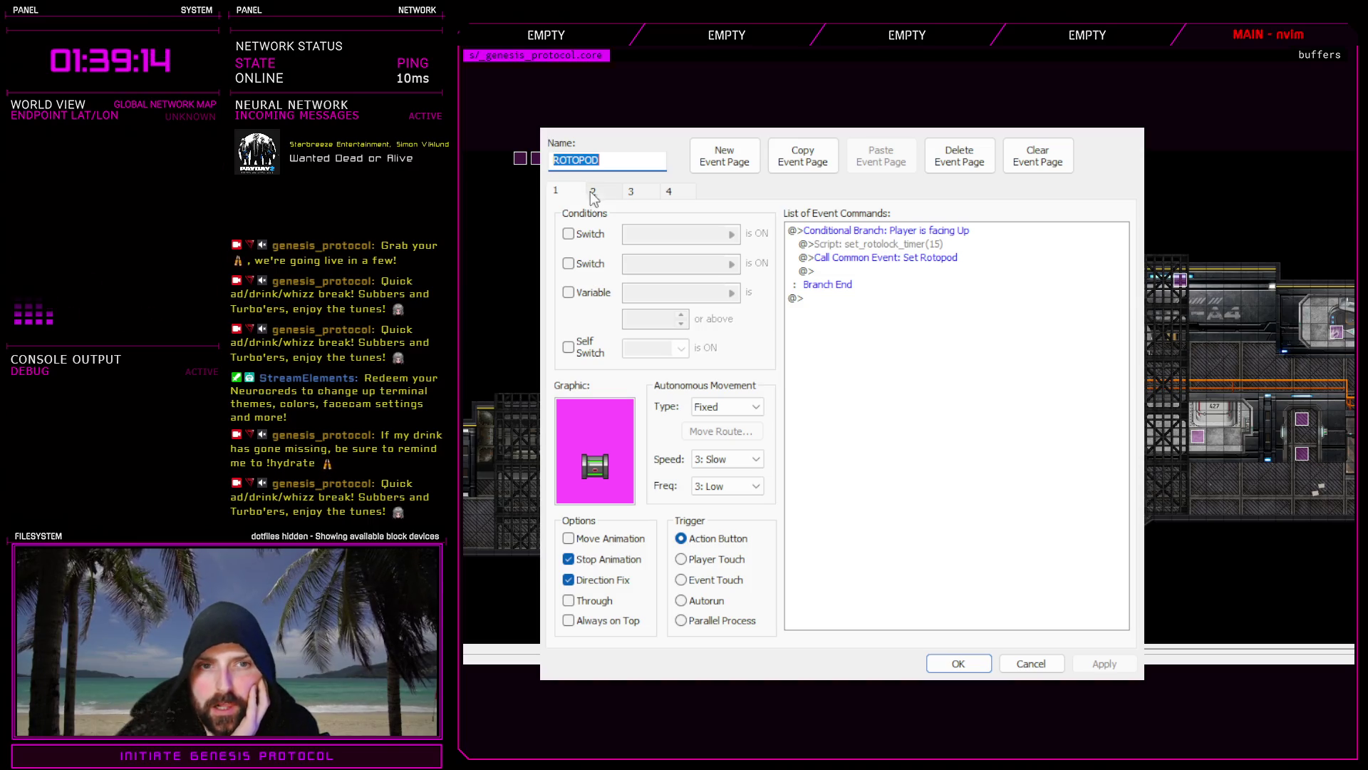
{"action": "left_click", "coordinate": [604, 196]}
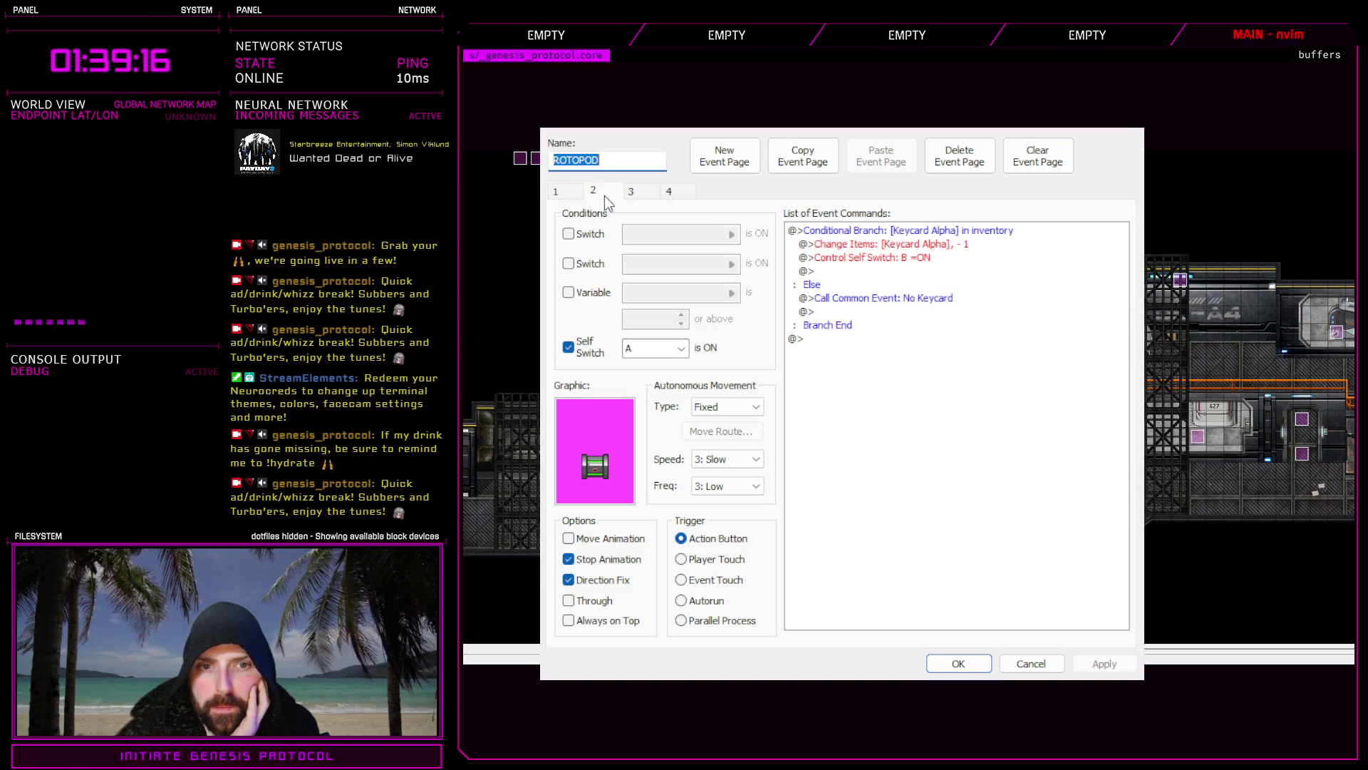
{"action": "left_click", "coordinate": [669, 192]}
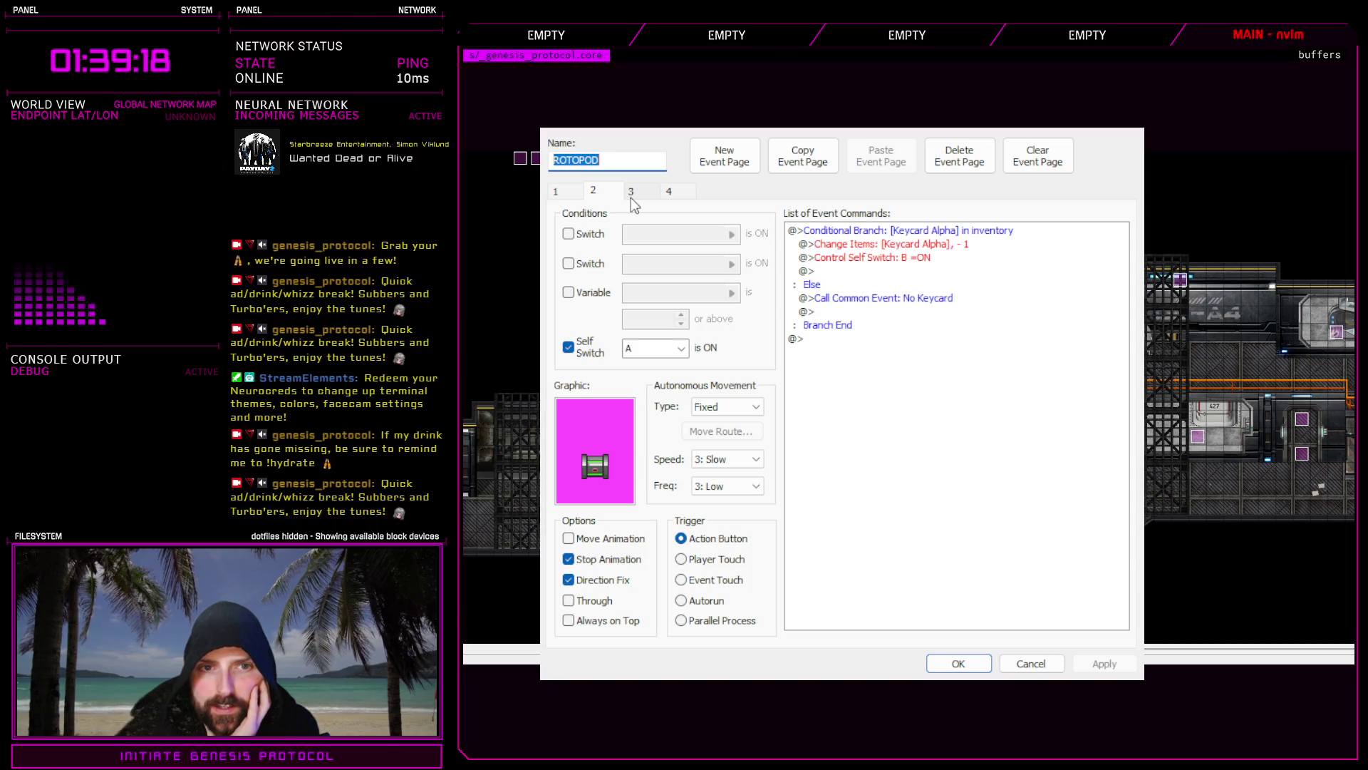
{"action": "left_click", "coordinate": [645, 194]}
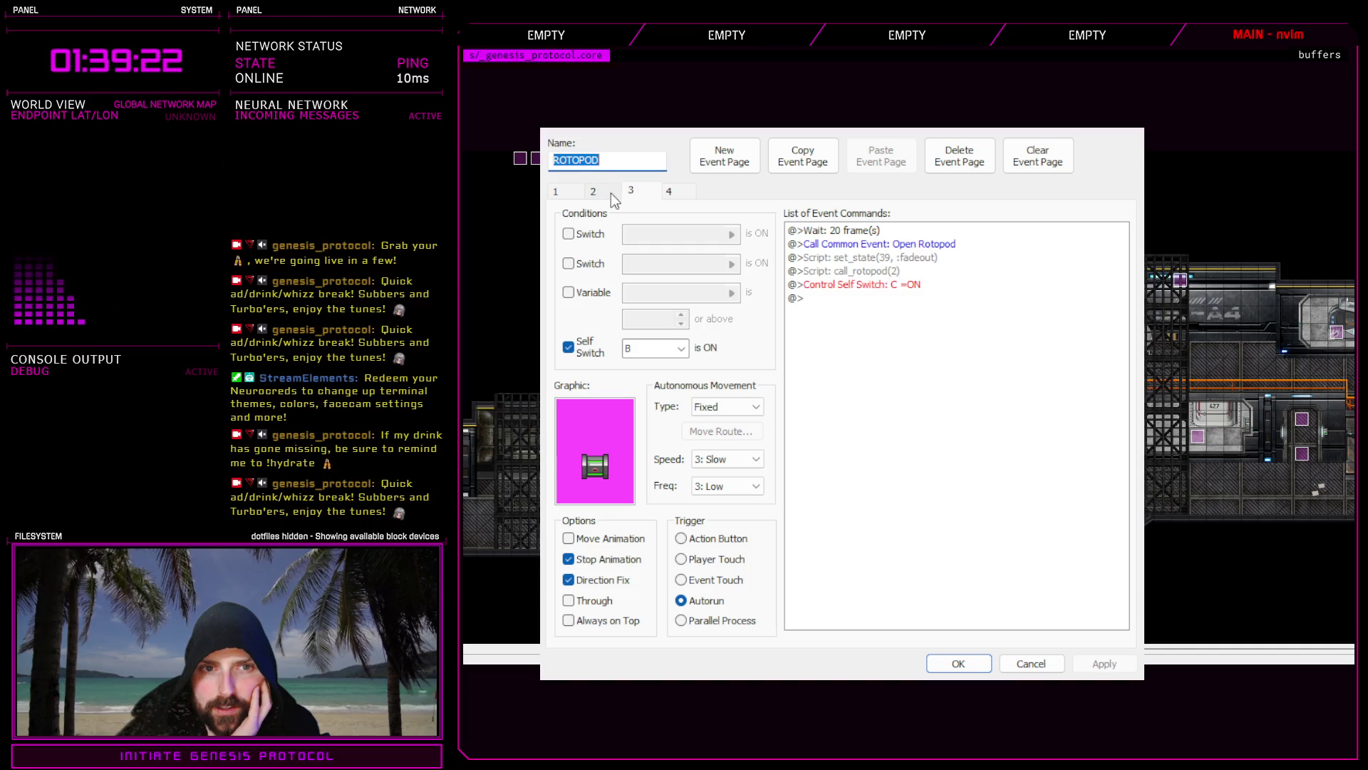
{"action": "left_click", "coordinate": [611, 194]}
{"action": "left_click", "coordinate": [570, 196]}
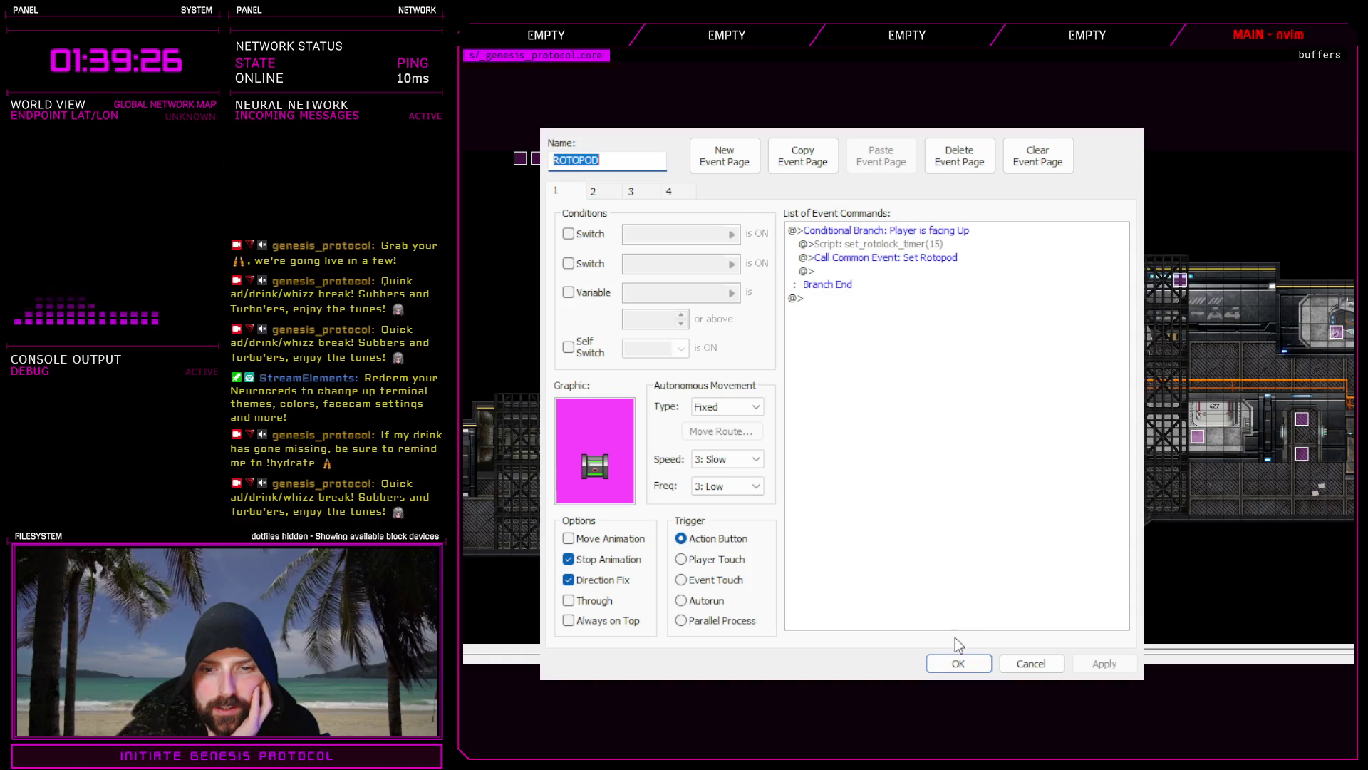
{"action": "left_click", "coordinate": [959, 664]}
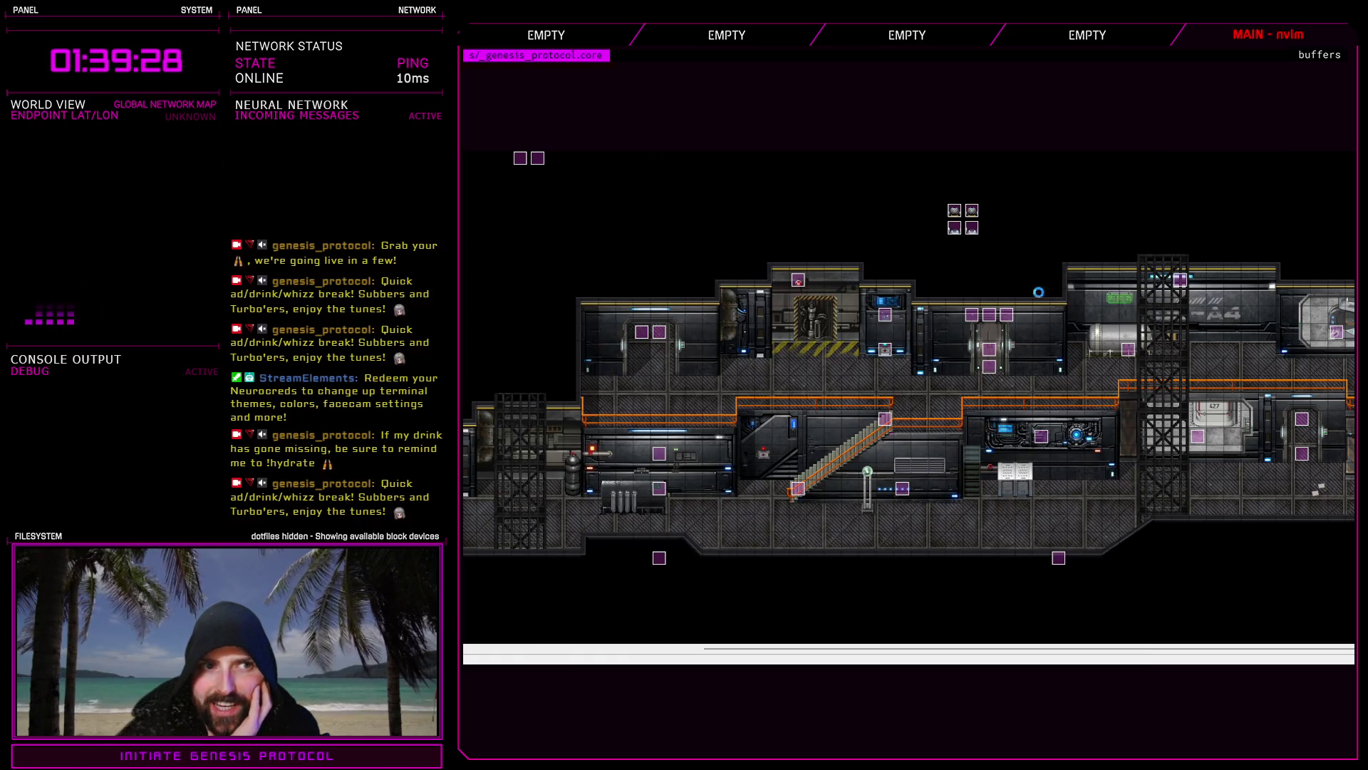
{"action": "key", "text": "F9"}
- Append a copy of the hold_ose_ememies script to Set Rotopod, change 'hold' to 'release', and save
{"action": "left_click", "coordinate": [777, 388]}
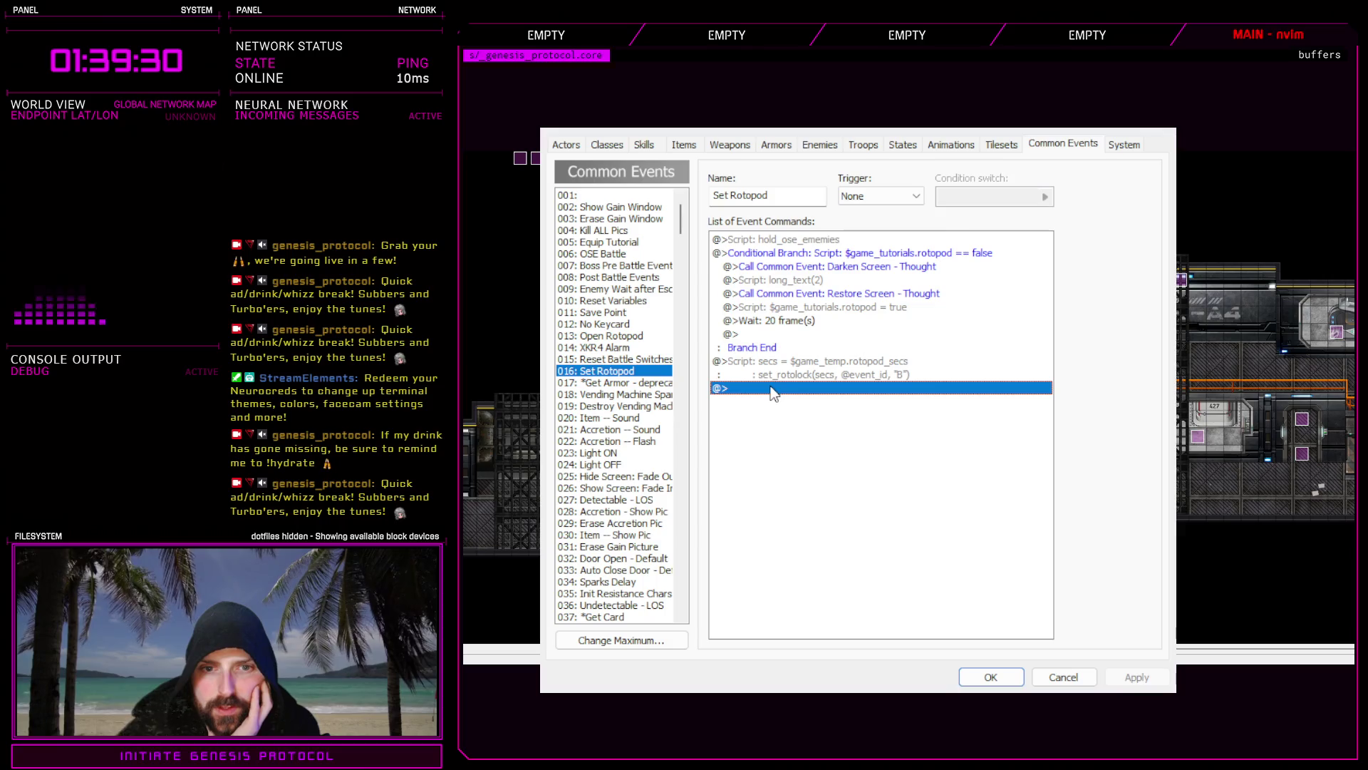
{"action": "key", "text": "ctrl+v"}
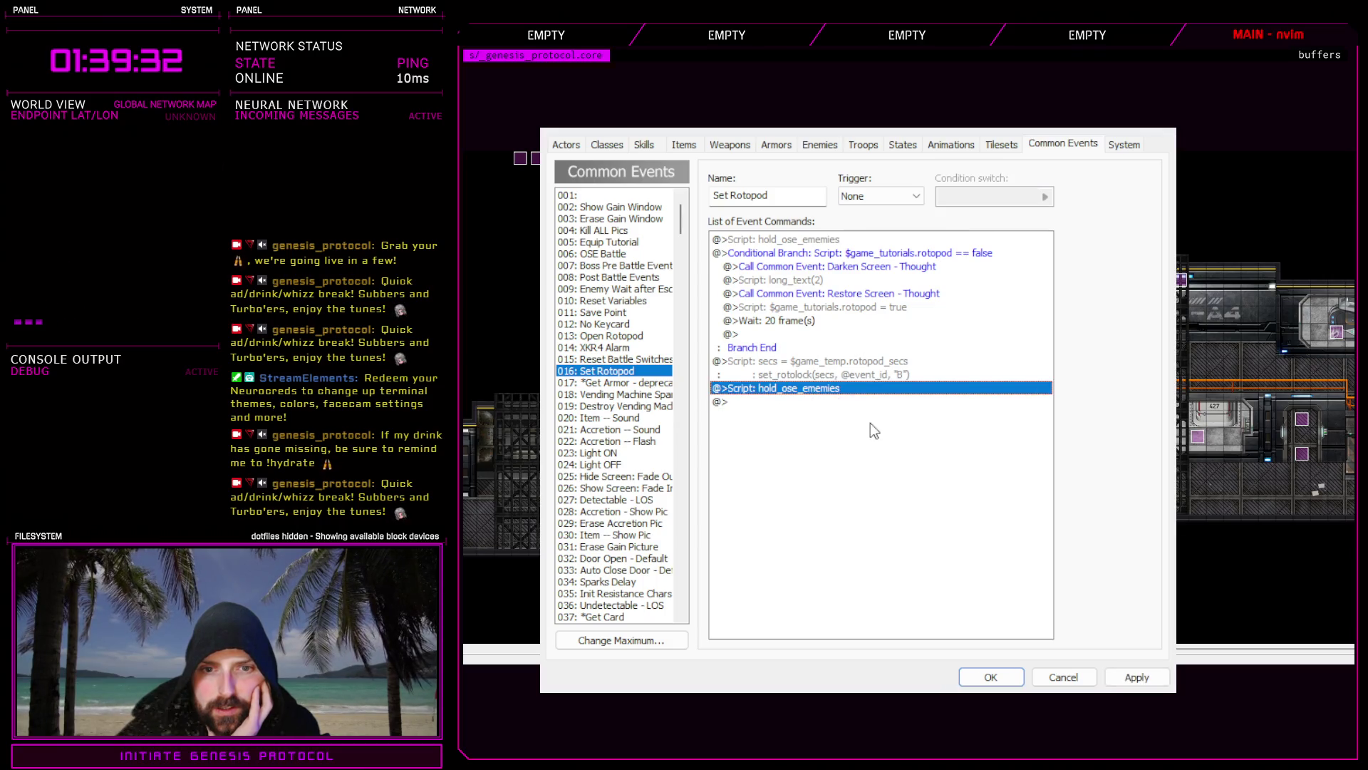
{"action": "double_click", "coordinate": [812, 388]}
{"action": "double_click", "coordinate": [886, 313]}
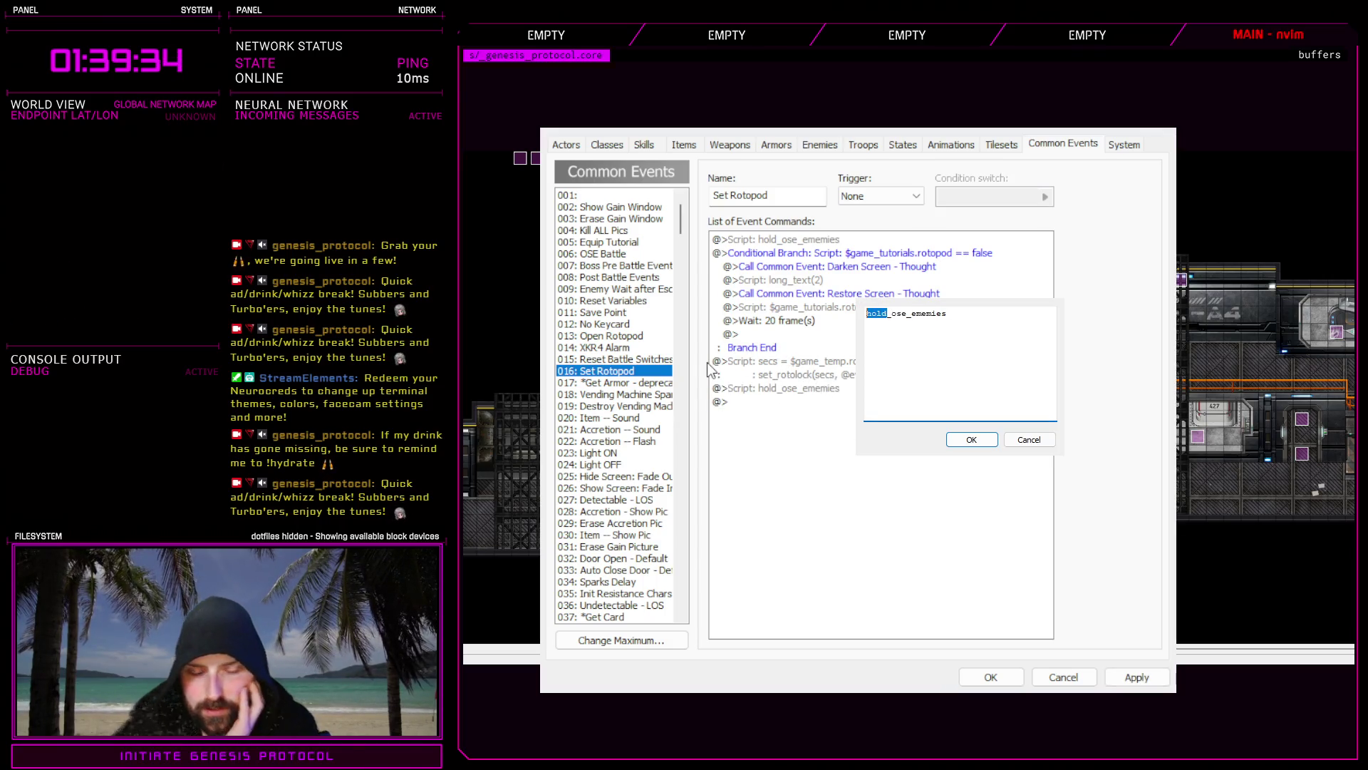
{"action": "type", "text": "release"}
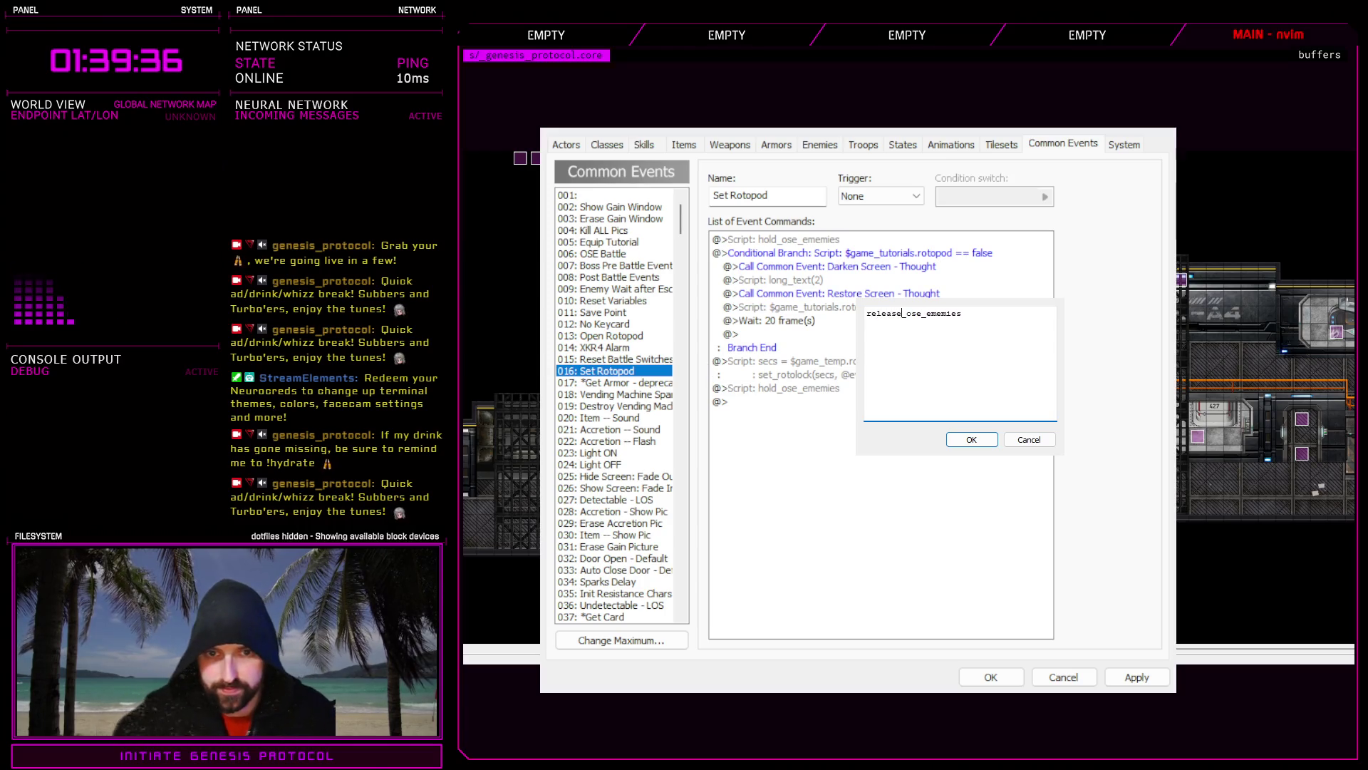
{"action": "key", "text": "Tab"}
{"action": "key", "text": "Return"}
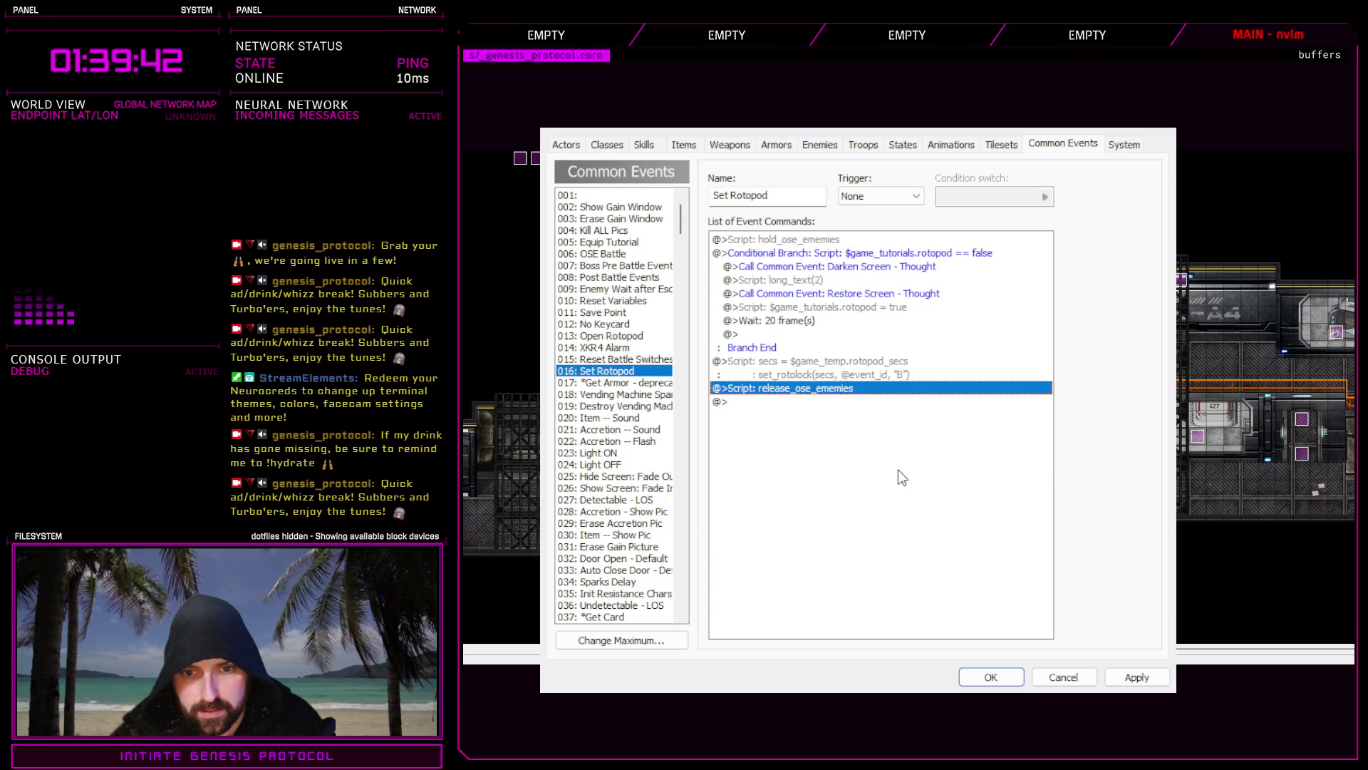
{"action": "left_click", "coordinate": [992, 674]}
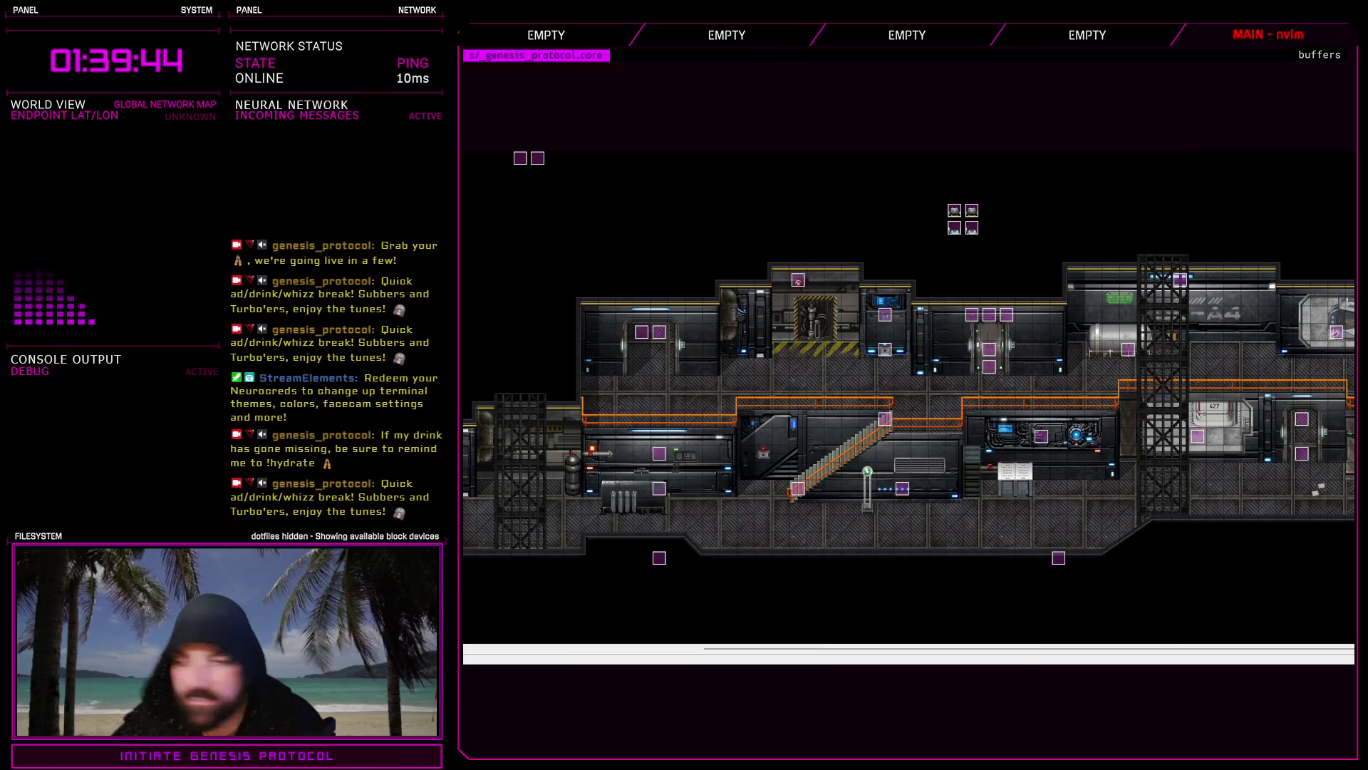
{"action": "key", "text": "F11"}
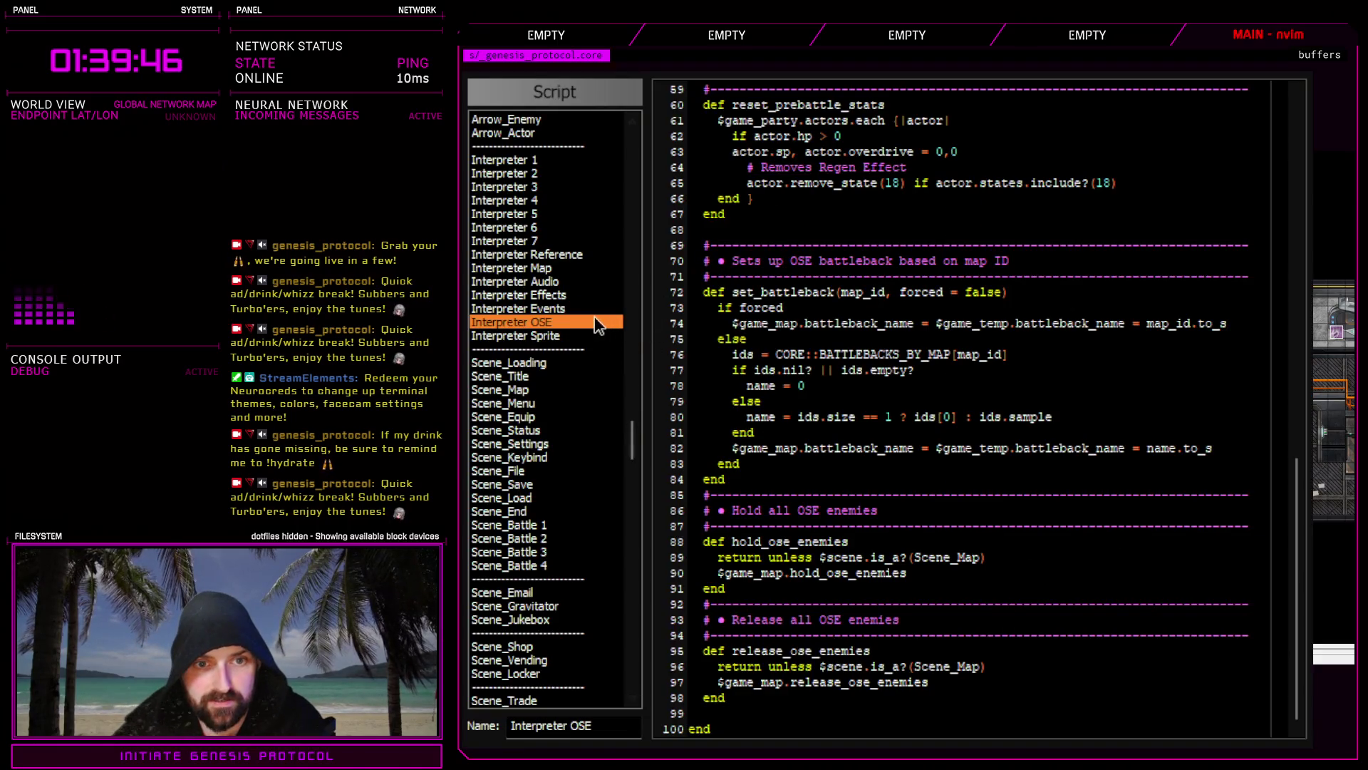
{"action": "left_click", "coordinate": [576, 310]}
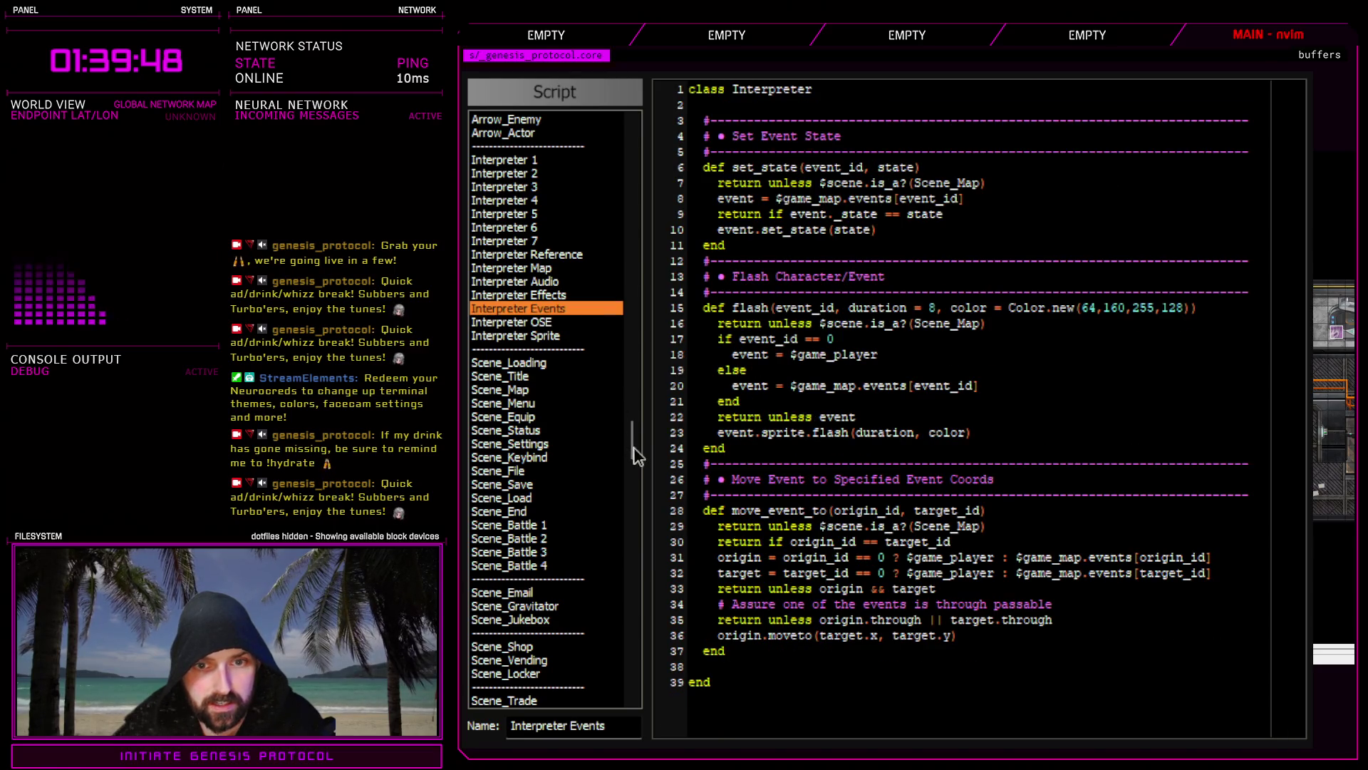
{"action": "key", "text": "ctrl+f"}
{"action": "type", "text": "set_rotol"}
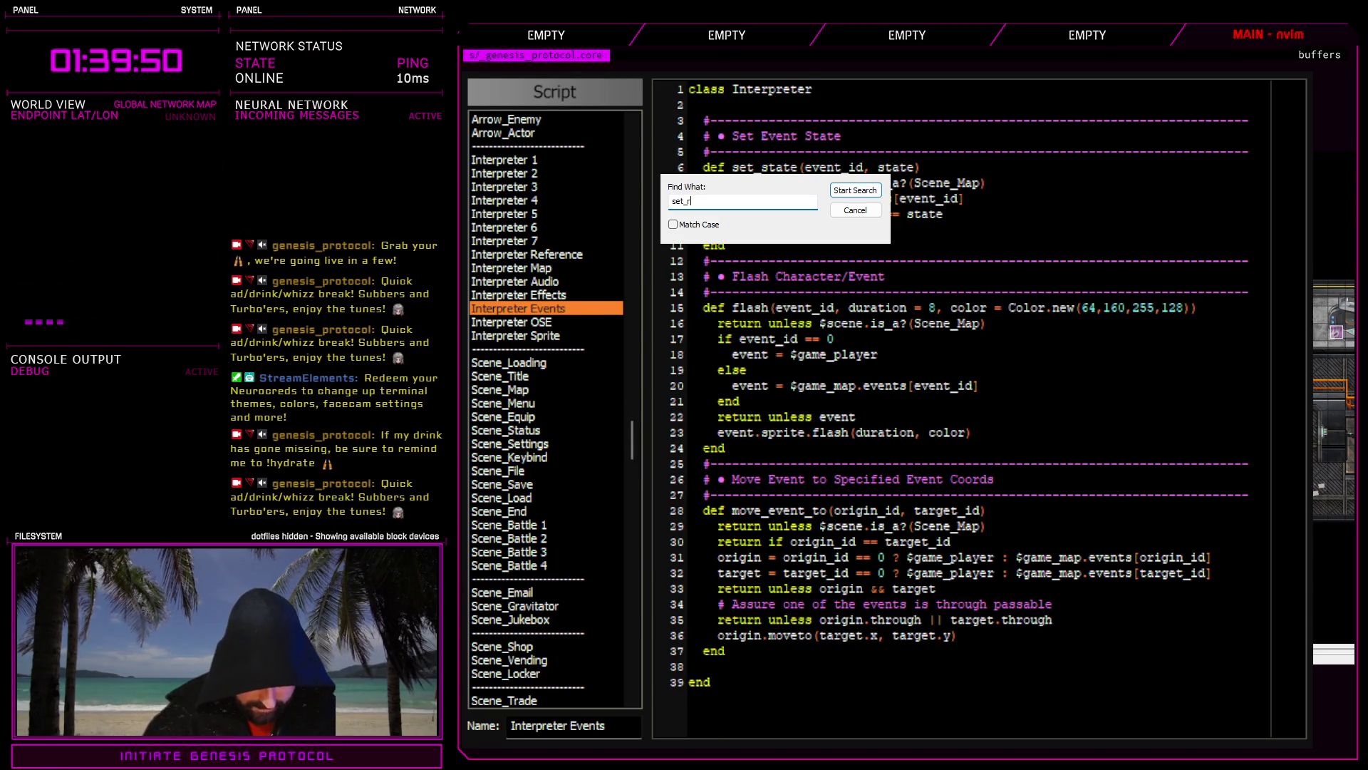
{"action": "type", "text": "ck"}
{"action": "key", "text": "Return"}
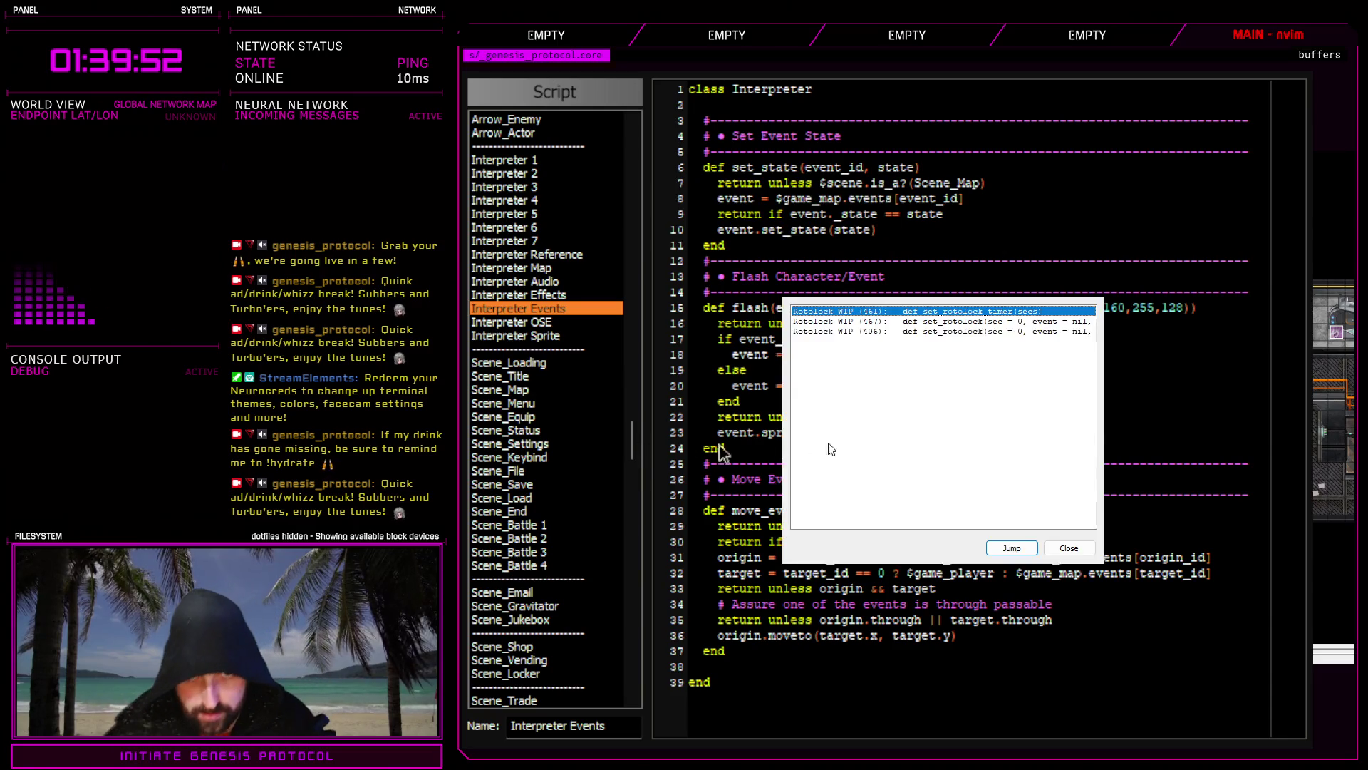
{"action": "double_click", "coordinate": [999, 318]}
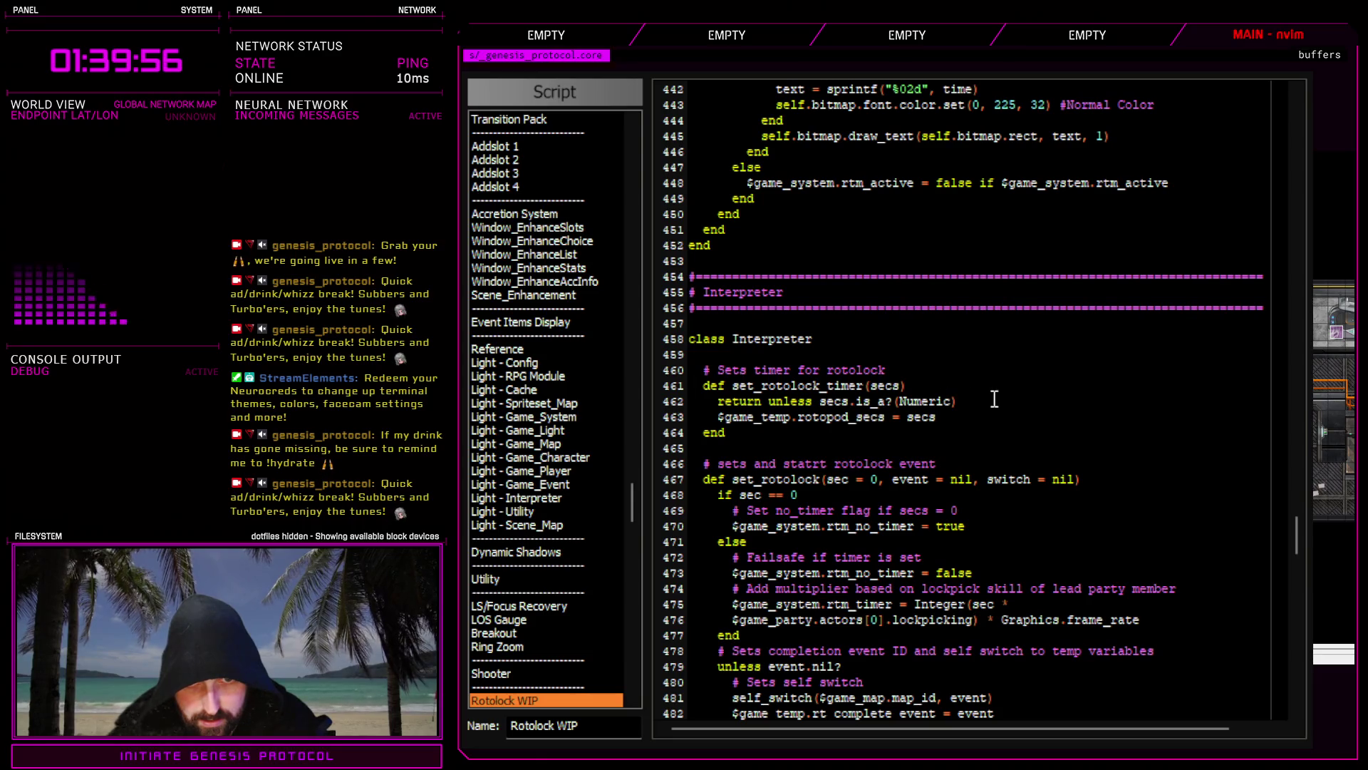
{"action": "scroll", "coordinate": [828, 546], "scroll_direction": "down", "scroll_amount": 4}
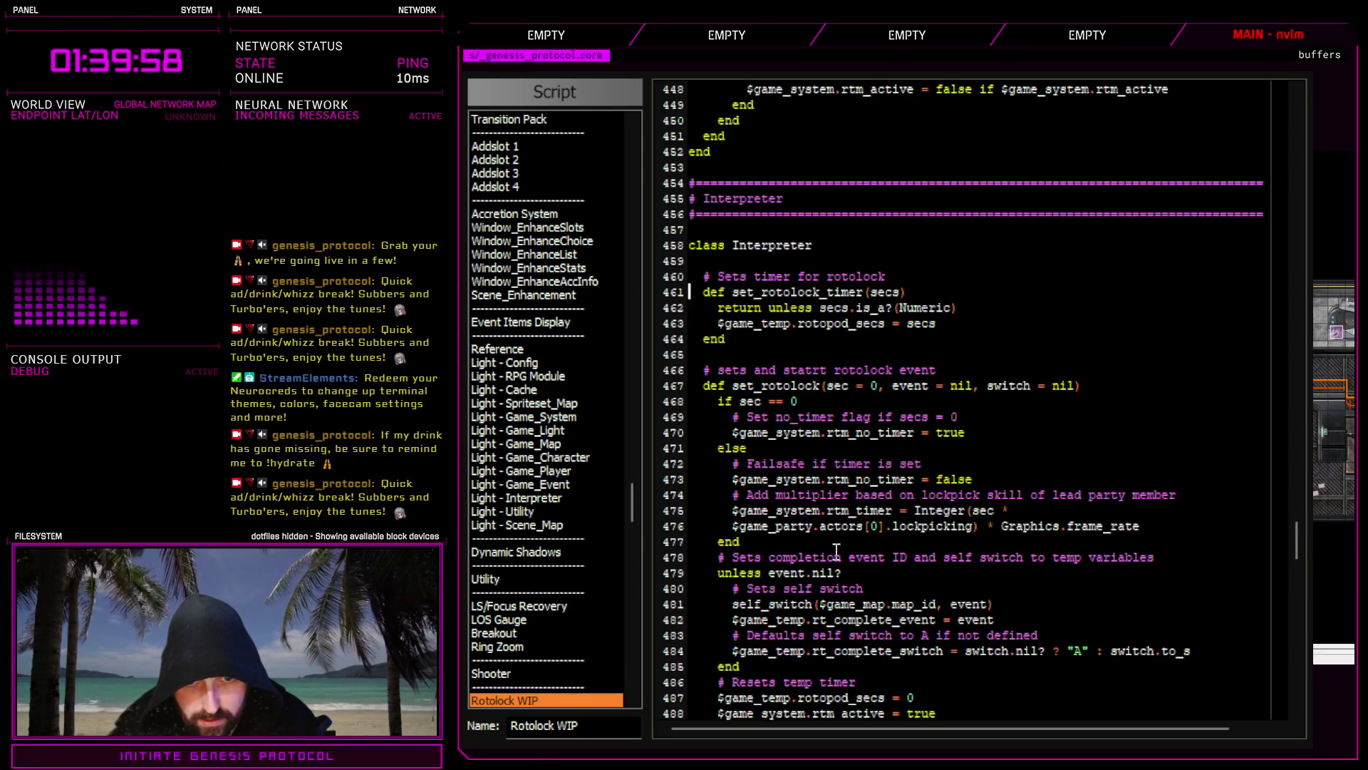
{"action": "left_click", "coordinate": [1158, 431]}
{"action": "left_click", "coordinate": [957, 620]}
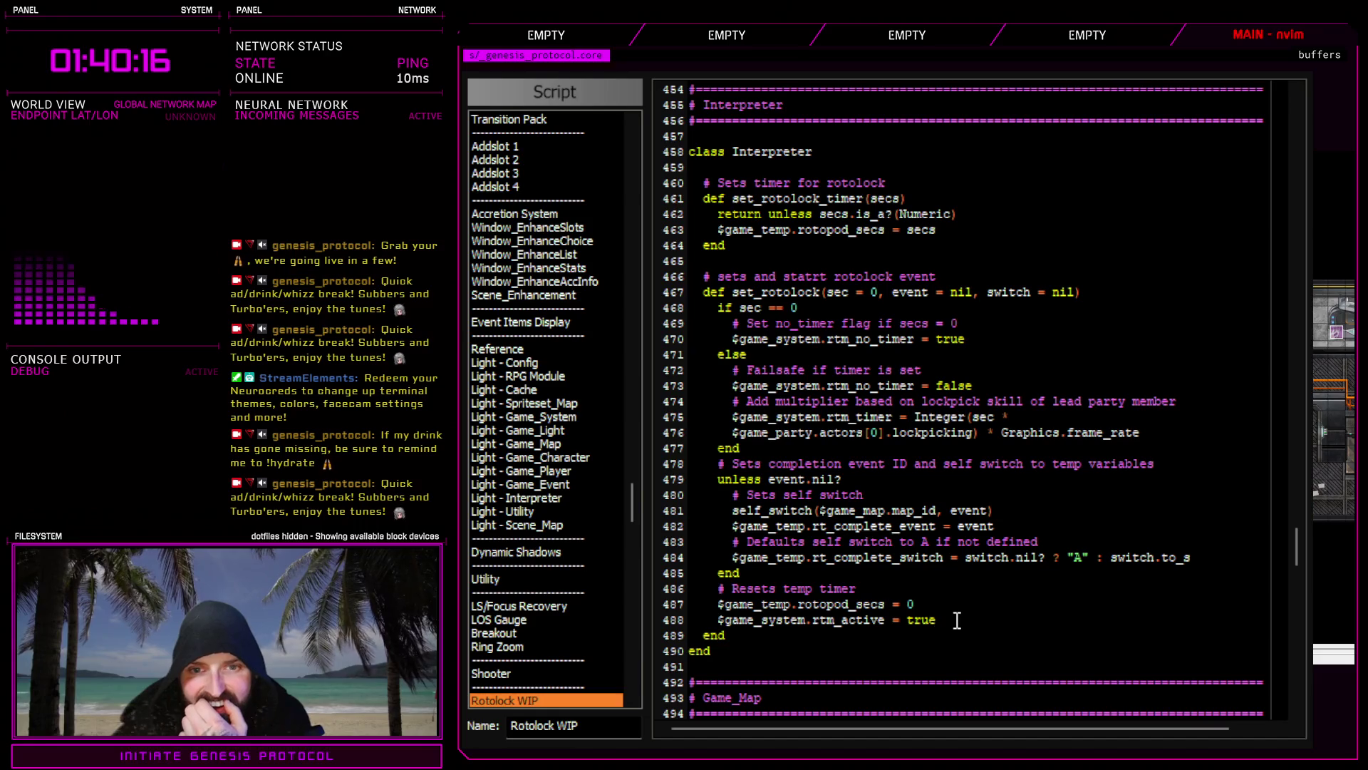
{"action": "key", "text": "Escape"}
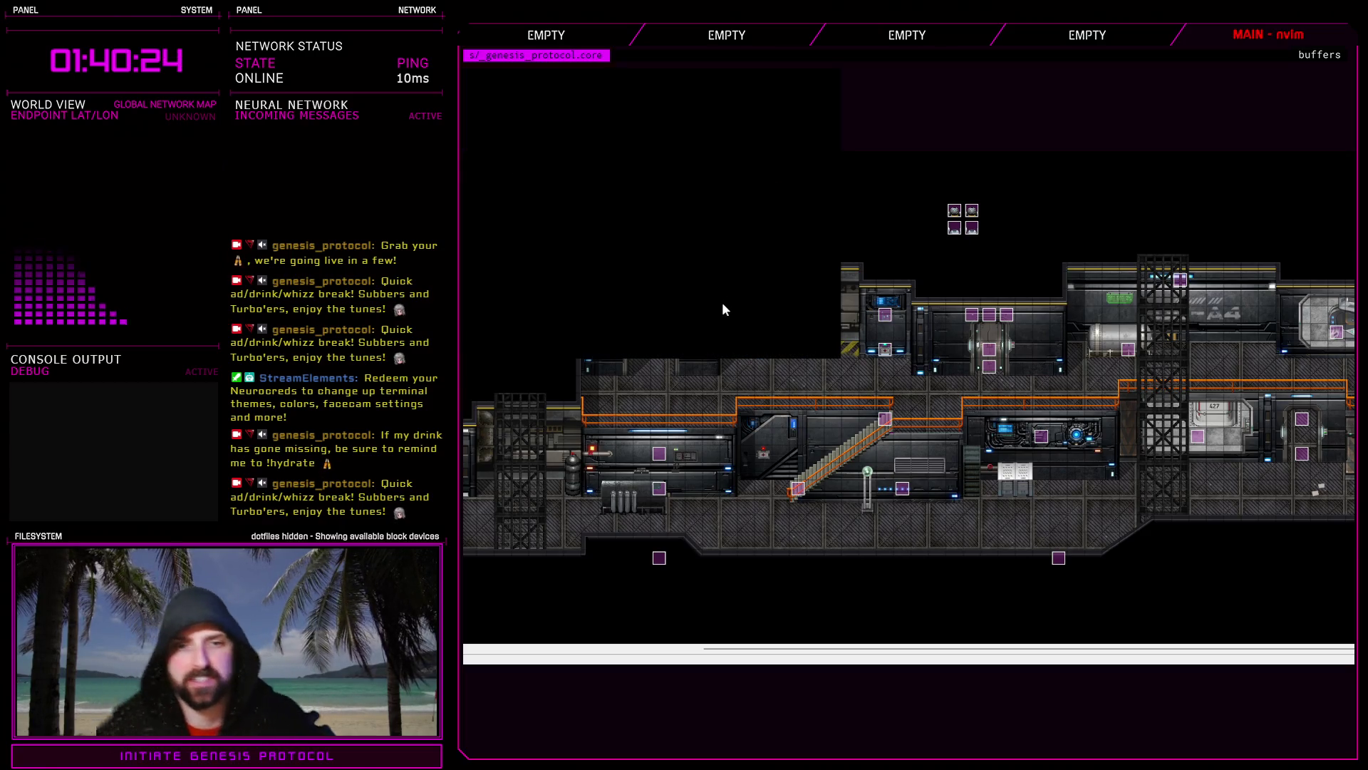
- Continue a saved game and load slot 2 in the playtest
{"action": "key", "text": "Down"}
{"action": "key", "text": "Return"}
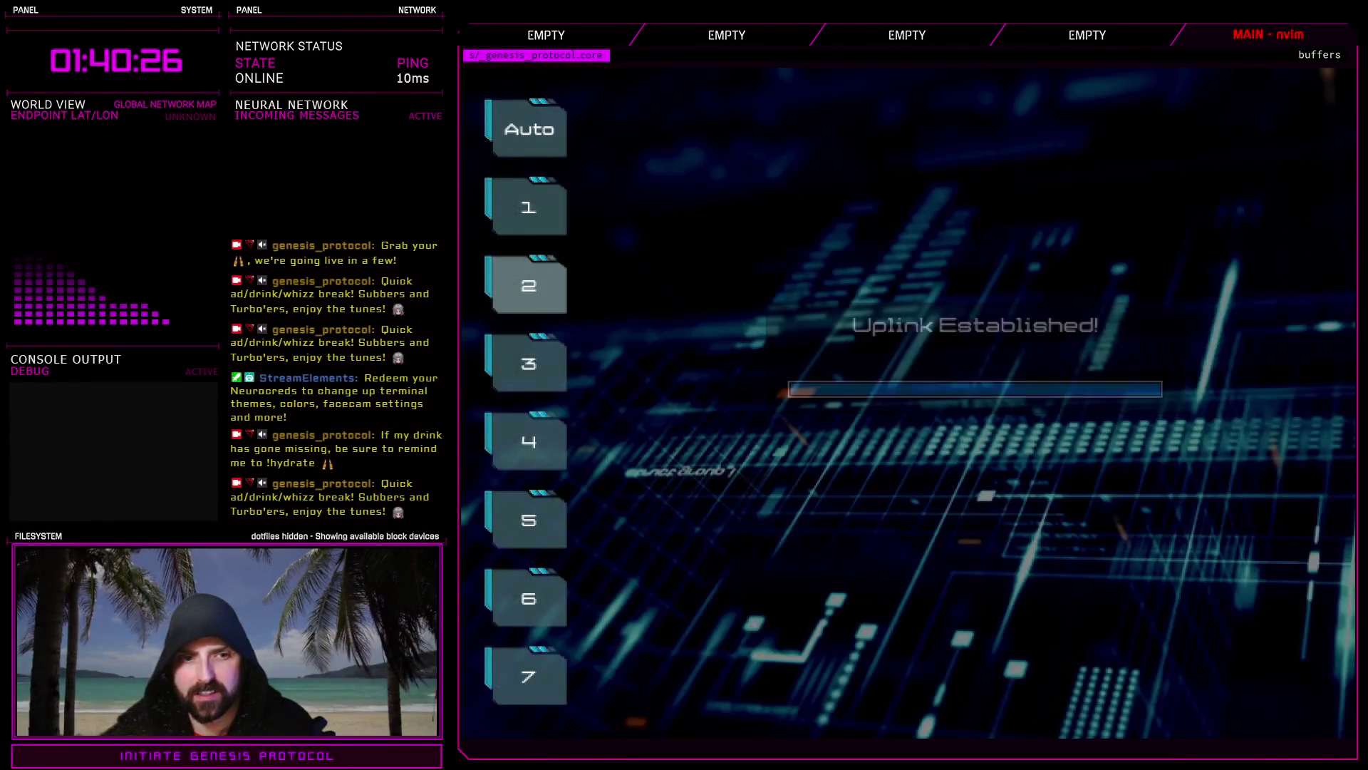
{"action": "key", "text": "Return"}
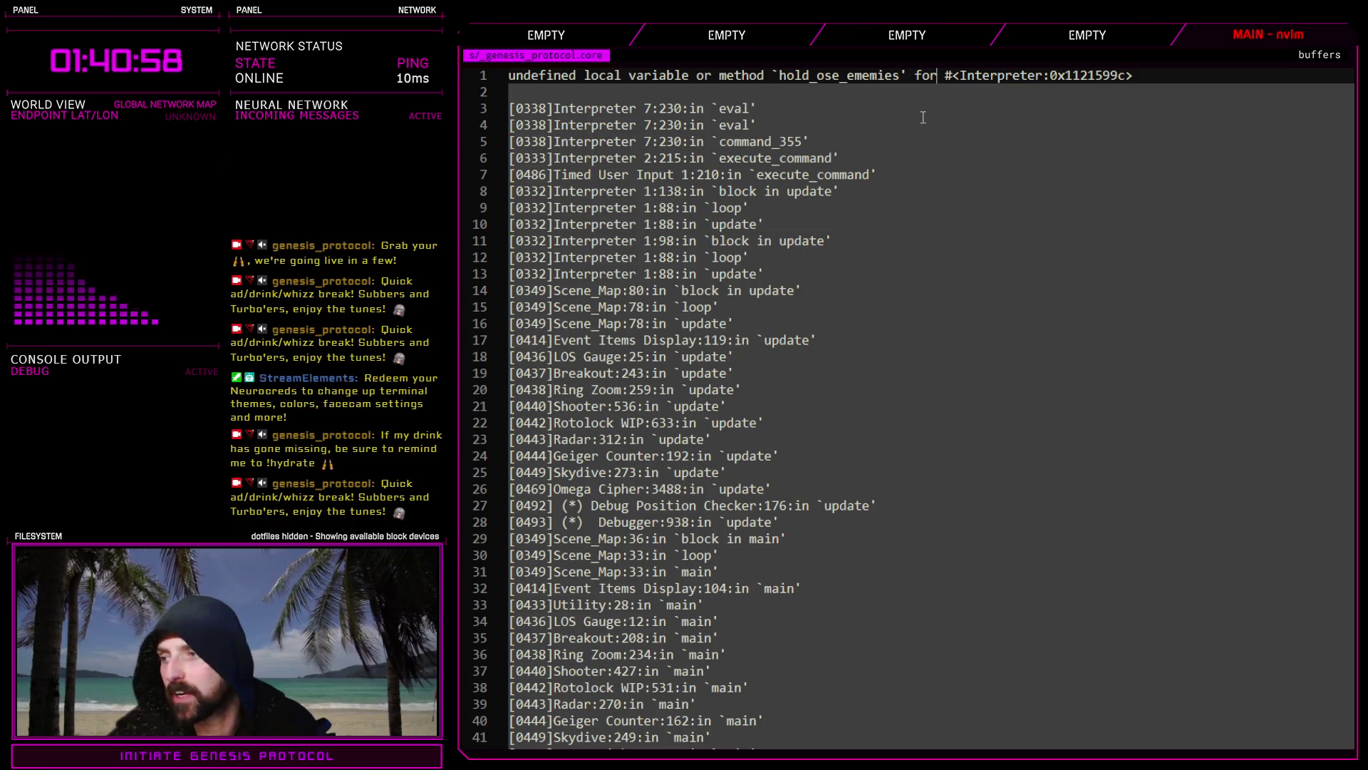
- Locate the misspelled hold_ose_ememies name in the error log, then close it
{"action": "key", "text": "v"}
{"action": "key", "text": "i"}
{"action": "key", "text": "w"}
{"action": "left_click", "coordinate": [858, 76]}
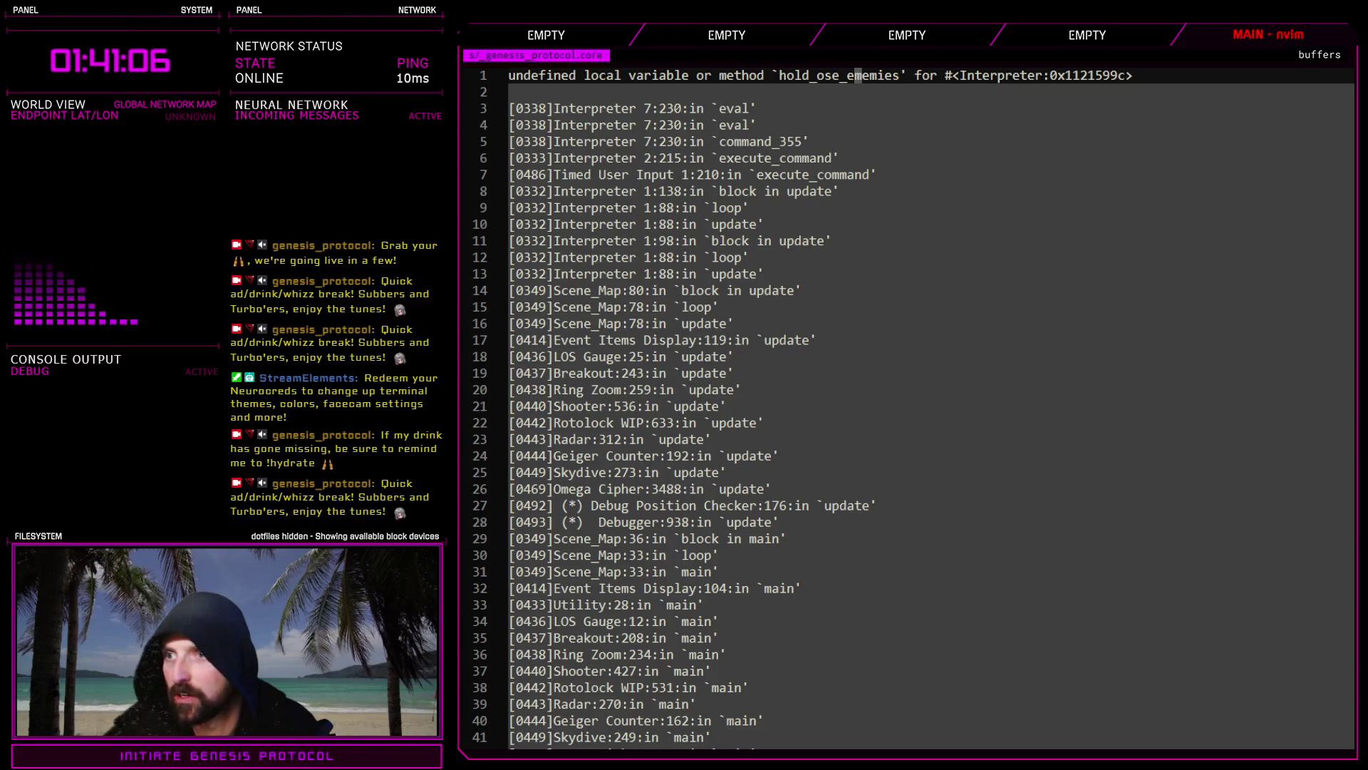
{"action": "key", "text": "Return"}
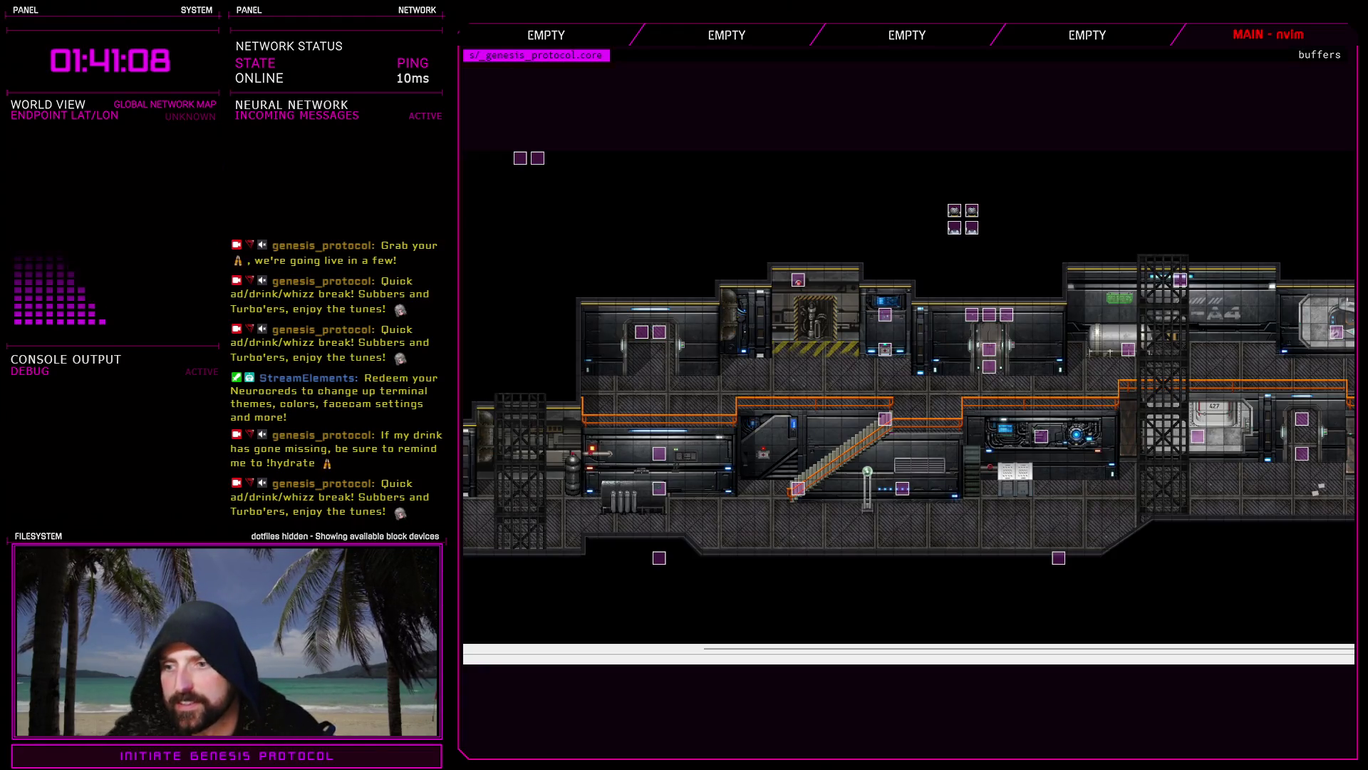
- Fix the 'ememies' typo in Set Rotopod's first script line to read hold_ose_enemies
{"action": "key", "text": "Return"}
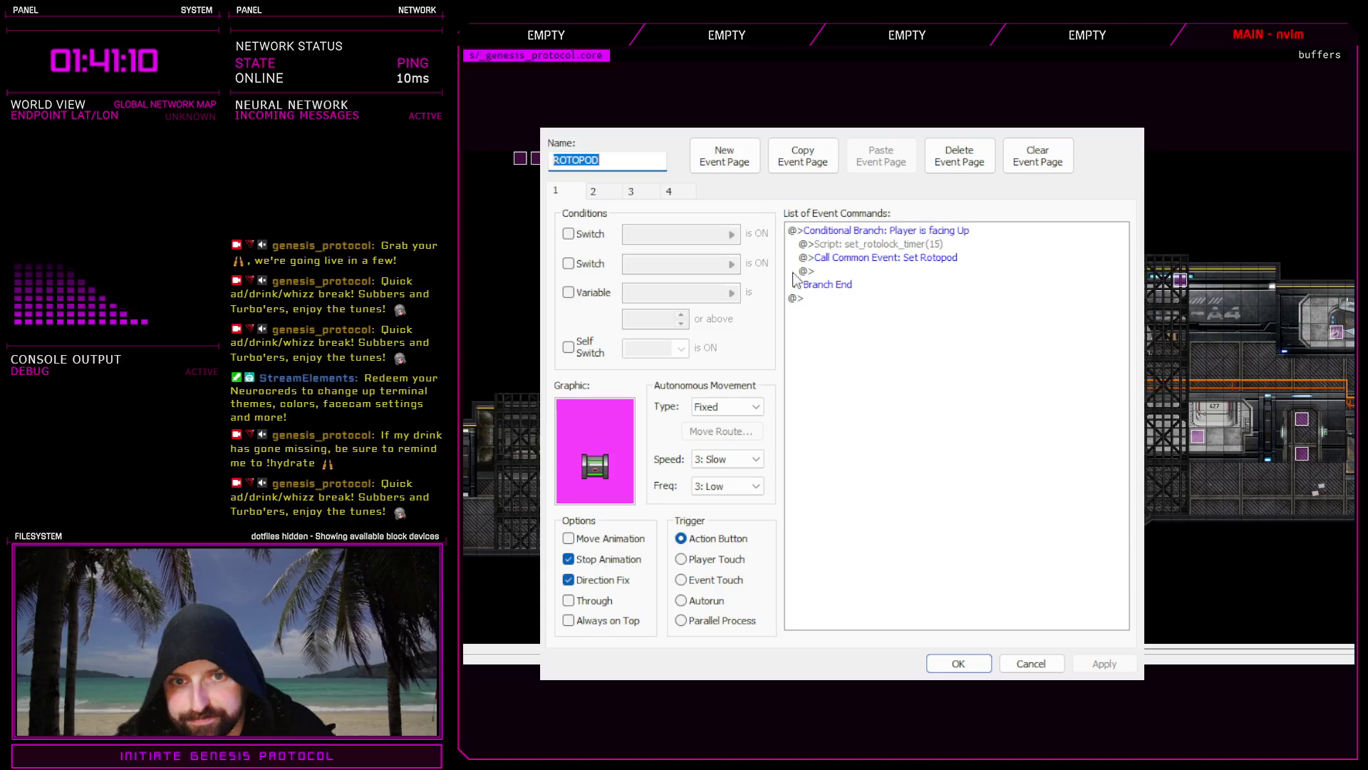
{"action": "key", "text": "Escape"}
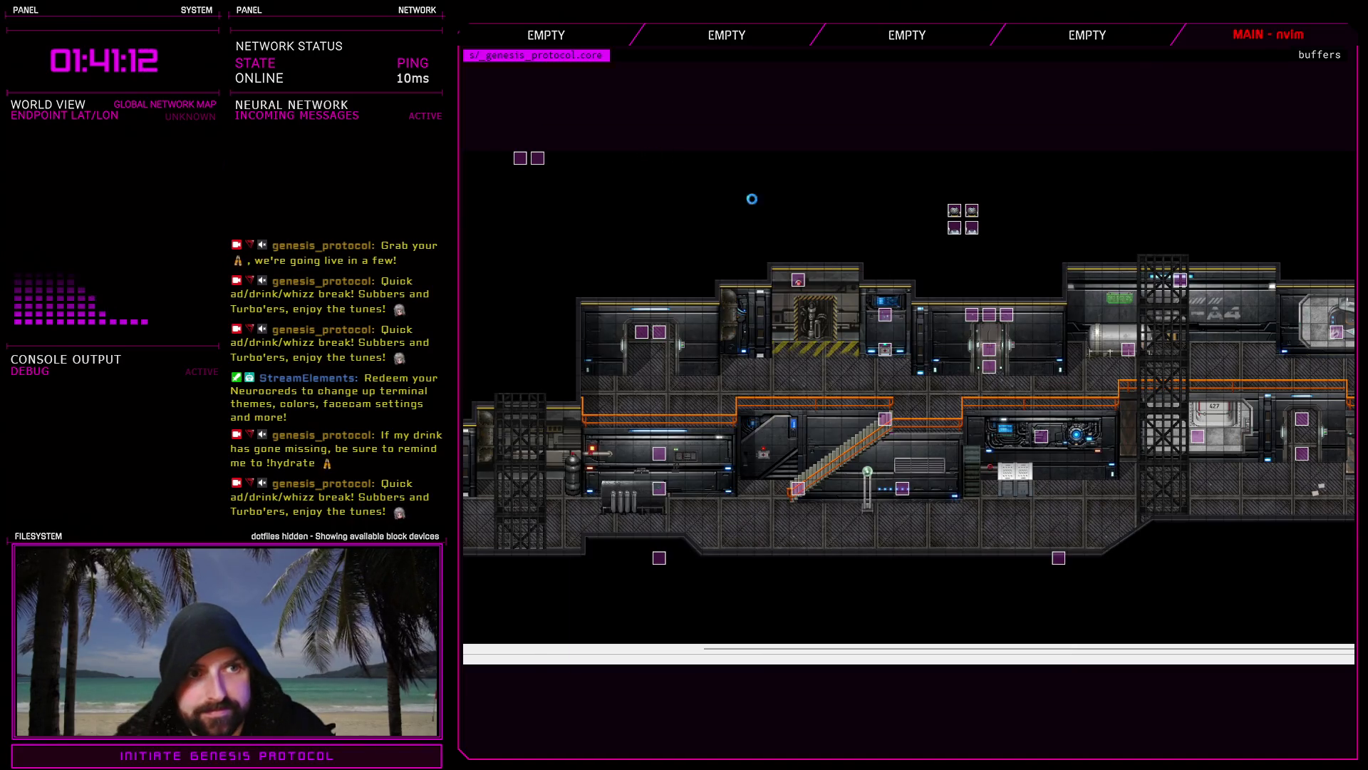
{"action": "key", "text": "F9"}
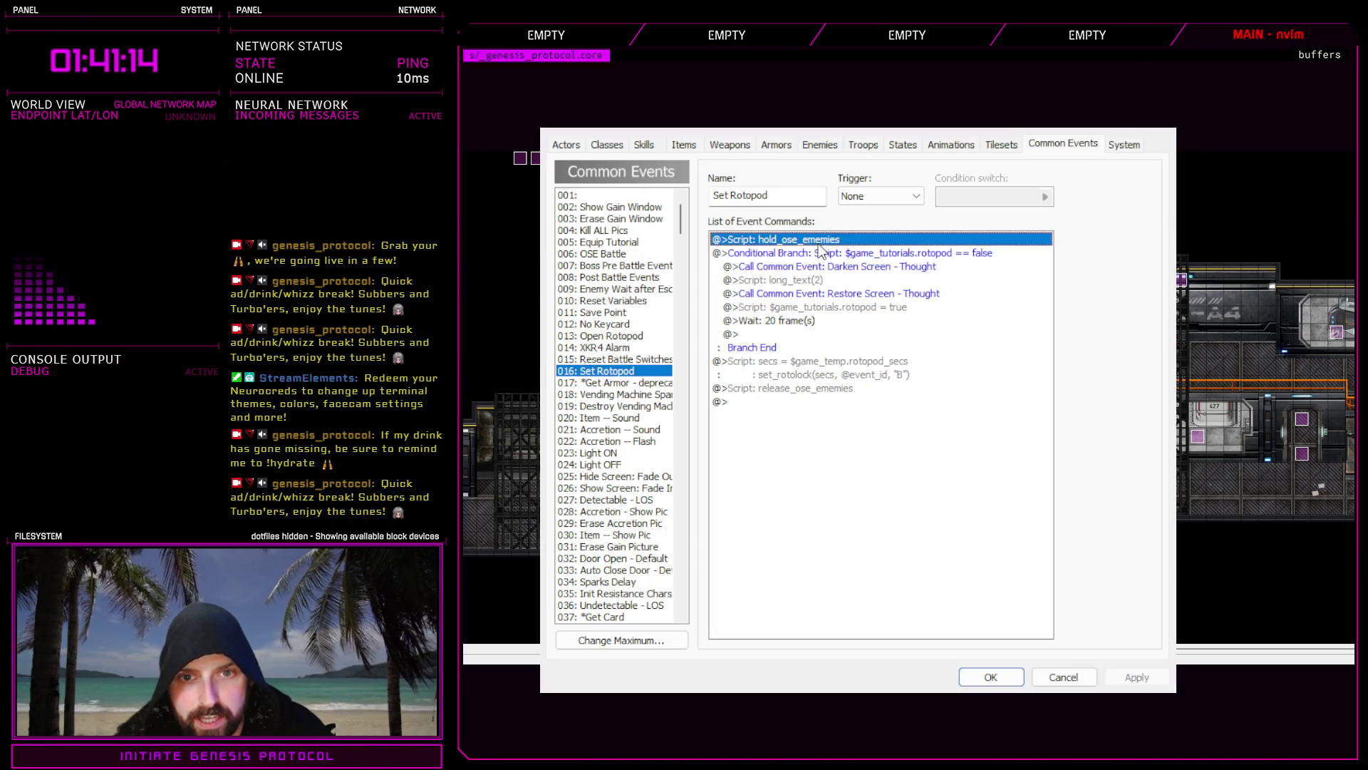
{"action": "key", "text": "Return"}
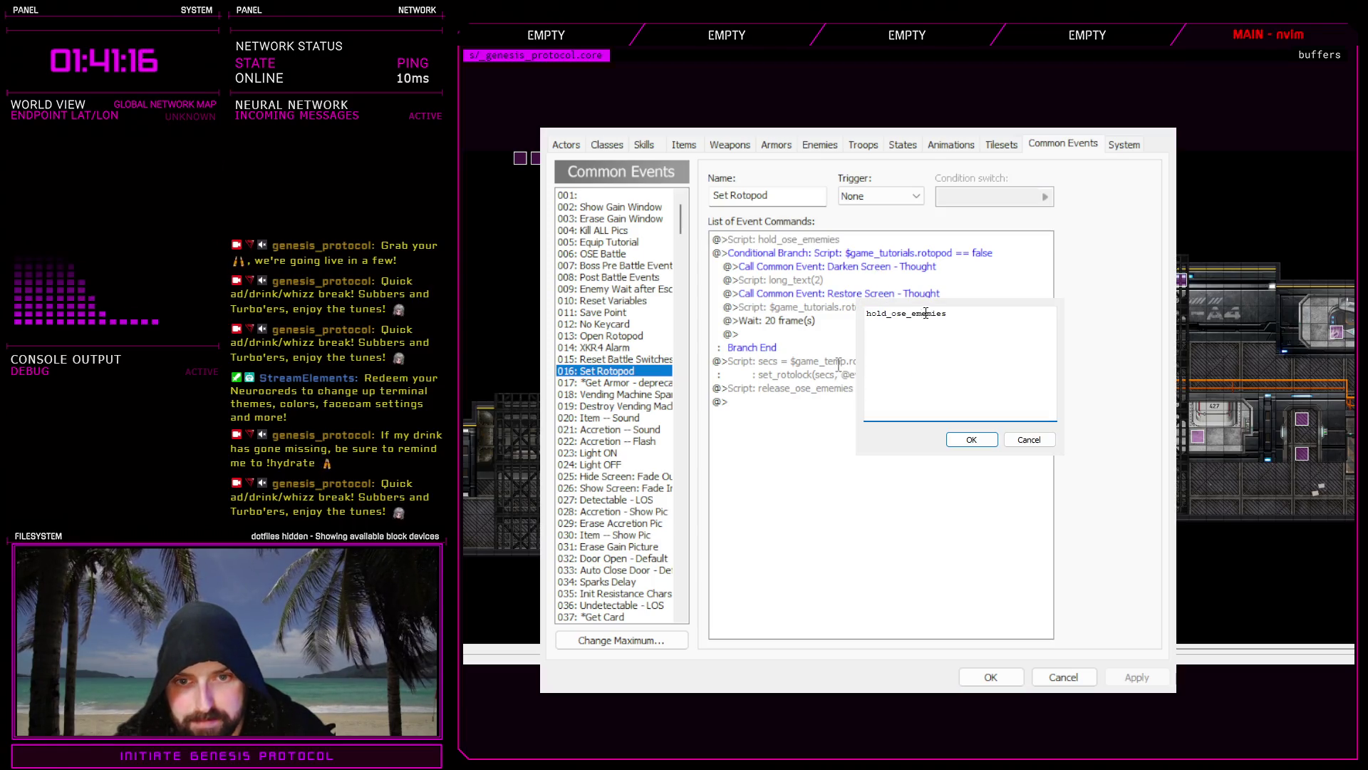
{"action": "key", "text": "BackSpace"}
{"action": "type", "text": "n"}
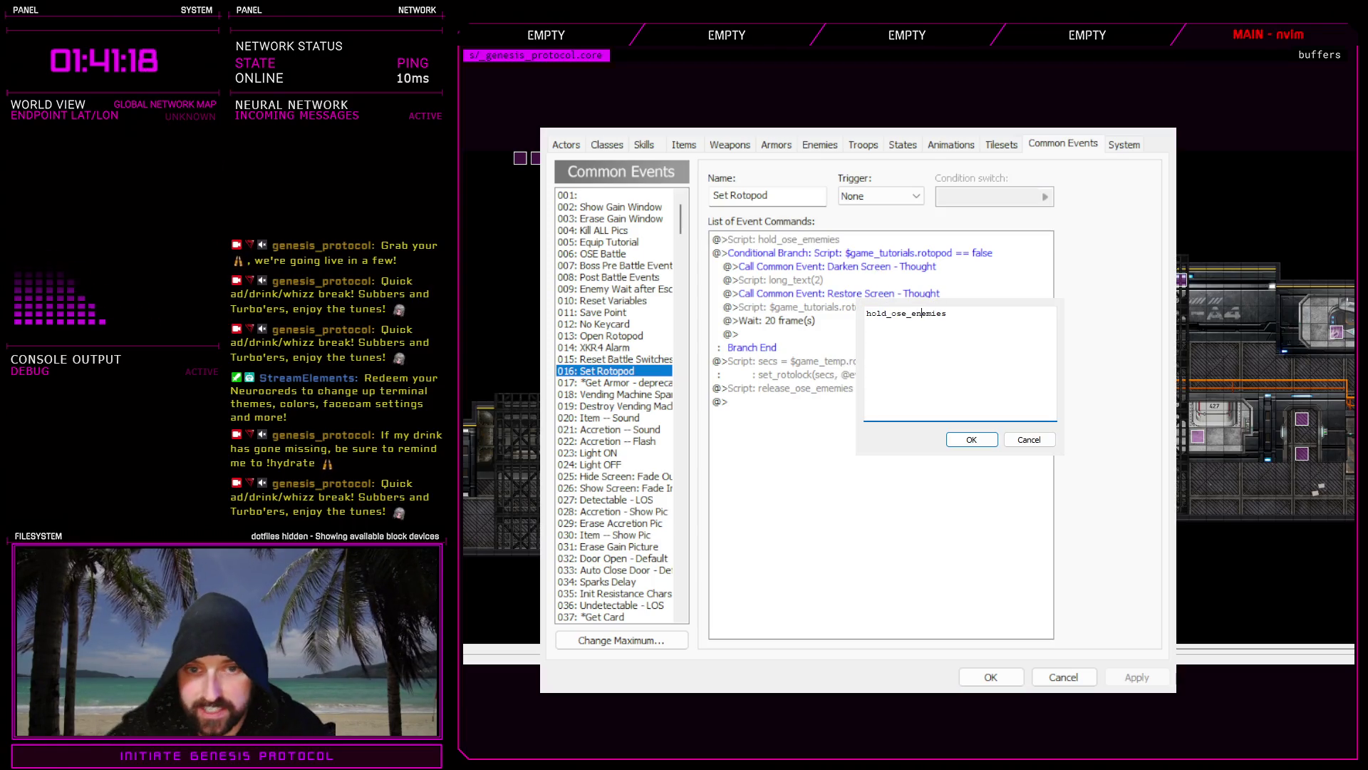
{"action": "left_click", "coordinate": [972, 439]}
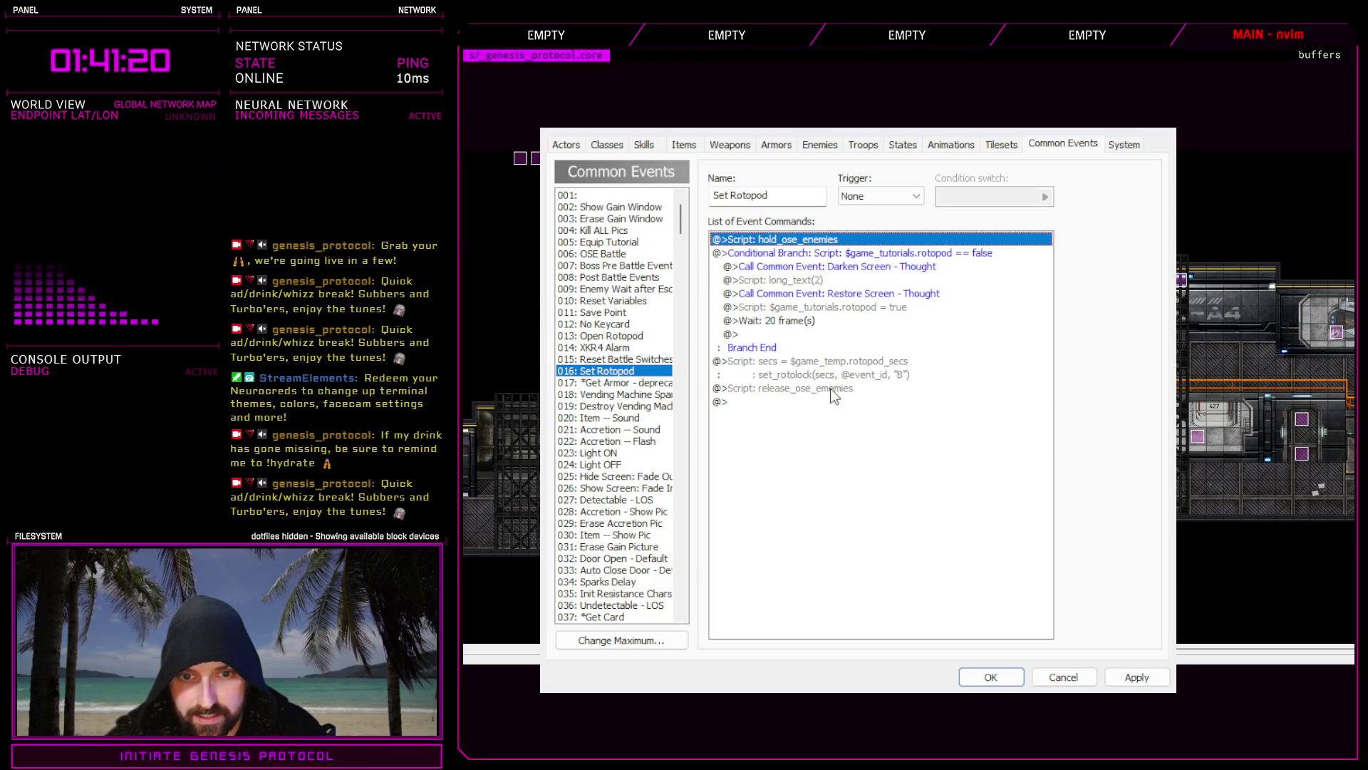
- Correct the second line to release_ose_enemies, save the database, and start a playtest
{"action": "left_click", "coordinate": [832, 388]}
{"action": "key", "text": "Return"}
{"action": "left_click", "coordinate": [930, 313]}
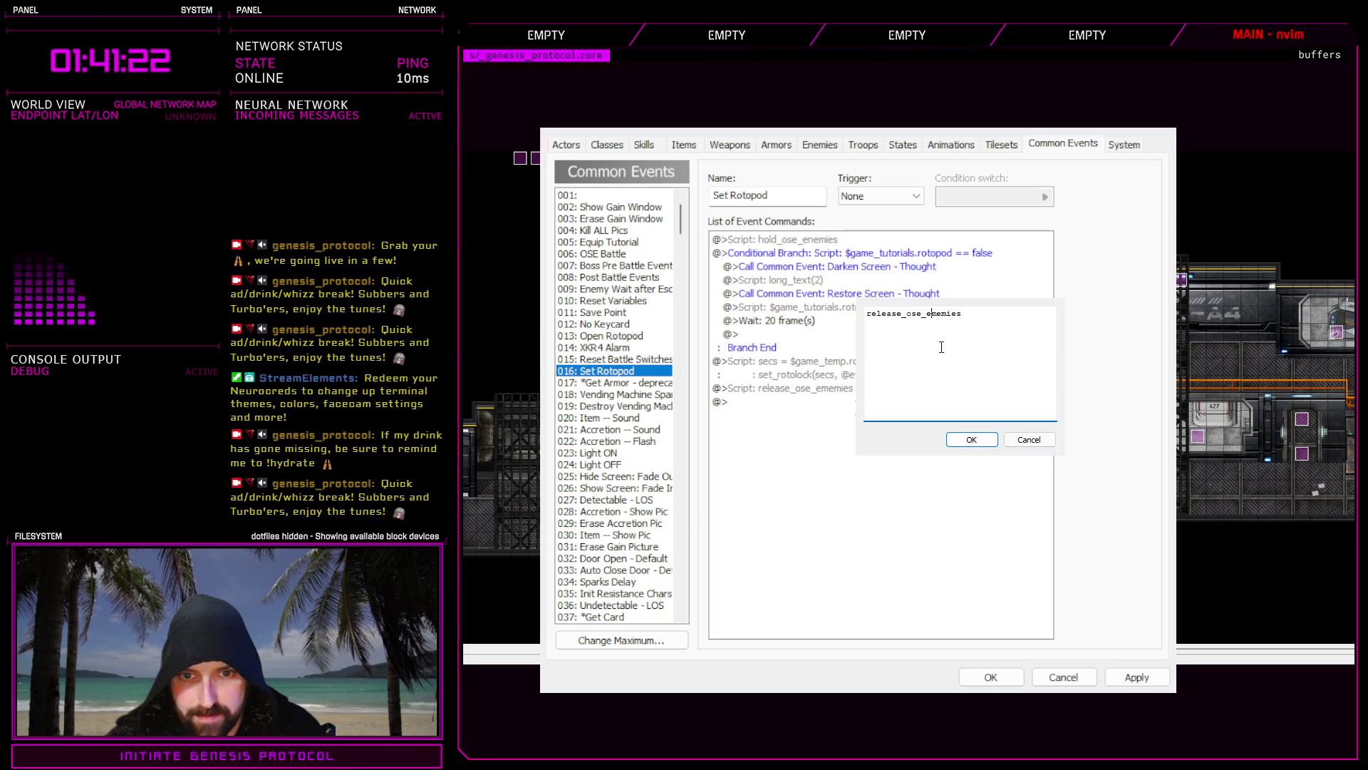
{"action": "type", "text": "n"}
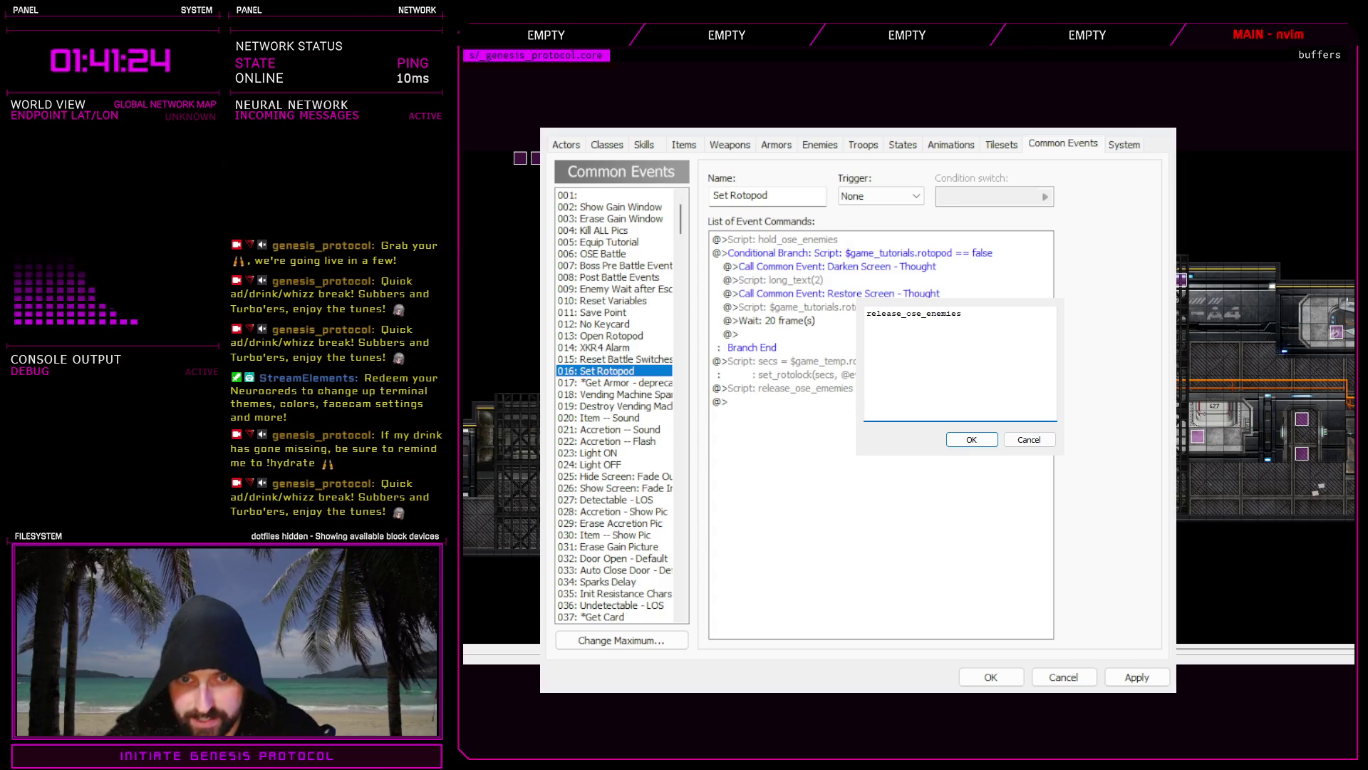
{"action": "left_click", "coordinate": [985, 441]}
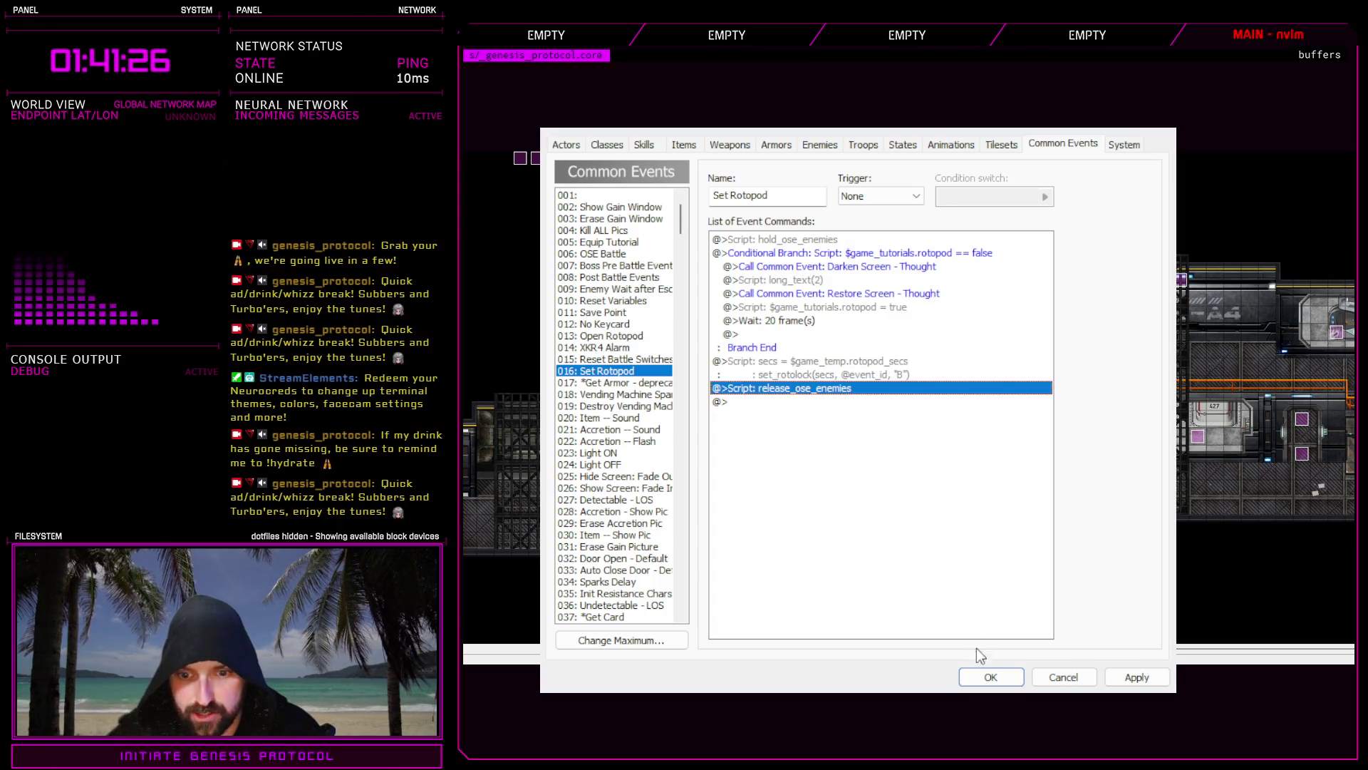
{"action": "left_click", "coordinate": [991, 677]}
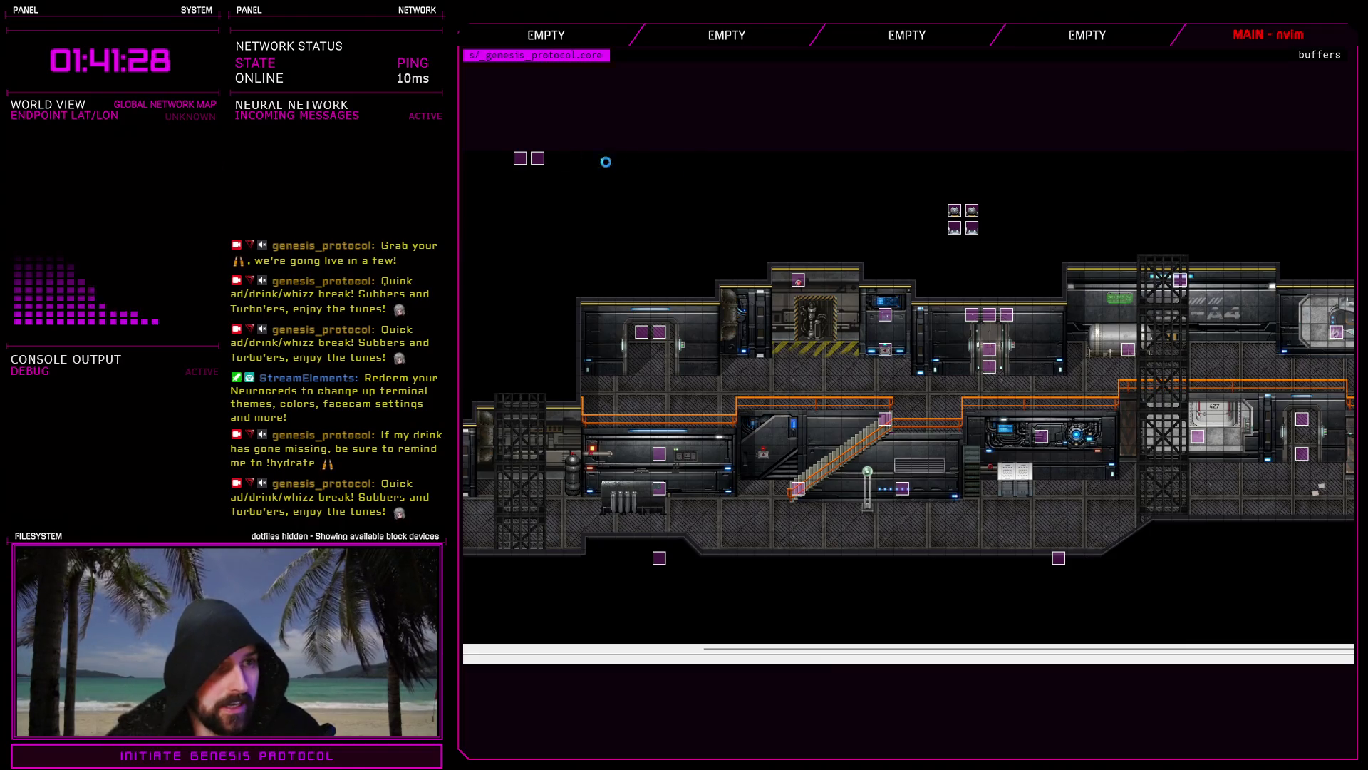
{"action": "key", "text": "ctrl+r"}
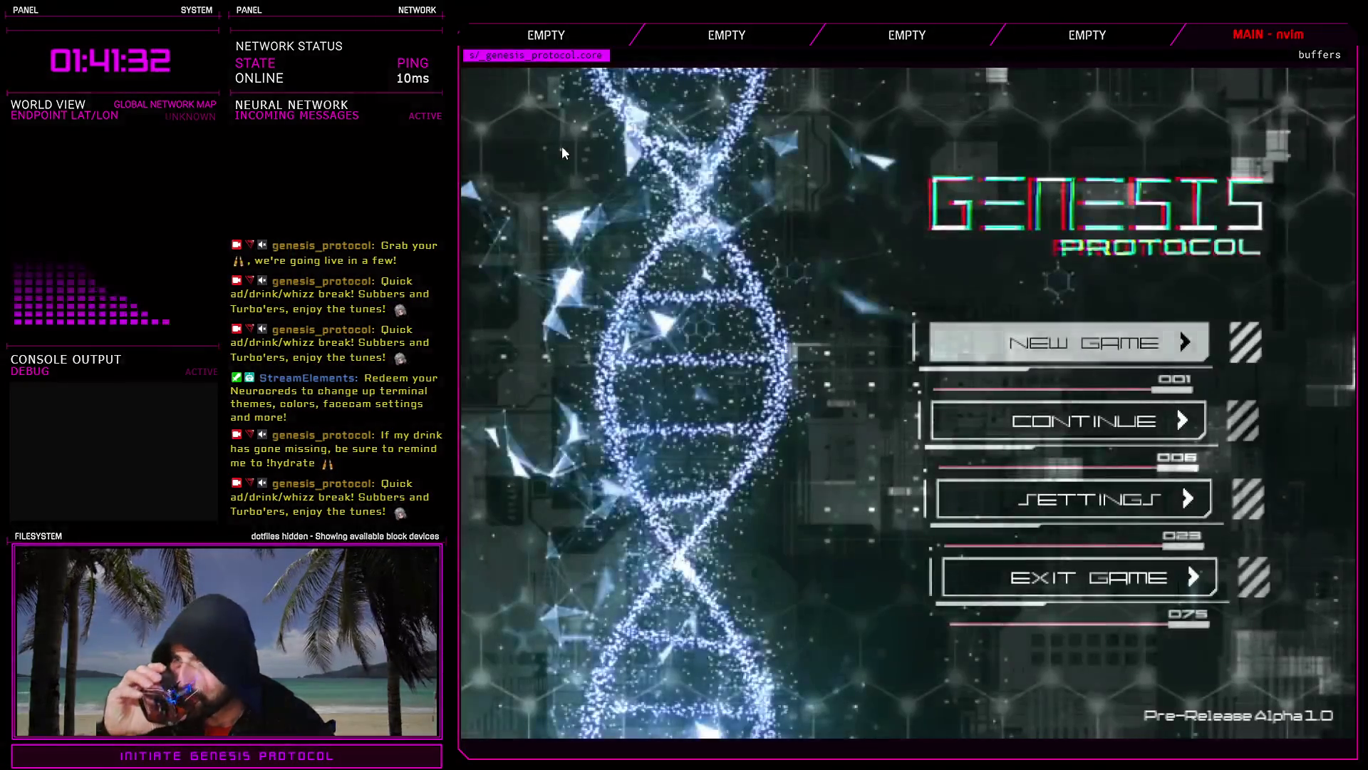
- Continue from the Lab 19 save in slot 2 and line up the rotolock indicator
{"action": "key", "text": "Down"}
{"action": "key", "text": "Return"}
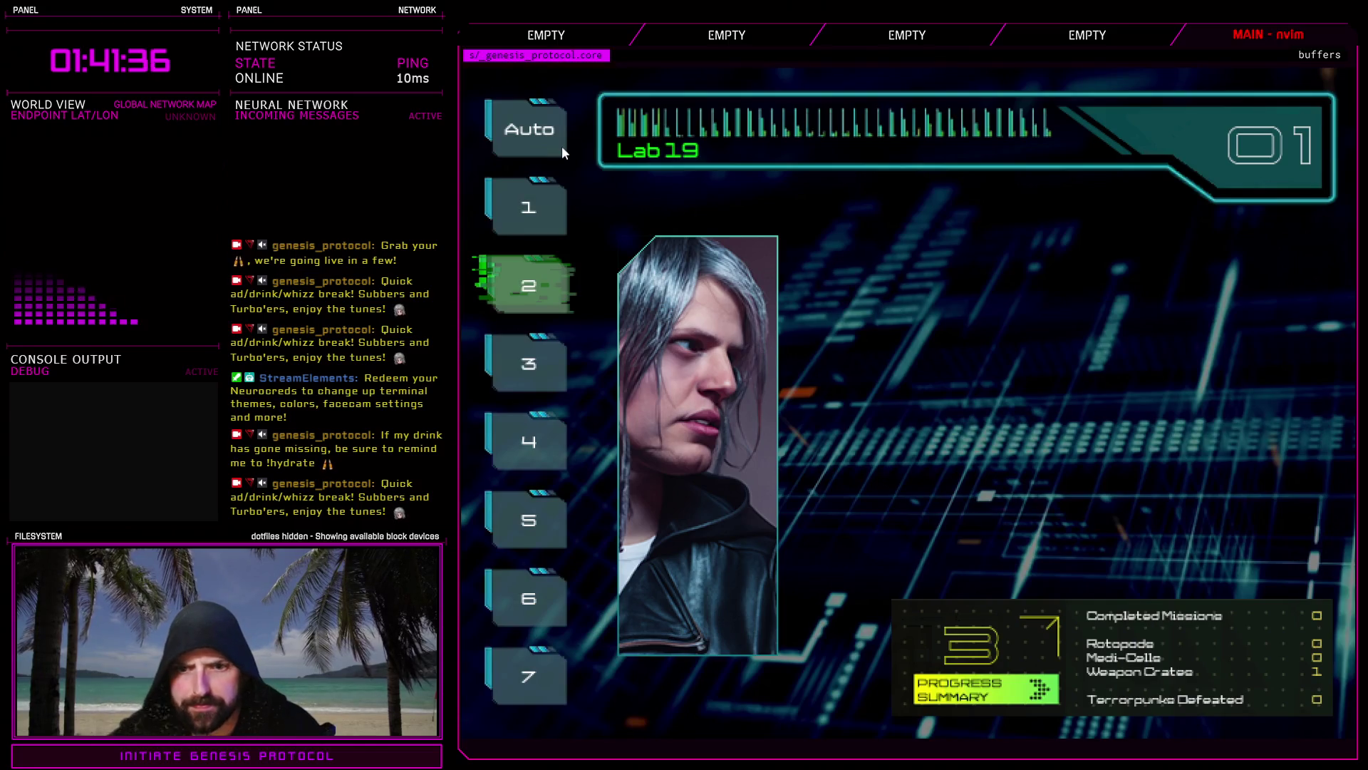
{"action": "key", "text": "Return"}
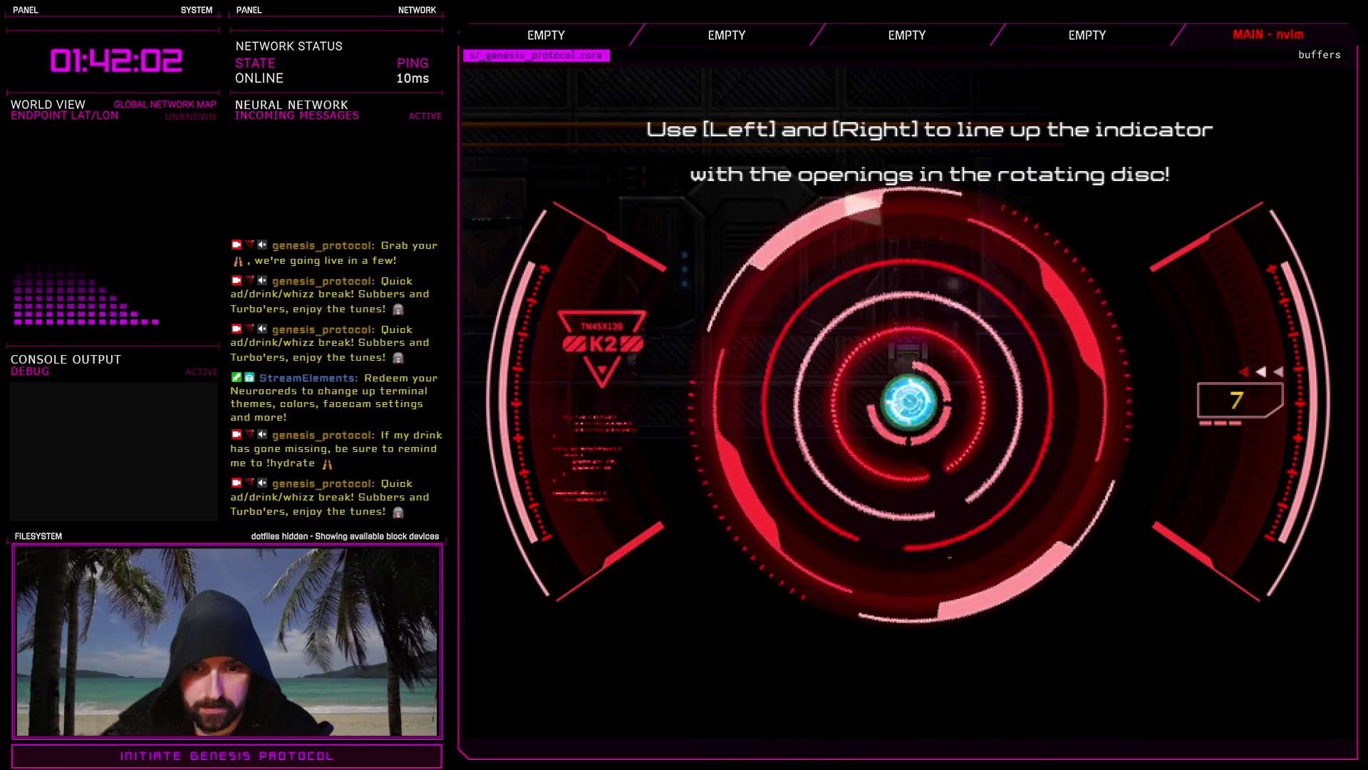
{"action": "key", "text": "Right"}
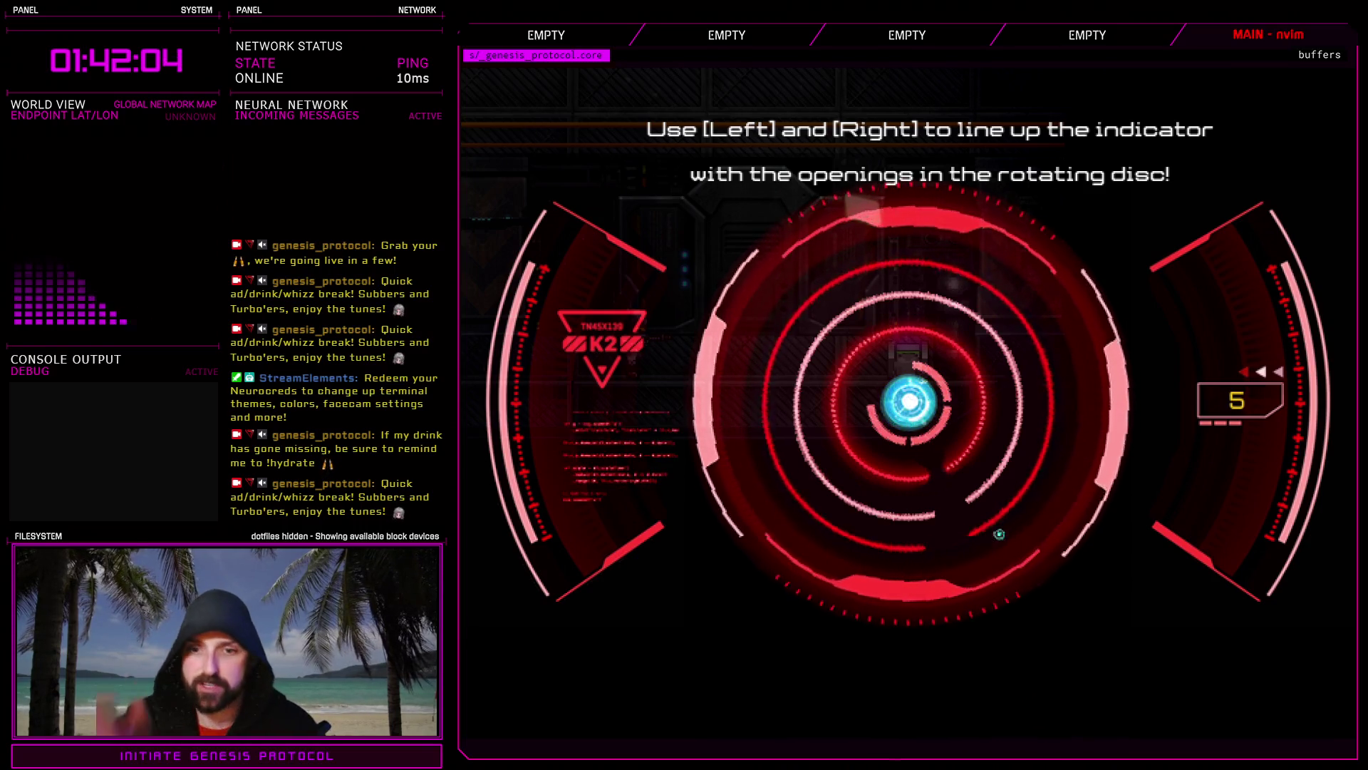
{"action": "key", "text": "Left"}
{"action": "key", "text": "Right"}
{"action": "key", "text": "Right"}
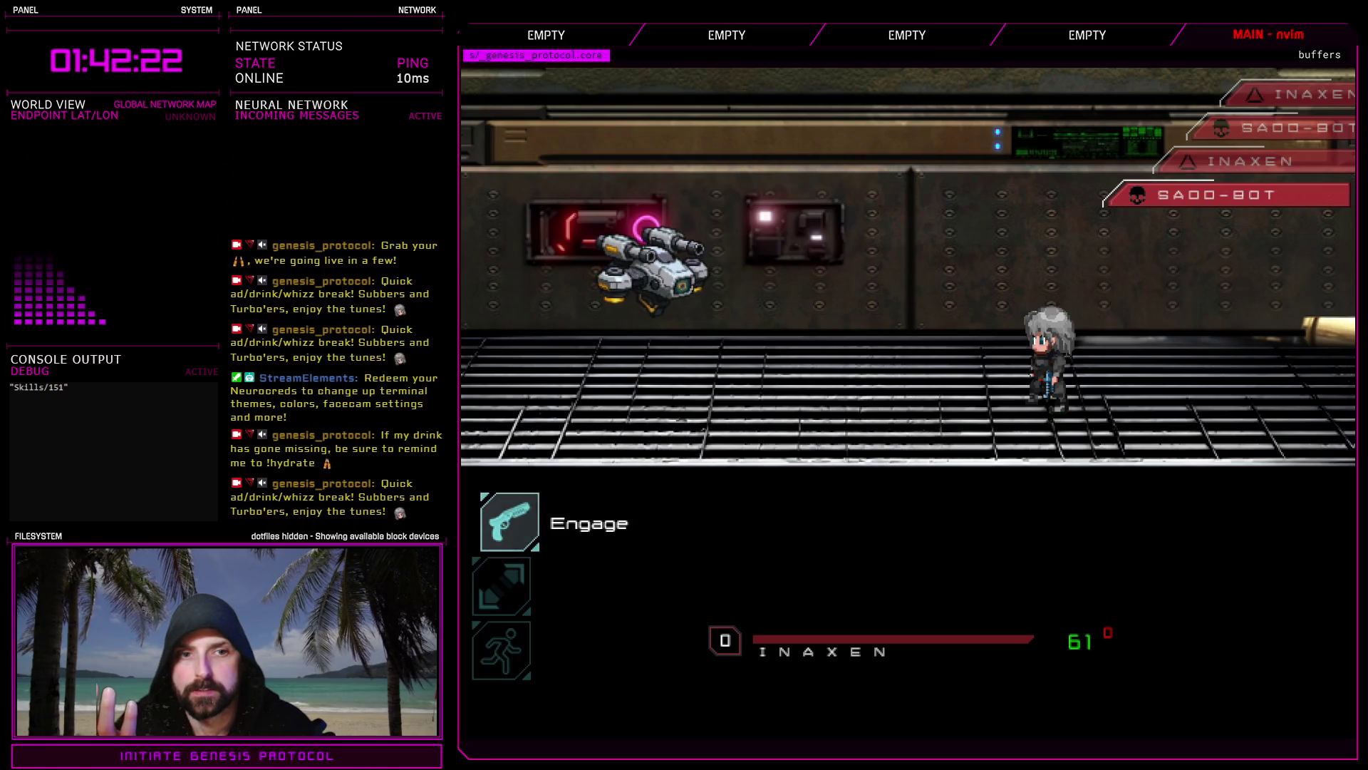
- Run from the enemy battle and walk left along the corridor down to the lower floor
{"action": "key", "text": "Down"}
{"action": "key", "text": "Down"}
{"action": "key", "text": "Return"}
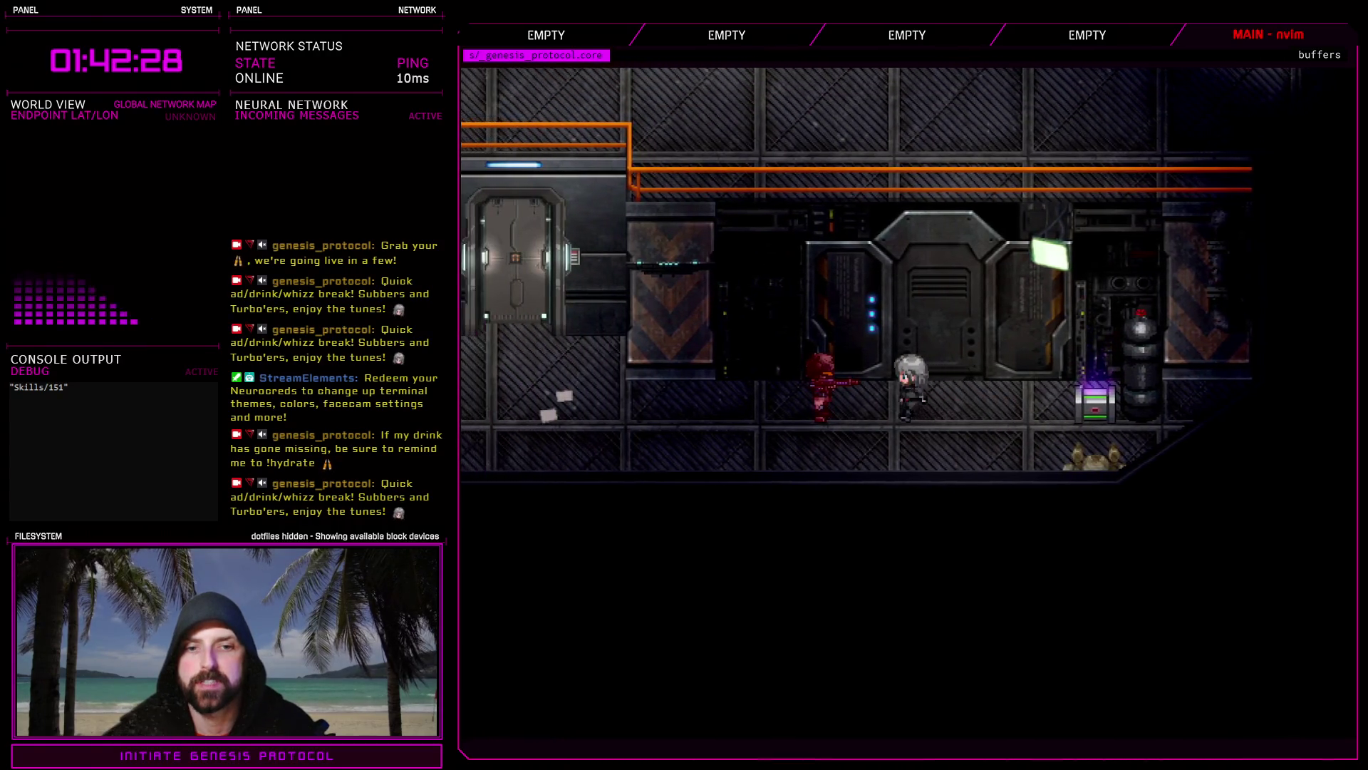
{"action": "key", "text": "Left"}
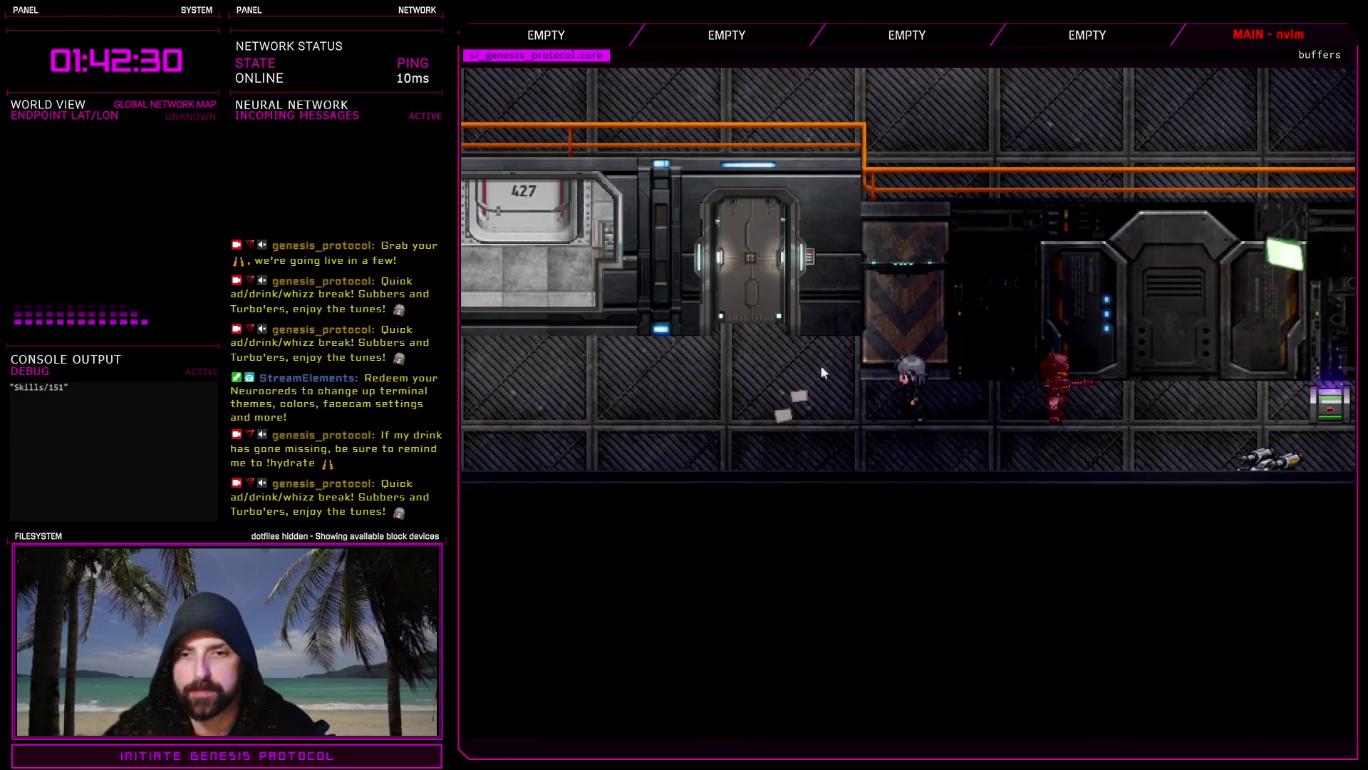
{"action": "key", "text": "Left"}
{"action": "key", "text": "Up"}
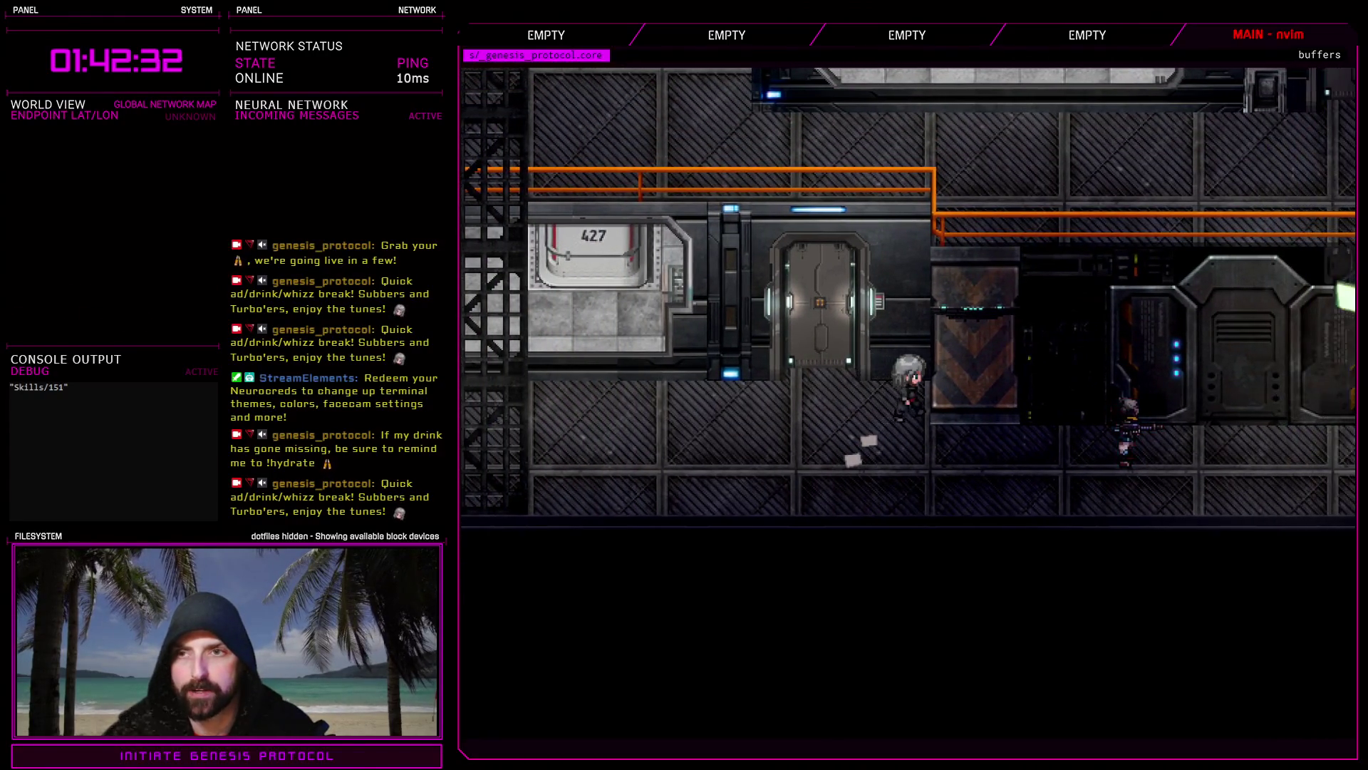
{"action": "key", "text": "Left"}
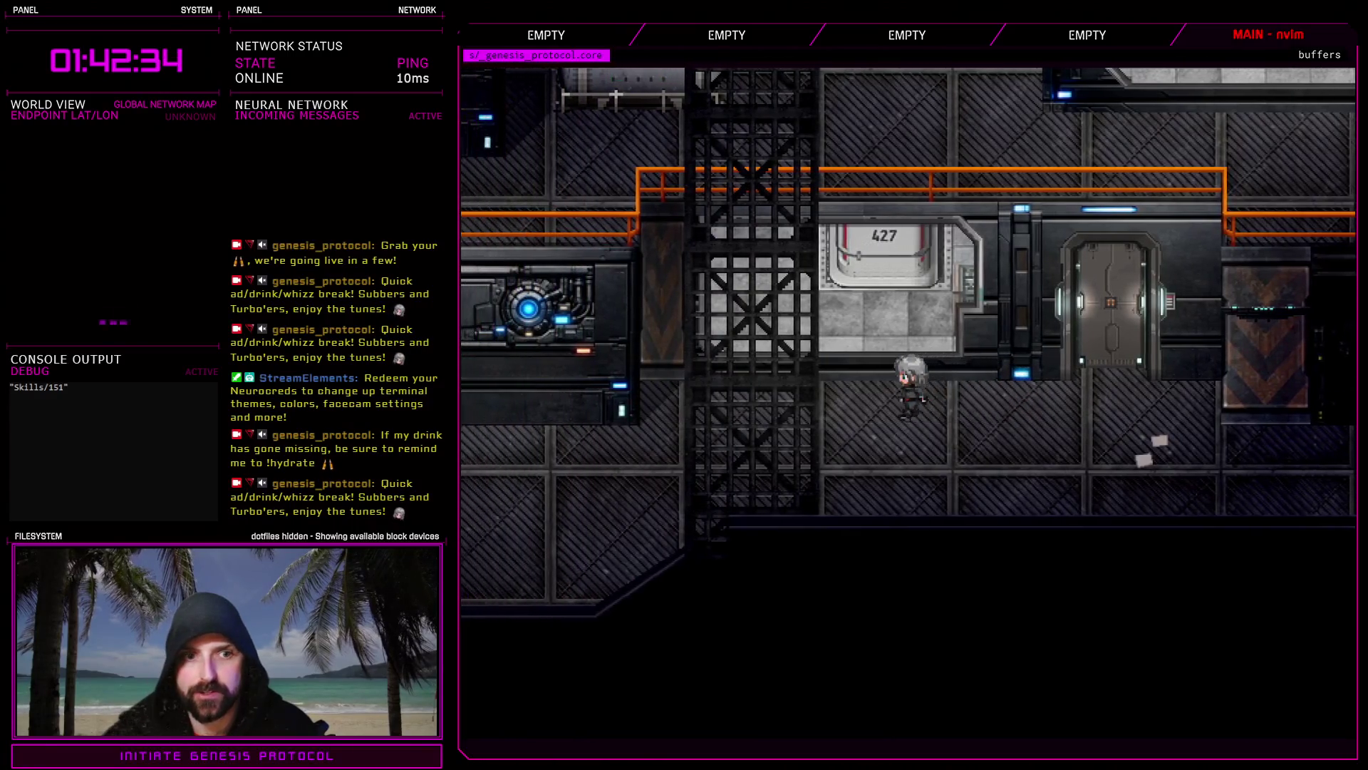
{"action": "key", "text": "Left"}
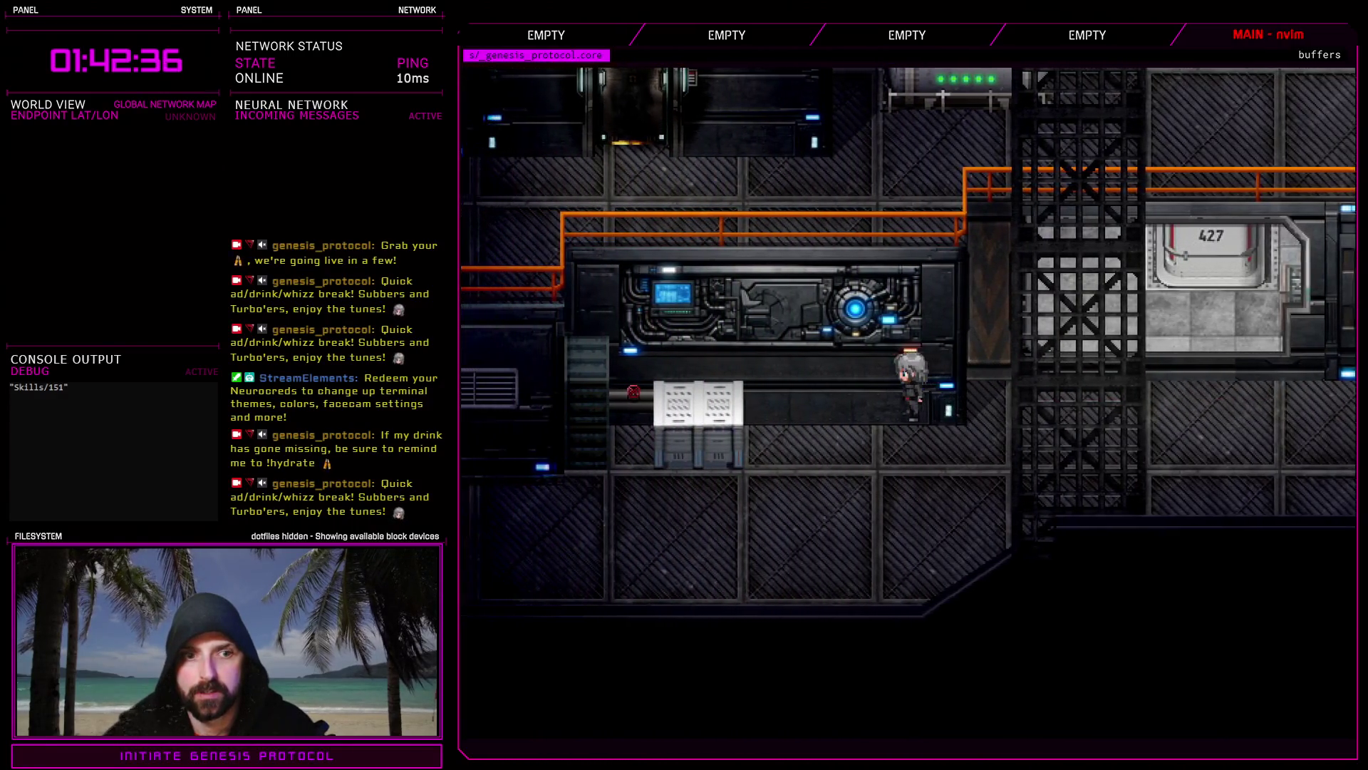
{"action": "key", "text": "Left"}
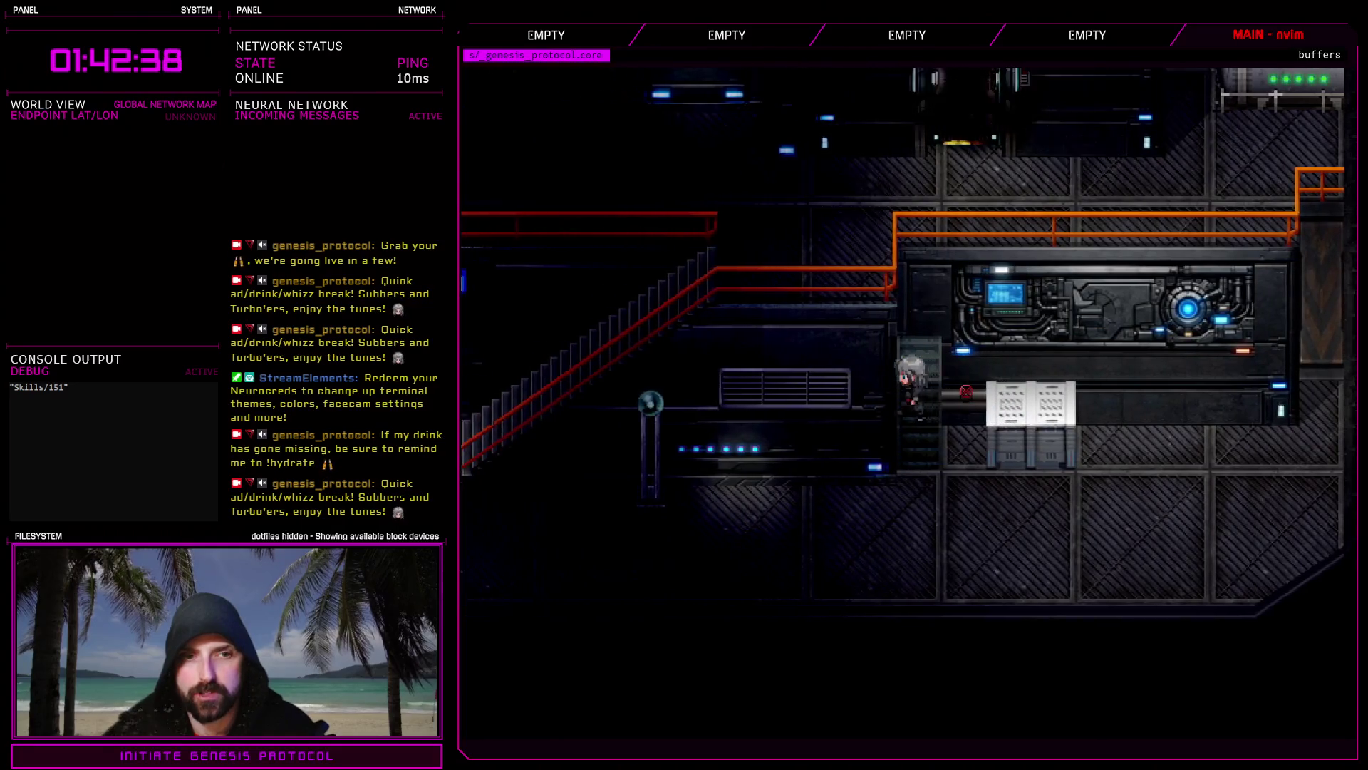
{"action": "key", "text": "Left"}
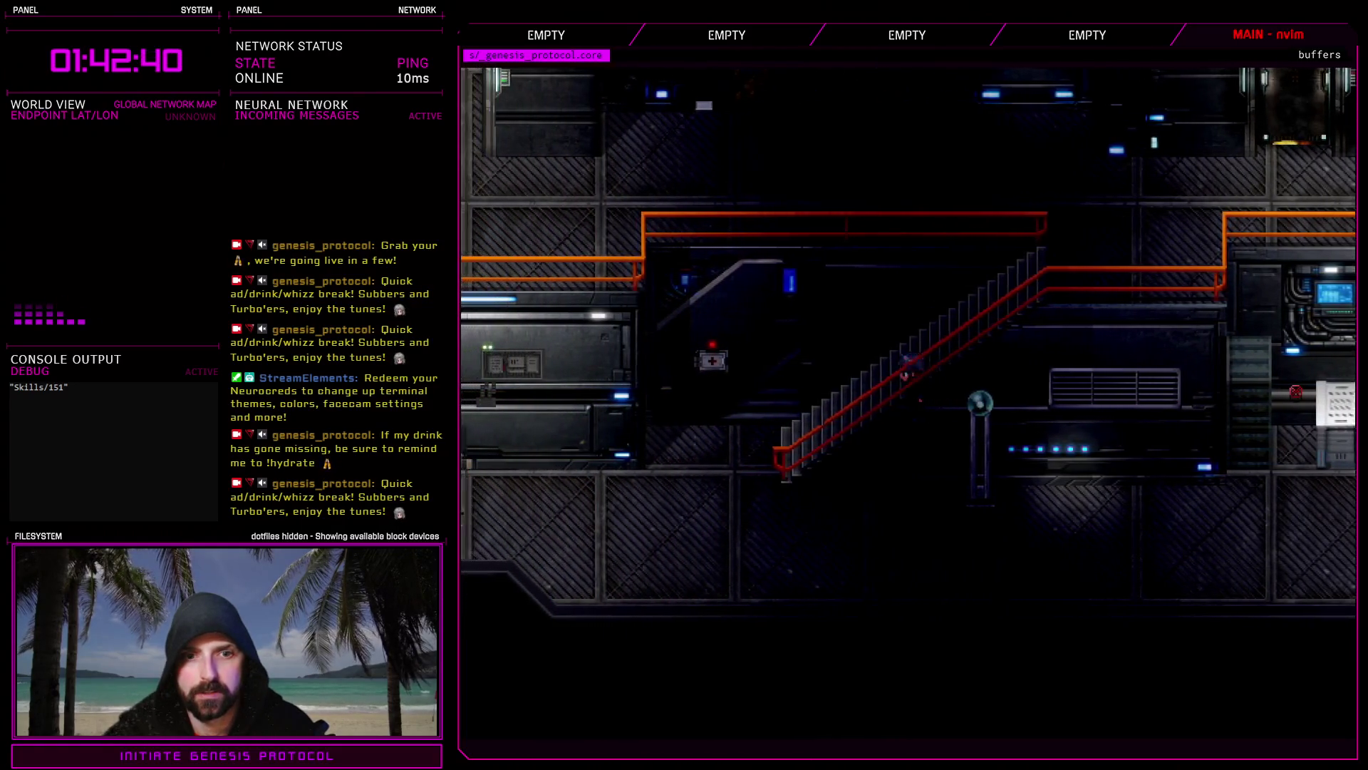
{"action": "key", "text": "Left"}
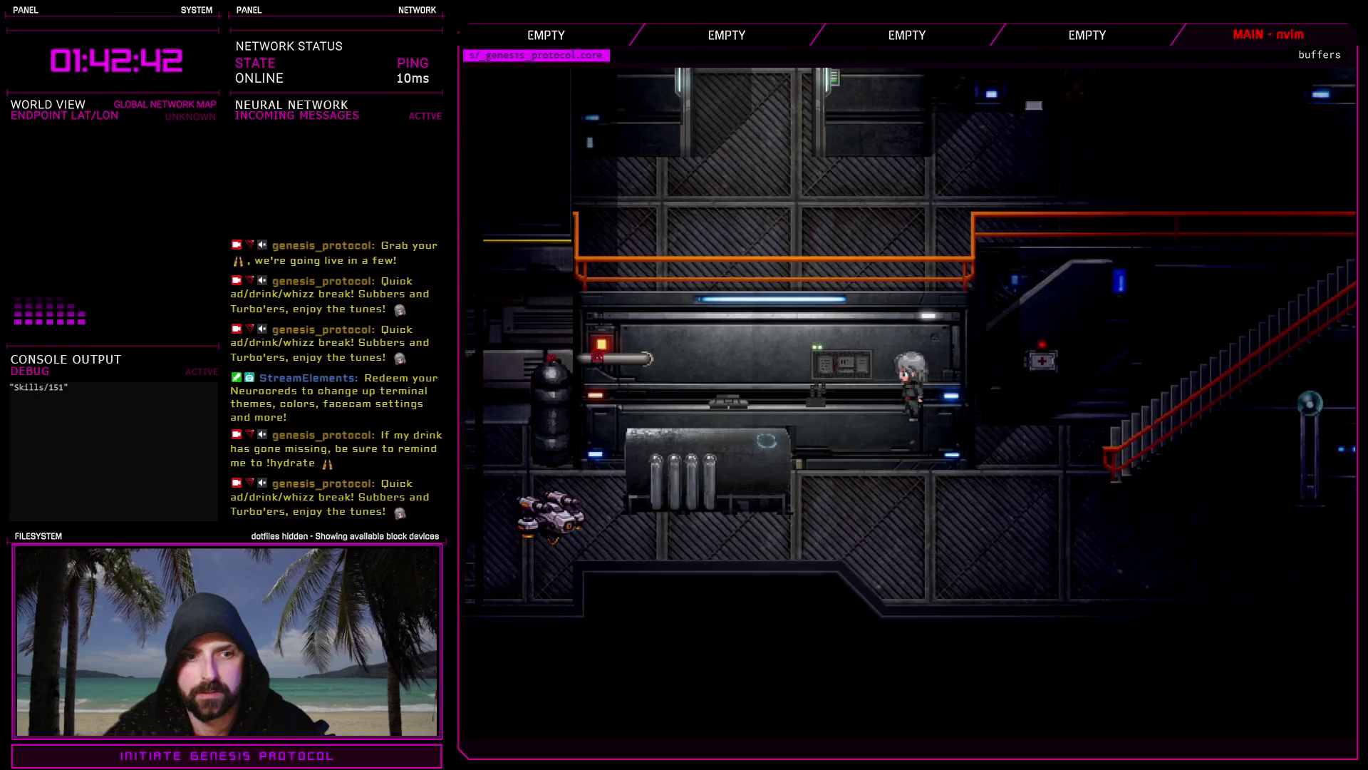
{"action": "key", "text": "Left"}
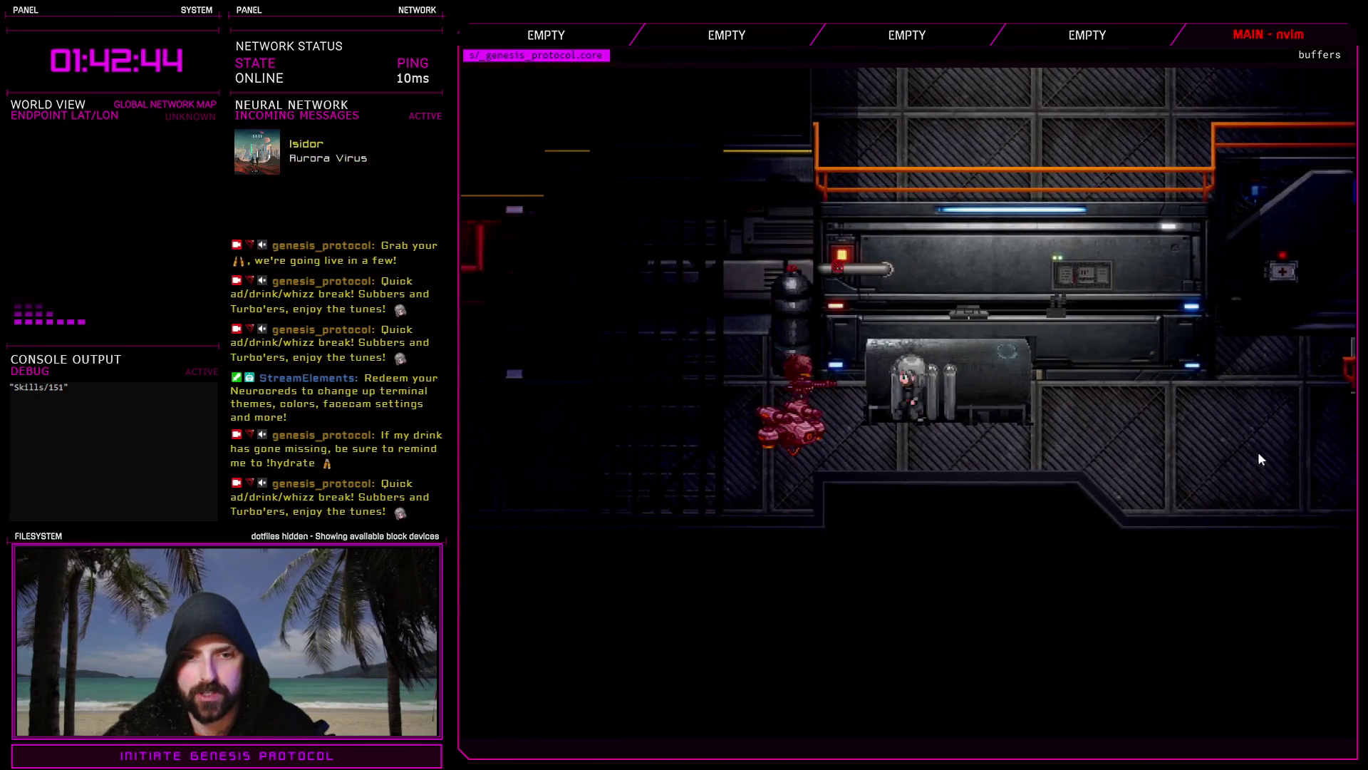
{"action": "key", "text": "Right"}
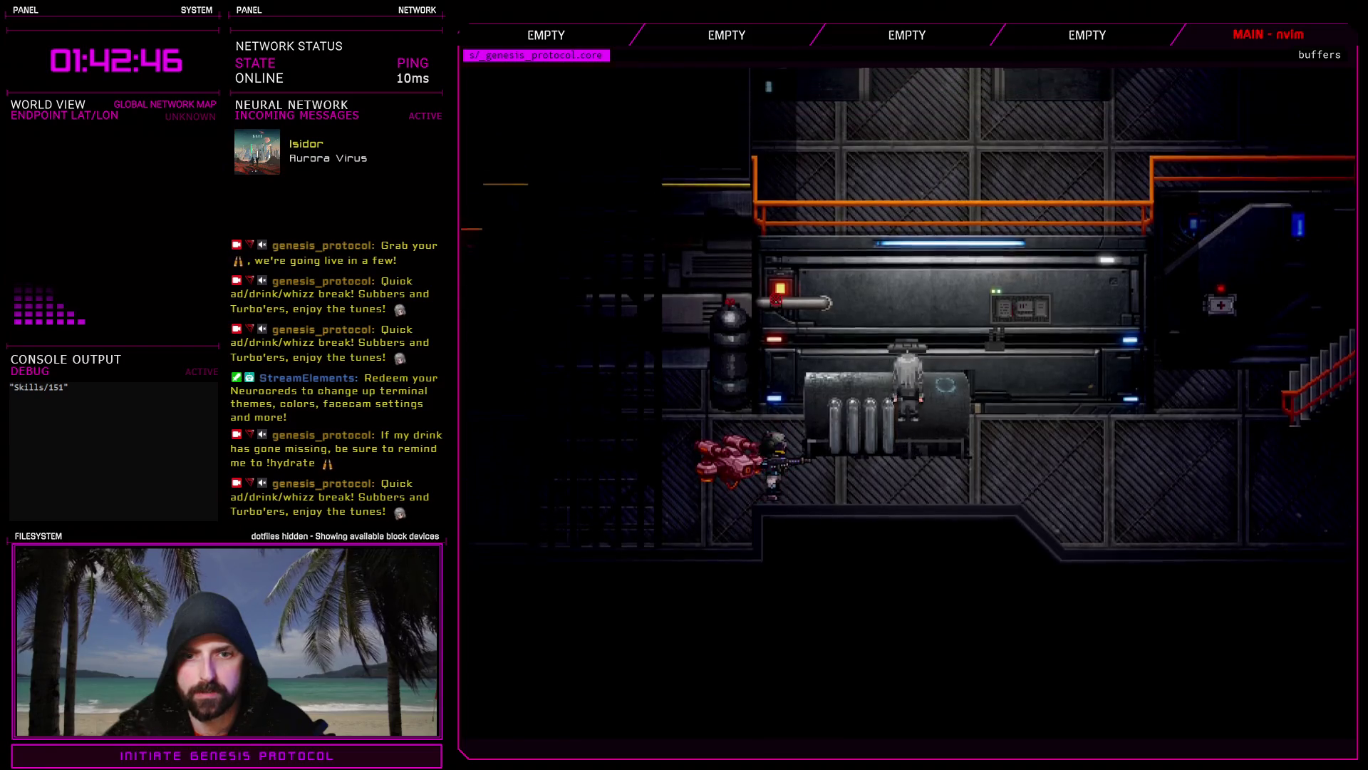
{"action": "key", "text": "Right"}
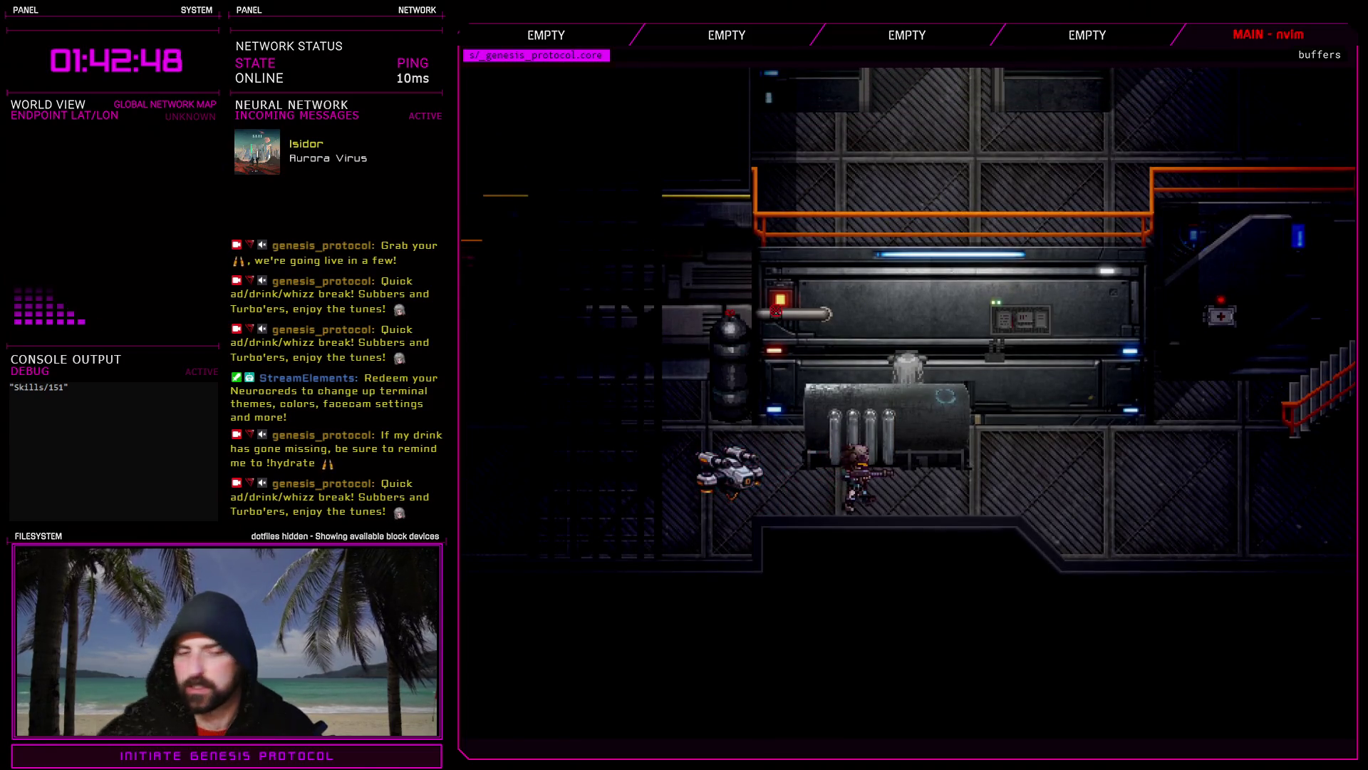
- Quit to the title screen and reload the Lab 19 save
{"action": "key", "text": "Escape"}
{"action": "key", "text": "Return"}
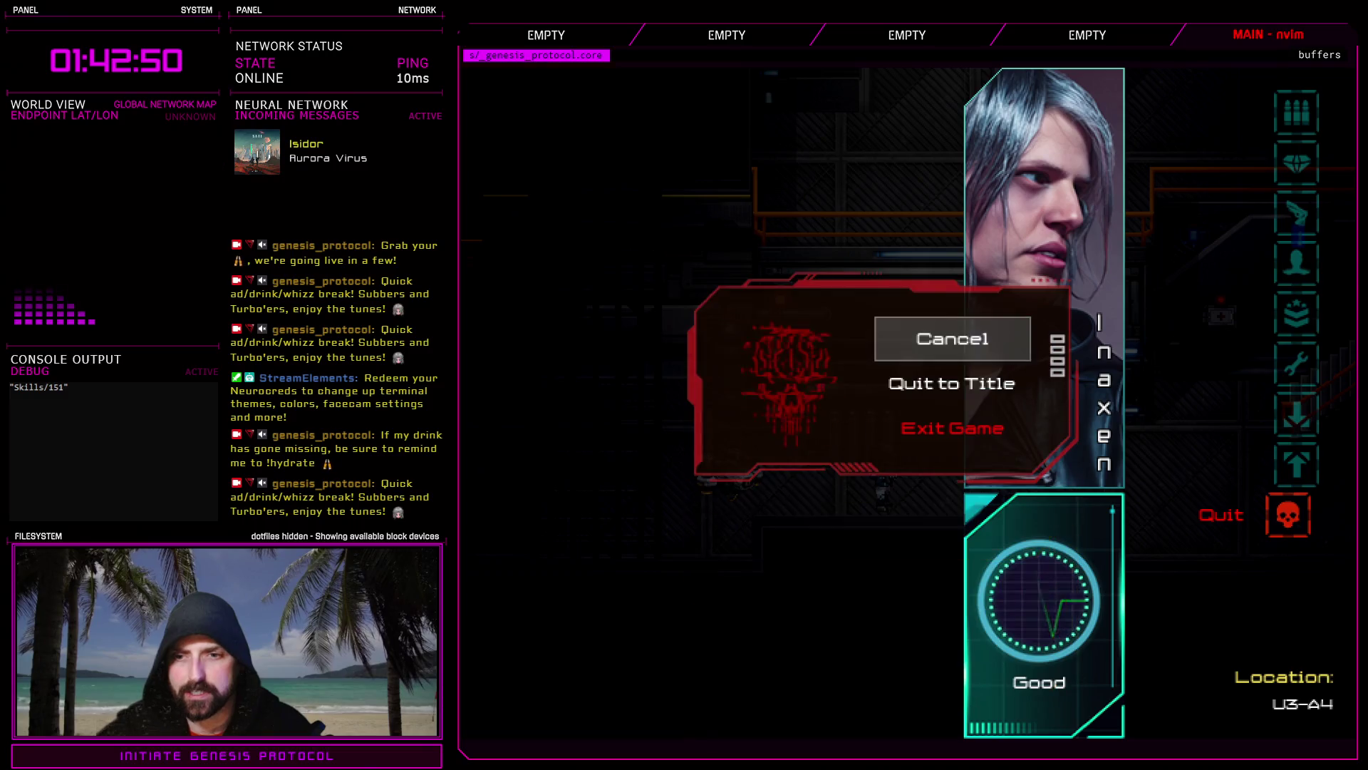
{"action": "key", "text": "Down"}
{"action": "key", "text": "Return"}
{"action": "key", "text": "Return"}
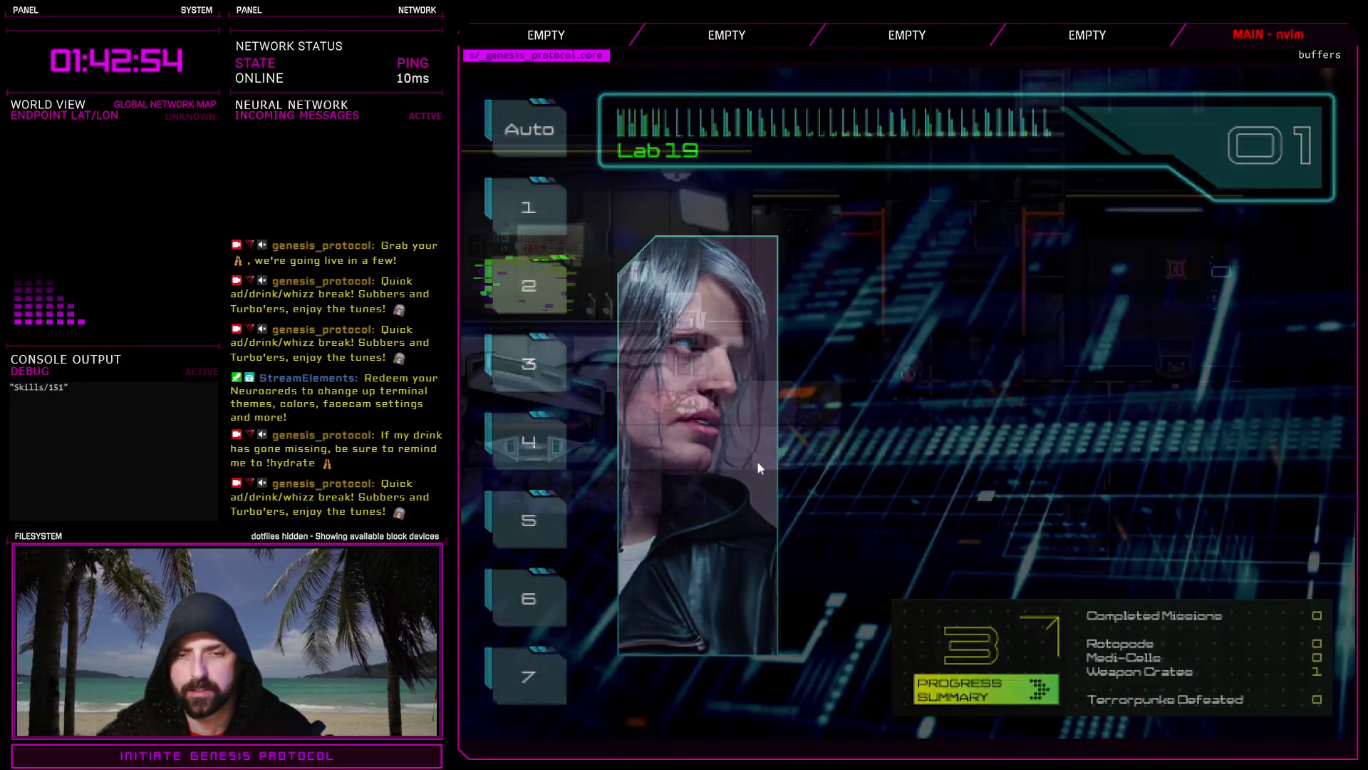
{"action": "key", "text": "Return"}
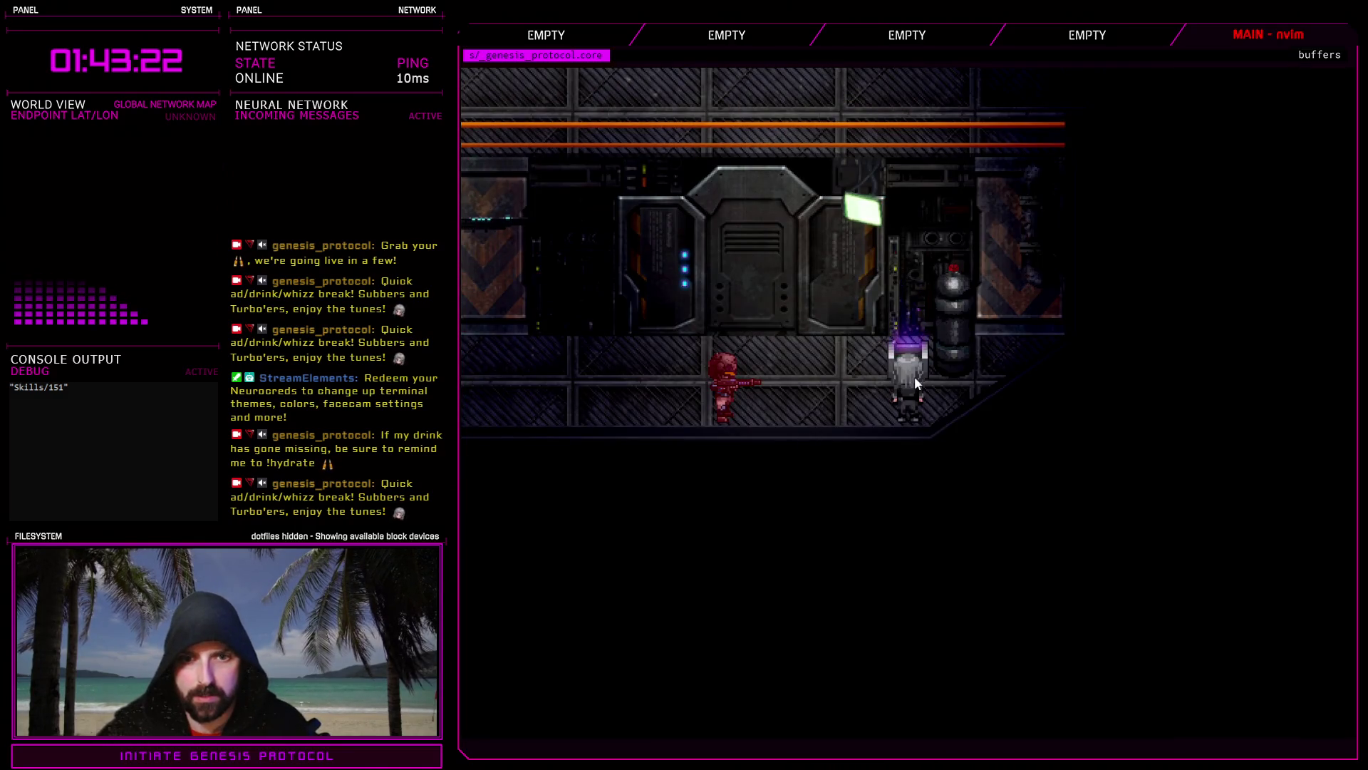
- Walk right toward the white-haired character, then exit the game from the pause menu
{"action": "key", "text": "Right"}
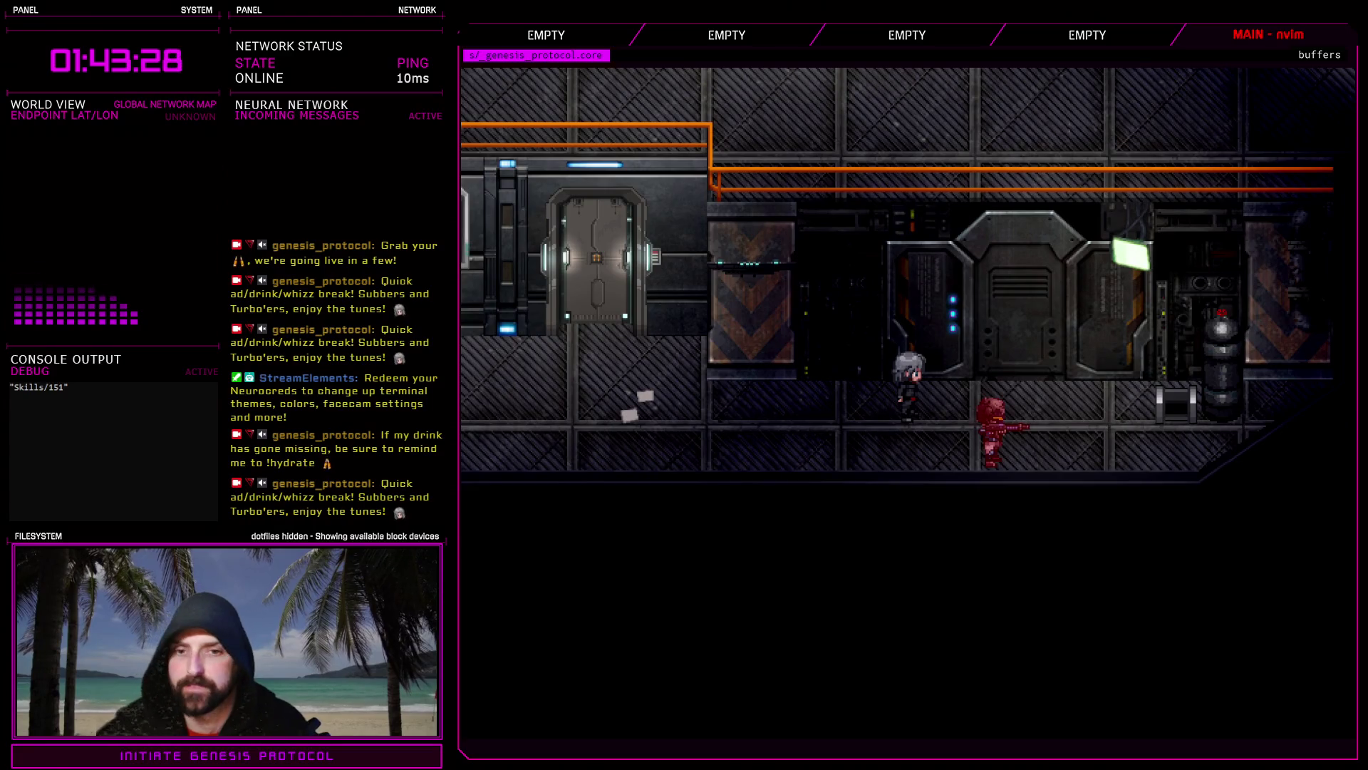
{"action": "key", "text": "Escape"}
{"action": "key", "text": "Return"}
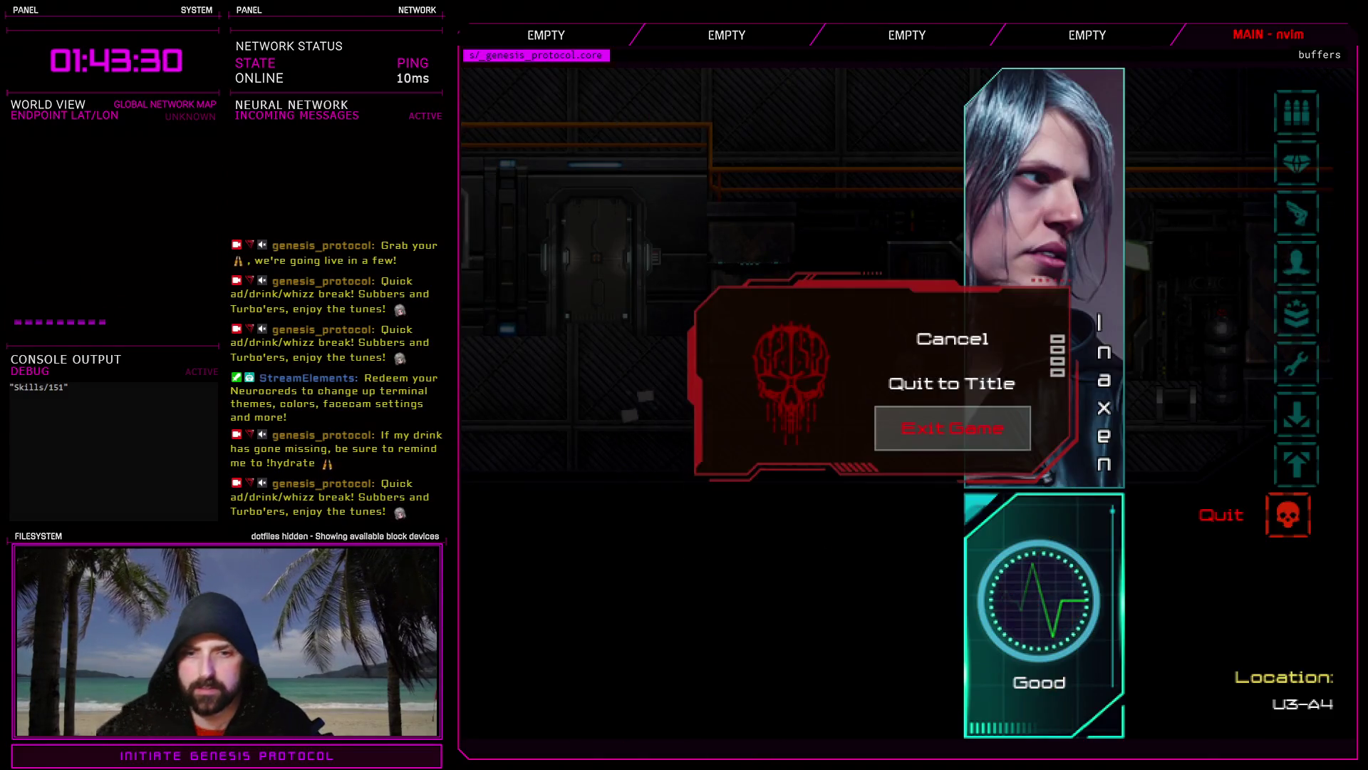
{"action": "key", "text": "Return"}
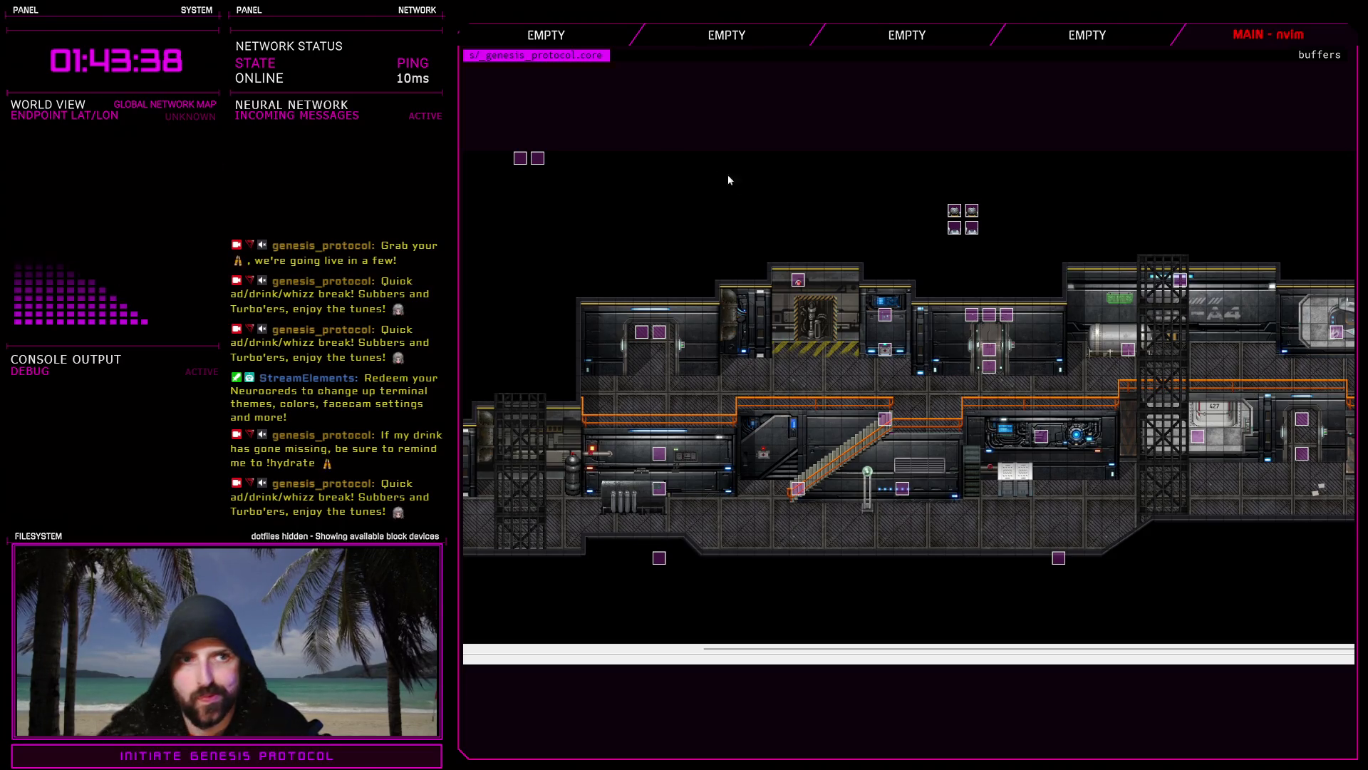
- Check the release_ose_enemies step in the Set Rotopod common event, then close the database
{"action": "key", "text": "F9"}
{"action": "left_click", "coordinate": [788, 389]}
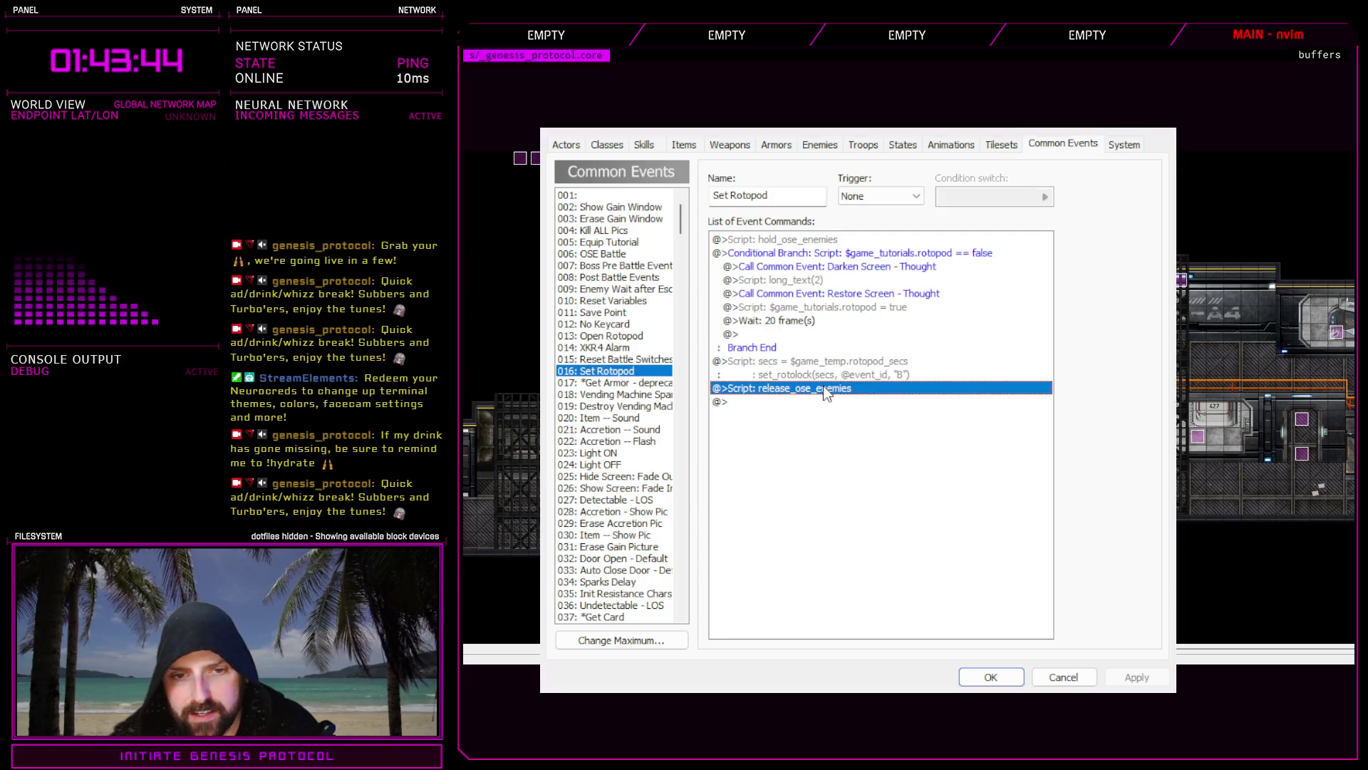
{"action": "left_click", "coordinate": [986, 677]}
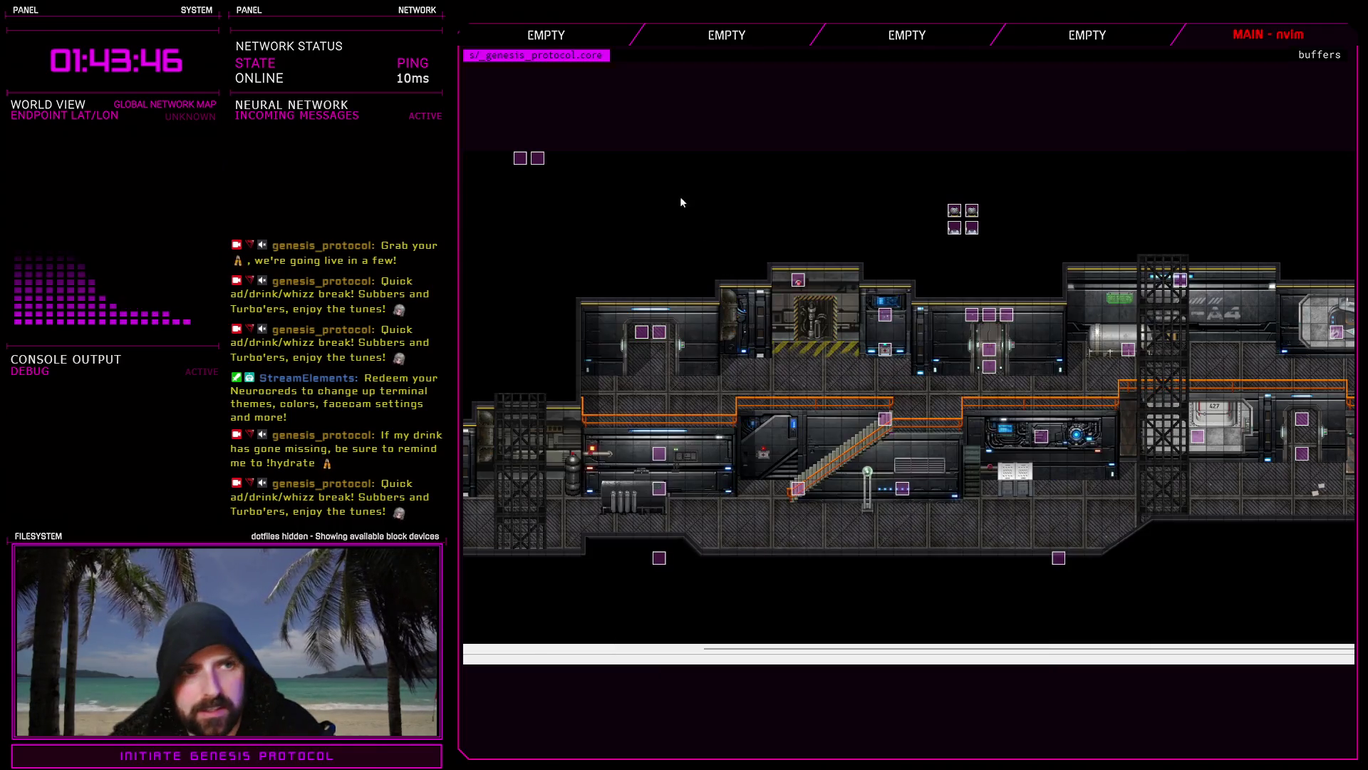
- Review Game_Map's release_ose_enemies loop and Game_OSE's restore_state method in the Script Editor
{"action": "key", "text": "F11"}
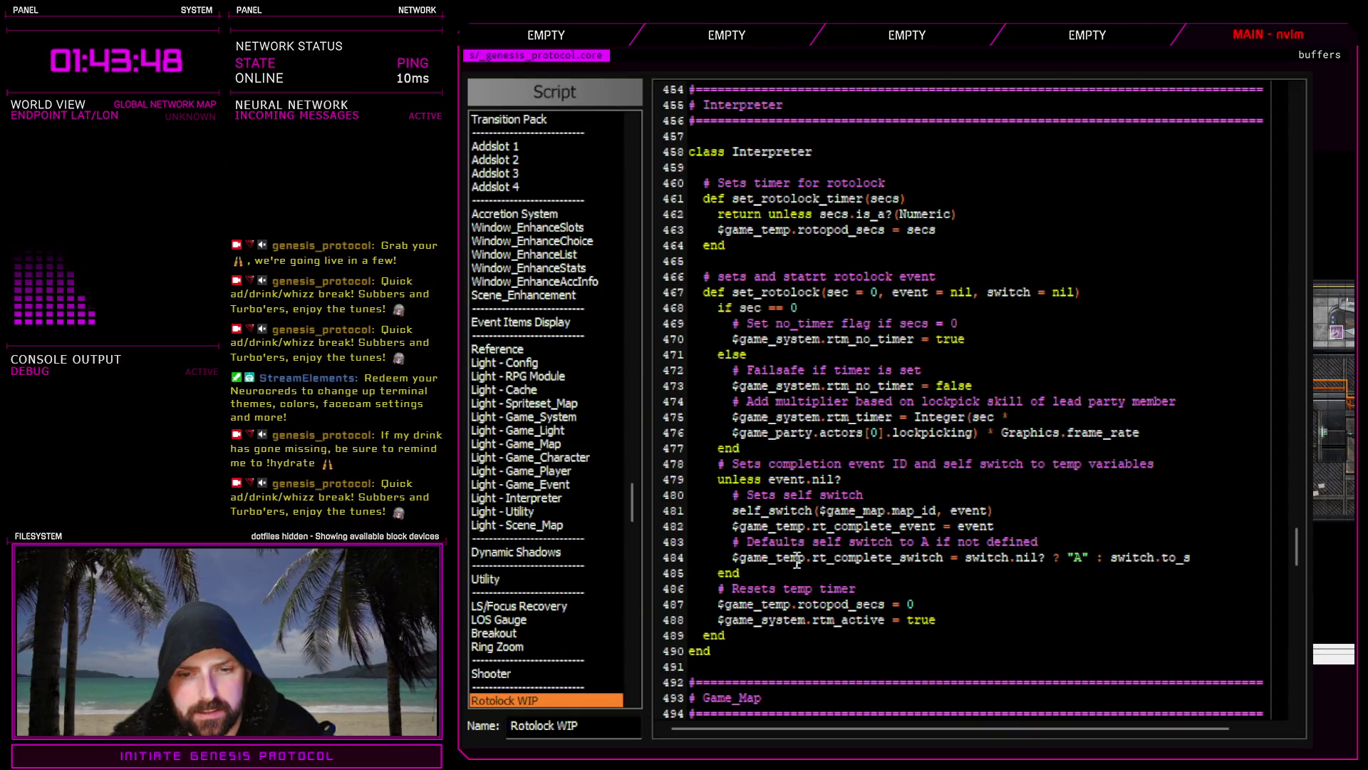
{"action": "mouse_move", "coordinate": [649, 499]}
{"action": "left_mouse_down"}
{"action": "mouse_move", "coordinate": [636, 445]}
{"action": "mouse_move", "coordinate": [641, 248]}
{"action": "left_mouse_up"}
{"action": "left_click", "coordinate": [523, 336]}
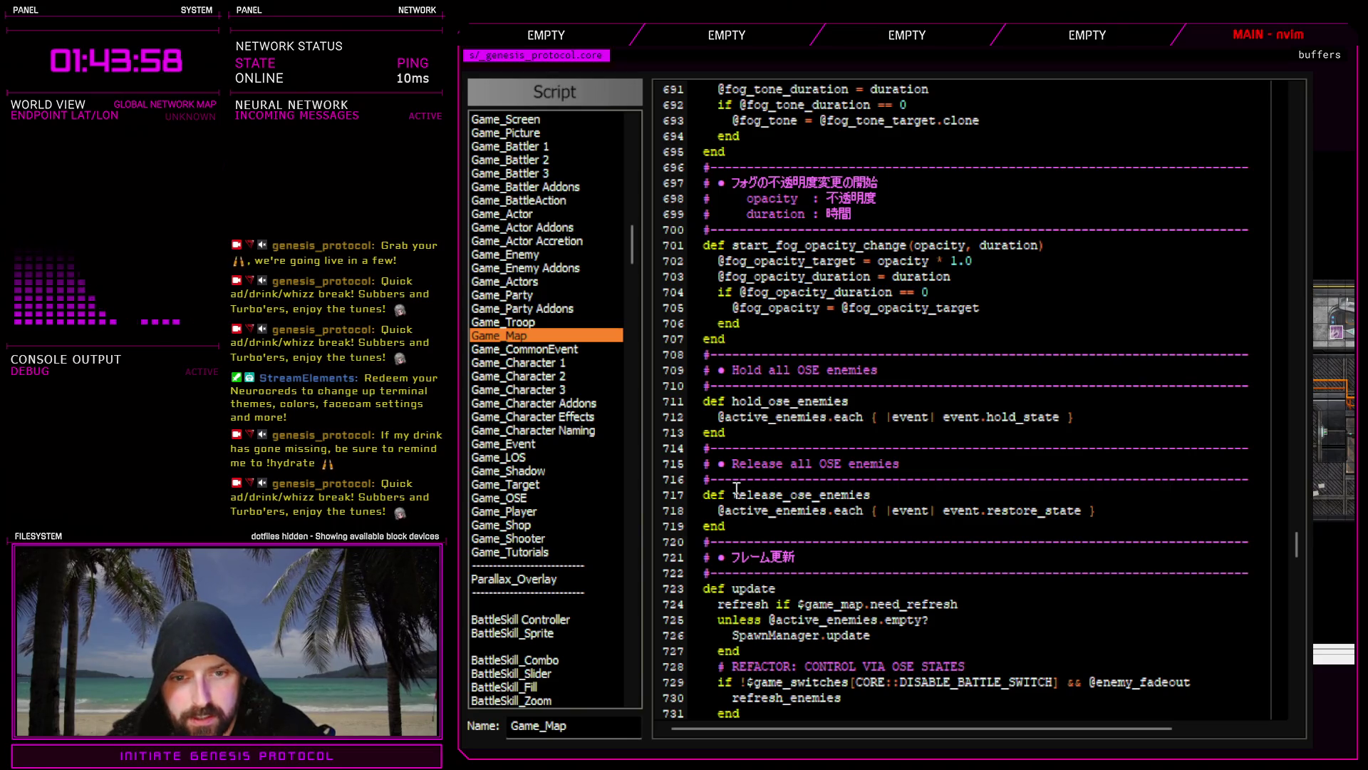
{"action": "mouse_move", "coordinate": [734, 489]}
{"action": "left_mouse_down"}
{"action": "mouse_move", "coordinate": [892, 492]}
{"action": "mouse_move", "coordinate": [841, 512]}
{"action": "left_mouse_up"}
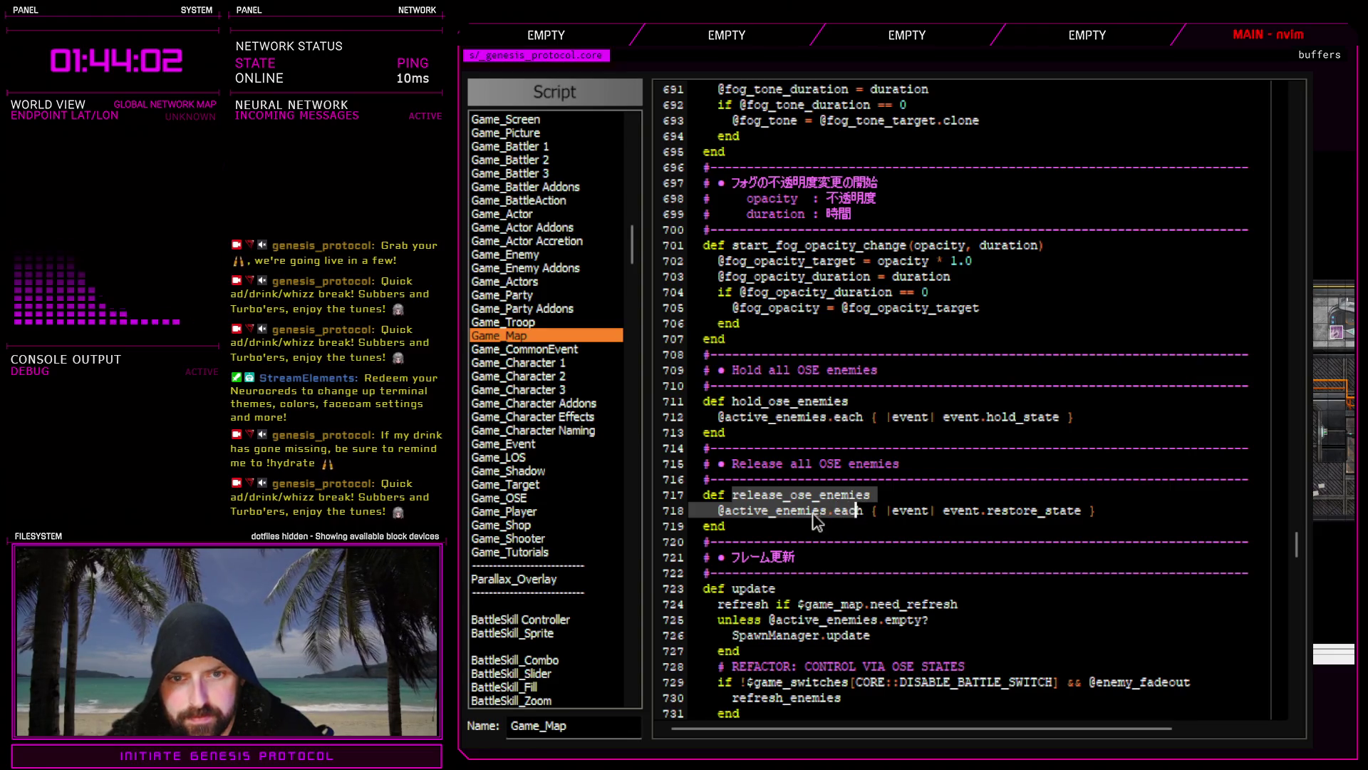
{"action": "left_click", "coordinate": [813, 511]}
{"action": "left_click_drag", "start_coordinate": [748, 512], "coordinate": [932, 504]}
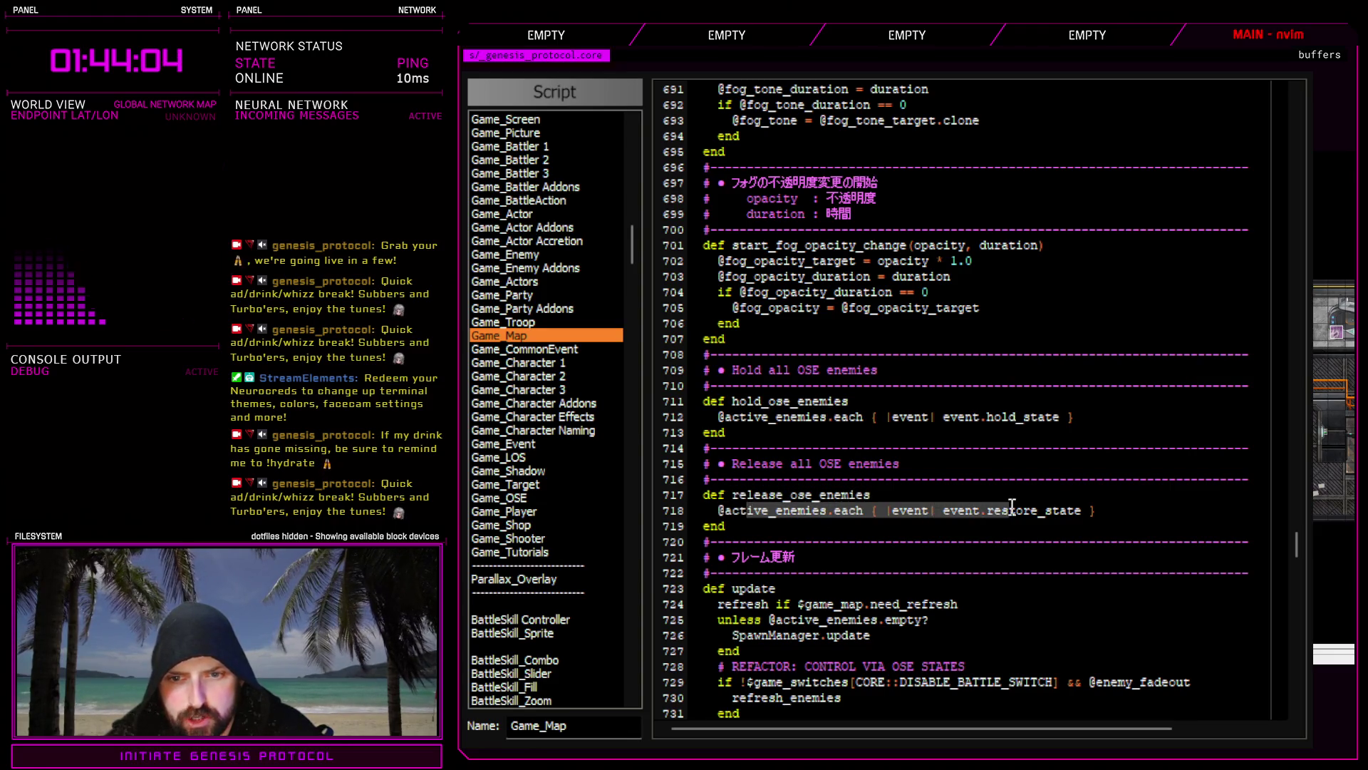
{"action": "left_click", "coordinate": [523, 498]}
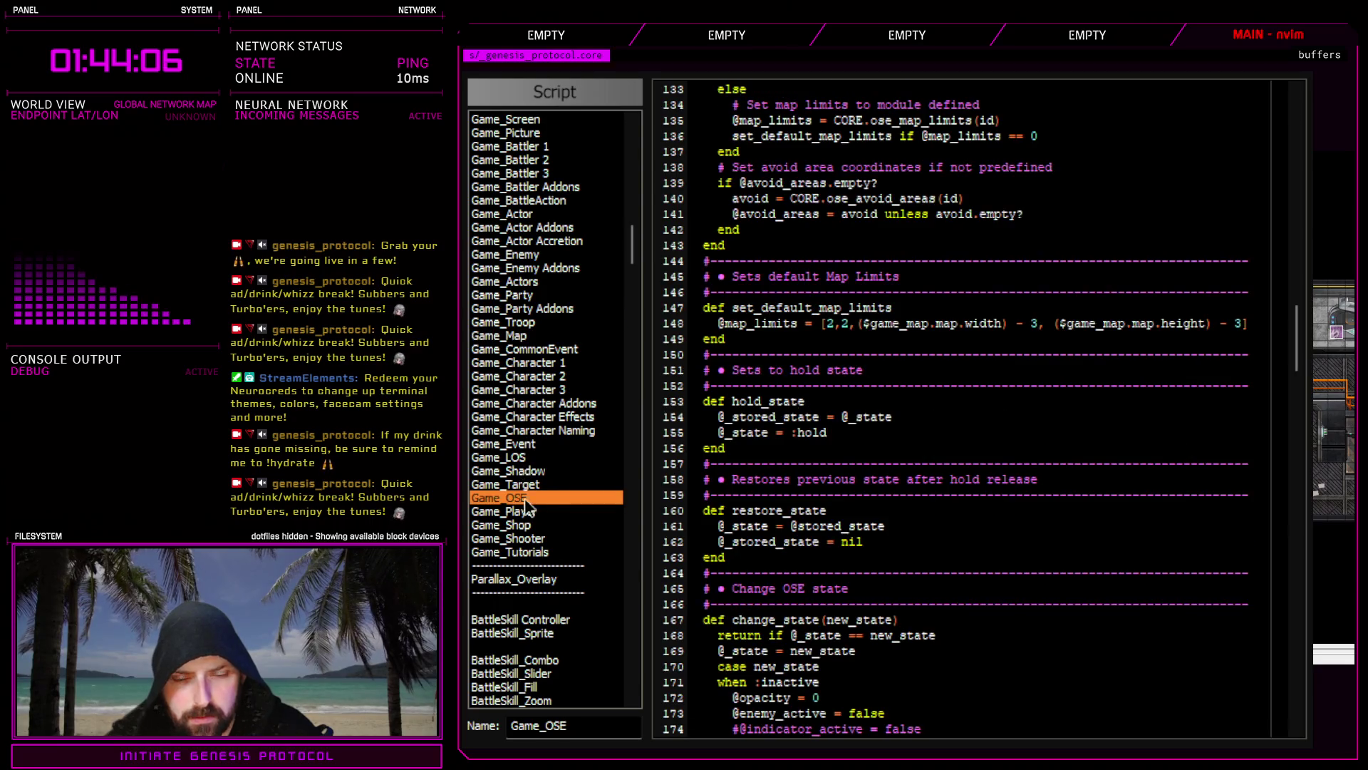
{"action": "left_click", "coordinate": [796, 526]}
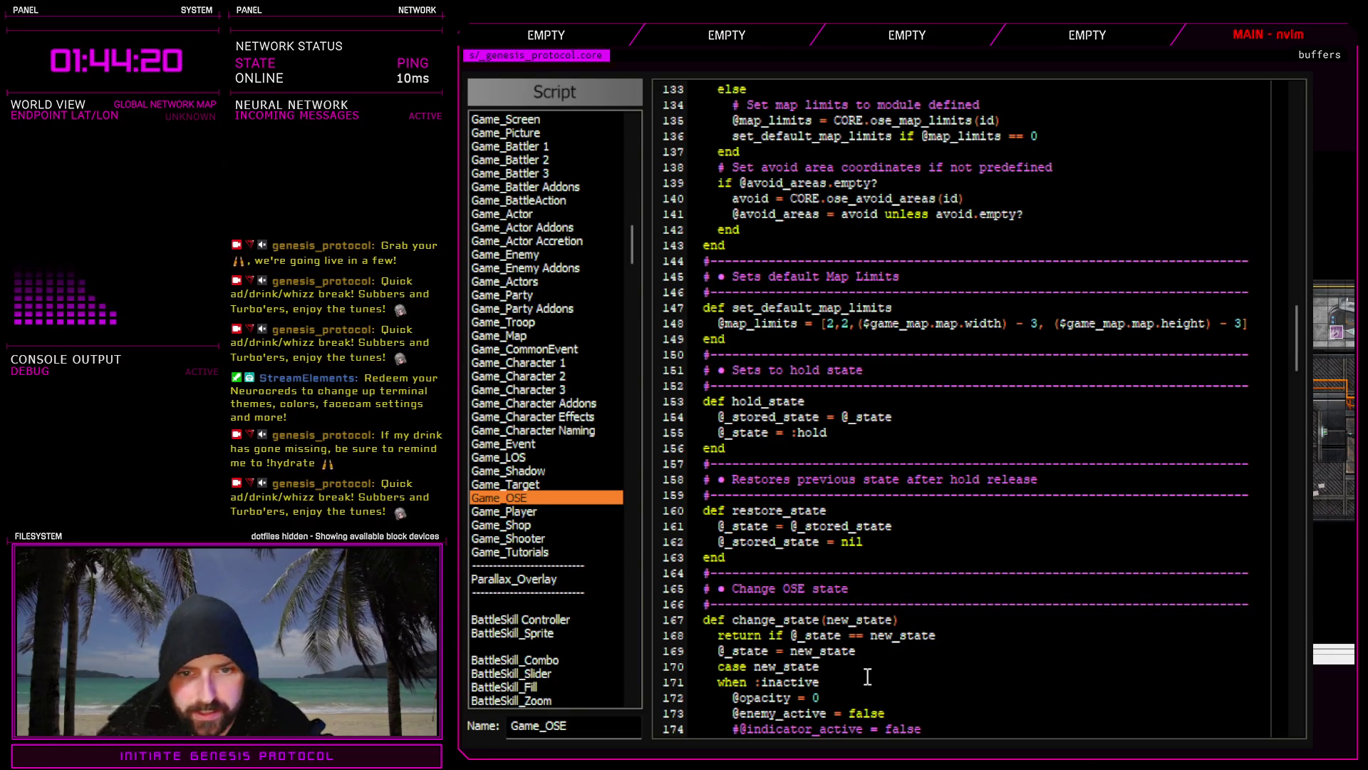
{"action": "key", "text": "Escape"}
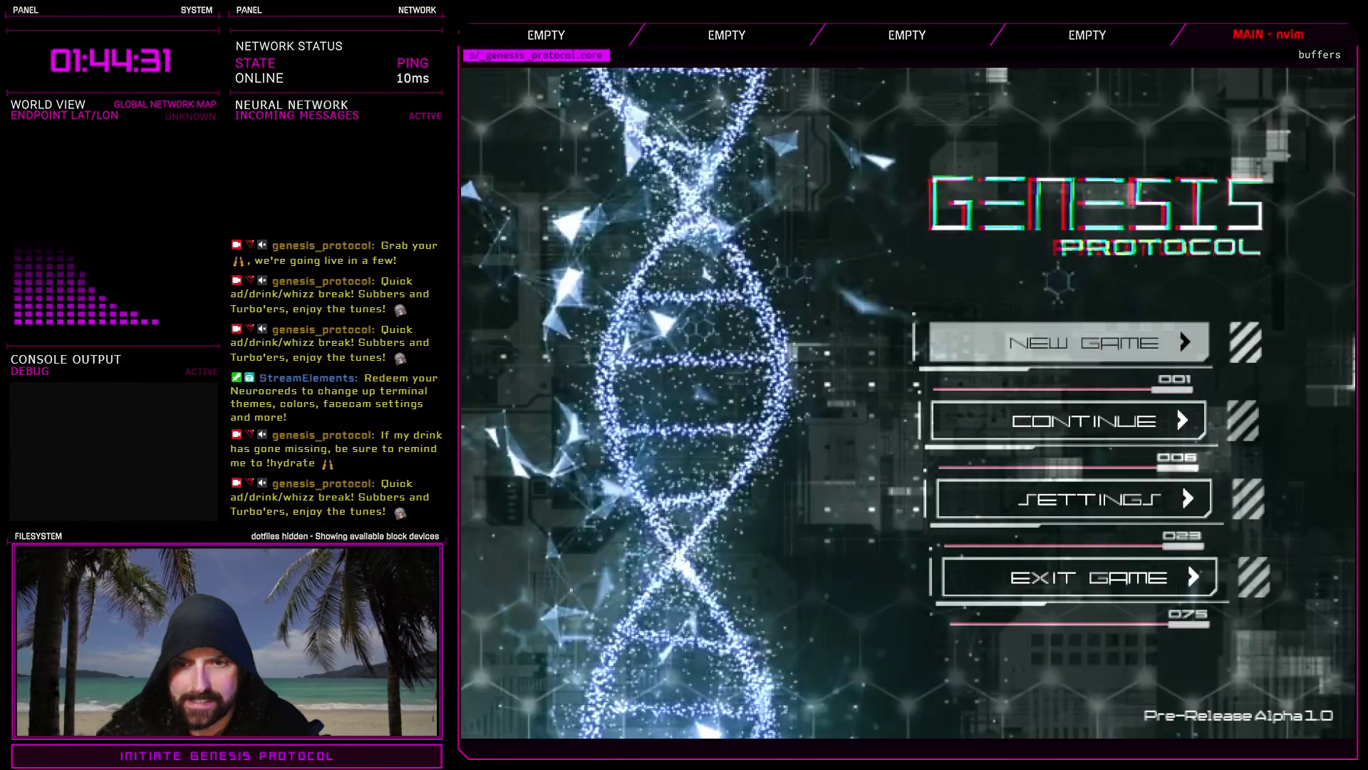
- Start a new game, walk onto the glowing chest, dismiss the Rotopods text, and turn the lock
{"action": "left_click", "coordinate": [1126, 365]}
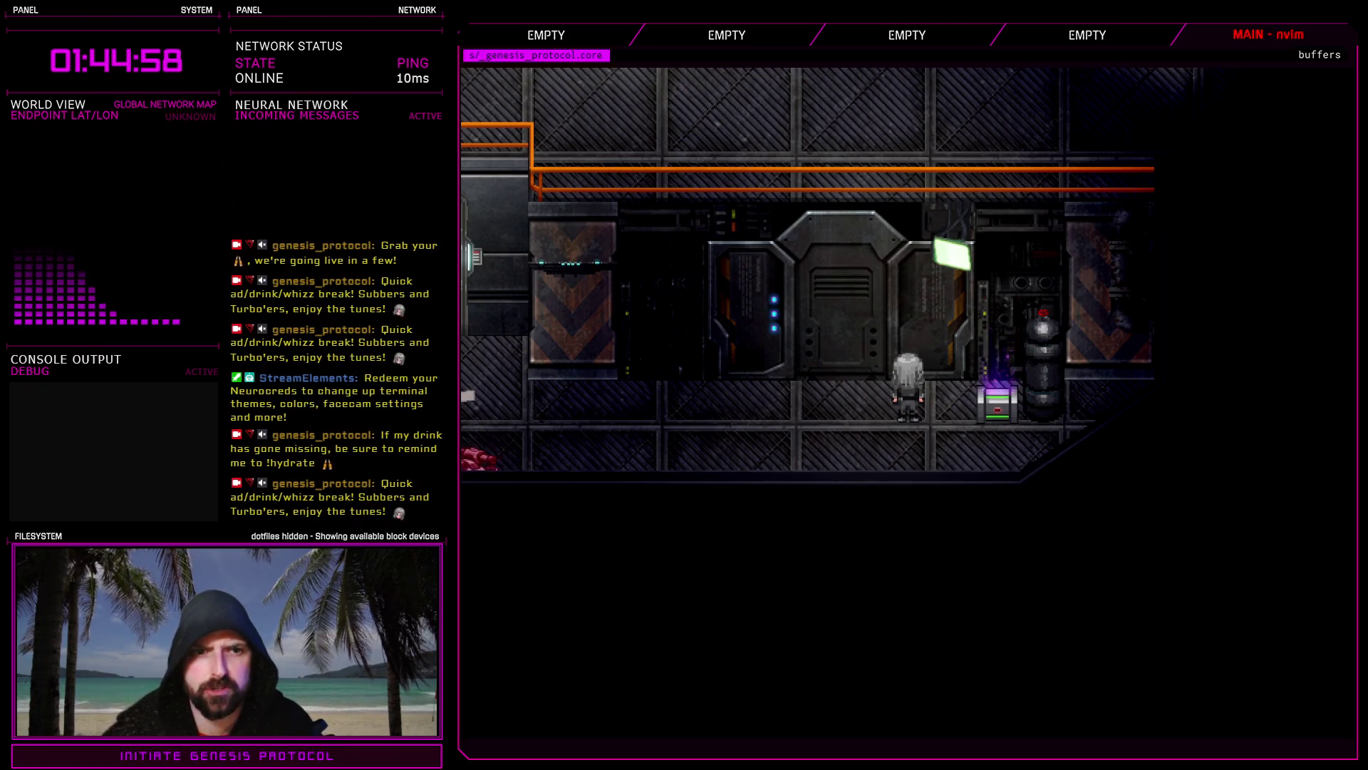
{"action": "key", "text": "Right"}
{"action": "key", "text": "Right"}
{"action": "key", "text": "Right"}
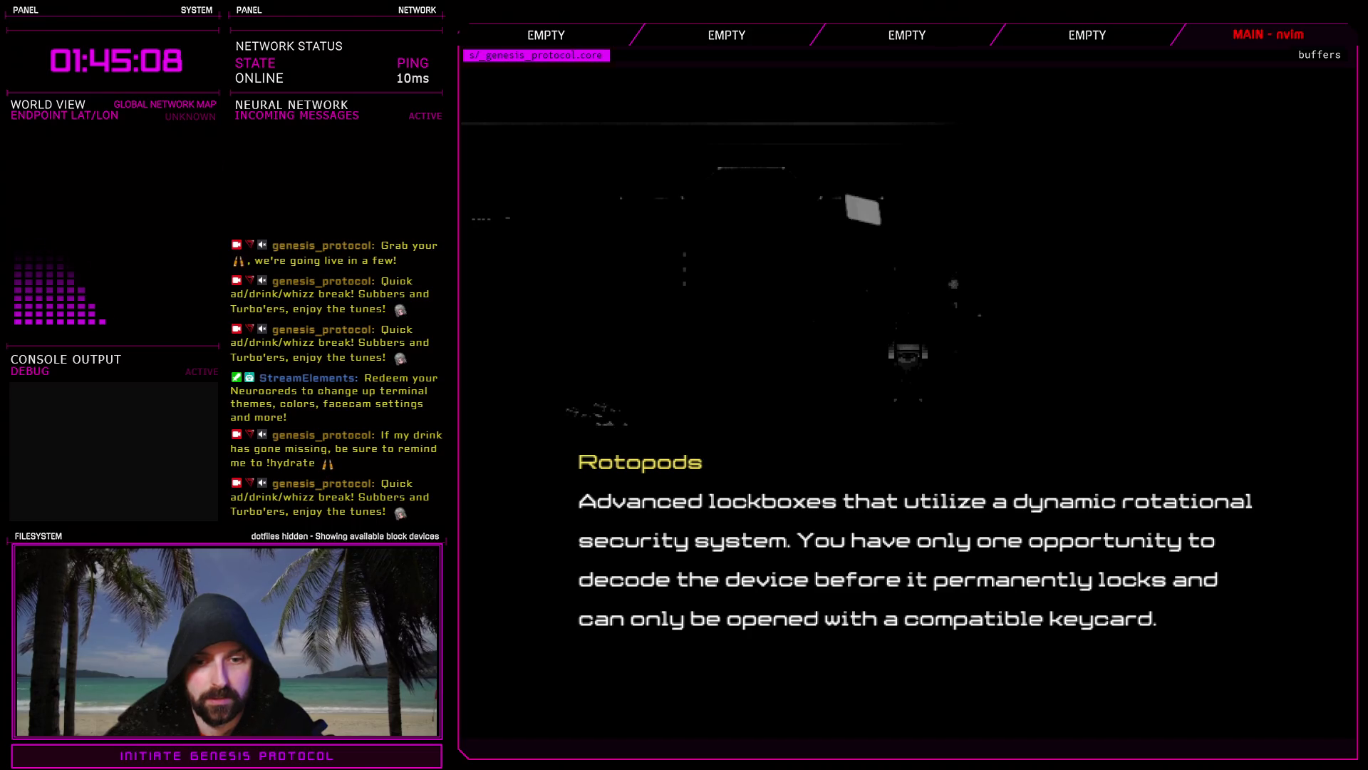
{"action": "key", "text": "Return"}
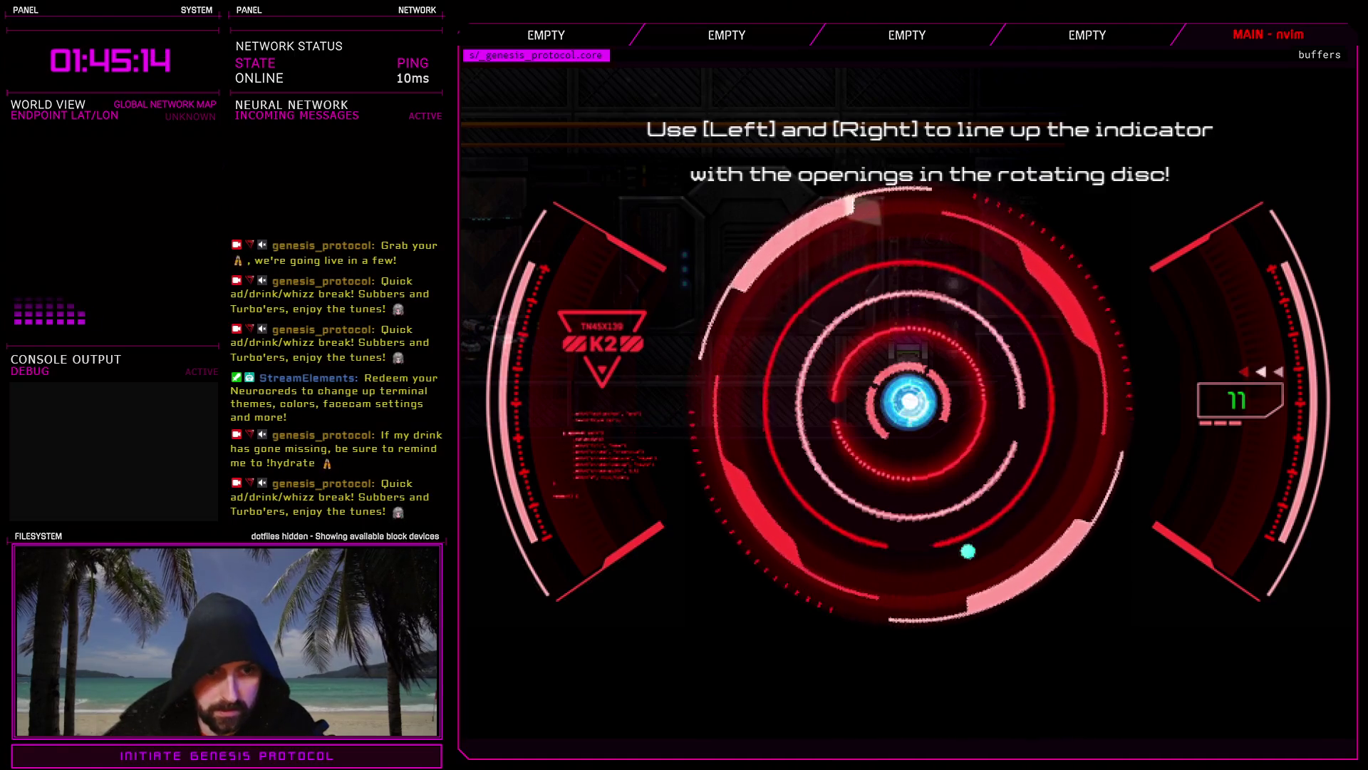
{"action": "key", "text": "Right"}
{"action": "key", "text": "Right"}
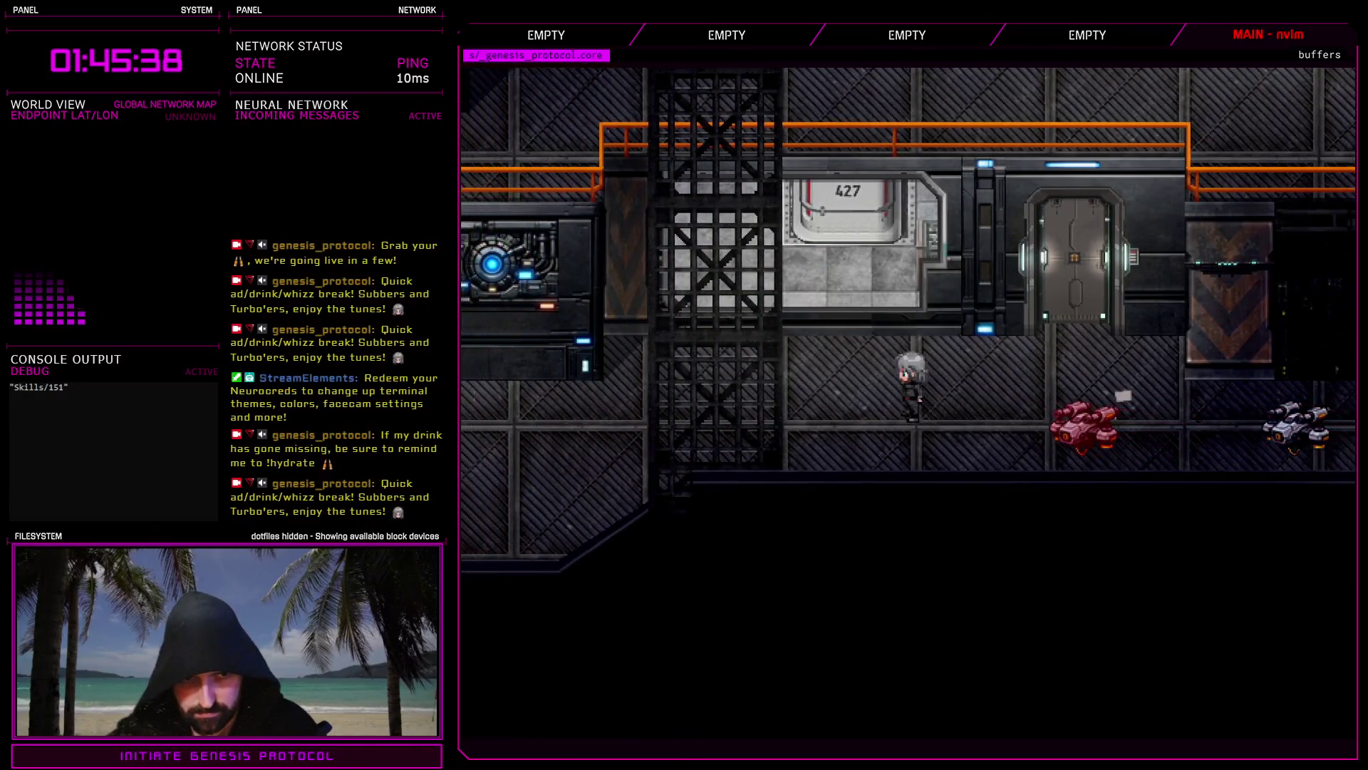
- Quit the running playtest through the pause menu's Exit Game option
{"action": "key", "text": "Escape"}
{"action": "key", "text": "Return"}
{"action": "key", "text": "Down"}
{"action": "key", "text": "Down"}
{"action": "key", "text": "Return"}
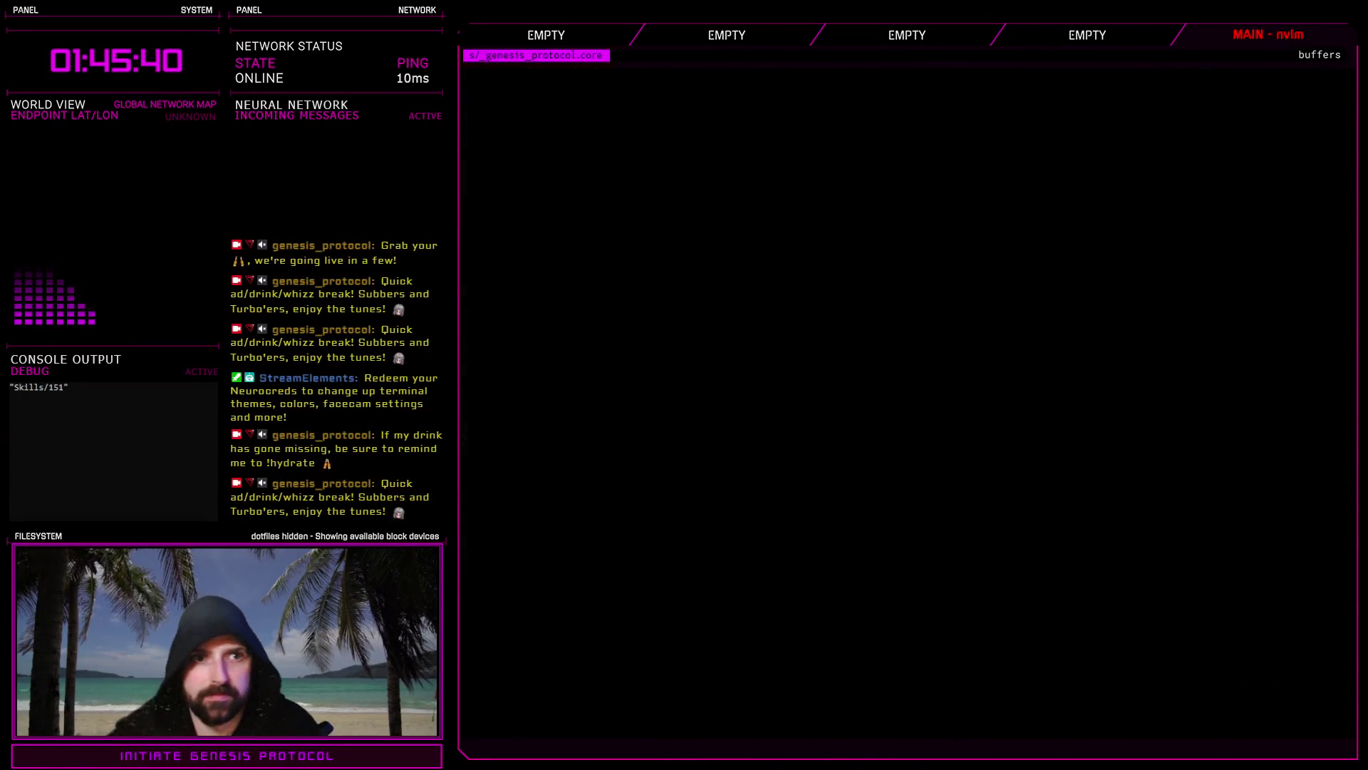
{"action": "key", "text": "F11"}
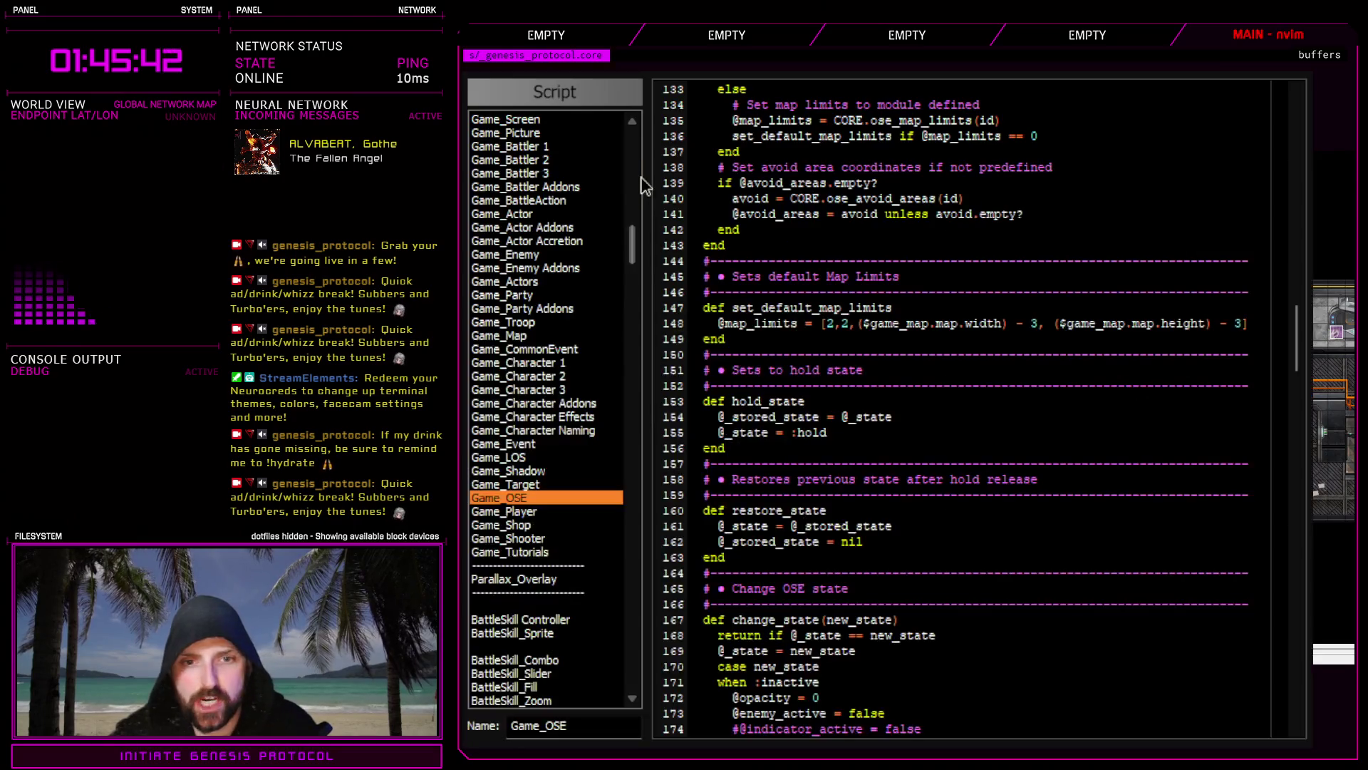
{"action": "left_click", "coordinate": [517, 337]}
{"action": "double_click", "coordinate": [773, 418]}
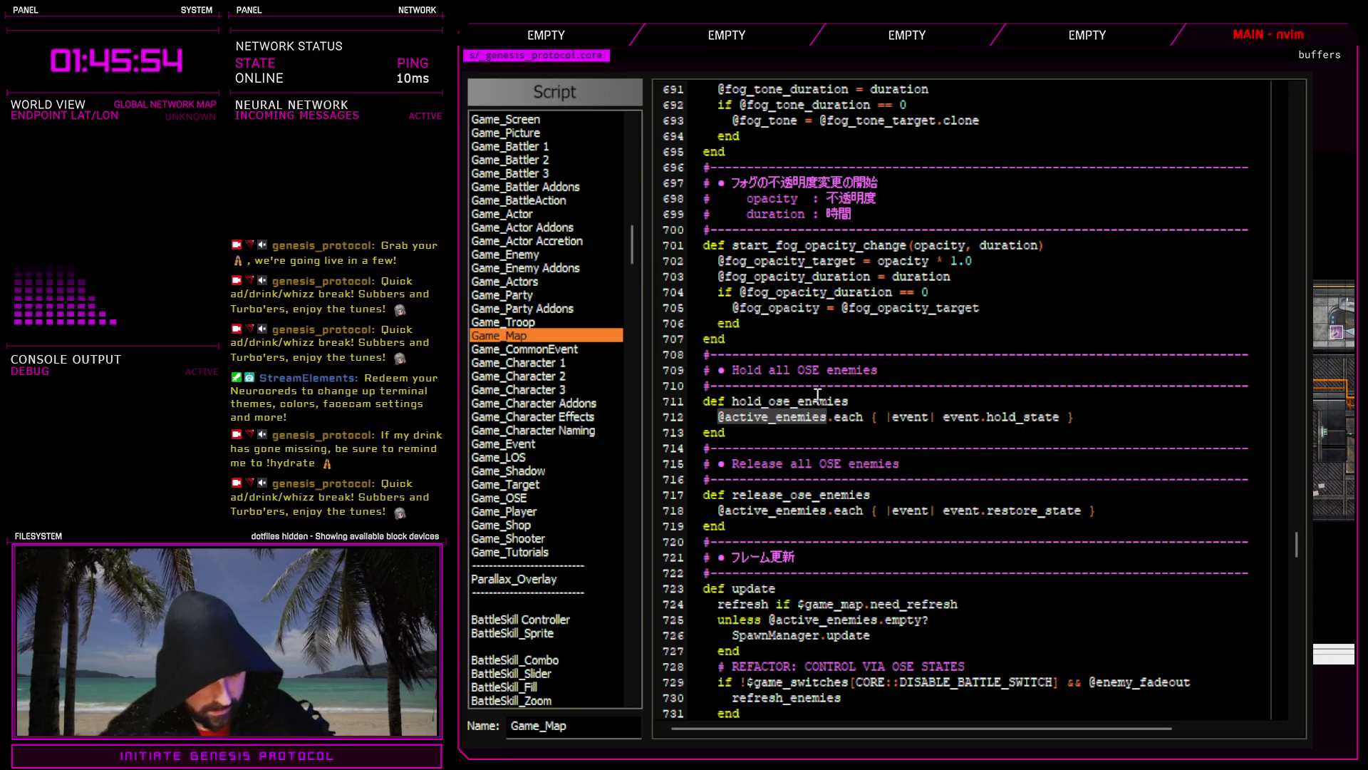
{"action": "key", "text": "ctrl+f"}
{"action": "left_click", "coordinate": [870, 127]}
{"action": "left_click", "coordinate": [870, 127]}
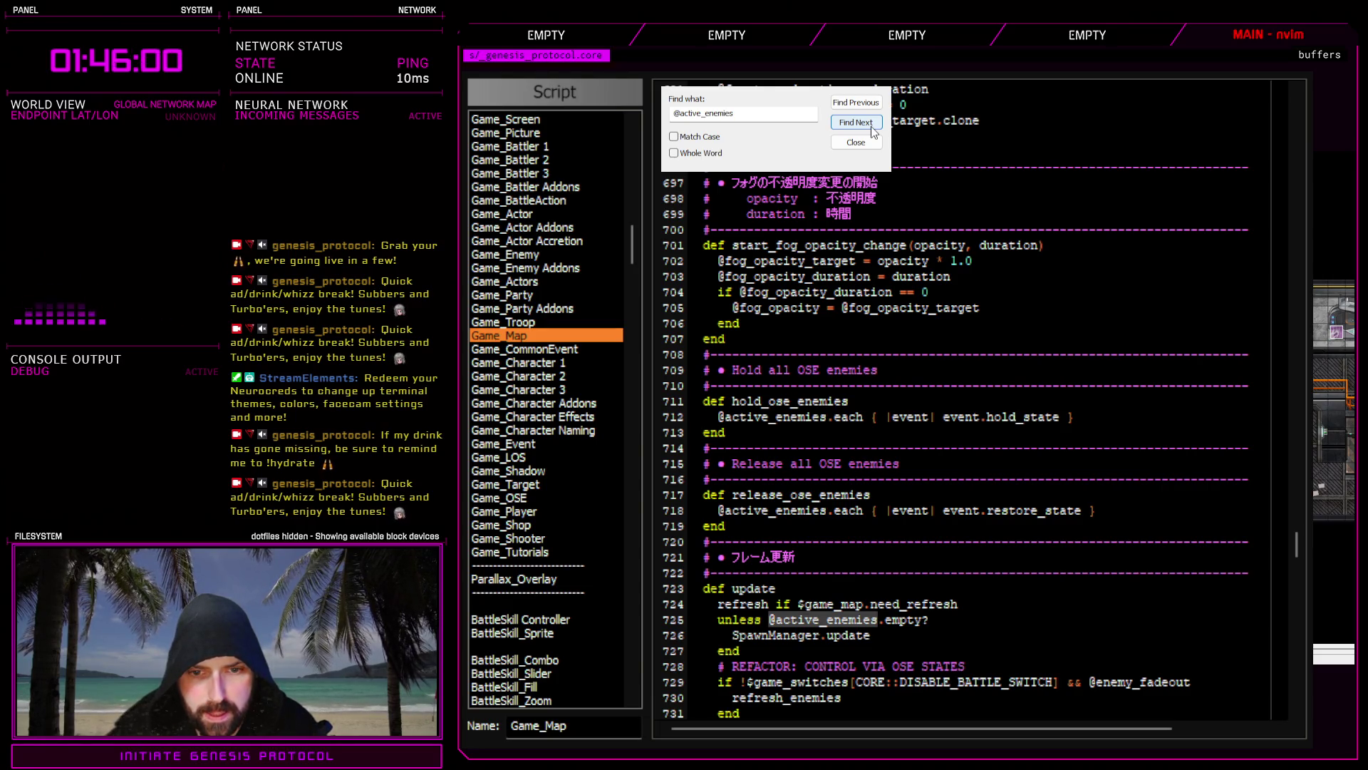
{"action": "left_click", "coordinate": [871, 127]}
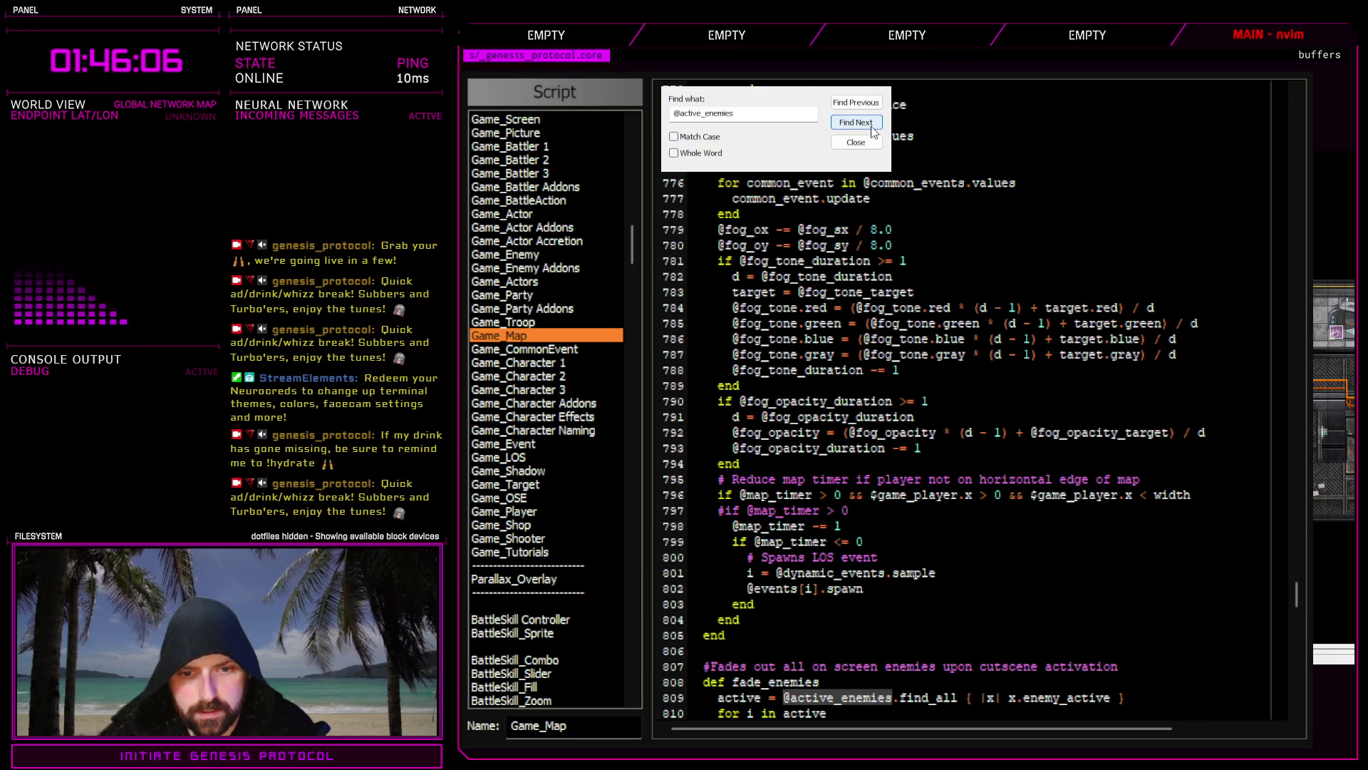
- Continue through matches at lines 832, 862 and 148, ending at hold_ose_enemies
{"action": "scroll", "coordinate": [1007, 611], "scroll_direction": "down", "scroll_amount": 4}
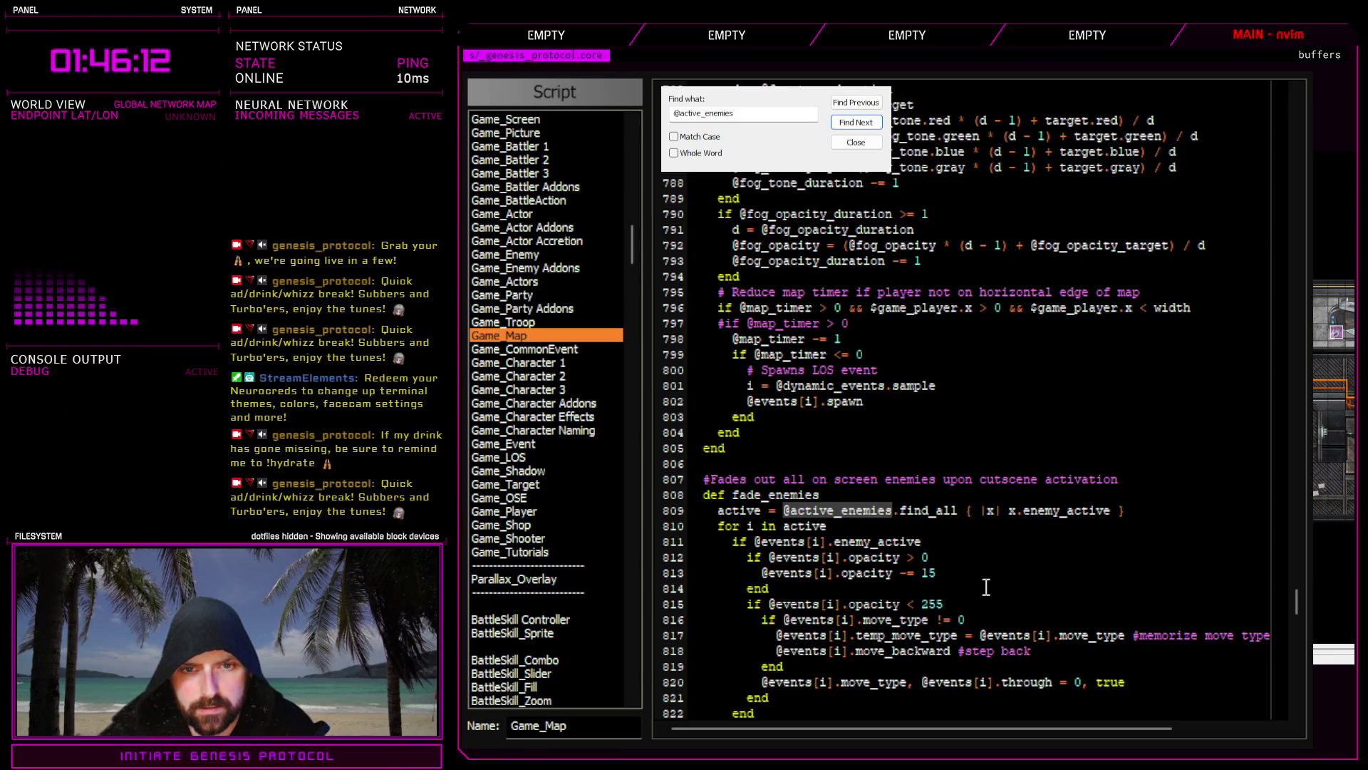
{"action": "scroll", "coordinate": [986, 587], "scroll_direction": "down", "scroll_amount": 4}
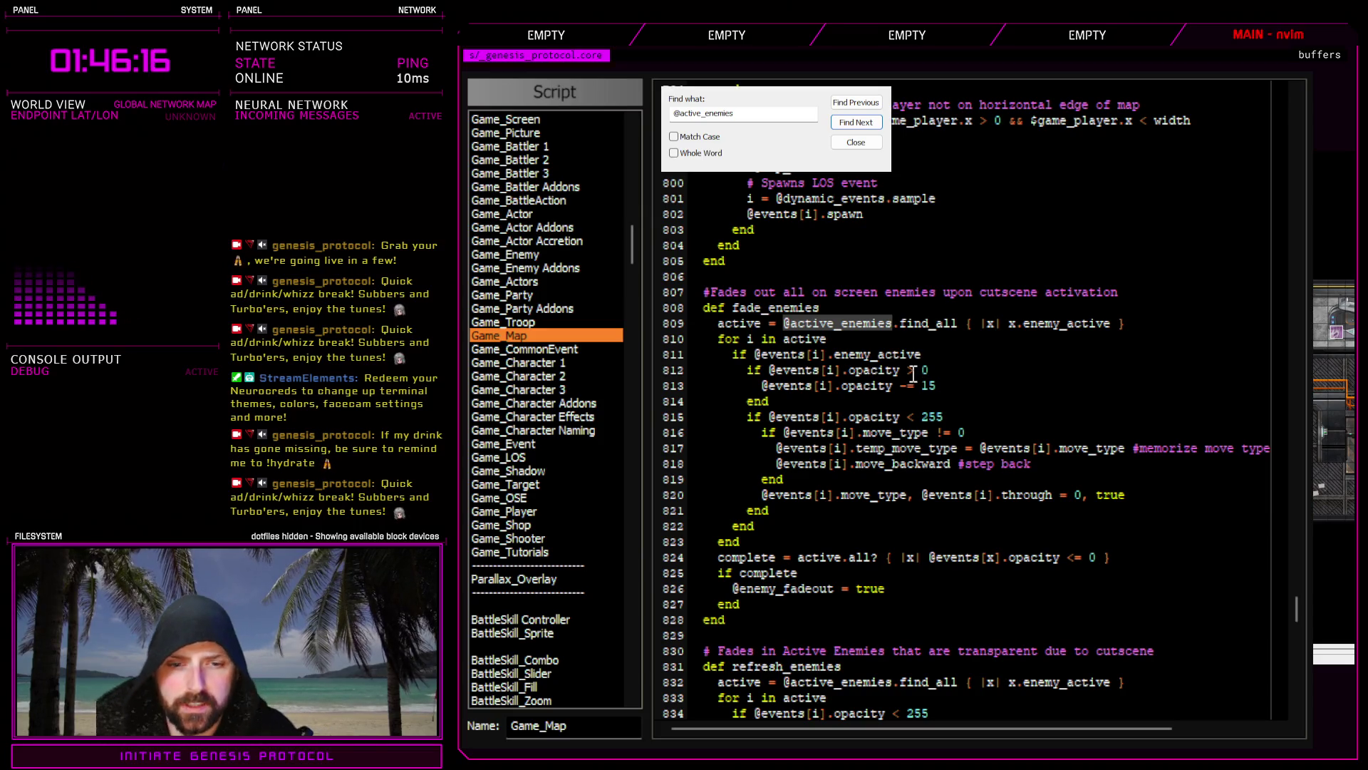
{"action": "scroll", "coordinate": [912, 373], "scroll_direction": "down", "scroll_amount": 4}
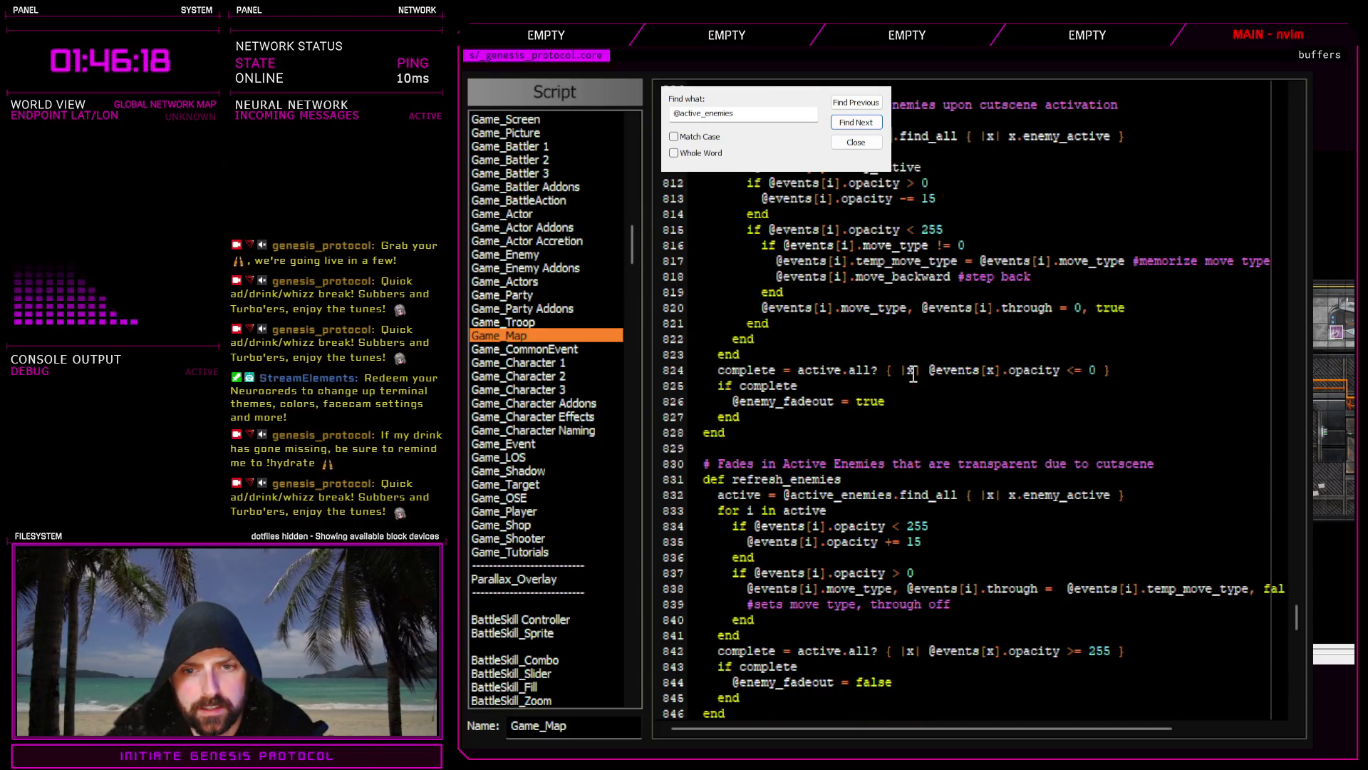
{"action": "scroll", "coordinate": [887, 399], "scroll_direction": "down", "scroll_amount": 12}
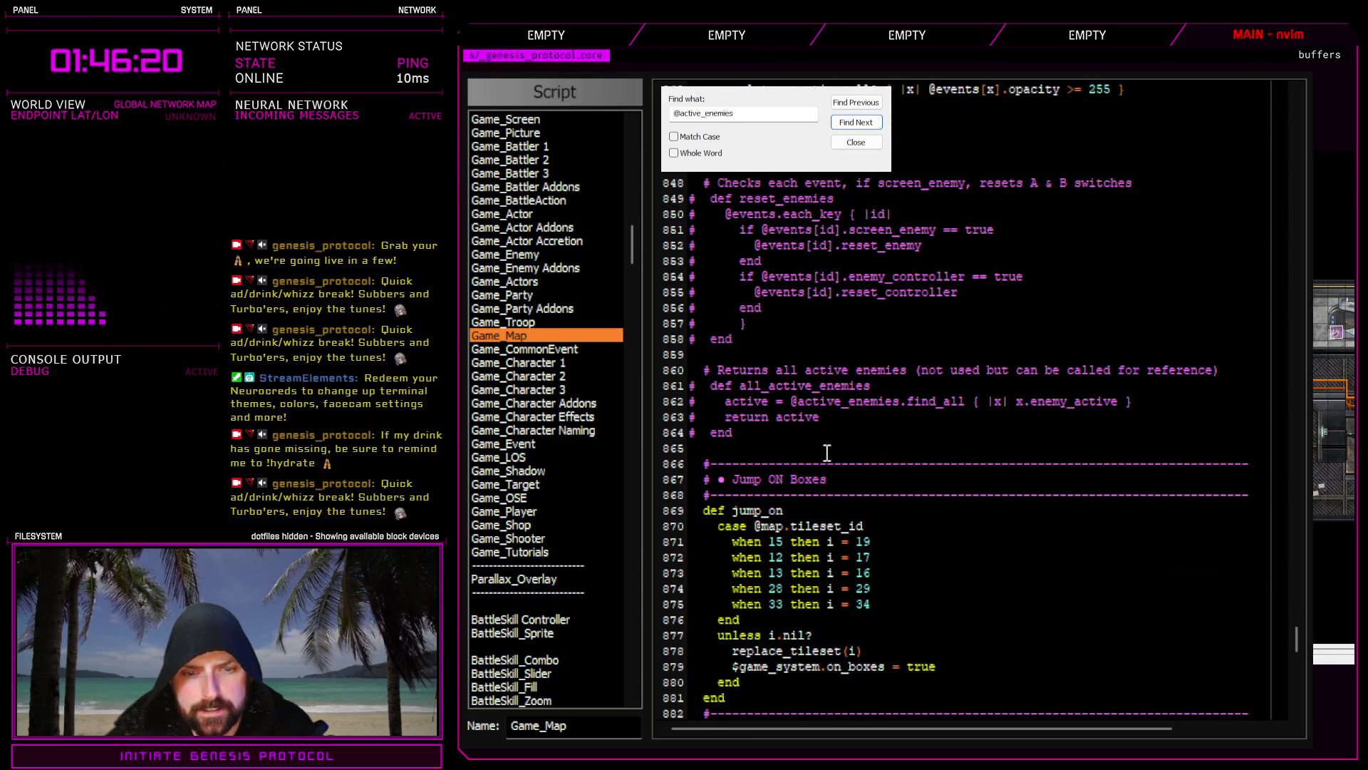
{"action": "scroll", "coordinate": [824, 453], "scroll_direction": "up", "scroll_amount": 8}
{"action": "left_click", "coordinate": [867, 124]}
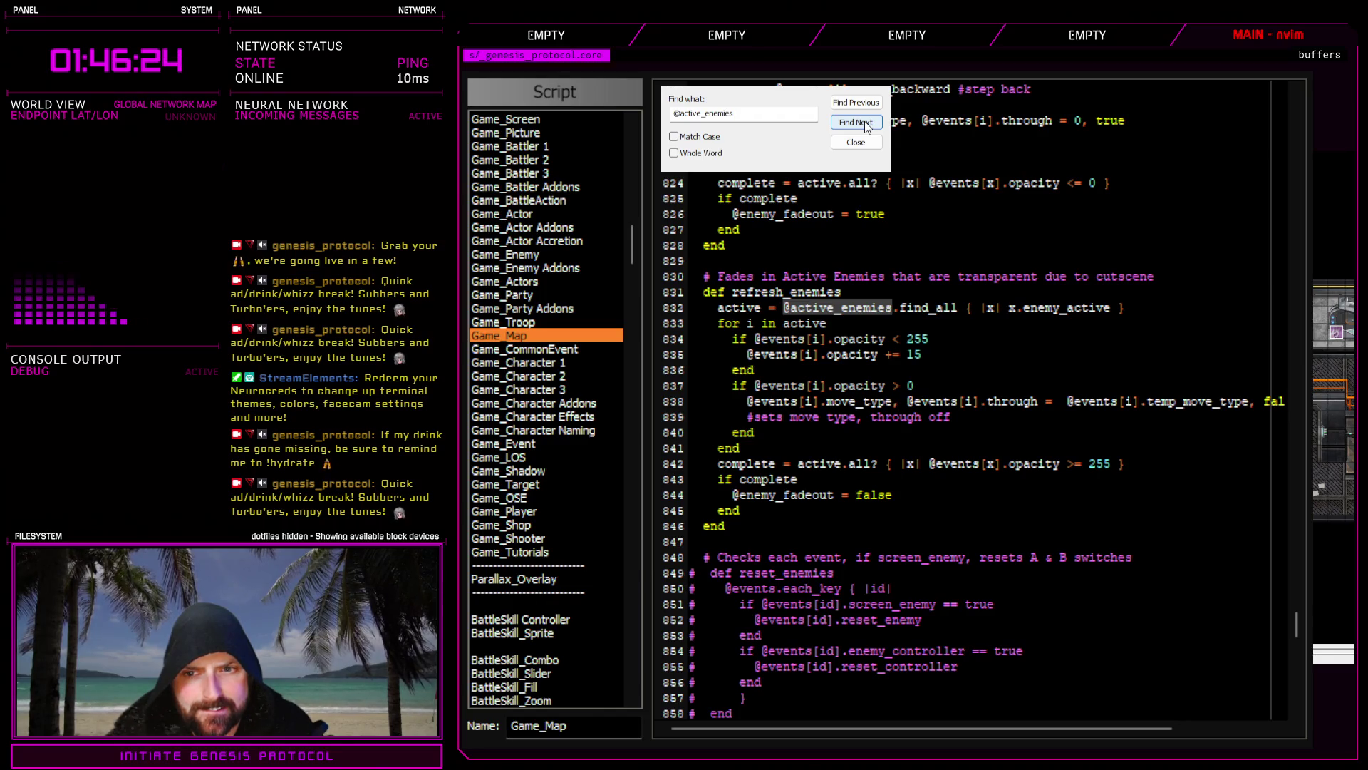
{"action": "left_click", "coordinate": [868, 125]}
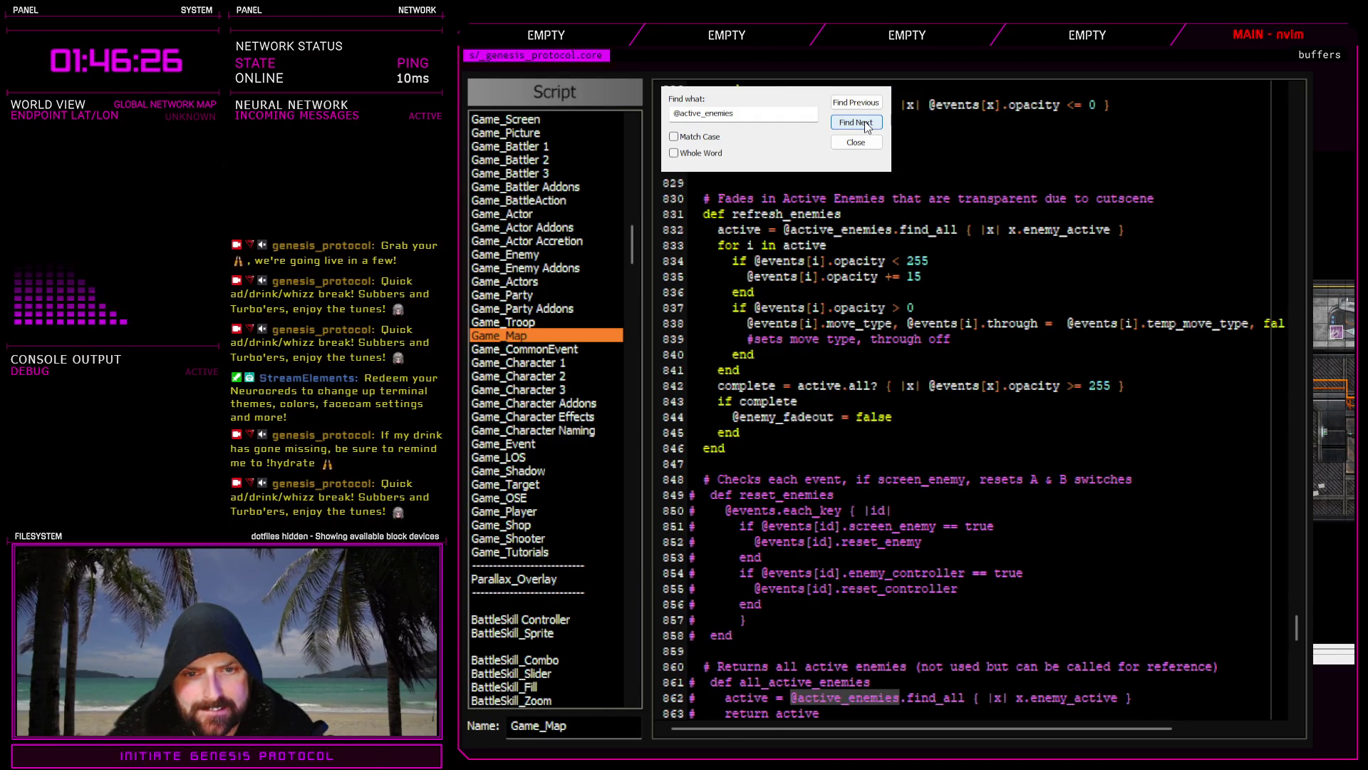
{"action": "left_click", "coordinate": [867, 124]}
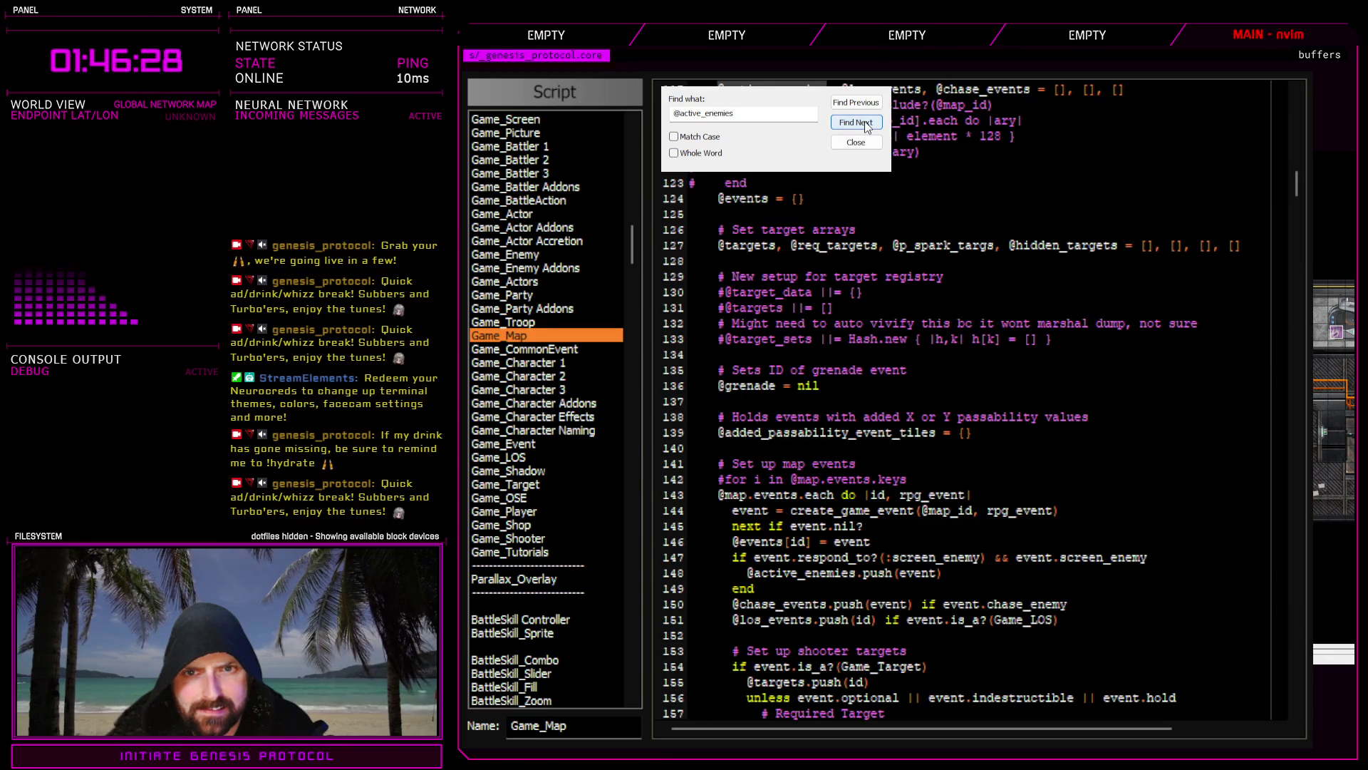
{"action": "left_click", "coordinate": [867, 125]}
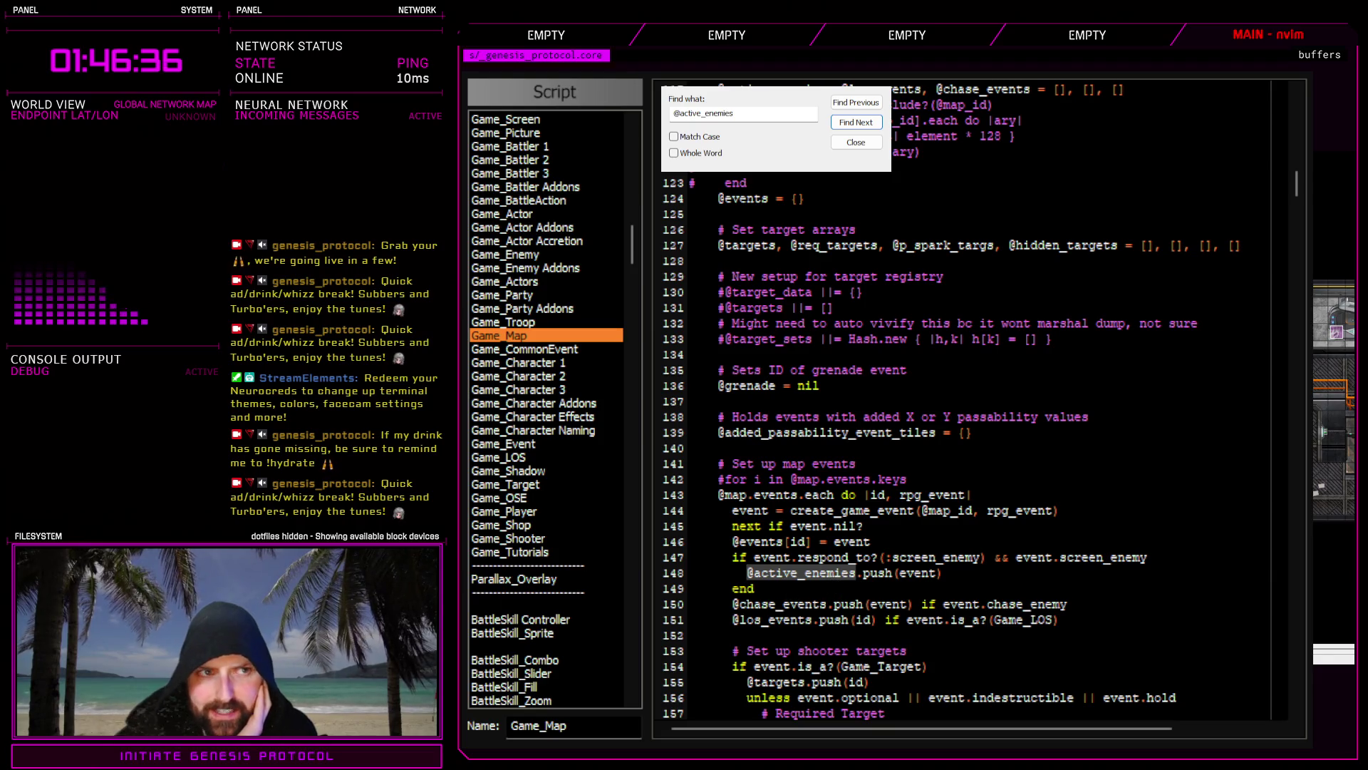
{"action": "left_click", "coordinate": [869, 130]}
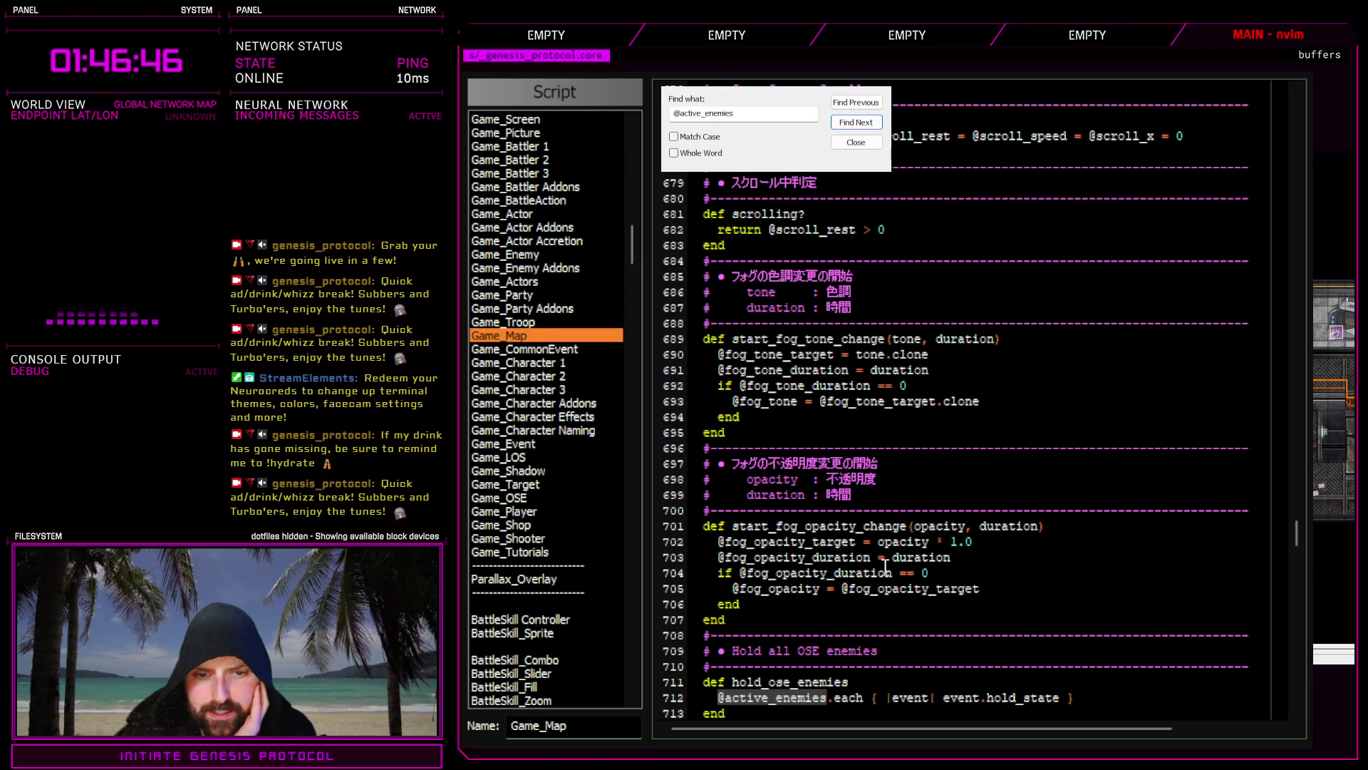
- Insert 'puts event.id' before event.hold_state in hold_ose_enemies and start a playtest with F12
{"action": "scroll", "coordinate": [735, 366], "scroll_direction": "down", "scroll_amount": 4}
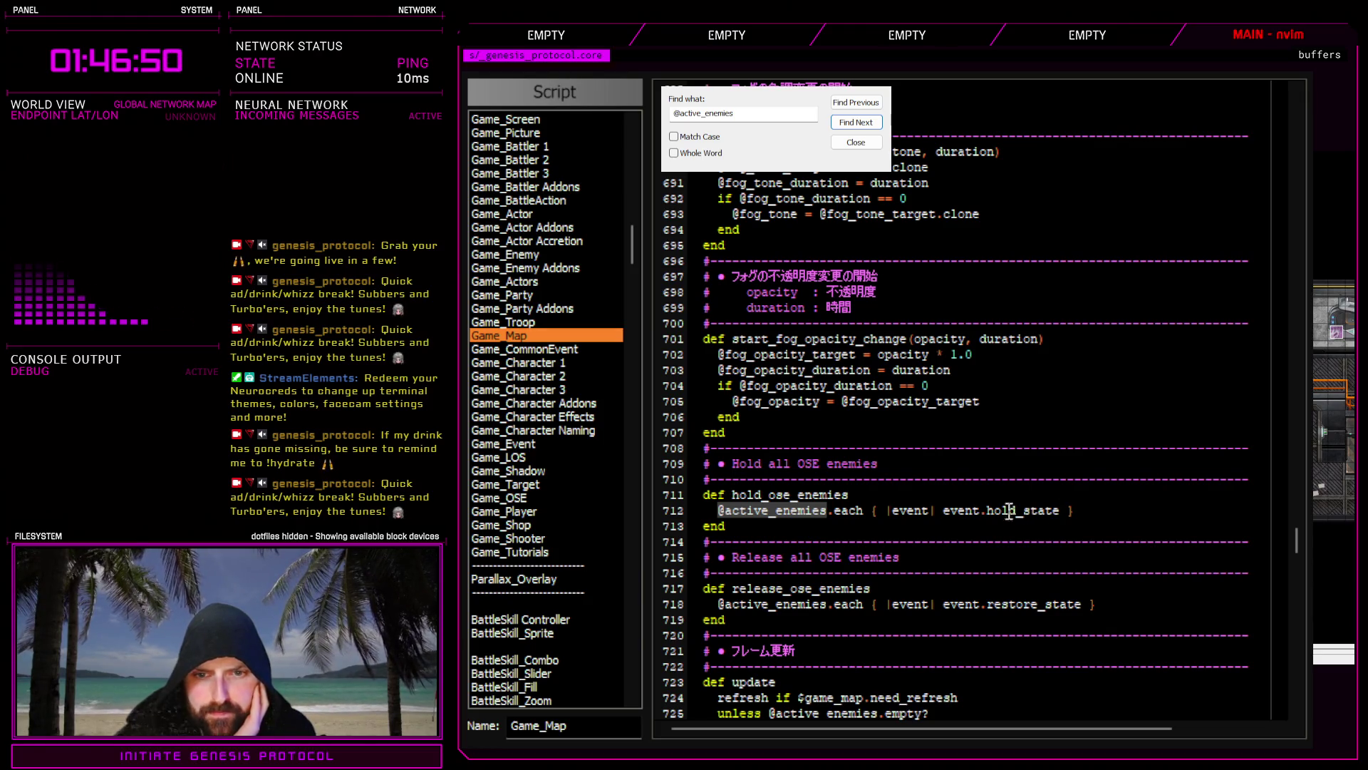
{"action": "left_click", "coordinate": [940, 509]}
{"action": "key", "text": "Return"}
{"action": "key", "text": "Return"}
{"action": "type", "text": "puts e"}
{"action": "key", "text": "BackSpace"}
{"action": "key", "text": "BackSpace"}
{"action": "type", "text": ".id"}
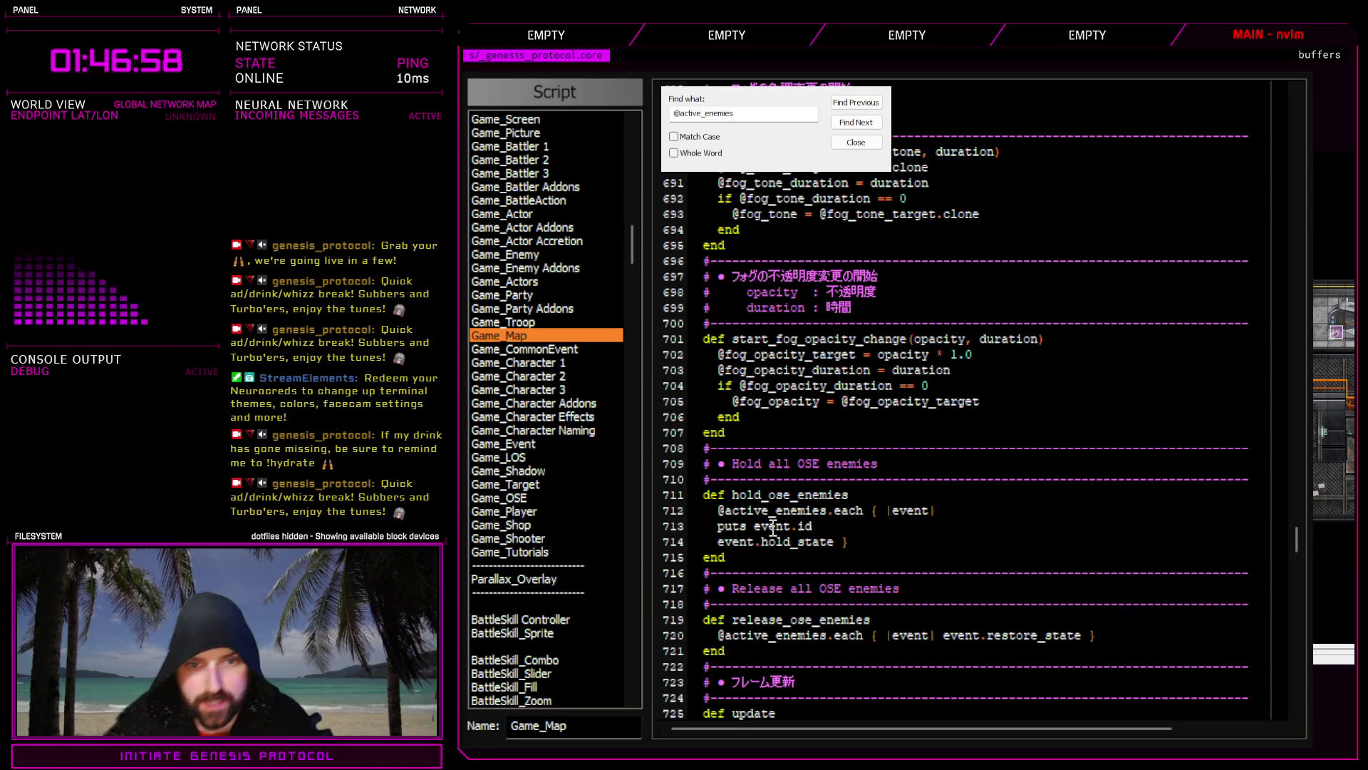
{"action": "key", "text": "Escape"}
{"action": "key", "text": "shift+v"}
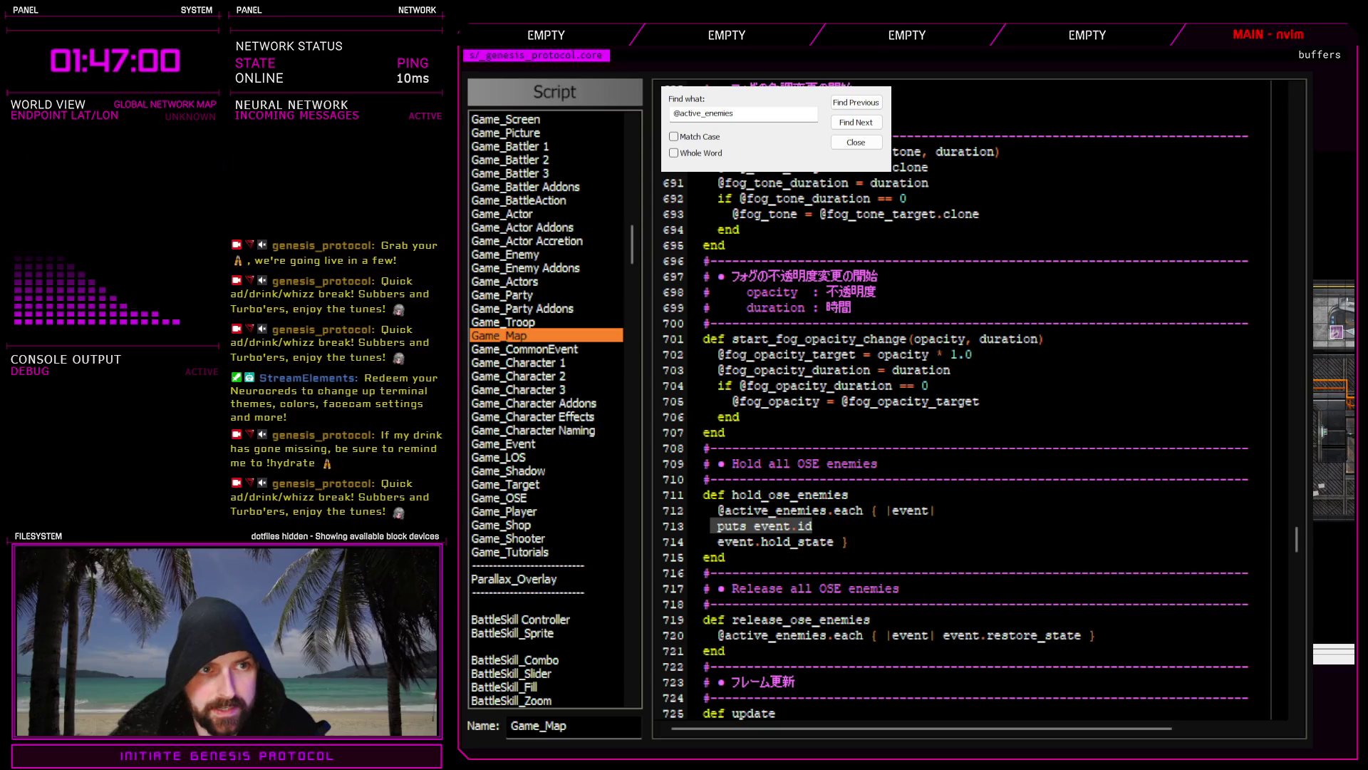
{"action": "key", "text": "F12"}
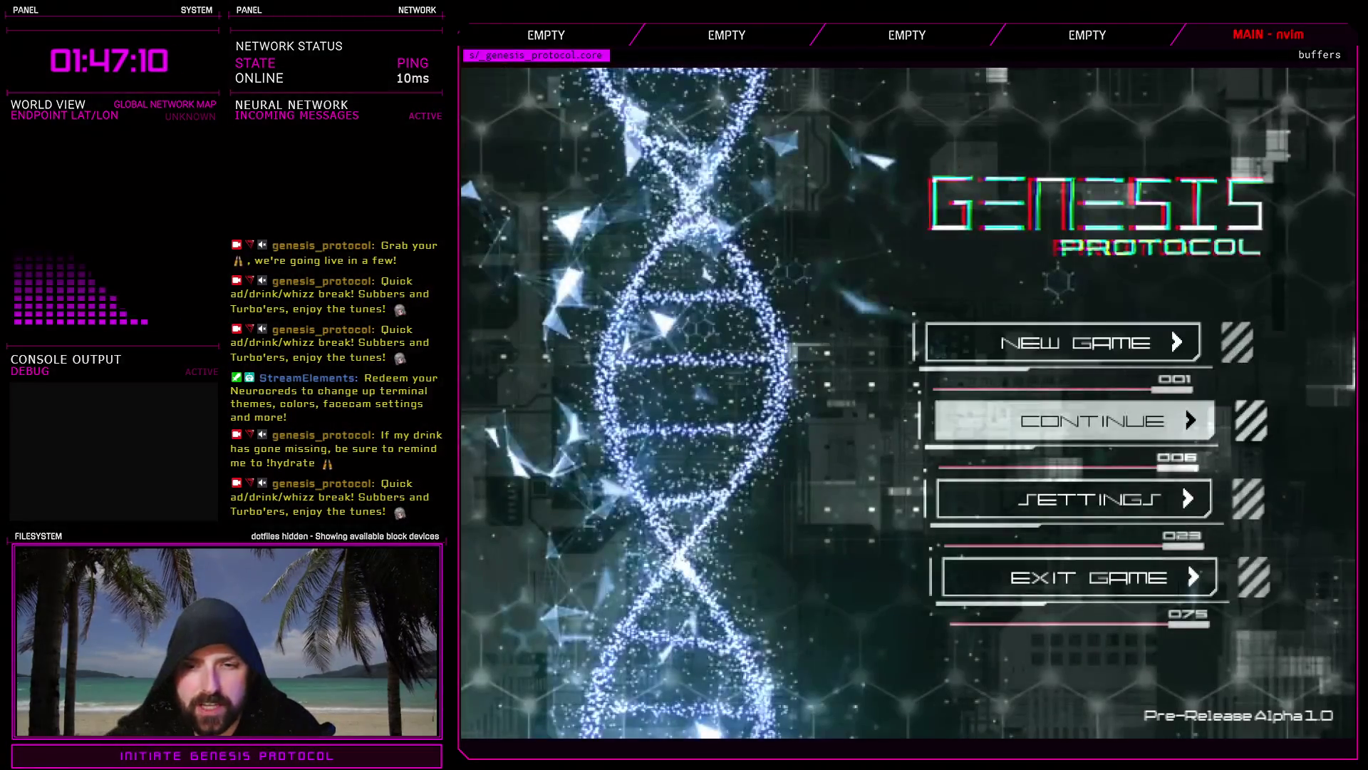
- Choose Continue on the title screen and load the Lab 19 save in slot 2
{"action": "key", "text": "Return"}
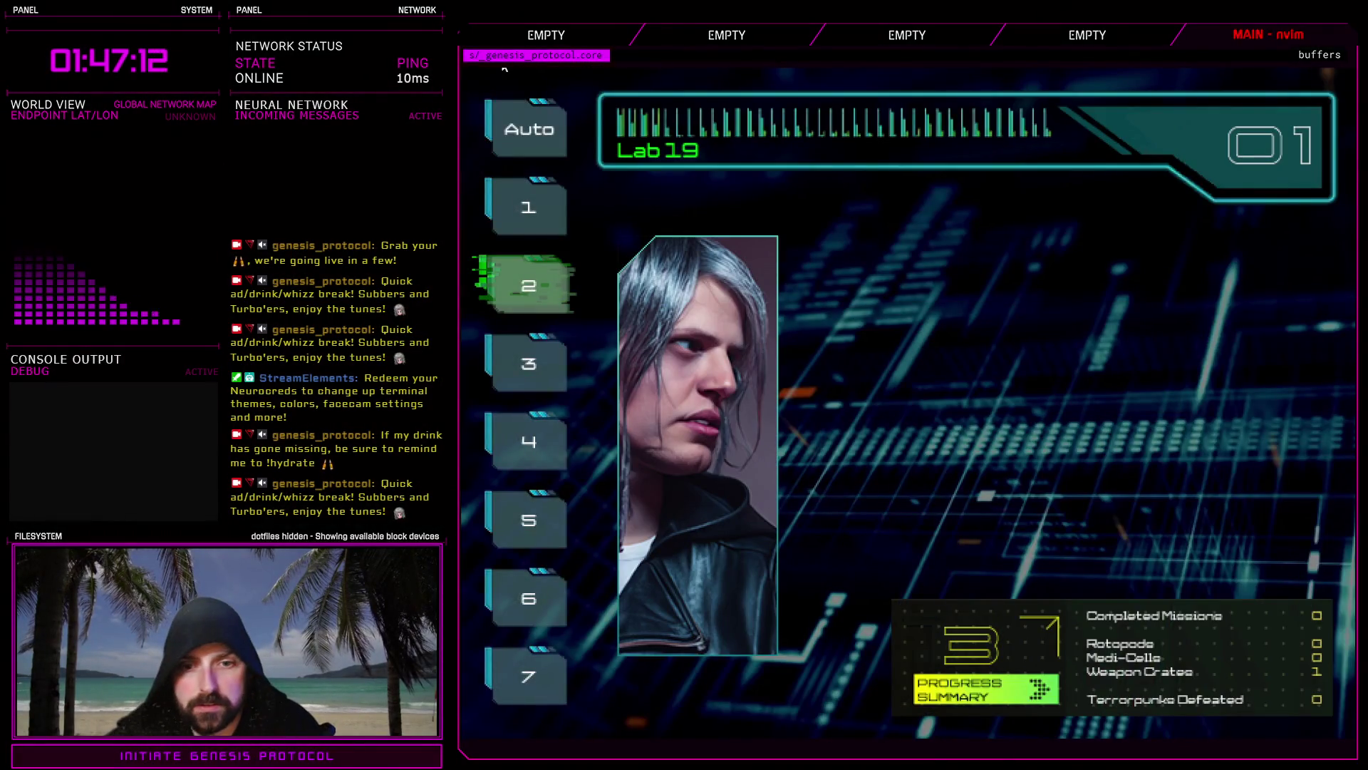
{"action": "key", "text": "Return"}
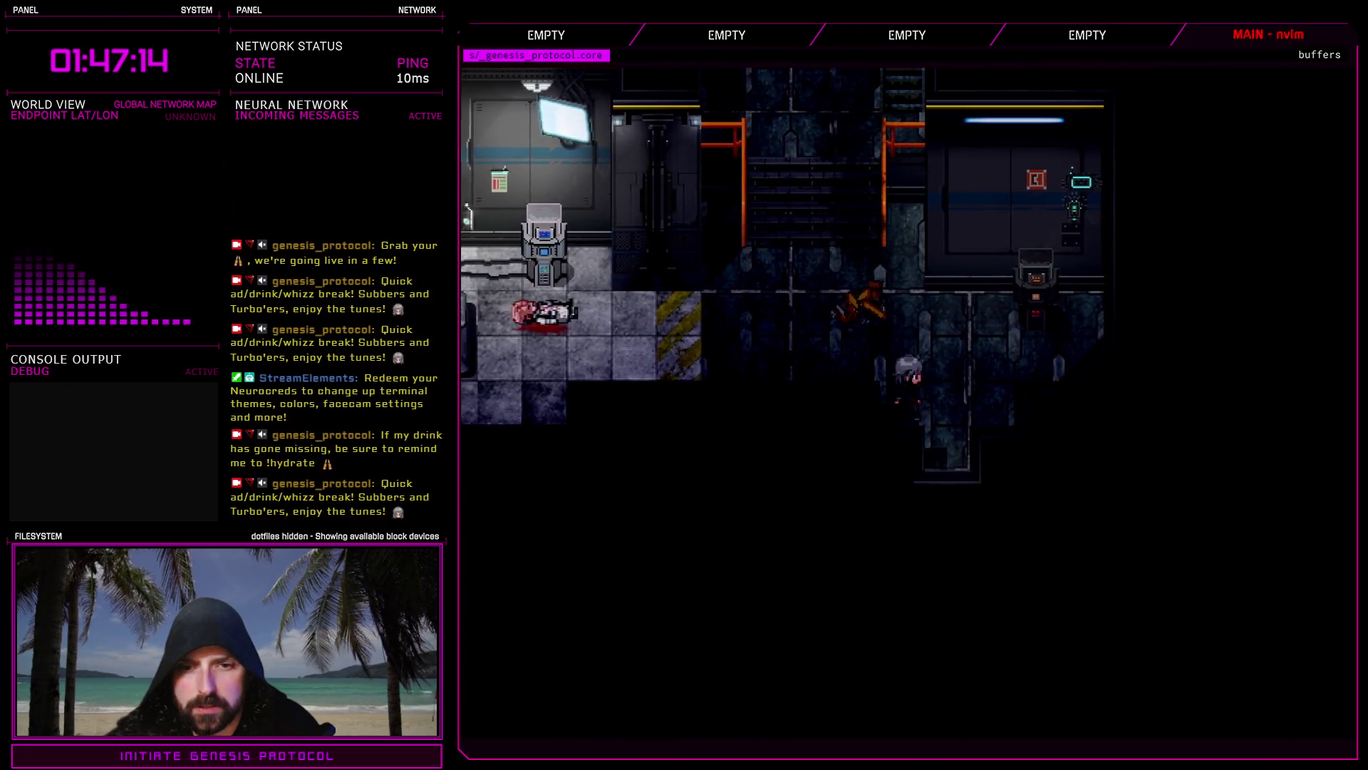
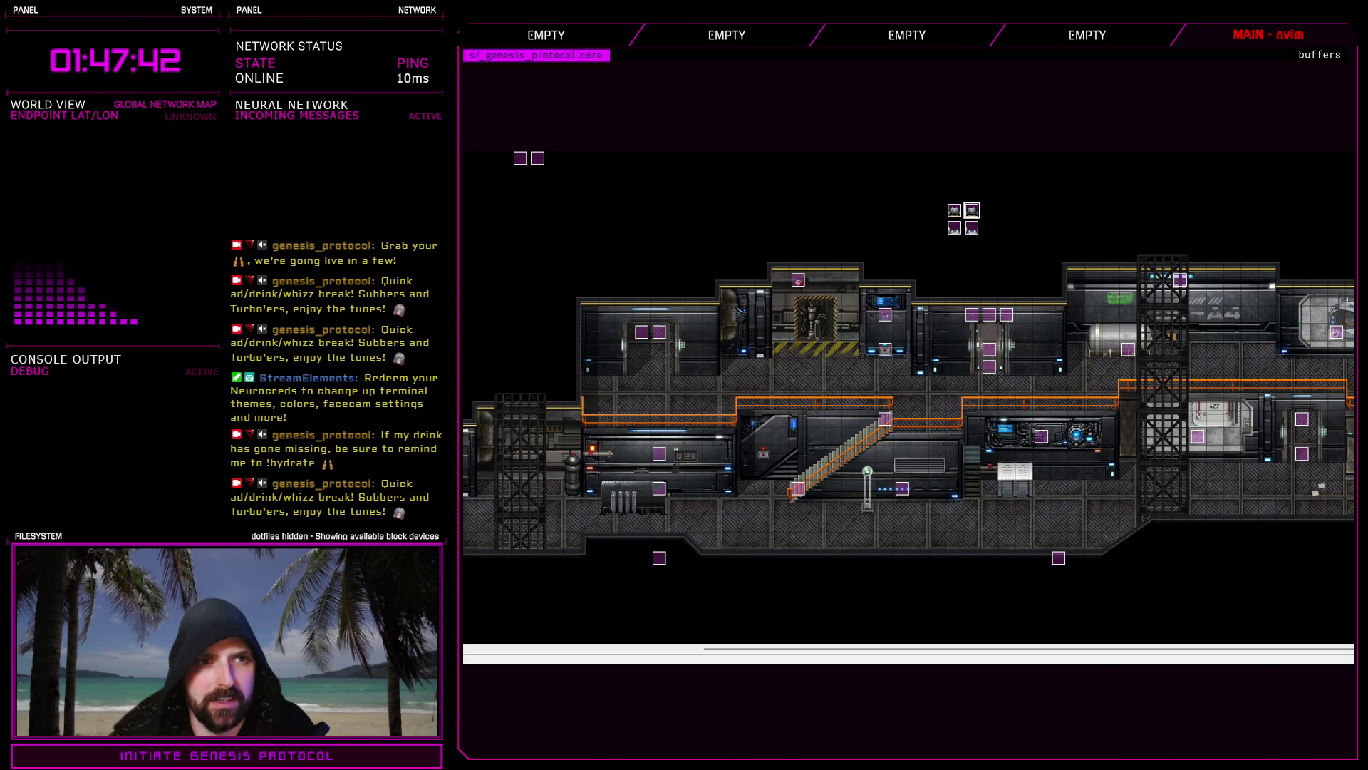
- Open the Script Editor on the Spawn Manager script and review the update method (lines 22–32)
{"action": "key", "text": "F11"}
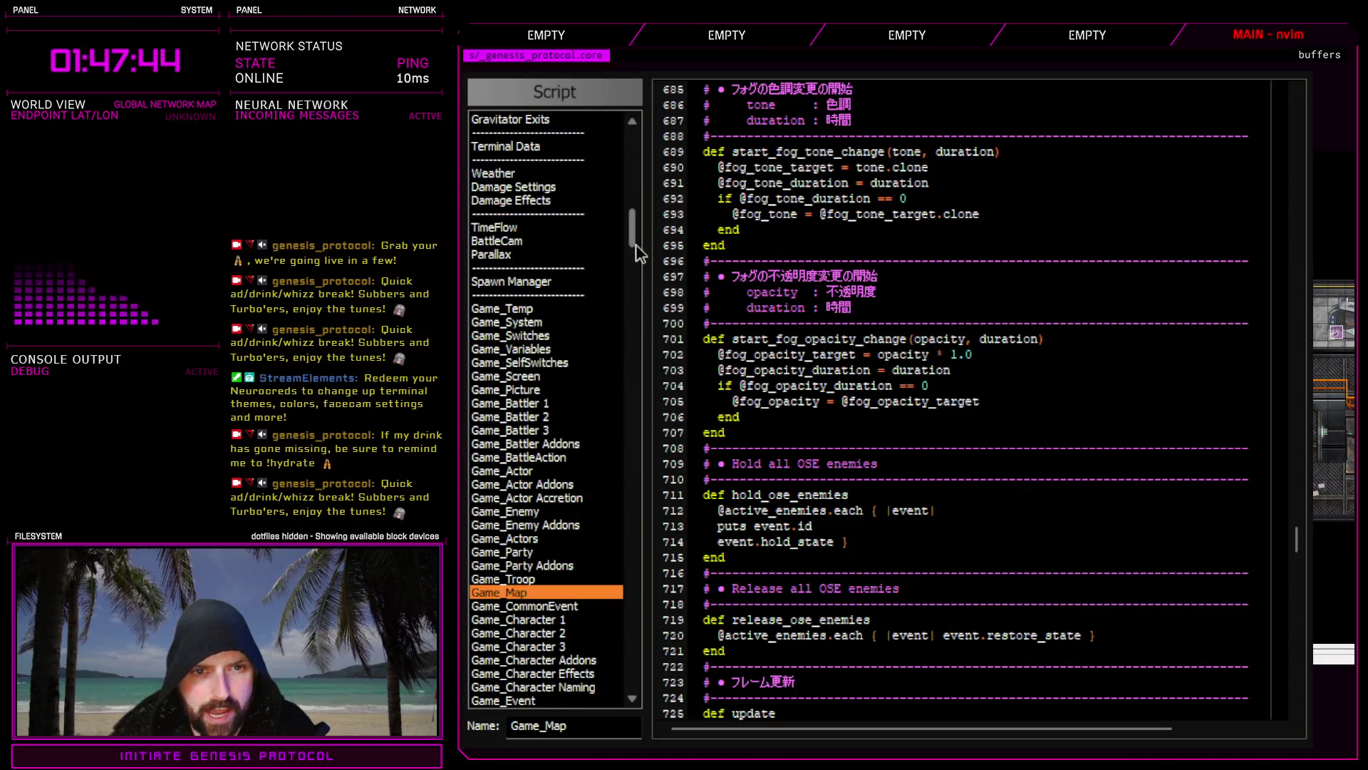
{"action": "scroll", "coordinate": [627, 260], "scroll_direction": "up", "scroll_amount": 2}
{"action": "left_click", "coordinate": [527, 362]}
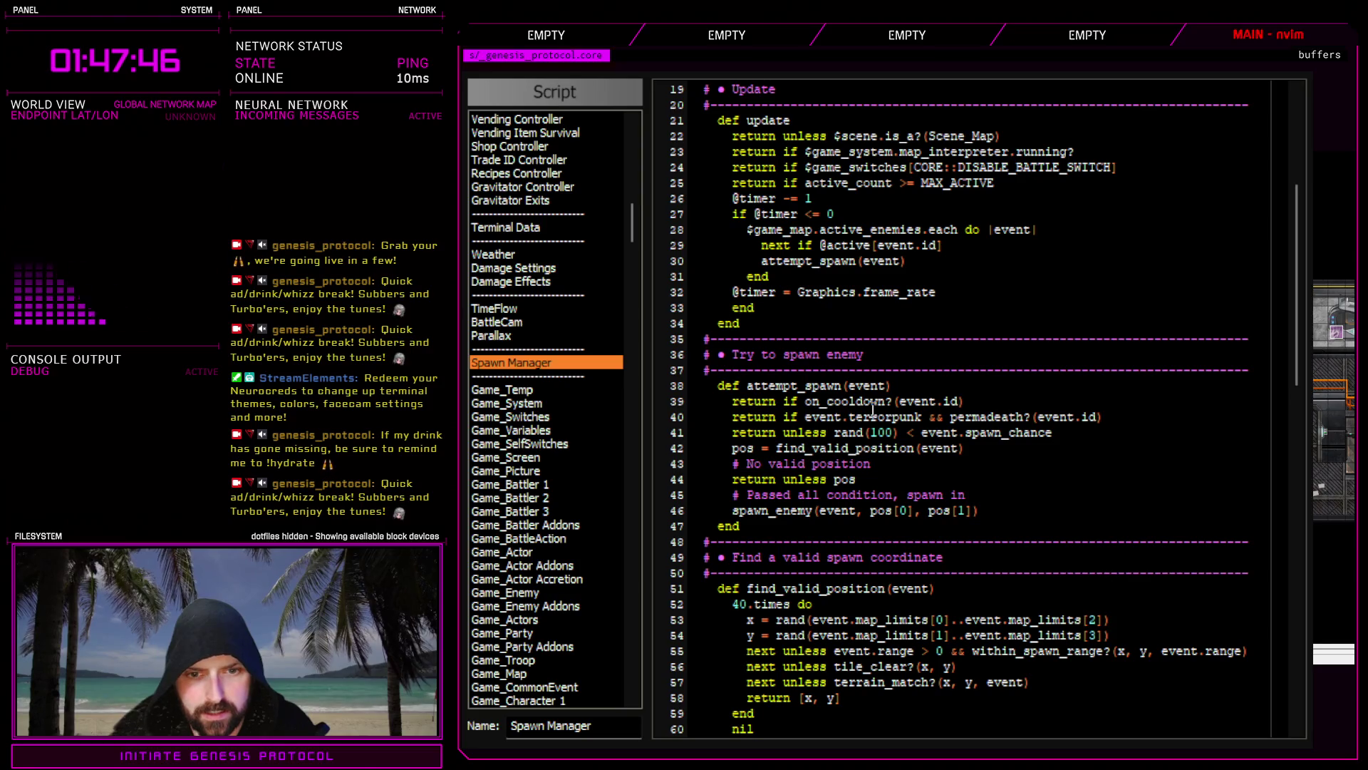
{"action": "scroll", "coordinate": [831, 462], "scroll_direction": "up", "scroll_amount": 2}
{"action": "left_click_drag", "start_coordinate": [754, 230], "coordinate": [838, 377]}
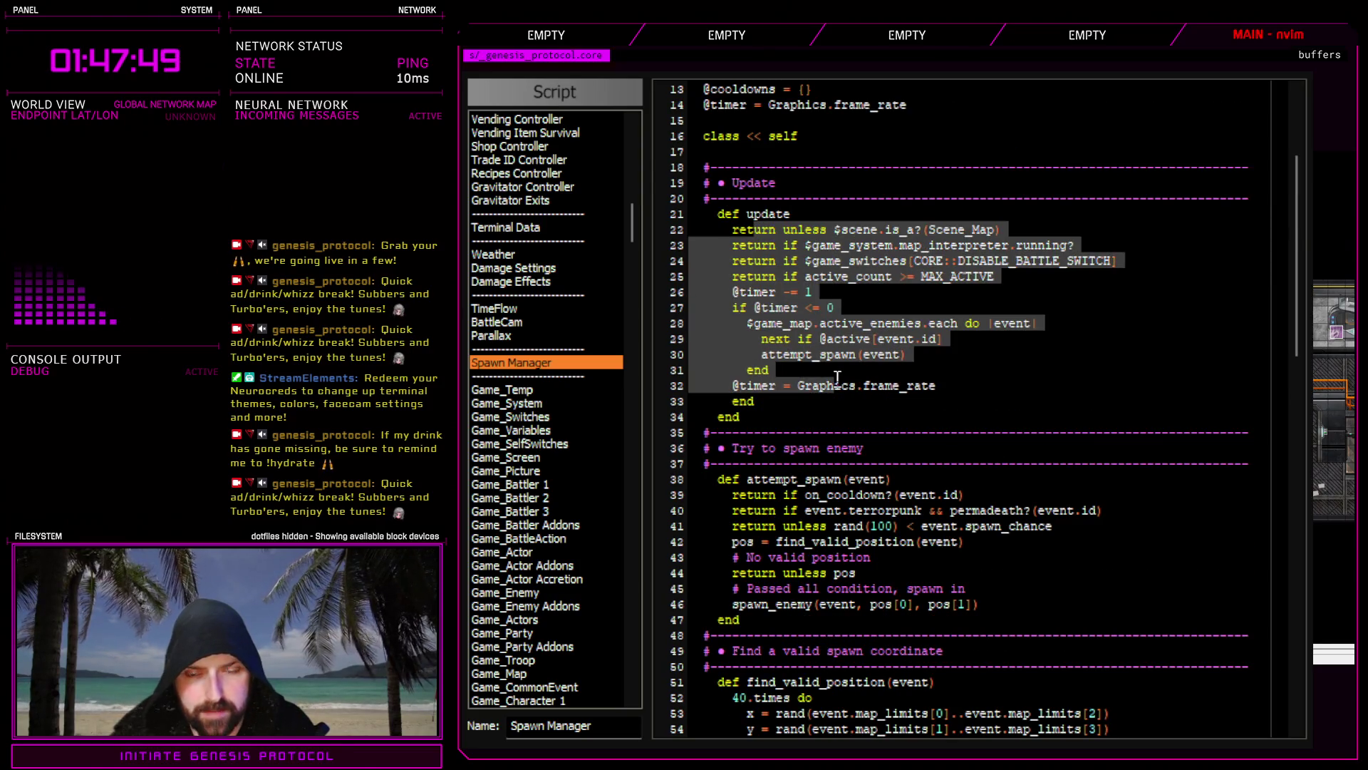
{"action": "left_click", "coordinate": [979, 367]}
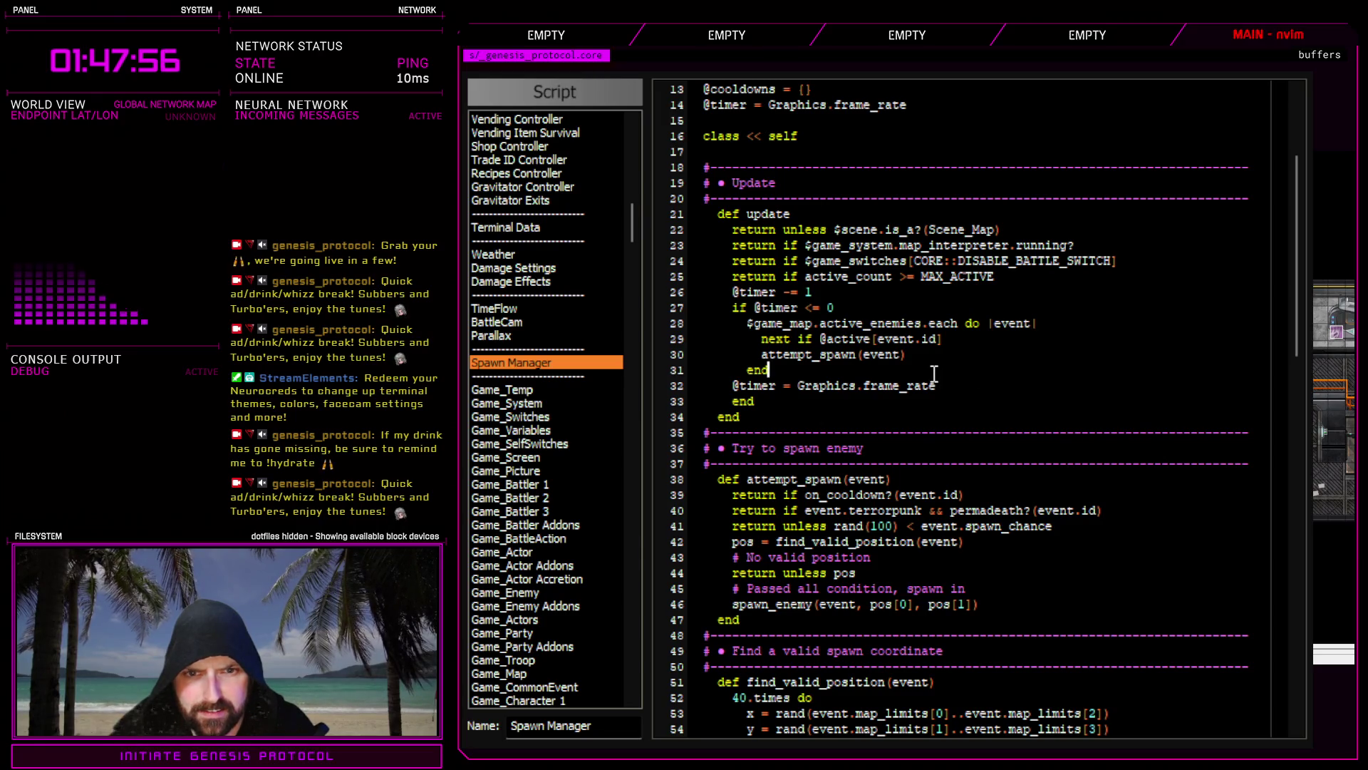
- Search for despawn_enemy from its definition on line 95, then switch to the Game_OSE script
{"action": "scroll", "coordinate": [862, 377], "scroll_direction": "down", "scroll_amount": 14}
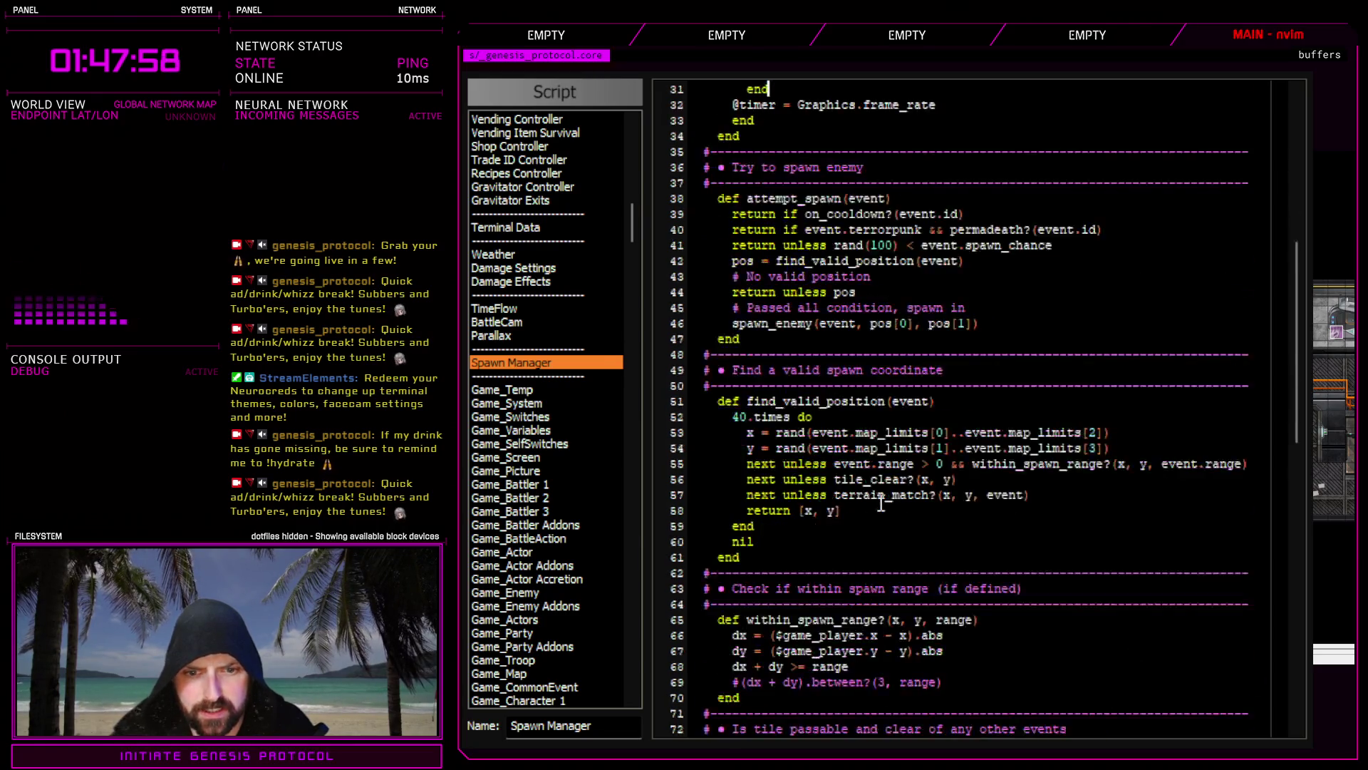
{"action": "scroll", "coordinate": [880, 506], "scroll_direction": "down", "scroll_amount": 6}
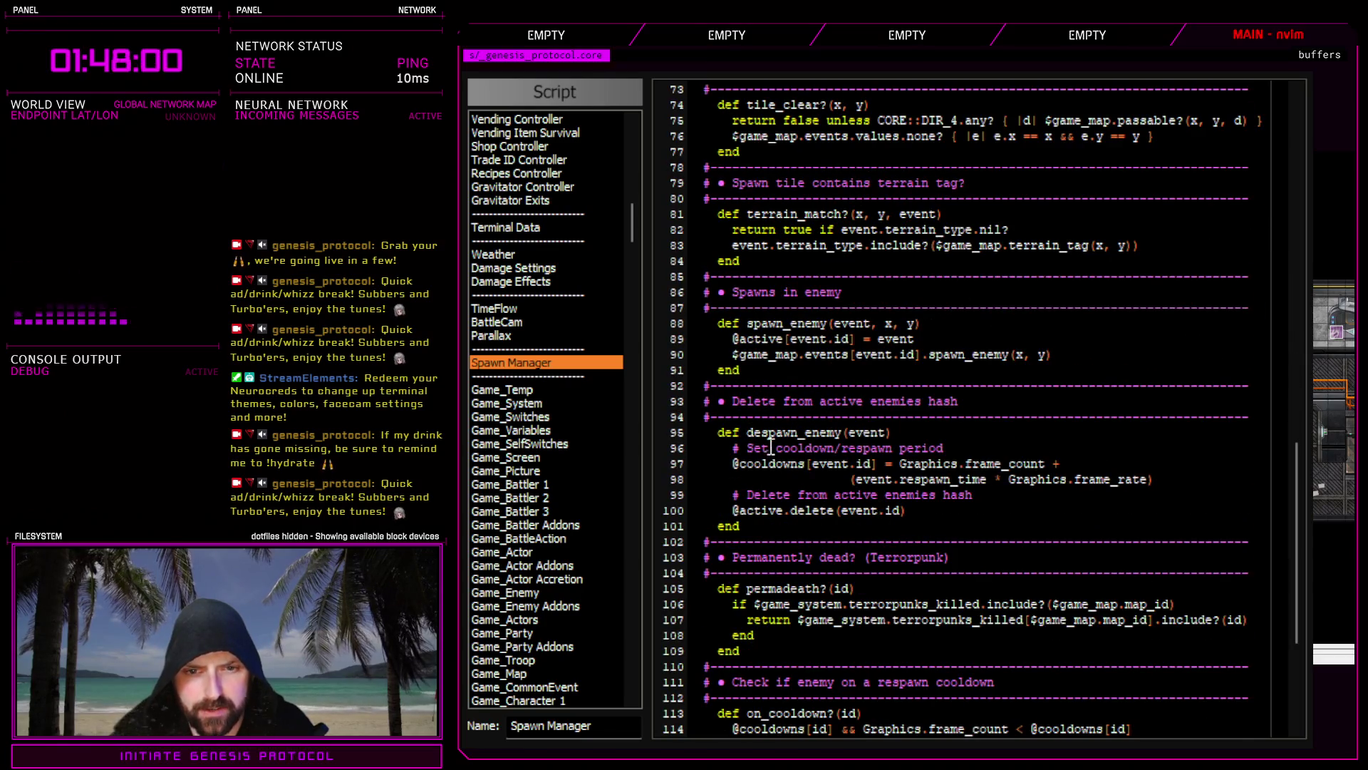
{"action": "left_click_drag", "start_coordinate": [716, 433], "coordinate": [803, 463]}
{"action": "left_click", "coordinate": [803, 436]}
{"action": "double_click", "coordinate": [789, 433]}
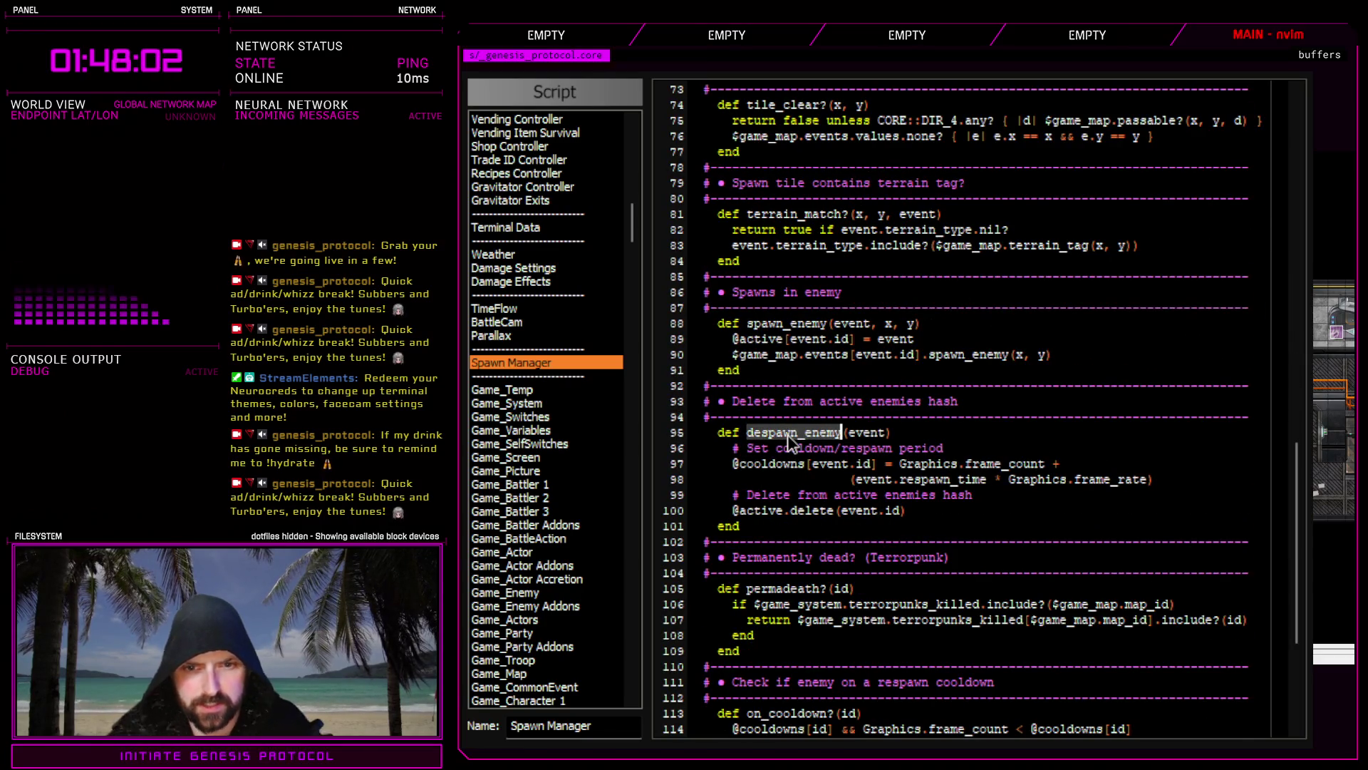
{"action": "key", "text": "ctrl+f"}
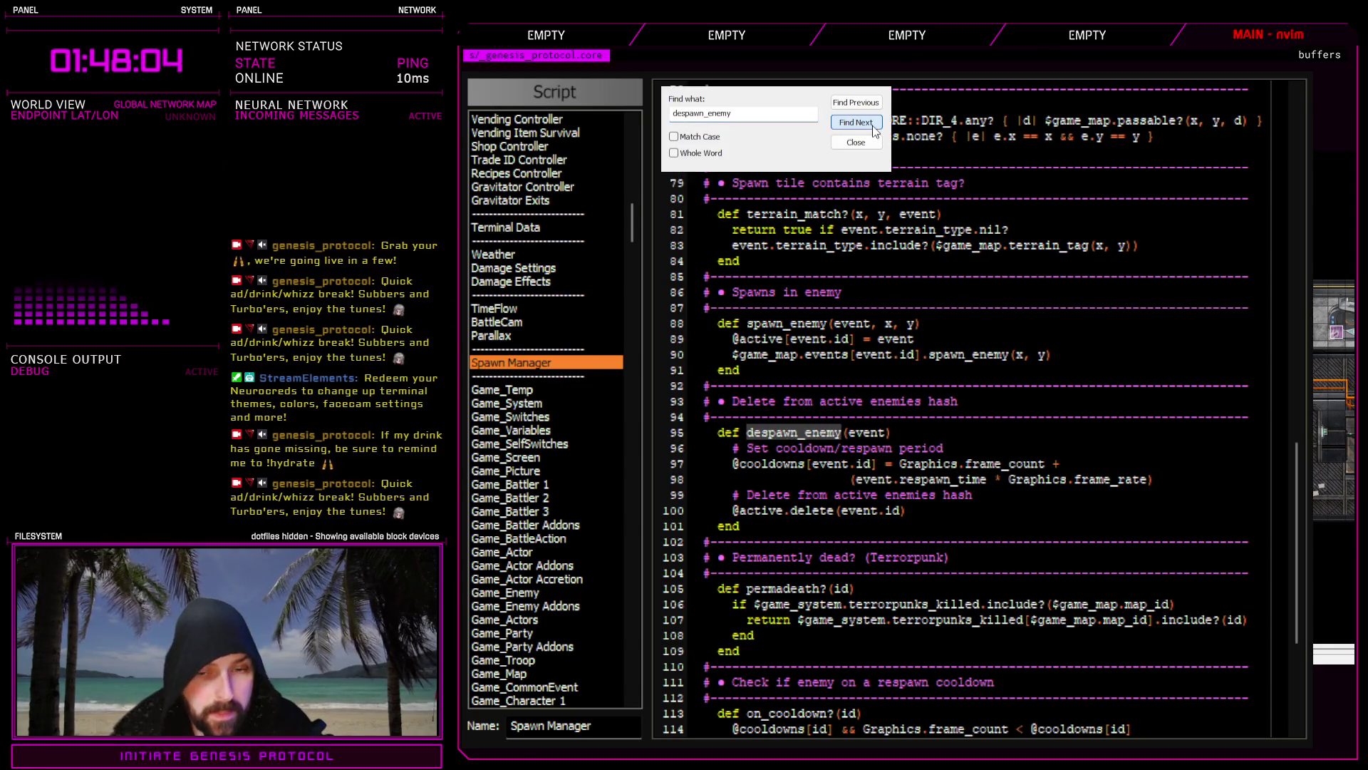
{"action": "left_click", "coordinate": [875, 125]}
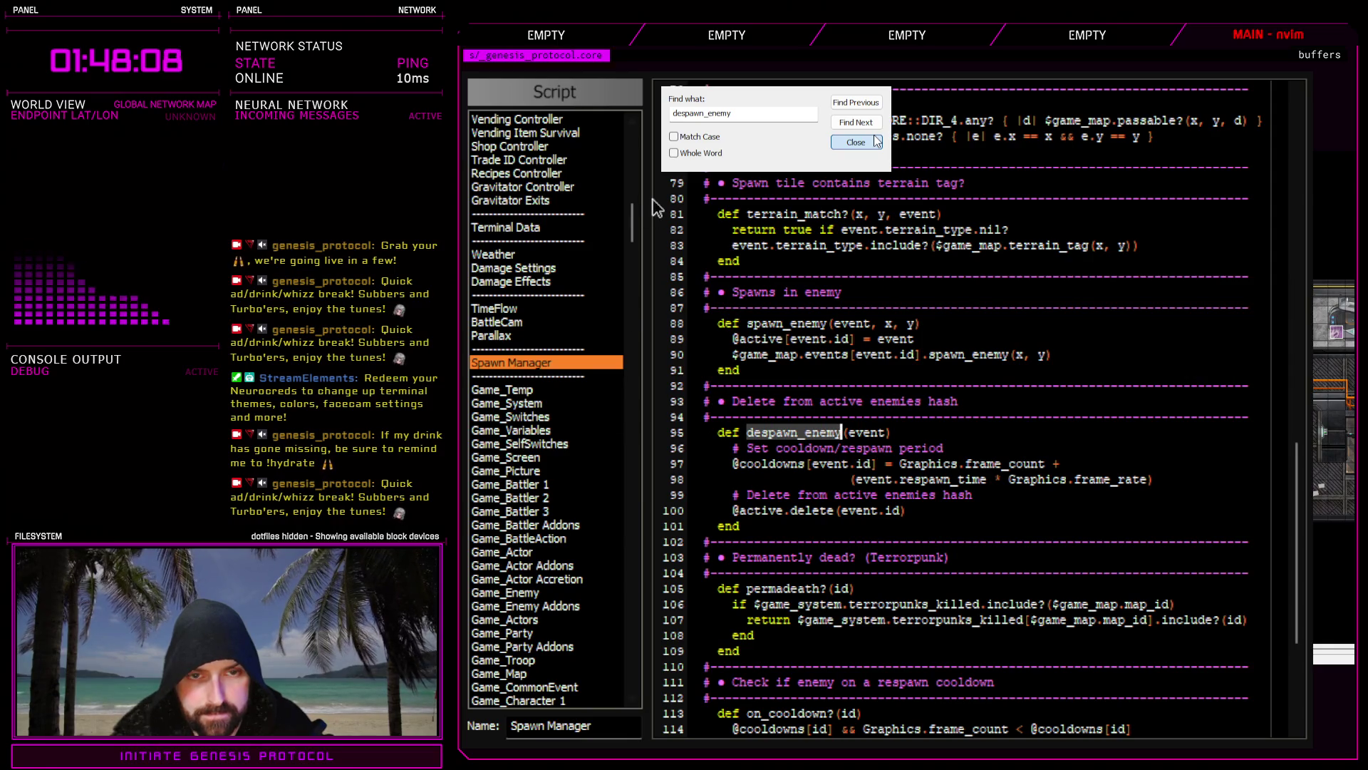
{"action": "left_click_drag", "start_coordinate": [636, 221], "coordinate": [636, 236]}
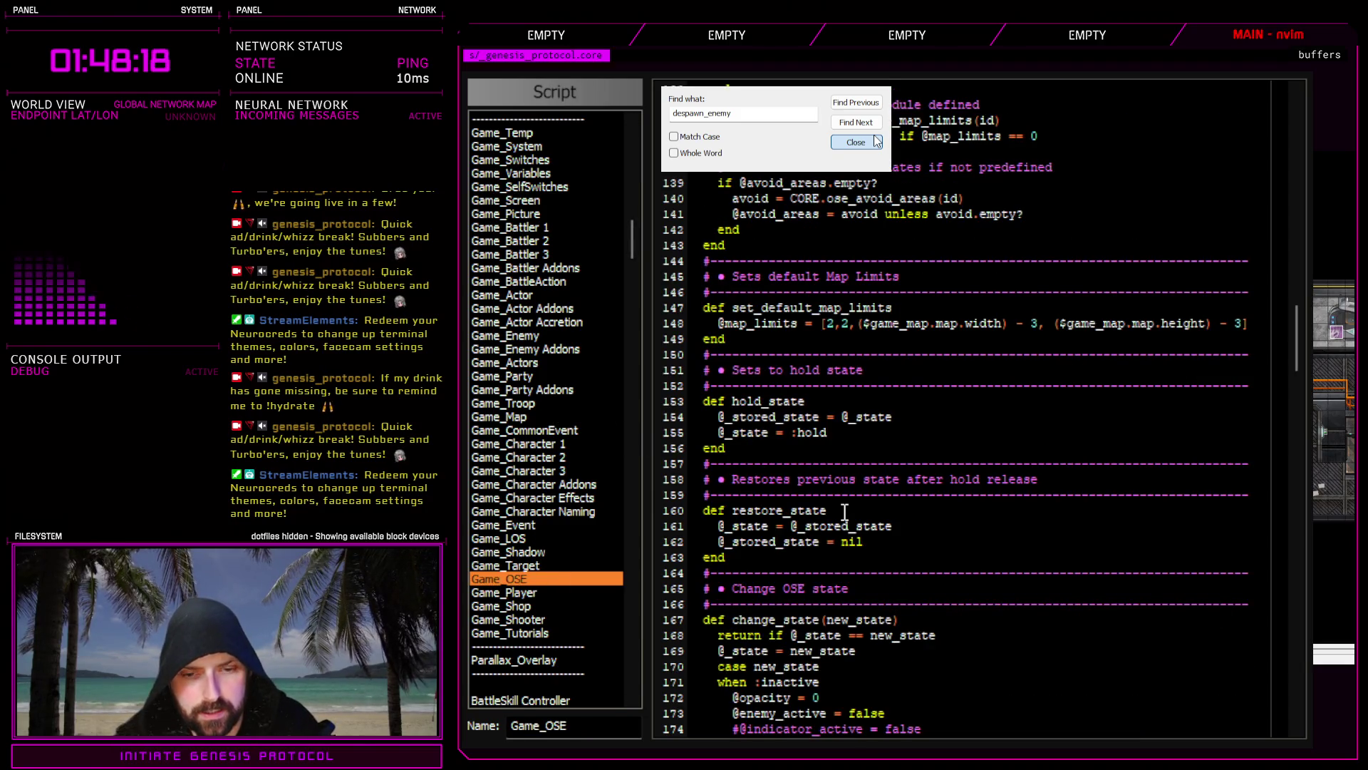
- Search Game_OSE for 'despawn' and step through the matches
{"action": "type", "text": "desw"}
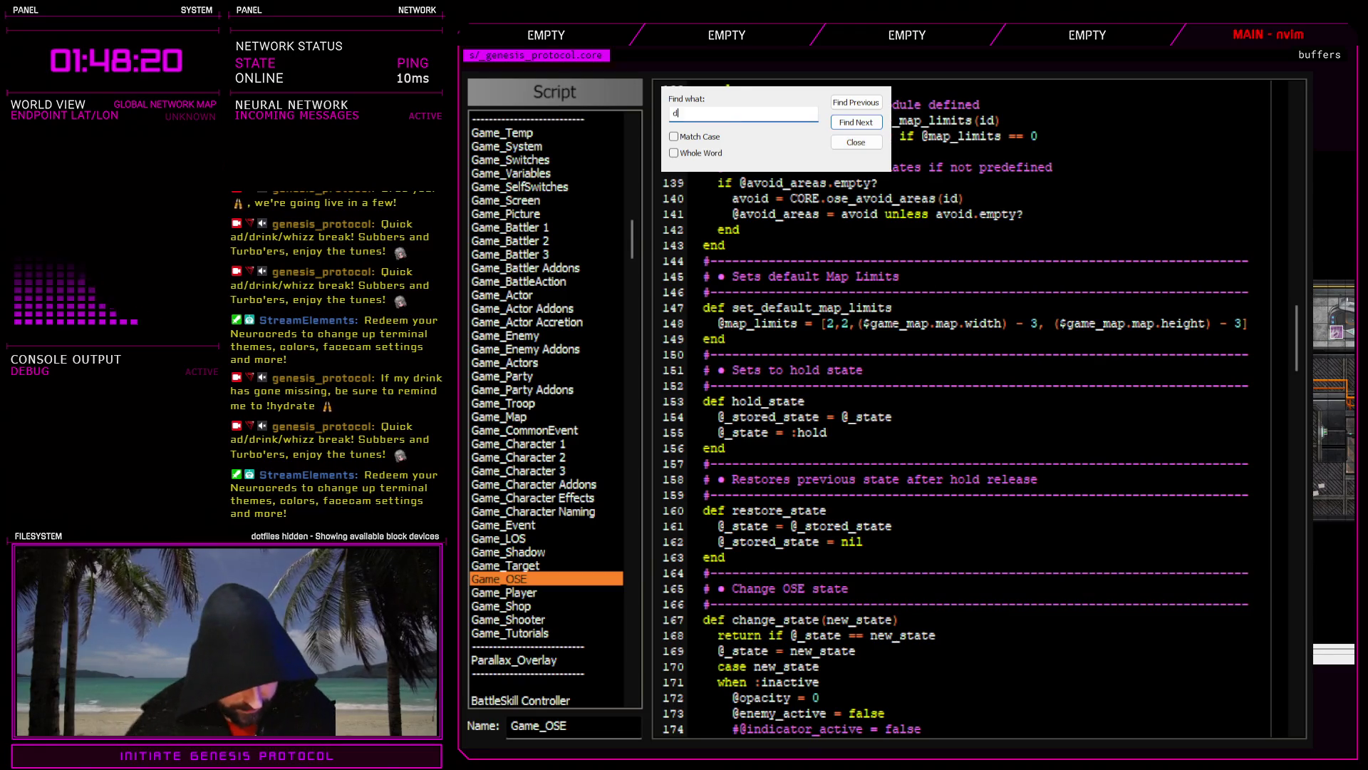
{"action": "type", "text": "paw"}
{"action": "key", "text": "BackSpace"}
{"action": "key", "text": "BackSpace"}
{"action": "key", "text": "BackSpace"}
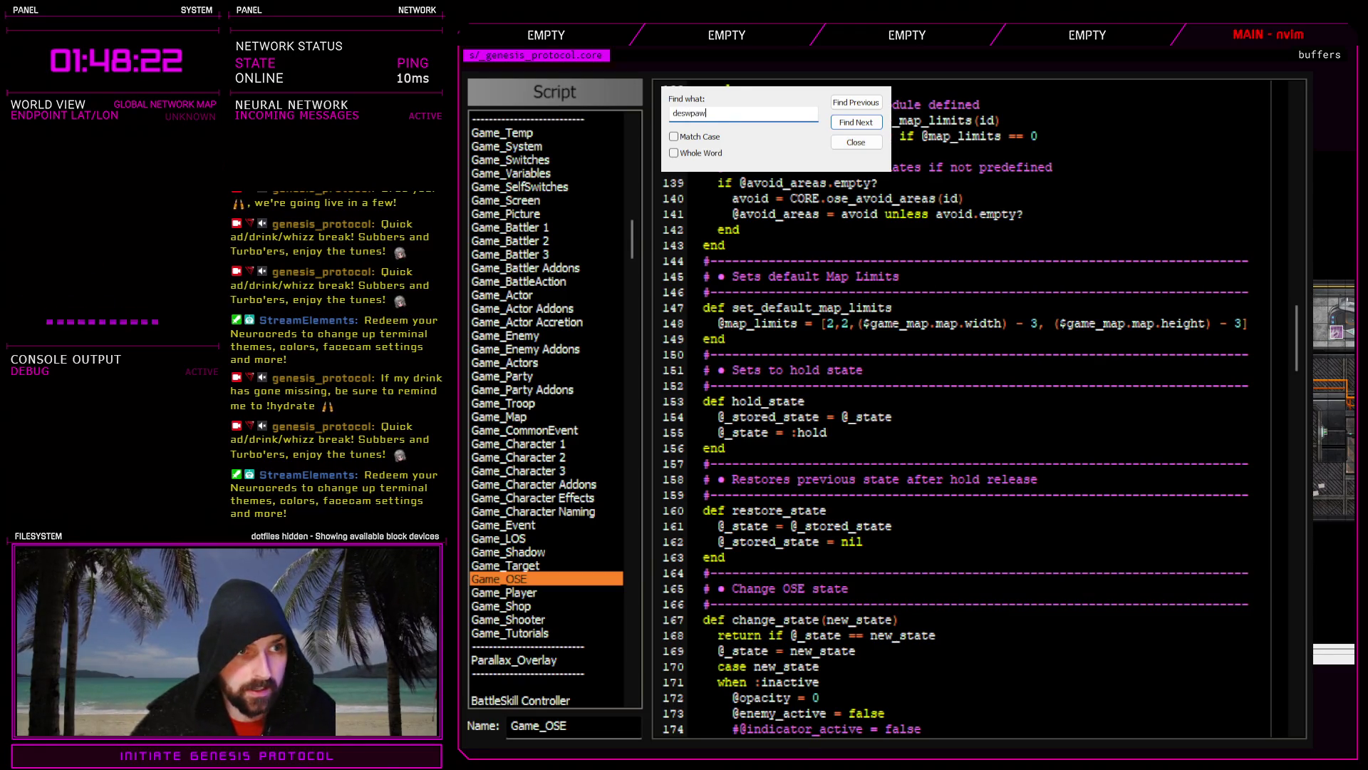
{"action": "type", "text": "spawn"}
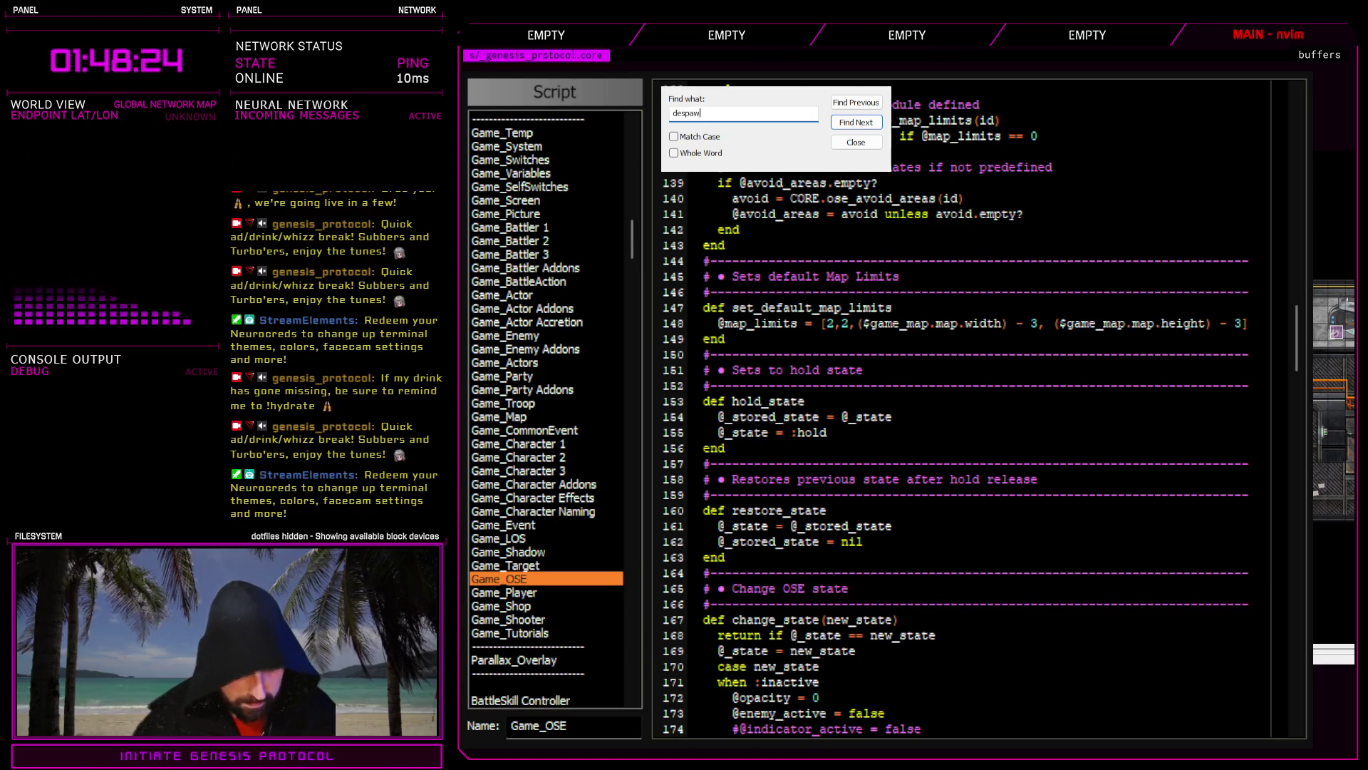
{"action": "key", "text": "Return"}
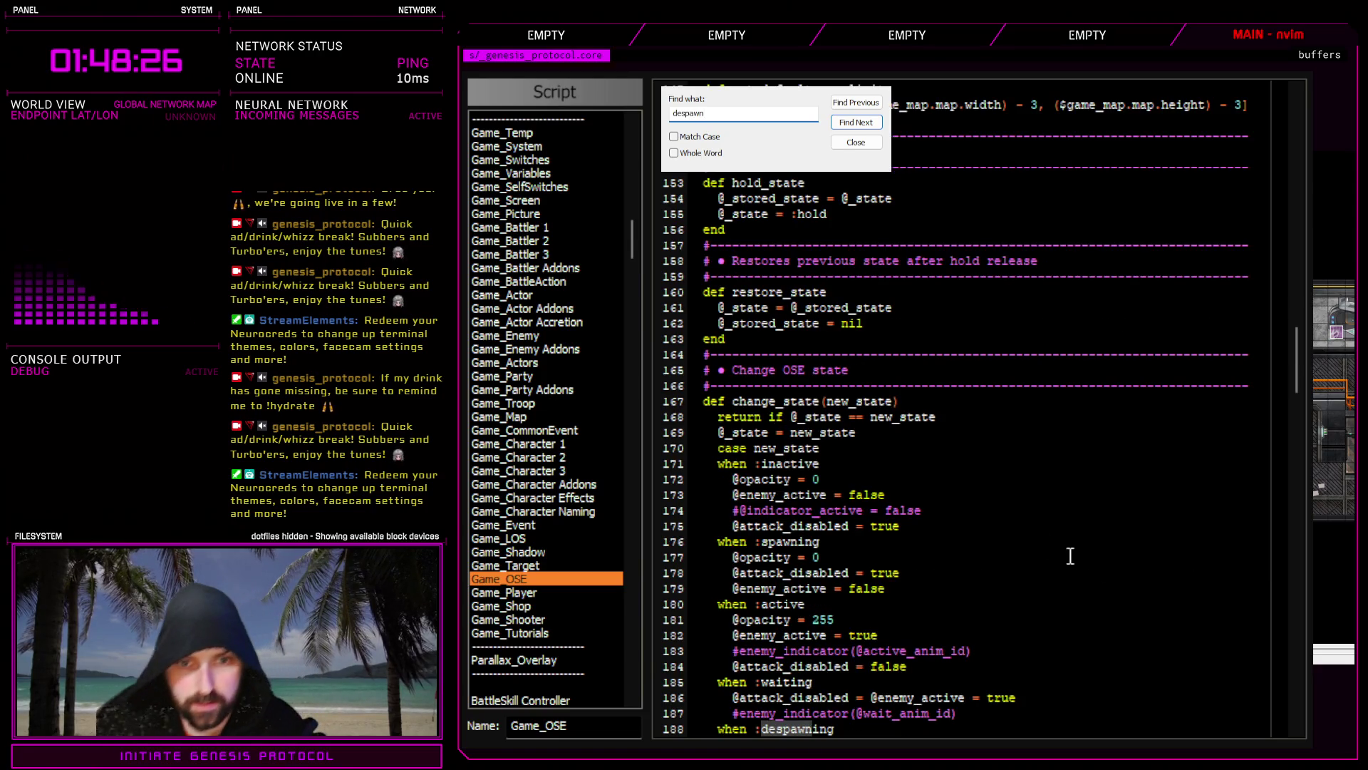
{"action": "key", "text": "Return"}
{"action": "scroll", "coordinate": [1069, 605], "scroll_direction": "down", "scroll_amount": 4}
{"action": "key", "text": "Return"}
{"action": "key", "text": "Return"}
{"action": "key", "text": "Return"}
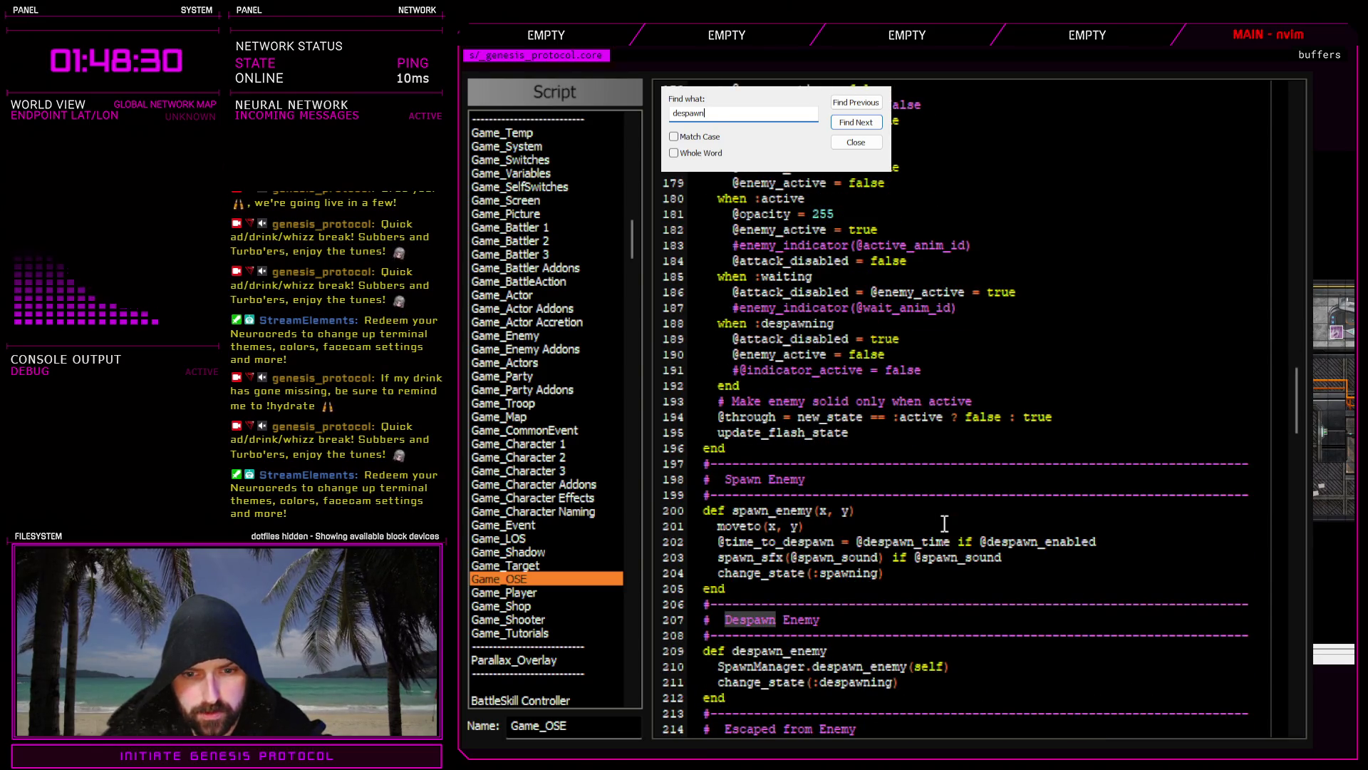
{"action": "scroll", "coordinate": [842, 652], "scroll_direction": "down", "scroll_amount": 2}
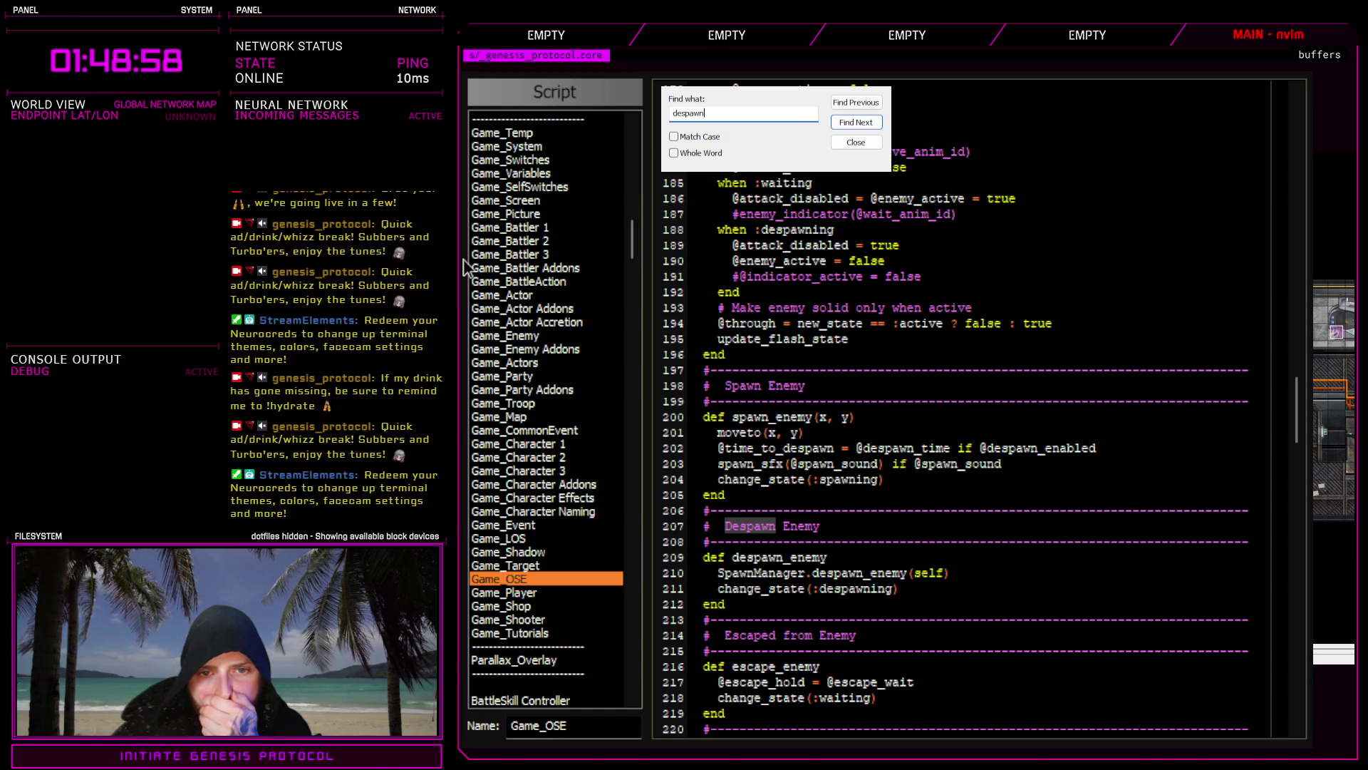
{"action": "scroll", "coordinate": [837, 482], "scroll_direction": "down", "scroll_amount": 6}
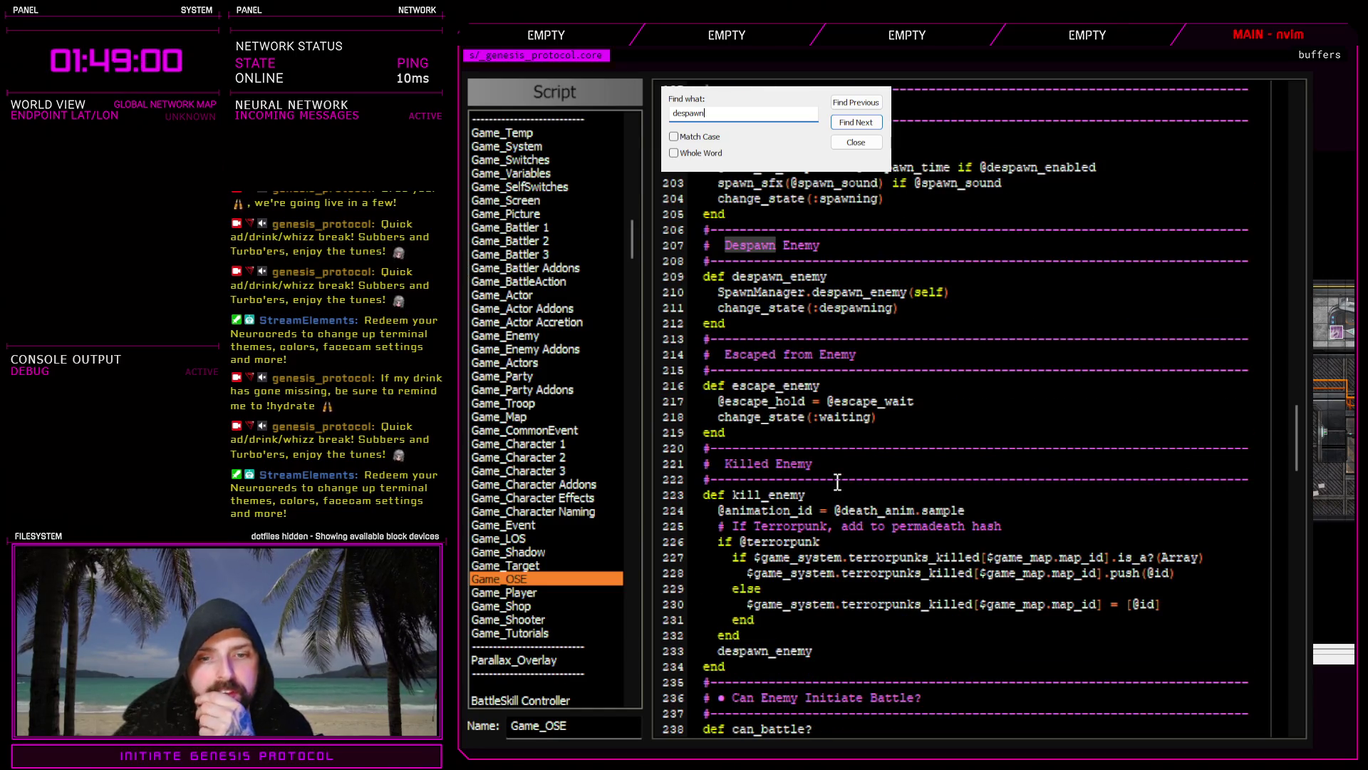
{"action": "scroll", "coordinate": [838, 481], "scroll_direction": "down", "scroll_amount": 6}
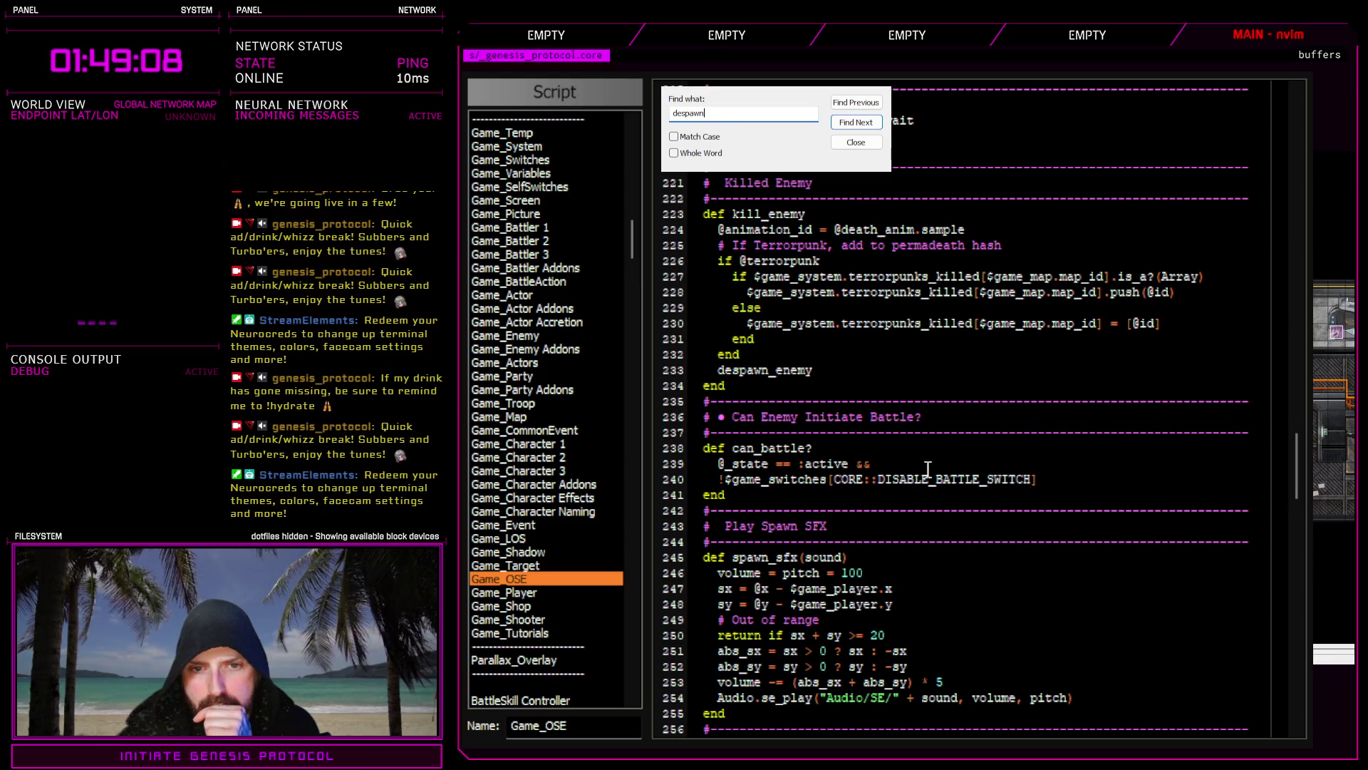
{"action": "left_click", "coordinate": [900, 465]}
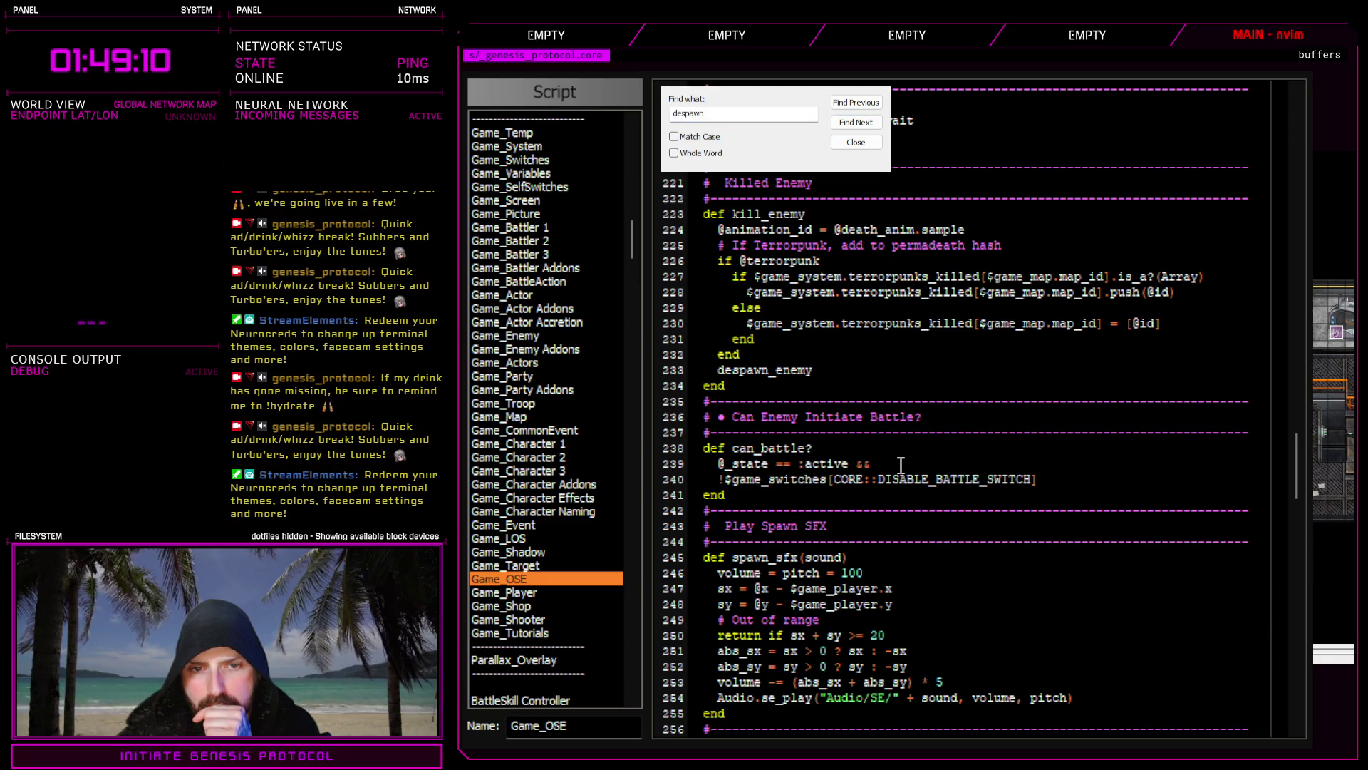
{"action": "left_click_drag", "start_coordinate": [721, 464], "coordinate": [848, 460]}
{"action": "left_click_drag", "start_coordinate": [1040, 479], "coordinate": [710, 479]}
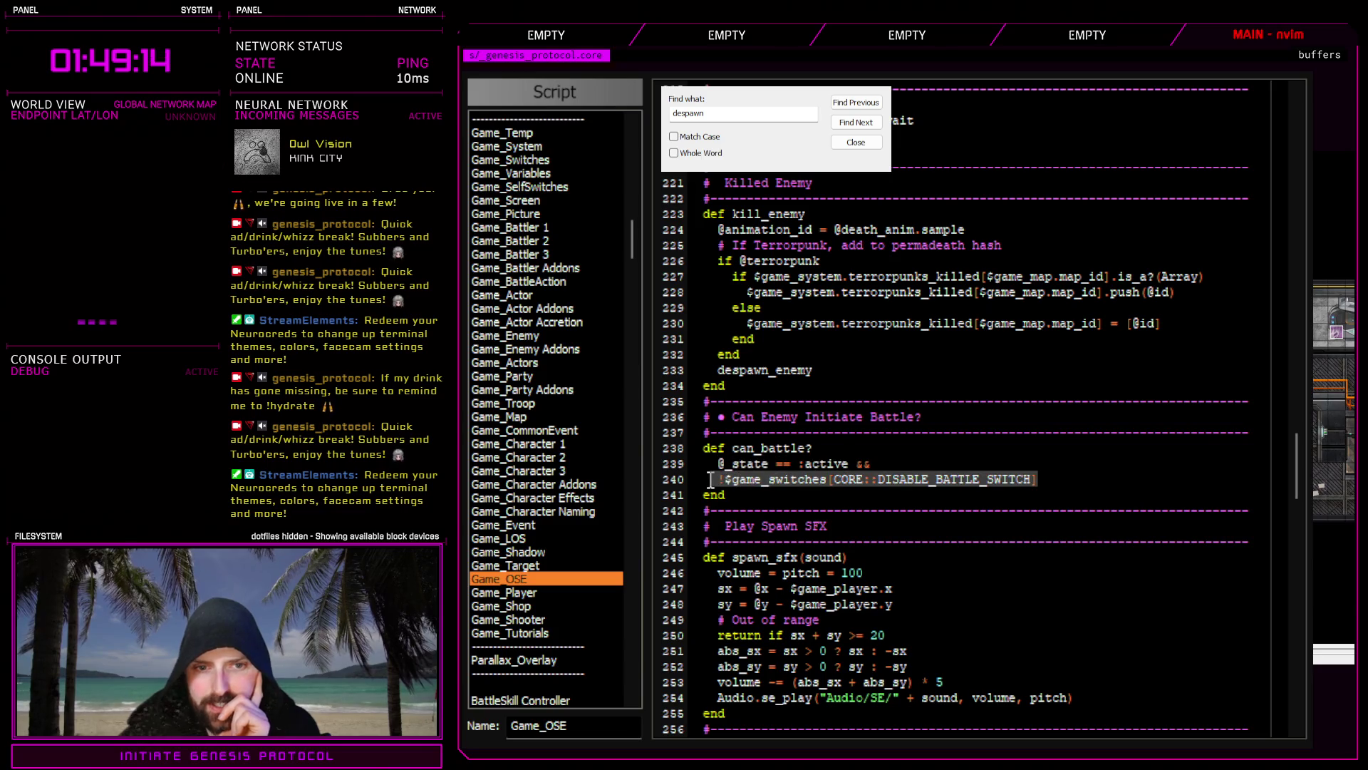
{"action": "left_click", "coordinate": [1055, 480]}
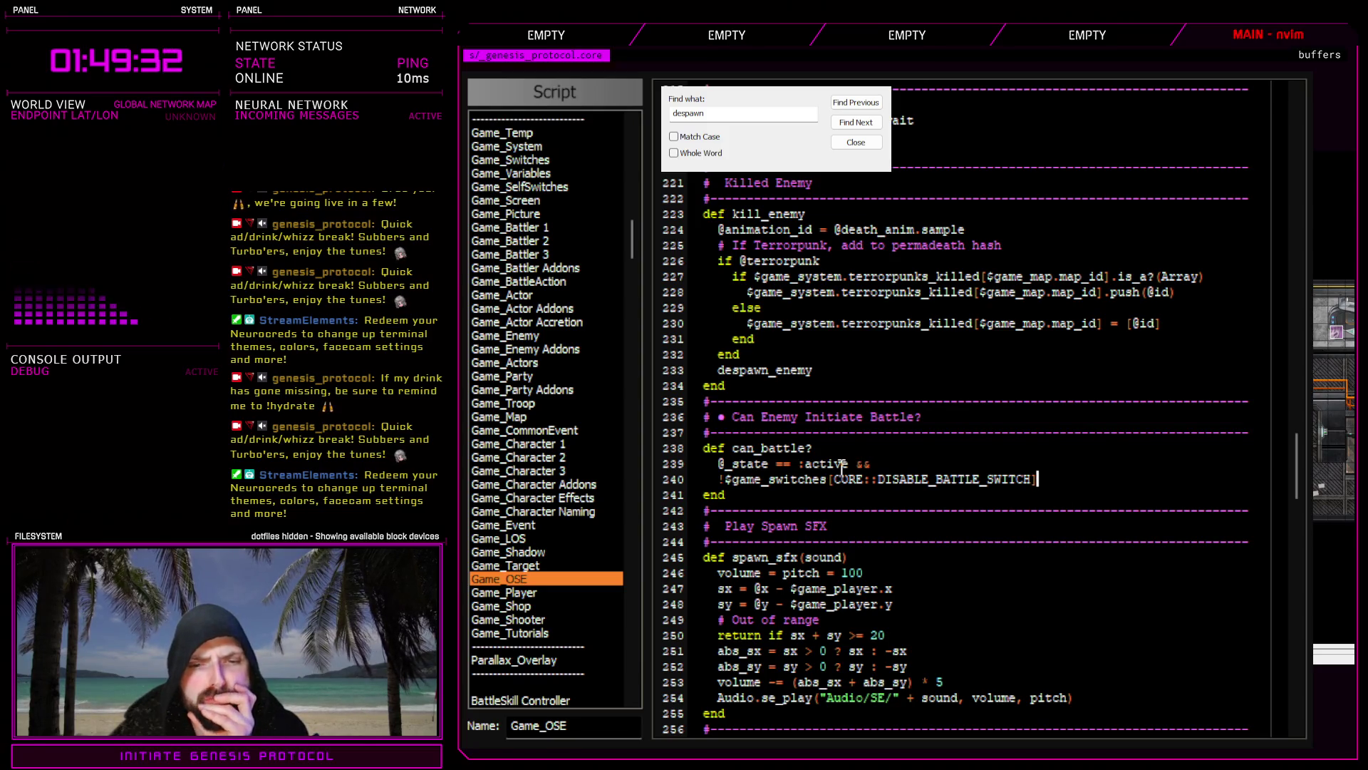
- Review the update_active method in Game_OSE, lines 341–346
{"action": "left_click_drag", "start_coordinate": [1294, 463], "coordinate": [1292, 640]}
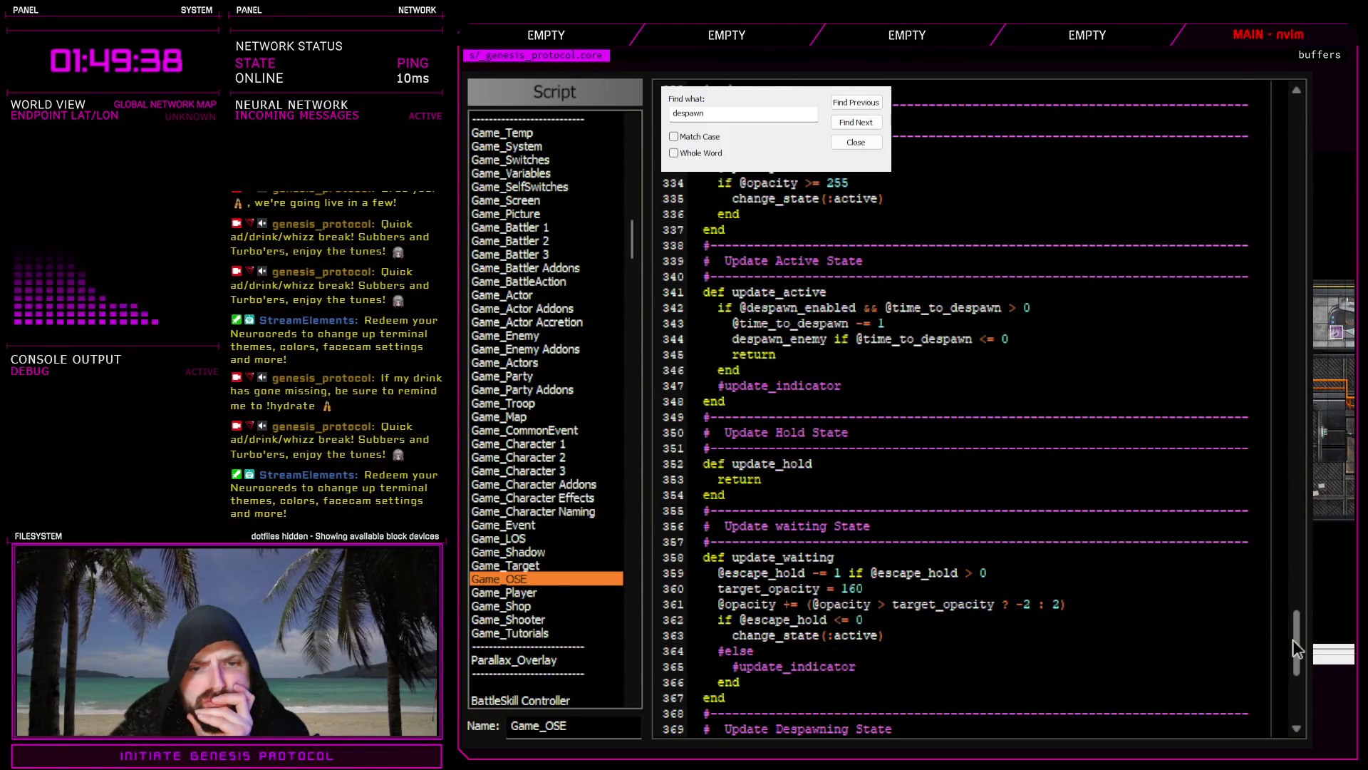
{"action": "left_click_drag", "start_coordinate": [754, 464], "coordinate": [828, 498]}
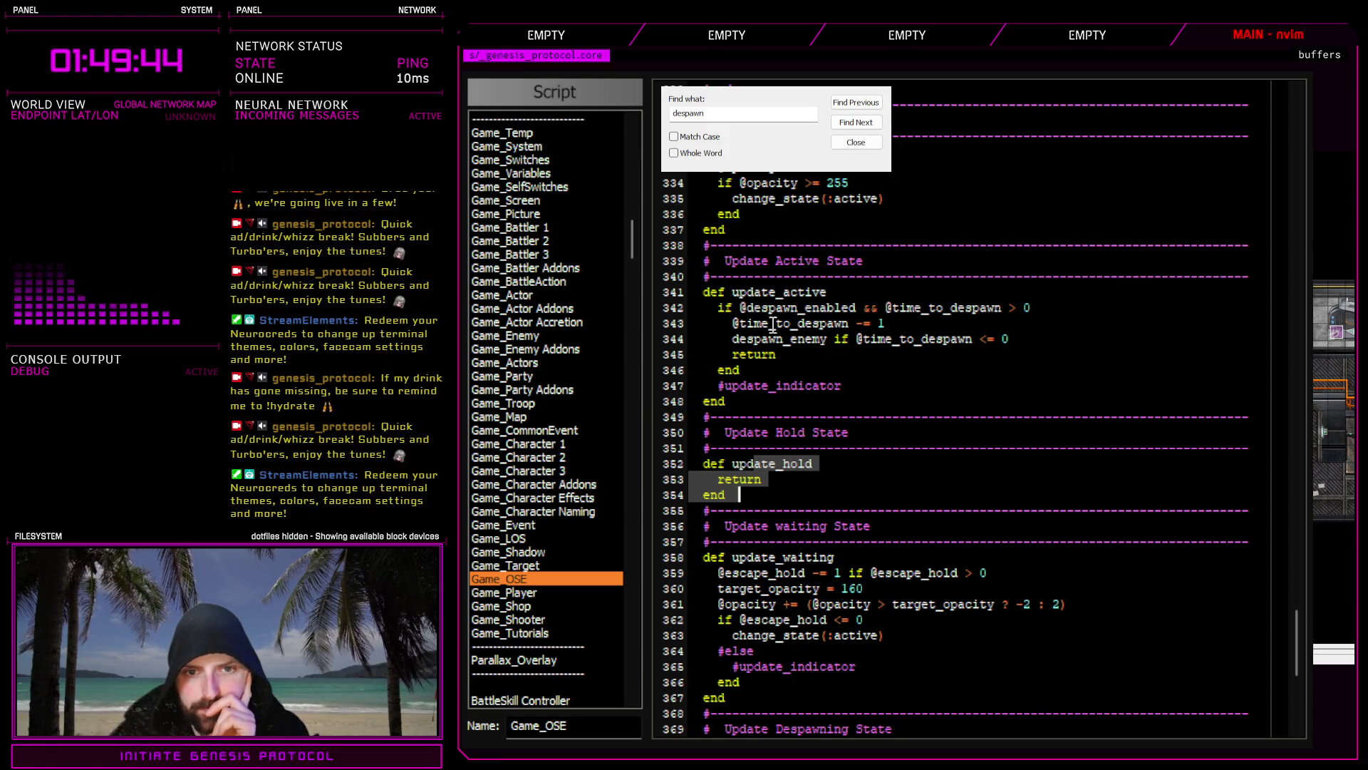
{"action": "left_click_drag", "start_coordinate": [757, 292], "coordinate": [819, 371]}
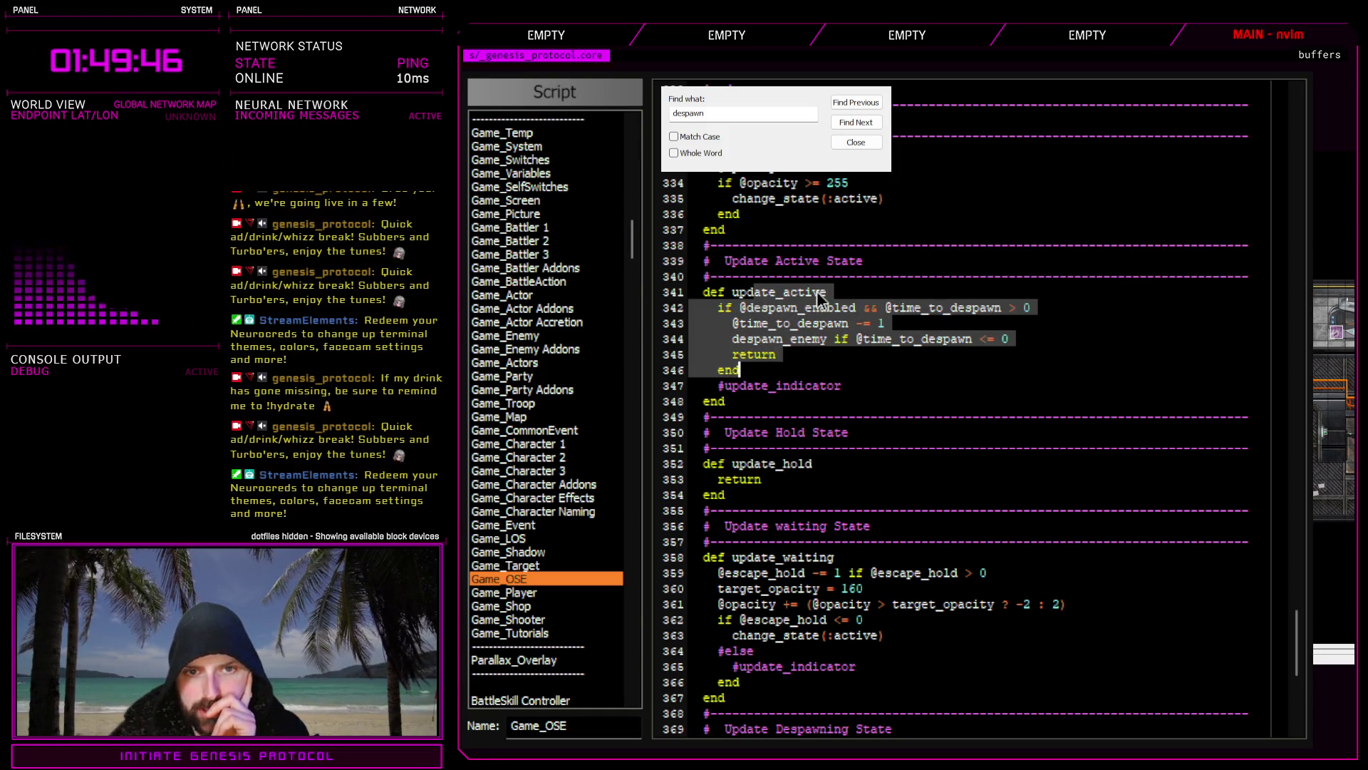
{"action": "left_click_drag", "start_coordinate": [769, 175], "coordinate": [777, 214]}
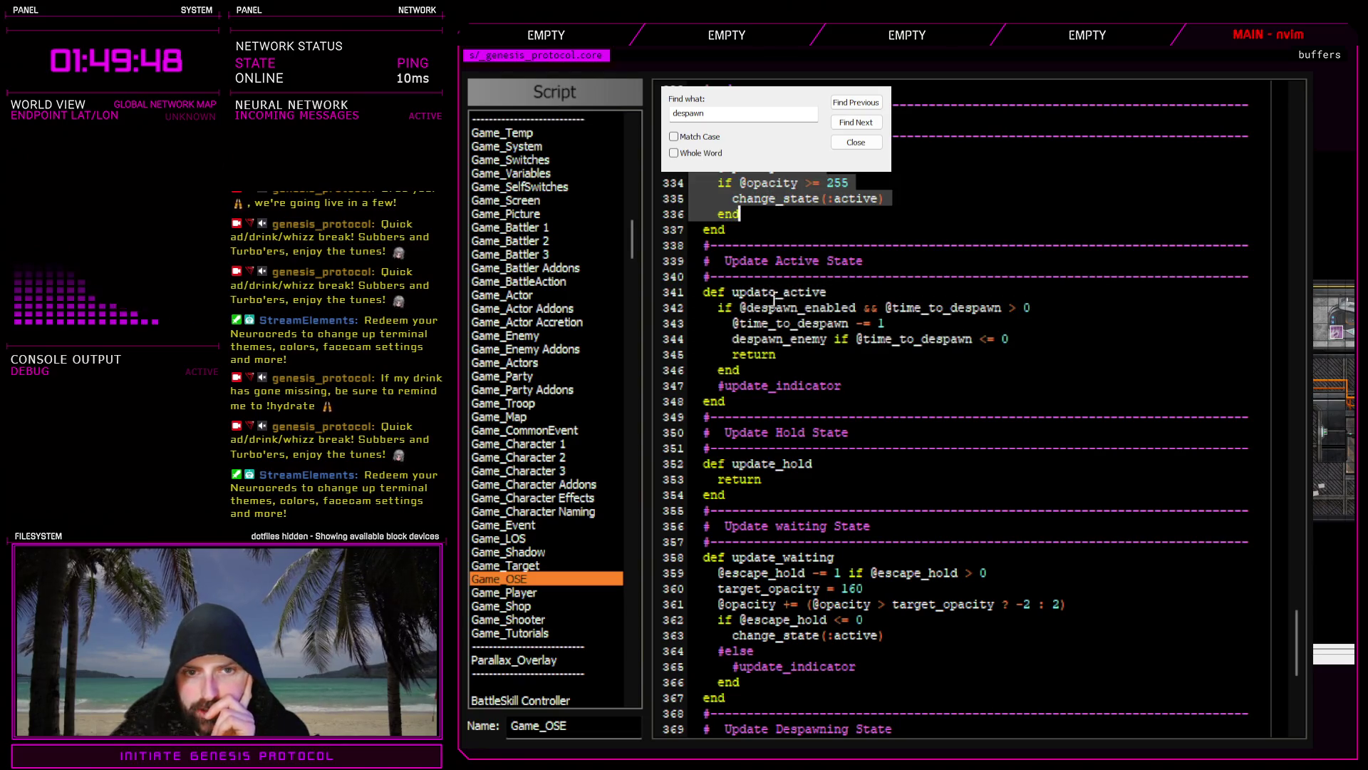
{"action": "left_click_drag", "start_coordinate": [769, 293], "coordinate": [802, 358]}
{"action": "left_click_drag", "start_coordinate": [765, 460], "coordinate": [768, 491]}
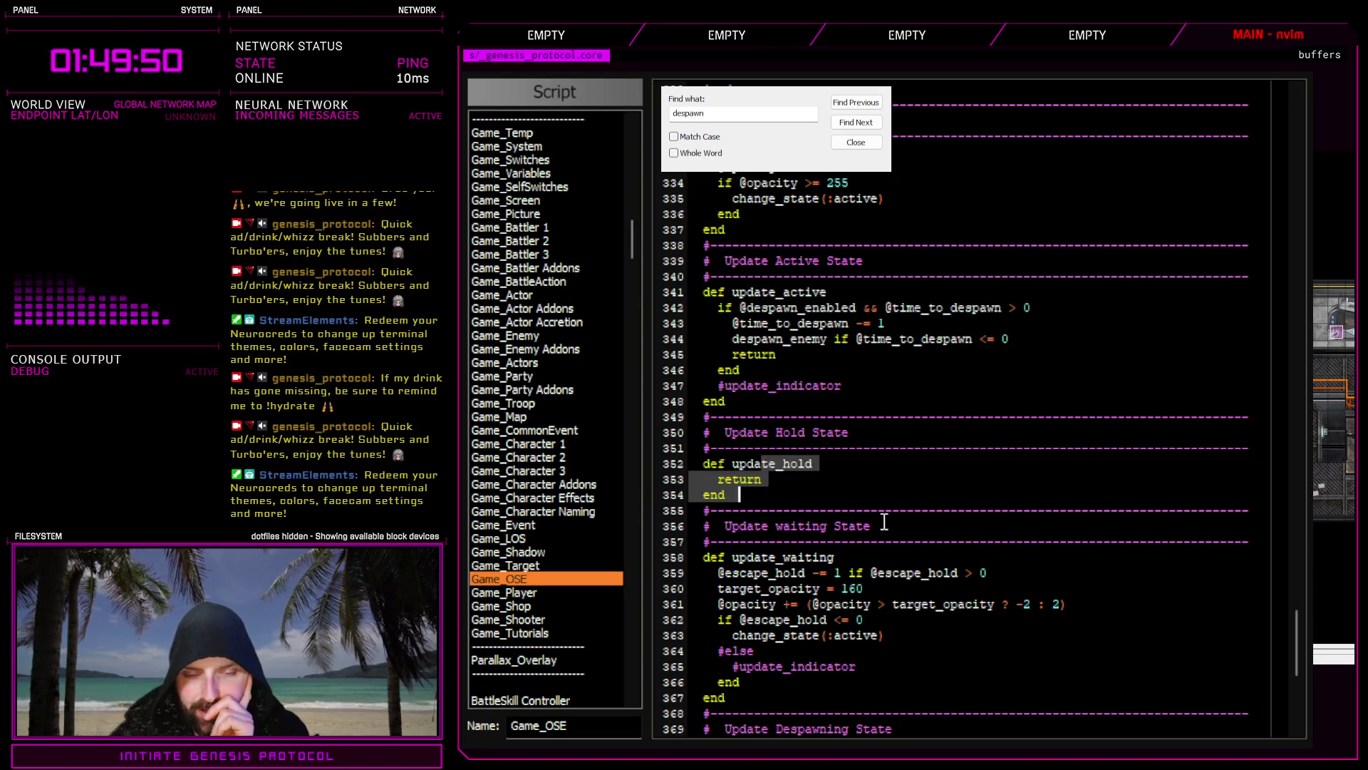
- Review the update_hold method (lines 352–354), then close Find and the Script Editor
{"action": "scroll", "coordinate": [884, 523], "scroll_direction": "down", "scroll_amount": 8}
{"action": "scroll", "coordinate": [884, 523], "scroll_direction": "down", "scroll_amount": 2}
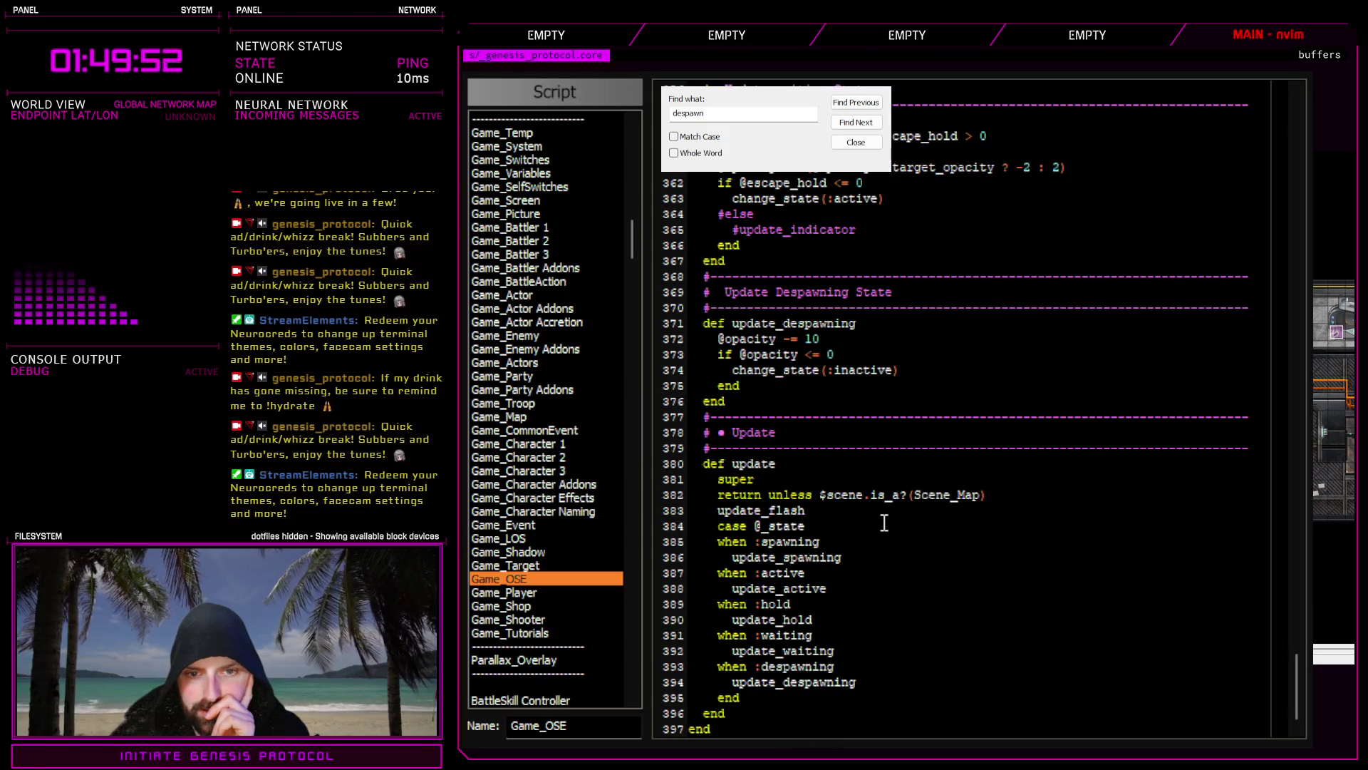
{"action": "scroll", "coordinate": [855, 534], "scroll_direction": "up", "scroll_amount": 10}
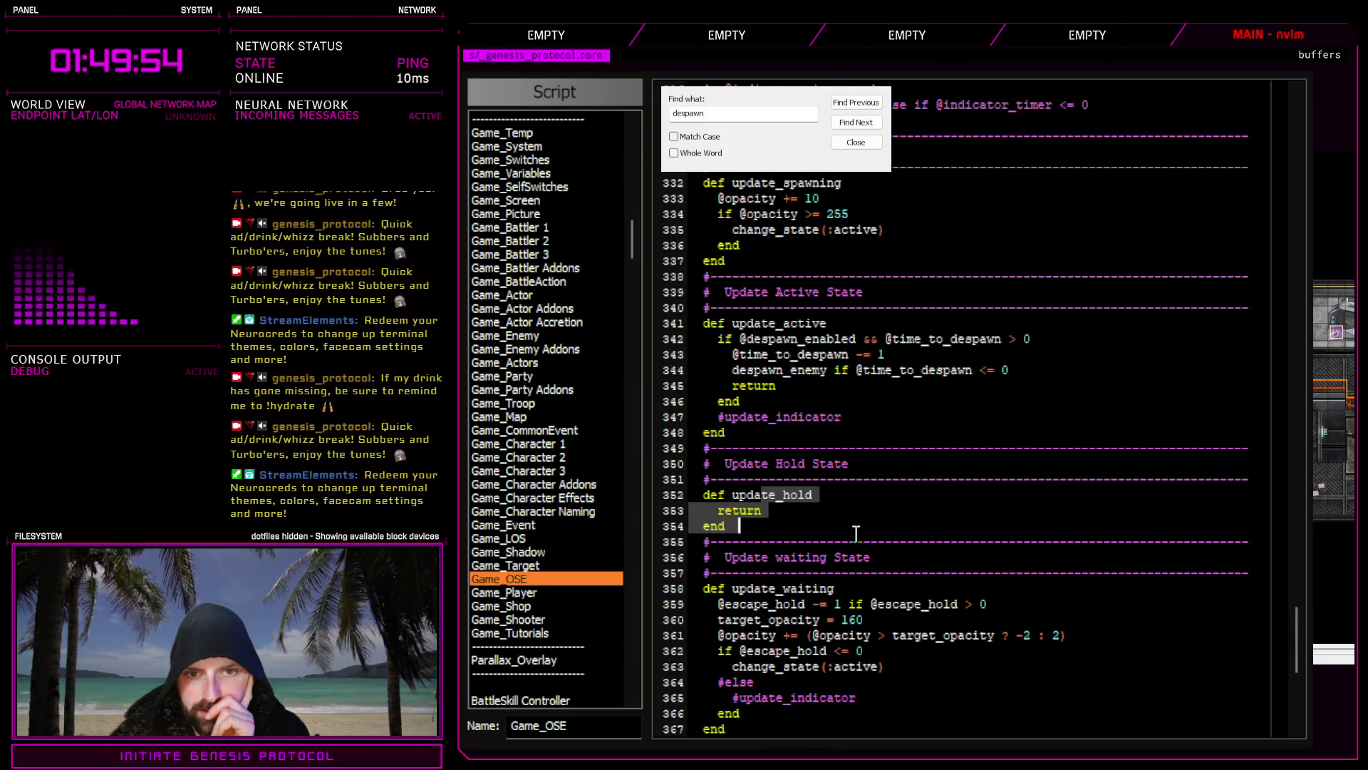
{"action": "left_click", "coordinate": [843, 491]}
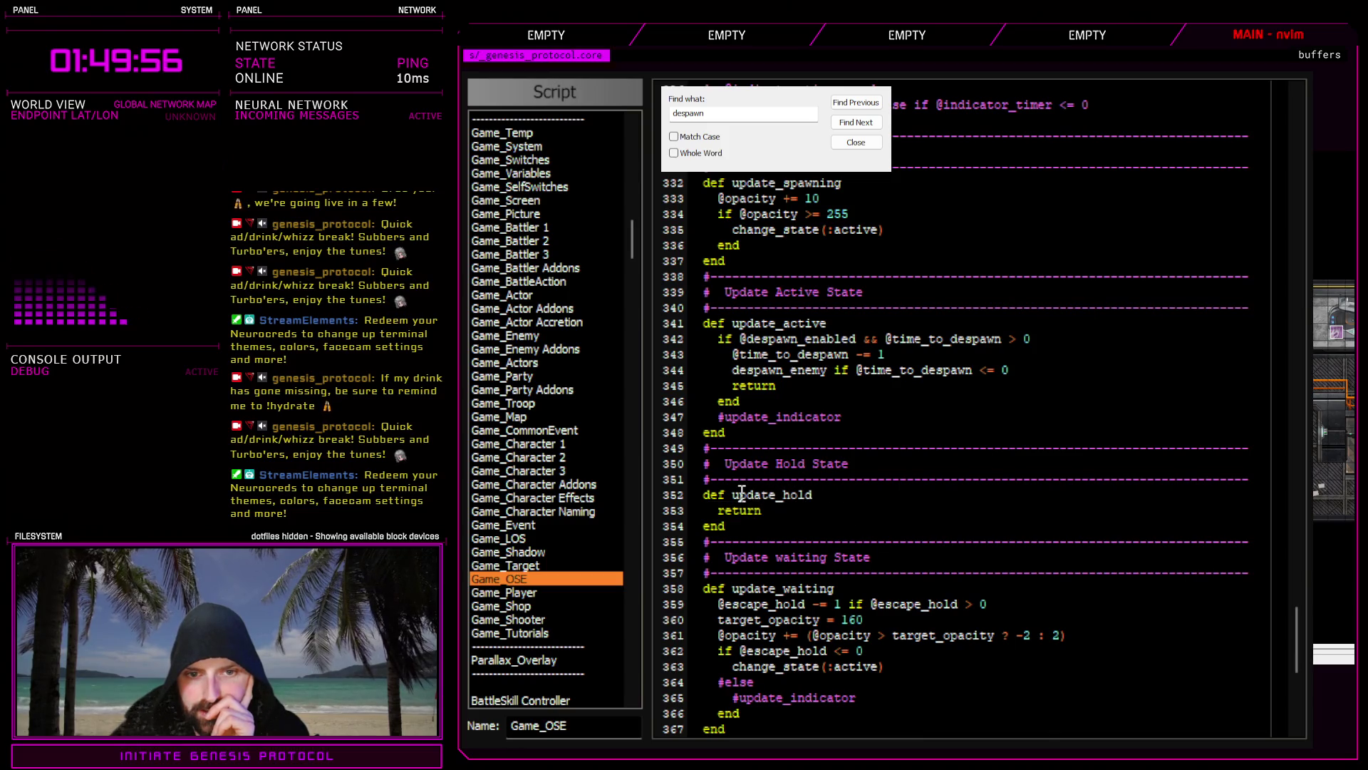
{"action": "left_click_drag", "start_coordinate": [741, 491], "coordinate": [740, 525]}
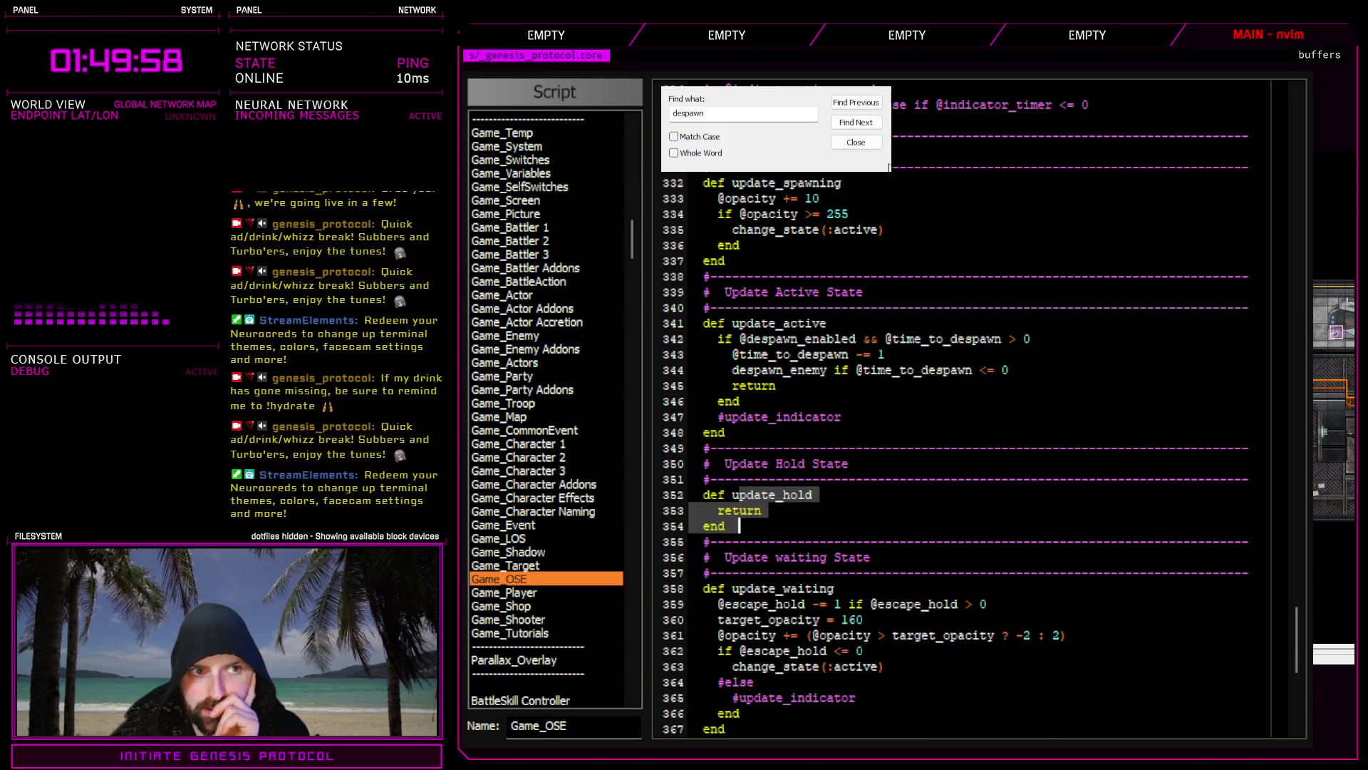
{"action": "left_click", "coordinate": [870, 148]}
{"action": "key", "text": "Escape"}
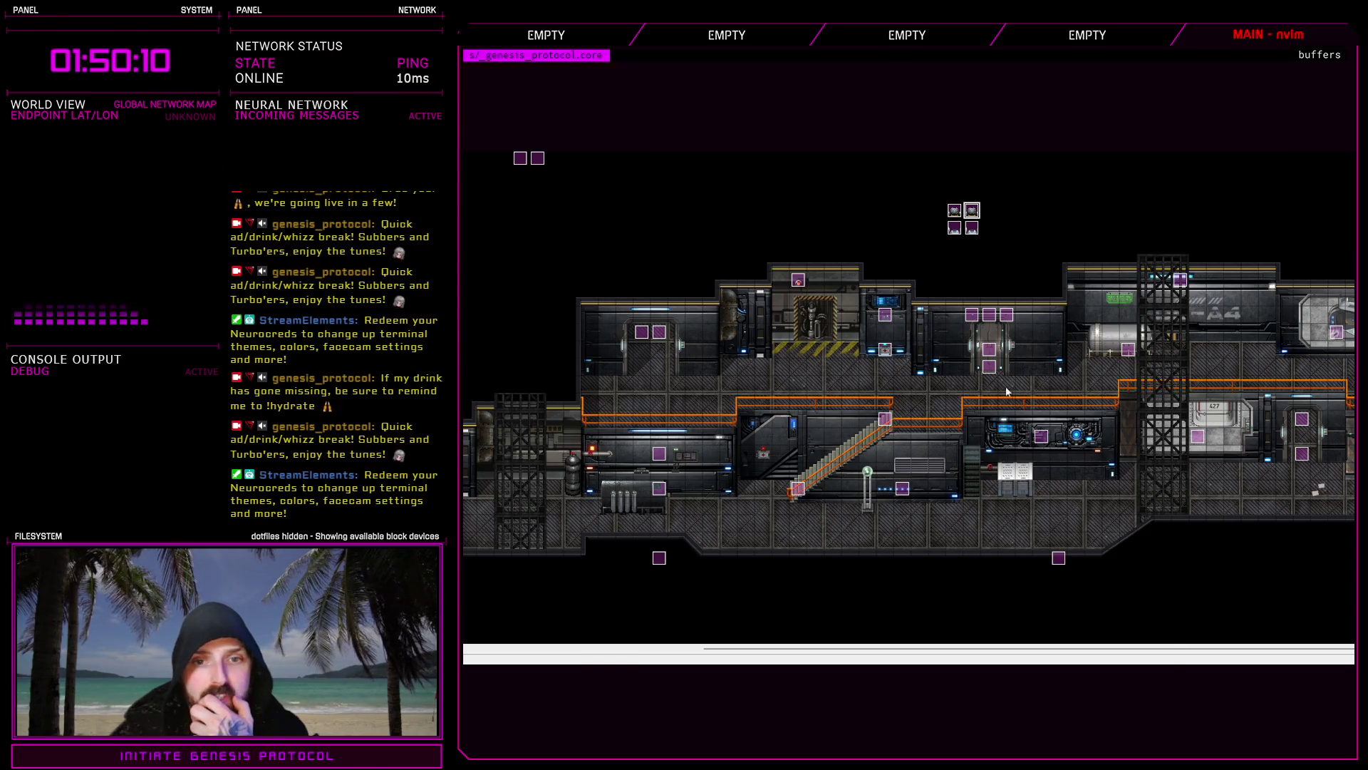
- Delete the release_ose_enemies script command from the Set Rotopod common event, apply, and close the database
{"action": "key", "text": "F9"}
{"action": "left_click", "coordinate": [825, 368]}
{"action": "left_click", "coordinate": [821, 389]}
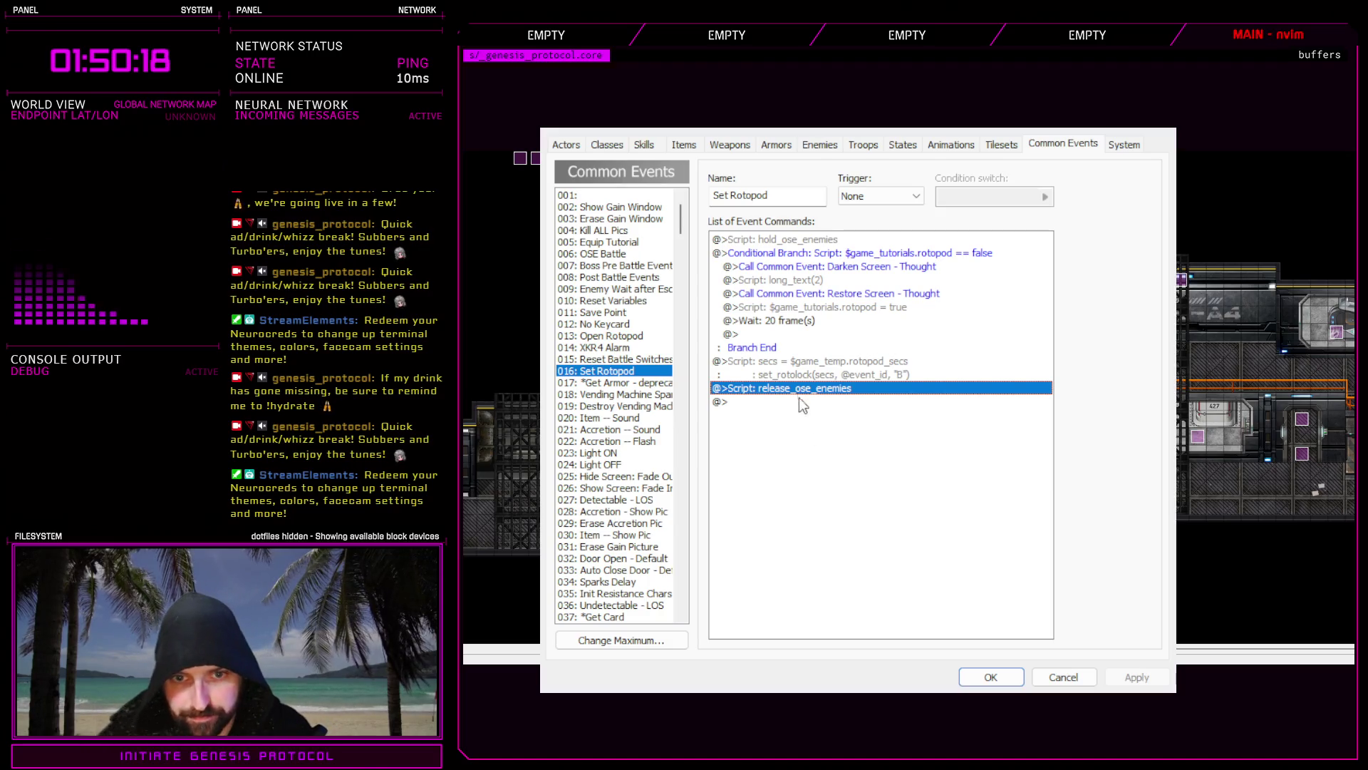
{"action": "key", "text": "Delete"}
{"action": "left_click", "coordinate": [1133, 677]}
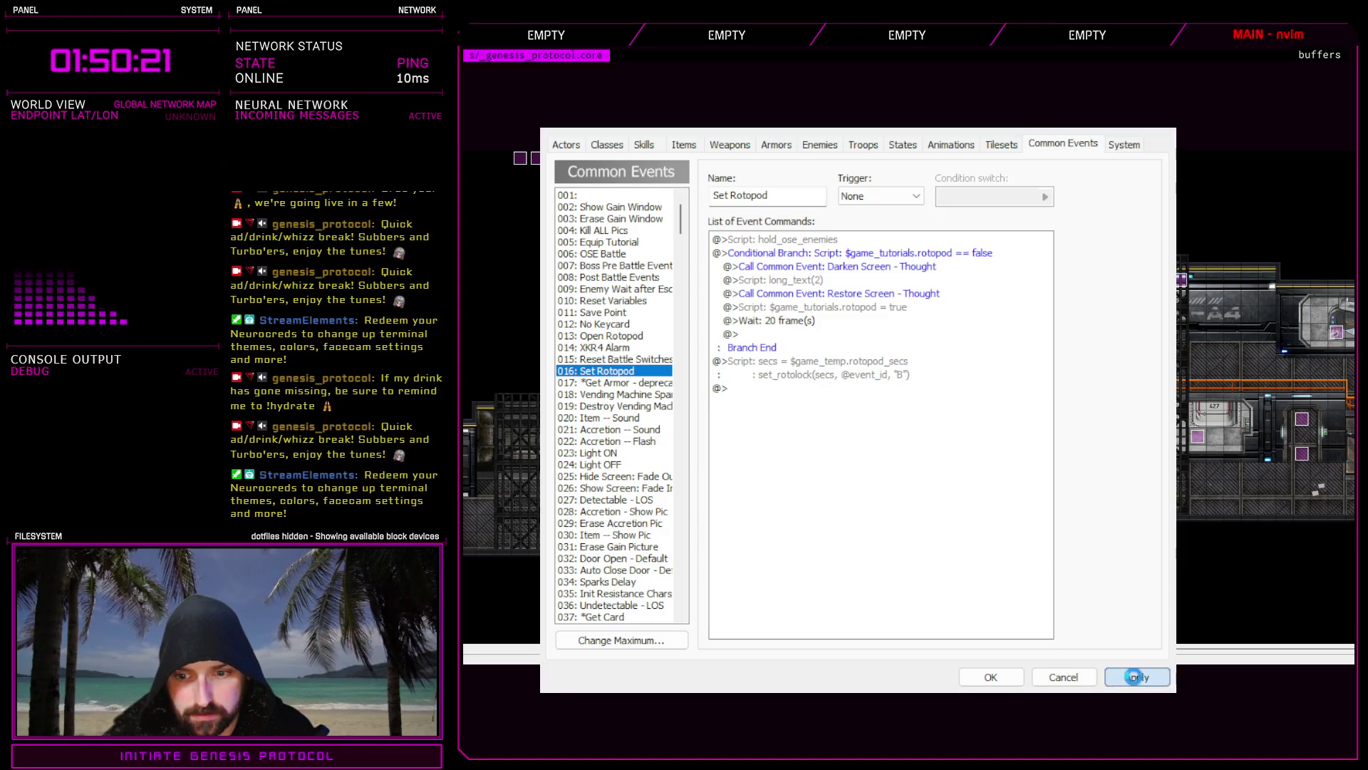
{"action": "left_click", "coordinate": [992, 677]}
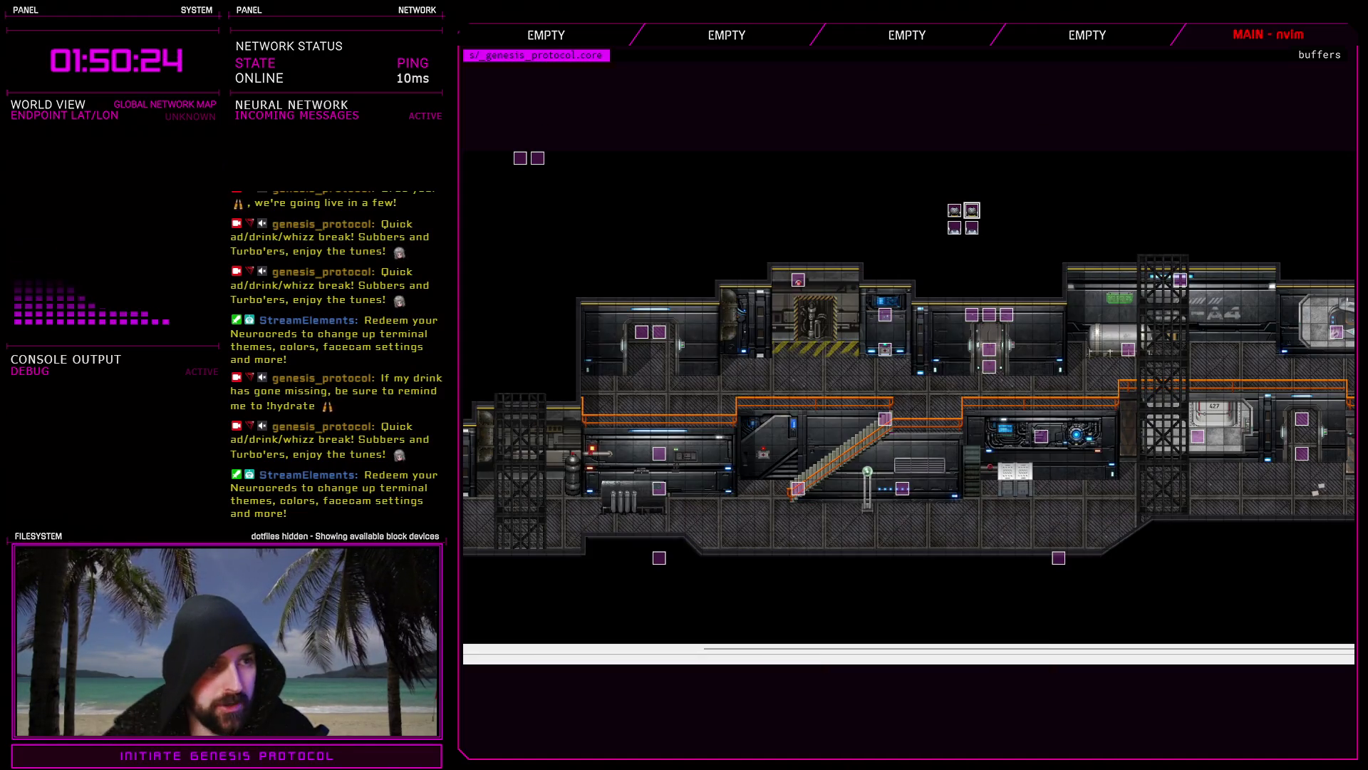
- Playtest from the slot 2 save, open the Rotopod chest, and dismiss its description
{"action": "key", "text": "ctrl+r"}
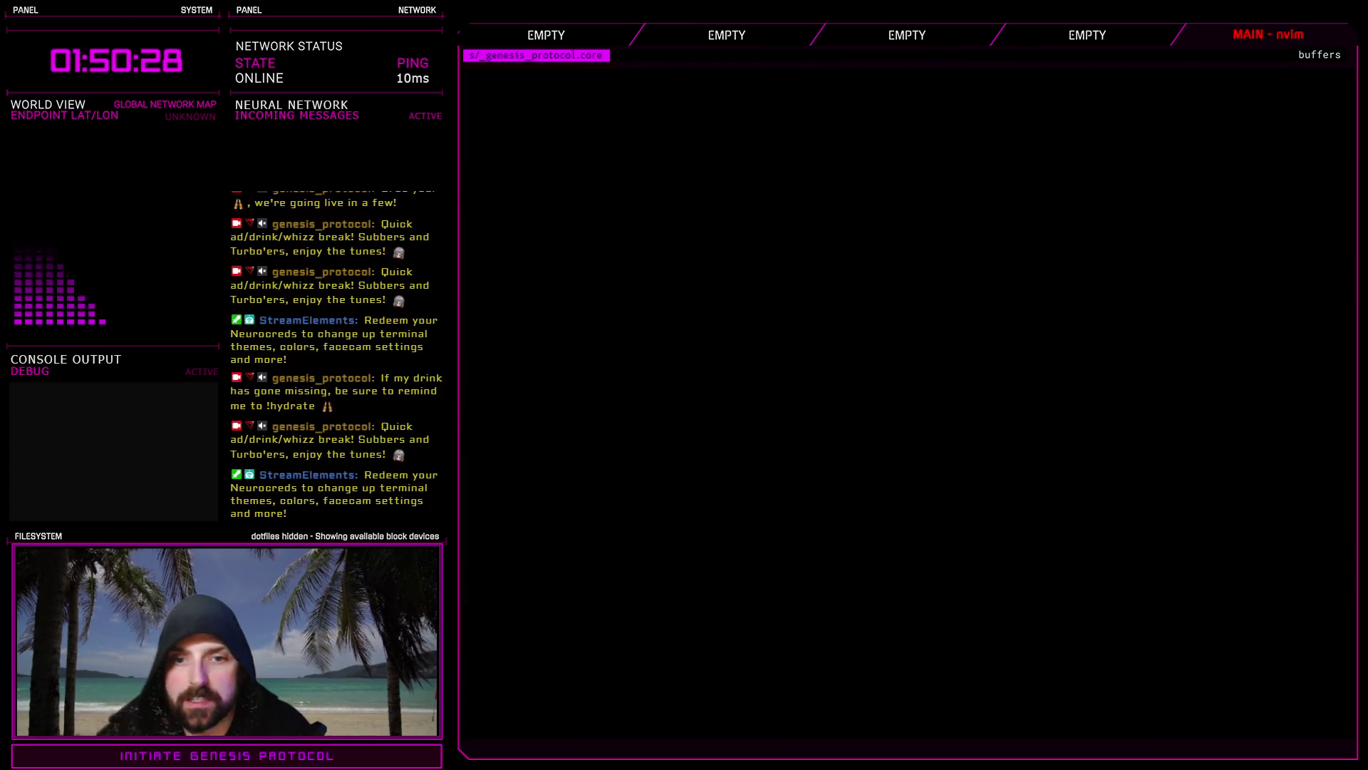
{"action": "key", "text": "Return"}
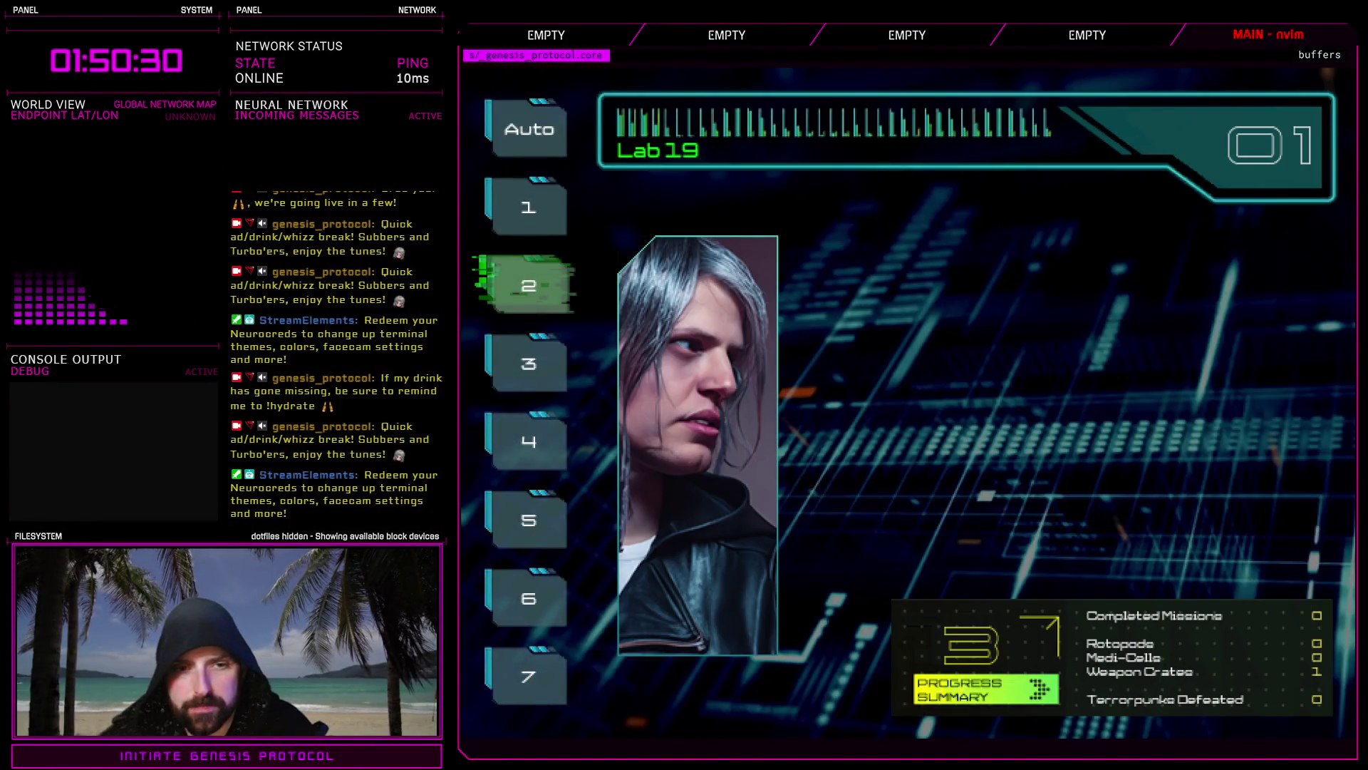
{"action": "key", "text": "Return"}
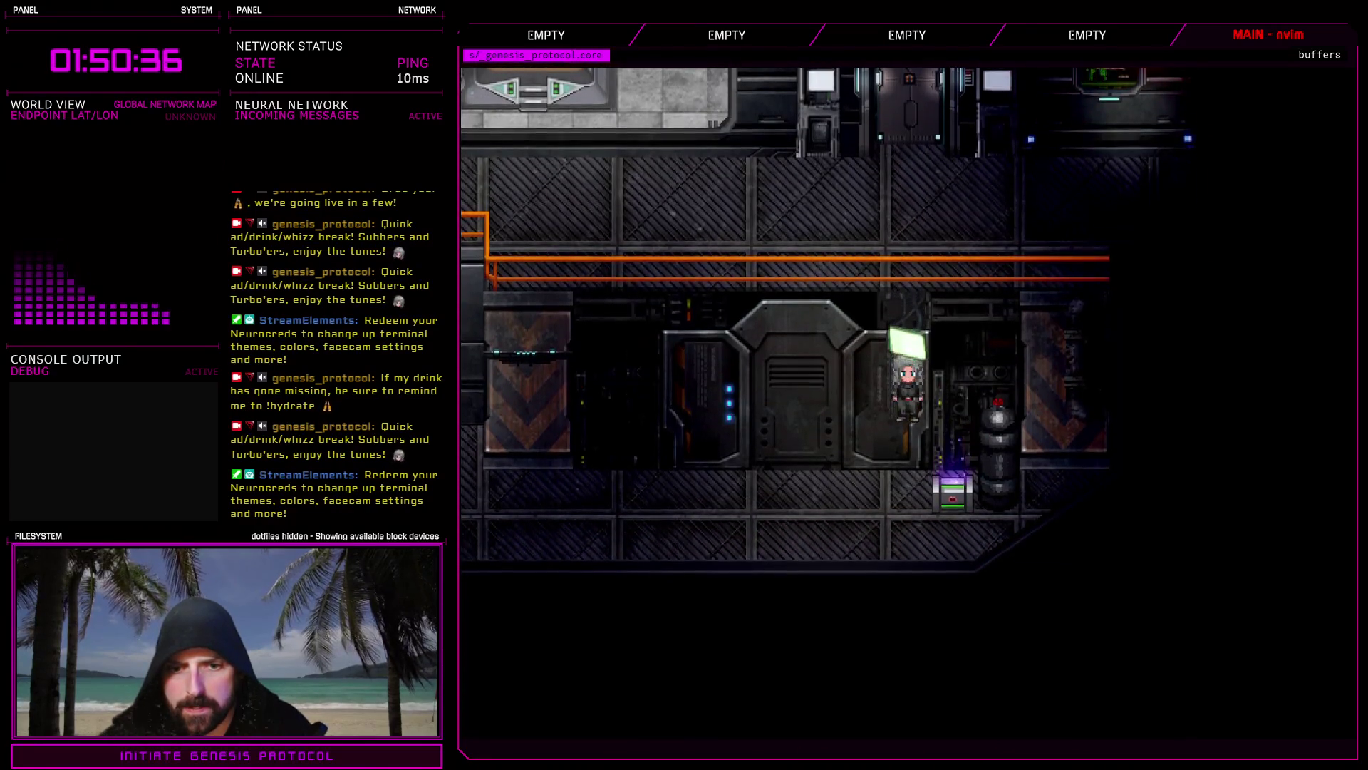
{"action": "key", "text": "Down"}
{"action": "key", "text": "Right"}
{"action": "key", "text": "Up"}
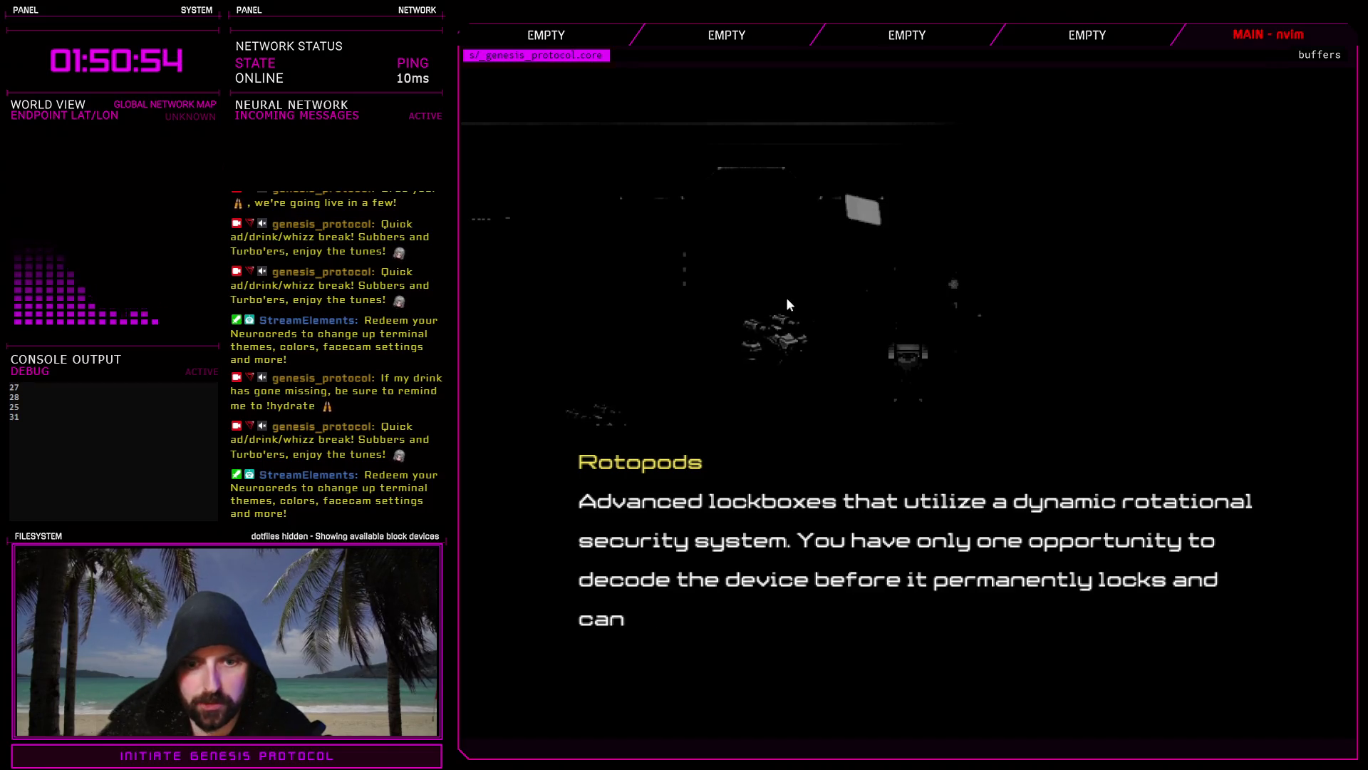
{"action": "left_click", "coordinate": [796, 329]}
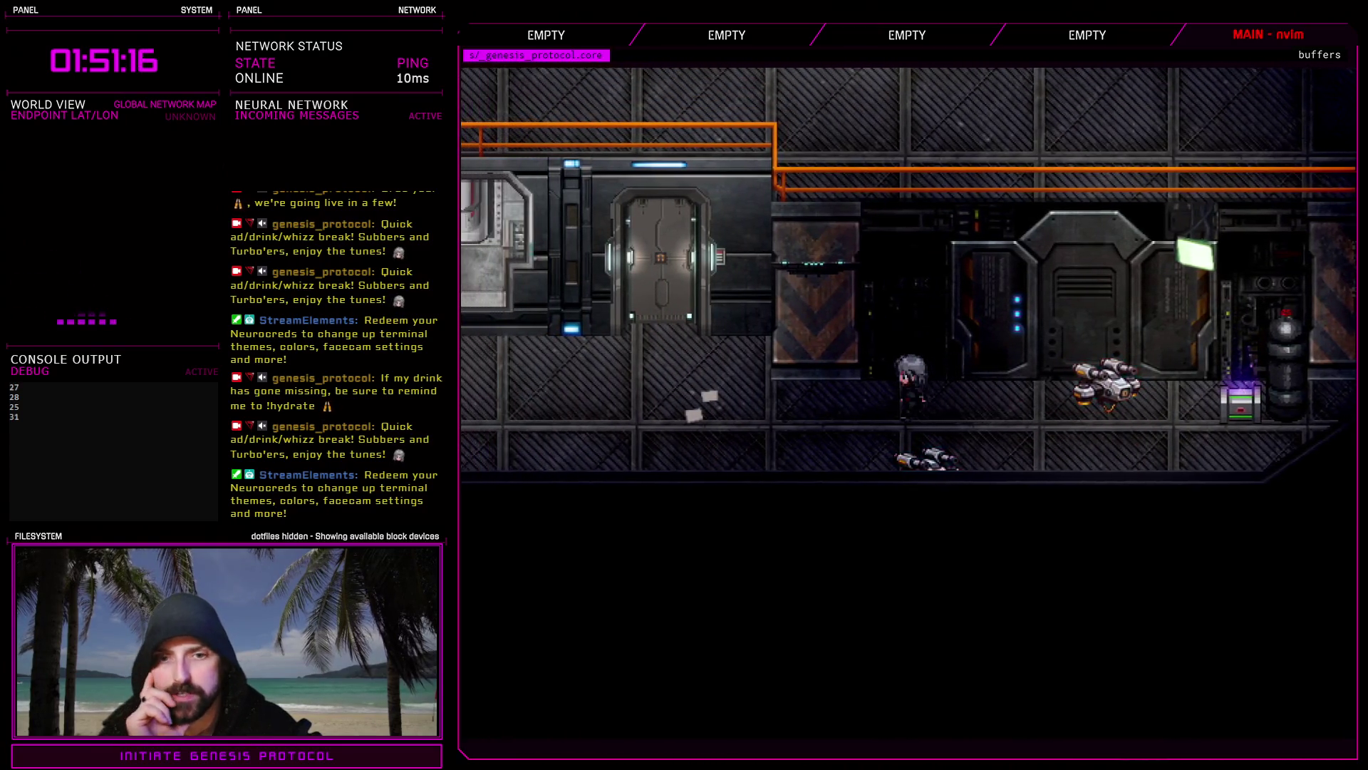
- Walk left along the corridor toward the enemies, then quit to the title screen
{"action": "key", "text": "Left"}
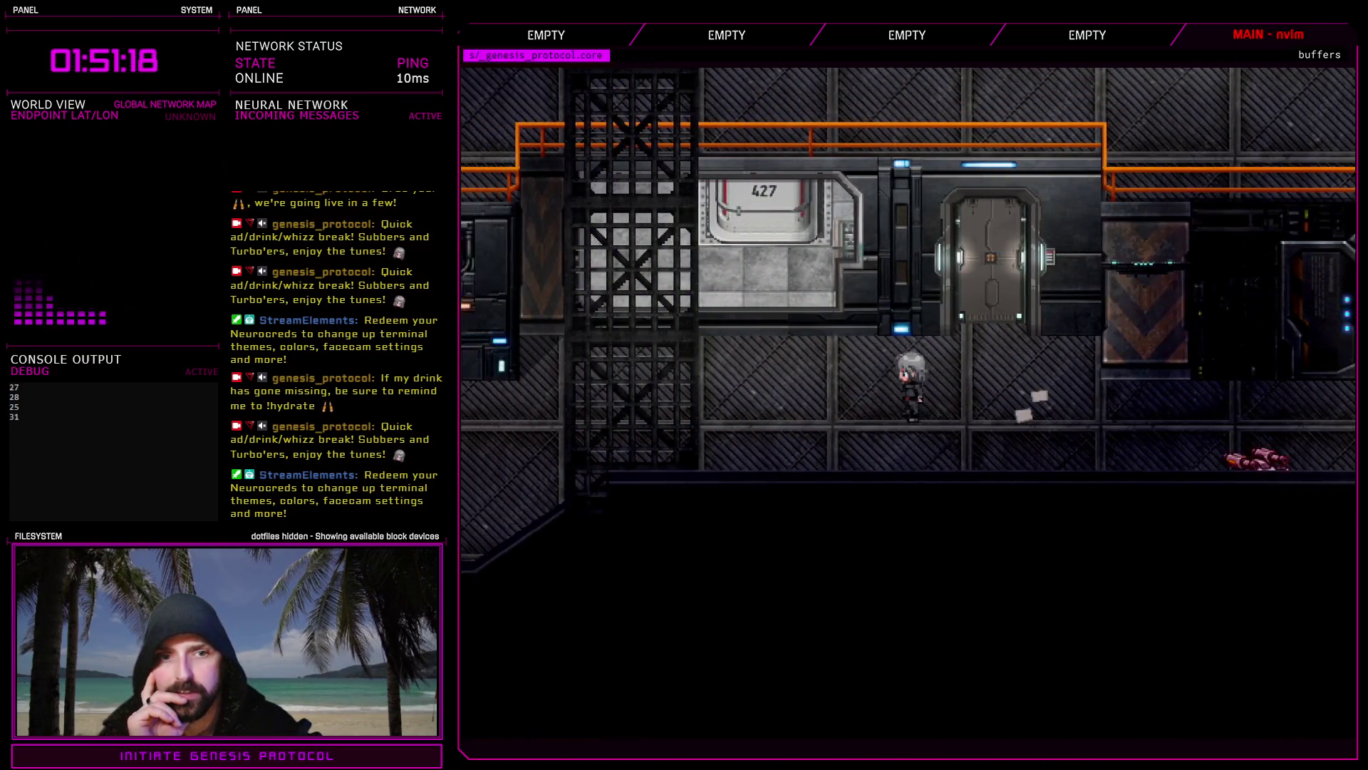
{"action": "key", "text": "Left"}
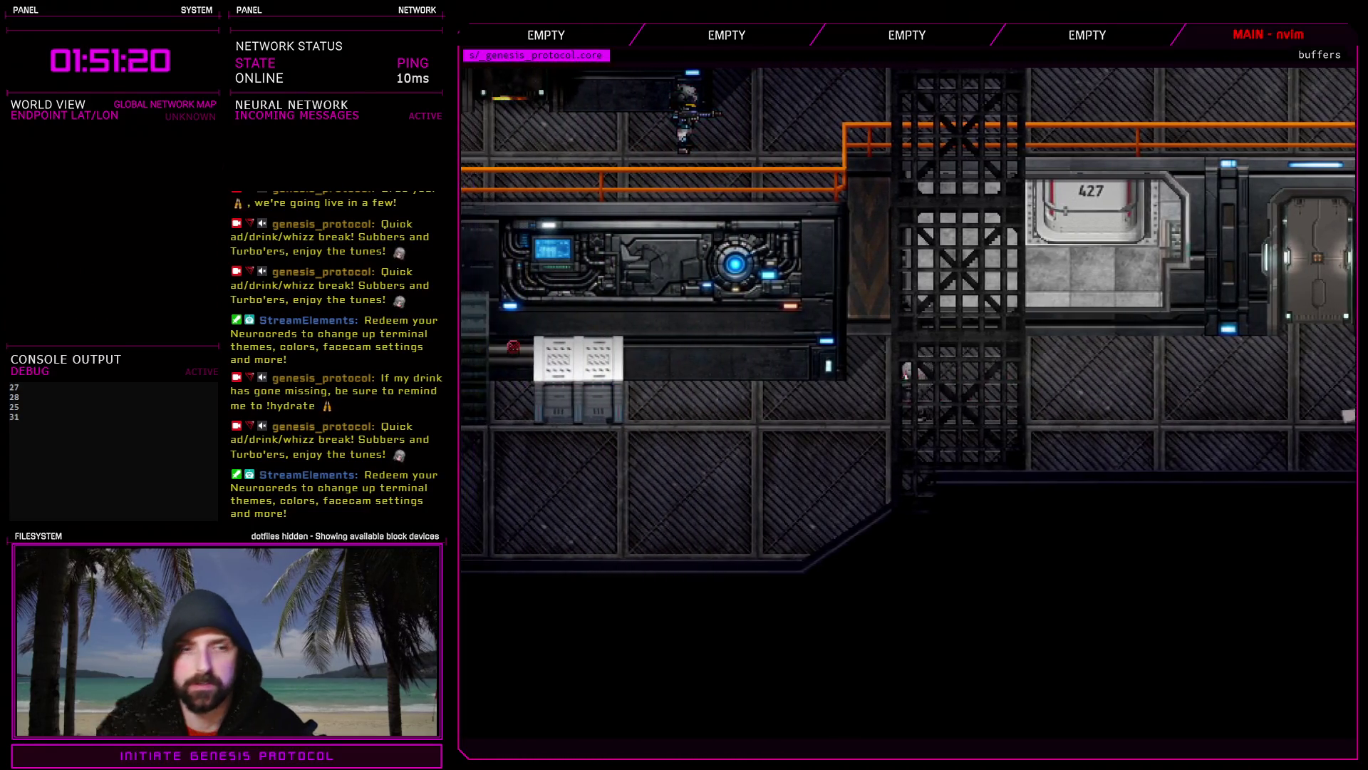
{"action": "key", "text": "Left"}
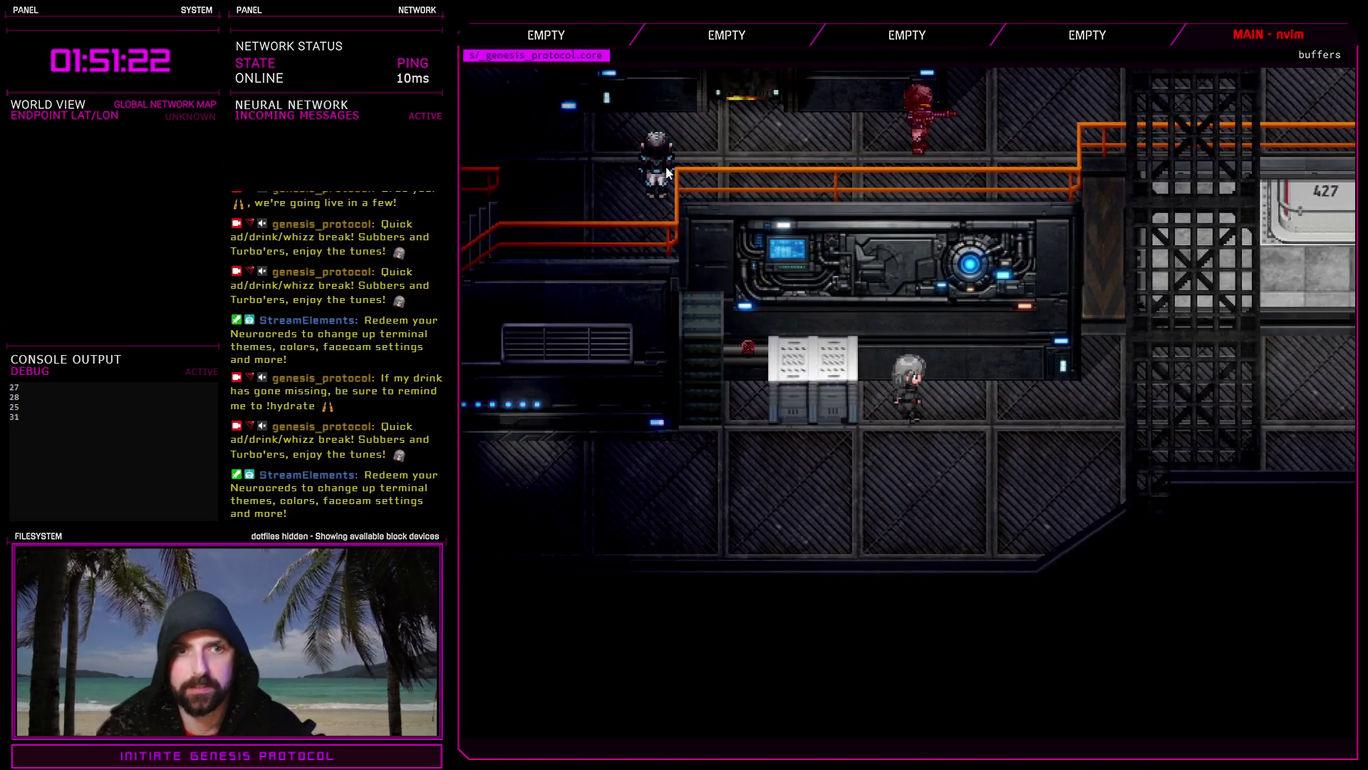
{"action": "key", "text": "Escape"}
{"action": "key", "text": "Up"}
{"action": "key", "text": "Return"}
{"action": "key", "text": "Down"}
{"action": "key", "text": "Return"}
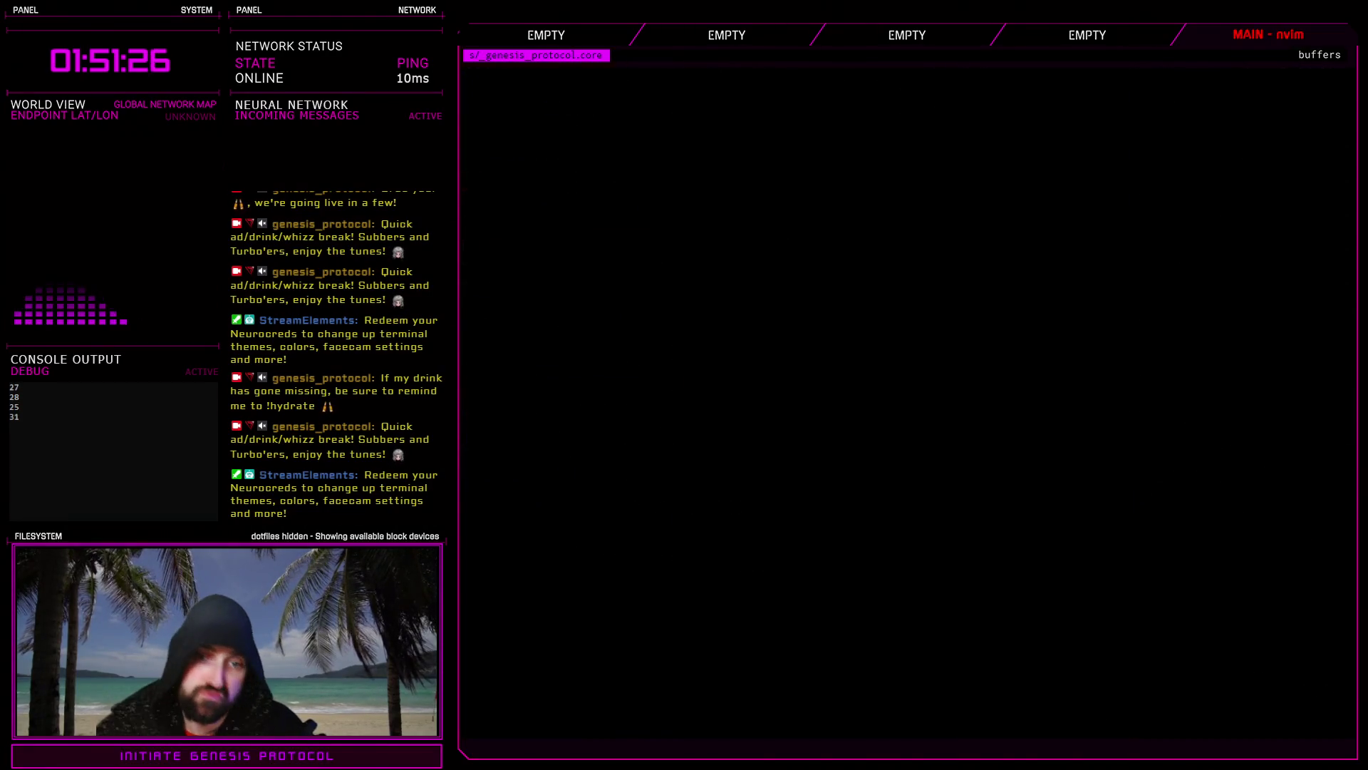
- Reload the slot 2 save and switch back to the script editor
{"action": "key", "text": "Return"}
{"action": "key", "text": "Escape"}
{"action": "key", "text": "Down"}
{"action": "key", "text": "Return"}
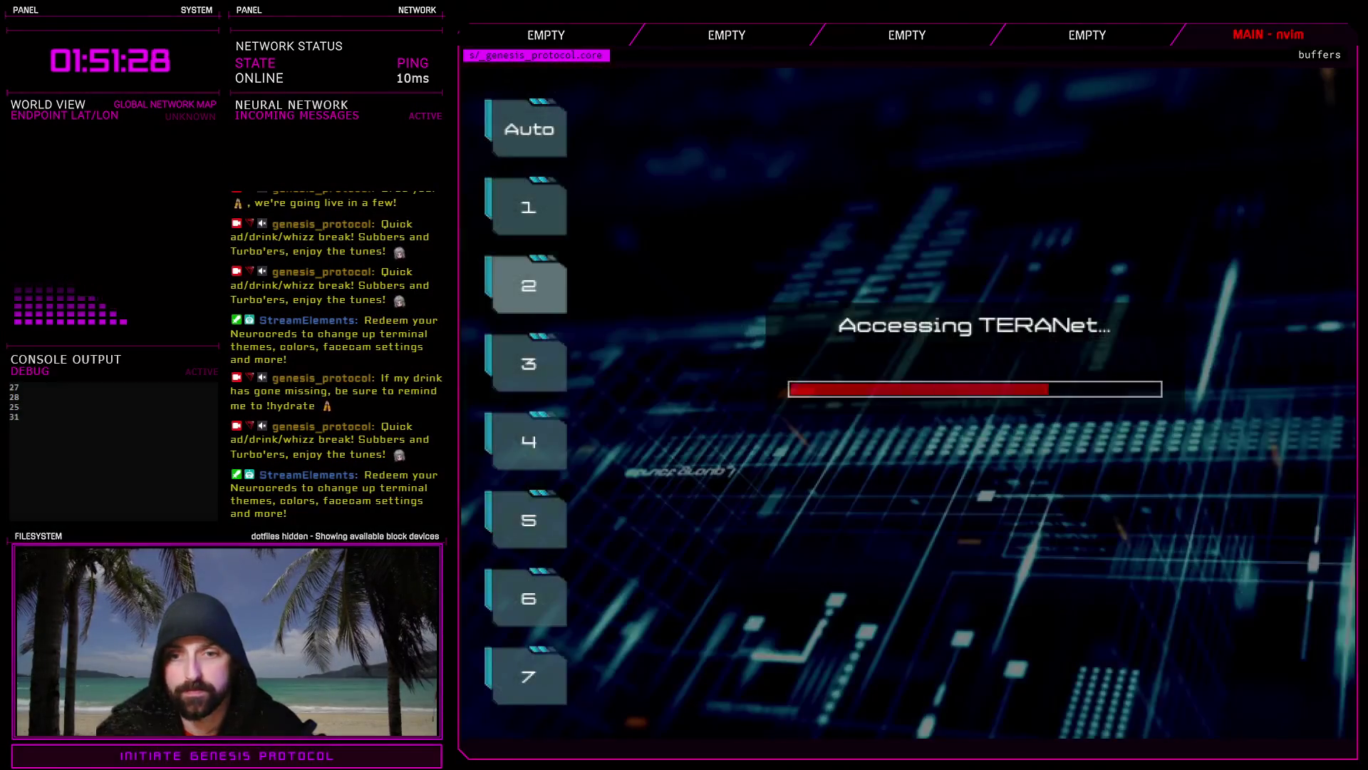
{"action": "key", "text": "Return"}
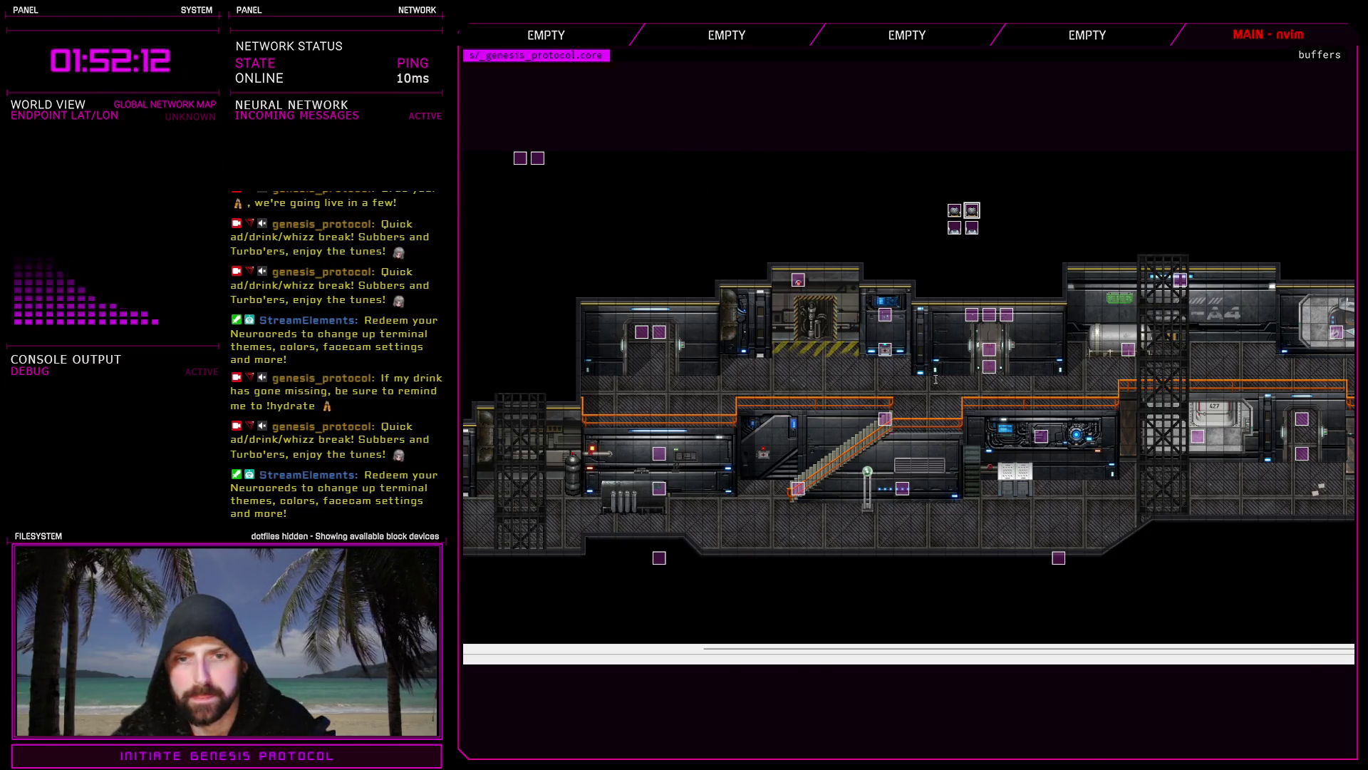
{"action": "key", "text": "alt+Tab"}
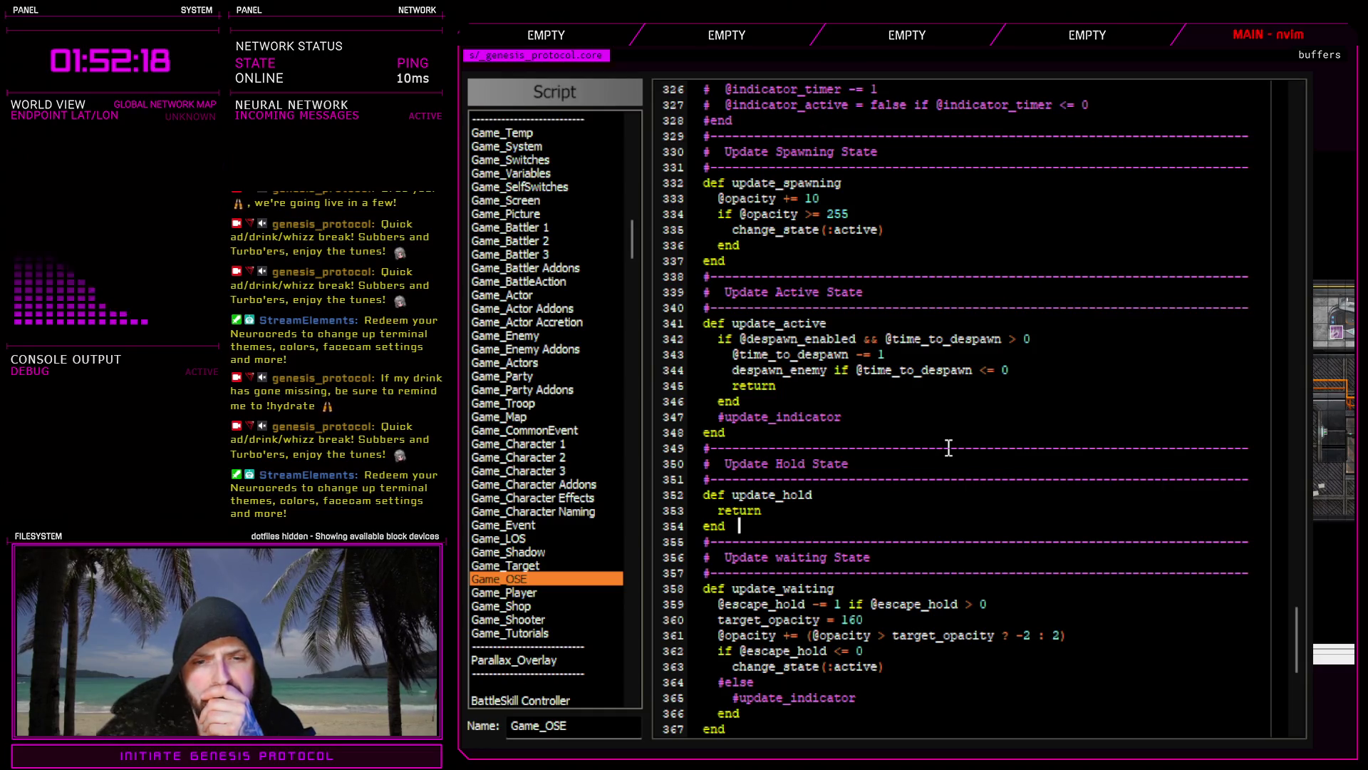
- Open Spawn Manager and inspect the attempt_spawn call on line 30 and spawn_enemy call on line 46
{"action": "scroll", "coordinate": [632, 242], "scroll_direction": "up", "scroll_amount": 5}
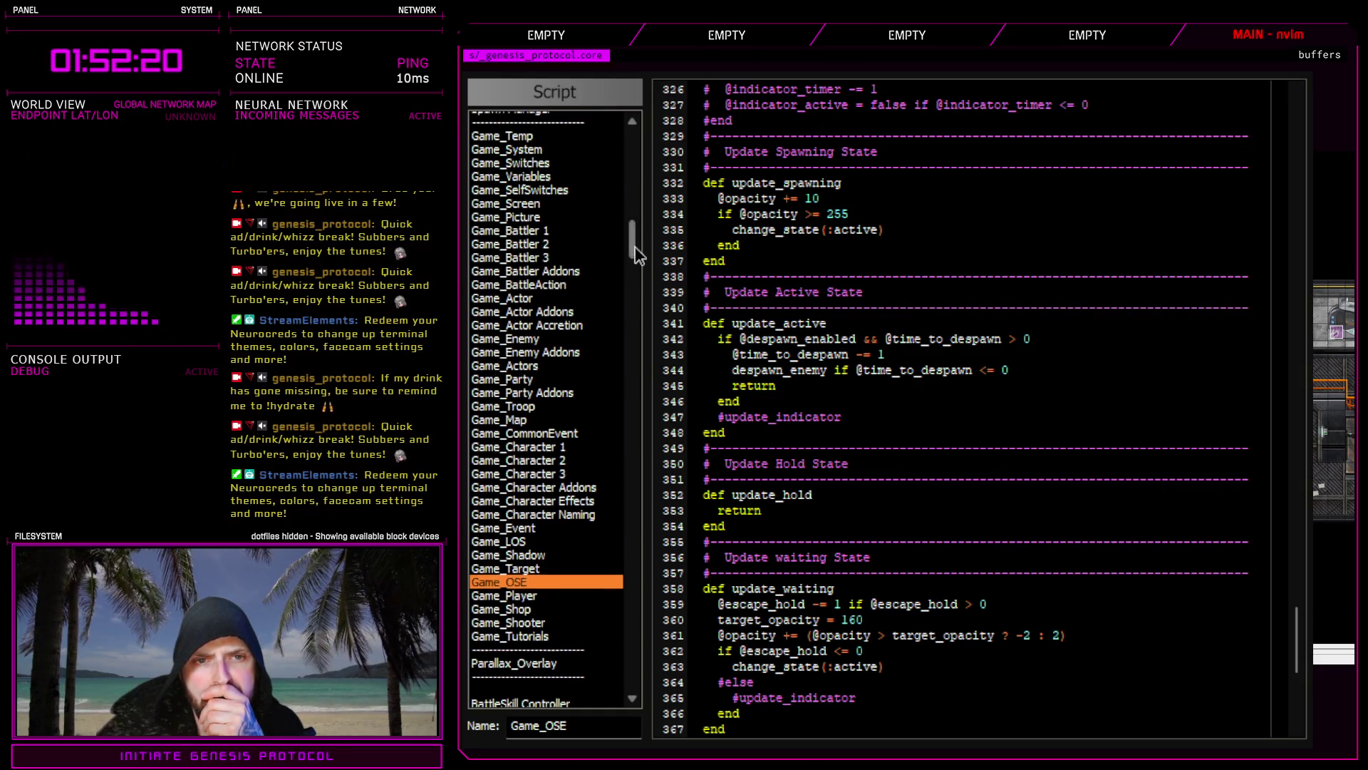
{"action": "left_click", "coordinate": [548, 308]}
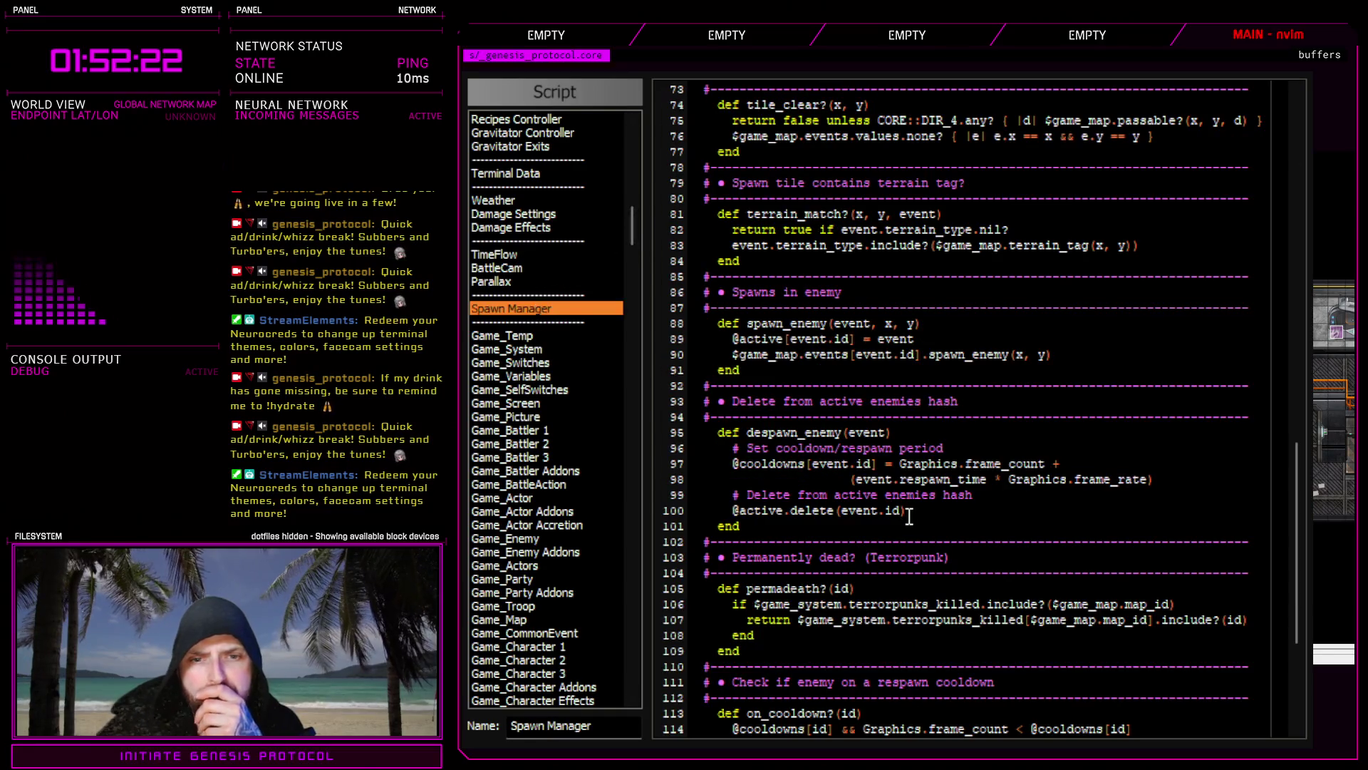
{"action": "scroll", "coordinate": [944, 460], "scroll_direction": "up", "scroll_amount": 14}
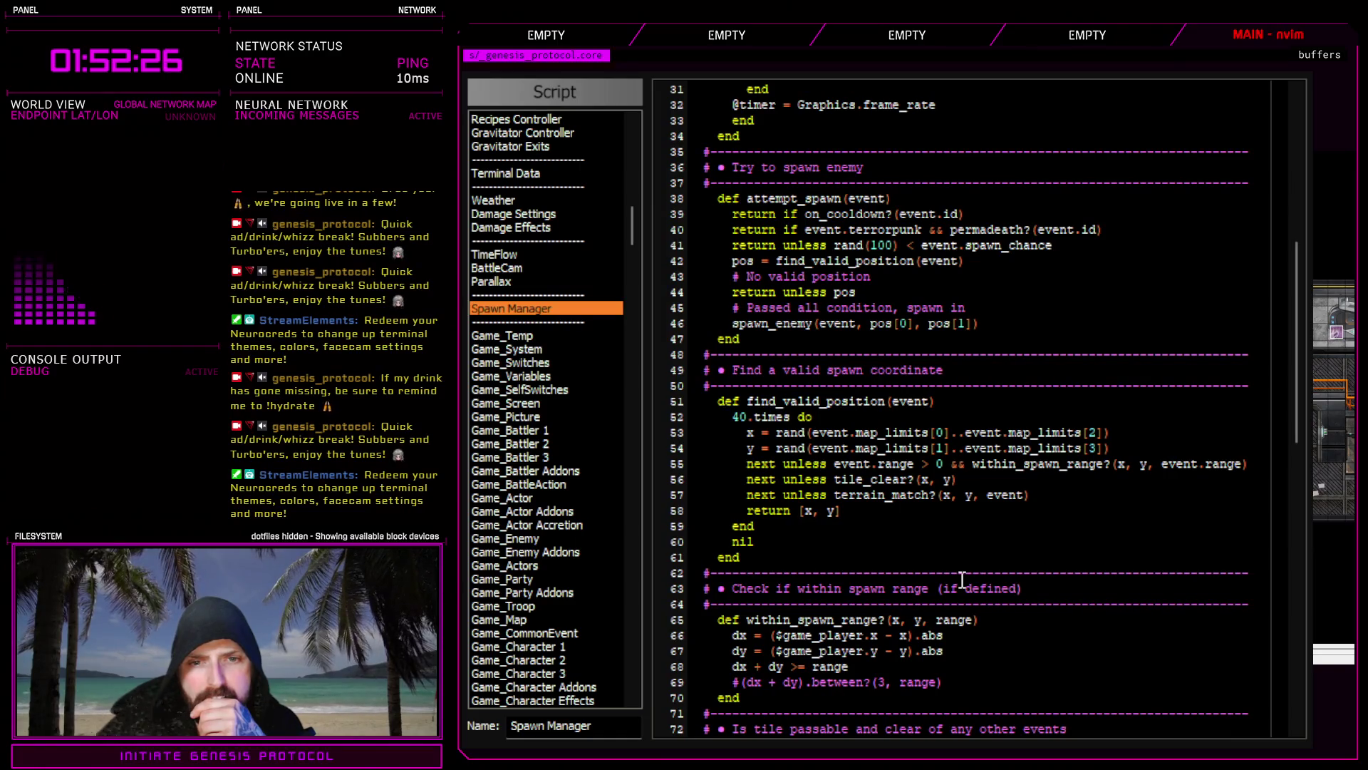
{"action": "scroll", "coordinate": [961, 580], "scroll_direction": "up", "scroll_amount": 4}
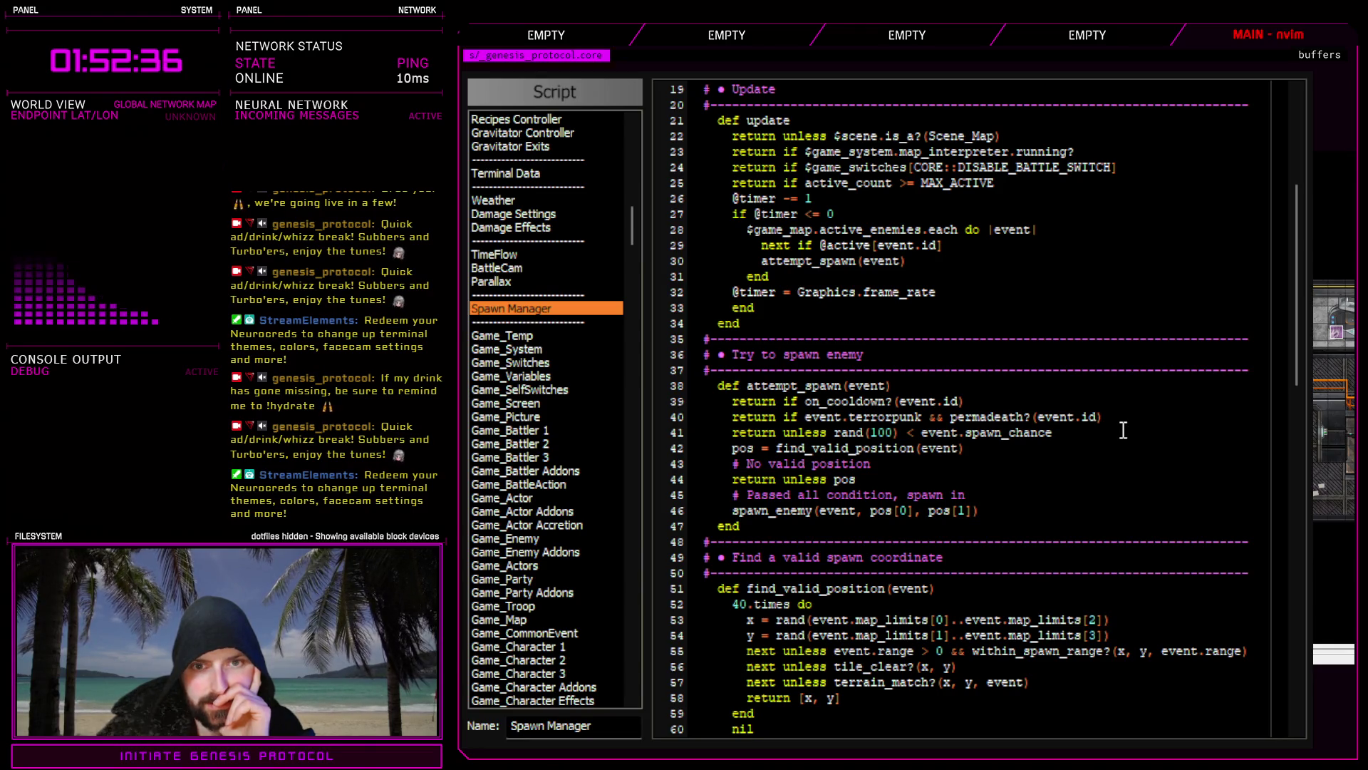
{"action": "left_click", "coordinate": [932, 262]}
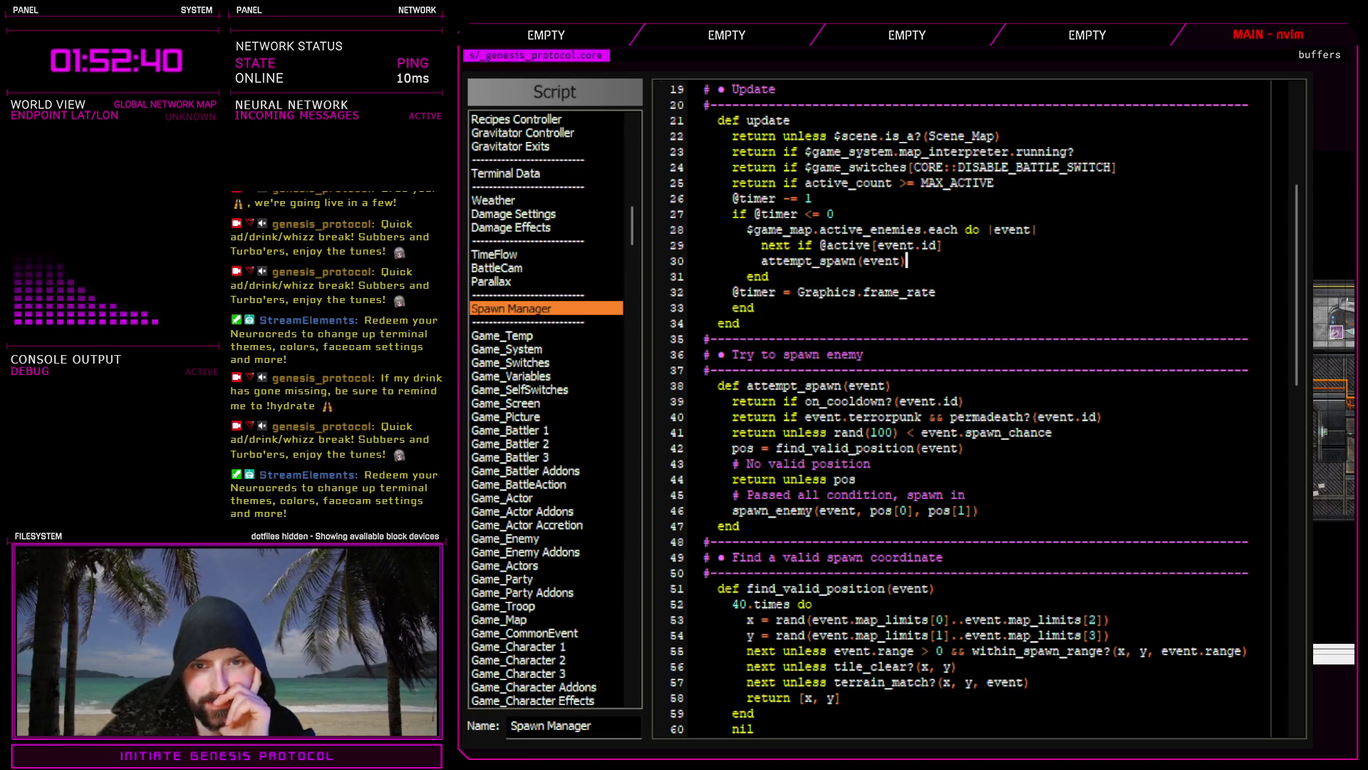
{"action": "left_click_drag", "start_coordinate": [873, 245], "coordinate": [892, 265]}
{"action": "left_click", "coordinate": [930, 263]}
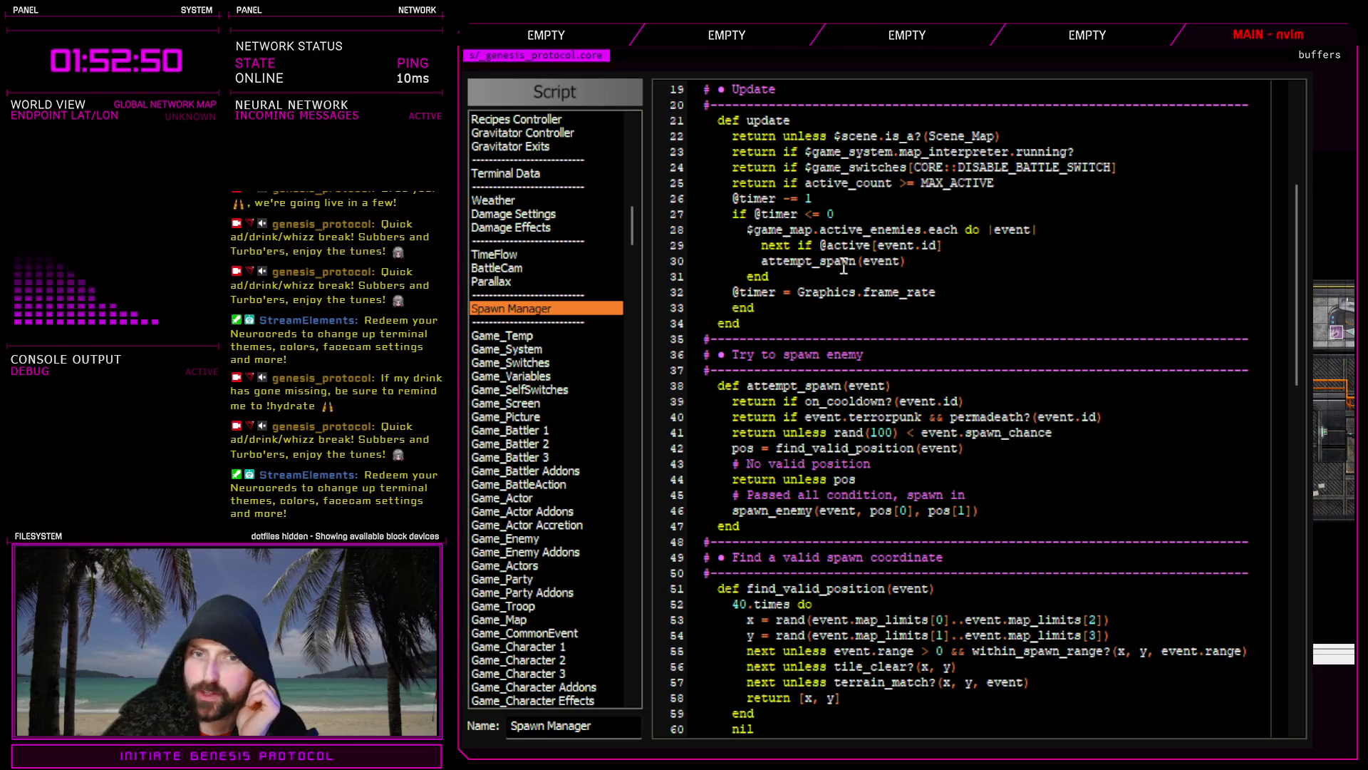
{"action": "left_click_drag", "start_coordinate": [775, 262], "coordinate": [914, 269]}
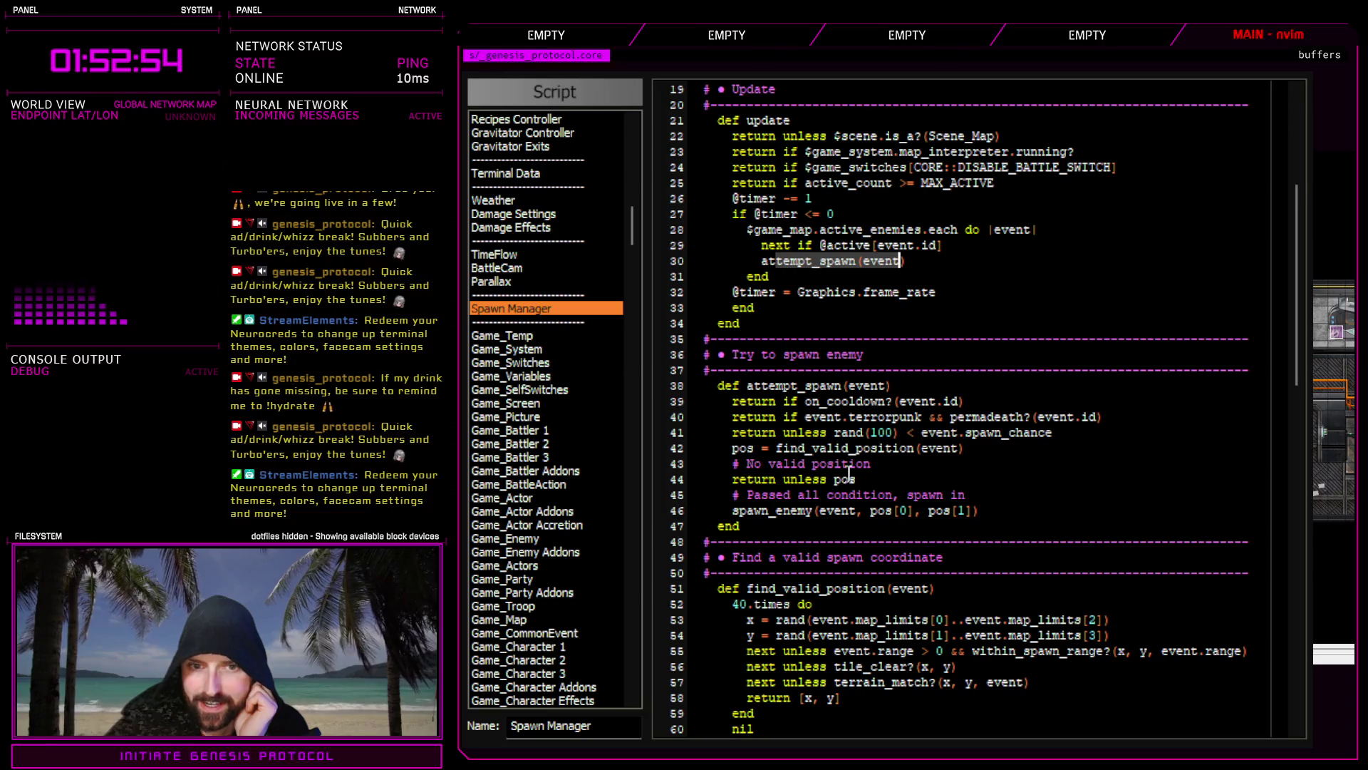
{"action": "double_click", "coordinate": [753, 510]}
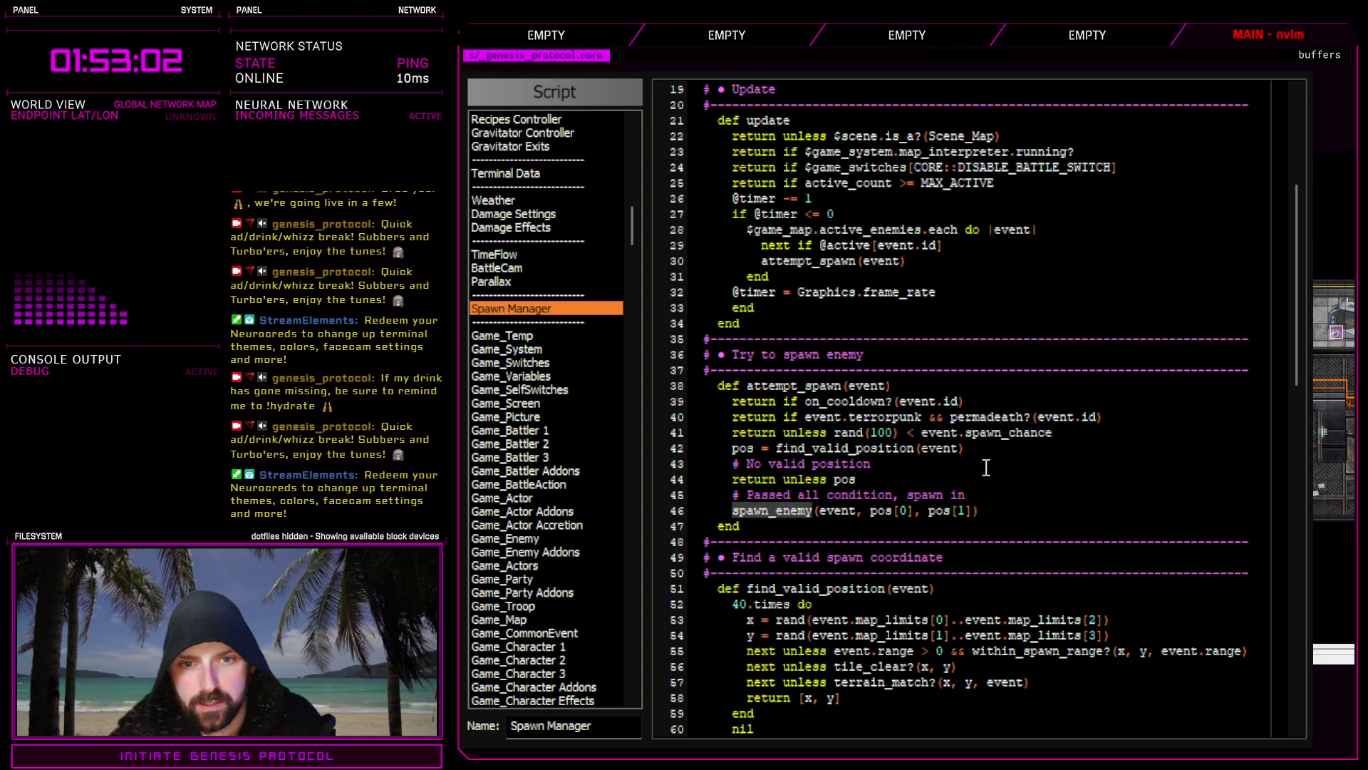
- Insert a 'return if event._state == :hold' check into attempt_spawn, then delete it again
{"action": "left_click", "coordinate": [981, 401]}
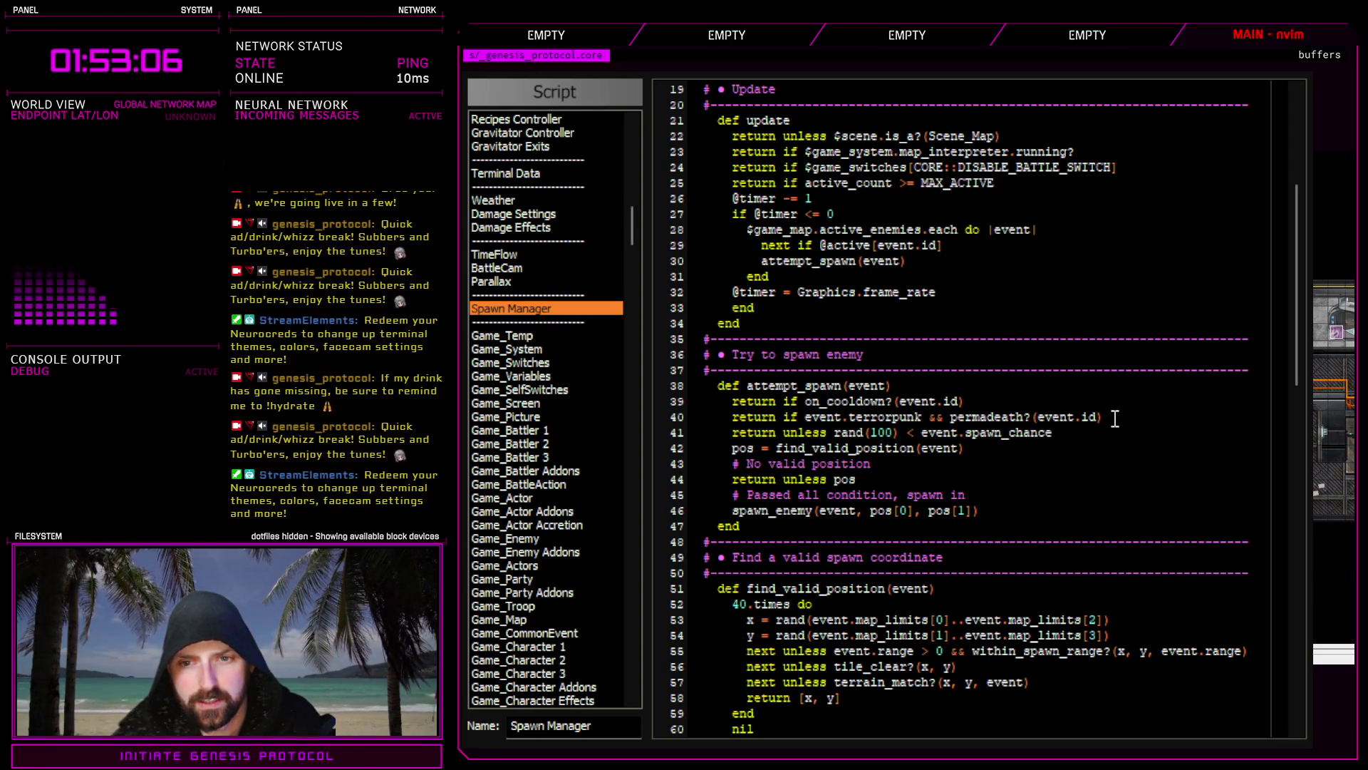
{"action": "key", "text": "Return"}
{"action": "type", "text": "return"}
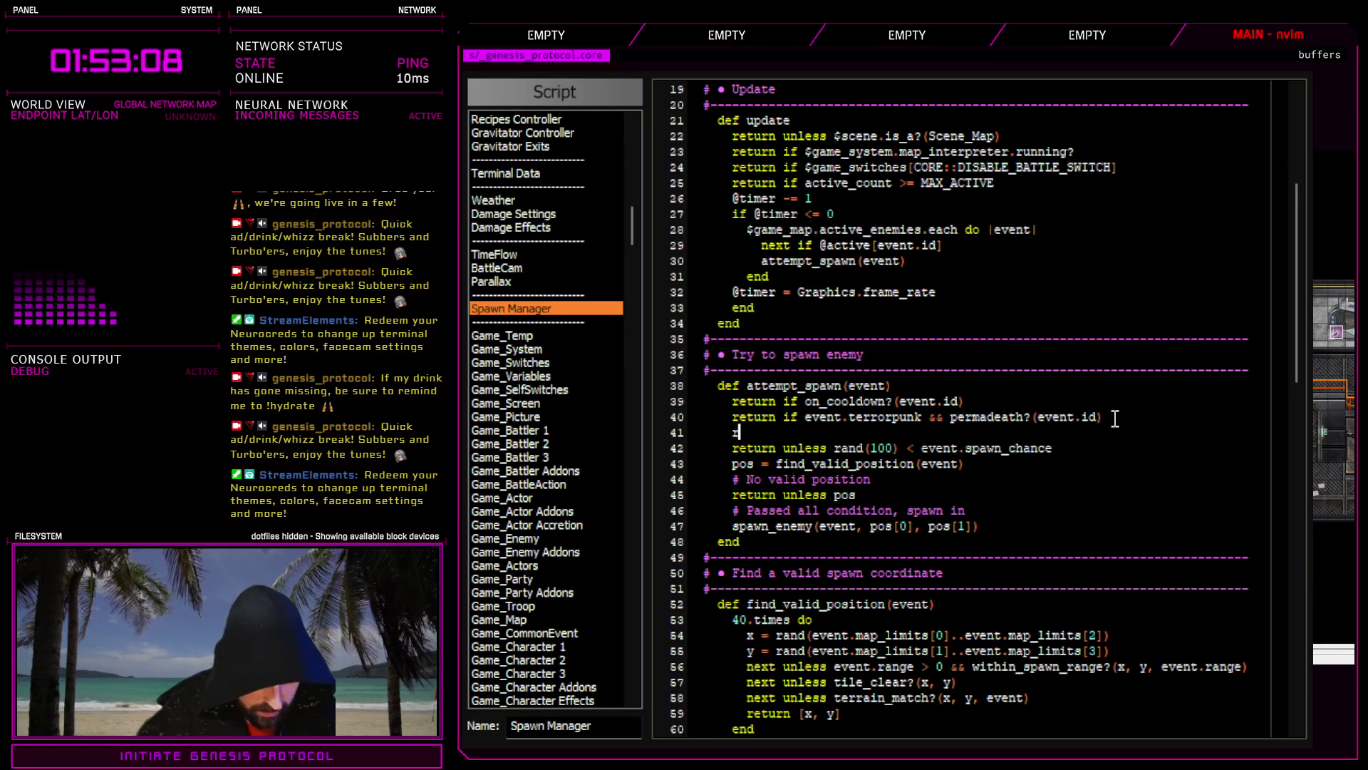
{"action": "type", "text": " if event"}
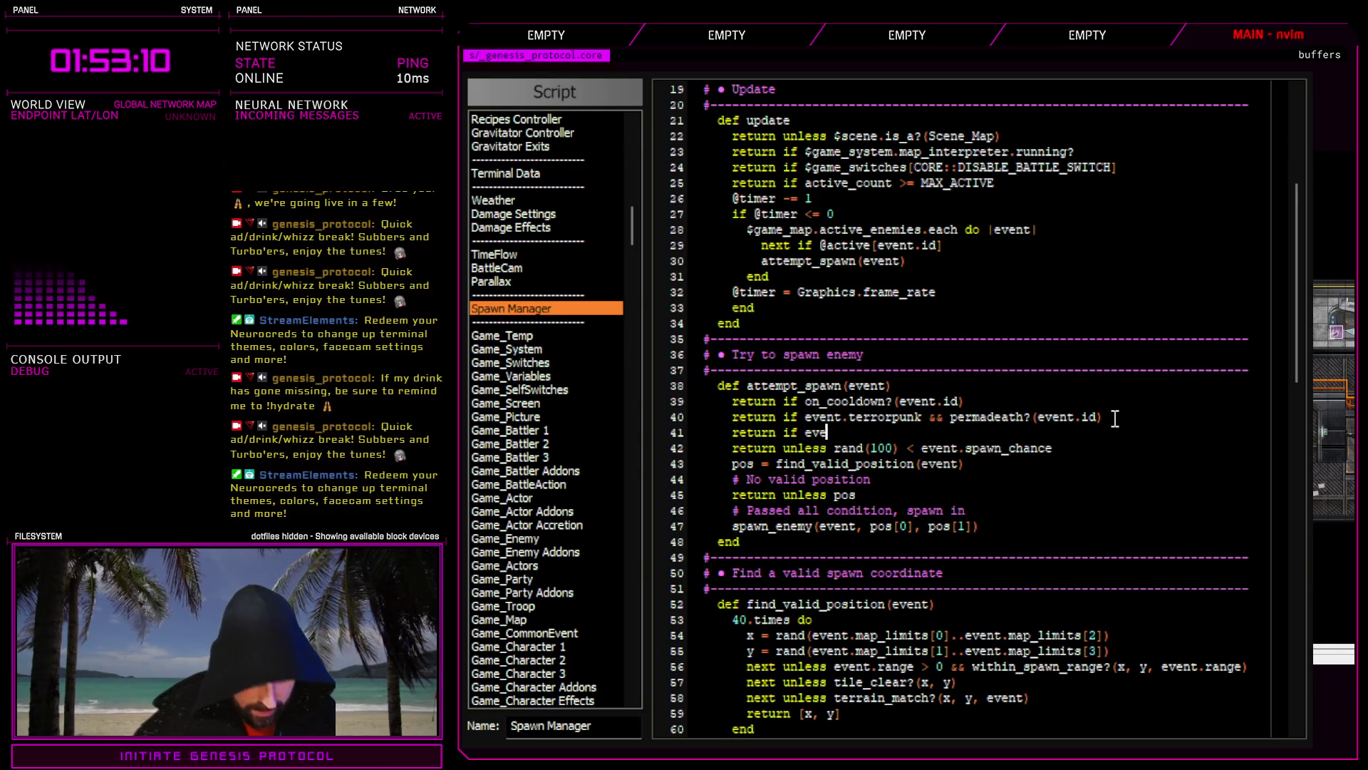
{"action": "type", "text": "._s"}
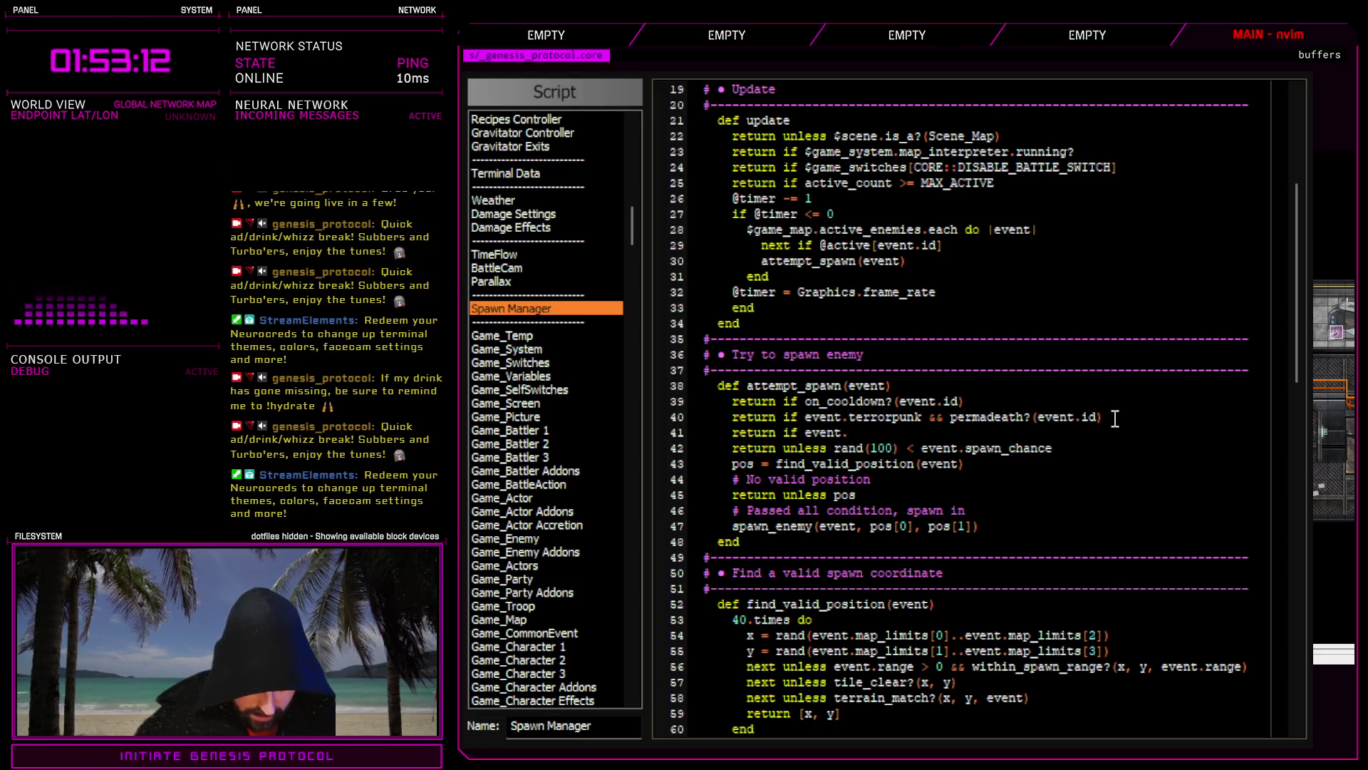
{"action": "type", "text": "tate == :hold"}
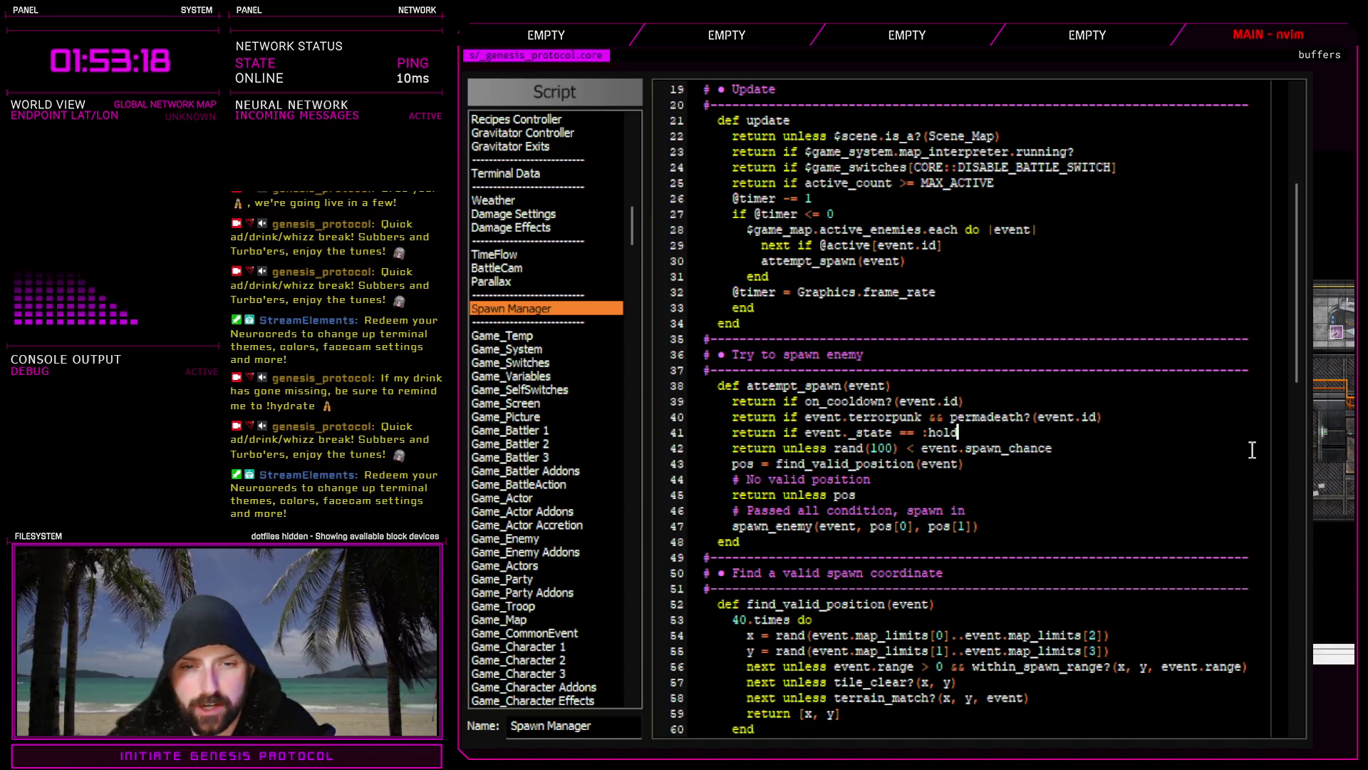
{"action": "left_click_drag", "start_coordinate": [784, 392], "coordinate": [819, 510]}
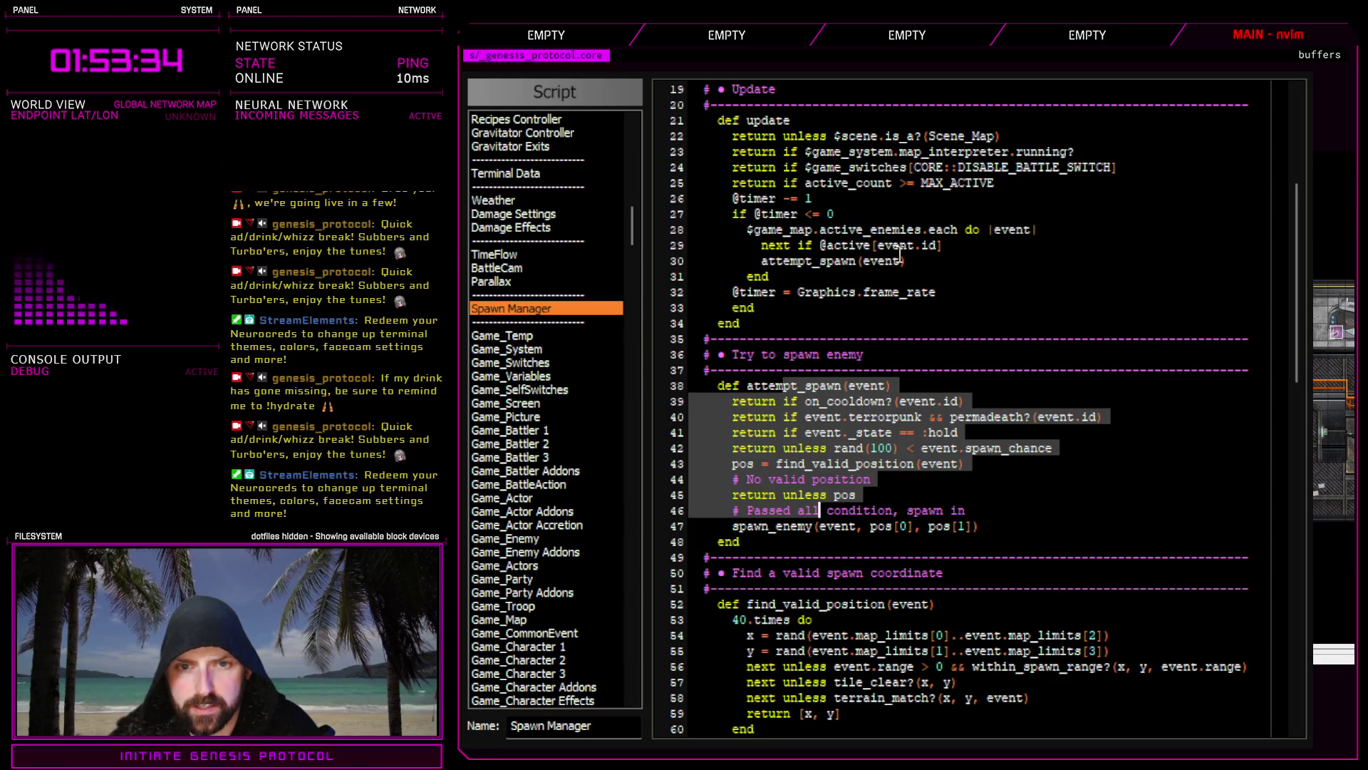
{"action": "triple_click", "coordinate": [776, 434]}
{"action": "key", "text": "d"}
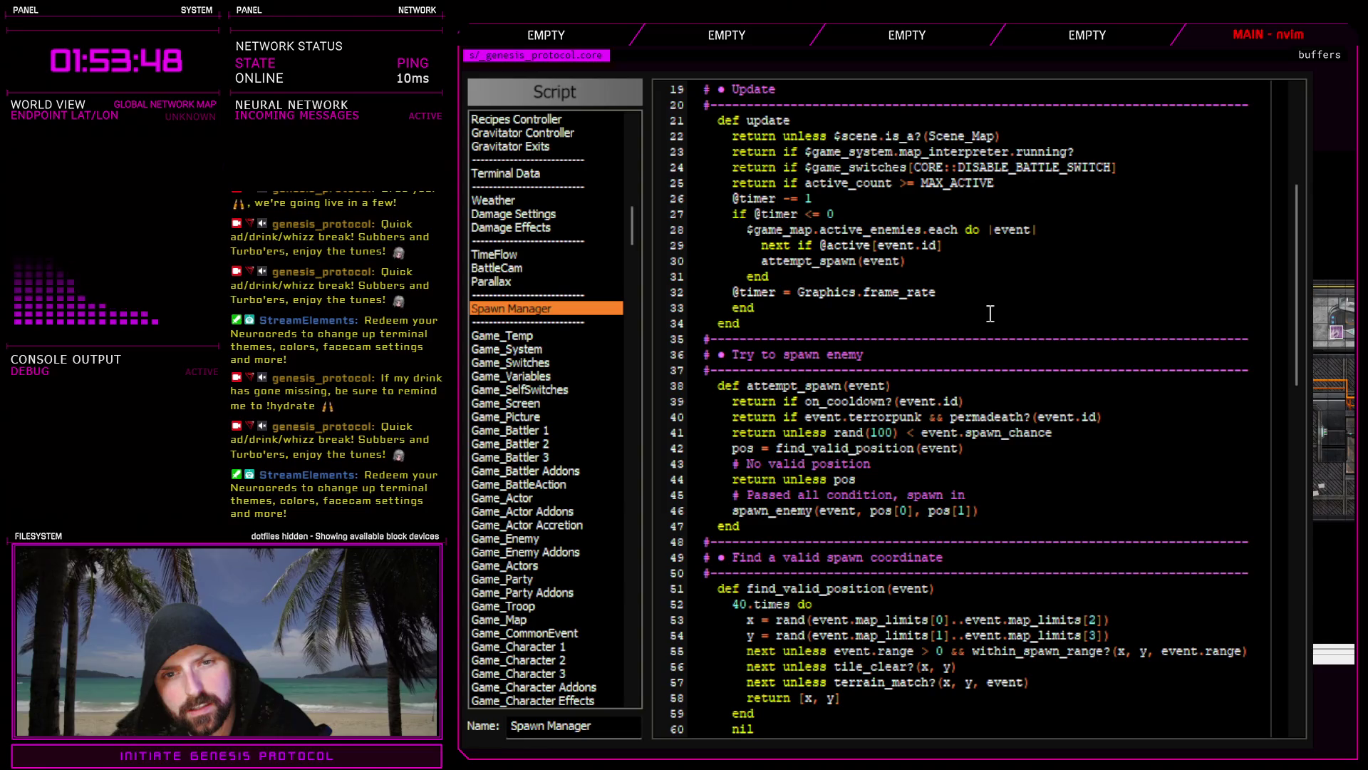
- Re-add 'return if event._state == :hold' on a new line after the permadeath check
{"action": "left_click", "coordinate": [1140, 428]}
{"action": "key", "text": "Return"}
{"action": "type", "text": "return if event._state == :hold"}
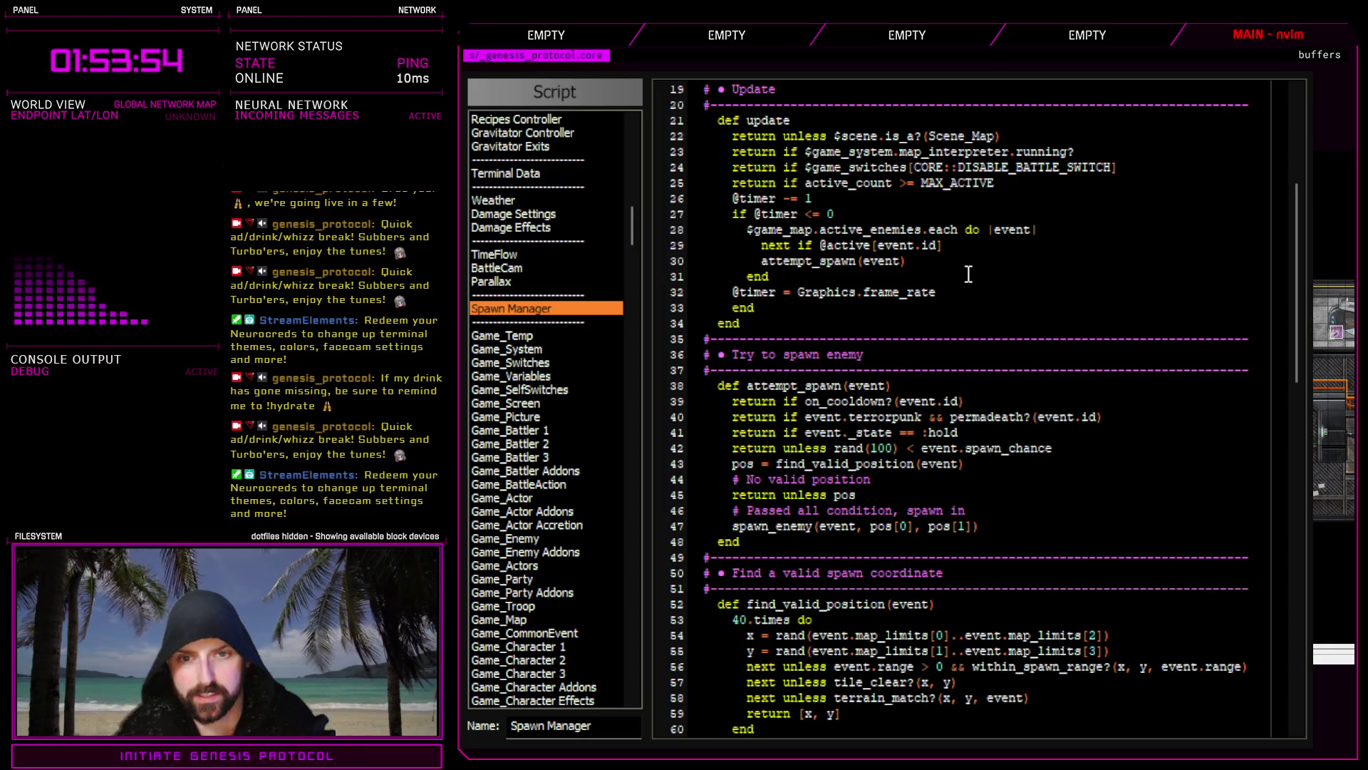
{"action": "left_click", "coordinate": [965, 249]}
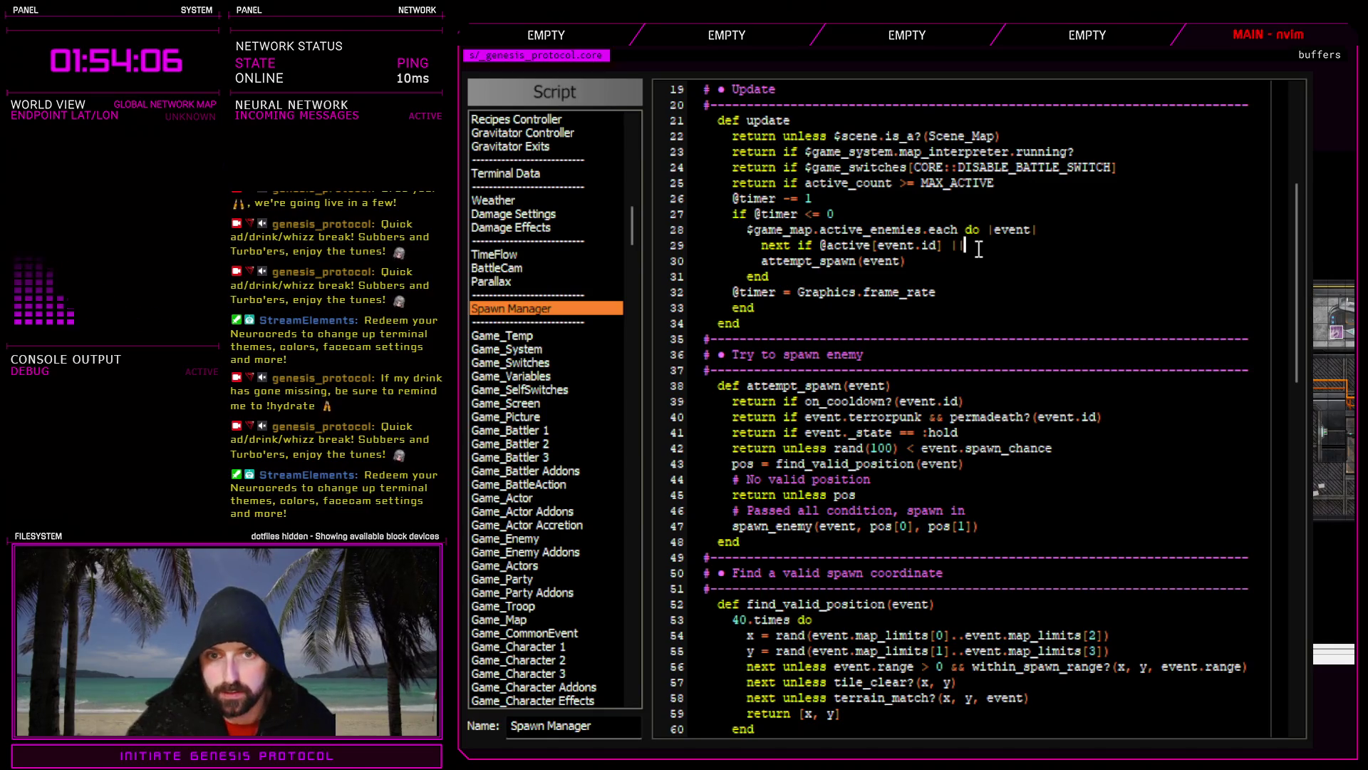
- Append 'event._state == :hold' to line 29's skip condition and delete attempt_spawn's separate hold check
{"action": "type", "text": "event."}
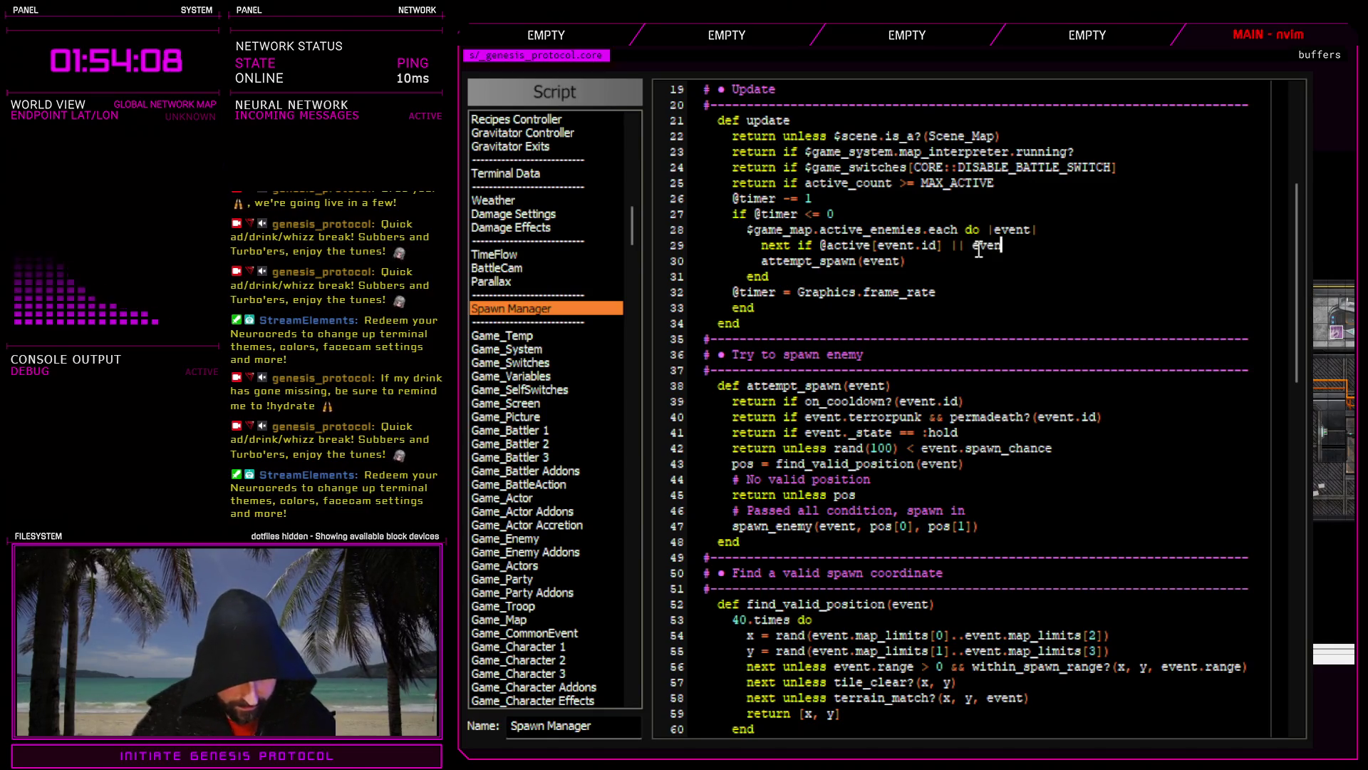
{"action": "type", "text": "_state == :ho"}
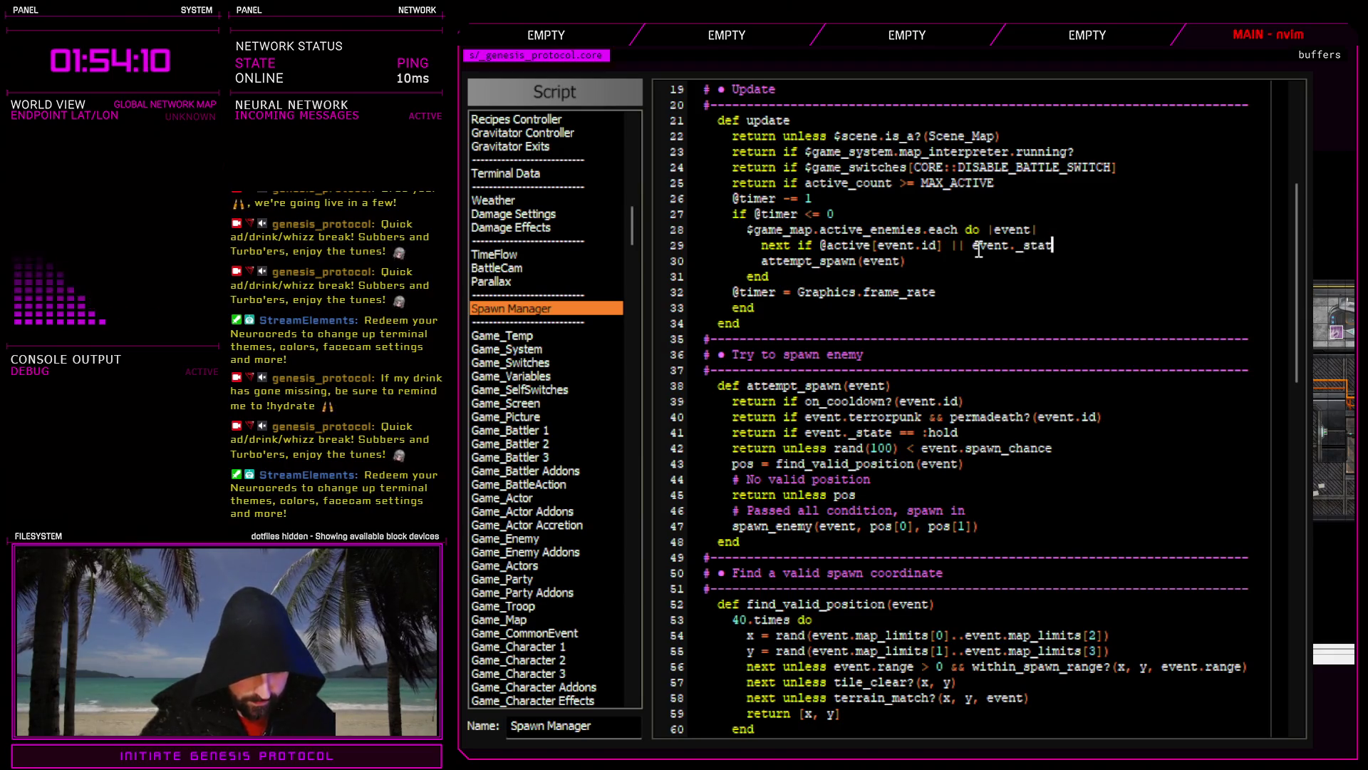
{"action": "type", "text": "ld"}
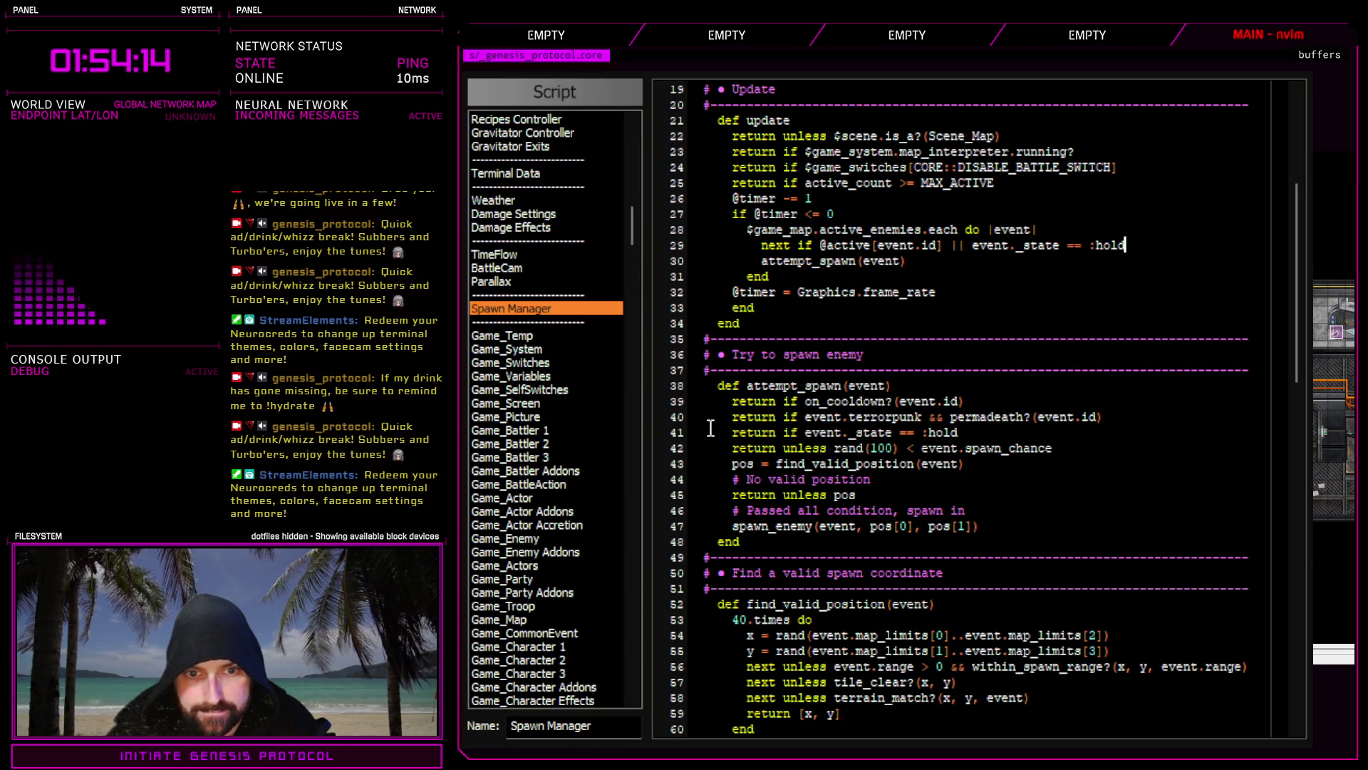
{"action": "left_click", "coordinate": [670, 432]}
{"action": "key", "text": "Delete"}
{"action": "mouse_move", "coordinate": [798, 245]}
{"action": "left_mouse_down"}
{"action": "mouse_move", "coordinate": [1026, 257]}
{"action": "mouse_move", "coordinate": [1043, 246]}
{"action": "mouse_move", "coordinate": [1148, 245]}
{"action": "left_mouse_up"}
{"action": "left_click", "coordinate": [1149, 246]}
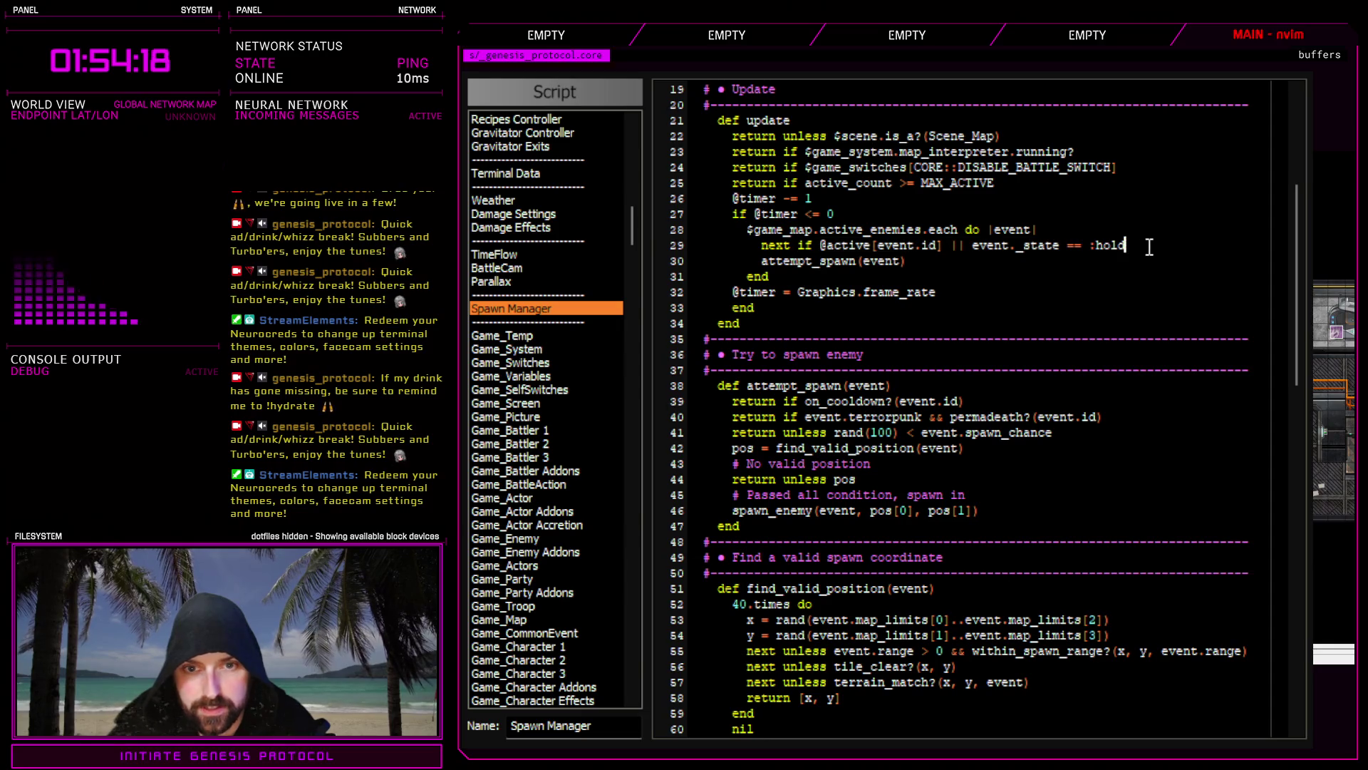
{"action": "left_click", "coordinate": [782, 277]}
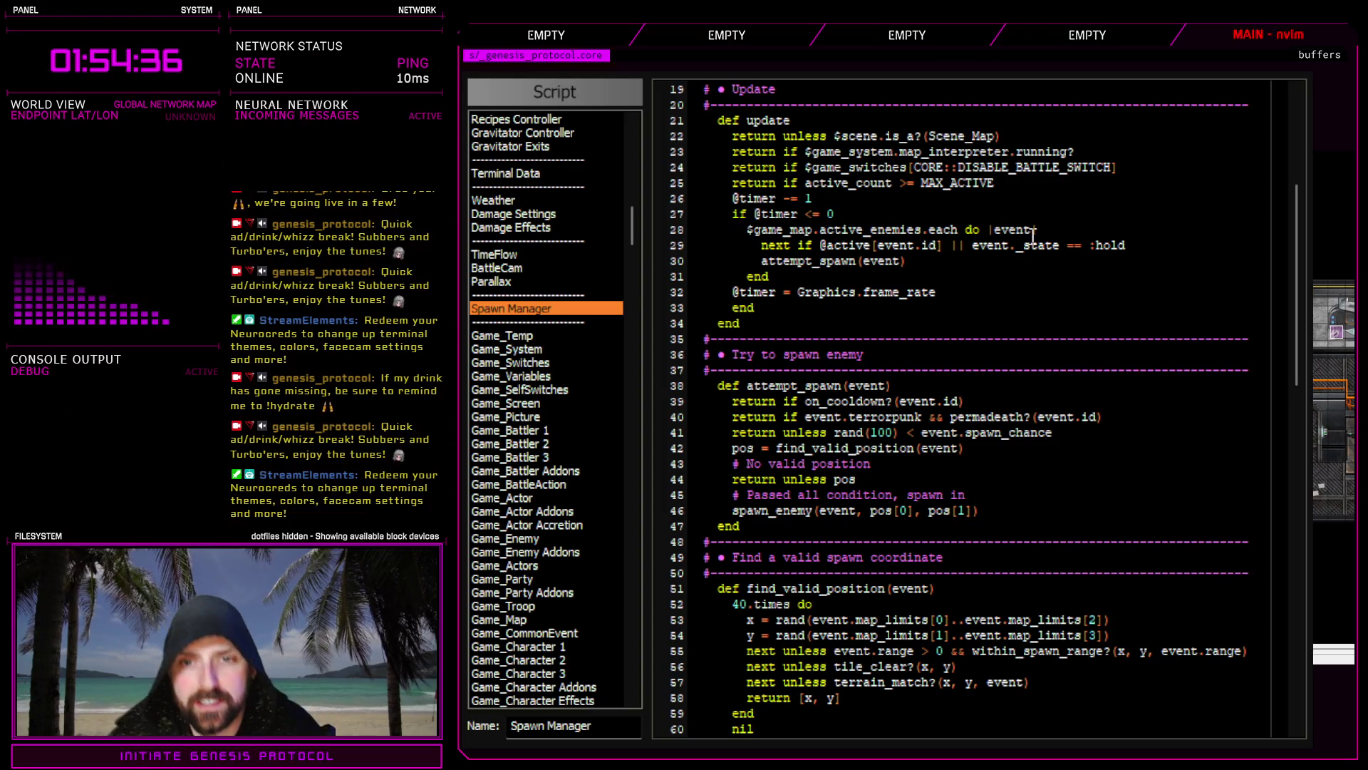
{"action": "left_click", "coordinate": [1125, 245]}
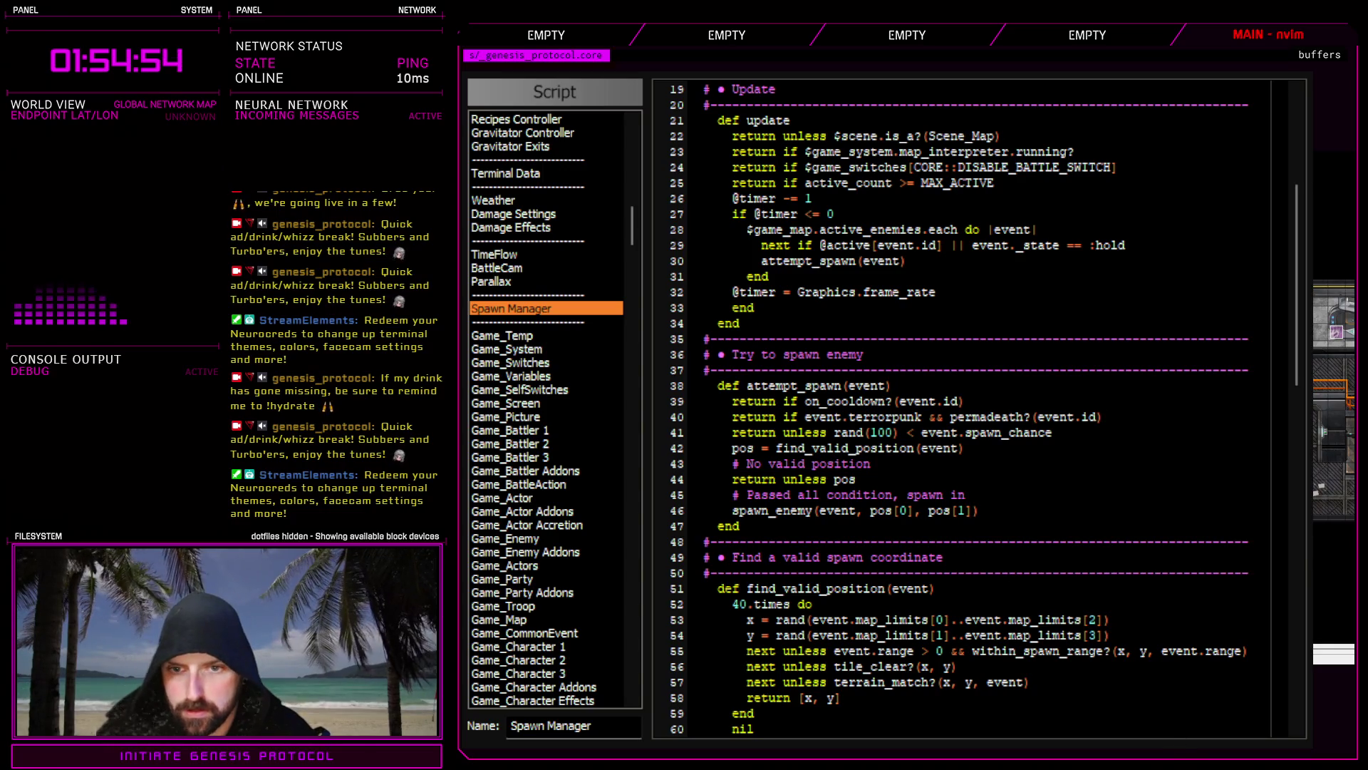
{"action": "left_click_drag", "start_coordinate": [1009, 244], "coordinate": [1133, 245]}
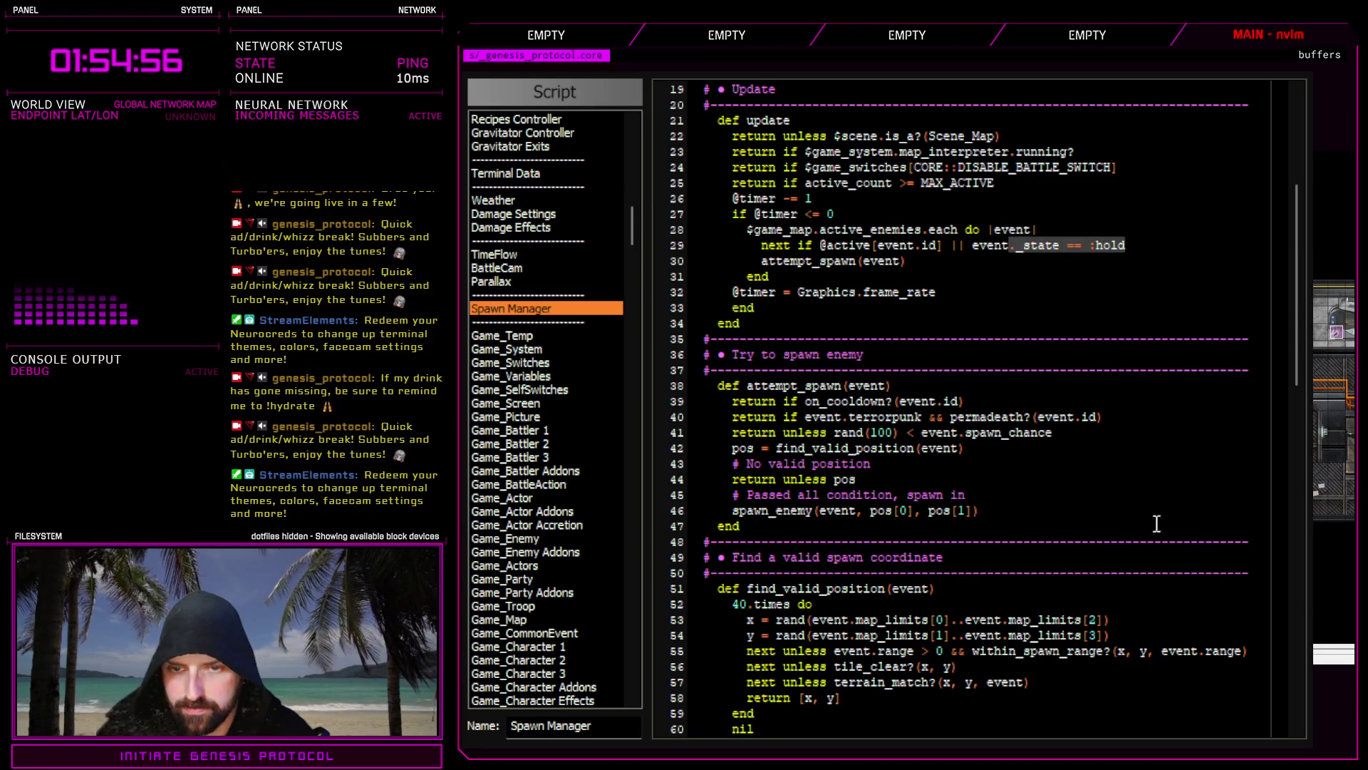
{"action": "key", "text": "Escape"}
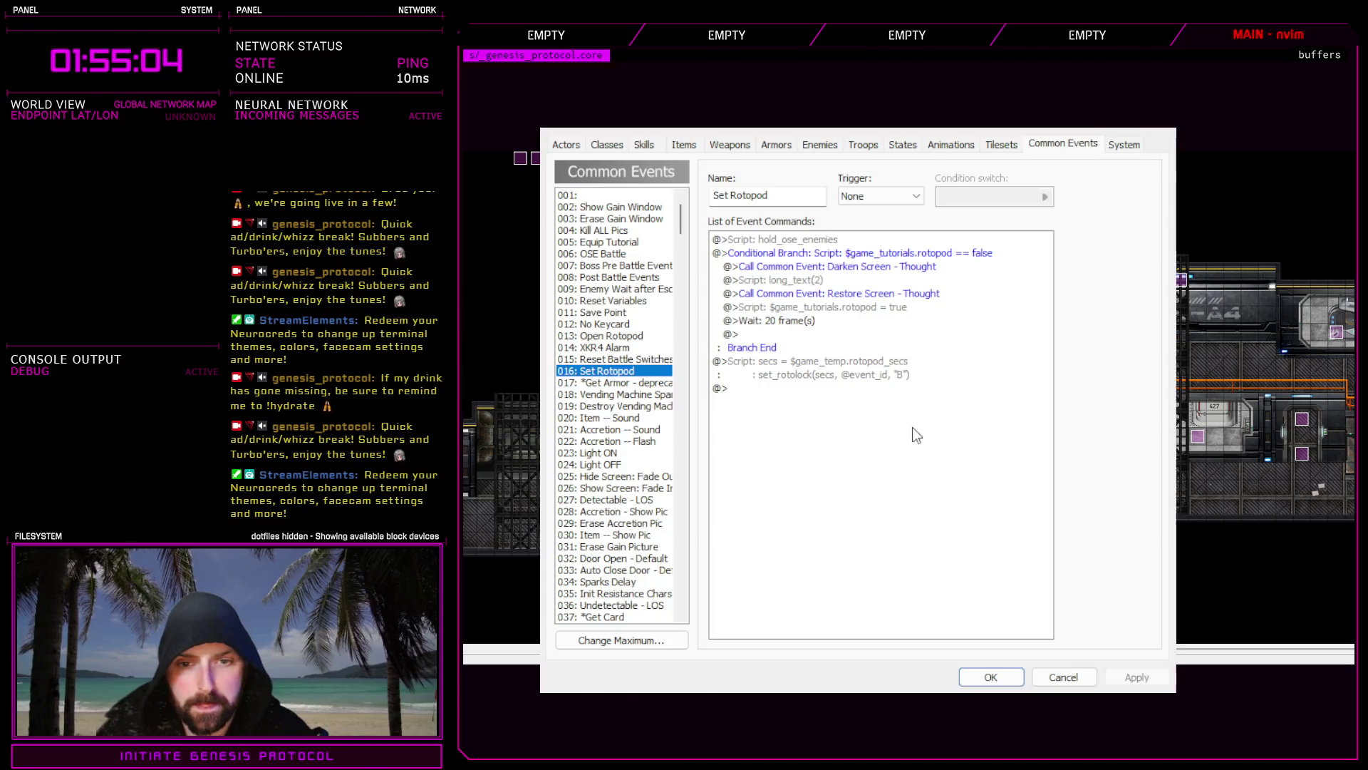
- Paste a release_ose_enemies script command as the last row of Set Rotopod and confirm
{"action": "left_click", "coordinate": [756, 397]}
{"action": "key", "text": "ctrl+v"}
{"action": "left_click", "coordinate": [979, 674]}
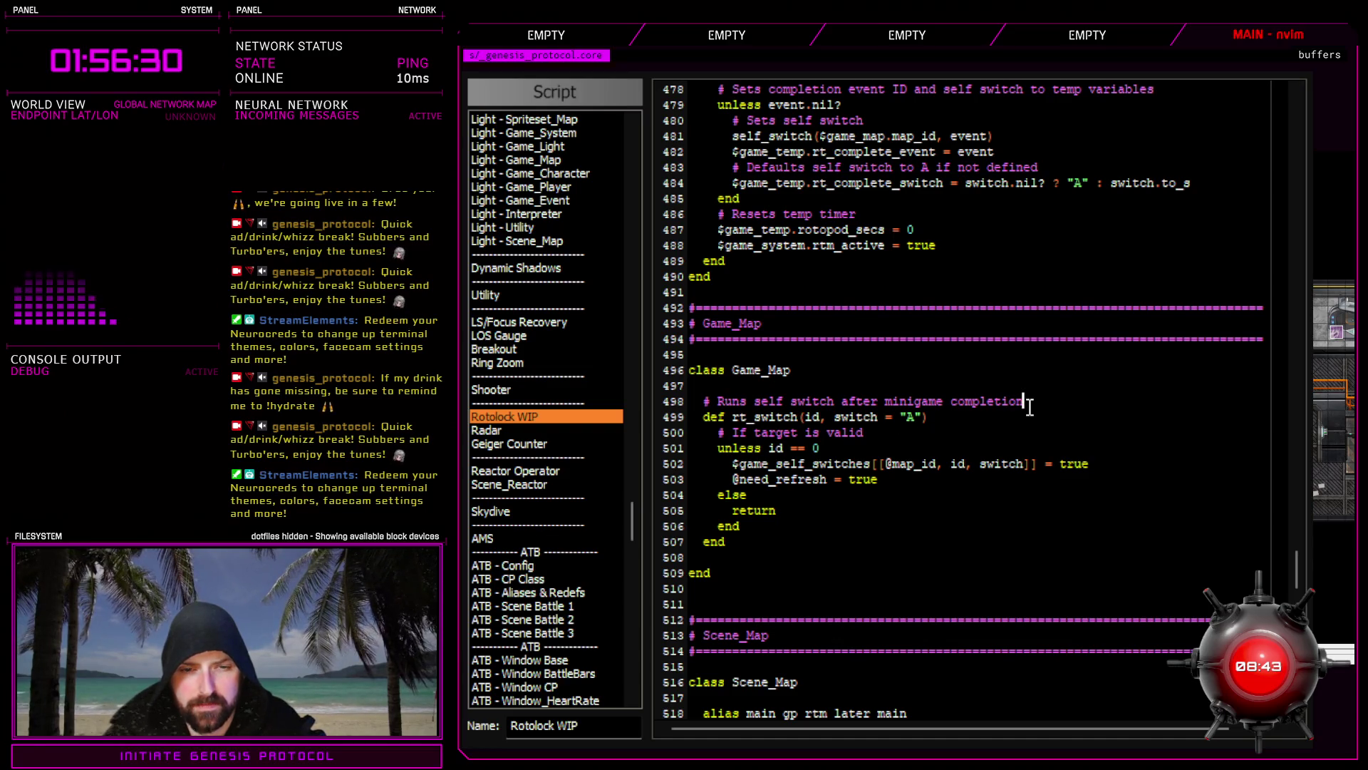
- Search the Rotolock WIP script for rt_switch occurrences and return to its definition on line 499
{"action": "left_click", "coordinate": [995, 420]}
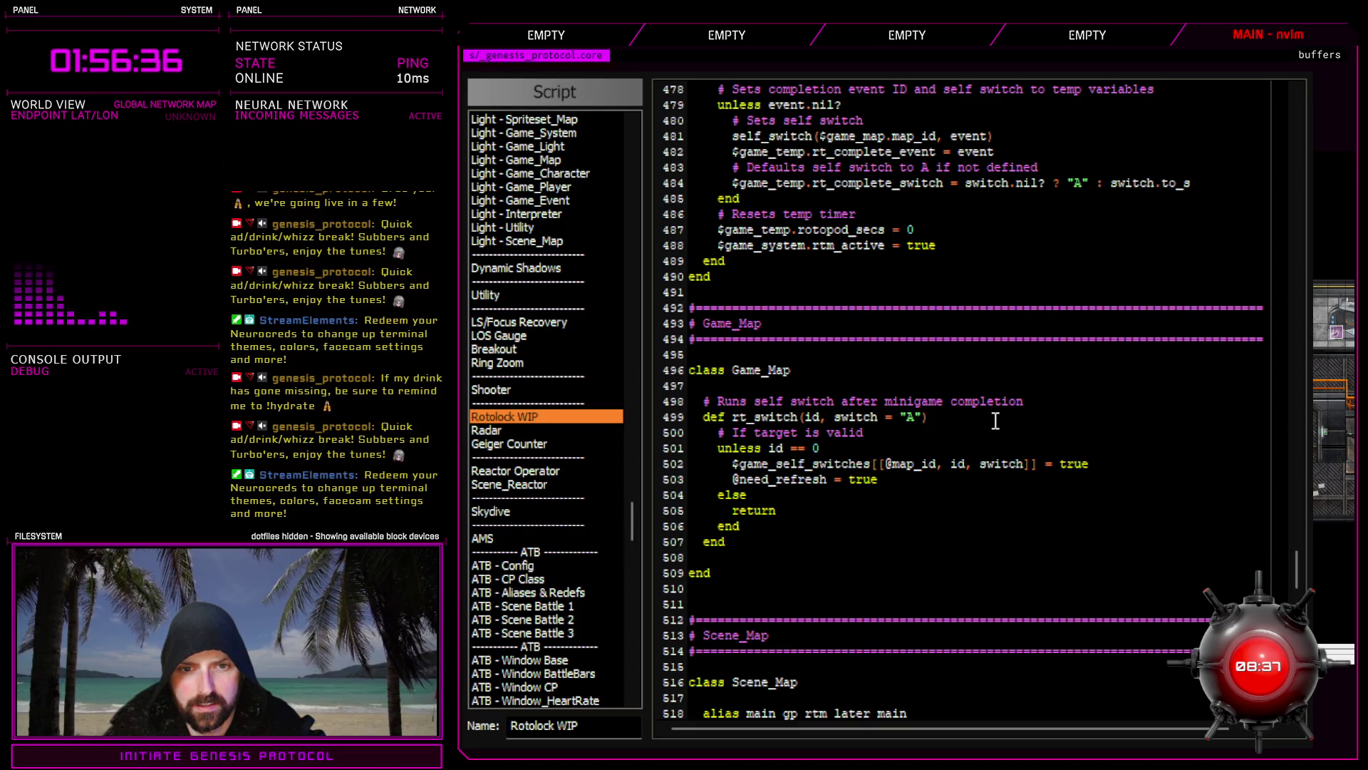
{"action": "double_click", "coordinate": [763, 418]}
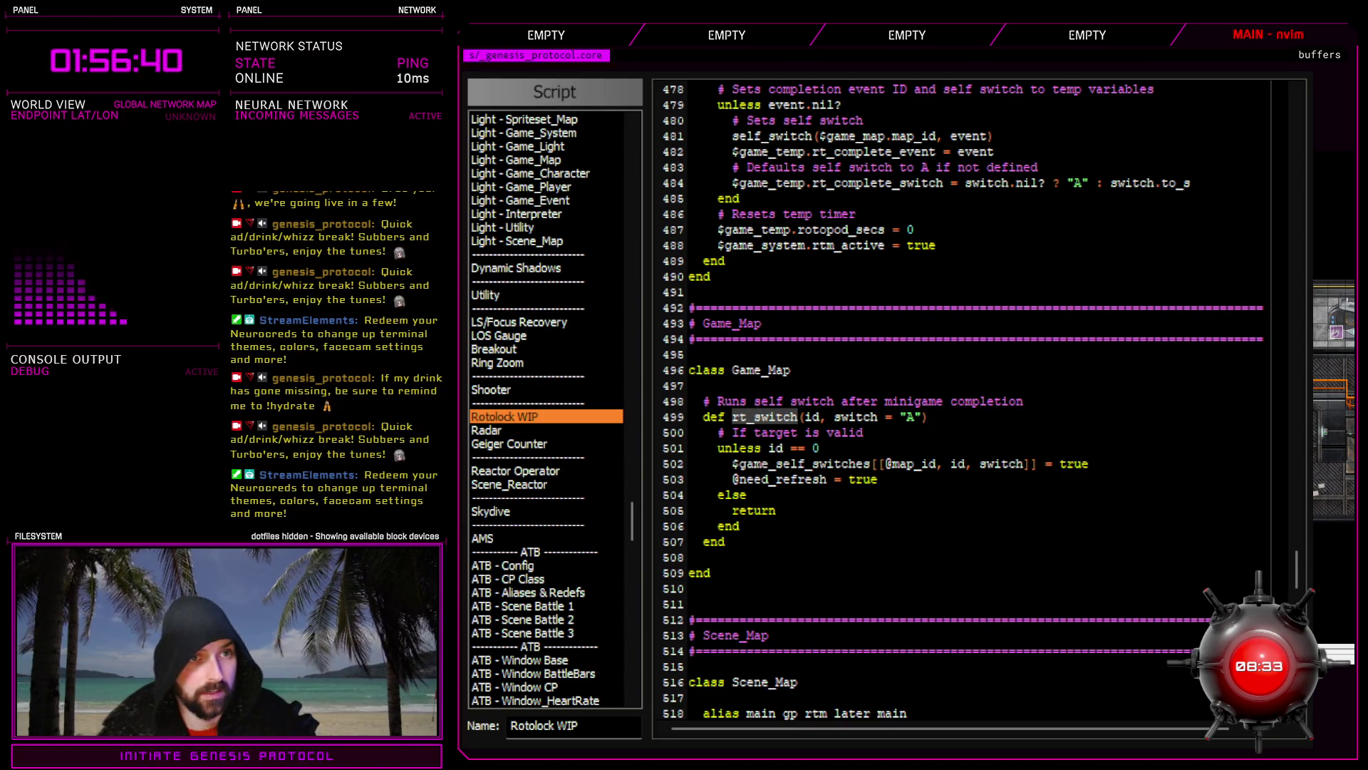
{"action": "key", "text": "ctrl+f"}
{"action": "left_click", "coordinate": [876, 107]}
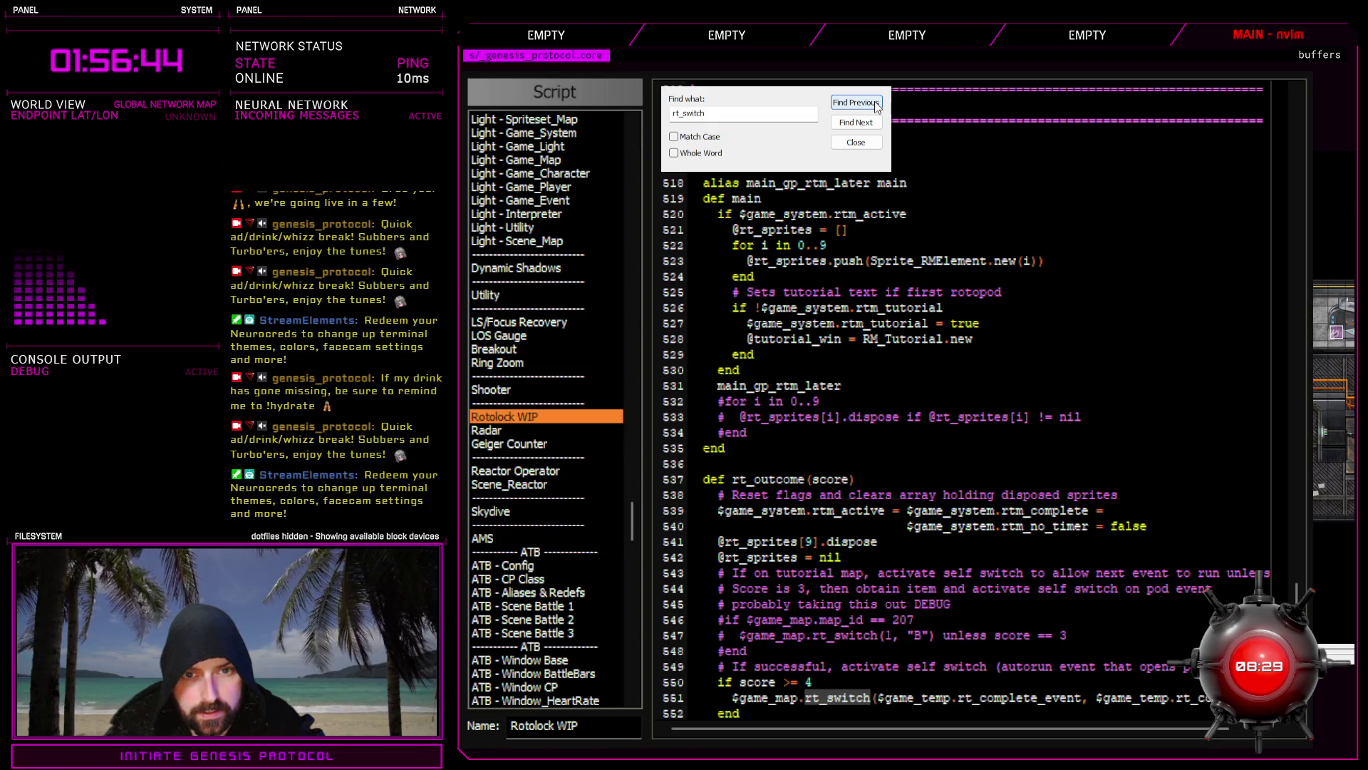
{"action": "left_click", "coordinate": [856, 122]}
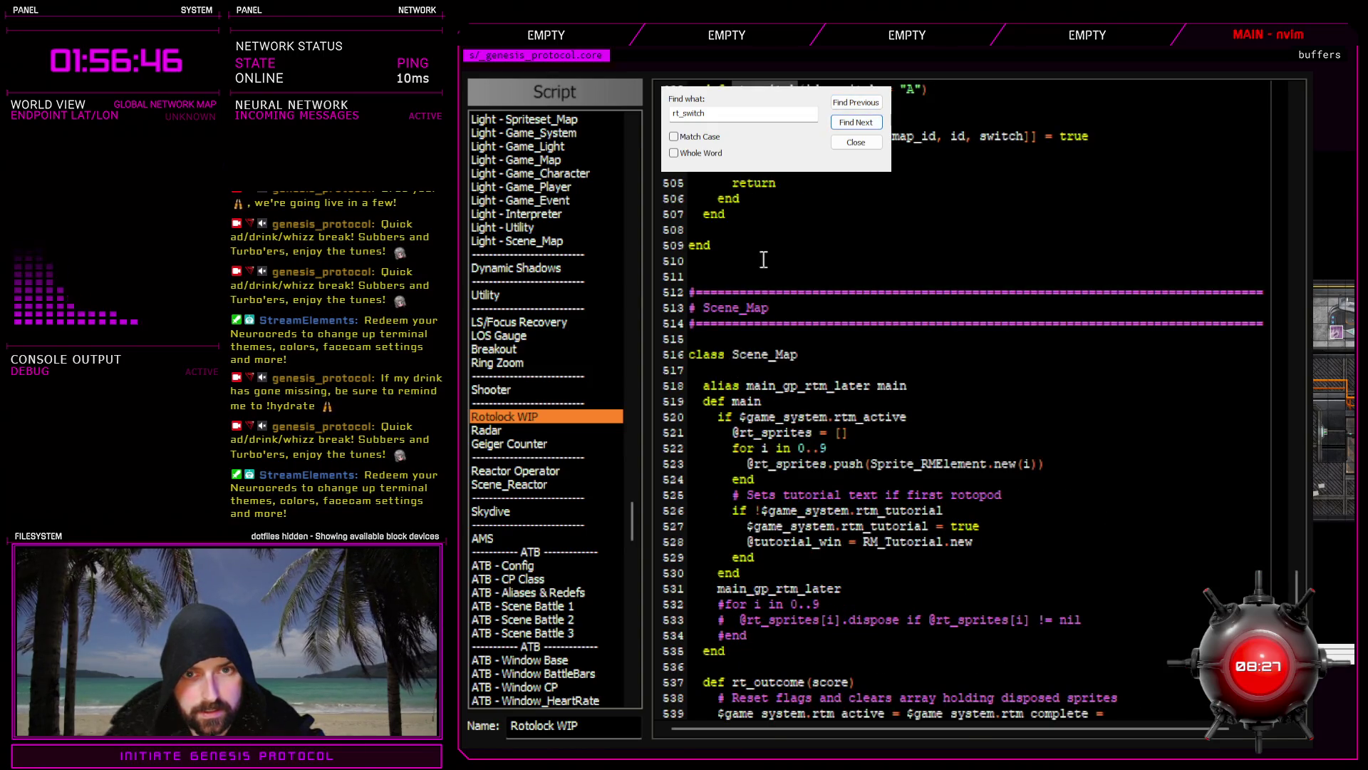
{"action": "left_click", "coordinate": [948, 89]}
{"action": "scroll", "coordinate": [955, 225], "scroll_direction": "up", "scroll_amount": 2}
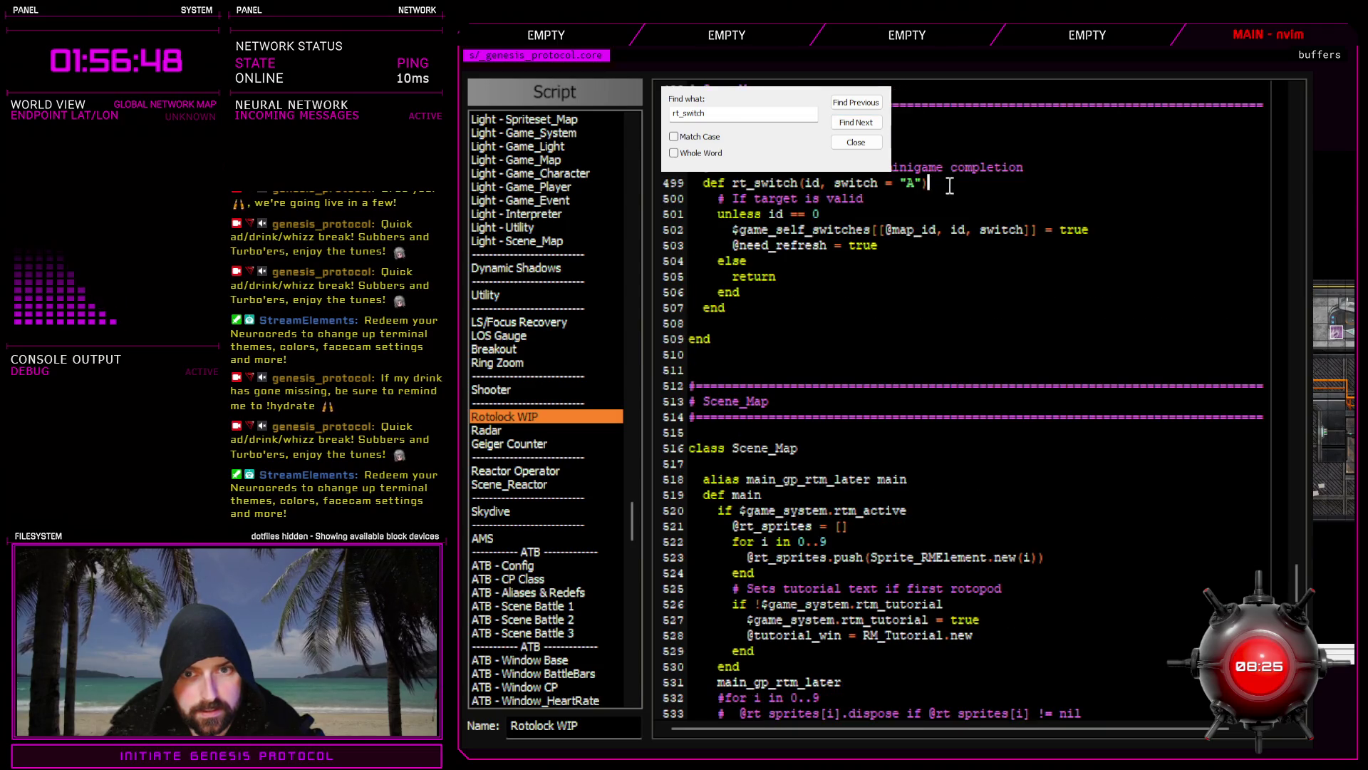
- Add a release_ose_enemies call as the last line of rt_switch and remove the extra blank lines
{"action": "key", "text": "Return"}
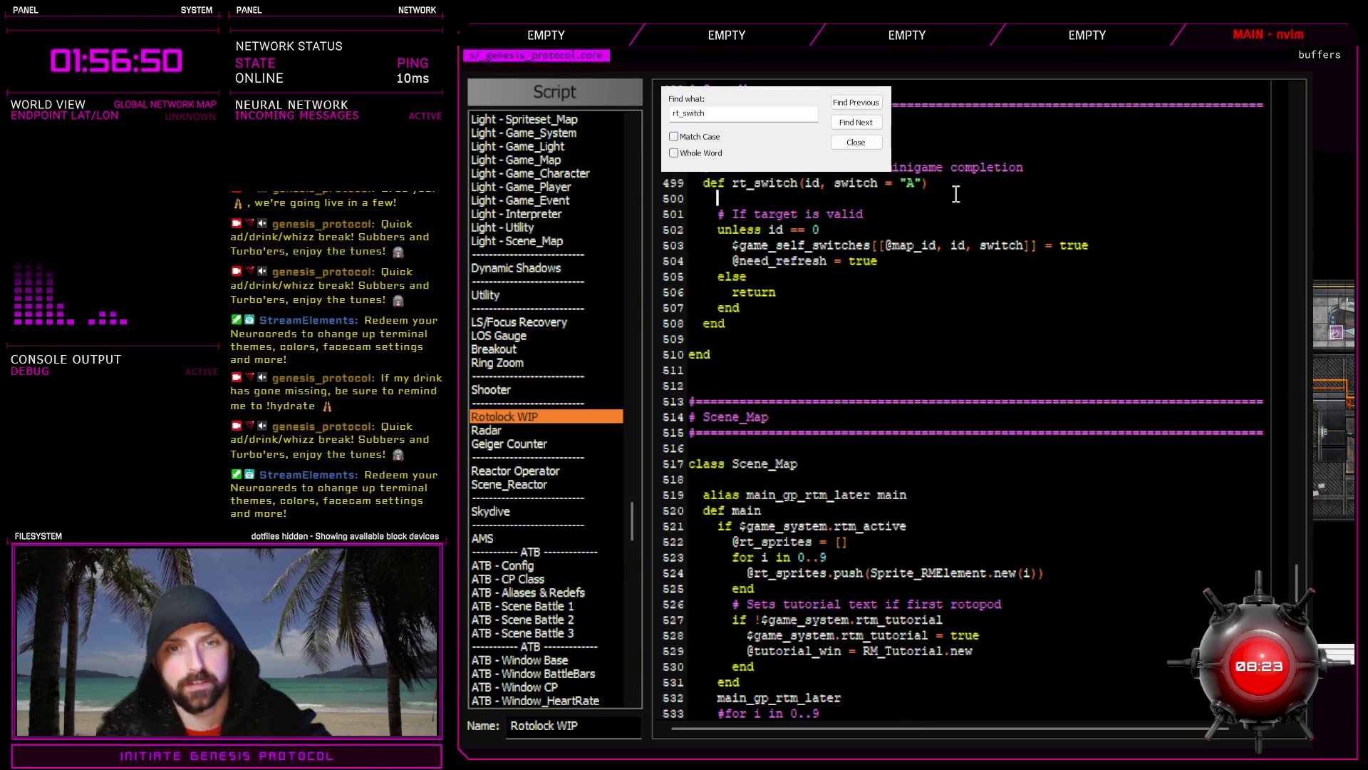
{"action": "left_click", "coordinate": [875, 148]}
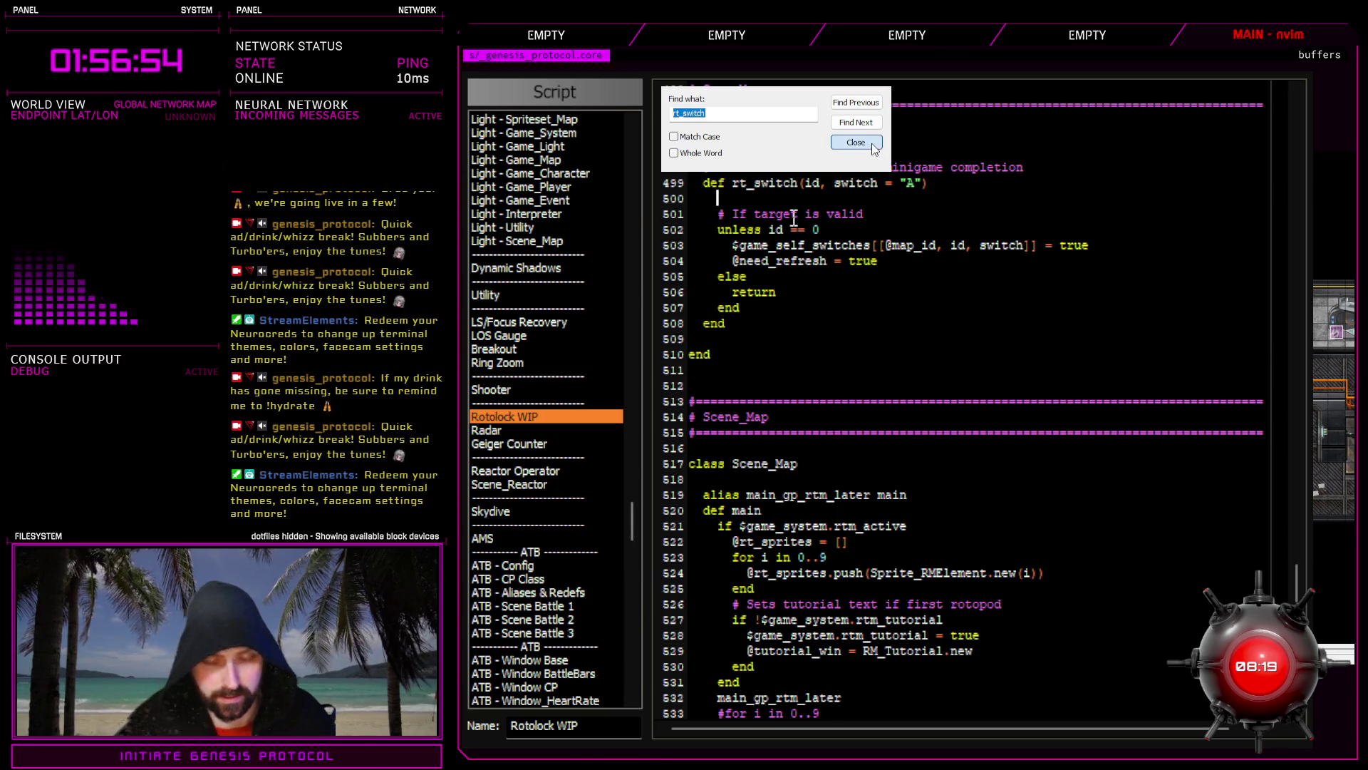
{"action": "type", "text": "lease_o"}
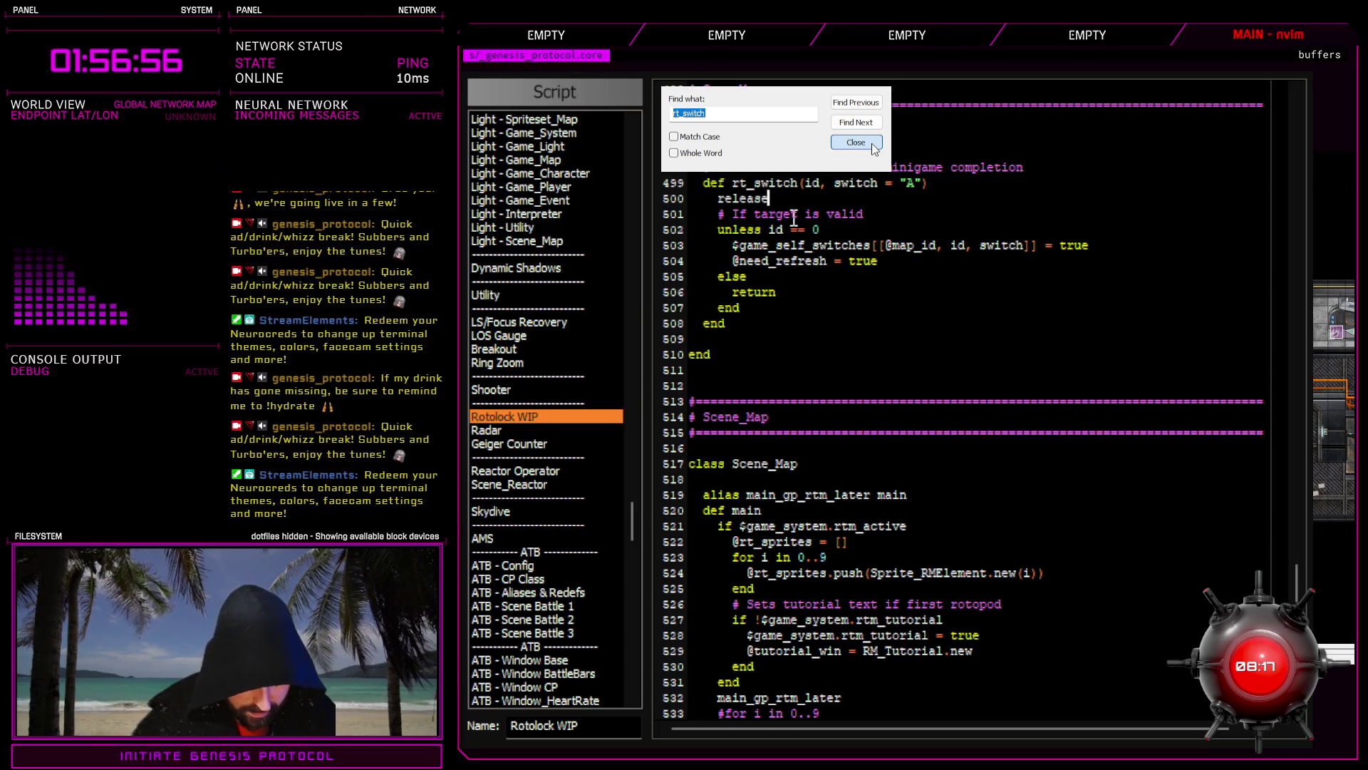
{"action": "type", "text": "se_enemies"}
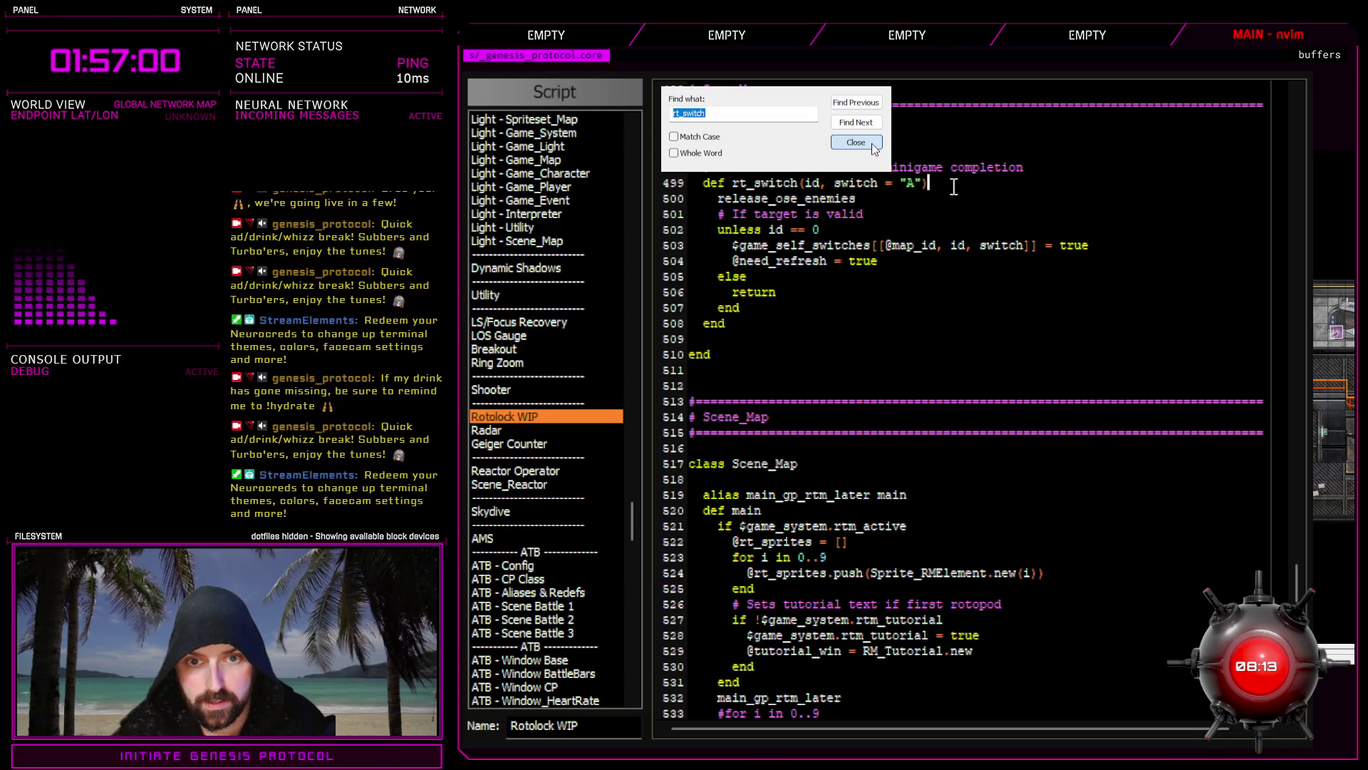
{"action": "key", "text": "Return"}
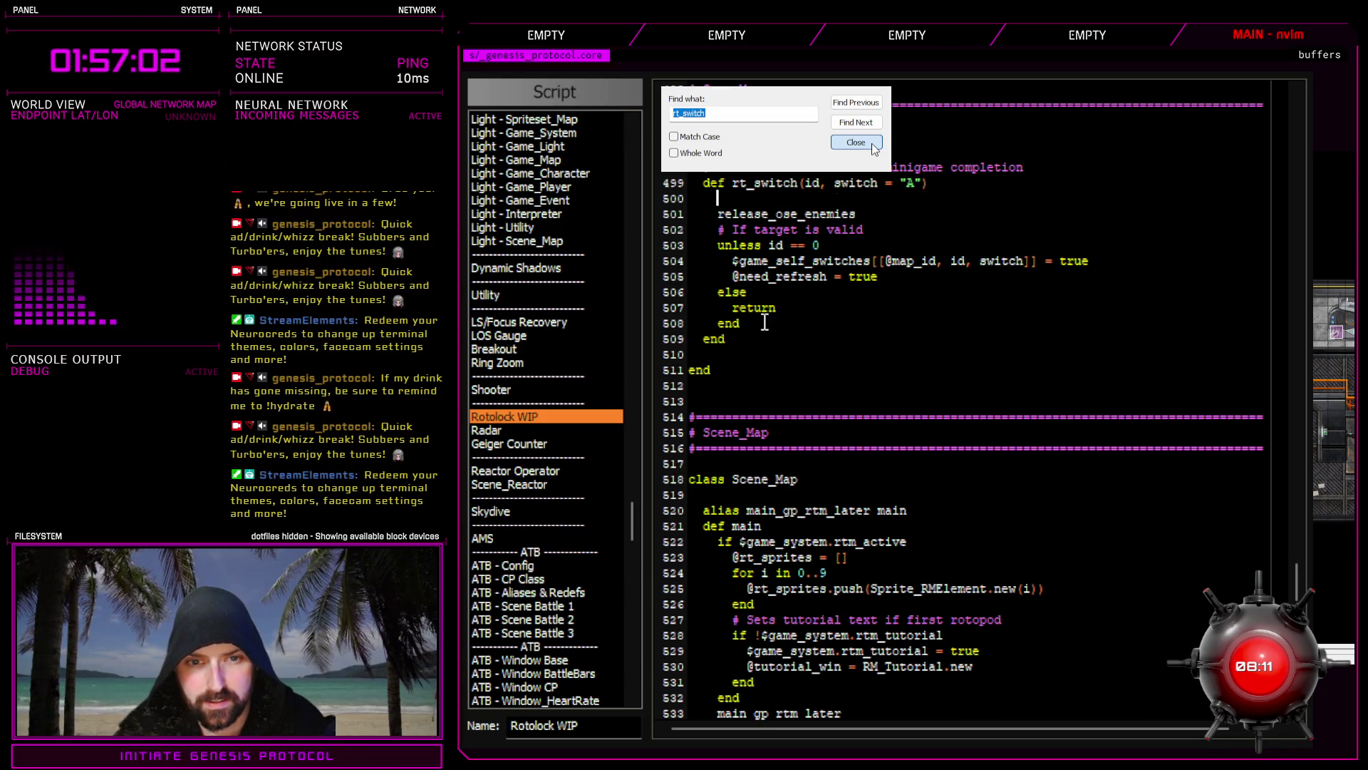
{"action": "key", "text": "Return"}
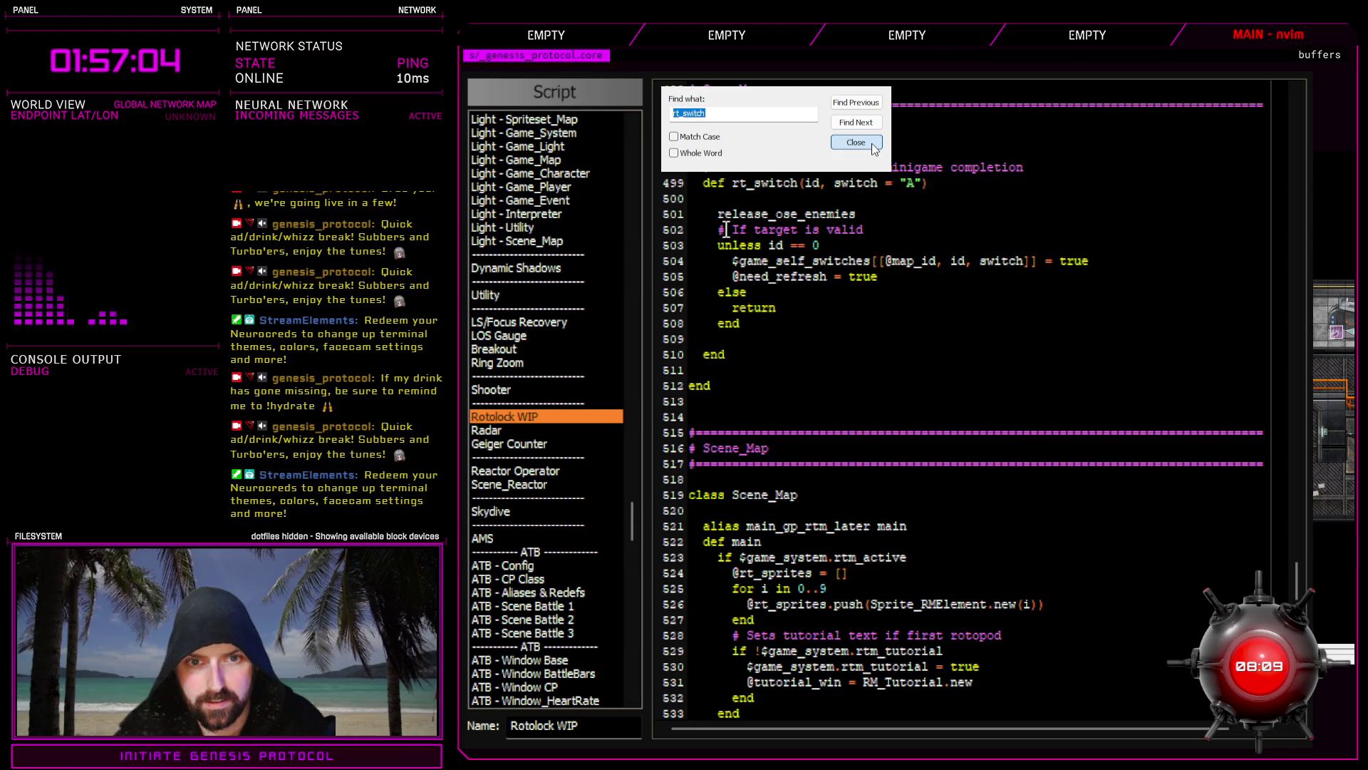
{"action": "mouse_move", "coordinate": [716, 214]}
{"action": "left_mouse_down"}
{"action": "mouse_move", "coordinate": [860, 212]}
{"action": "mouse_move", "coordinate": [763, 339]}
{"action": "left_mouse_up"}
{"action": "left_click", "coordinate": [939, 182]}
{"action": "key", "text": "Delete"}
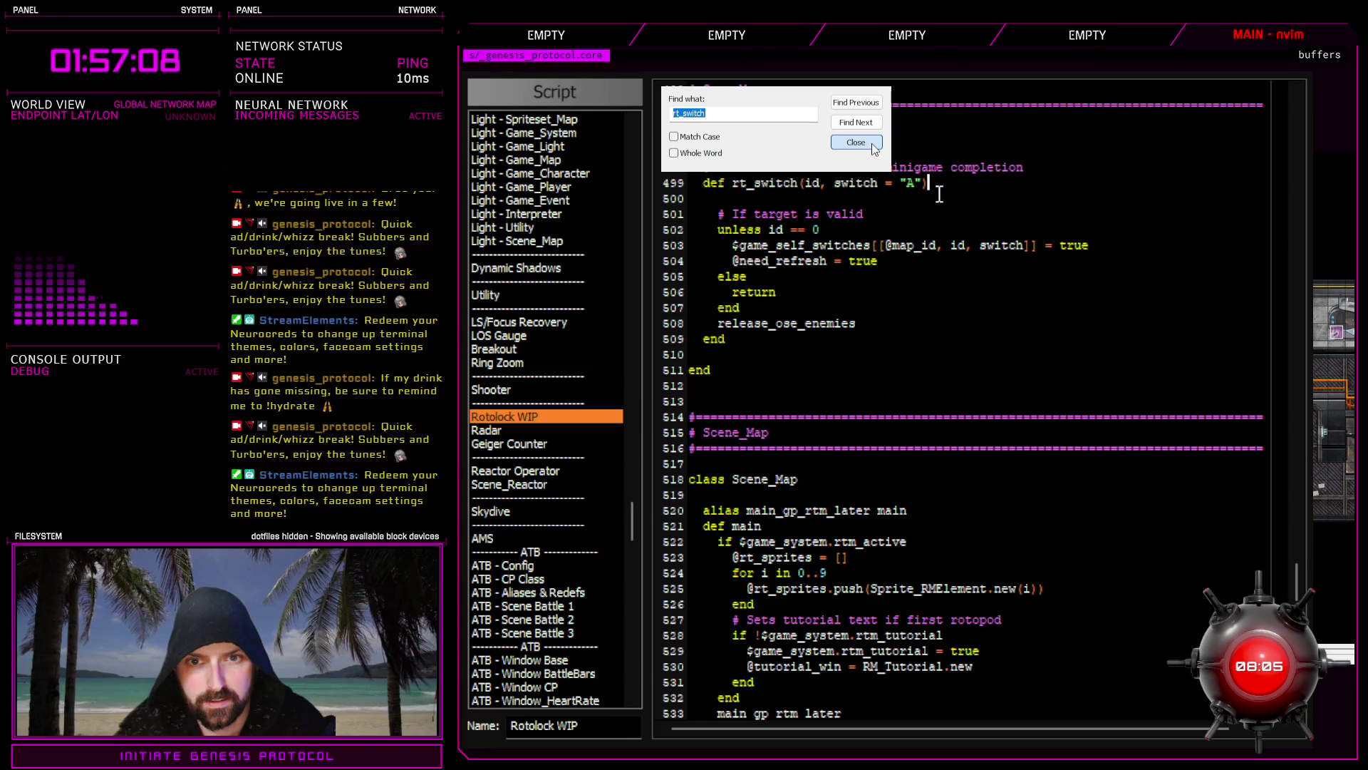
{"action": "key", "text": "Delete"}
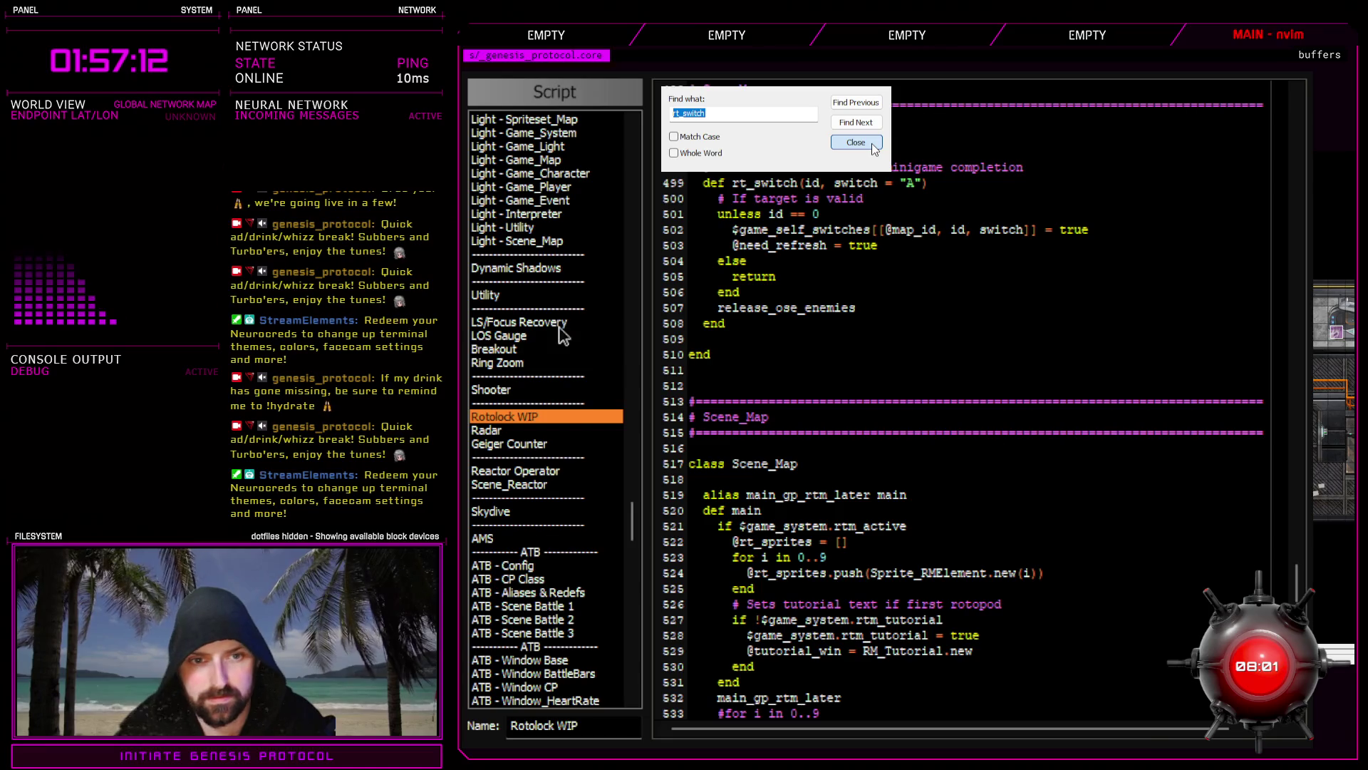
- Check release_ose_enemies in the Game_Map script, then close the search box and Script Editor
{"action": "mouse_move", "coordinate": [632, 520]}
{"action": "left_mouse_down"}
{"action": "mouse_move", "coordinate": [649, 222]}
{"action": "mouse_move", "coordinate": [652, 243]}
{"action": "left_mouse_up"}
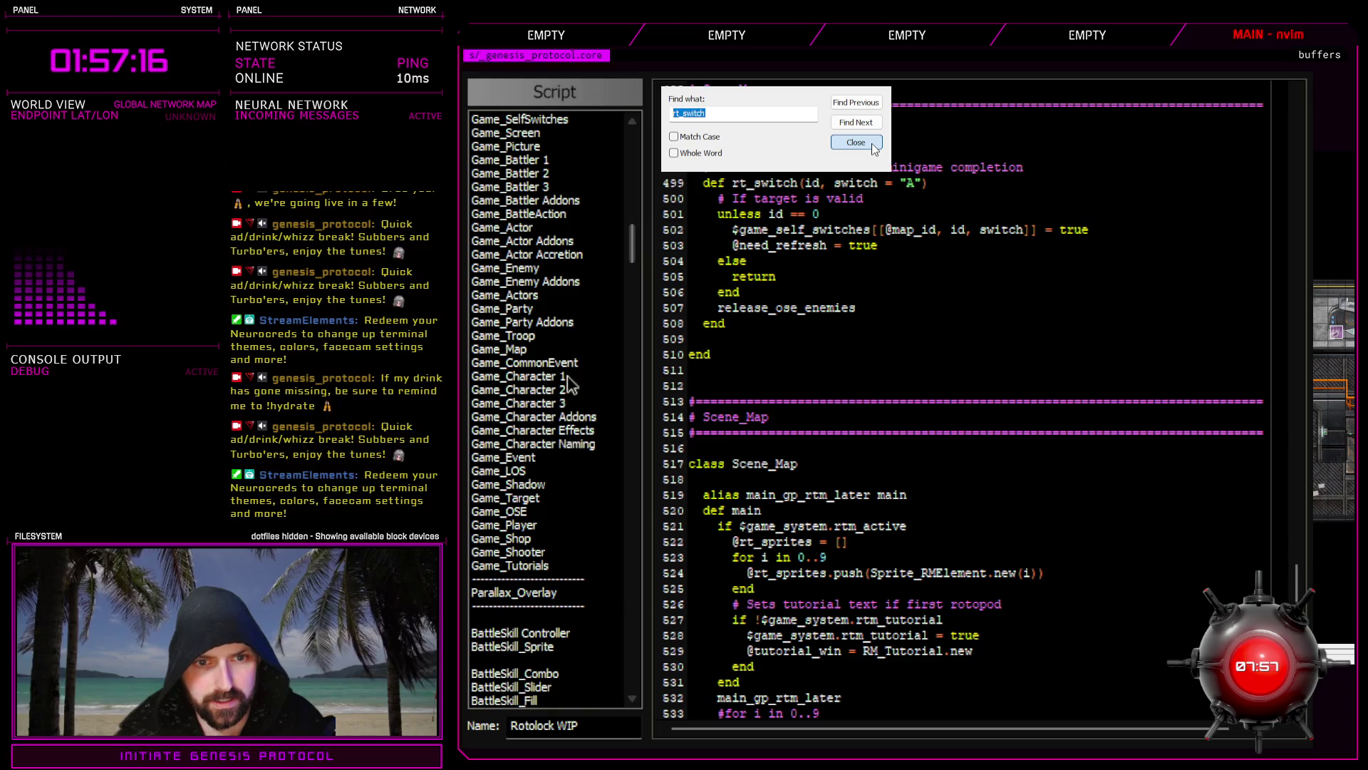
{"action": "left_click", "coordinate": [523, 351]}
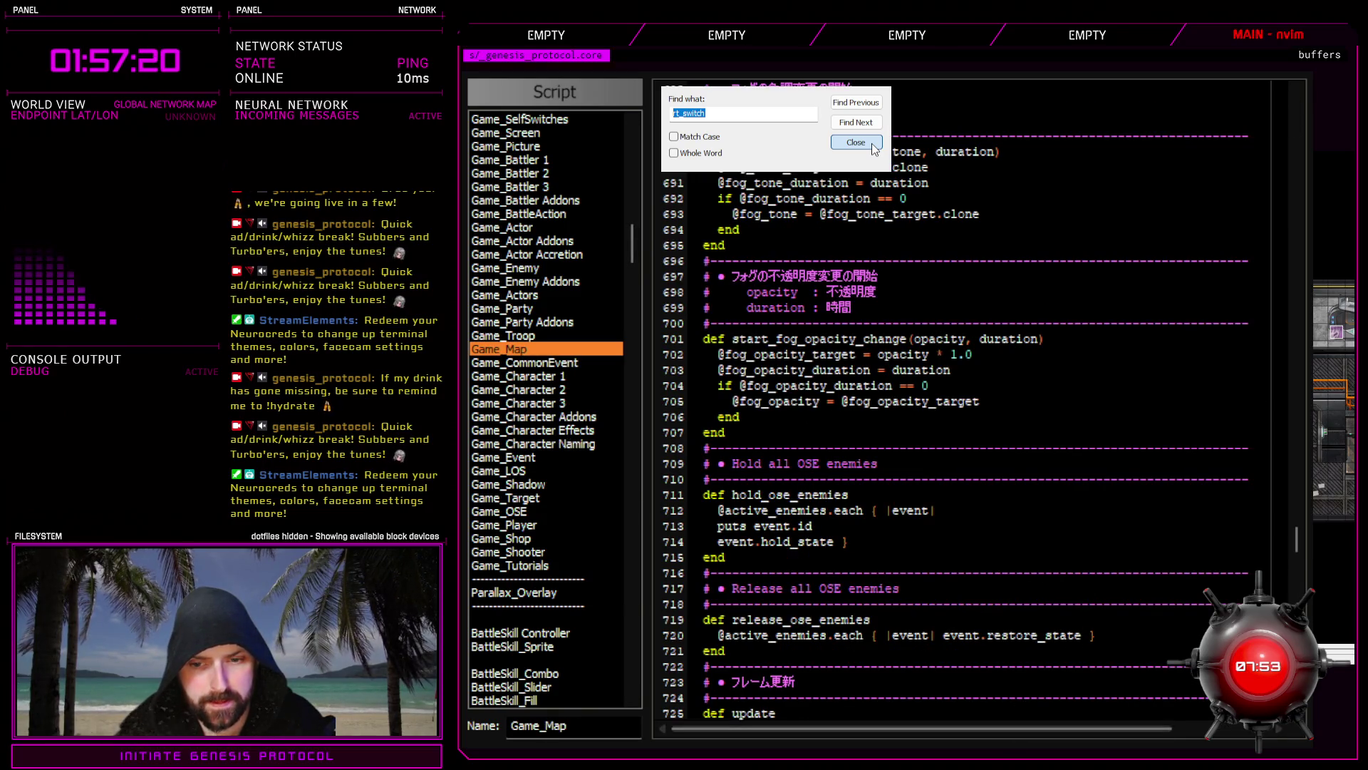
{"action": "left_click", "coordinate": [873, 147]}
{"action": "key", "text": "Escape"}
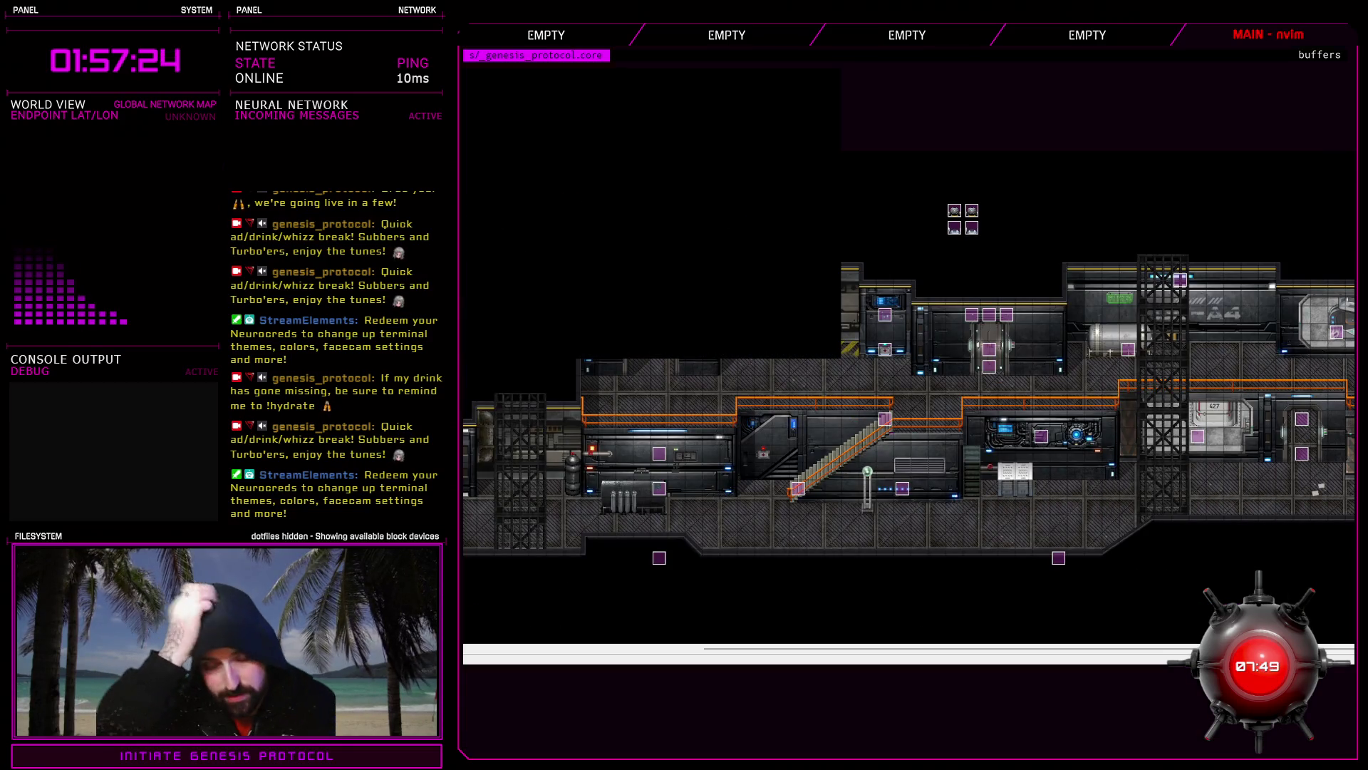
{"action": "key", "text": "Return"}
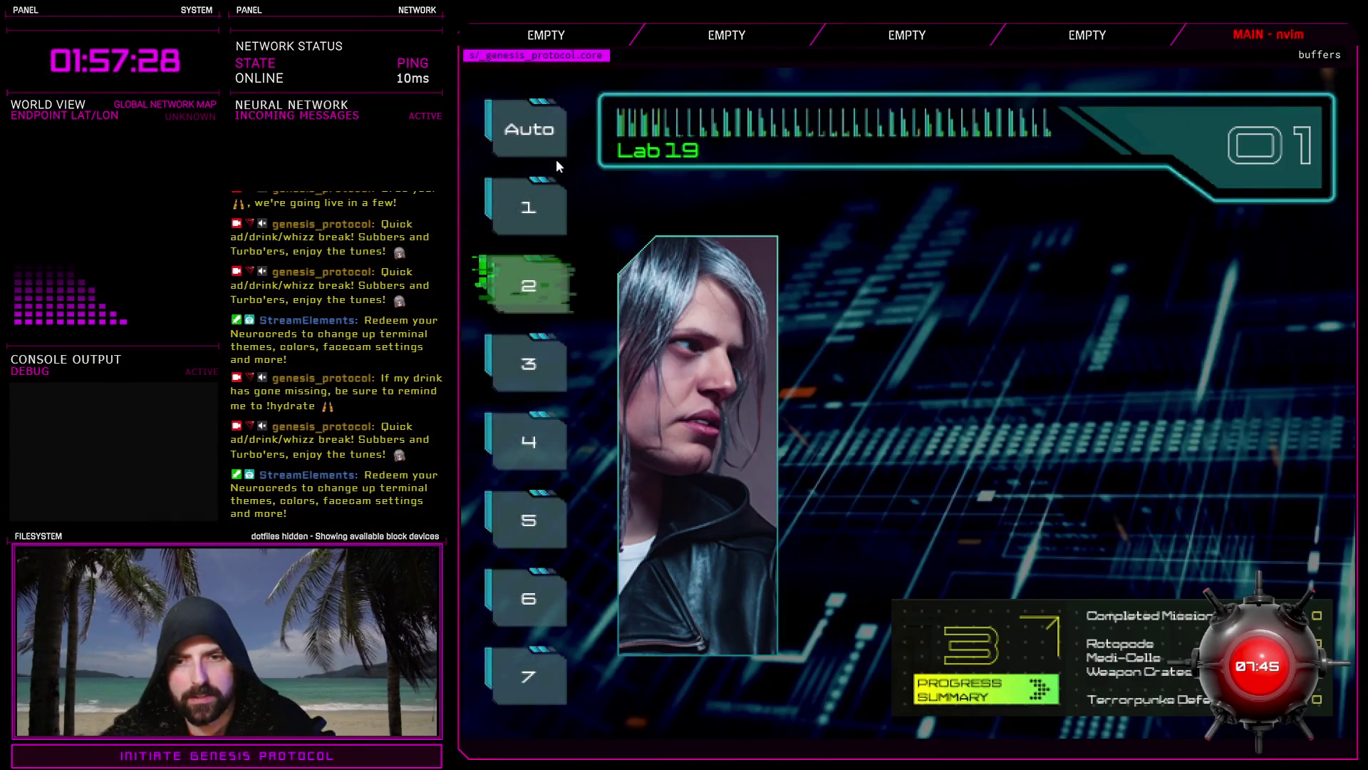
{"action": "key", "text": "Return"}
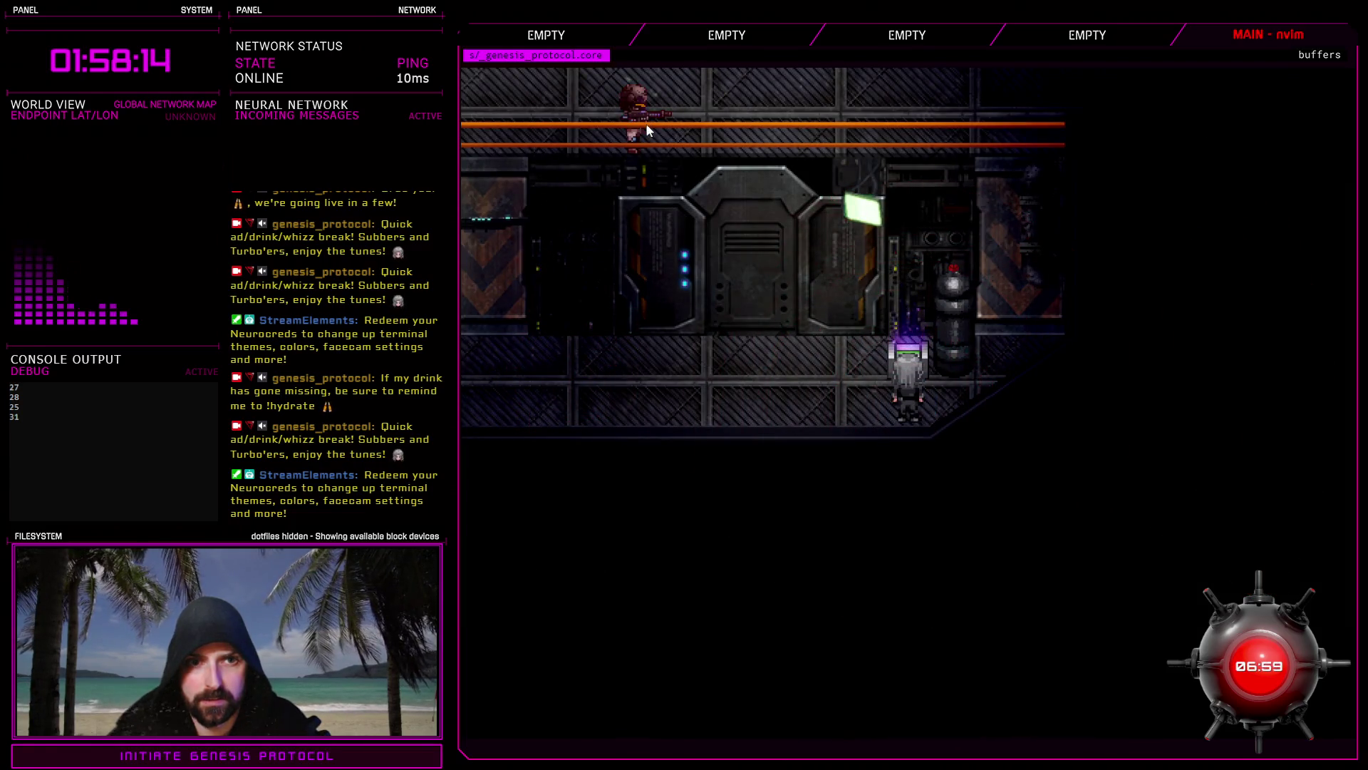
{"action": "key", "text": "Left"}
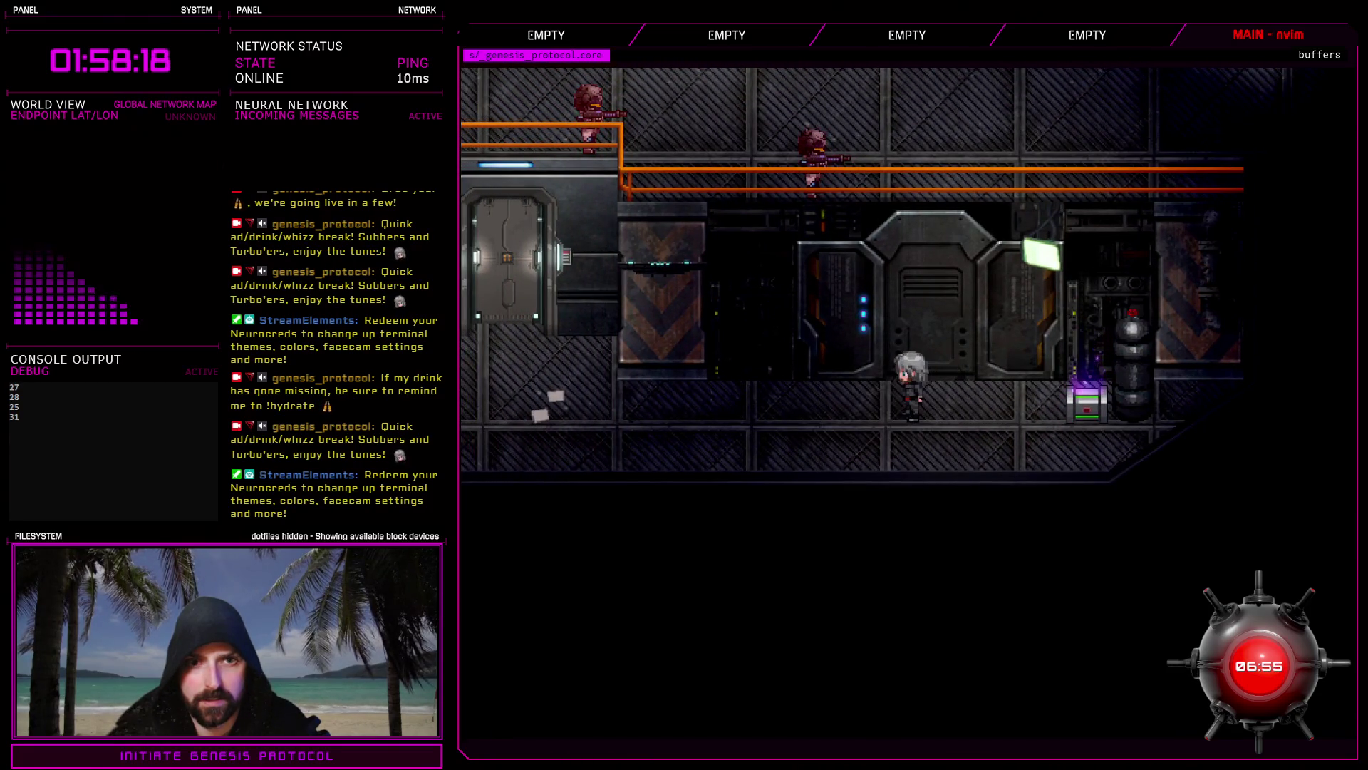
{"action": "key", "text": "Left"}
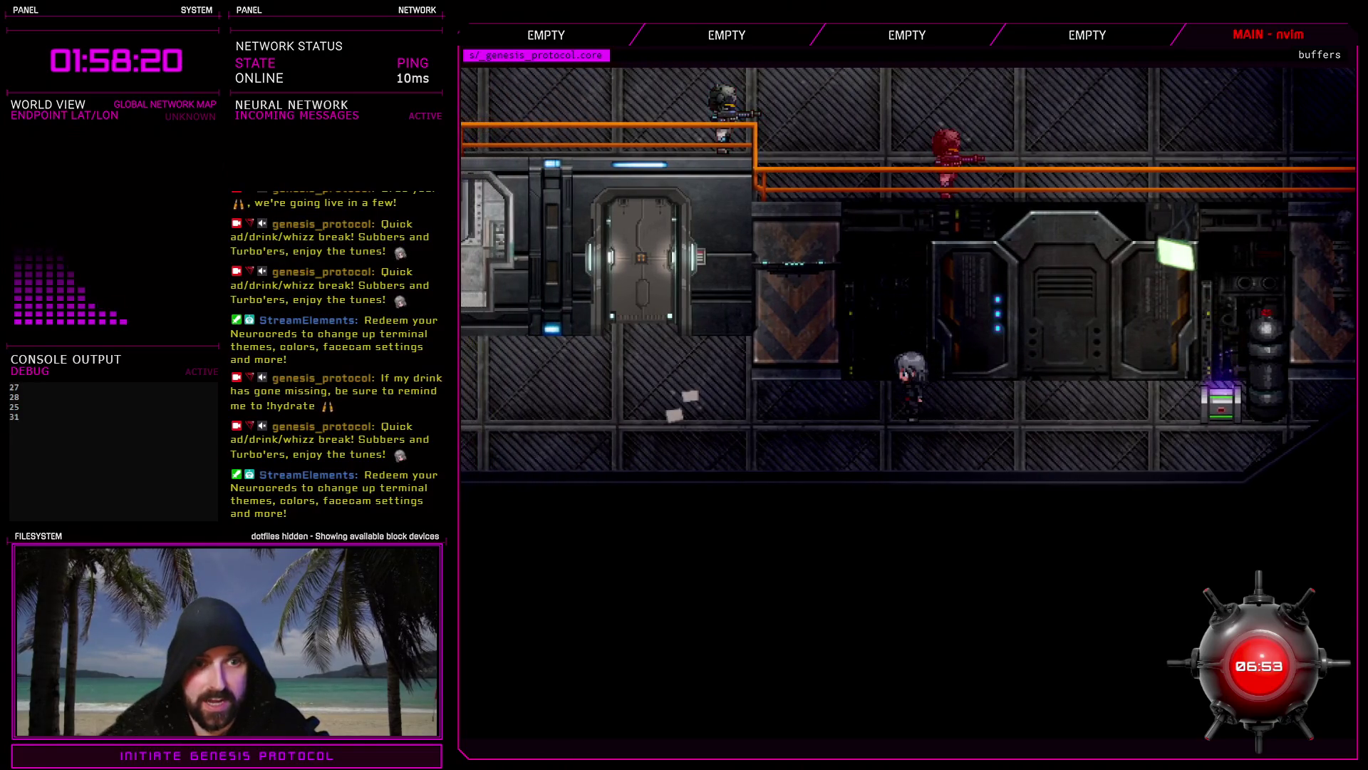
{"action": "key", "text": "Escape"}
{"action": "key", "text": "Return"}
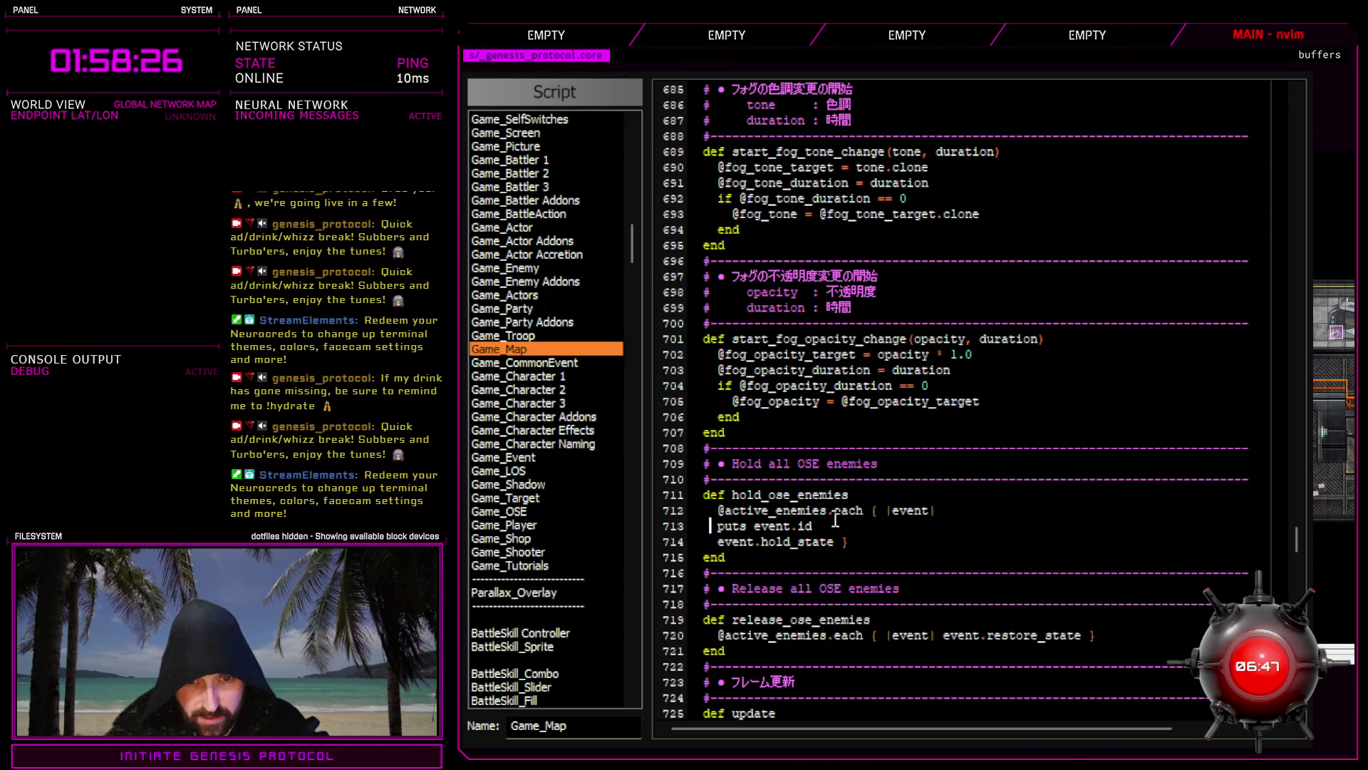
- Delete the debug 'puts event.id' line from hold_ose_enemies
{"action": "left_click_drag", "start_coordinate": [831, 526], "coordinate": [669, 523]}
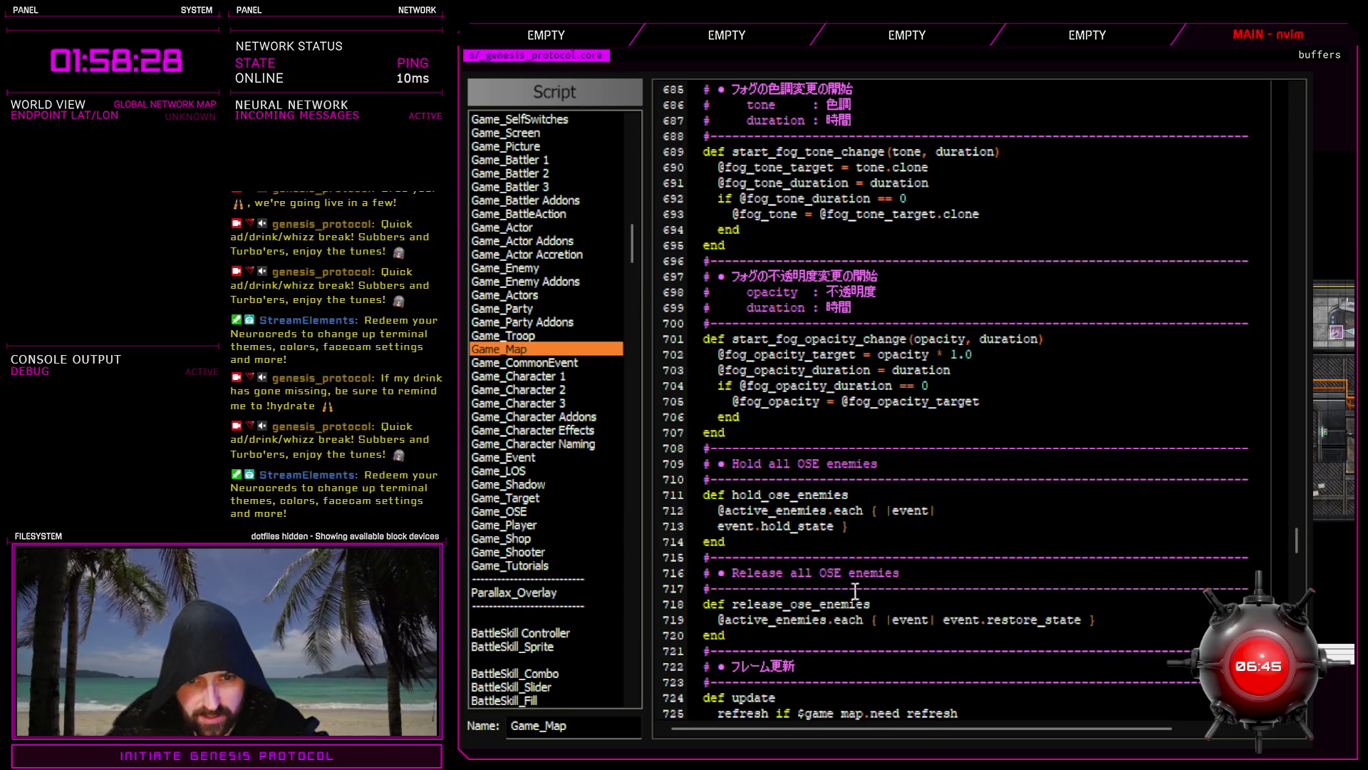
{"action": "double_click", "coordinate": [801, 604]}
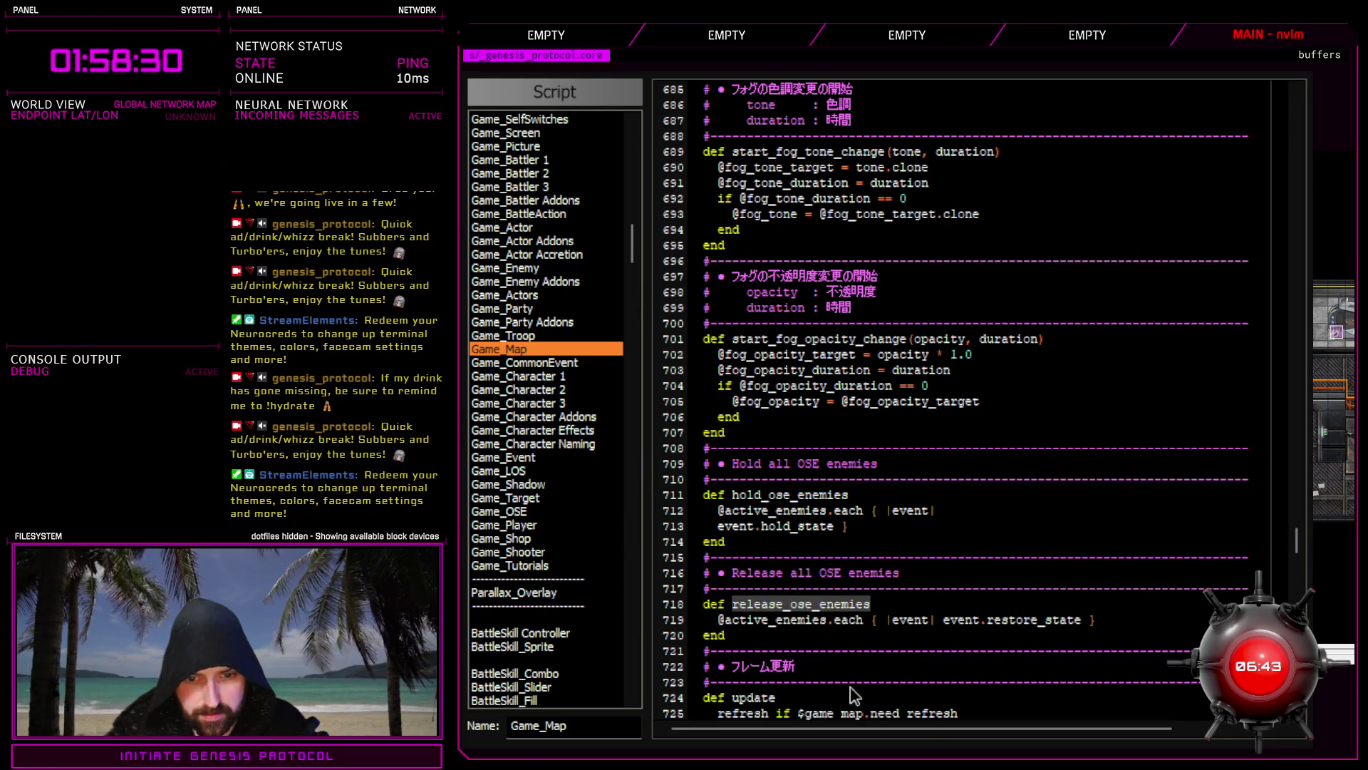
{"action": "left_click_drag", "start_coordinate": [631, 242], "coordinate": [645, 527]}
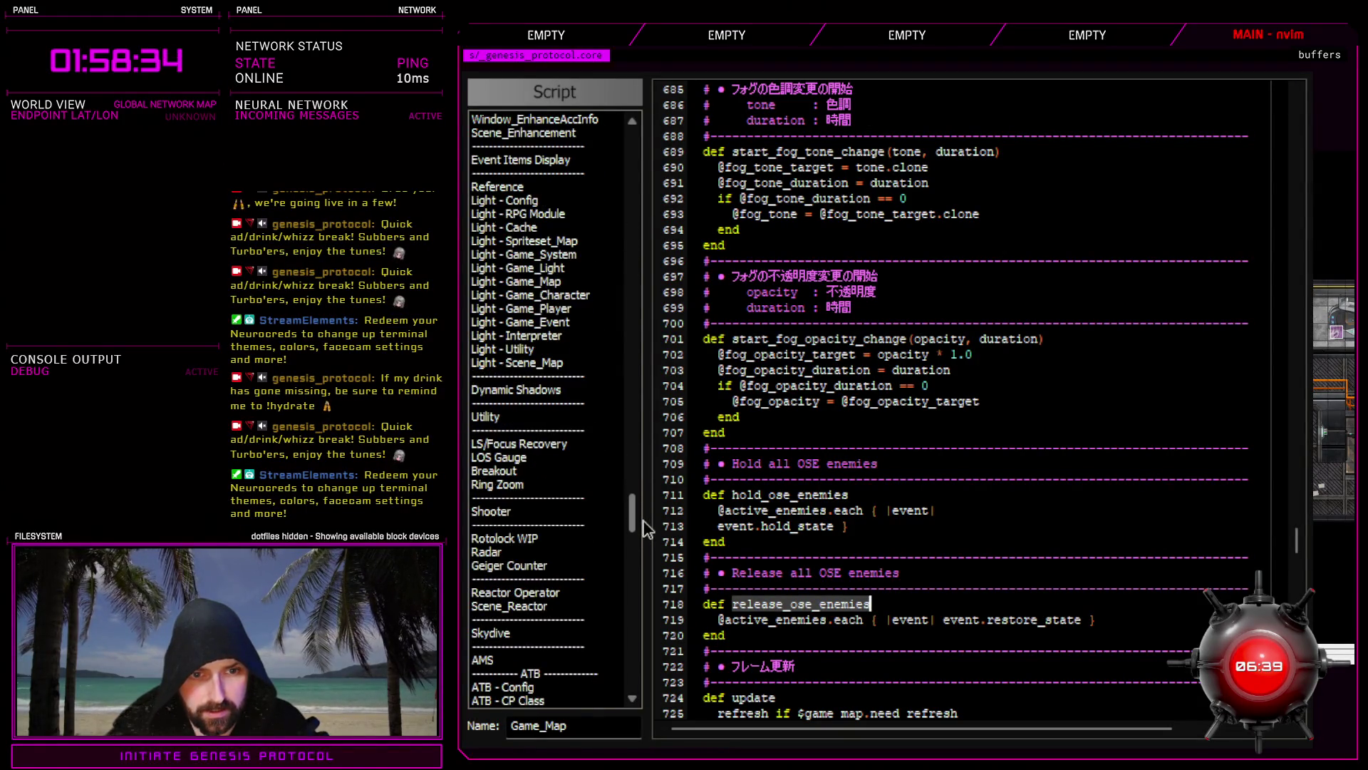
- In the Rotolock WIP script, find rt_switch with Ctrl+F and delete its release_ose_enemies line
{"action": "left_click", "coordinate": [546, 539]}
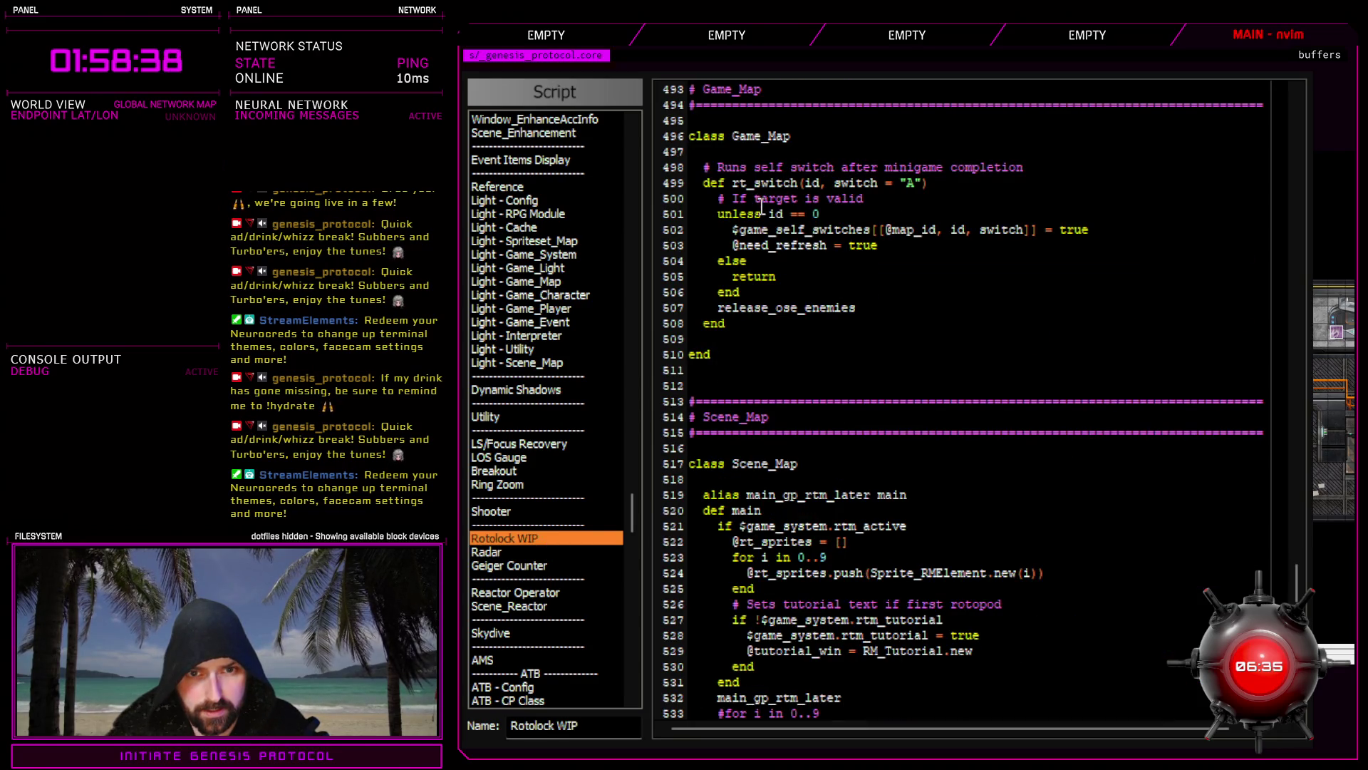
{"action": "double_click", "coordinate": [789, 308]}
{"action": "scroll", "coordinate": [788, 418], "scroll_direction": "up", "scroll_amount": 2}
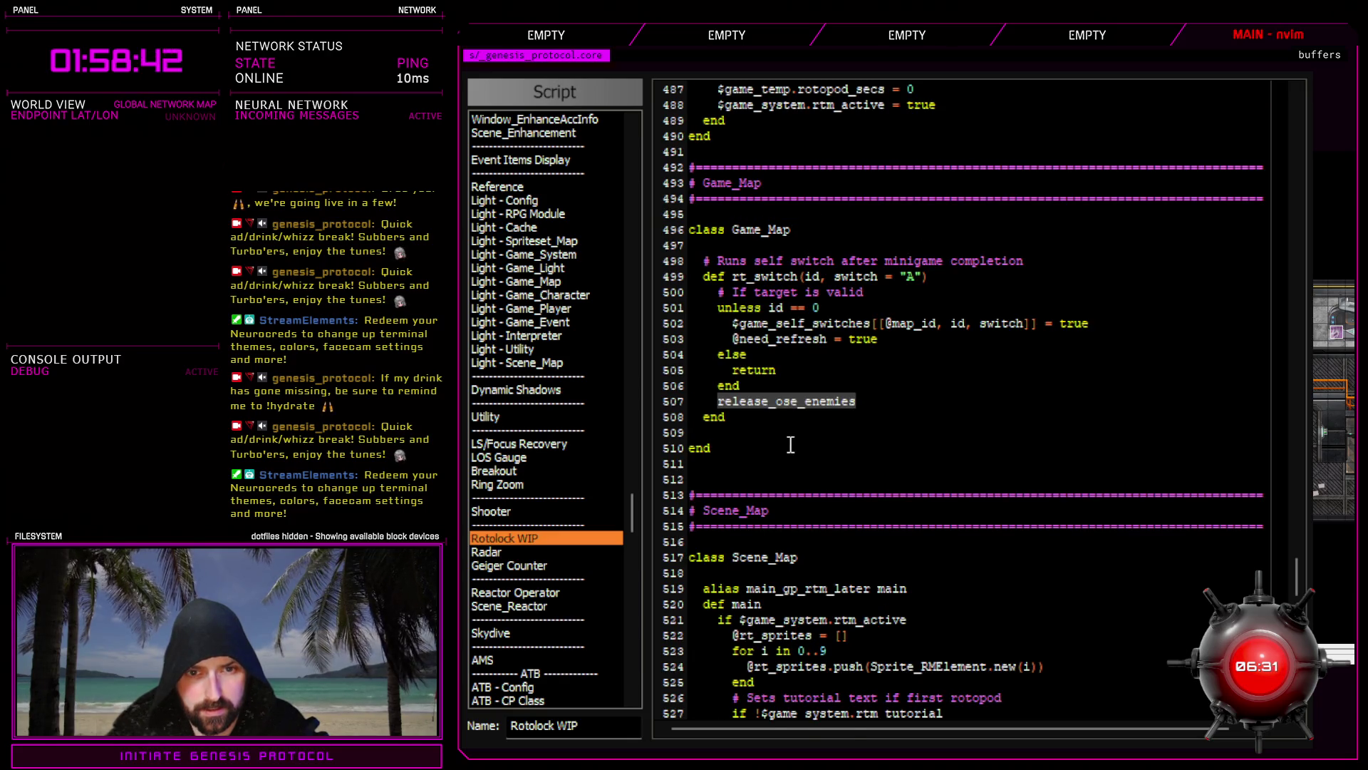
{"action": "double_click", "coordinate": [771, 279]}
{"action": "key", "text": "ctrl+f"}
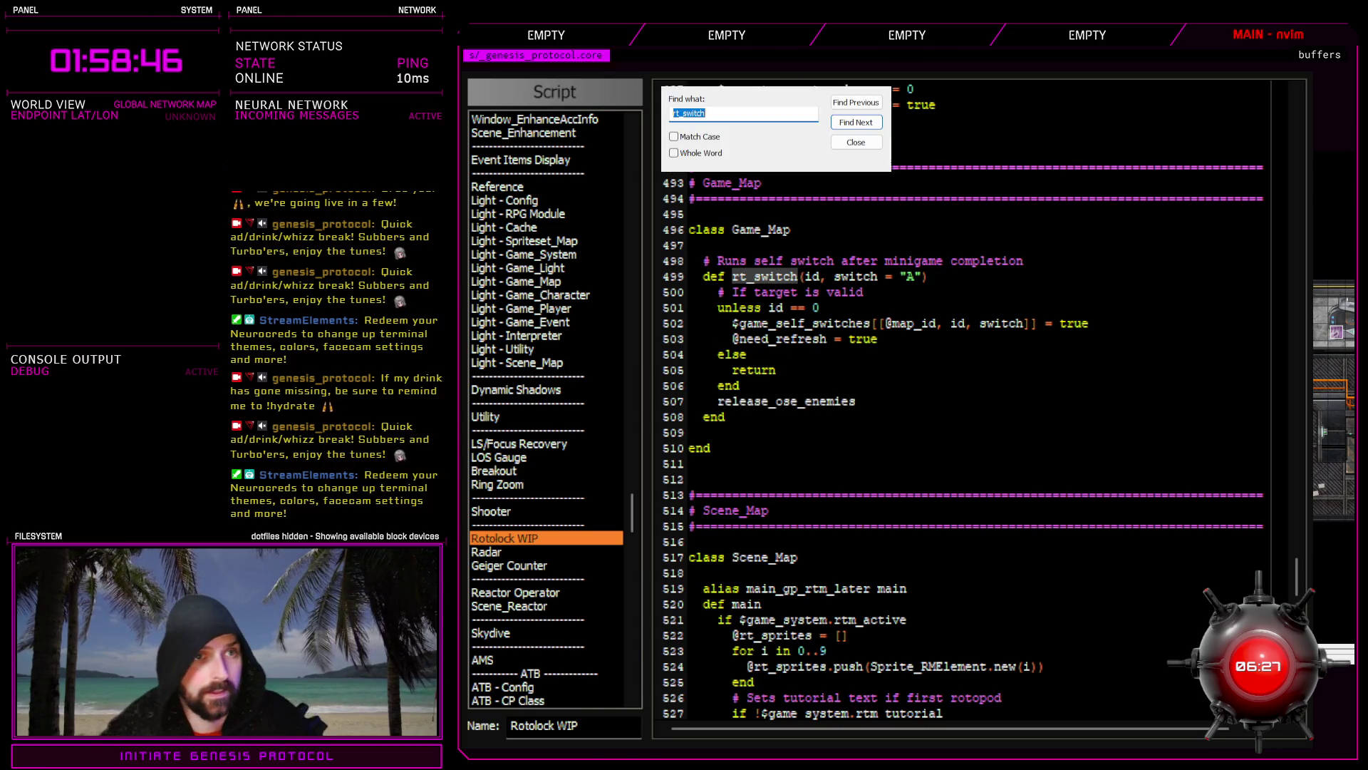
{"action": "left_click", "coordinate": [863, 105]}
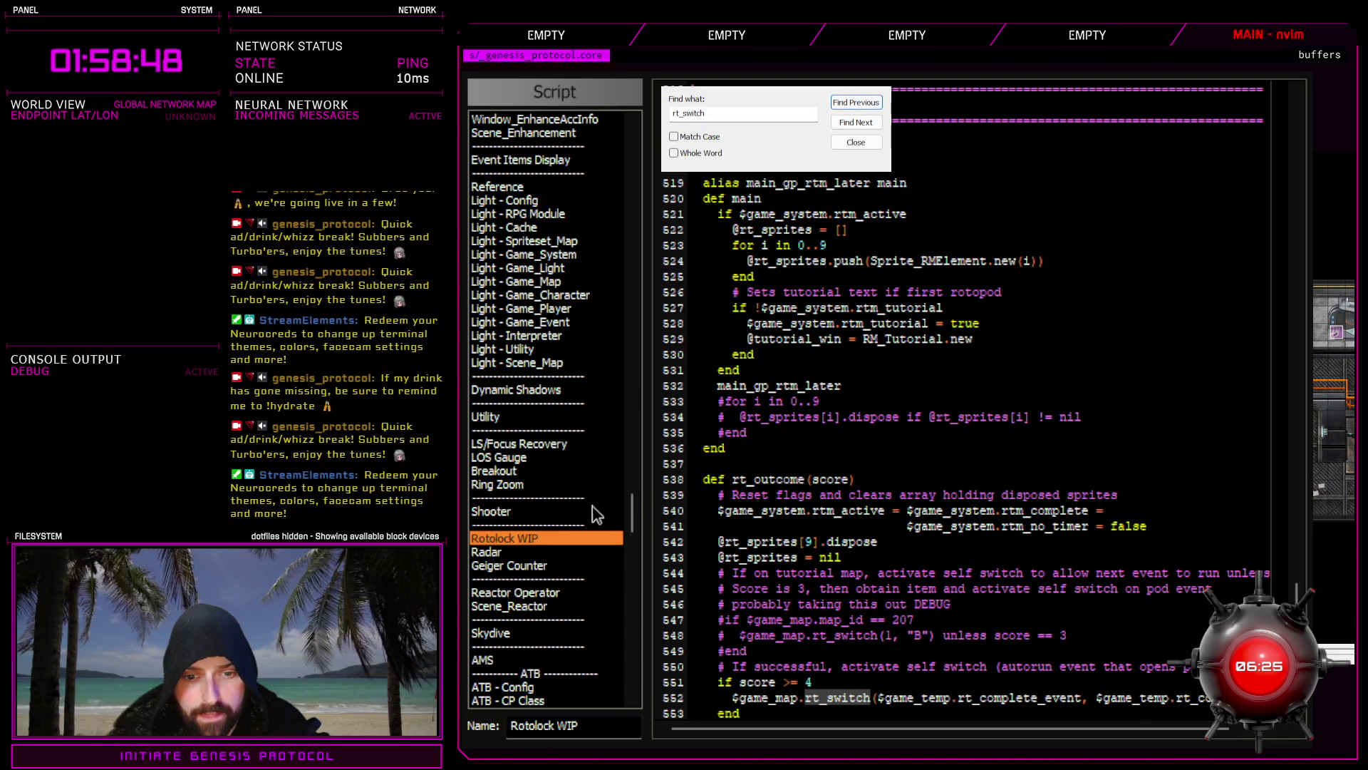
{"action": "scroll", "coordinate": [830, 563], "scroll_direction": "down", "scroll_amount": 8}
{"action": "scroll", "coordinate": [839, 520], "scroll_direction": "down", "scroll_amount": 20}
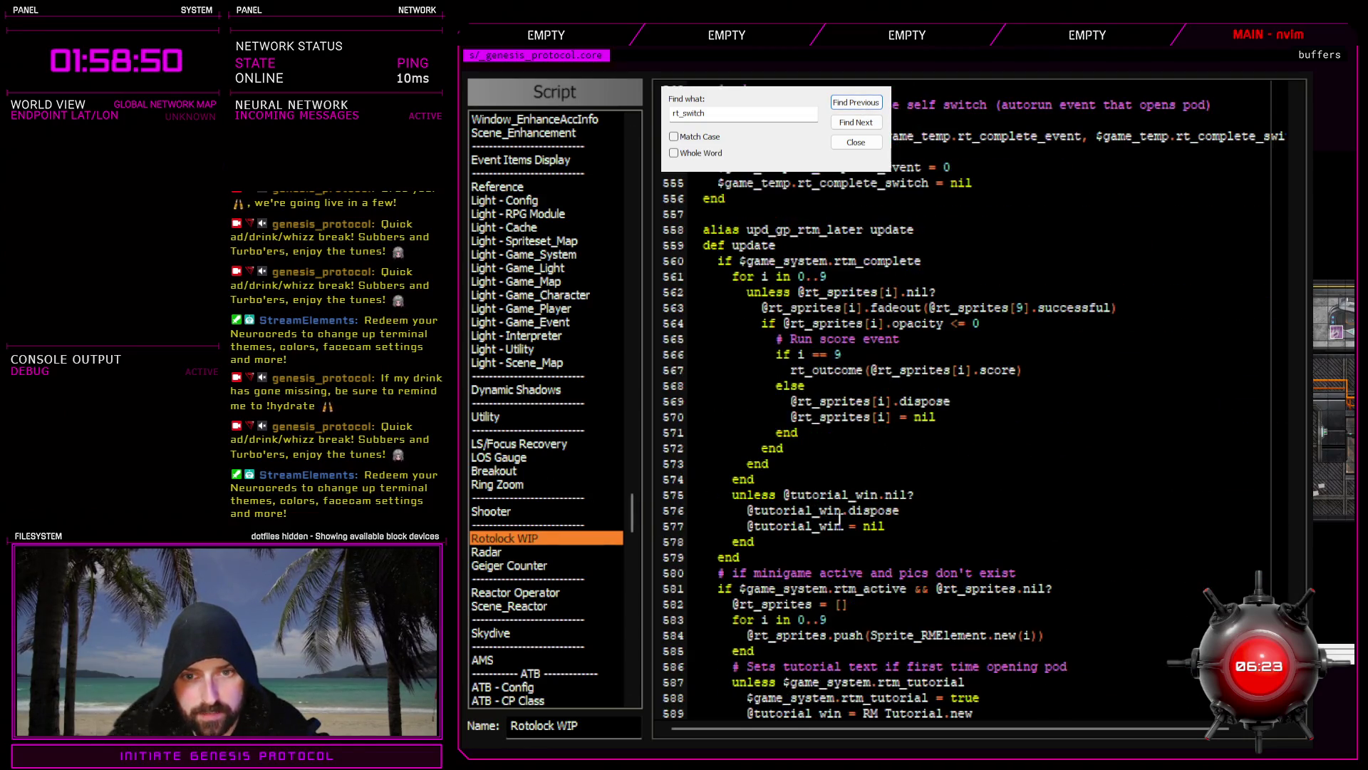
{"action": "scroll", "coordinate": [839, 520], "scroll_direction": "up", "scroll_amount": 20}
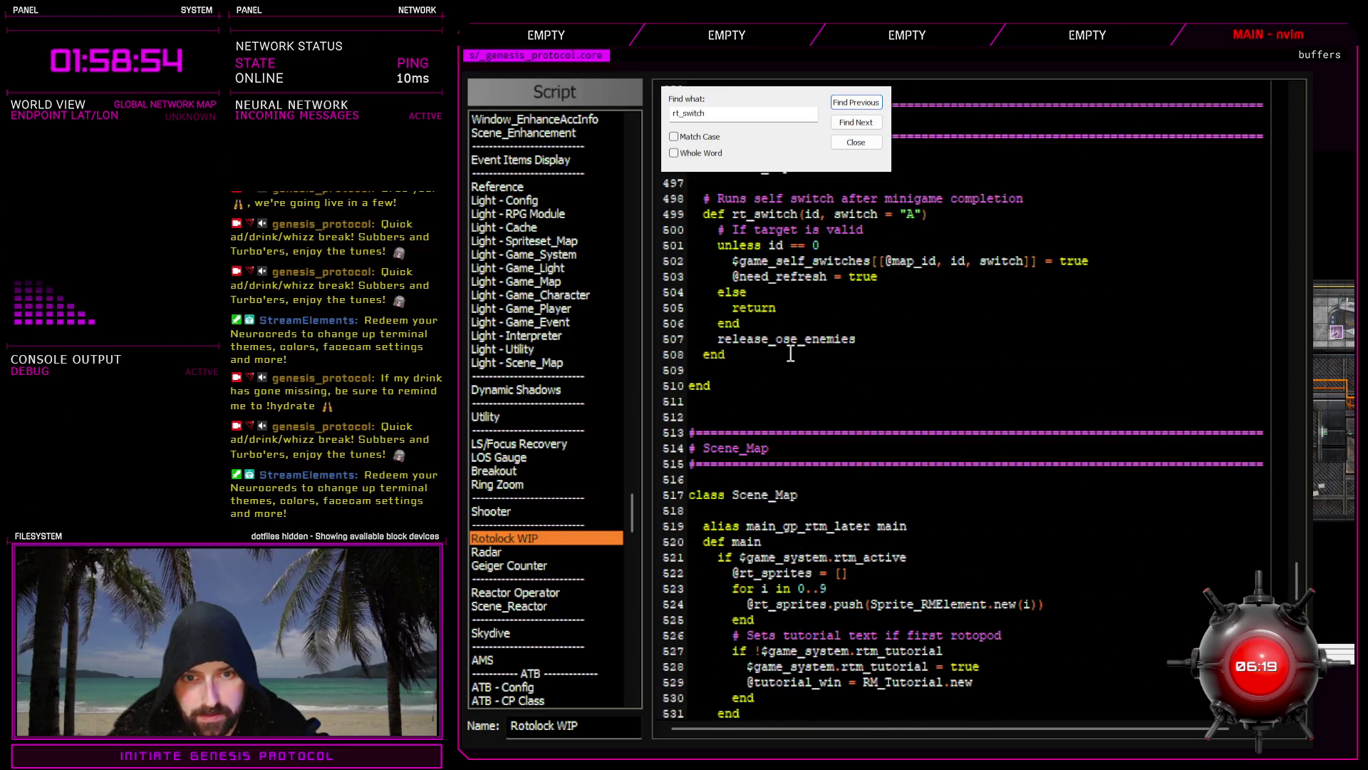
{"action": "double_click", "coordinate": [791, 340]}
{"action": "key", "text": "BackSpace"}
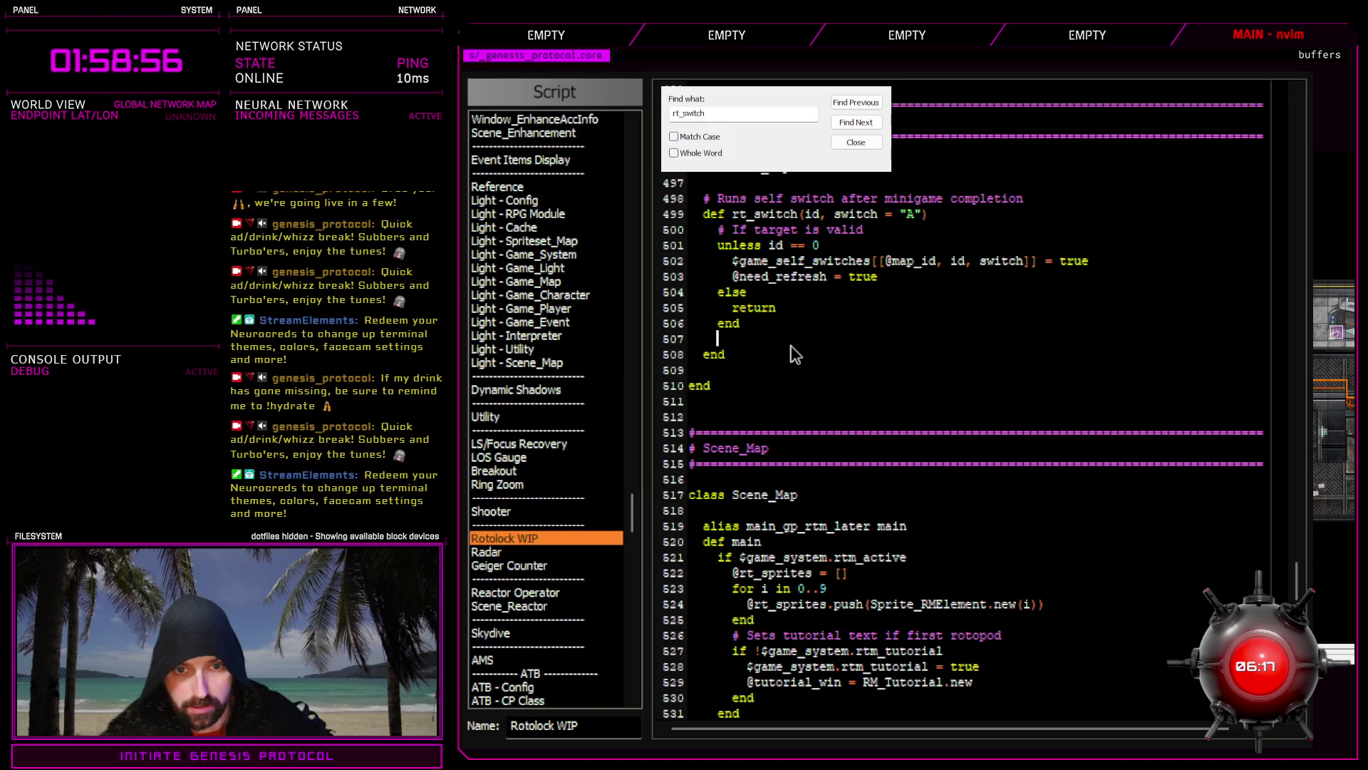
{"action": "key", "text": "BackSpace"}
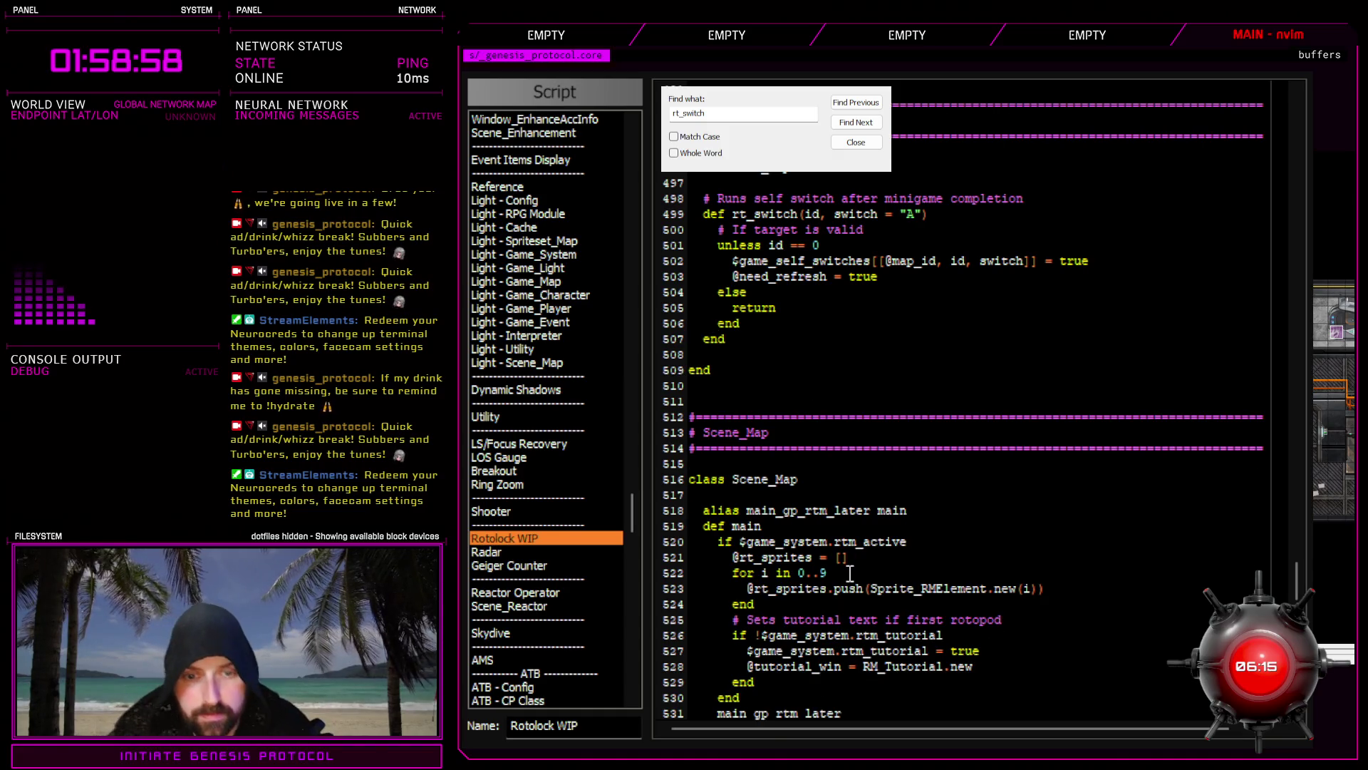
{"action": "scroll", "coordinate": [850, 573], "scroll_direction": "down", "scroll_amount": 8}
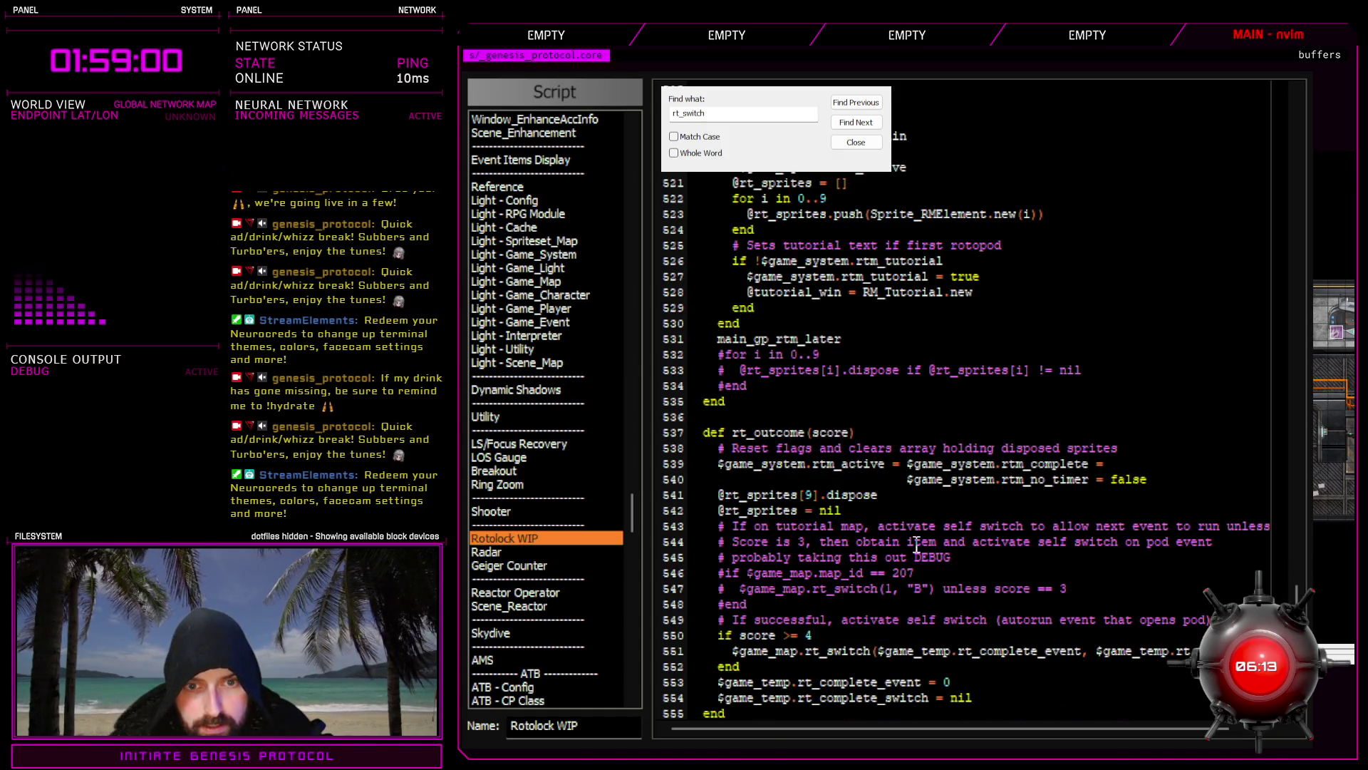
- Add a $game_map.release_ose_enemies call on a new line at the end of rt_outcome
{"action": "scroll", "coordinate": [917, 543], "scroll_direction": "down", "scroll_amount": 4}
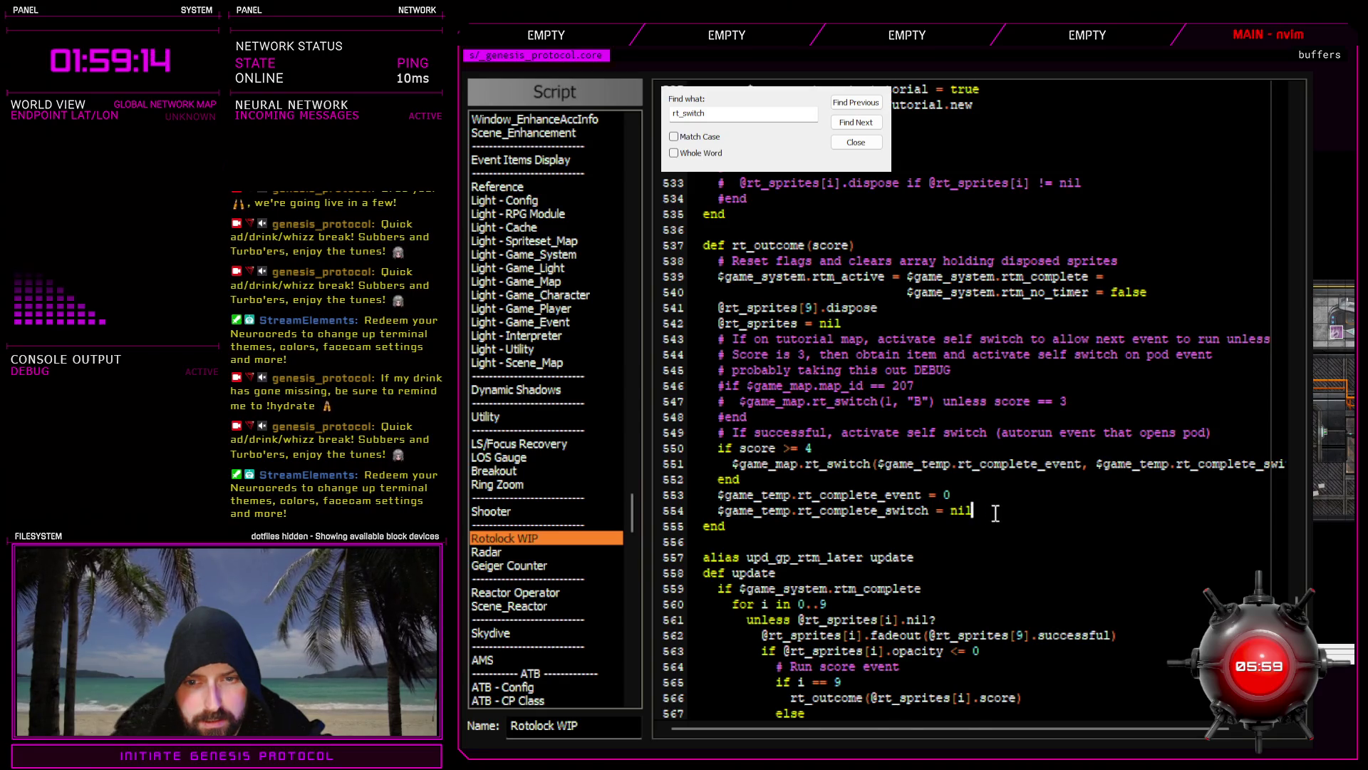
{"action": "key", "text": "Return"}
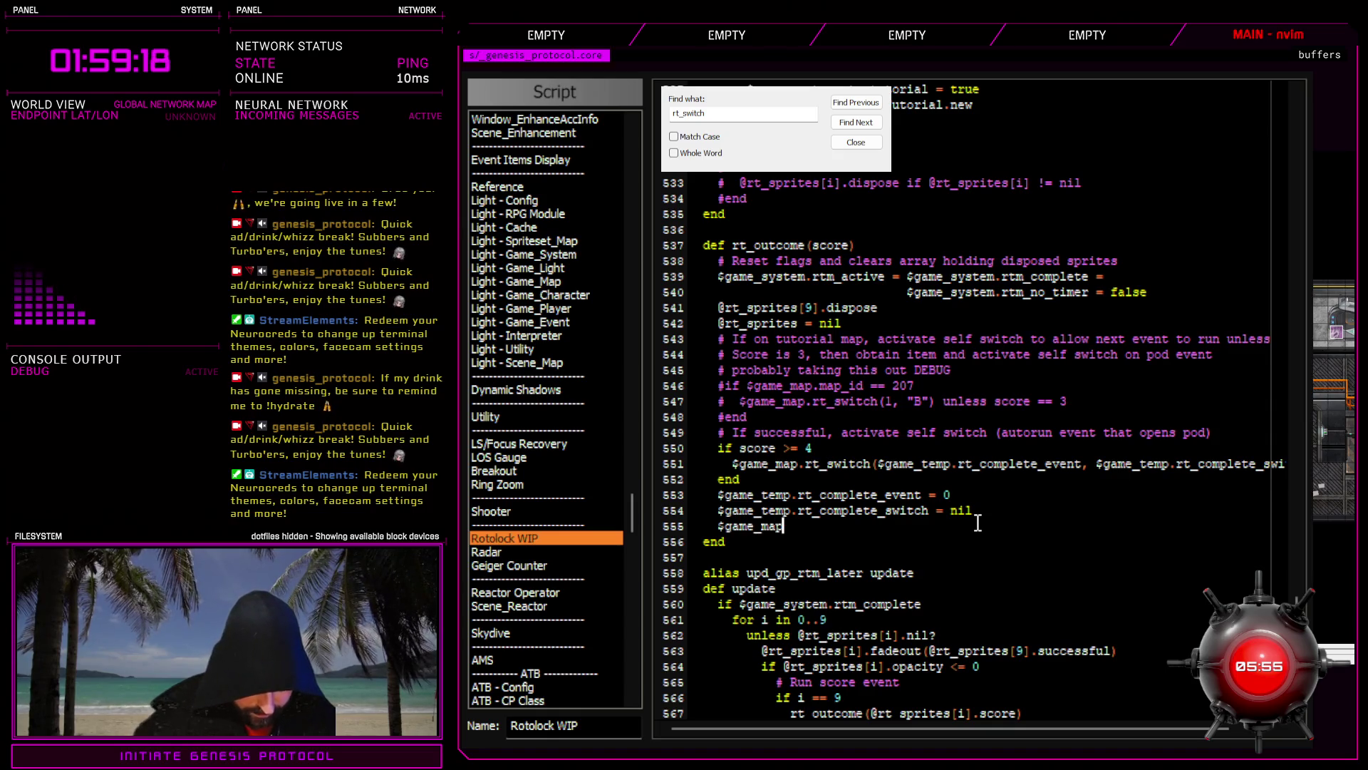
{"action": "type", "text": "."}
{"action": "scroll", "coordinate": [978, 523], "scroll_direction": "up", "scroll_amount": 4}
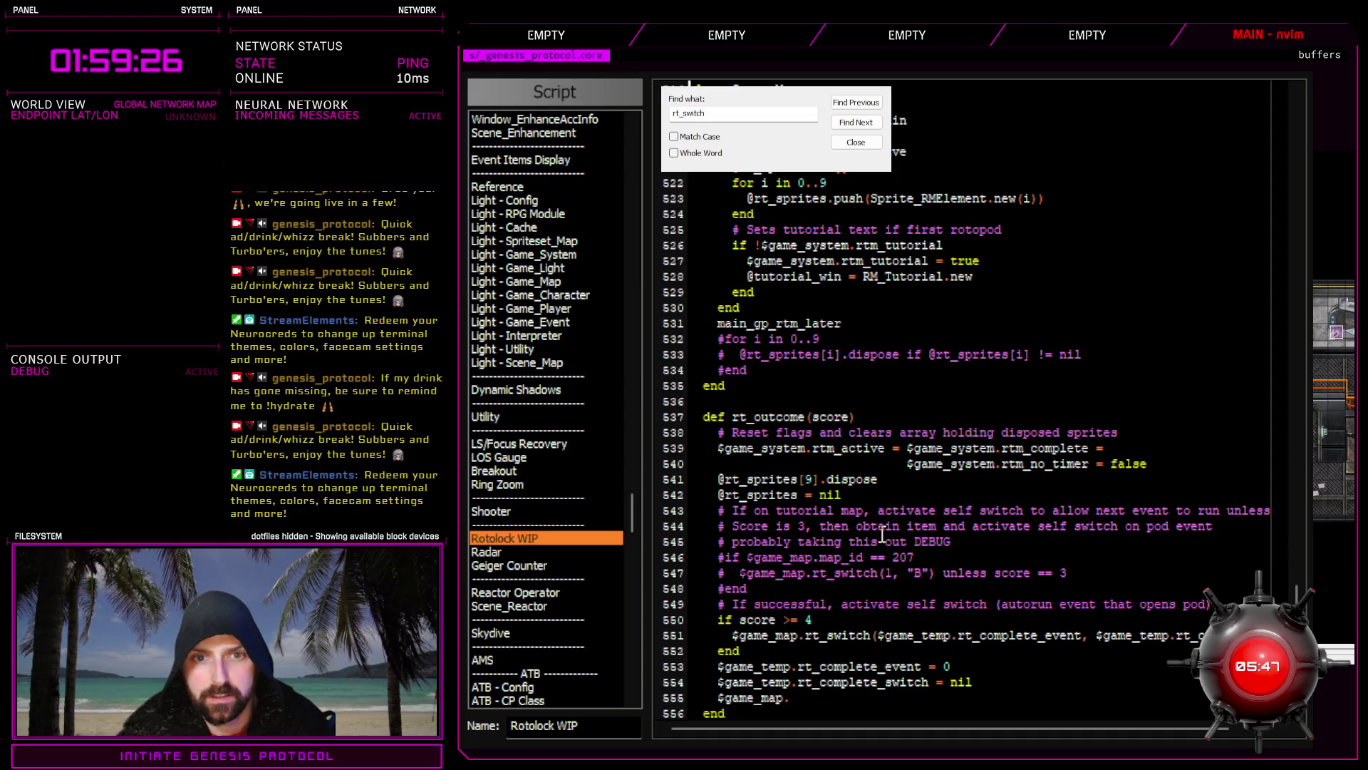
{"action": "scroll", "coordinate": [886, 519], "scroll_direction": "down", "scroll_amount": 15}
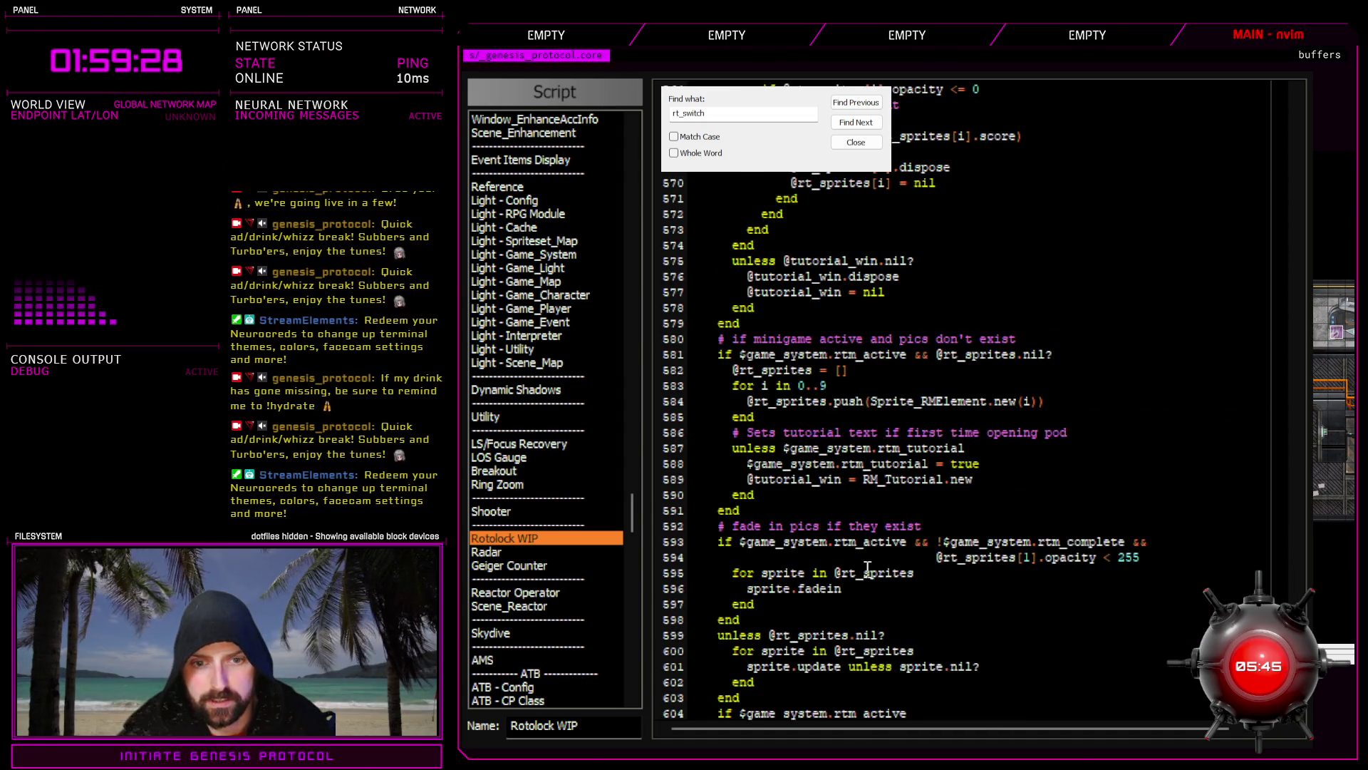
{"action": "scroll", "coordinate": [912, 557], "scroll_direction": "down", "scroll_amount": 9}
{"action": "scroll", "coordinate": [868, 570], "scroll_direction": "up", "scroll_amount": 14}
{"action": "scroll", "coordinate": [868, 570], "scroll_direction": "up", "scroll_amount": 6}
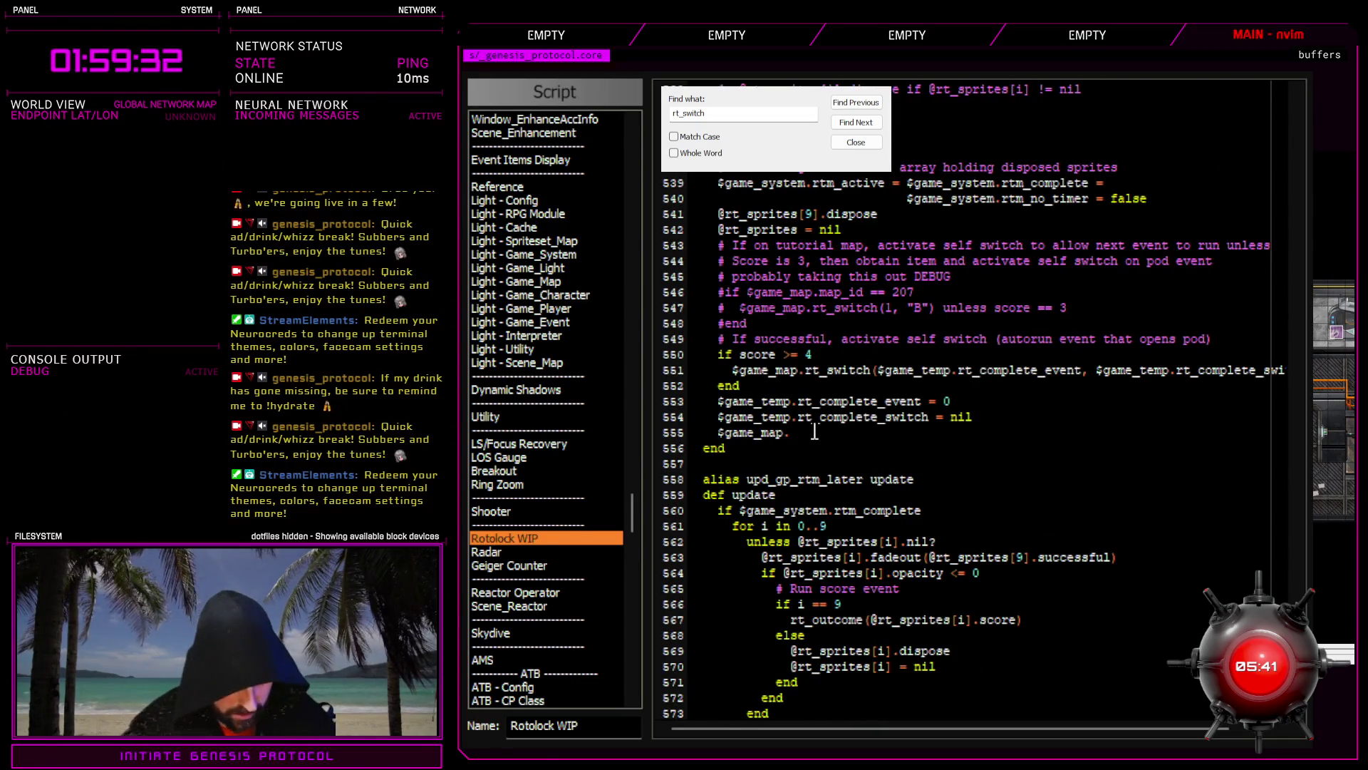
{"action": "type", "text": "release_ose_enemies"}
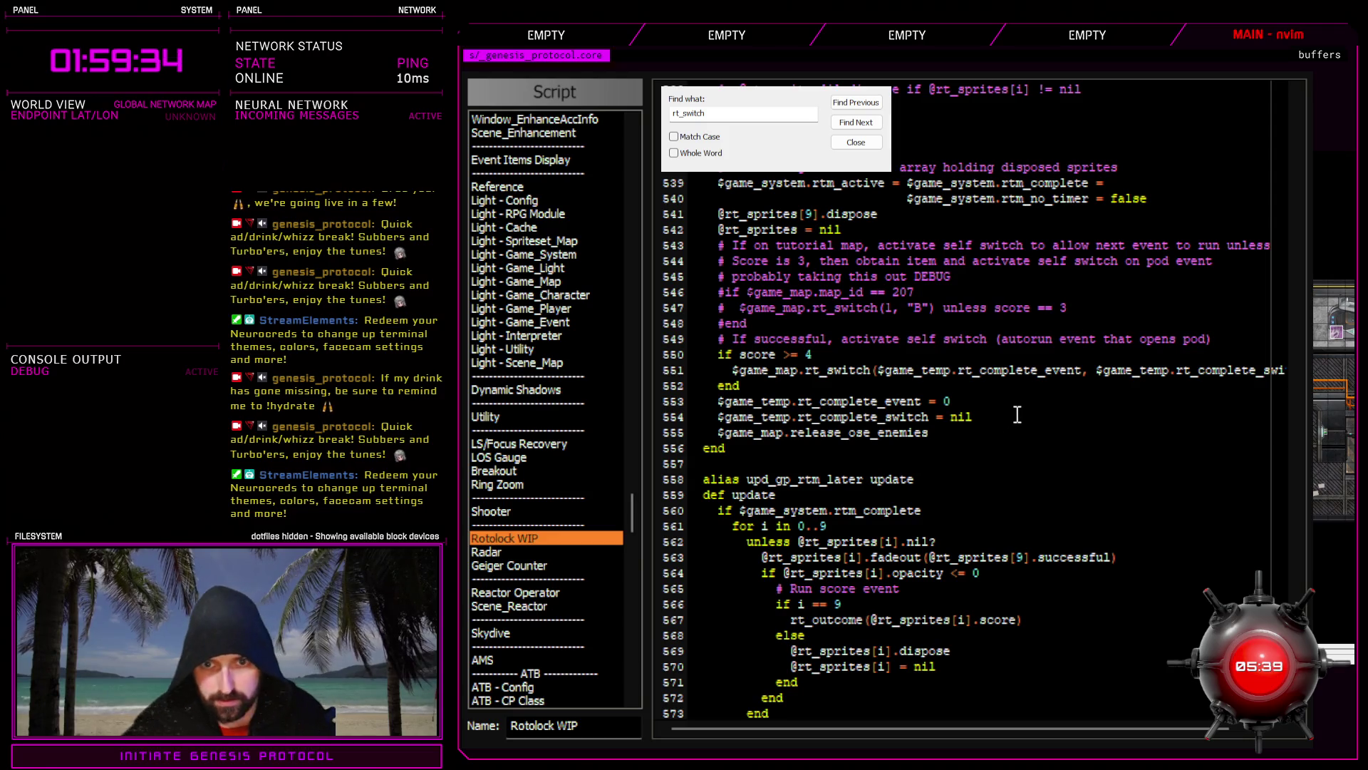
- Add the comment '# Release all OSE enemies on map' above the call, then playtest with F12
{"action": "left_click", "coordinate": [1017, 416]}
{"action": "key", "text": "Return"}
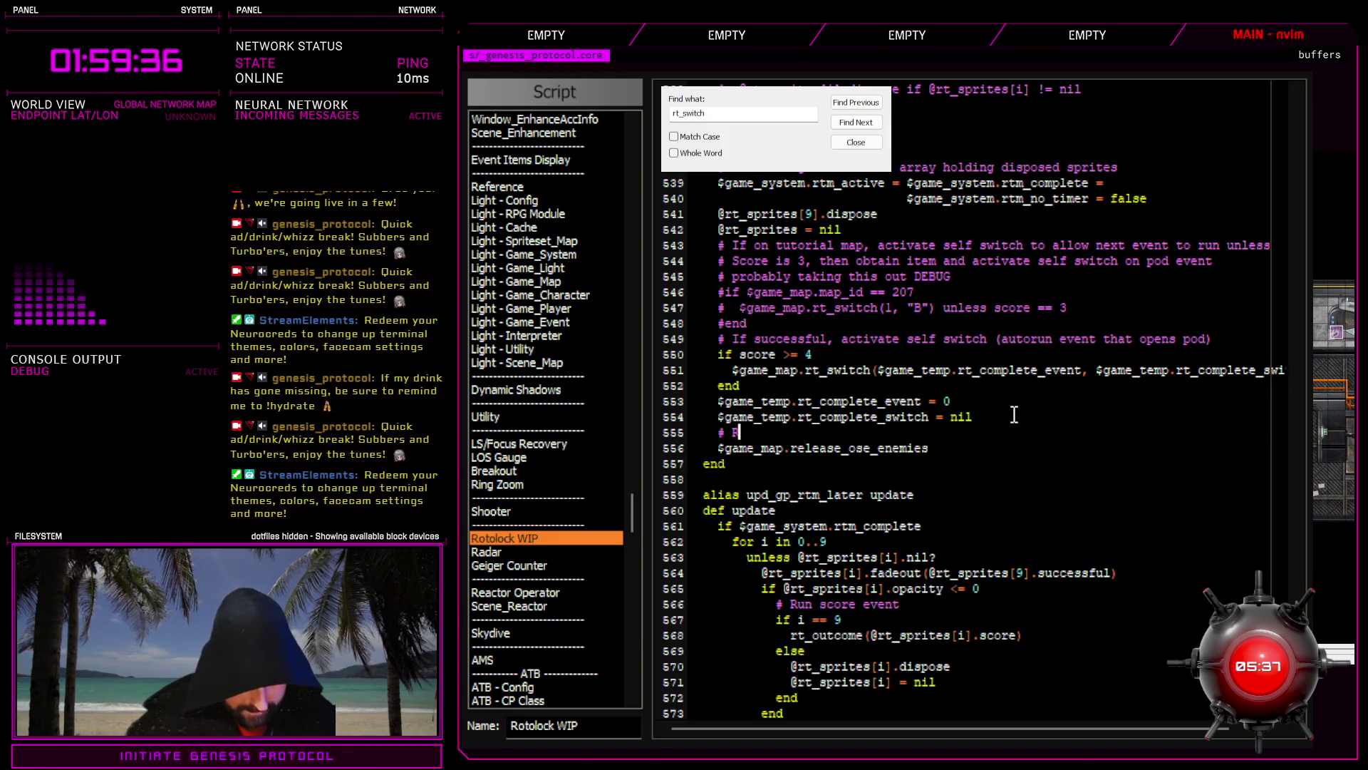
{"action": "key", "text": "BackSpace"}
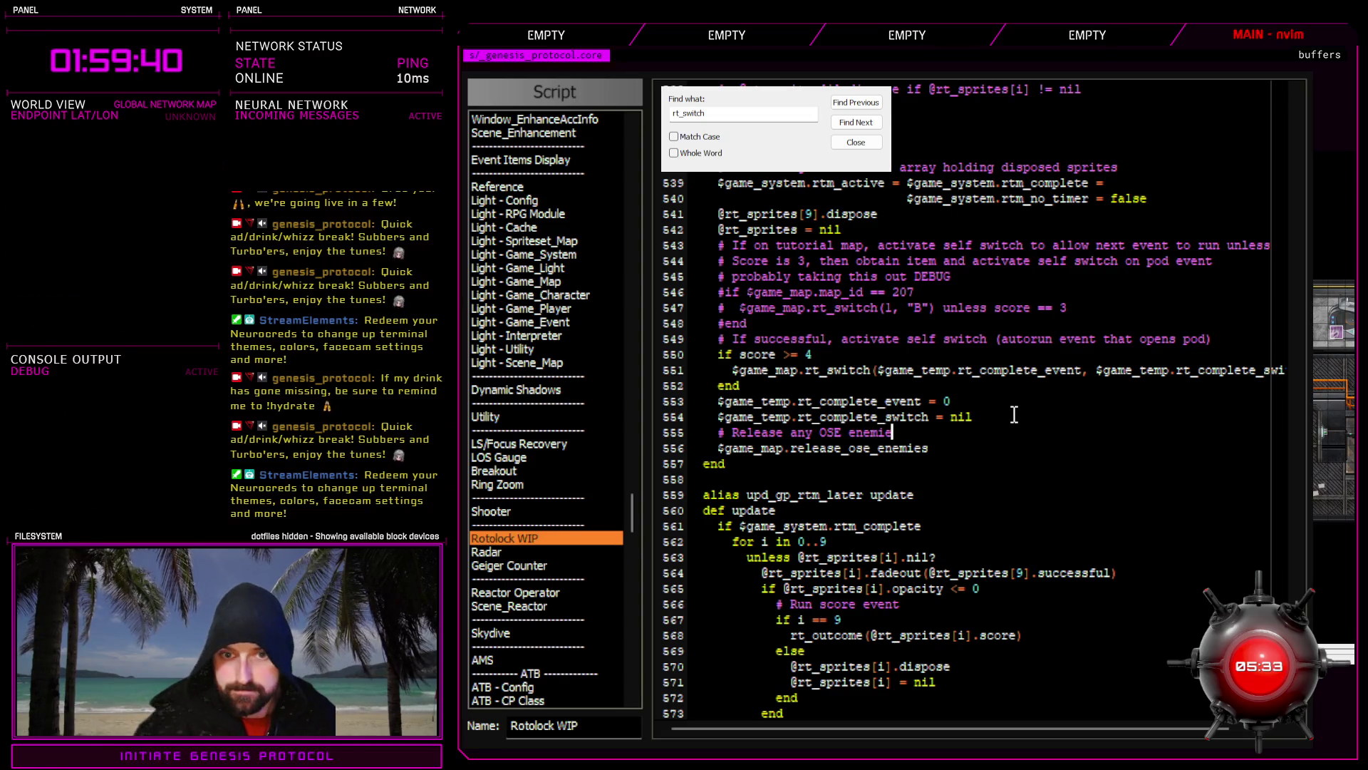
{"action": "type", "text": "ap"}
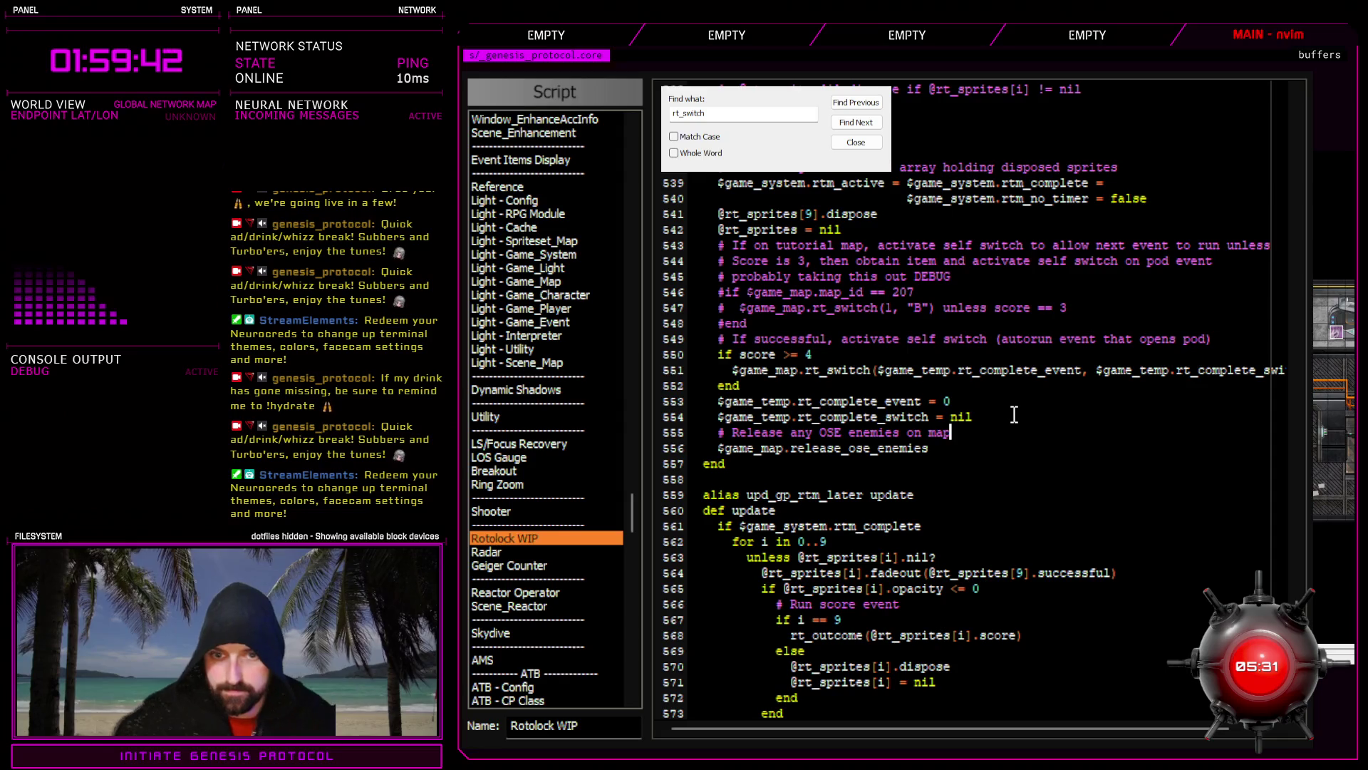
{"action": "left_click", "coordinate": [803, 436]}
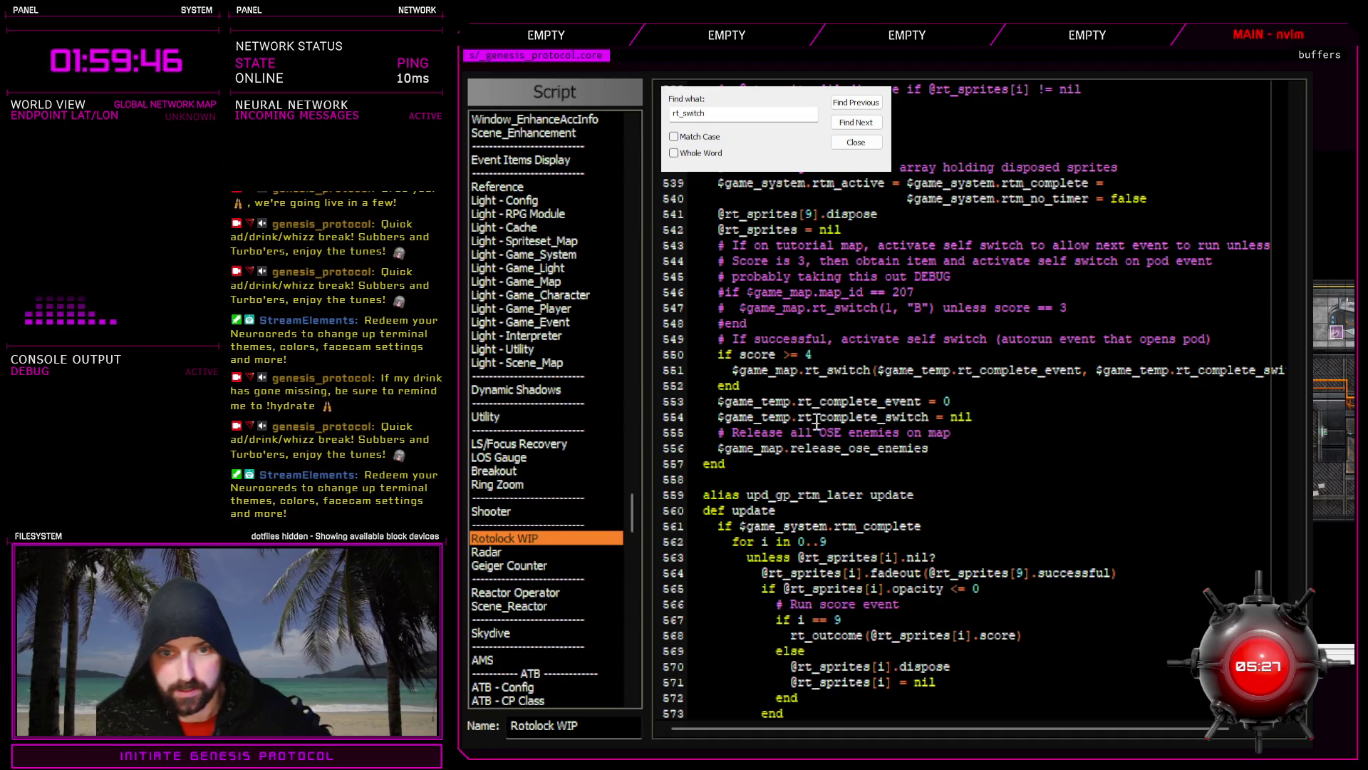
{"action": "key", "text": "ctrl+f"}
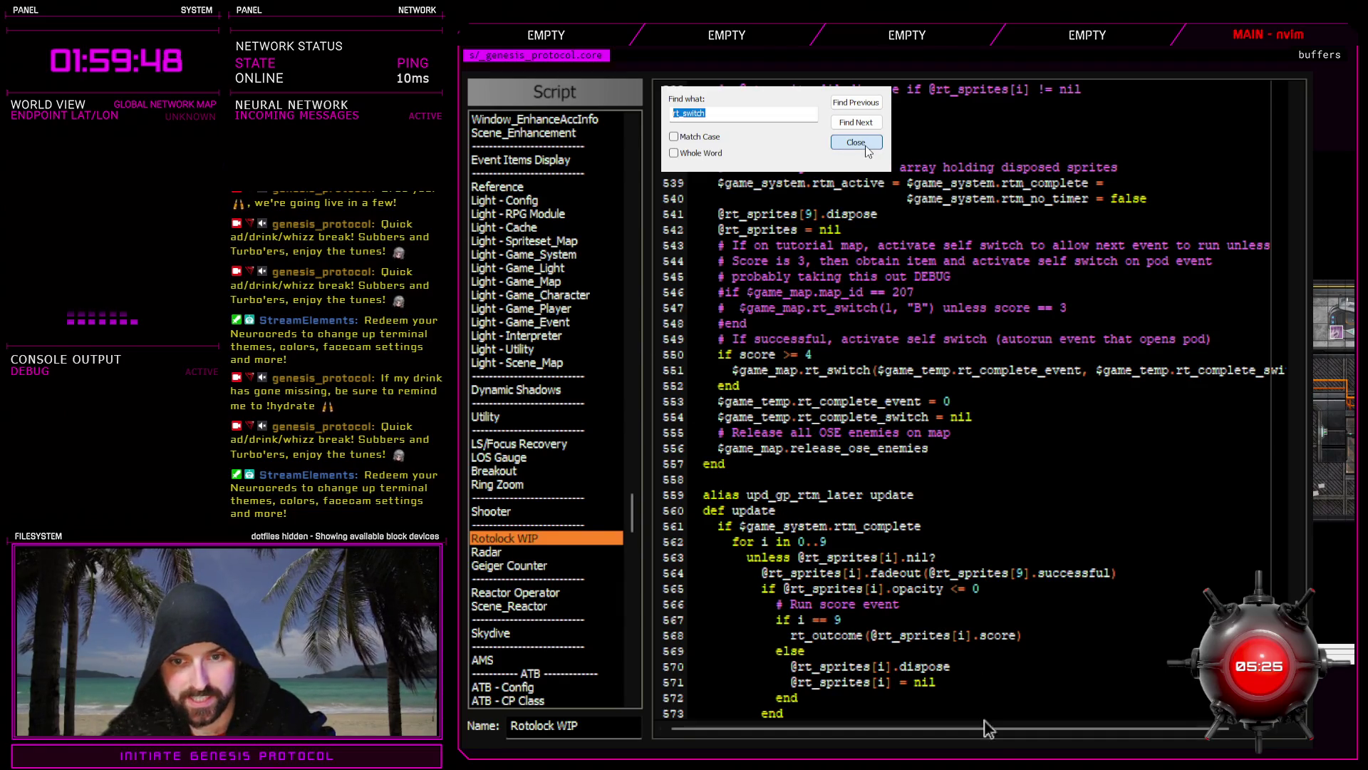
{"action": "key", "text": "F12"}
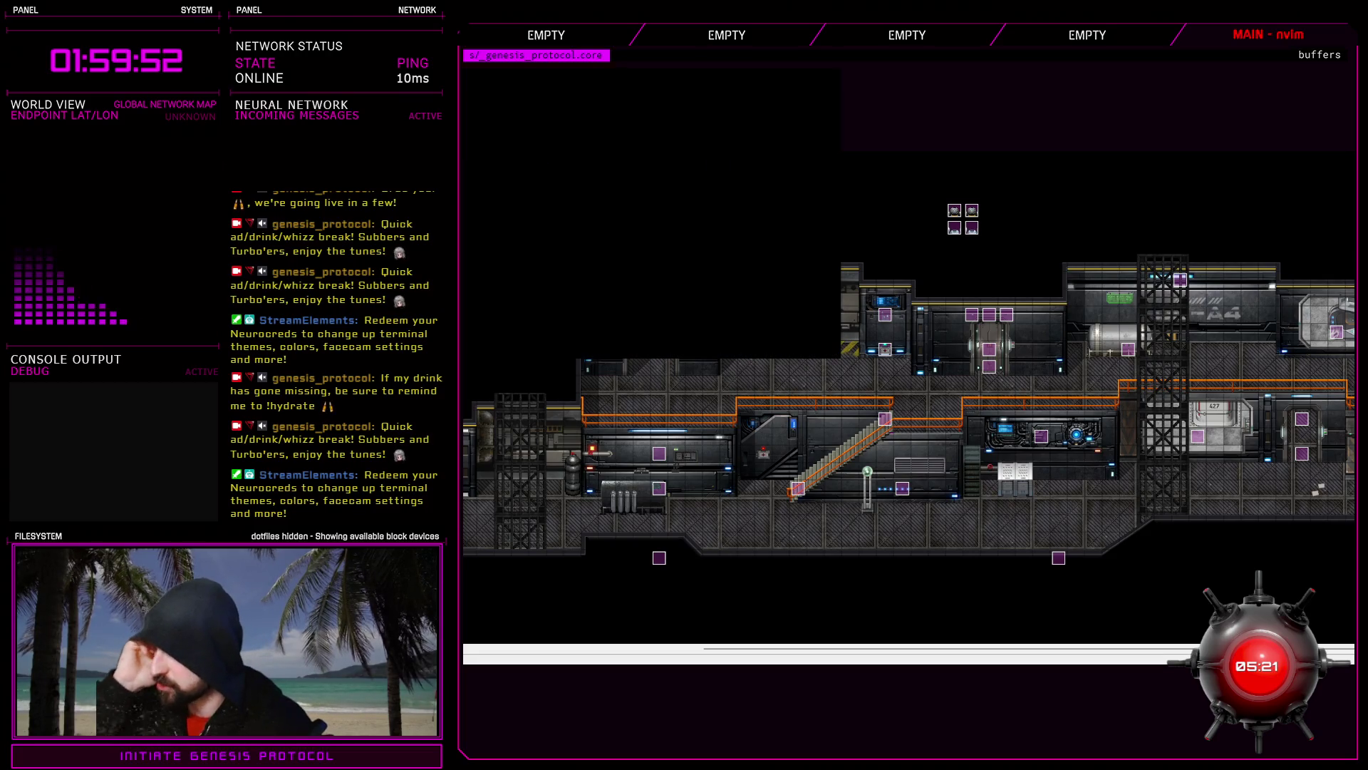
- Choose Continue on the title screen and load save slot 2
{"action": "key", "text": "Return"}
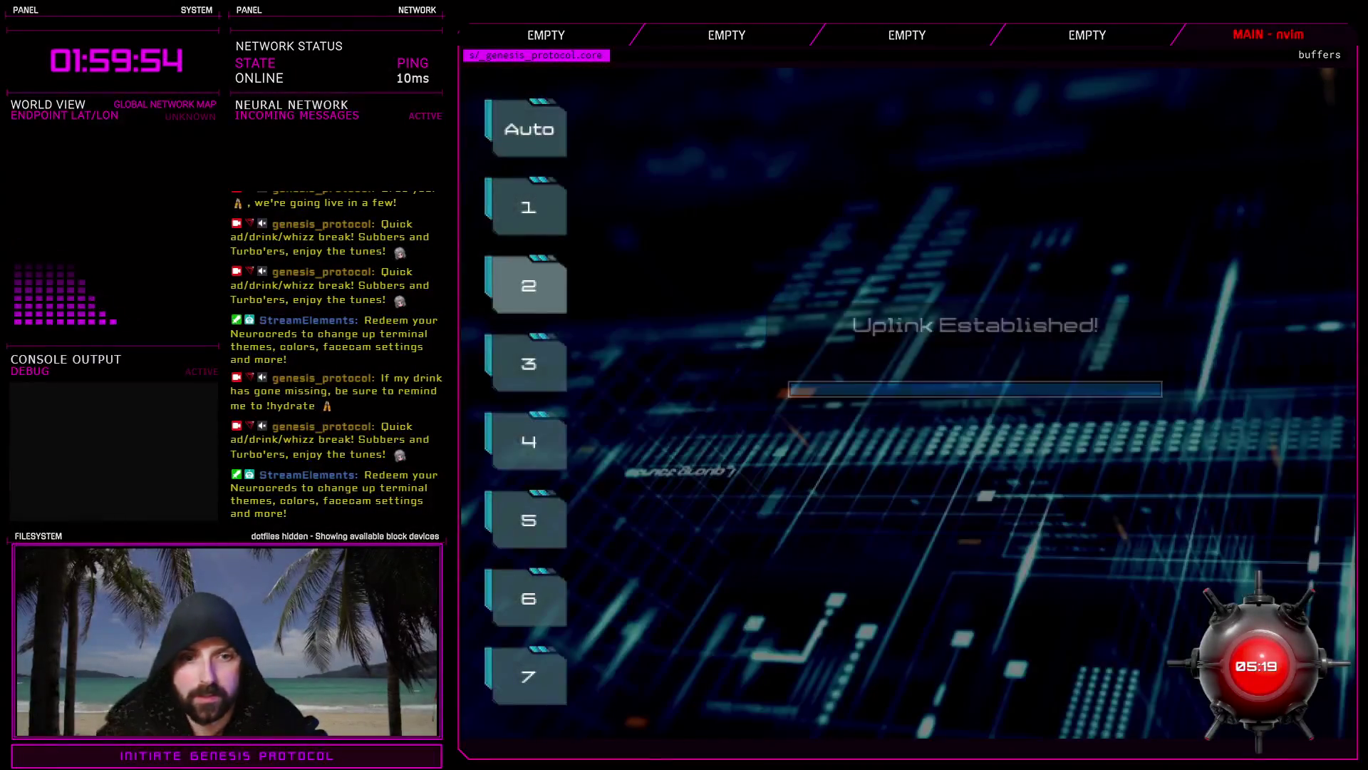
{"action": "key", "text": "Return"}
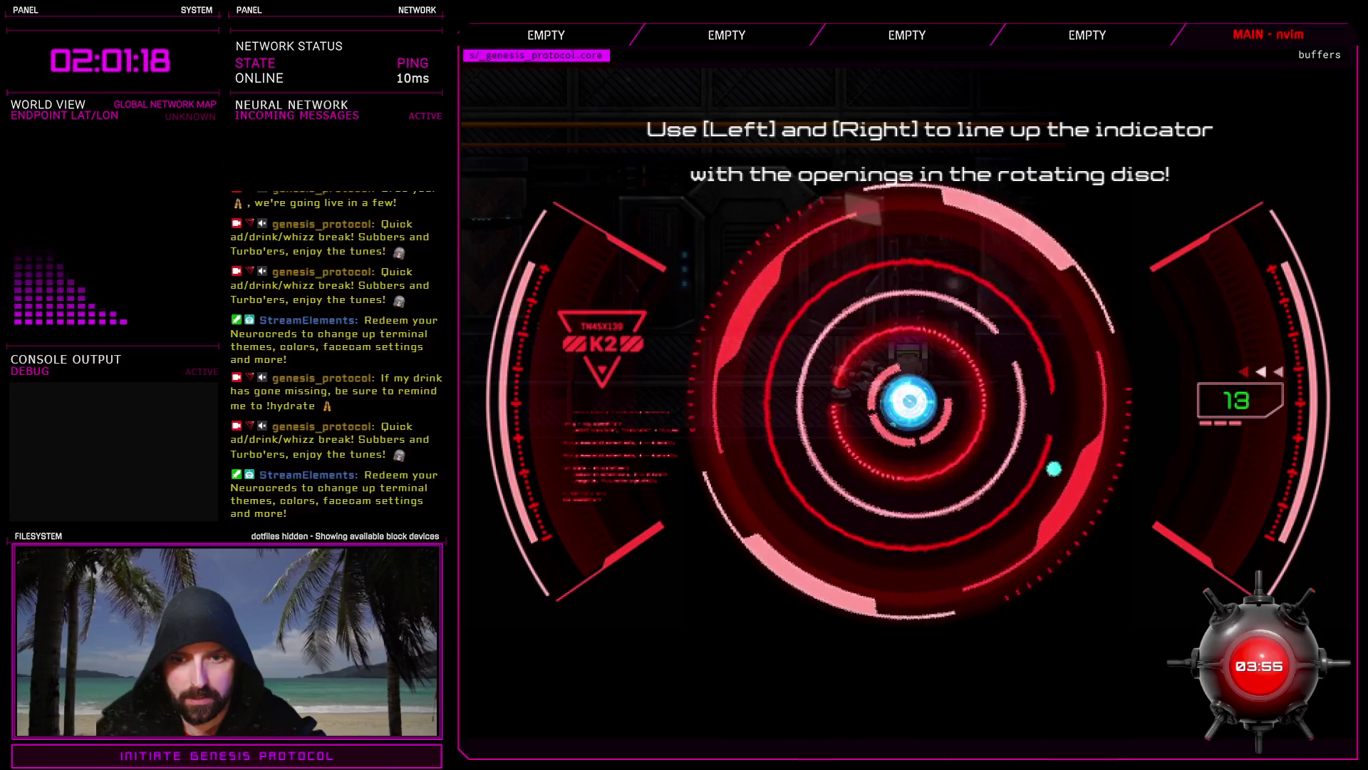
- Swing the indicator Left and Right onto the disc openings, bringing the countdown to 3
{"action": "key", "text": "Left"}
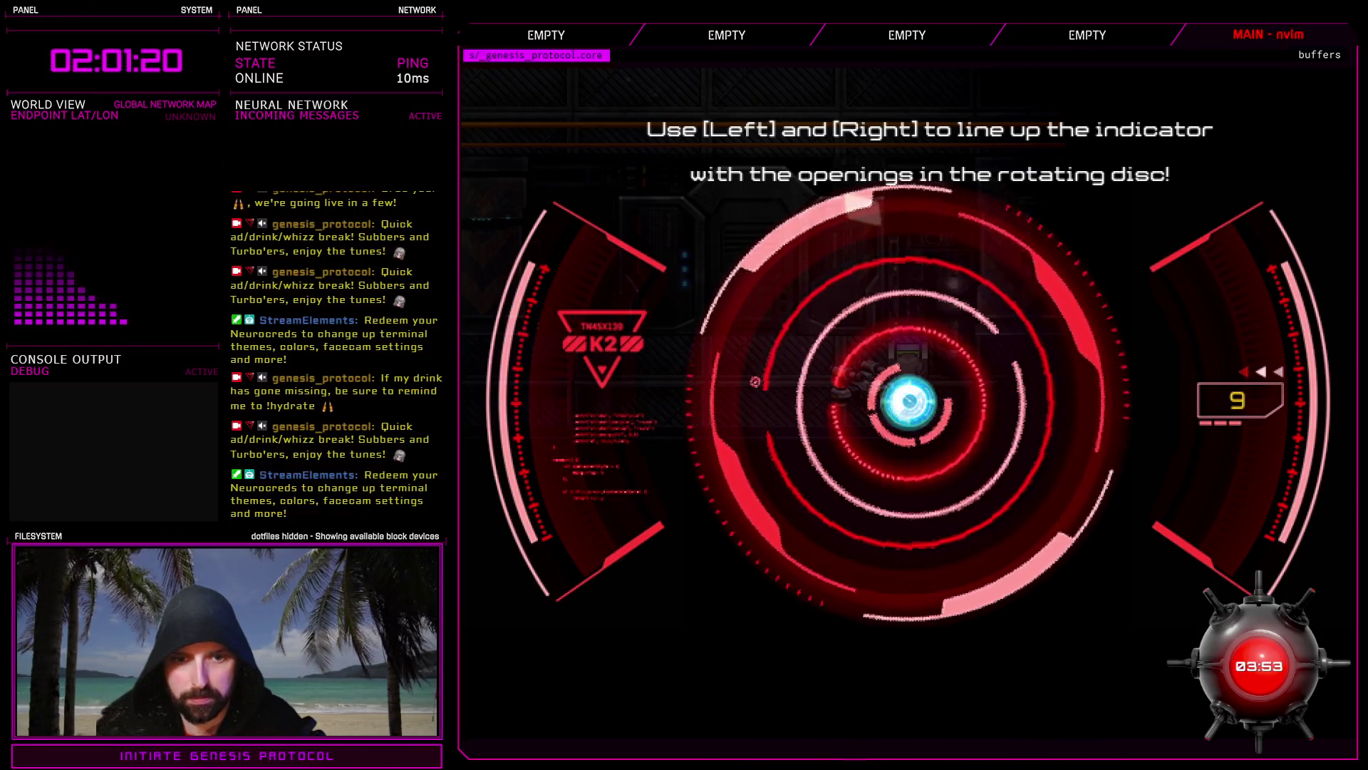
{"action": "key", "text": "Right"}
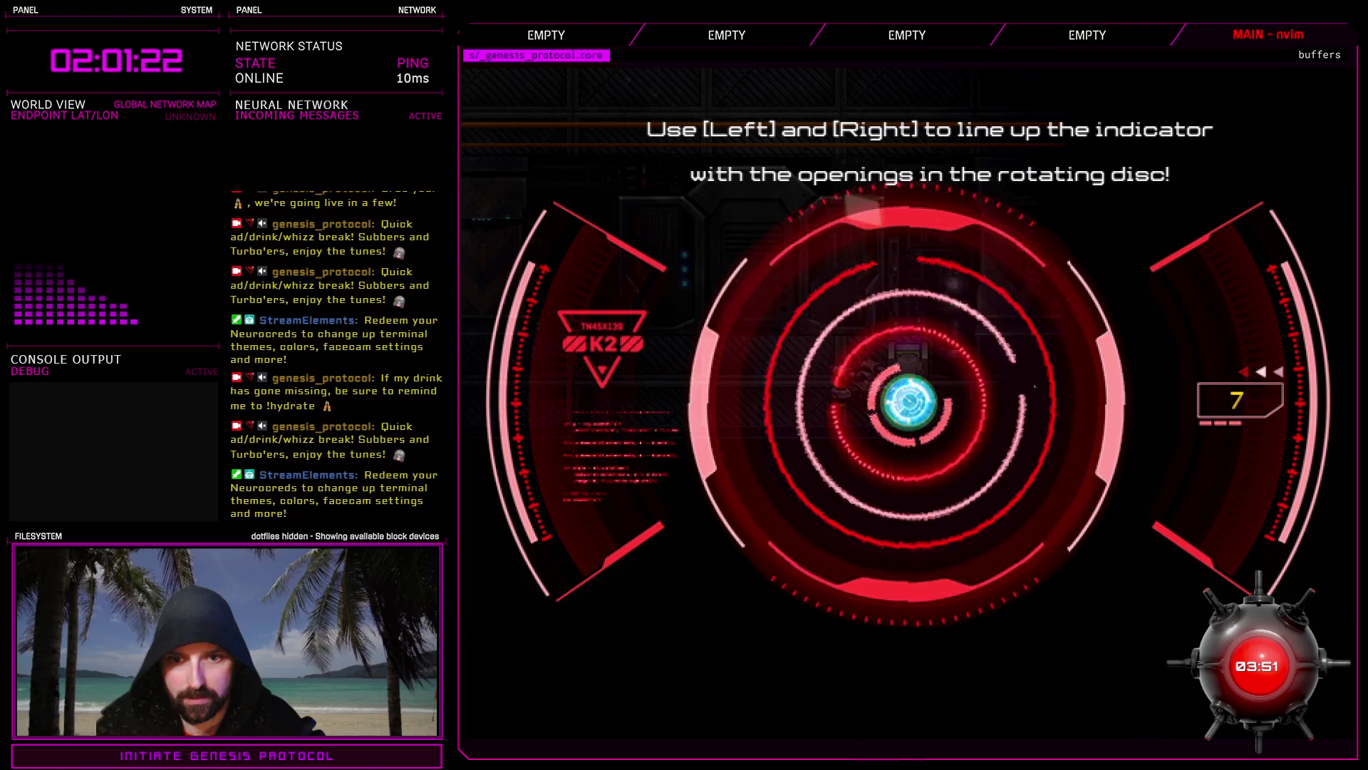
{"action": "key", "text": "Right"}
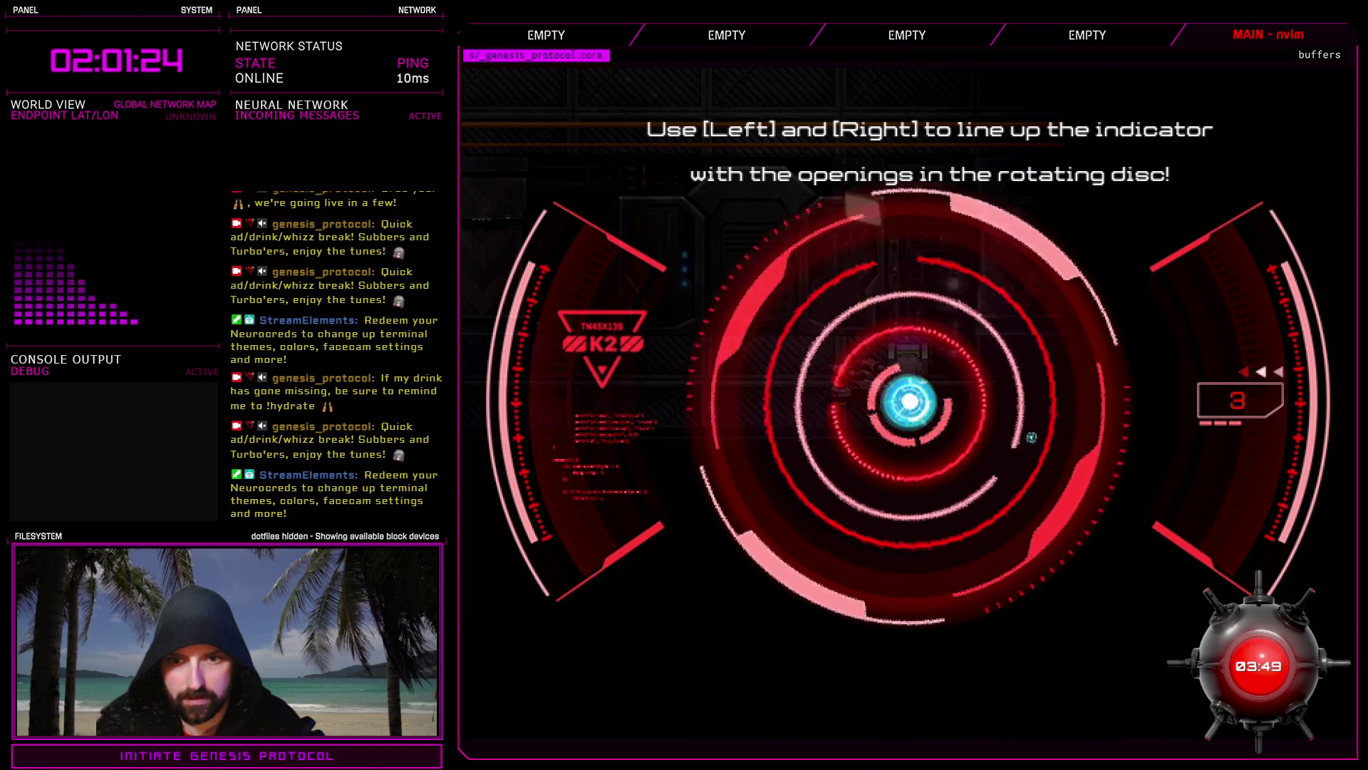
{"action": "key", "text": "Right"}
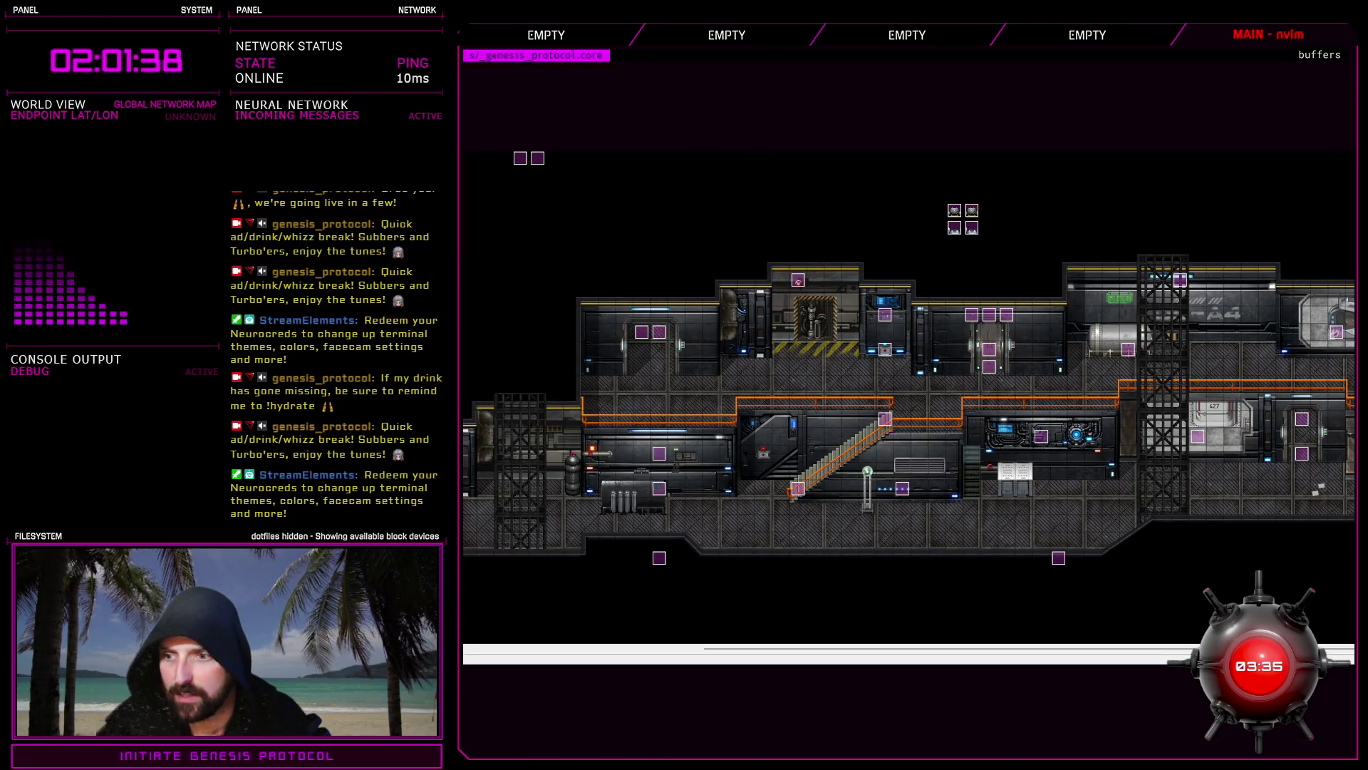
- Inspect ROTOPOD page 3 (Wait 20 frames, Call Common Event: Open Rotopod, Self Switch C ON), then Cancel
{"action": "double_click", "coordinate": [984, 319]}
{"action": "left_click", "coordinate": [630, 191]}
{"action": "left_click", "coordinate": [868, 236]}
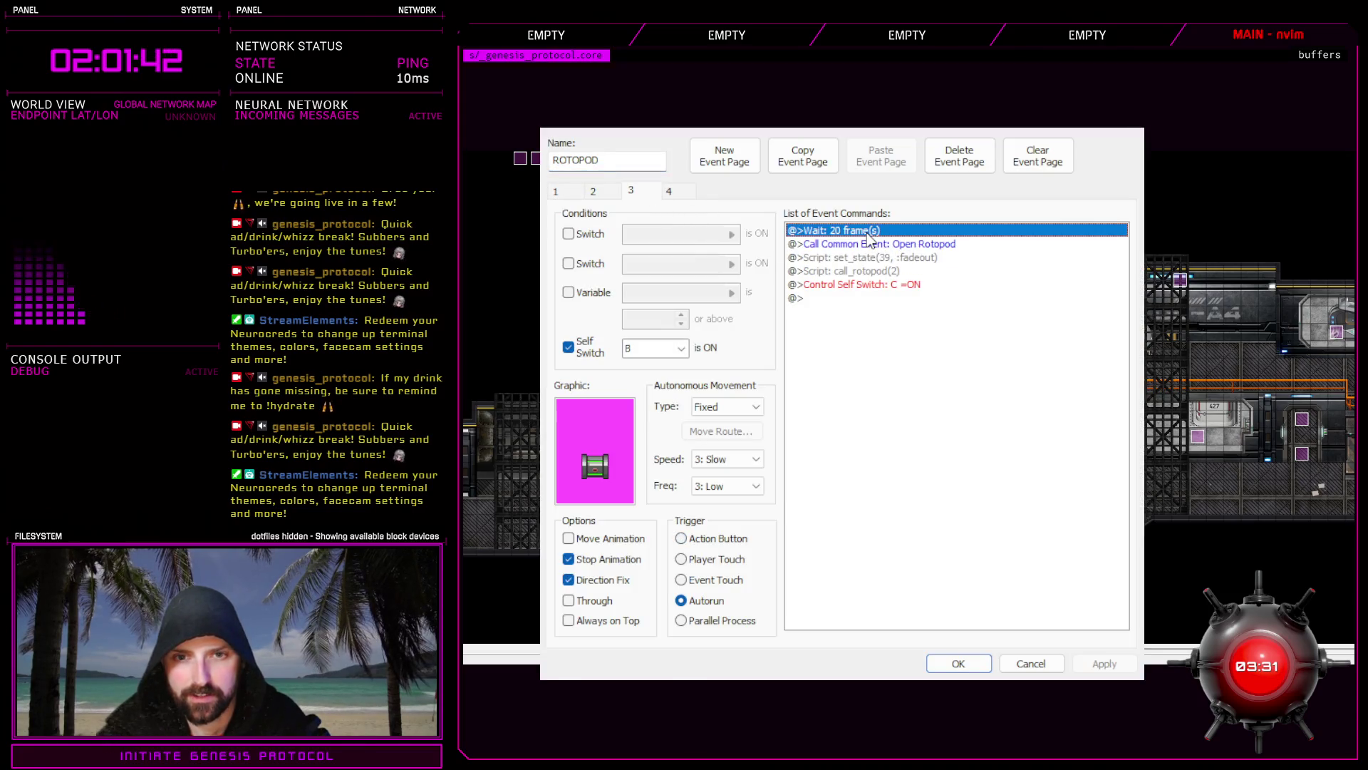
{"action": "left_click", "coordinate": [887, 244]}
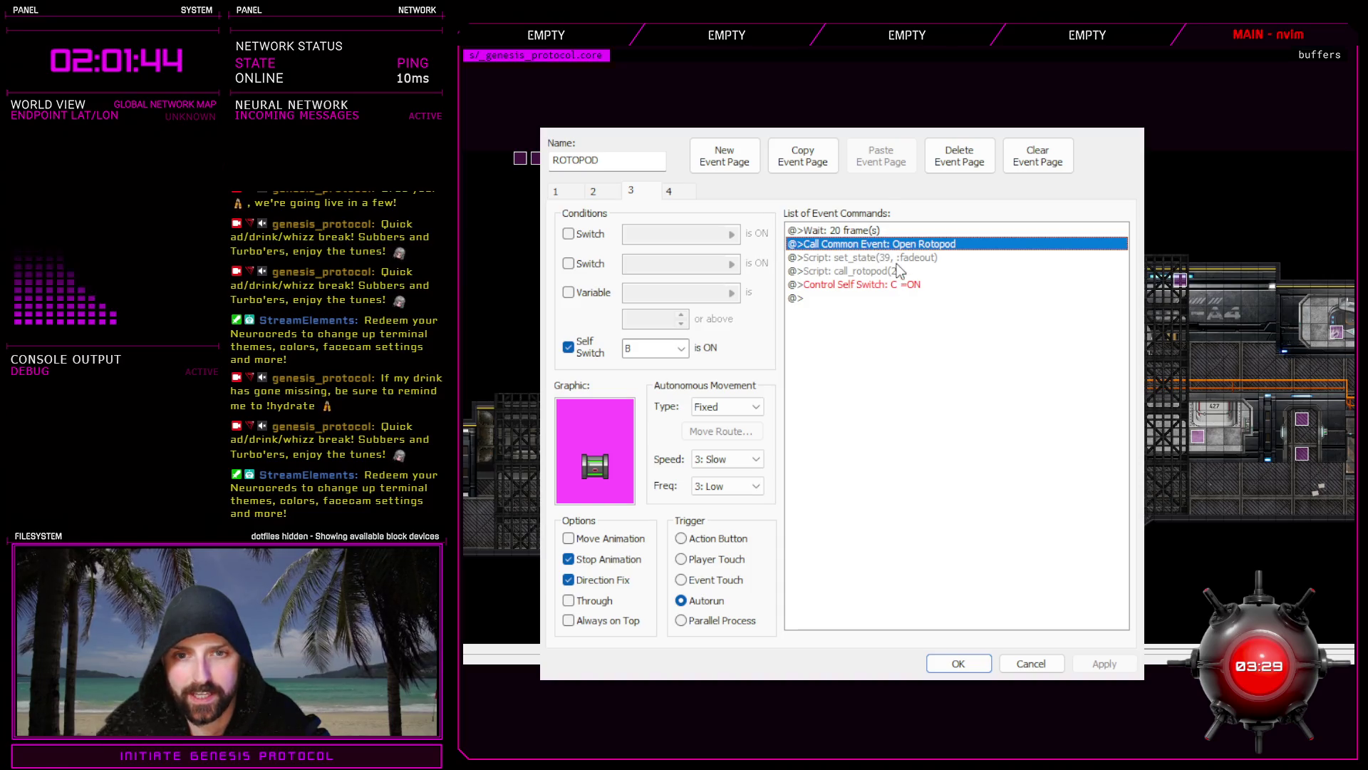
{"action": "key", "text": "Down"}
{"action": "key", "text": "Down"}
{"action": "left_click", "coordinate": [1027, 664]}
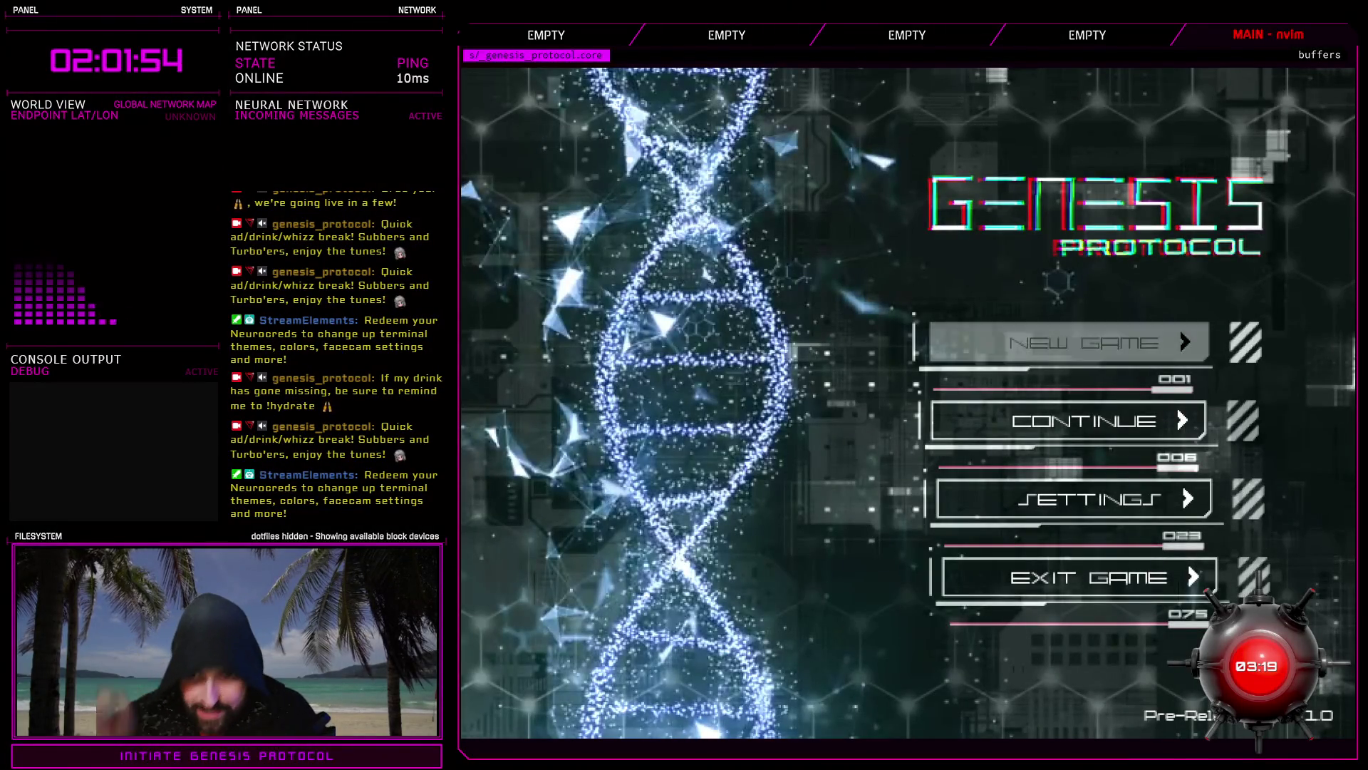
- Choose Continue and load the Lab19 save from slot 2, stepping onto the glowing pad
{"action": "key", "text": "Down"}
{"action": "key", "text": "Return"}
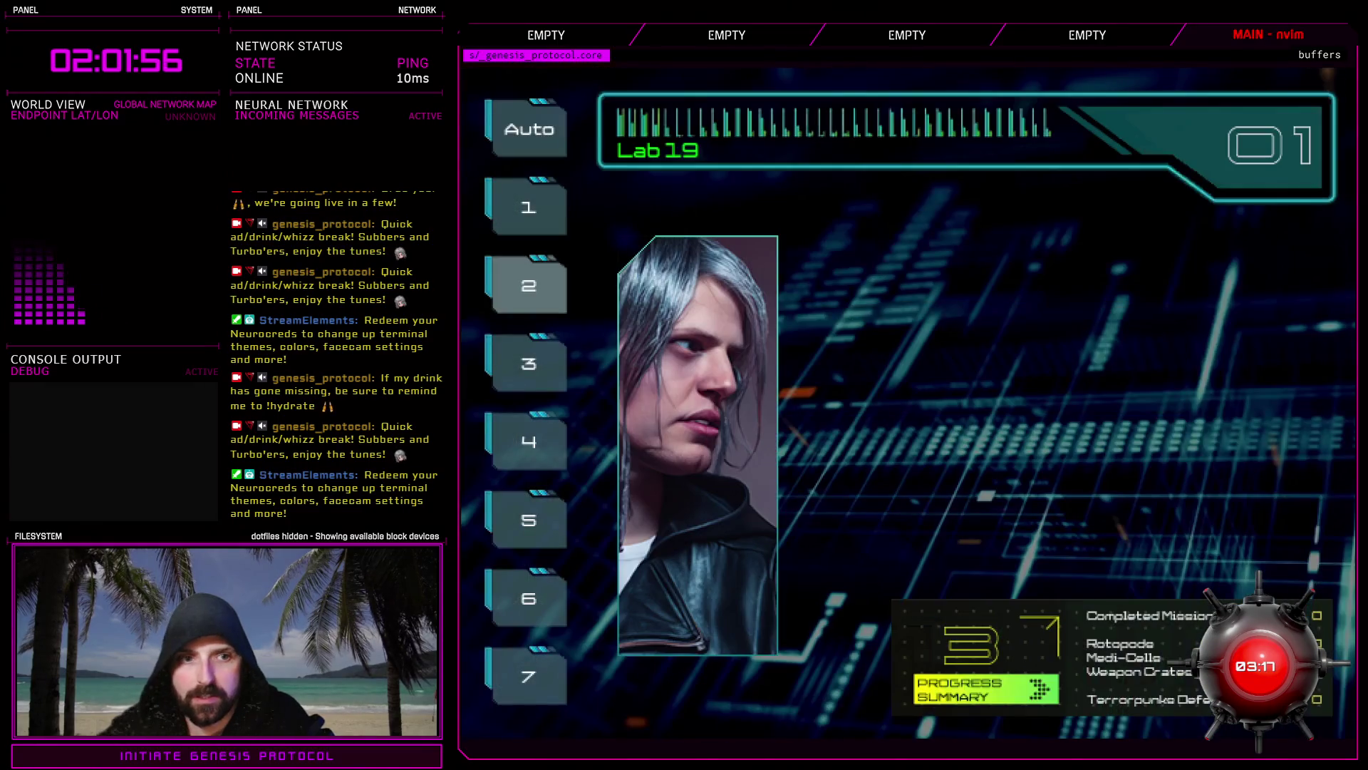
{"action": "key", "text": "Return"}
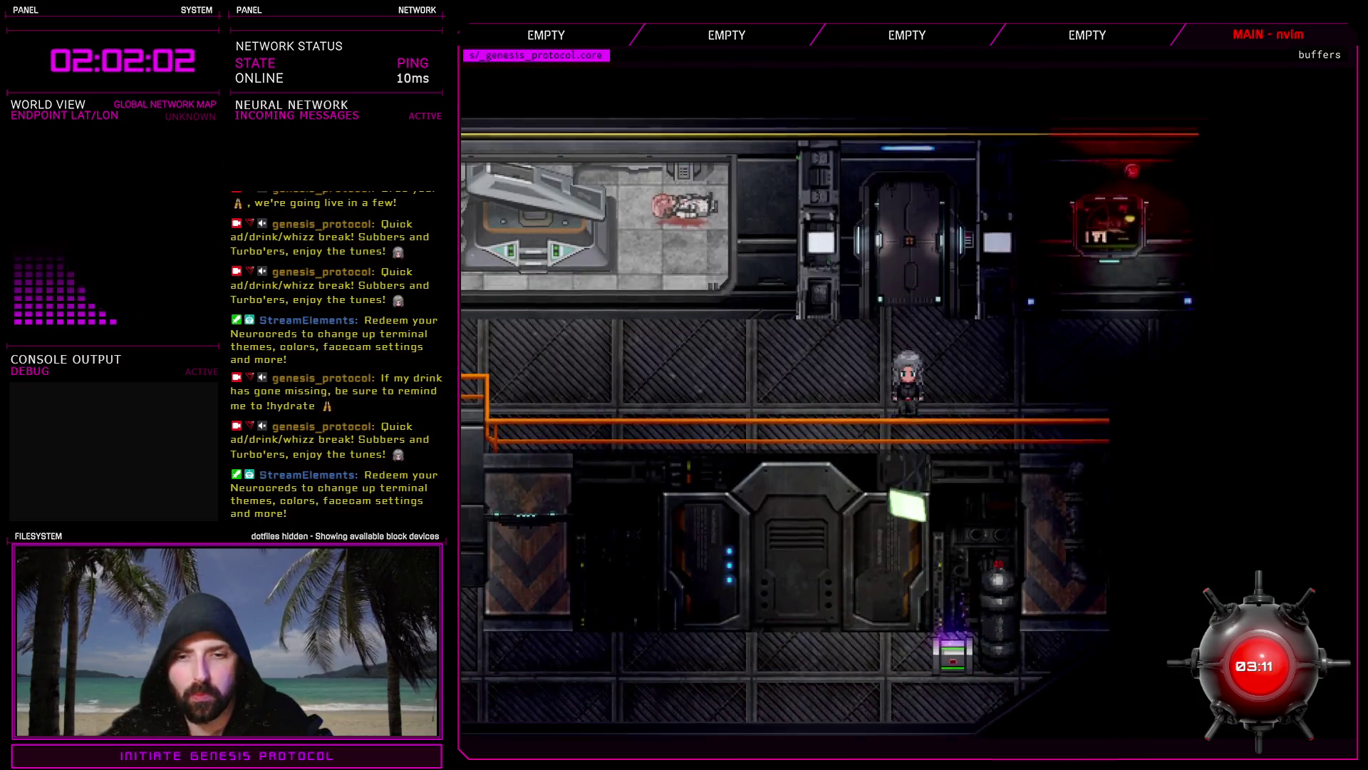
{"action": "key", "text": "Down"}
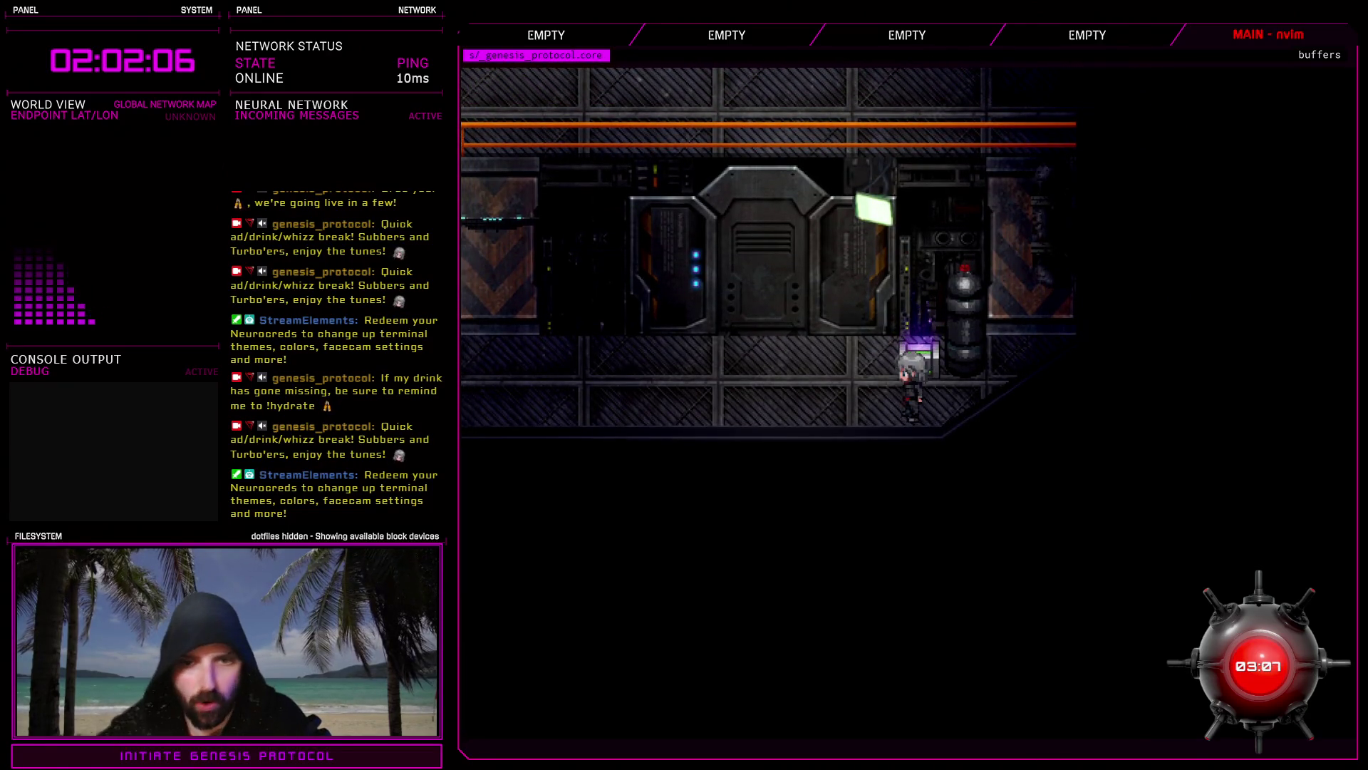
- Walk left past room 427, then back right and up through the doorway to the next map
{"action": "key", "text": "Left"}
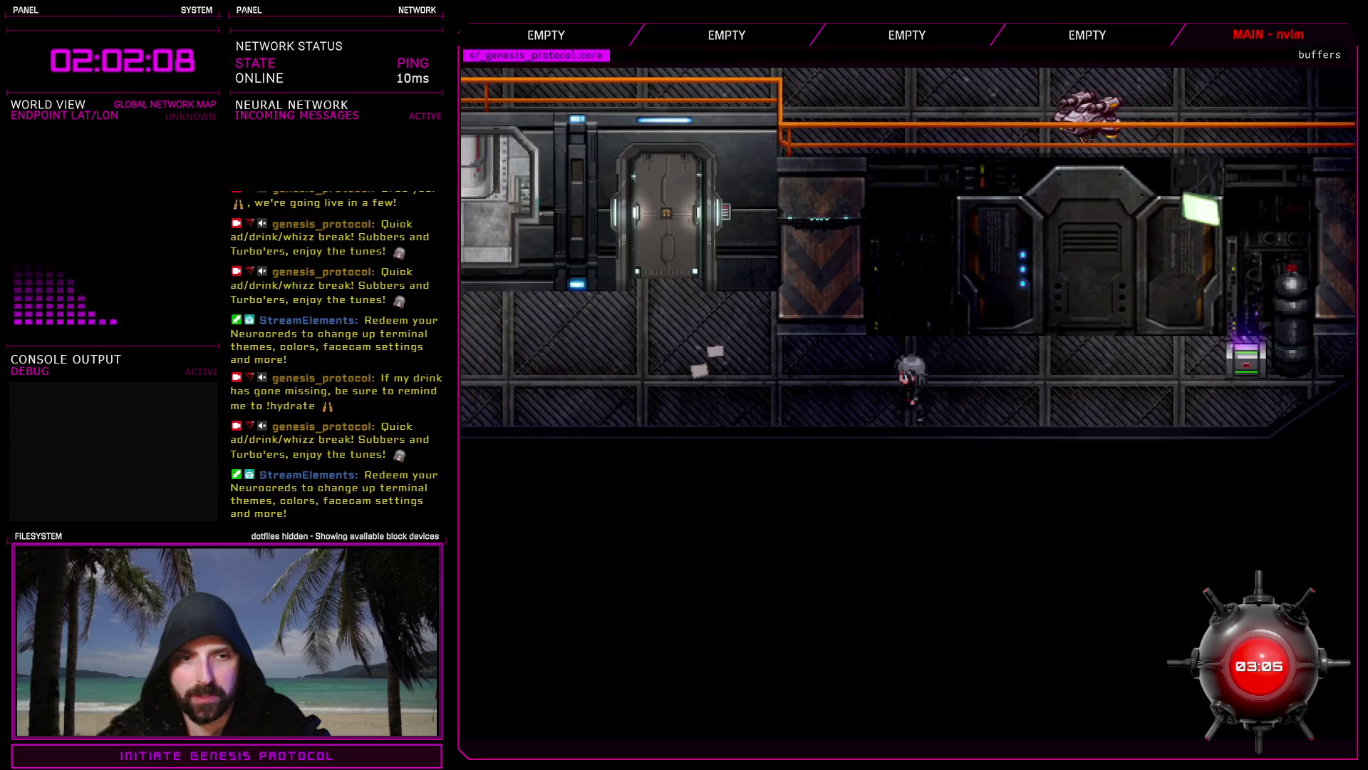
{"action": "key", "text": "Left"}
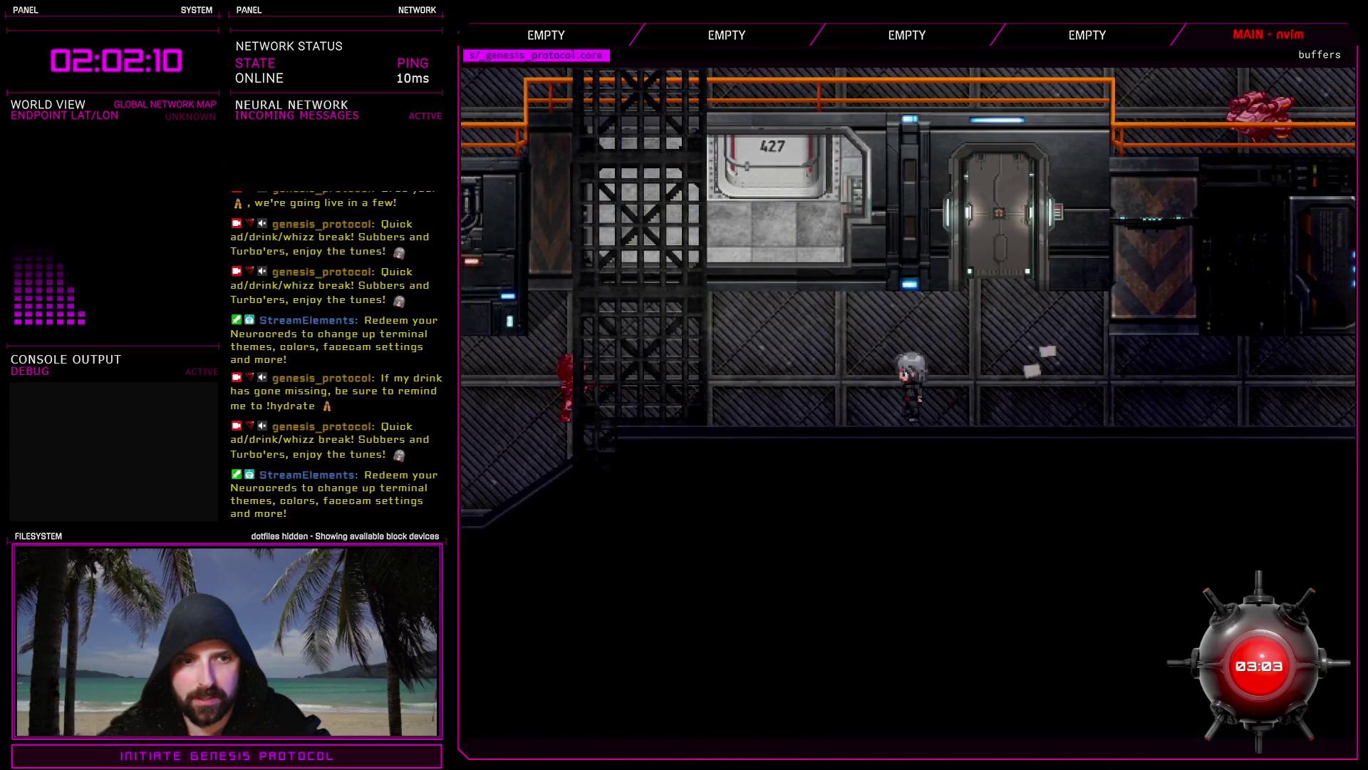
{"action": "key", "text": "Left"}
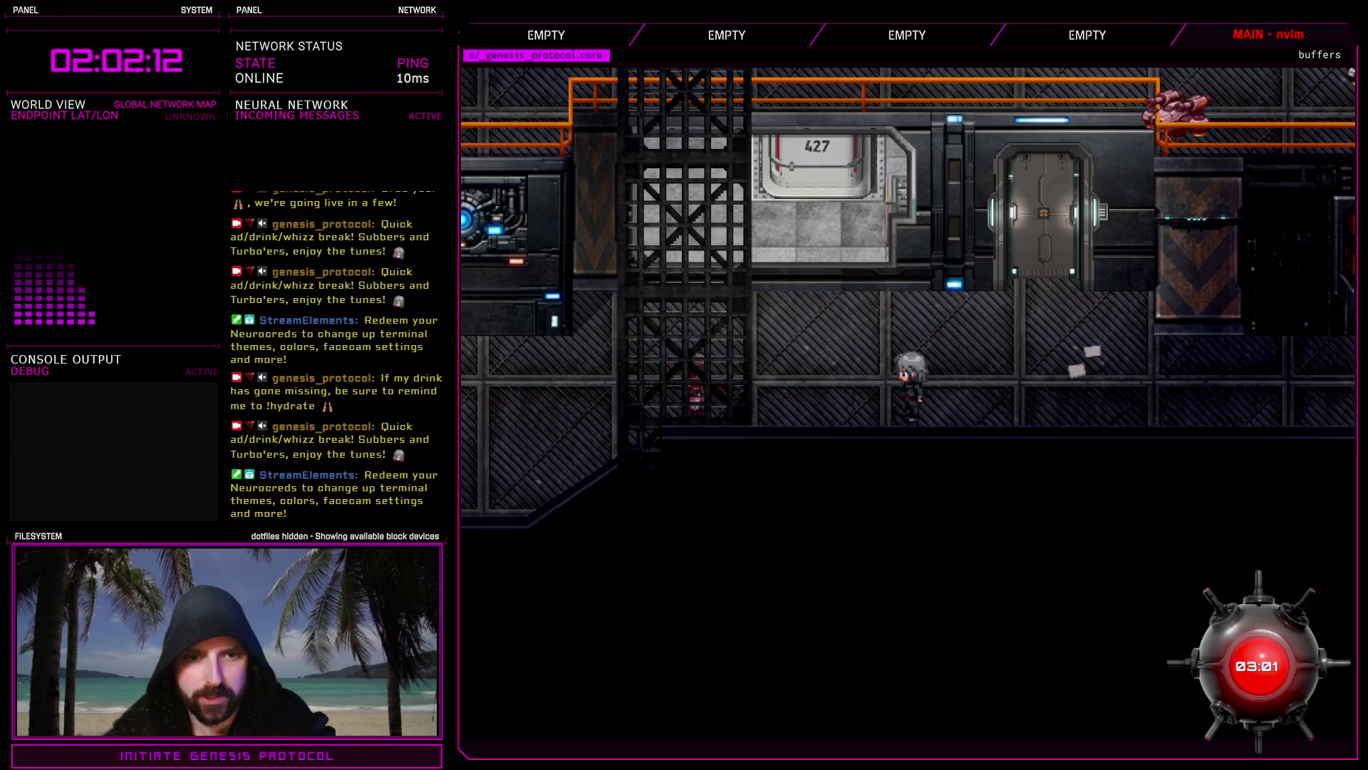
{"action": "key", "text": "Right"}
{"action": "key", "text": "Right"}
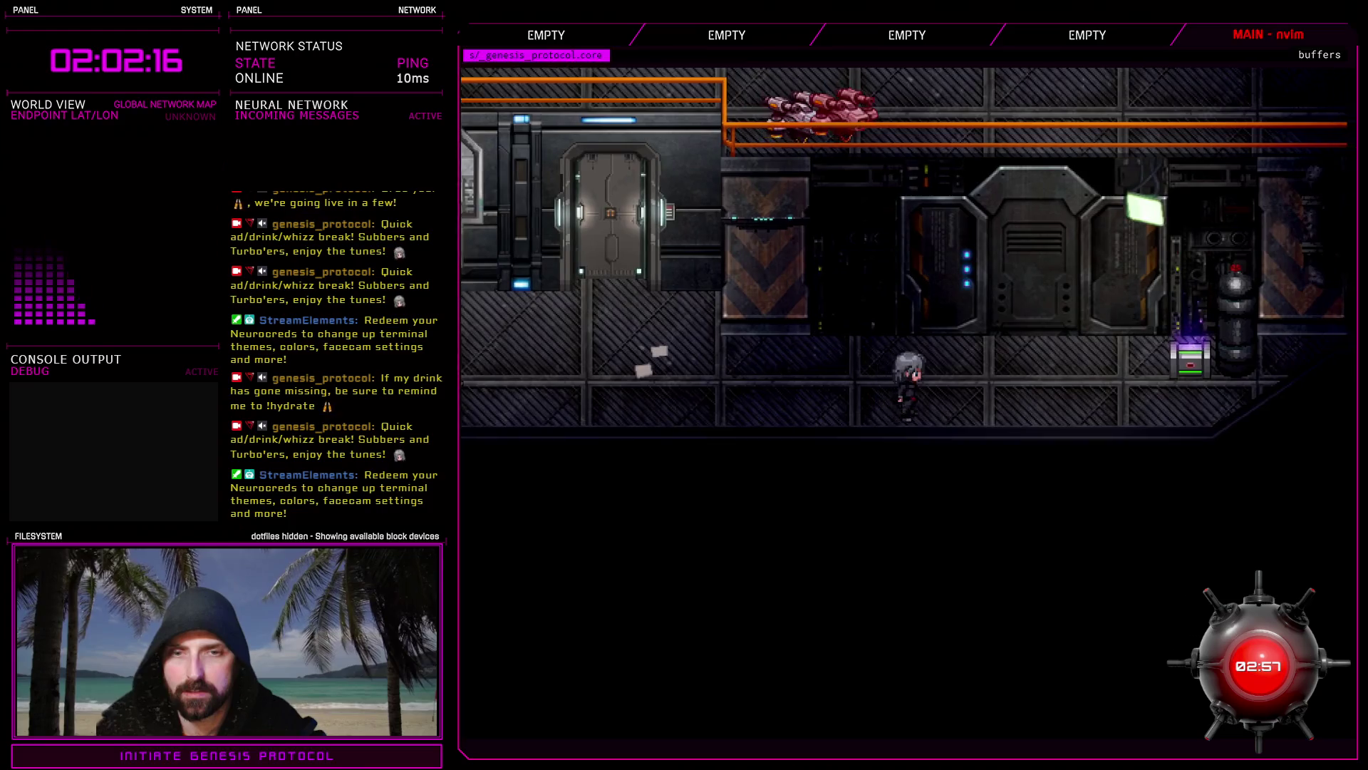
{"action": "key", "text": "Right"}
{"action": "key", "text": "Up"}
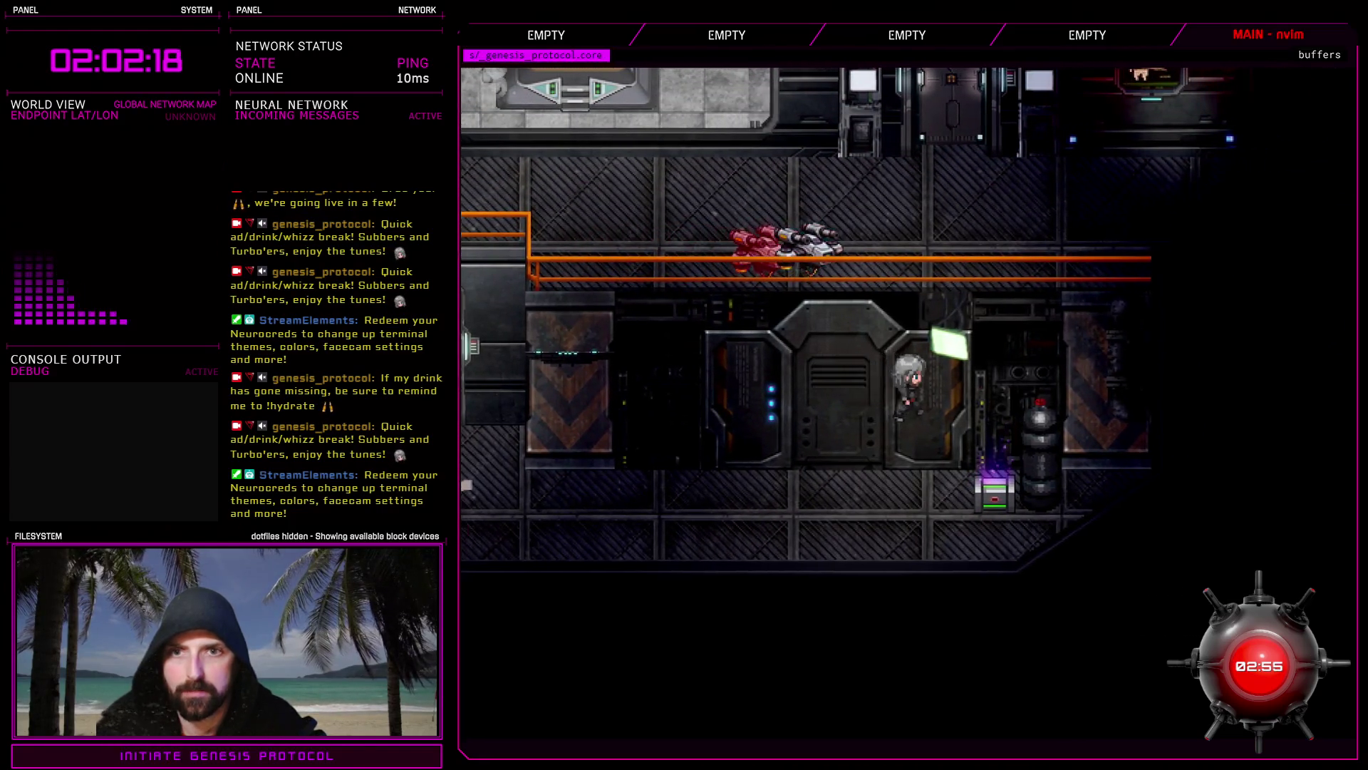
{"action": "key", "text": "Up"}
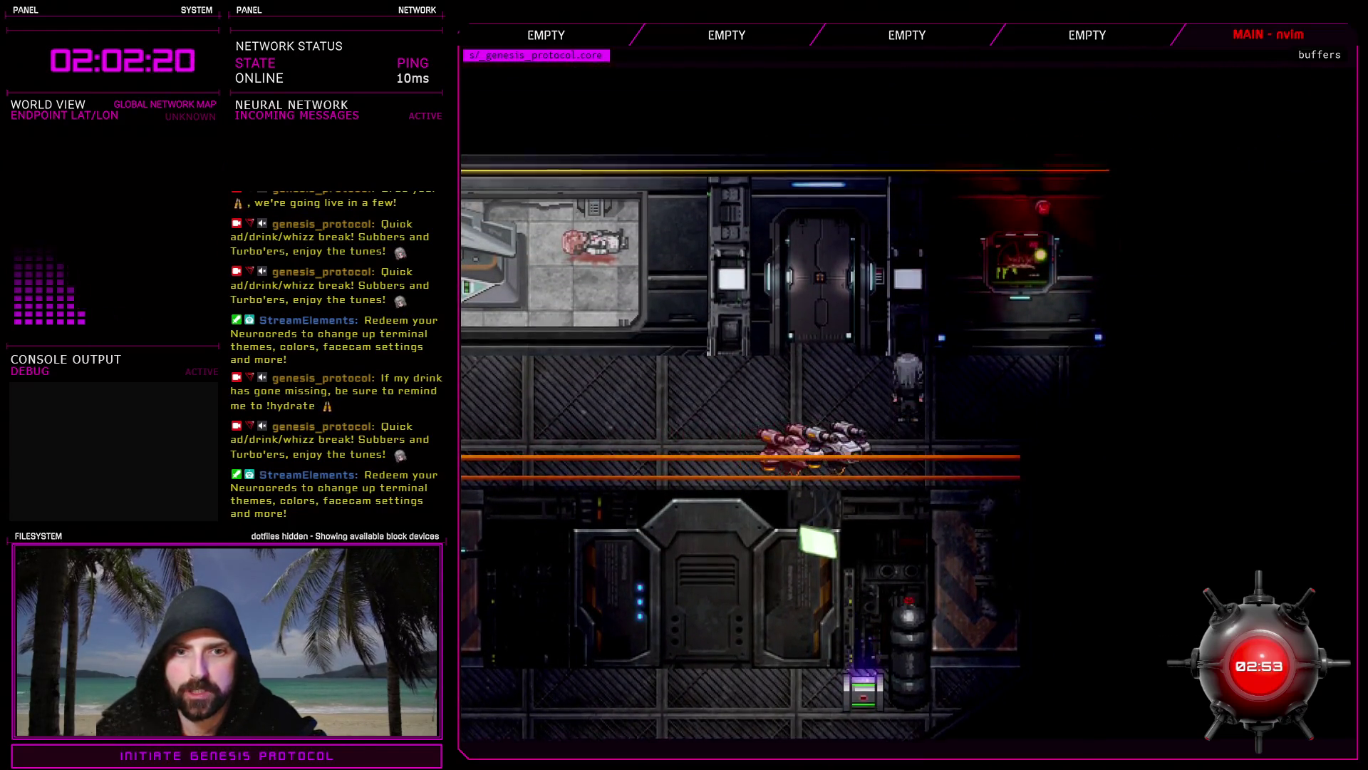
{"action": "key", "text": "Up"}
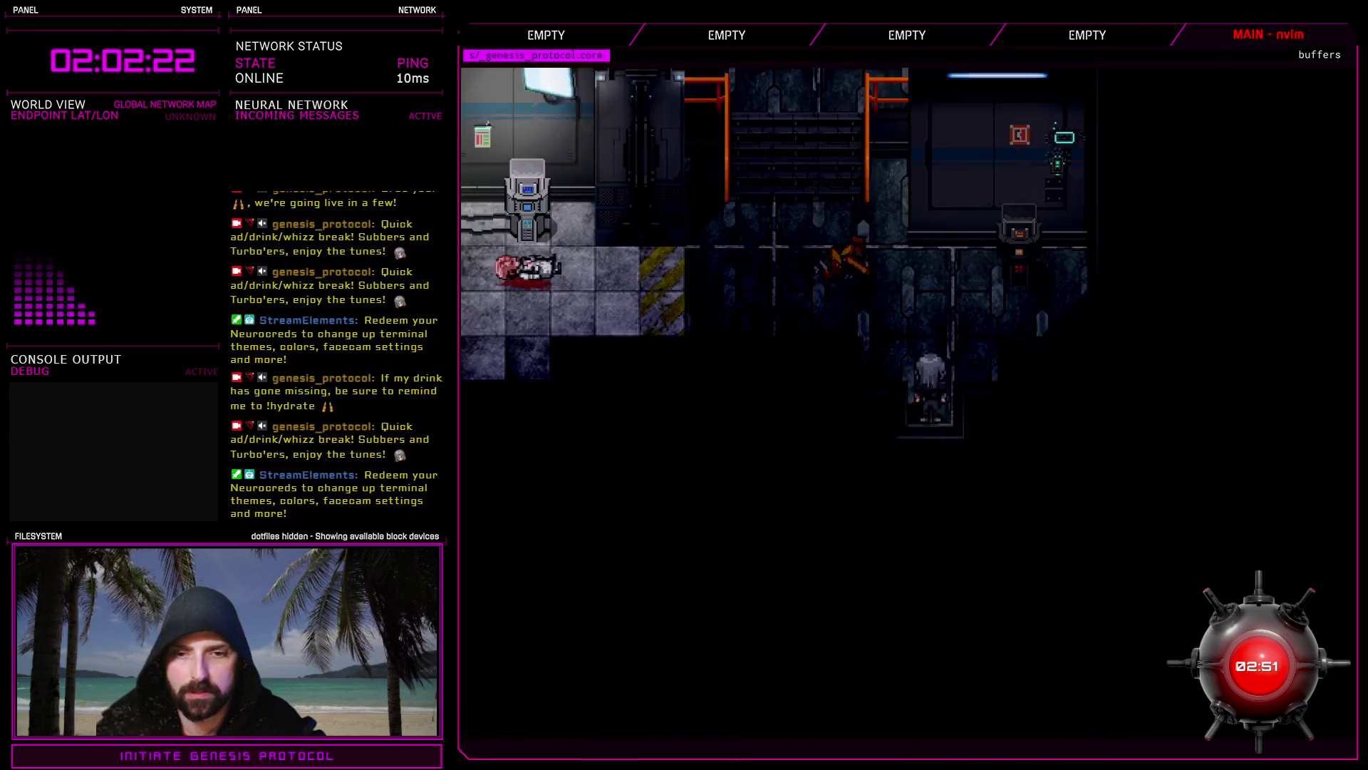
- Walk through the new corridor down and right onto the purple-lit crate
{"action": "key", "text": "Up"}
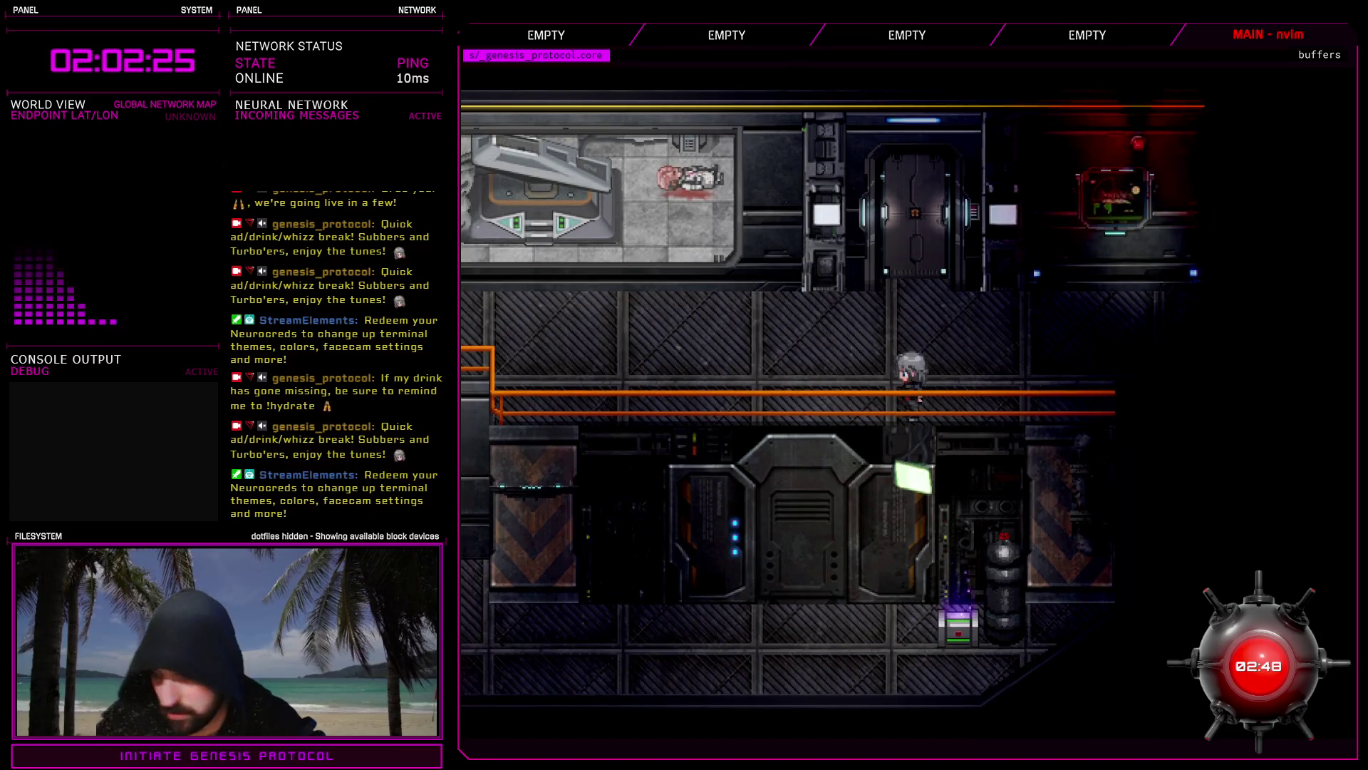
{"action": "key", "text": "Down"}
{"action": "key", "text": "Left"}
{"action": "key", "text": "Down"}
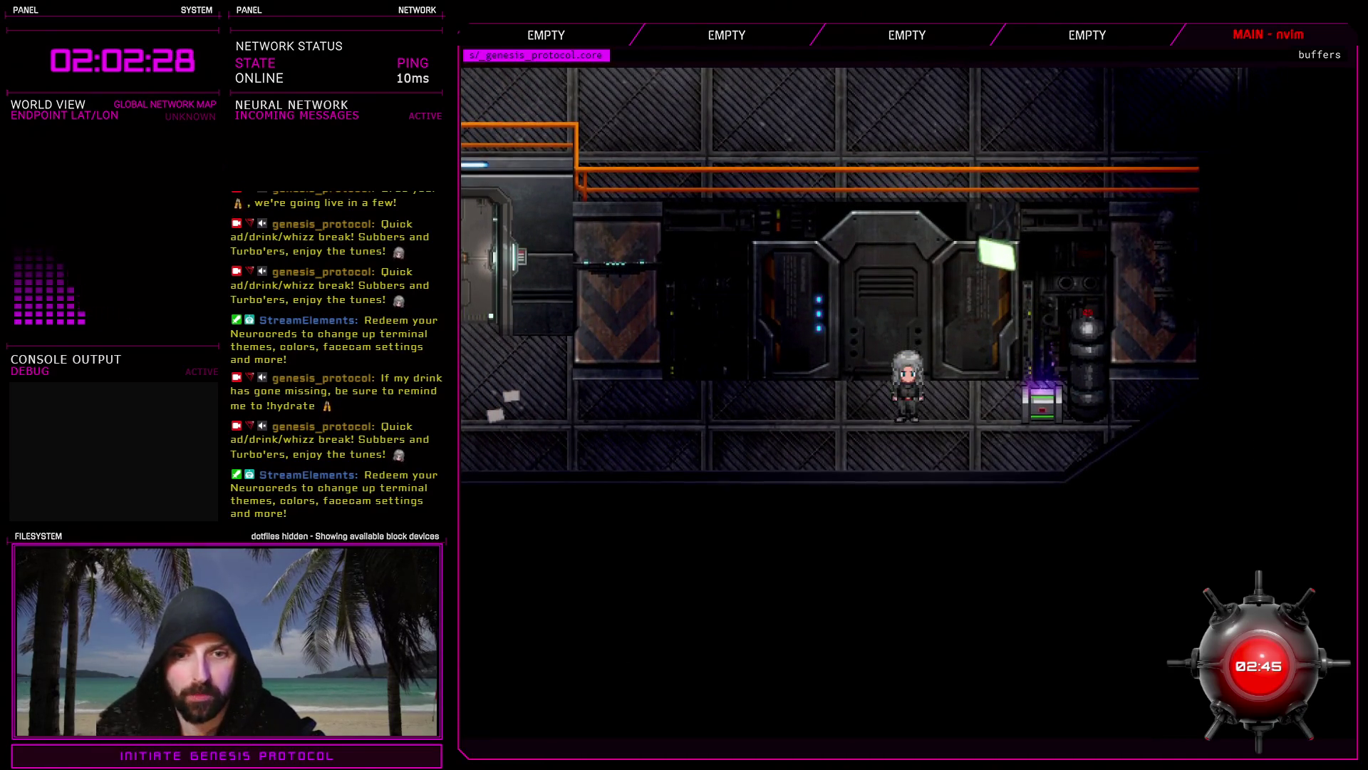
{"action": "key", "text": "Left"}
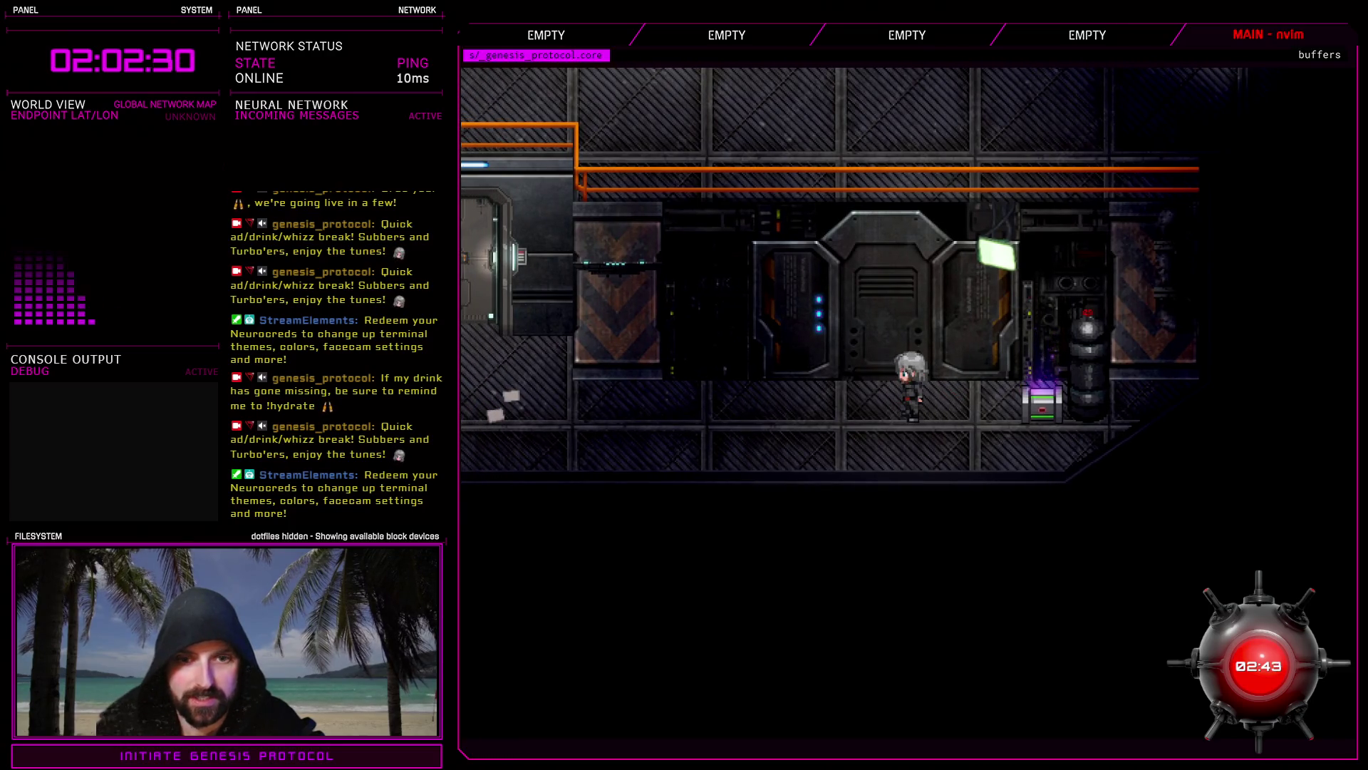
{"action": "key", "text": "Right"}
{"action": "key", "text": "Down"}
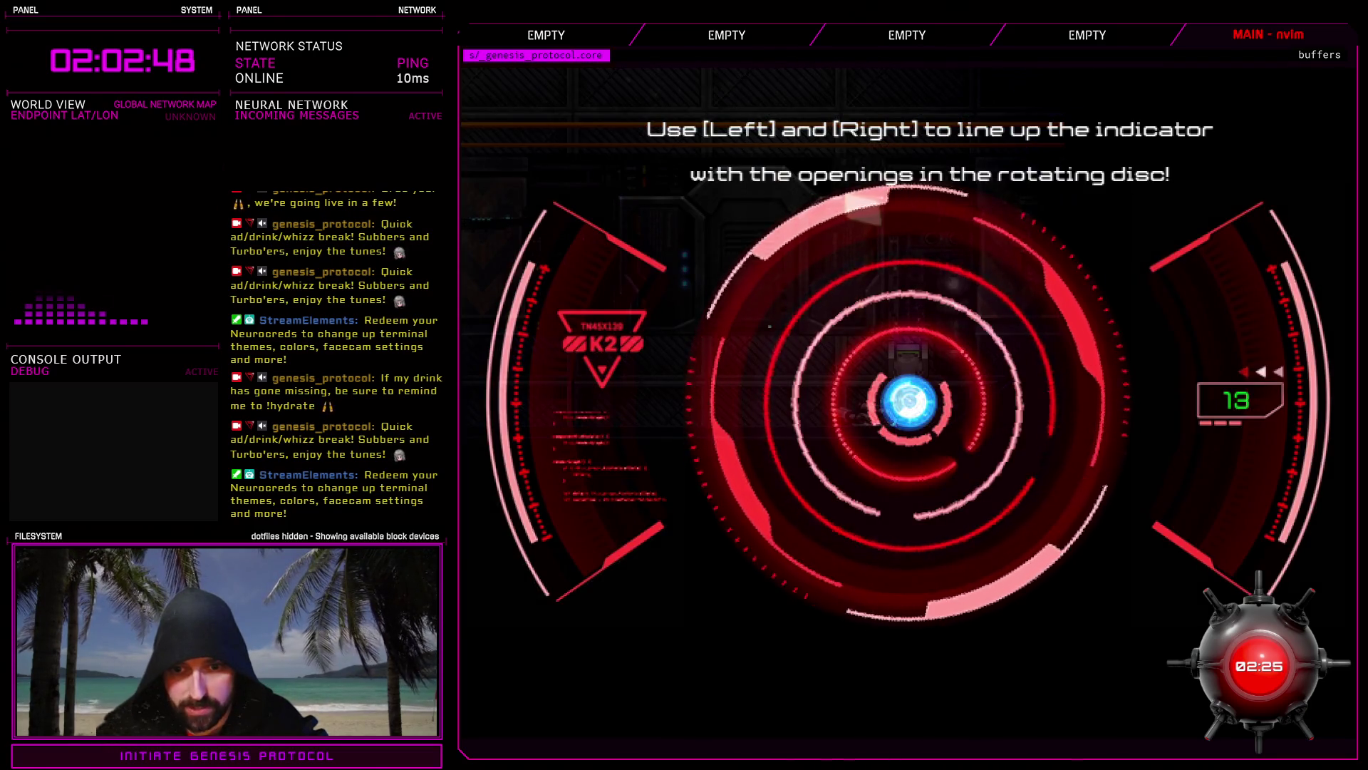
- Line the indicator up with the disc openings using Left/Right to finish the lock and release a red enemy
{"action": "key", "text": "Left"}
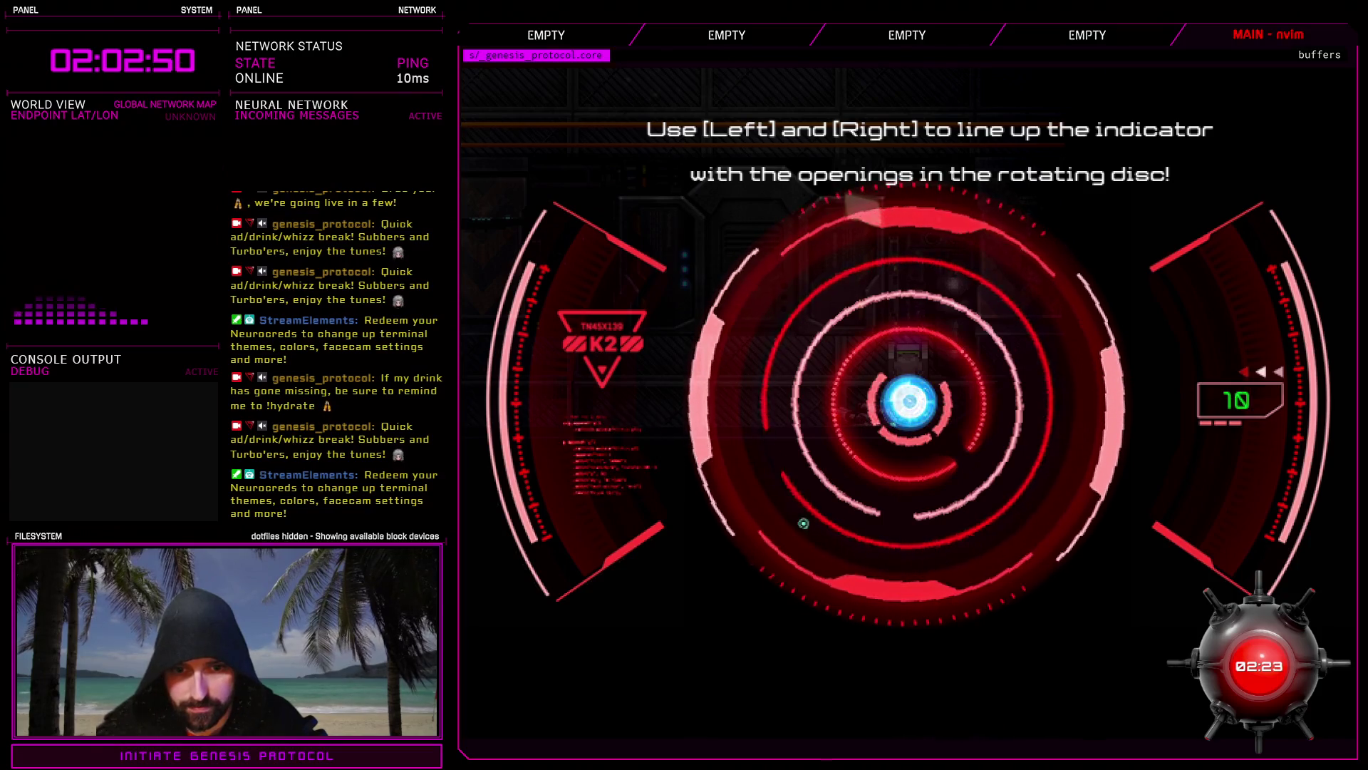
{"action": "key", "text": "Right"}
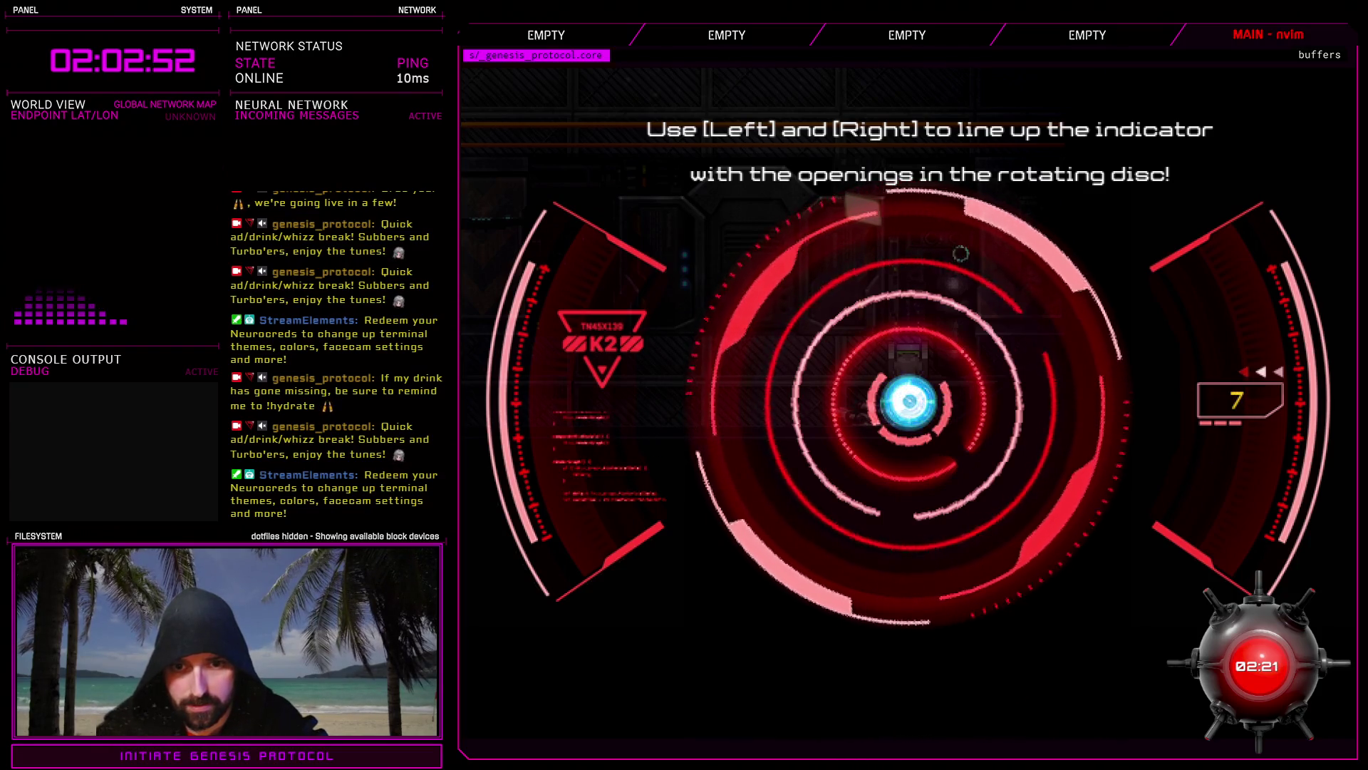
{"action": "key", "text": "Left"}
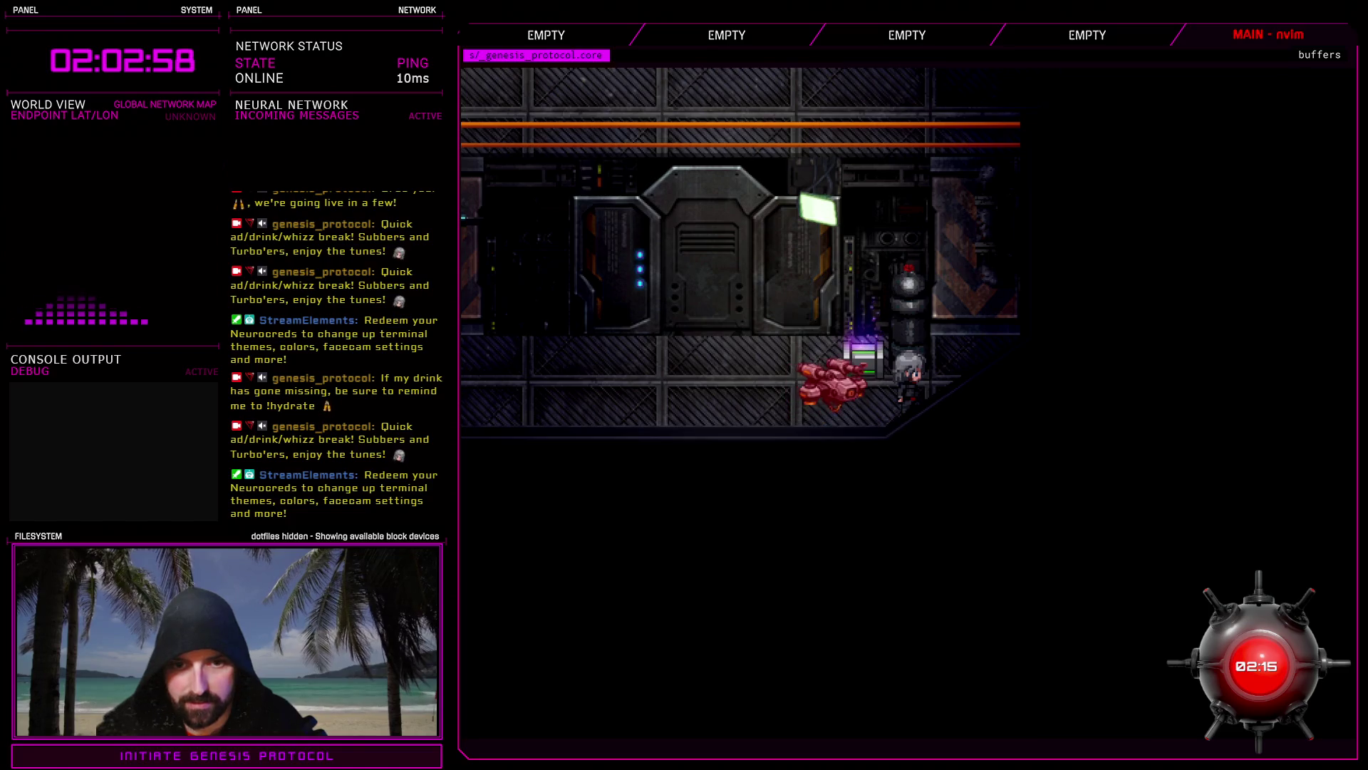
- Reload the Lab19 save from slot 2 through the pause menu's Load option
{"action": "key", "text": "Escape"}
{"action": "key", "text": "Up"}
{"action": "key", "text": "Up"}
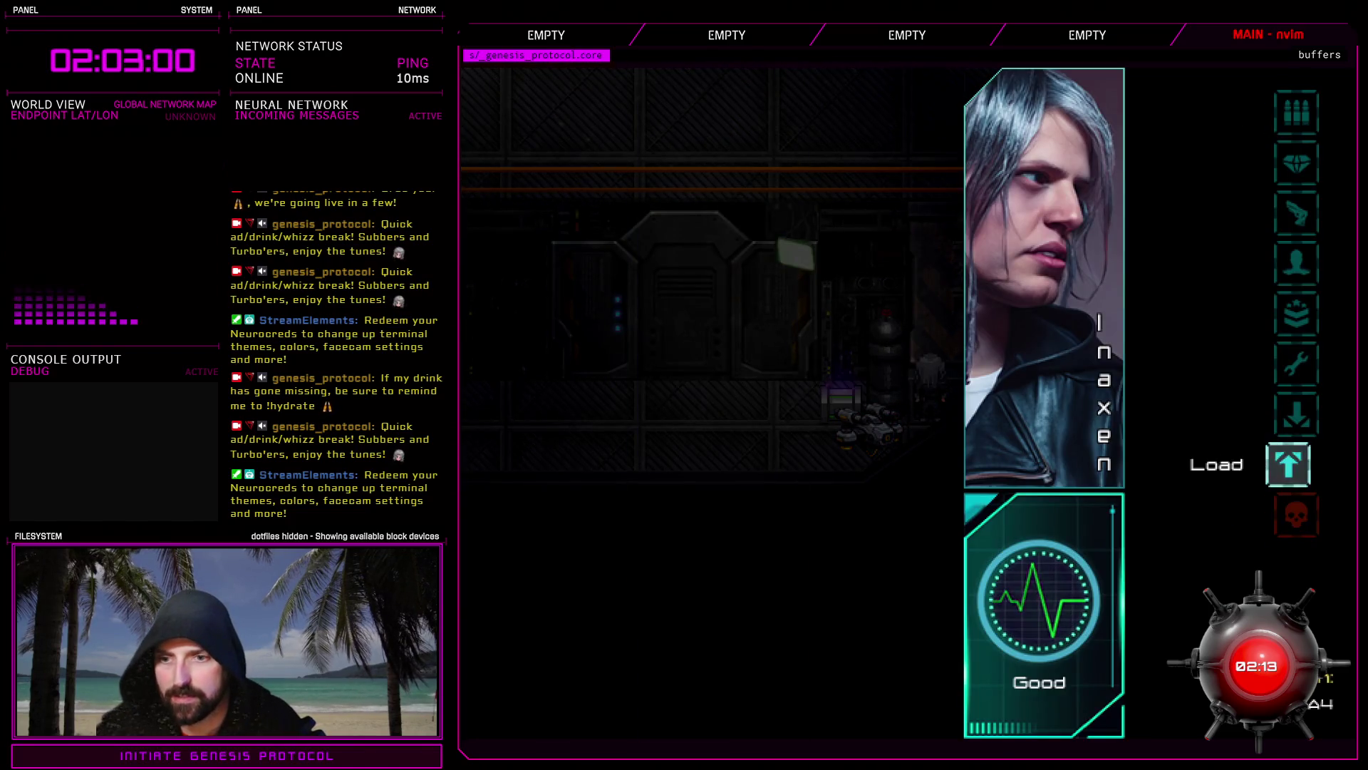
{"action": "key", "text": "Return"}
{"action": "key", "text": "Down"}
{"action": "key", "text": "Down"}
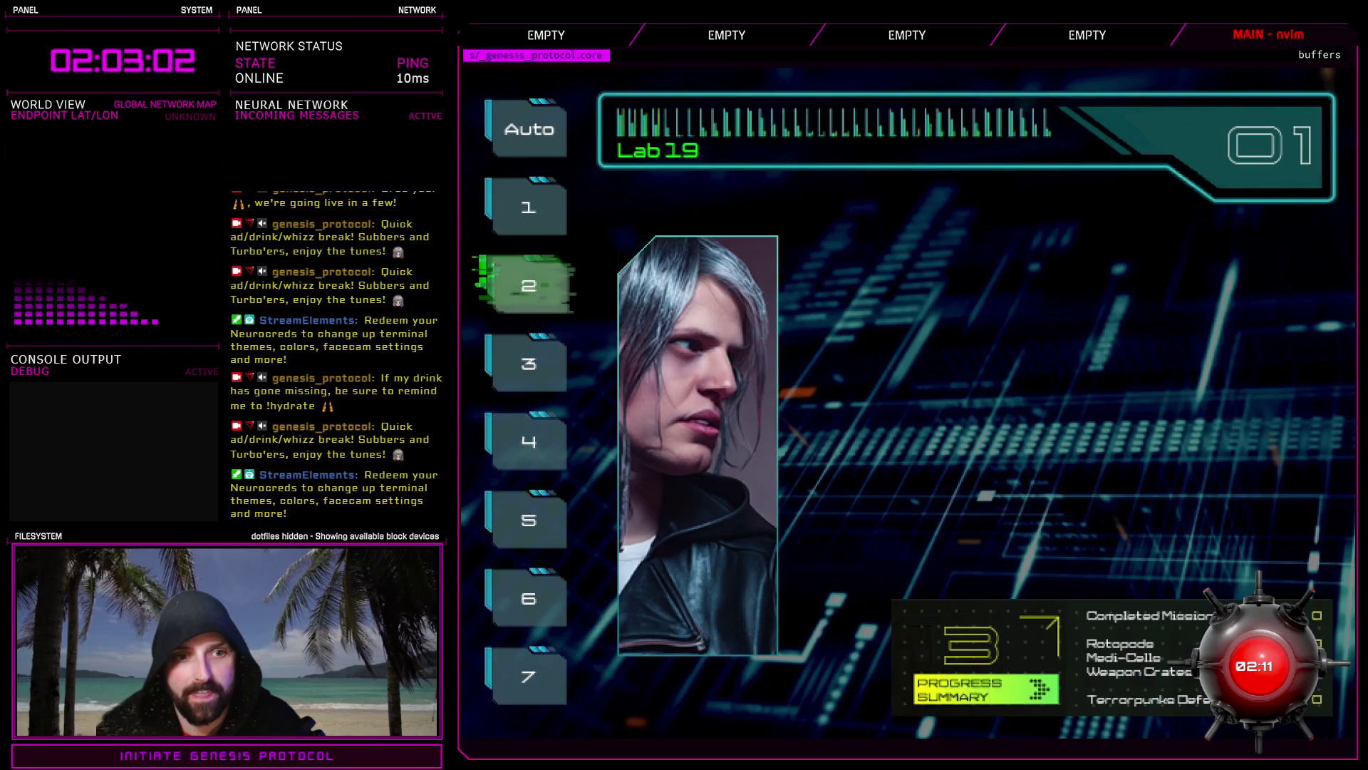
{"action": "key", "text": "Return"}
- Walk through the lower passage and doorway back to the purple-lit crate
{"action": "key", "text": "Right"}
{"action": "key", "text": "Right"}
{"action": "key", "text": "Right"}
{"action": "key", "text": "Down"}
{"action": "key", "text": "Down"}
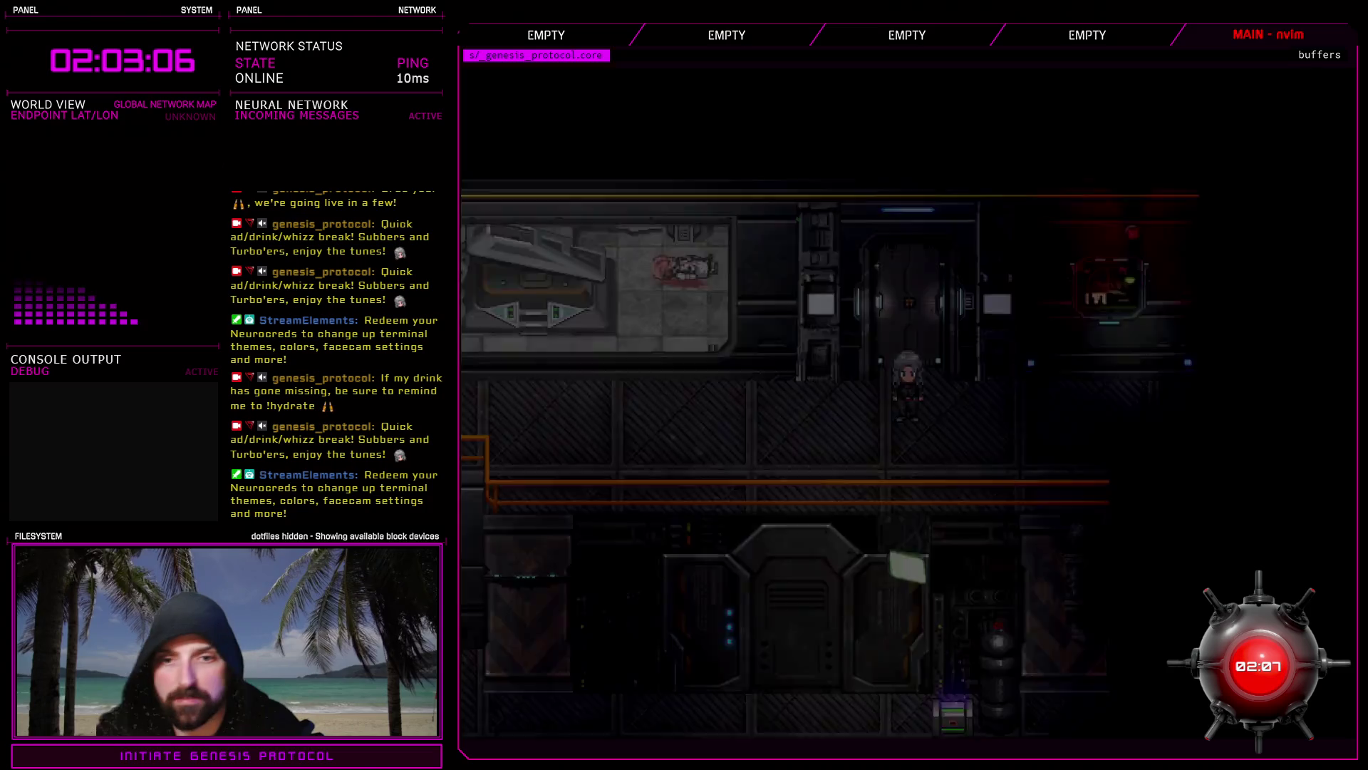
{"action": "key", "text": "Right"}
{"action": "key", "text": "Right"}
{"action": "key", "text": "Right"}
{"action": "key", "text": "Down"}
{"action": "key", "text": "Down"}
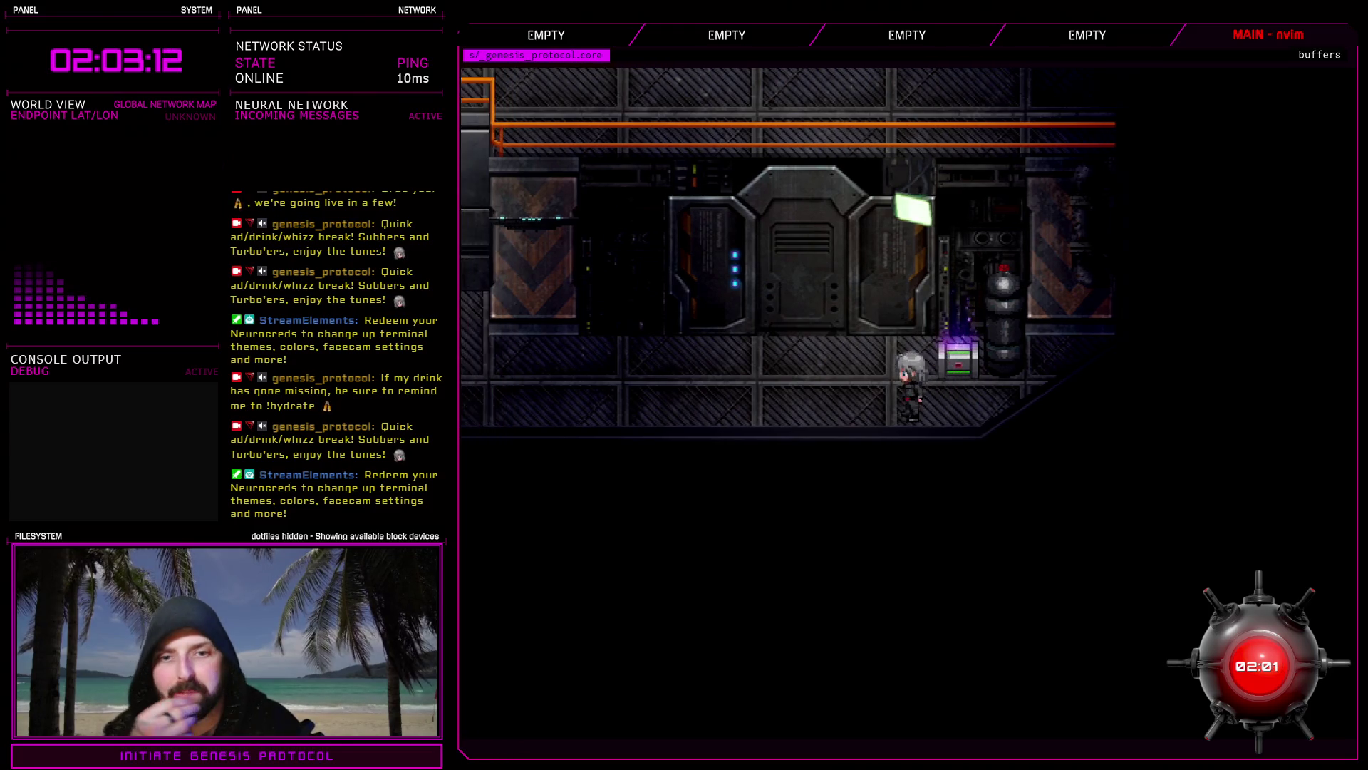
{"action": "key", "text": "Left"}
{"action": "key", "text": "Left"}
{"action": "key", "text": "Left"}
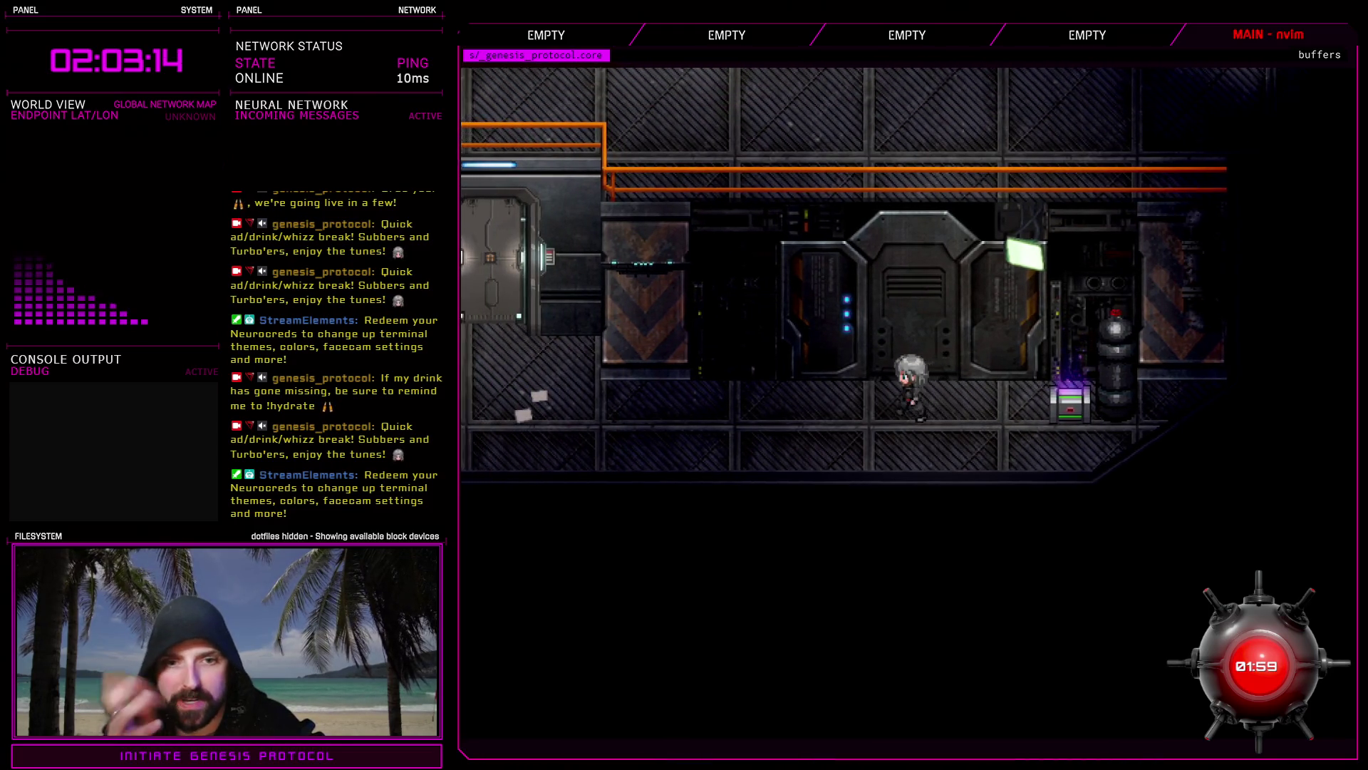
{"action": "key", "text": "Left"}
{"action": "key", "text": "Left"}
{"action": "key", "text": "Left"}
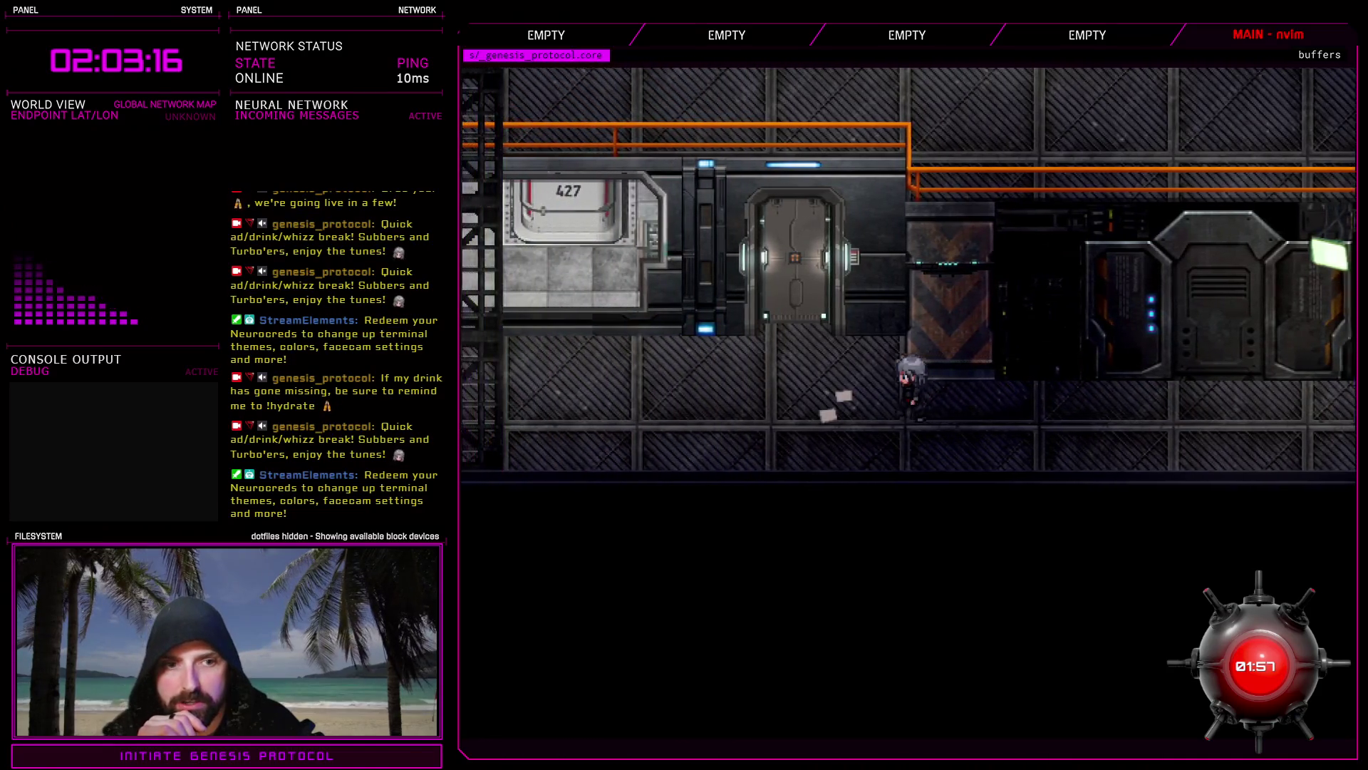
{"action": "key", "text": "Right"}
{"action": "key", "text": "Right"}
{"action": "key", "text": "Right"}
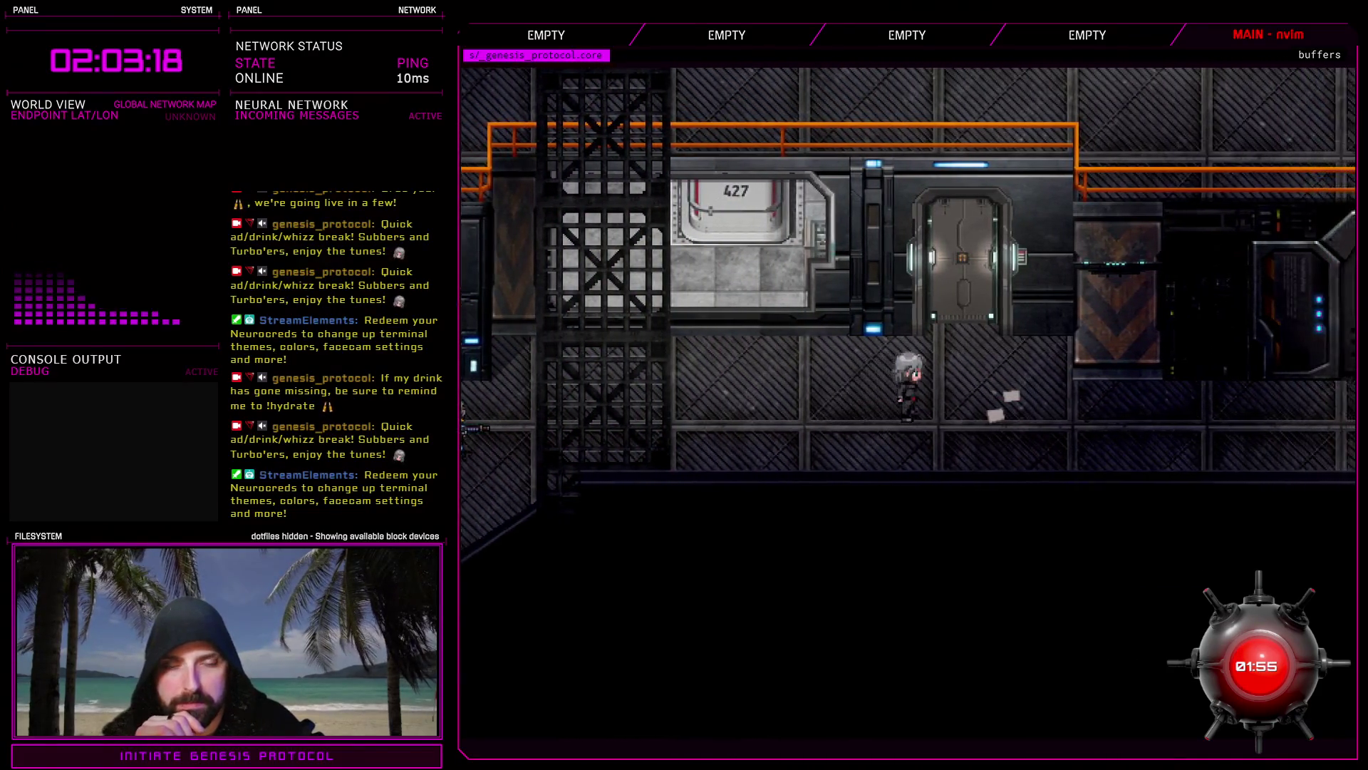
{"action": "key", "text": "Right"}
{"action": "key", "text": "Right"}
{"action": "key", "text": "Right"}
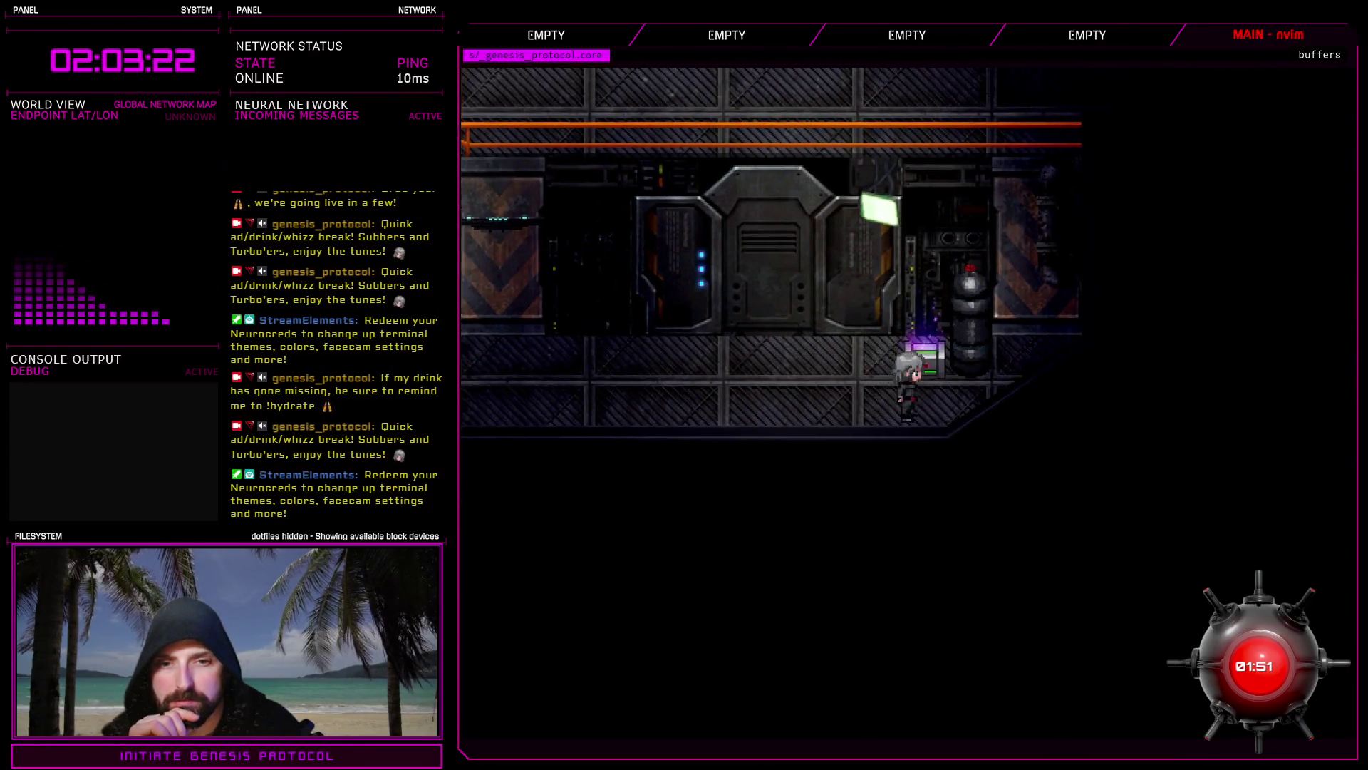
{"action": "key", "text": "Up"}
{"action": "key", "text": "Up"}
{"action": "key", "text": "Up"}
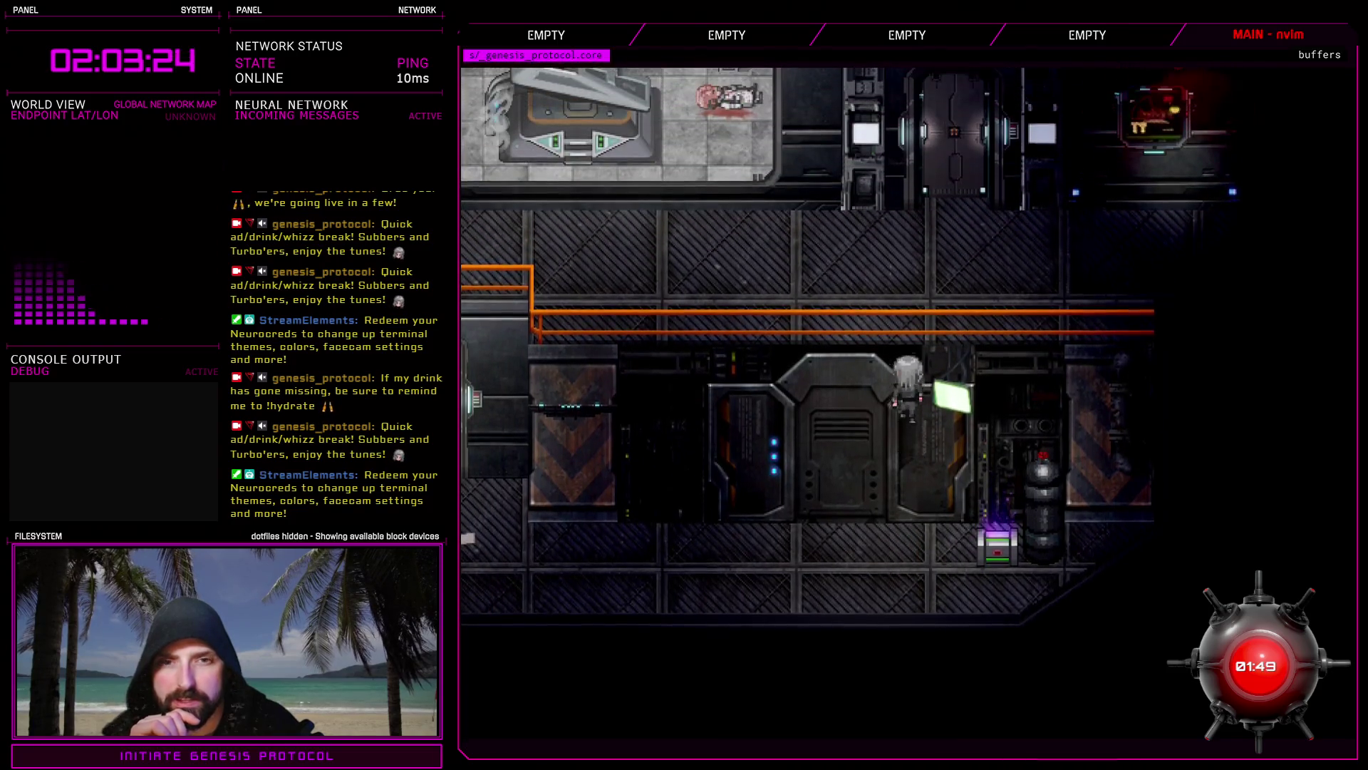
{"action": "key", "text": "Up"}
{"action": "key", "text": "Up"}
{"action": "key", "text": "Up"}
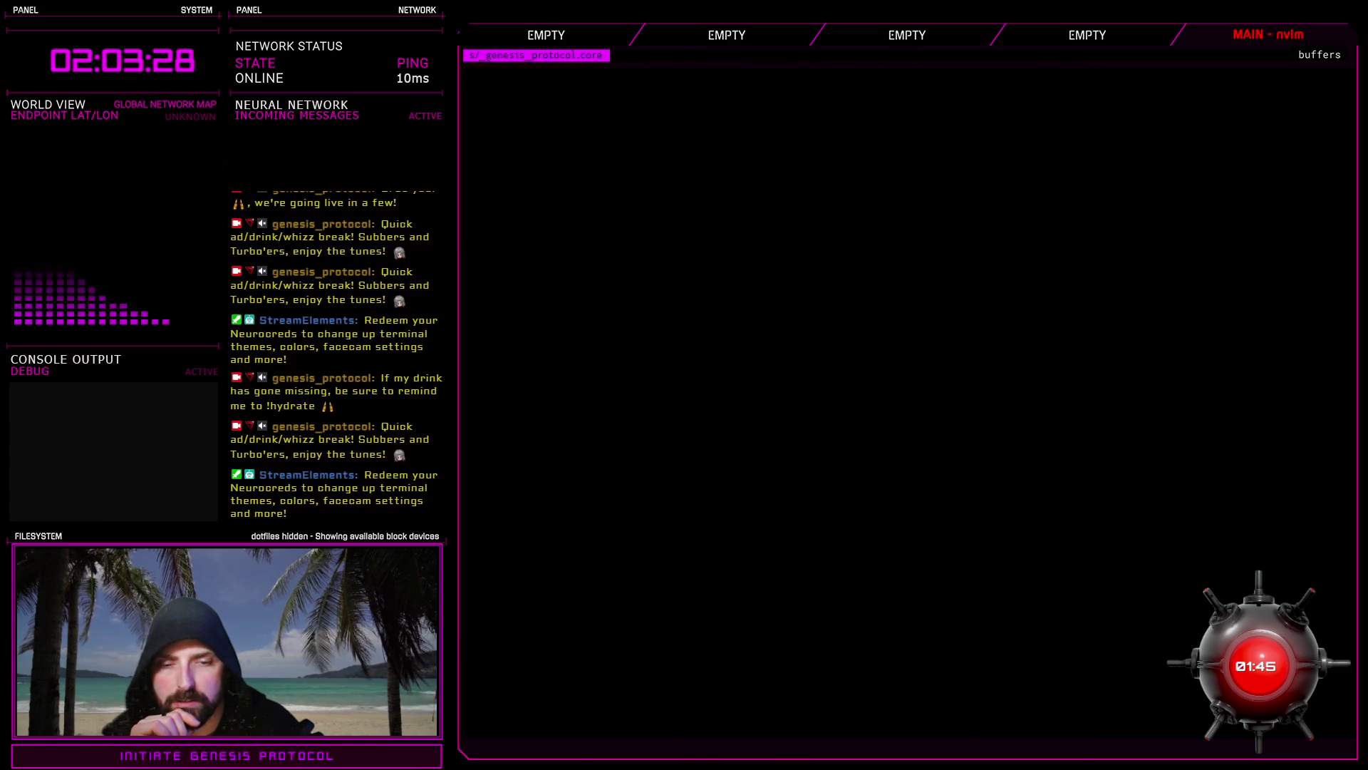
{"action": "key", "text": "Down"}
{"action": "key", "text": "Down"}
{"action": "key", "text": "Down"}
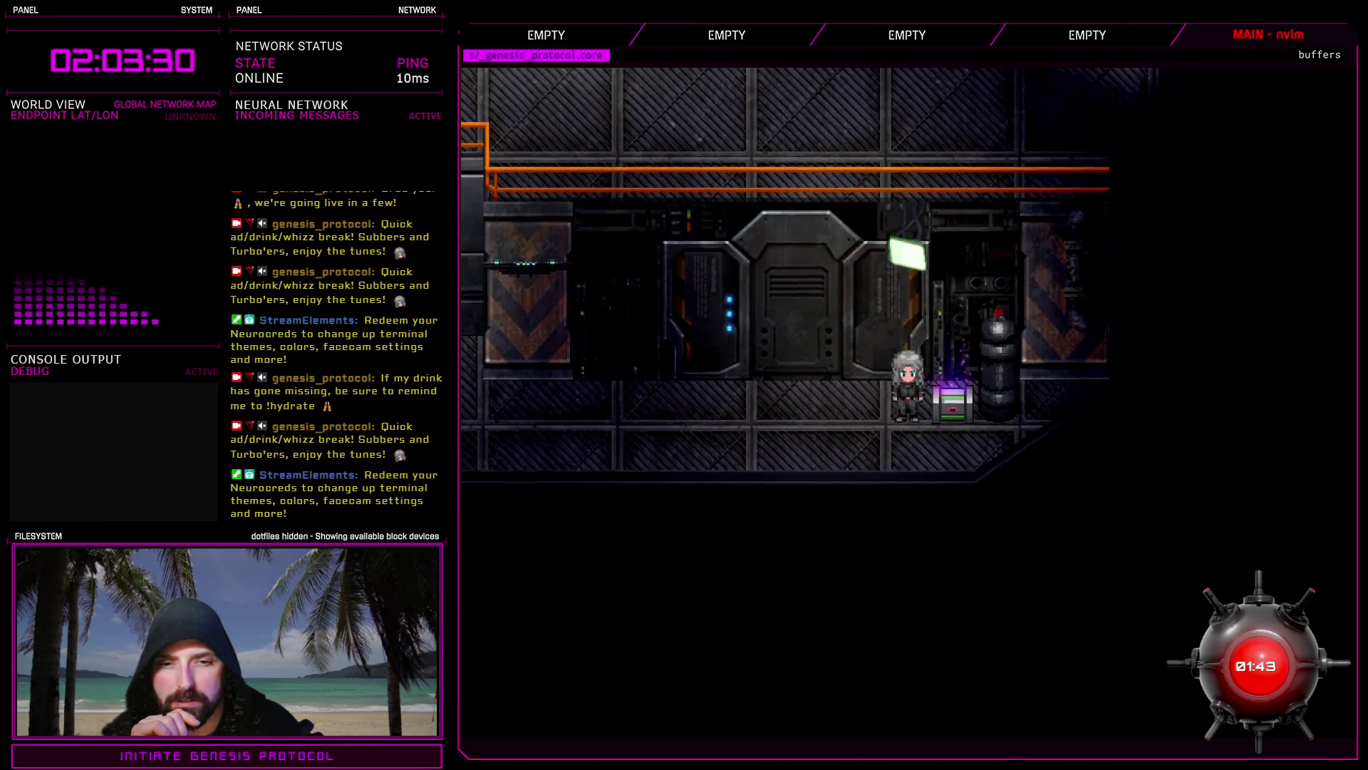
{"action": "key", "text": "Up"}
- Step up to the lock terminal and face it
{"action": "key", "text": "Down"}
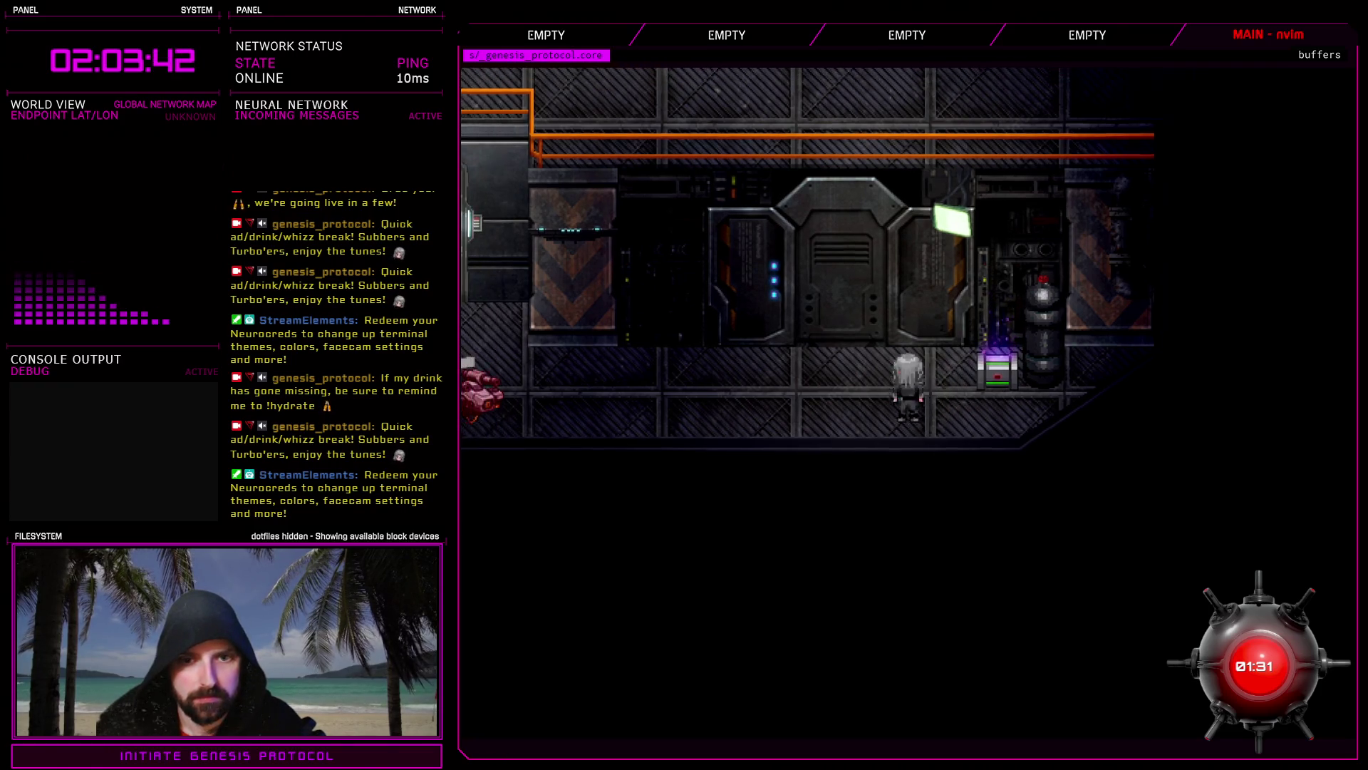
{"action": "key", "text": "Right"}
{"action": "key", "text": "Up"}
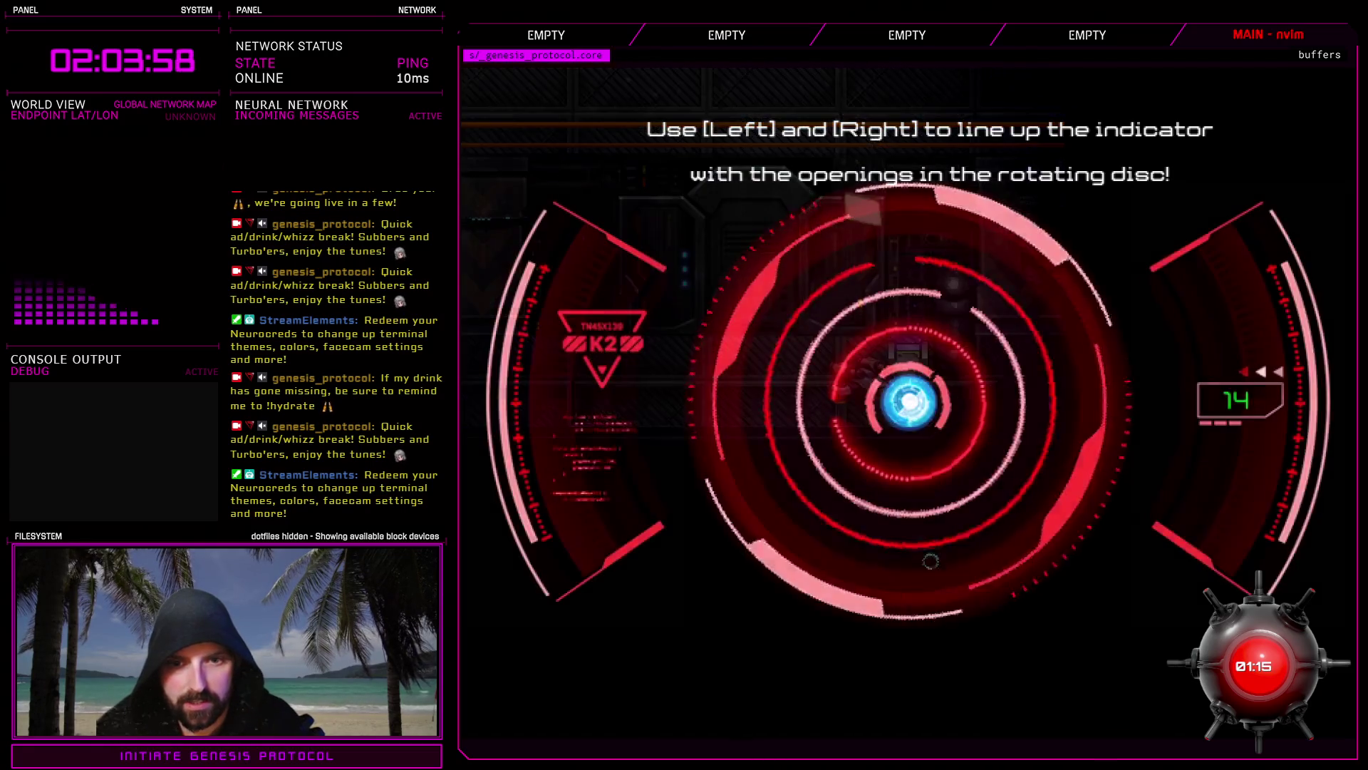
- Align the indicator with six disc openings until the counter hits 0, triggering the SADO-BOT battle
{"action": "key", "text": "Left"}
{"action": "key", "text": "Left"}
{"action": "key", "text": "Left"}
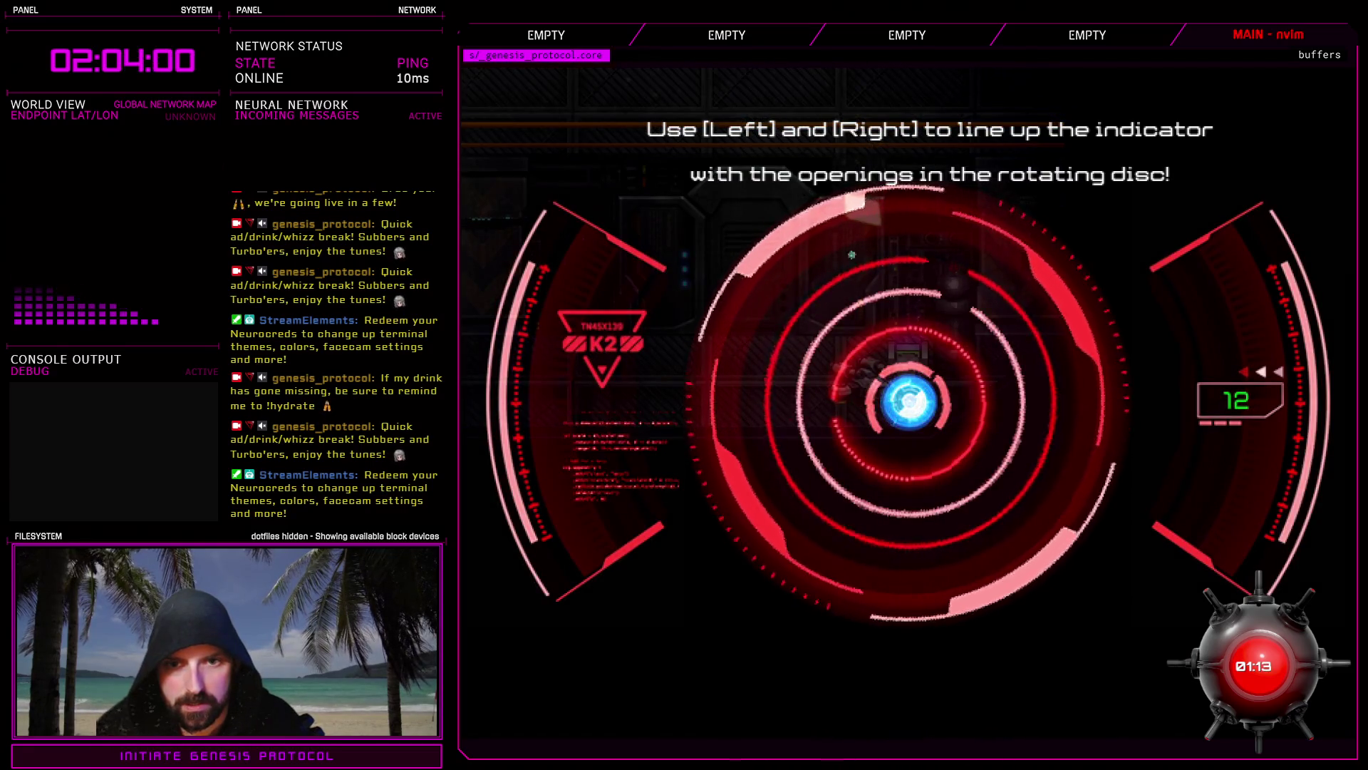
{"action": "key", "text": "Left"}
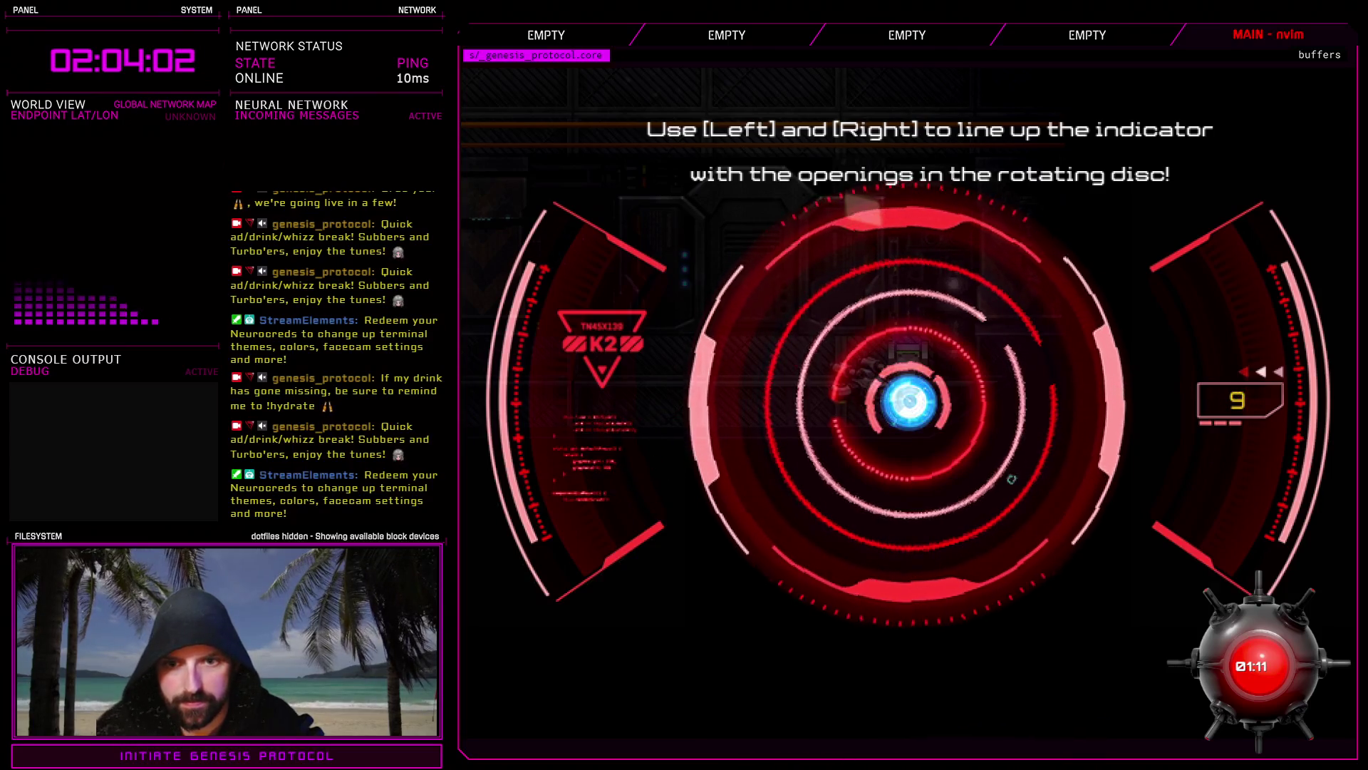
{"action": "key", "text": "Left"}
{"action": "key", "text": "Left"}
{"action": "key", "text": "Left"}
{"action": "key", "text": "Left"}
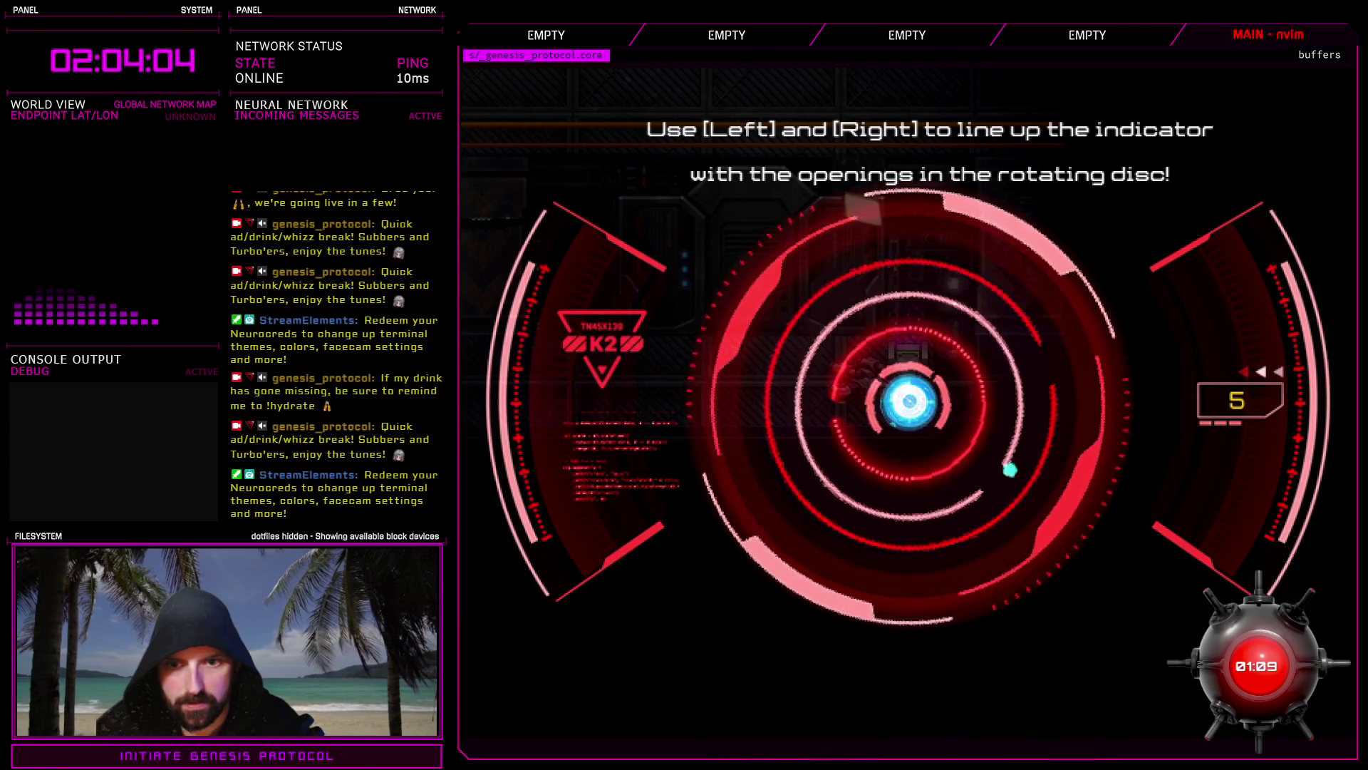
{"action": "key", "text": "Left"}
{"action": "key", "text": "Left"}
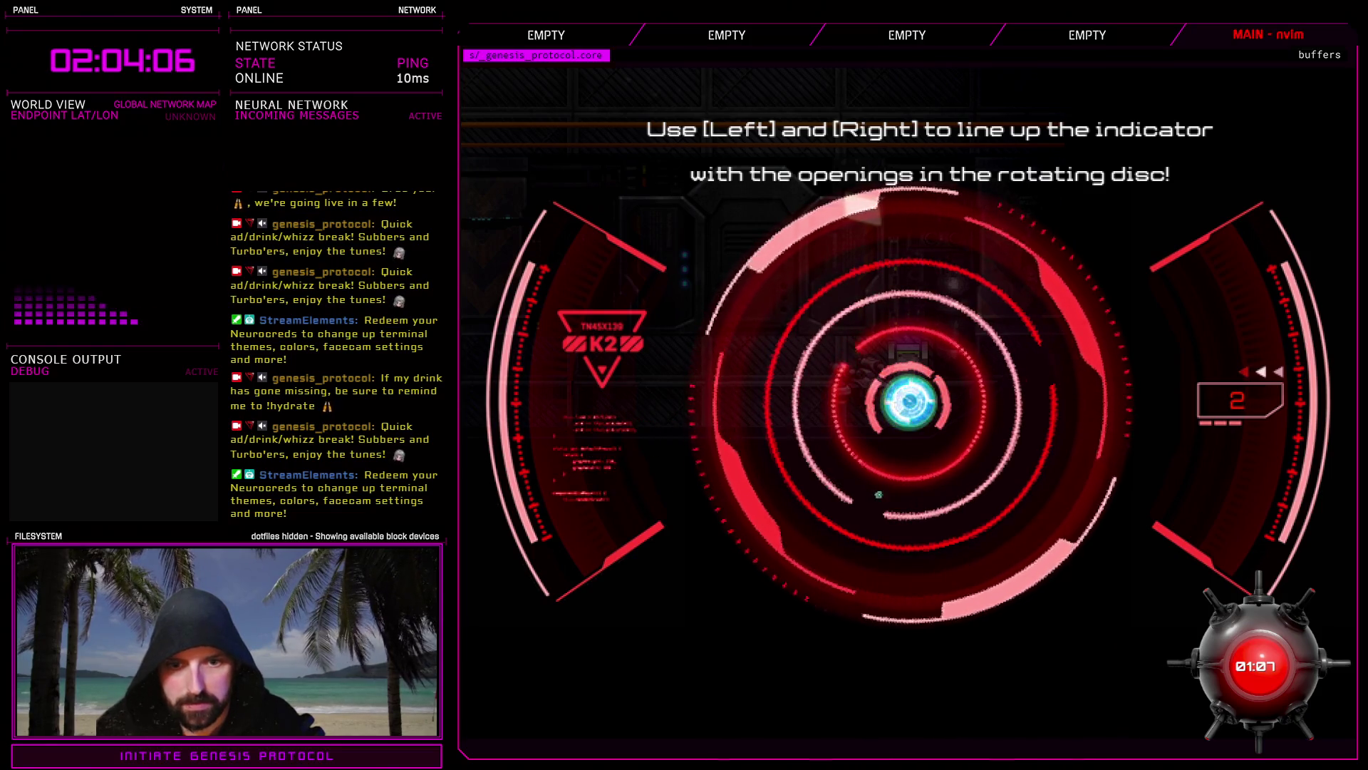
{"action": "key", "text": "Left"}
{"action": "key", "text": "Left"}
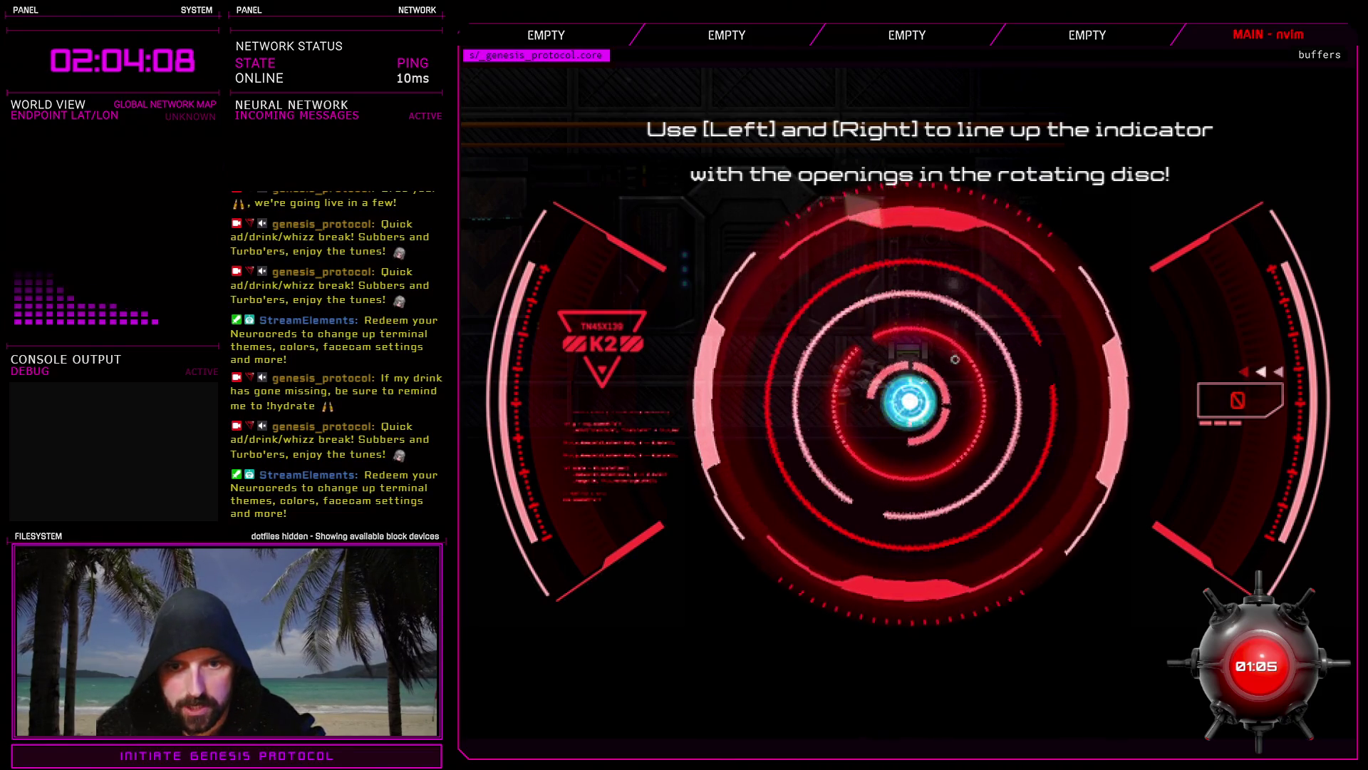
{"action": "key", "text": "Left"}
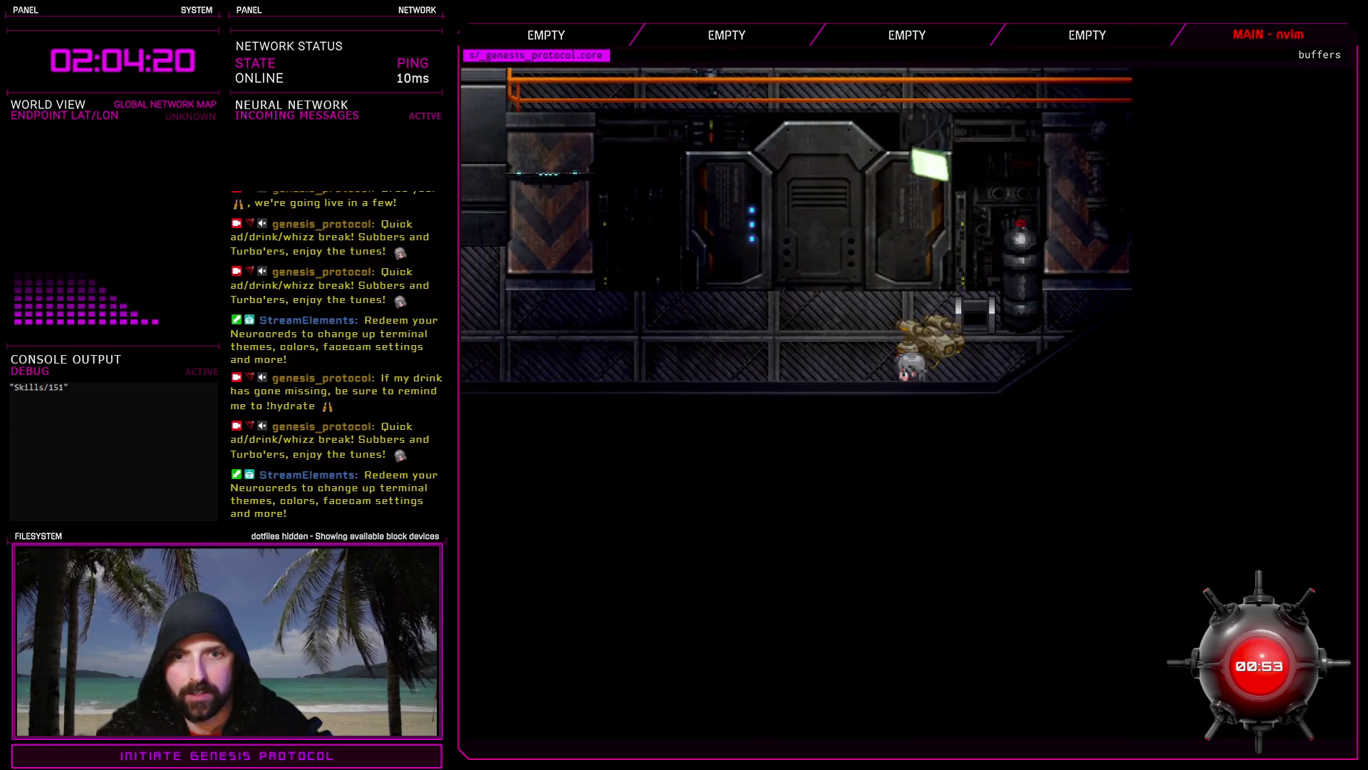
- Review the Adrenal Injection, Flashbang and key item details in the Supplies menu
{"action": "key", "text": "Escape"}
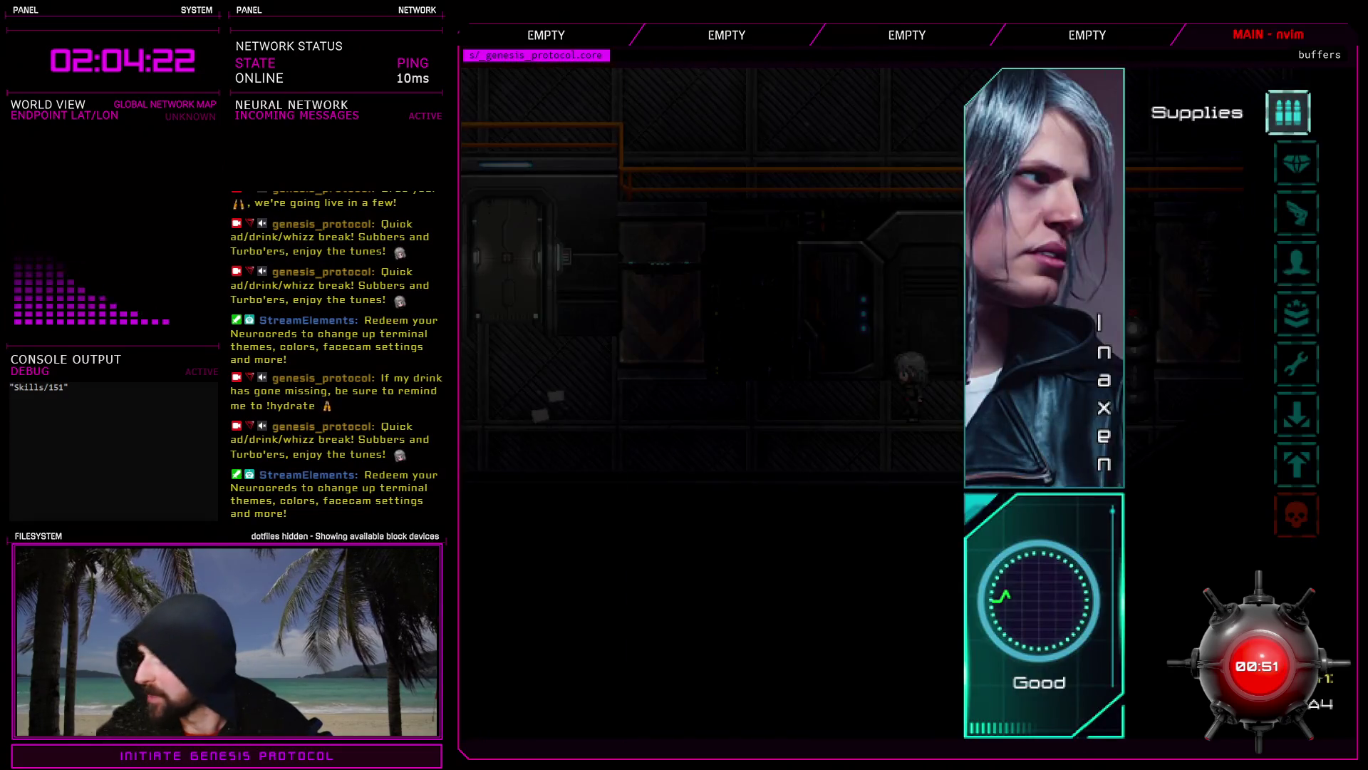
{"action": "key", "text": "Return"}
{"action": "key", "text": "Return"}
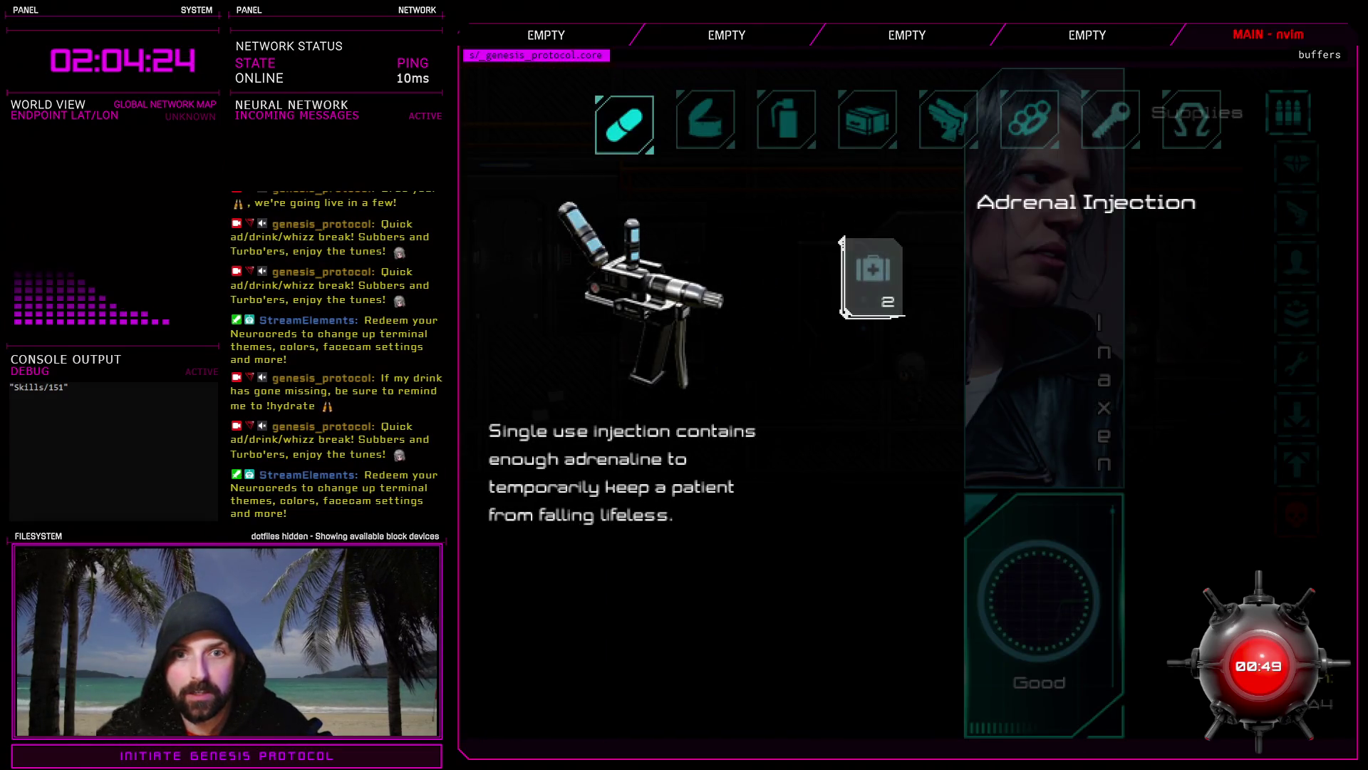
{"action": "key", "text": "Escape"}
{"action": "key", "text": "Right"}
{"action": "key", "text": "Right"}
{"action": "key", "text": "Return"}
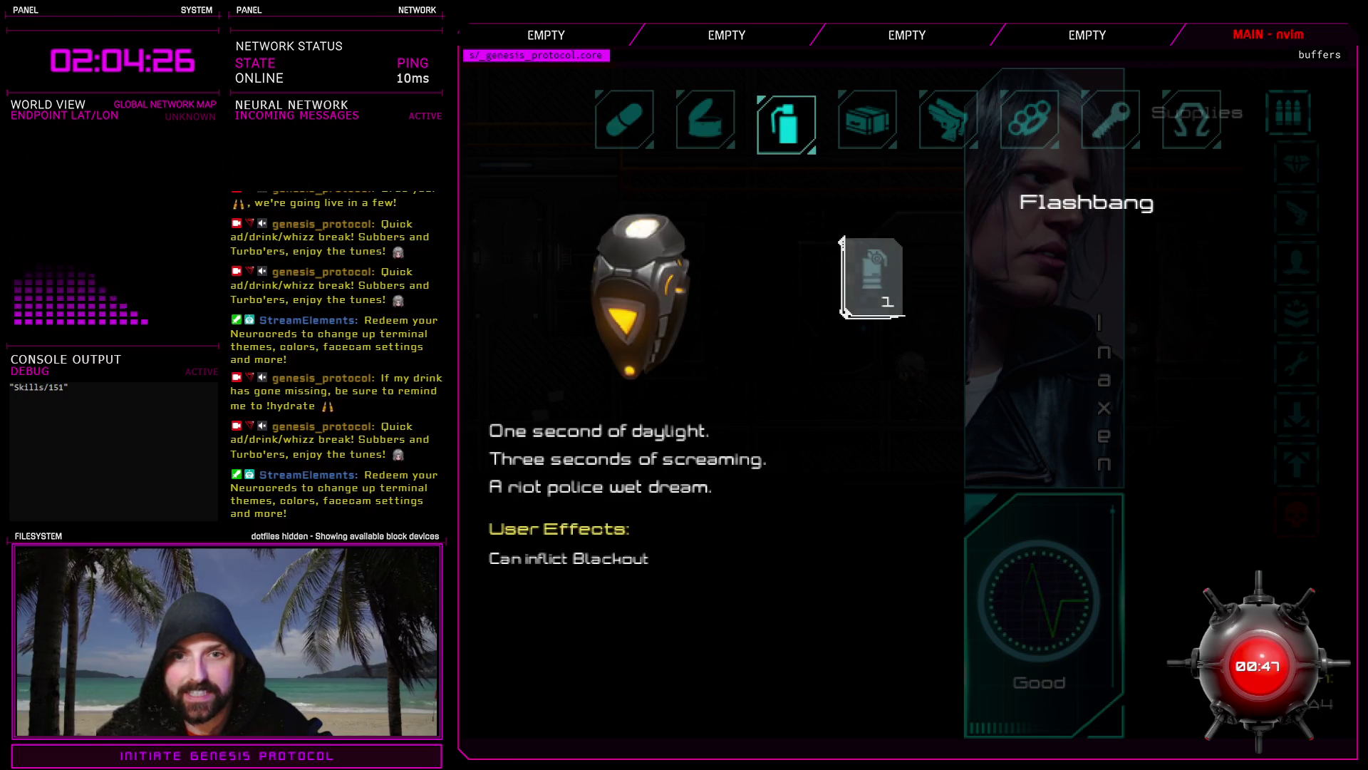
{"action": "key", "text": "Escape"}
{"action": "key", "text": "Right"}
{"action": "key", "text": "Right"}
{"action": "key", "text": "Right"}
{"action": "key", "text": "Return"}
{"action": "key", "text": "Escape"}
{"action": "key", "text": "Left"}
{"action": "key", "text": "Left"}
{"action": "key", "text": "Left"}
{"action": "key", "text": "Return"}
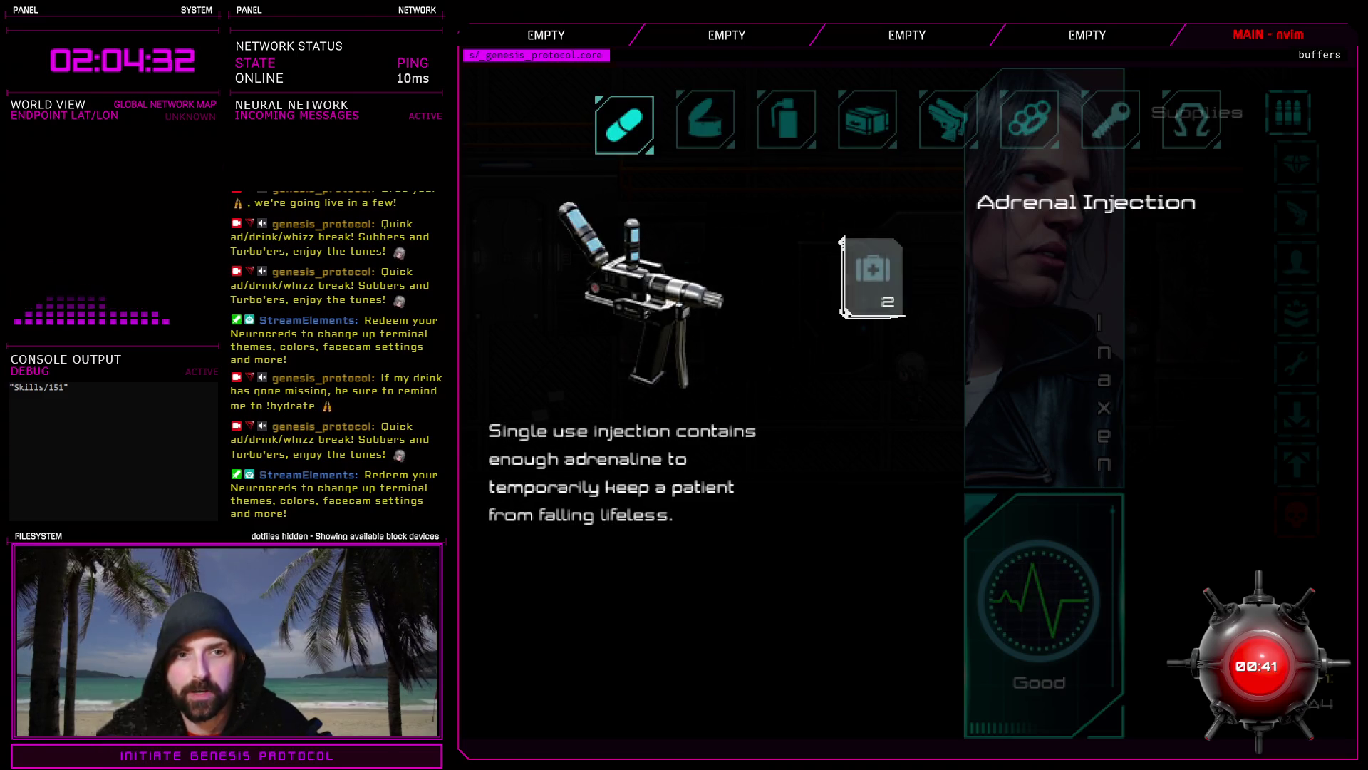
{"action": "key", "text": "Escape"}
{"action": "key", "text": "Escape"}
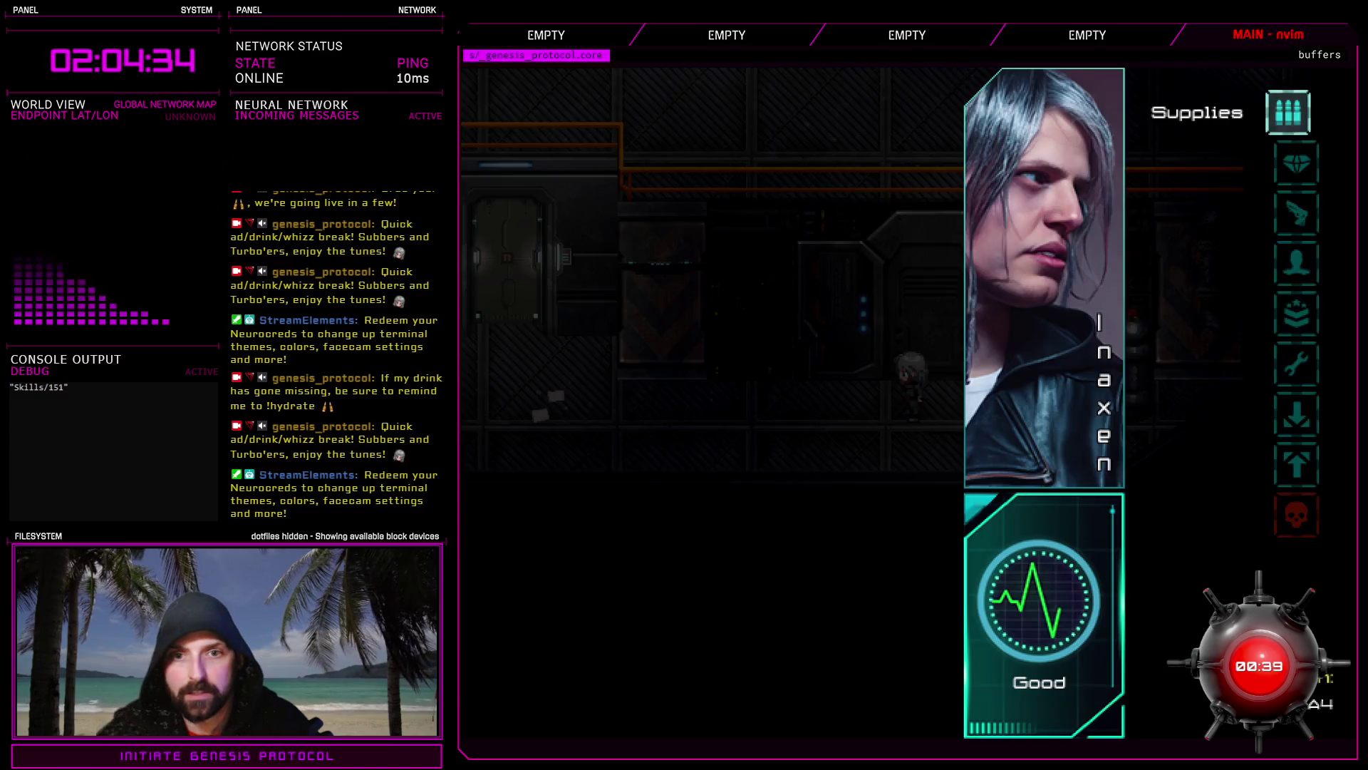
- Bring up the Load save-slot screen from the side menu, then close it to resume play
{"action": "key", "text": "Up"}
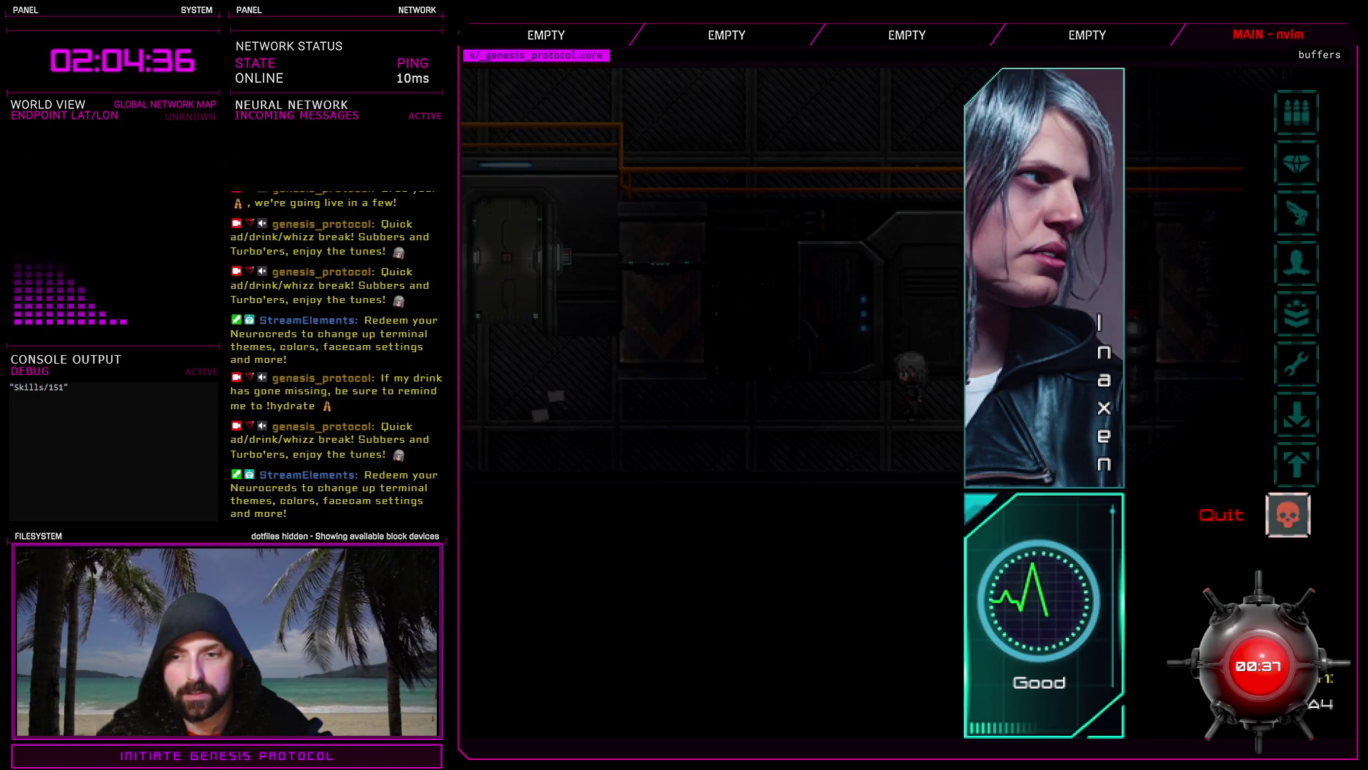
{"action": "key", "text": "Up"}
{"action": "key", "text": "Return"}
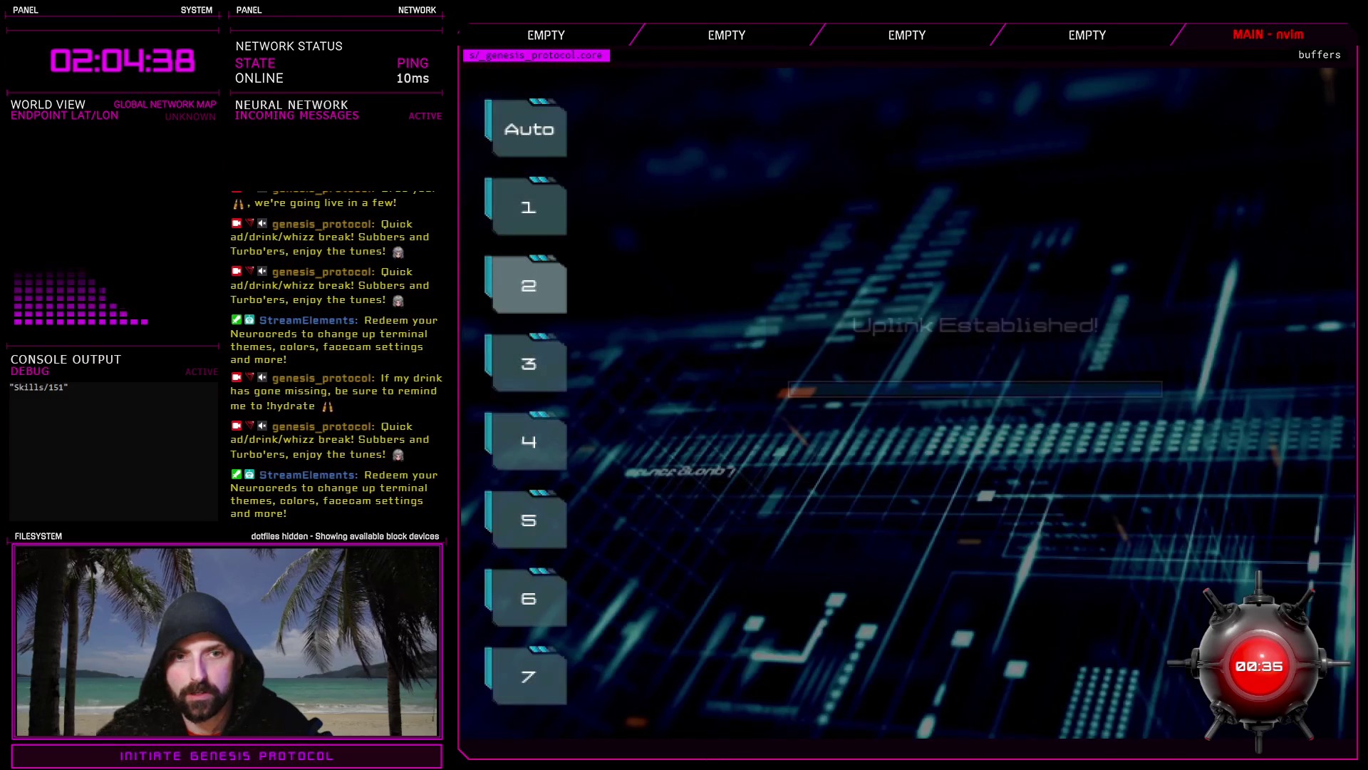
{"action": "key", "text": "Escape"}
{"action": "key", "text": "Escape"}
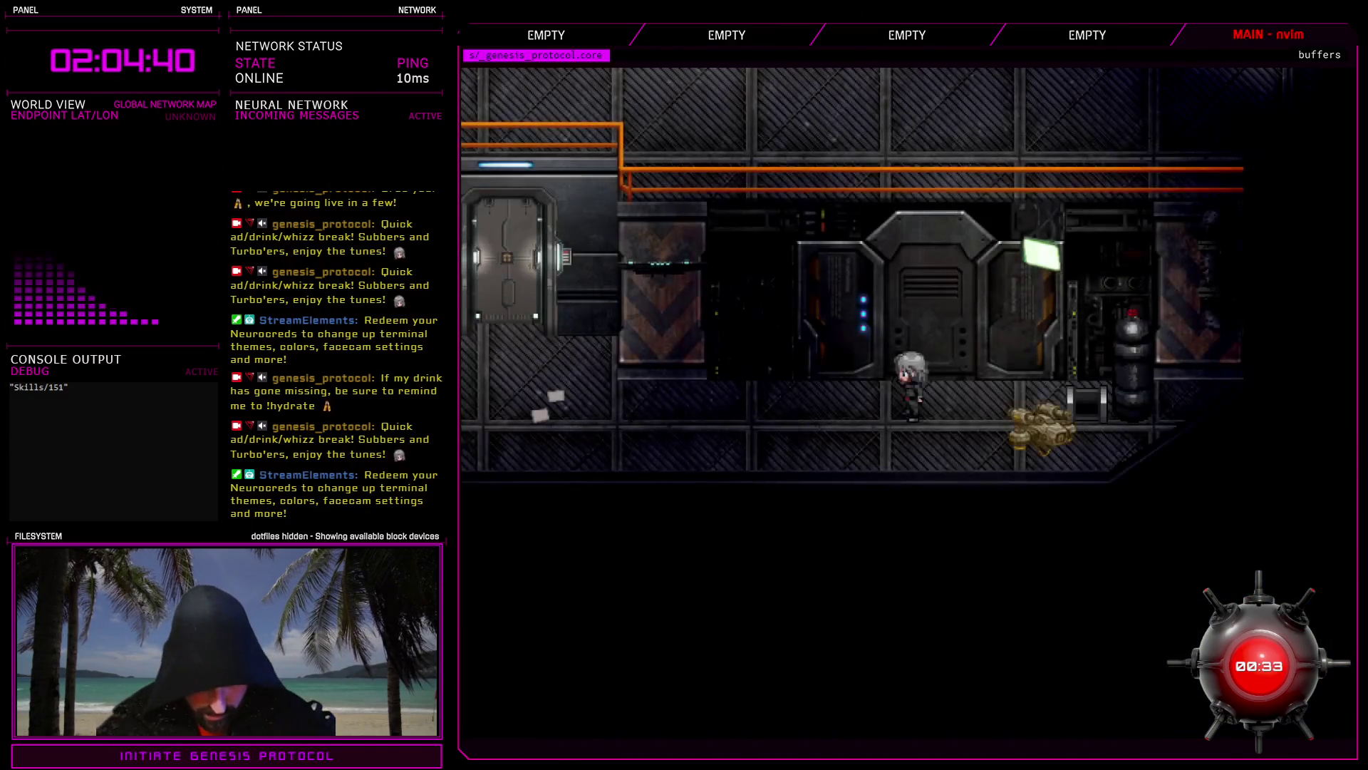
- Teleport via the F9 debug menu to map 209, Eclipse Ward 4C
{"action": "key", "text": "F9"}
{"action": "key", "text": "Down"}
{"action": "key", "text": "Down"}
{"action": "key", "text": "Down"}
{"action": "key", "text": "Down"}
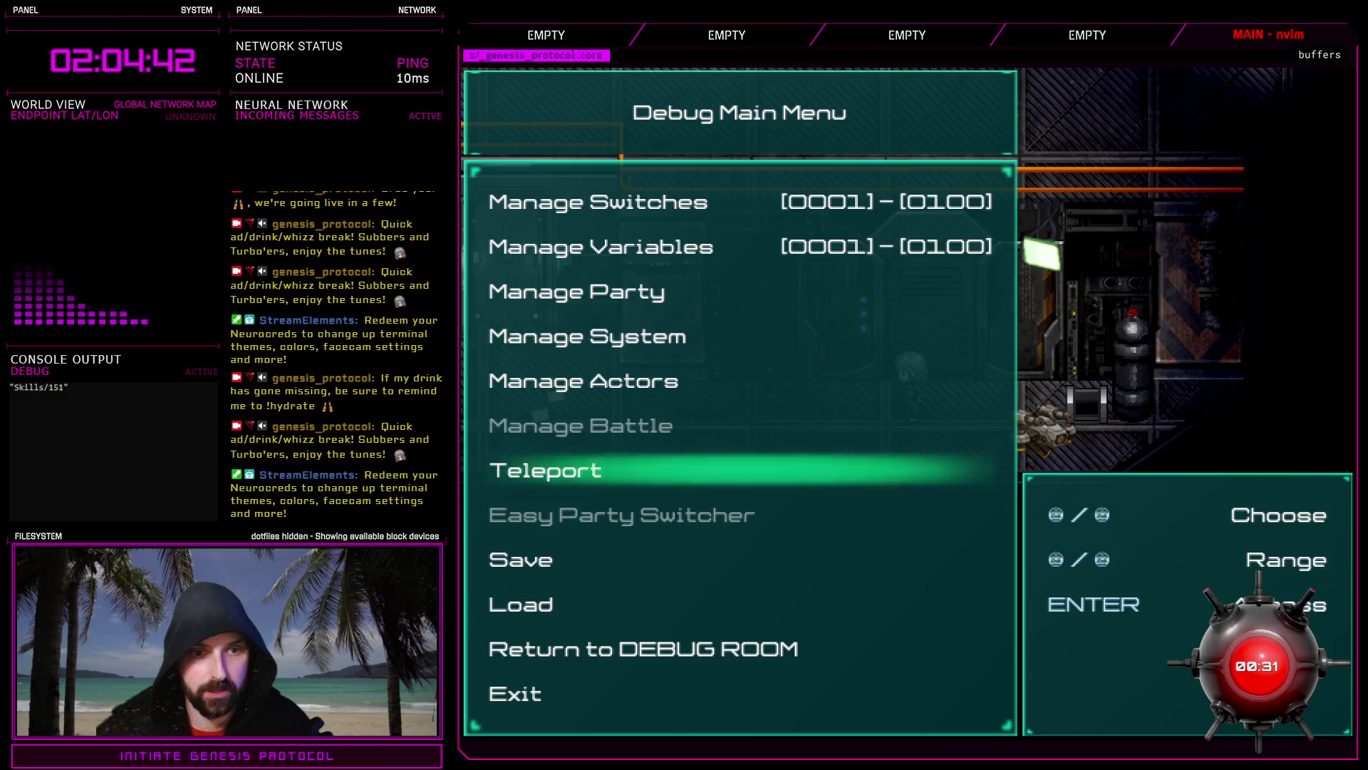
{"action": "key", "text": "Return"}
{"action": "key", "text": "s+Right"}
{"action": "key", "text": "s+Right"}
{"action": "key", "text": "a+Right"}
{"action": "key", "text": "Left"}
{"action": "key", "text": "Return"}
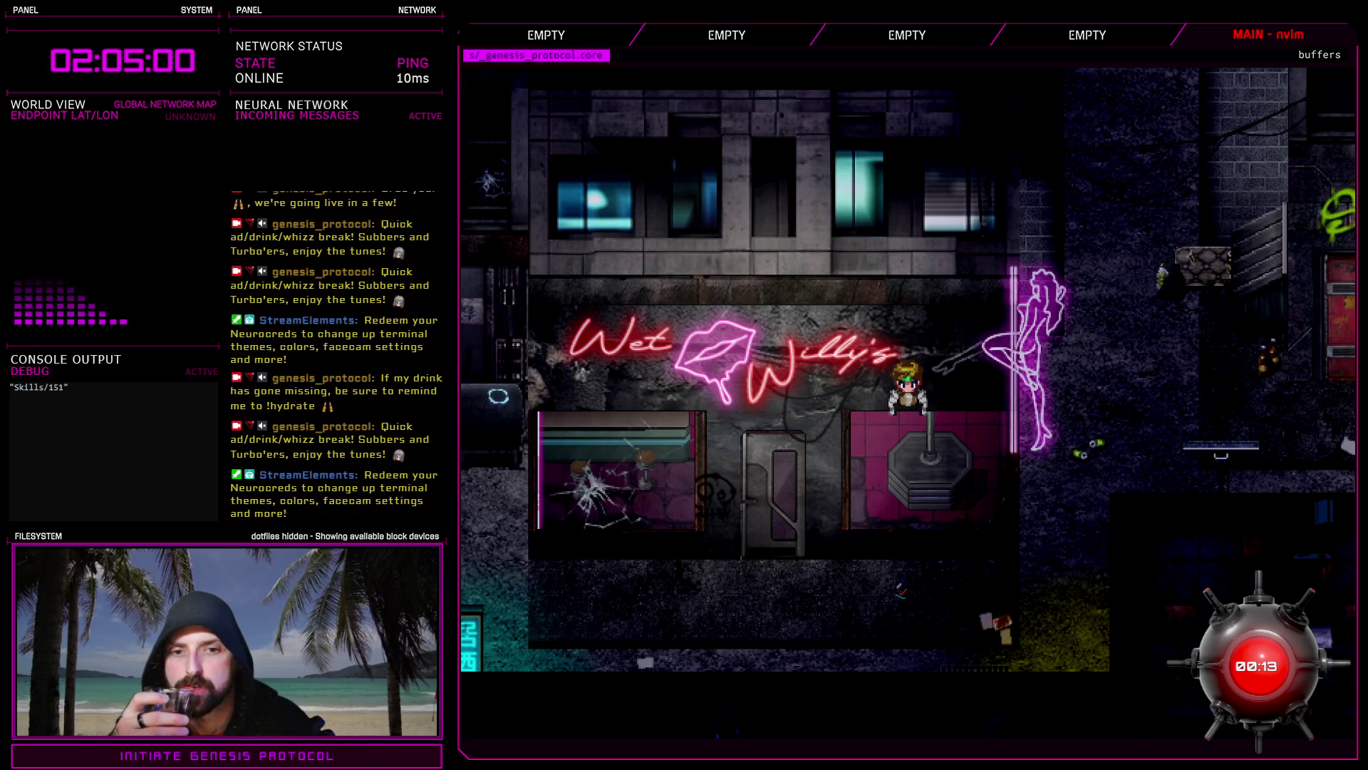
- Walk down the street to Luther's Liquors and bring up the Quit choices, highlighting Exit Game
{"action": "key", "text": "Down"}
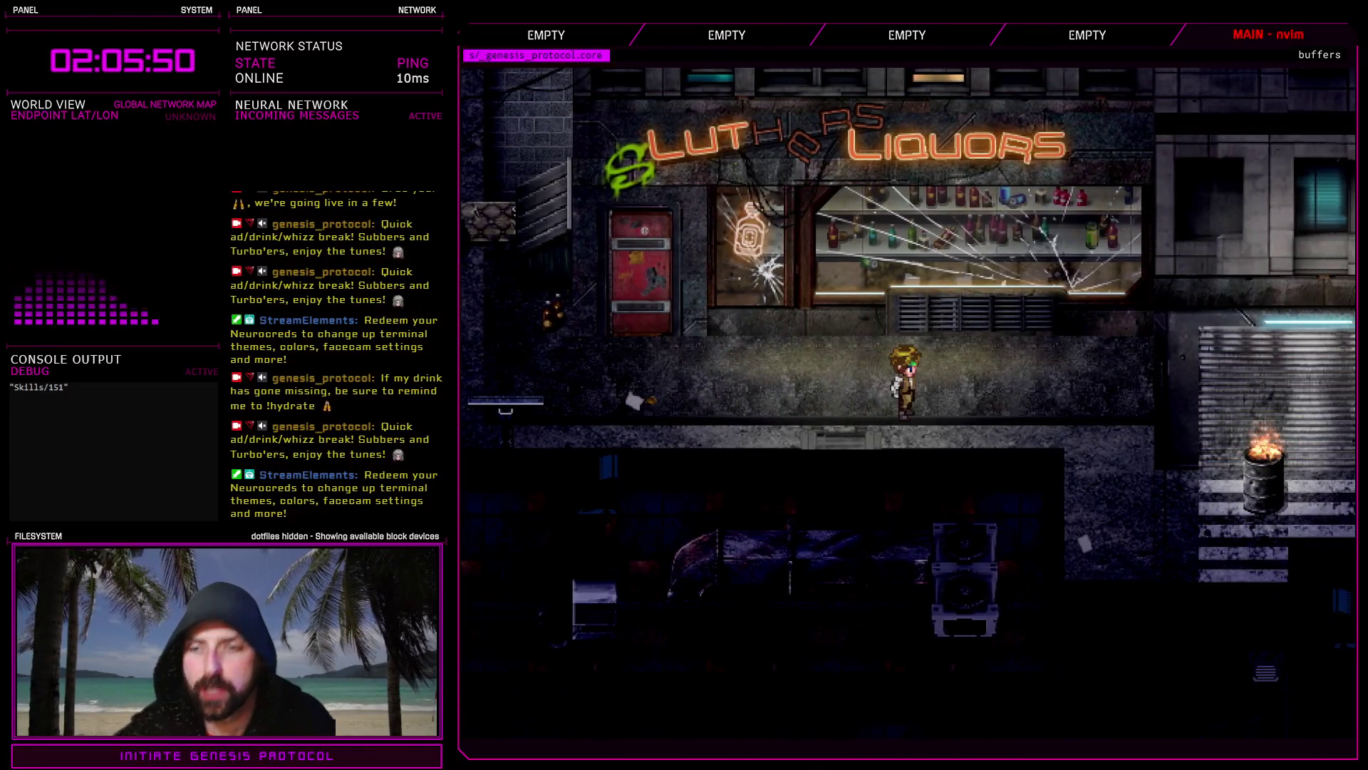
{"action": "key", "text": "Escape"}
{"action": "key", "text": "Up"}
{"action": "key", "text": "Return"}
{"action": "key", "text": "Down"}
{"action": "key", "text": "Down"}
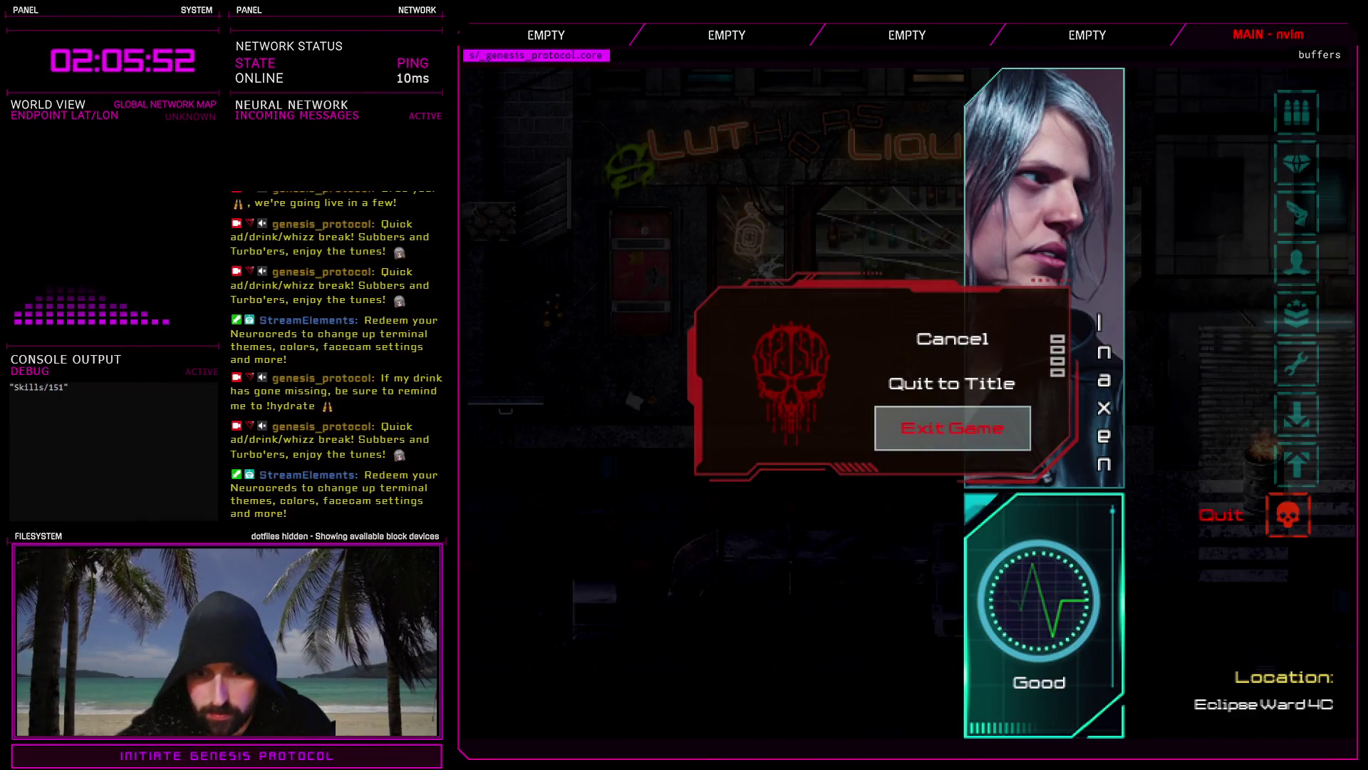
- Exit the playtest, inspect call_rotopod(2) on ROTOPOD event page 3, then open the script editor
{"action": "key", "text": "Return"}
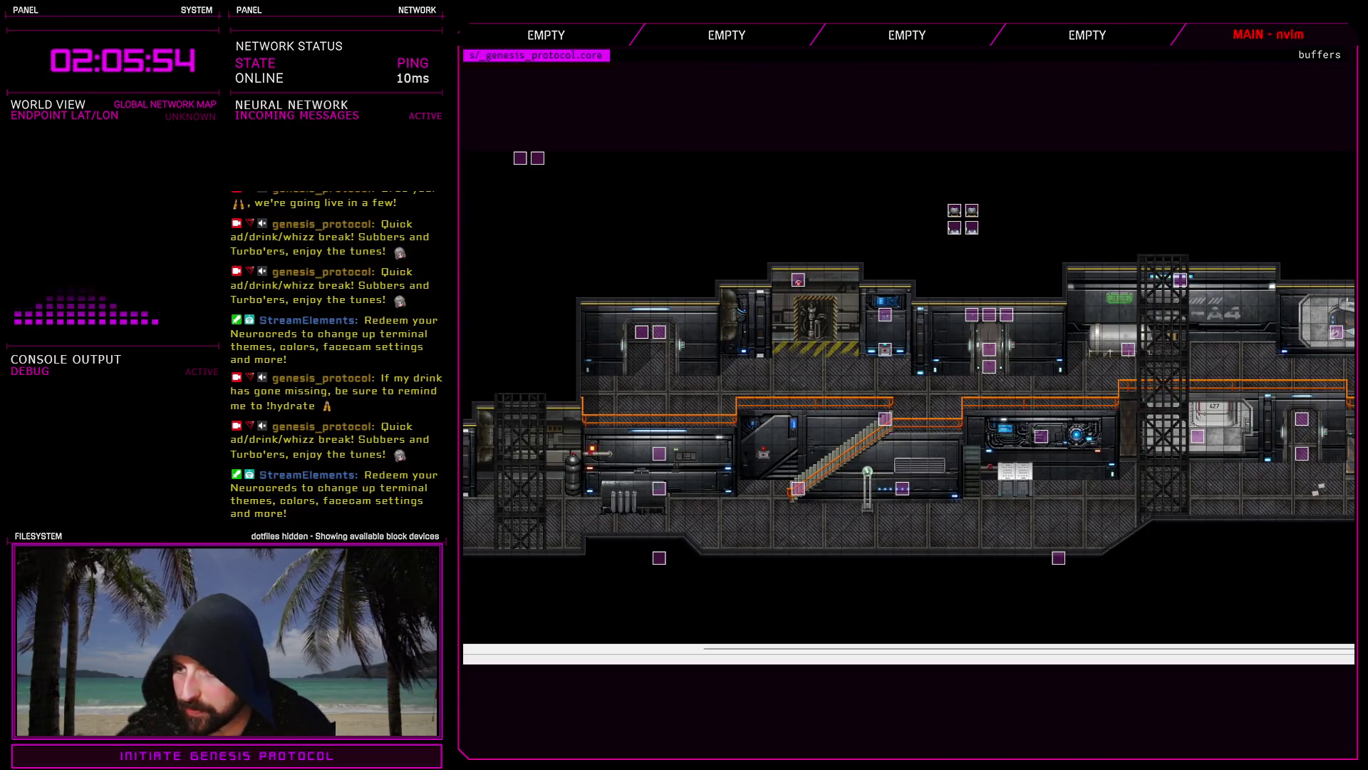
{"action": "double_click", "coordinate": [1055, 307]}
{"action": "left_click", "coordinate": [629, 191]}
{"action": "left_click", "coordinate": [858, 274]}
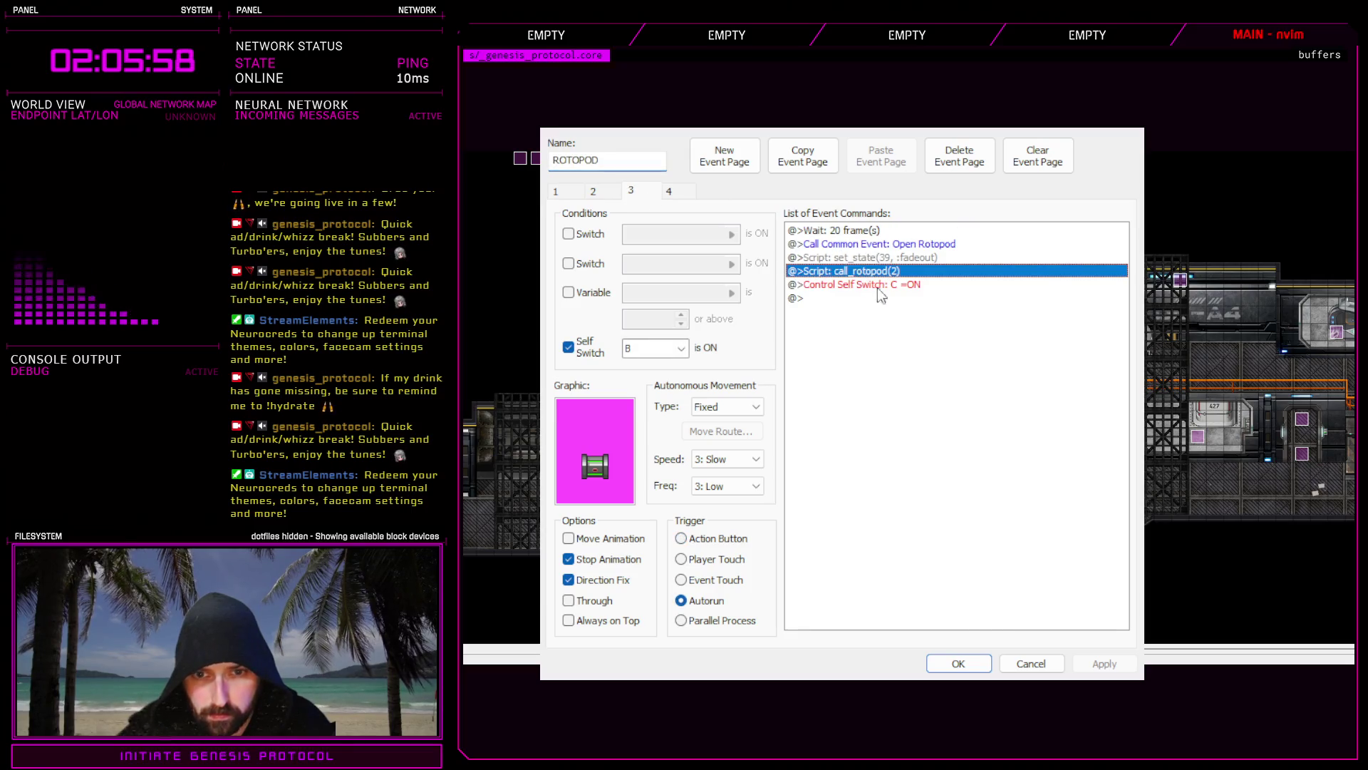
{"action": "left_click", "coordinate": [1026, 663]}
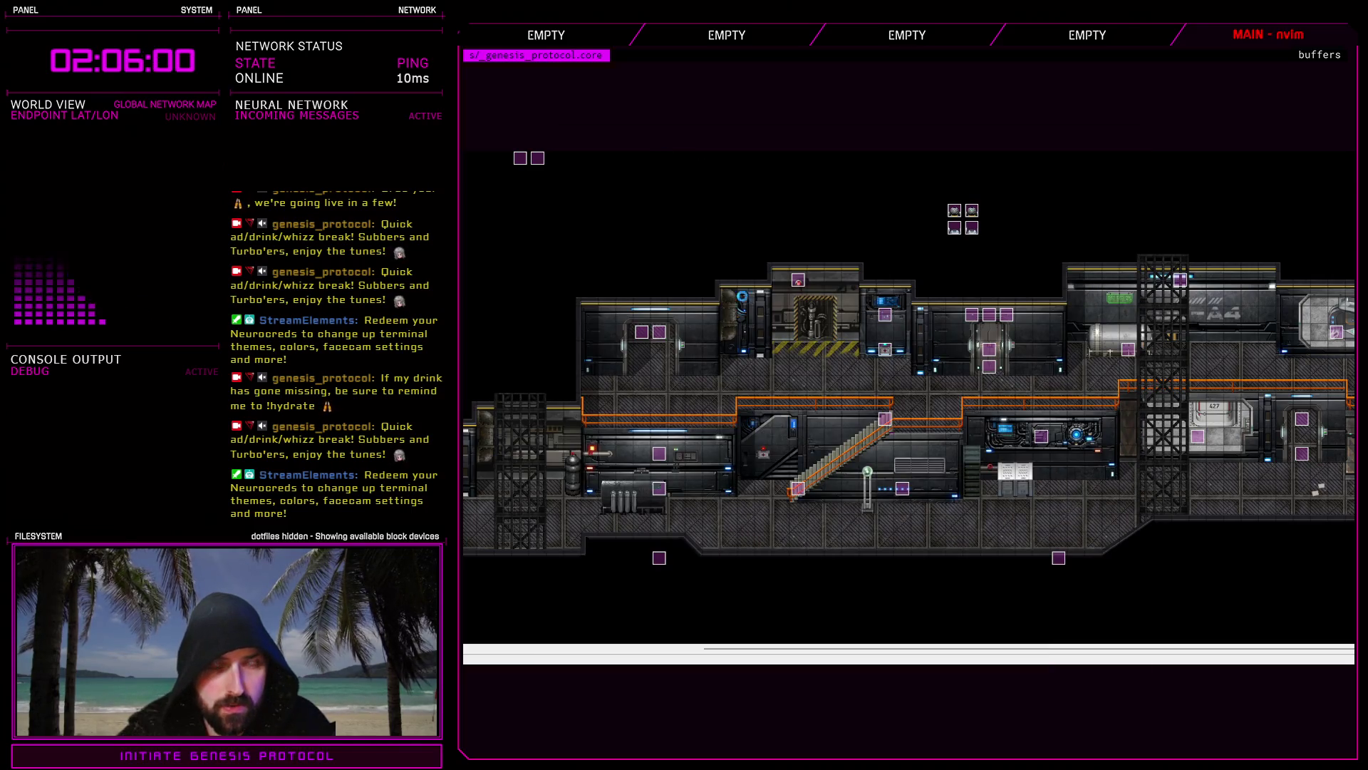
{"action": "key", "text": "F11"}
{"action": "scroll", "coordinate": [623, 359], "scroll_direction": "up", "scroll_amount": 10}
{"action": "scroll", "coordinate": [622, 360], "scroll_direction": "up", "scroll_amount": 10}
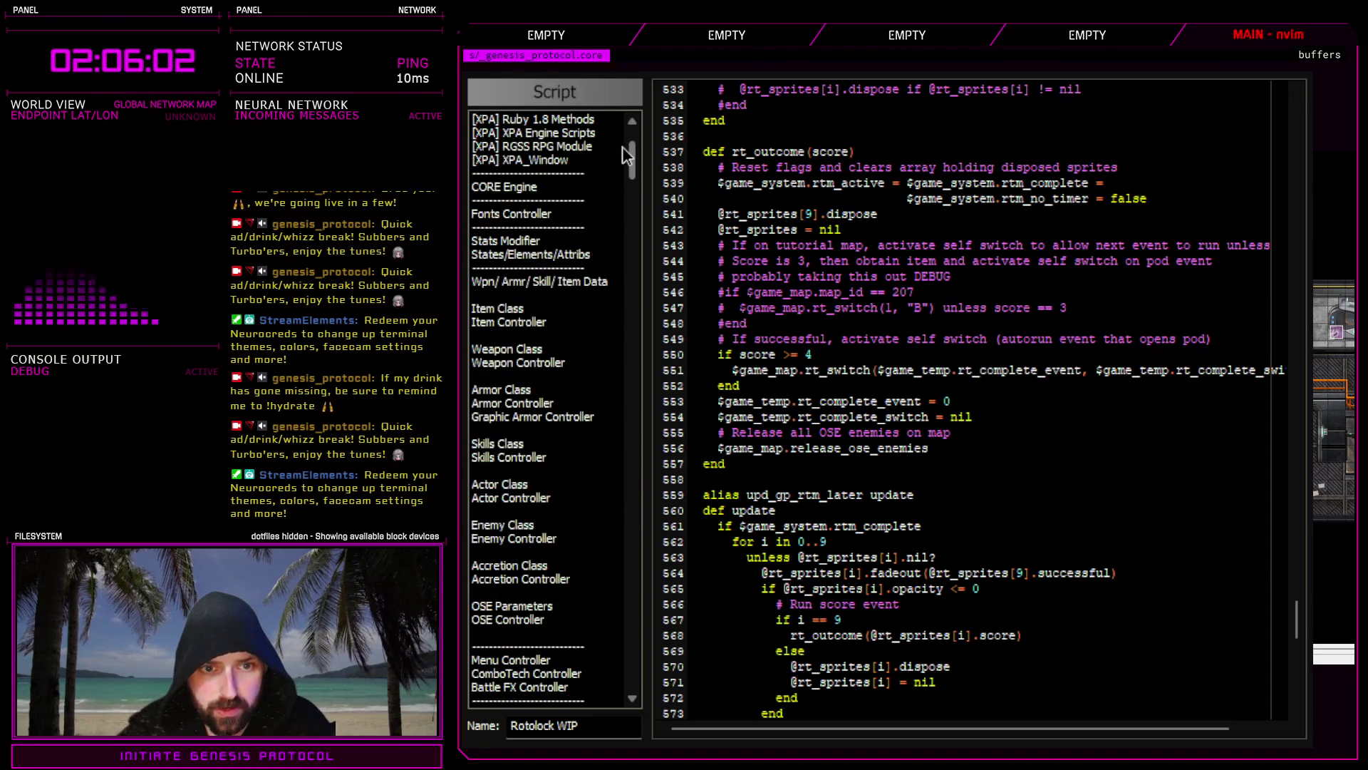
{"action": "scroll", "coordinate": [575, 570], "scroll_direction": "down", "scroll_amount": 8}
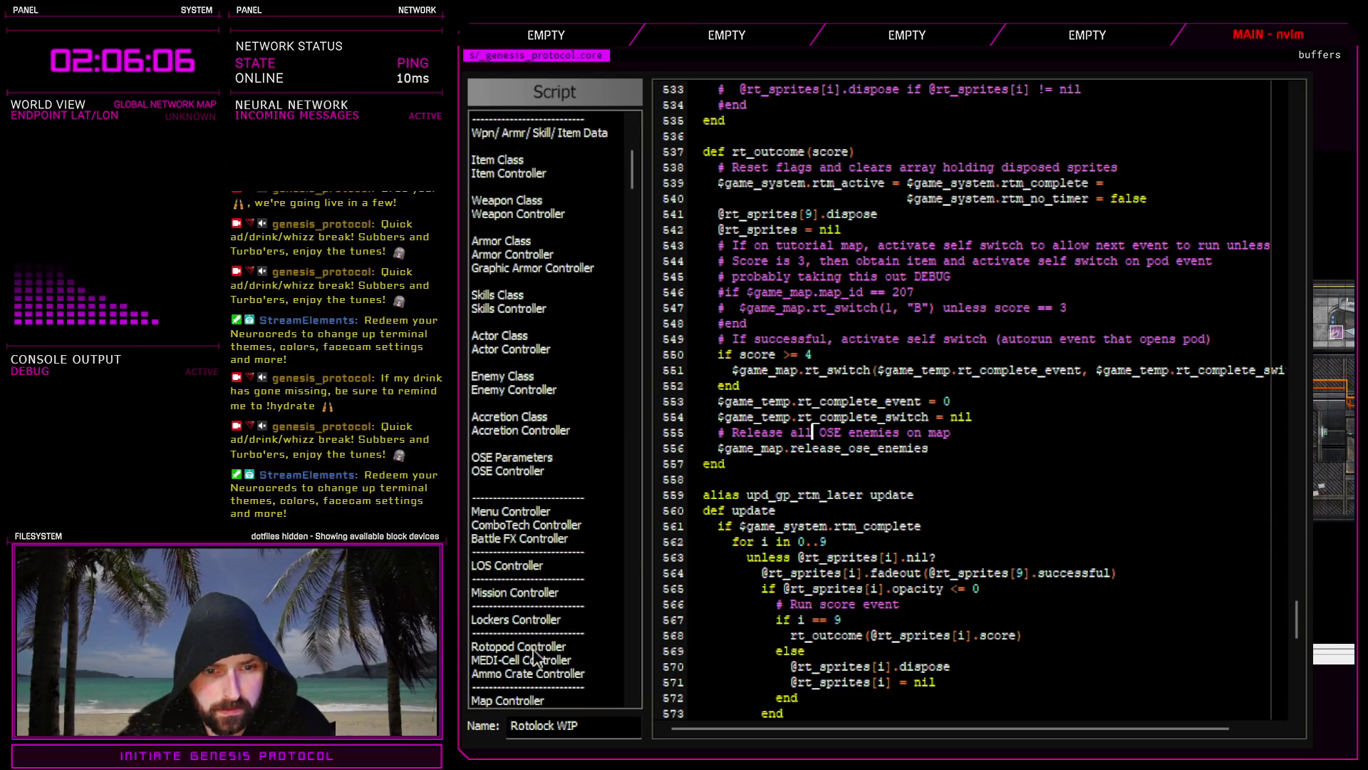
{"action": "left_click", "coordinate": [536, 645]}
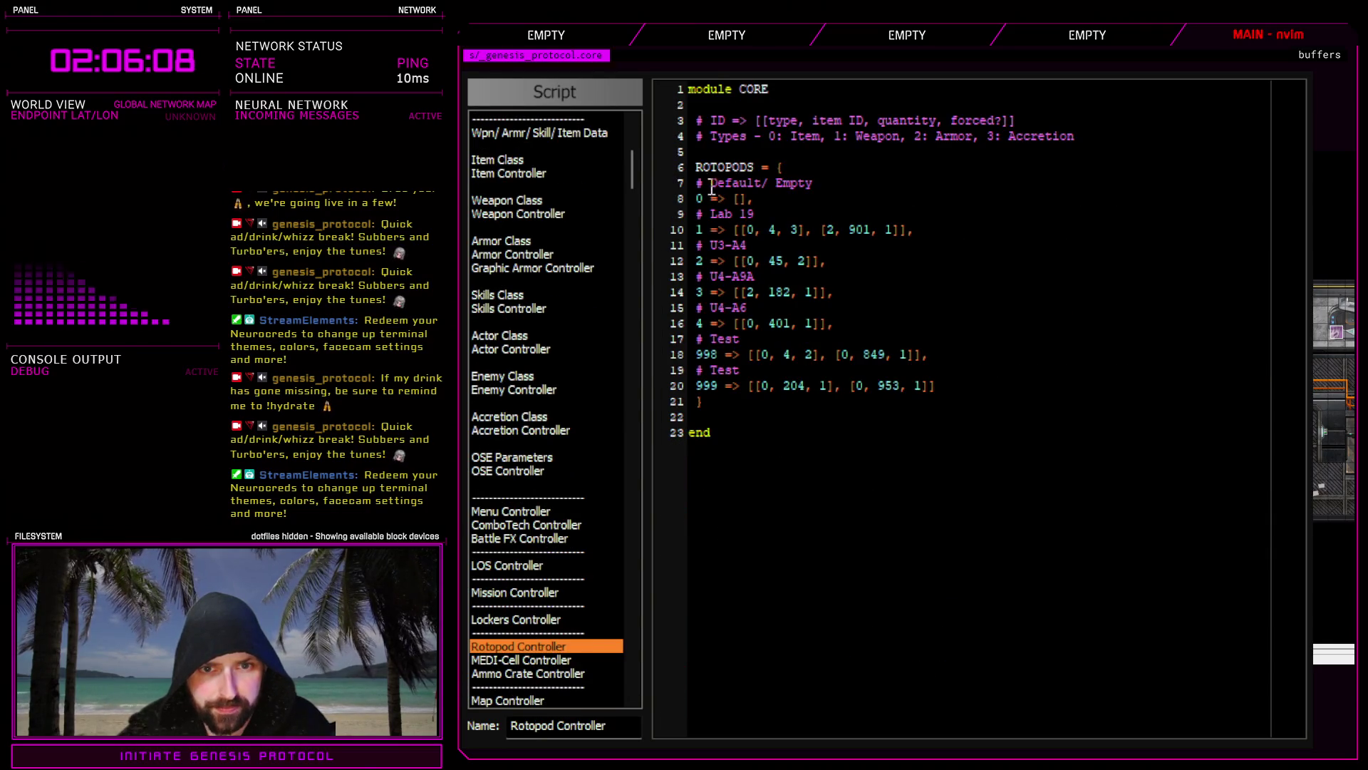
{"action": "left_click_drag", "start_coordinate": [717, 261], "coordinate": [828, 260]}
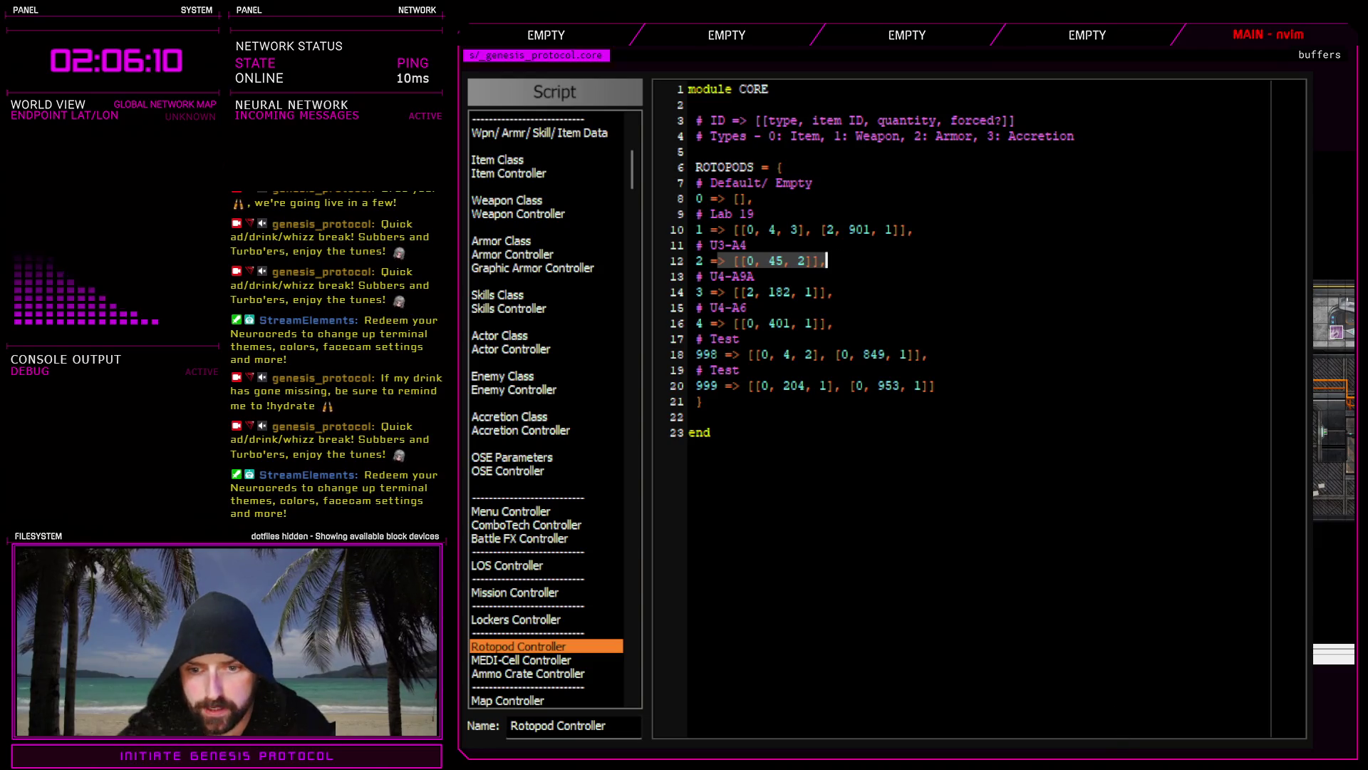
{"action": "key", "text": "Escape"}
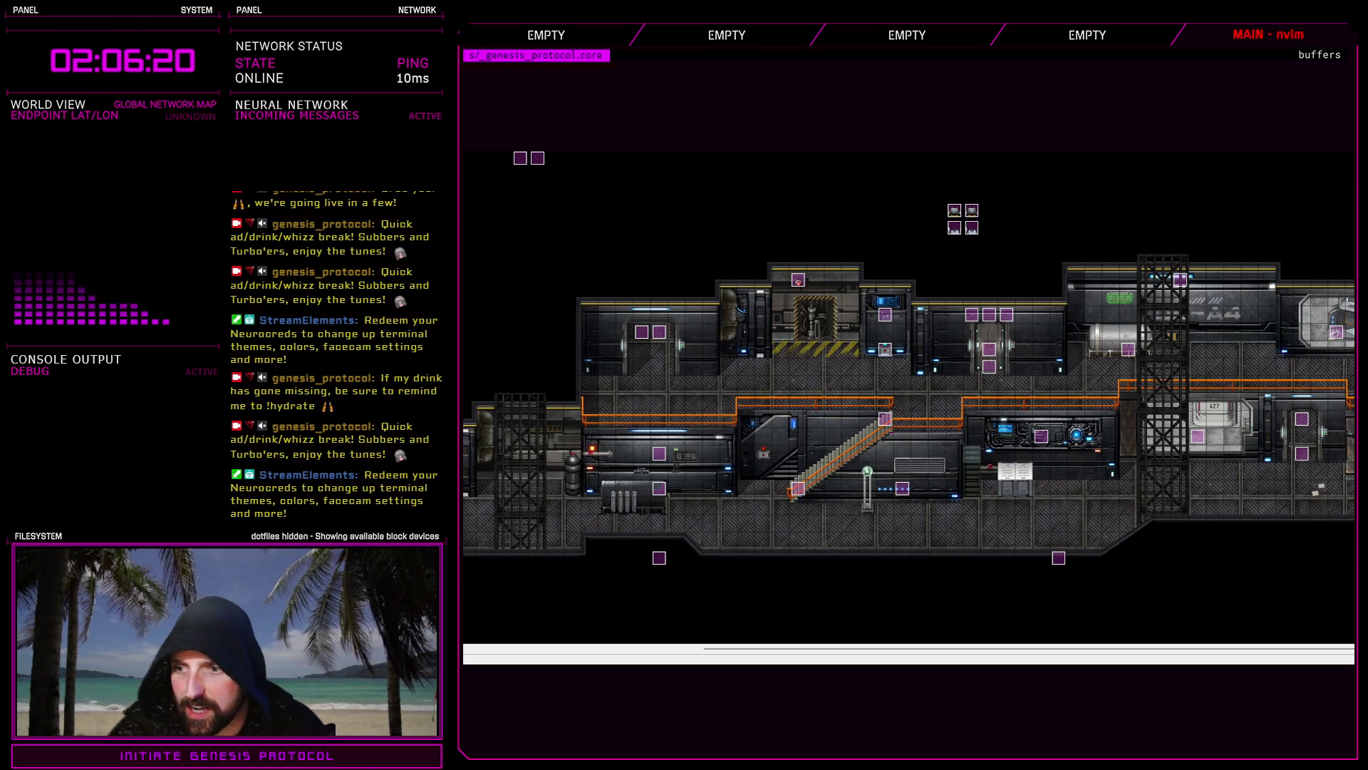
- Inspect the ROTOPOD page 3 commands from the Rotopod common event through Control Self Switch, closing unchanged
{"action": "double_click", "coordinate": [1057, 558]}
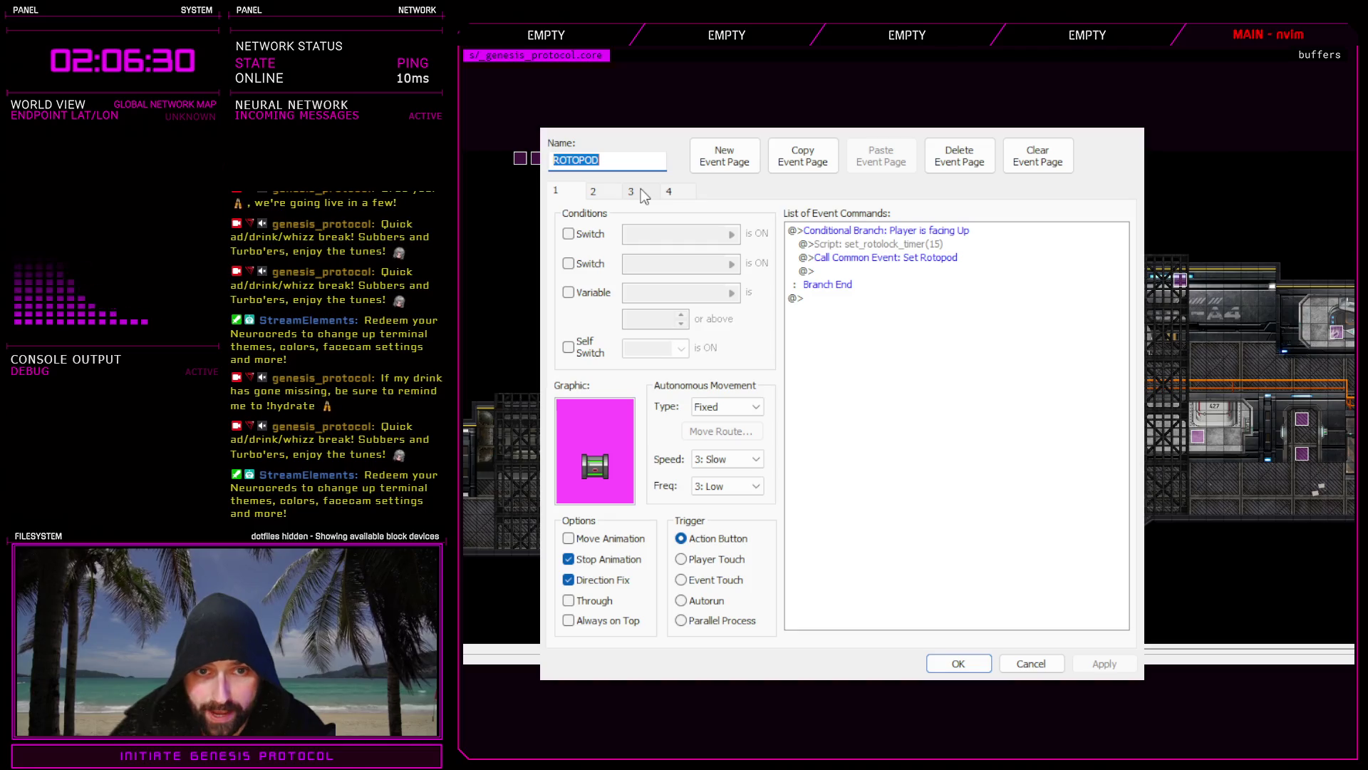
{"action": "left_click", "coordinate": [892, 230]}
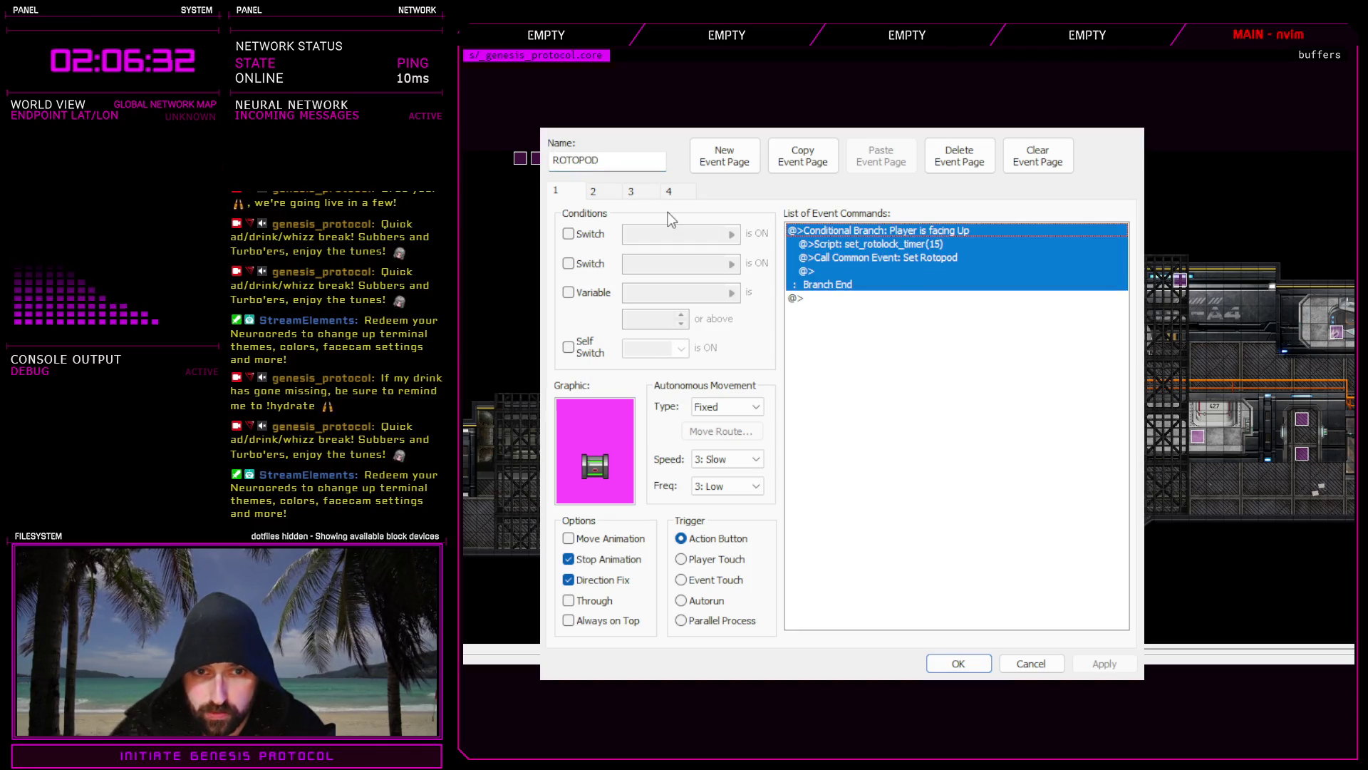
{"action": "left_click", "coordinate": [640, 193]}
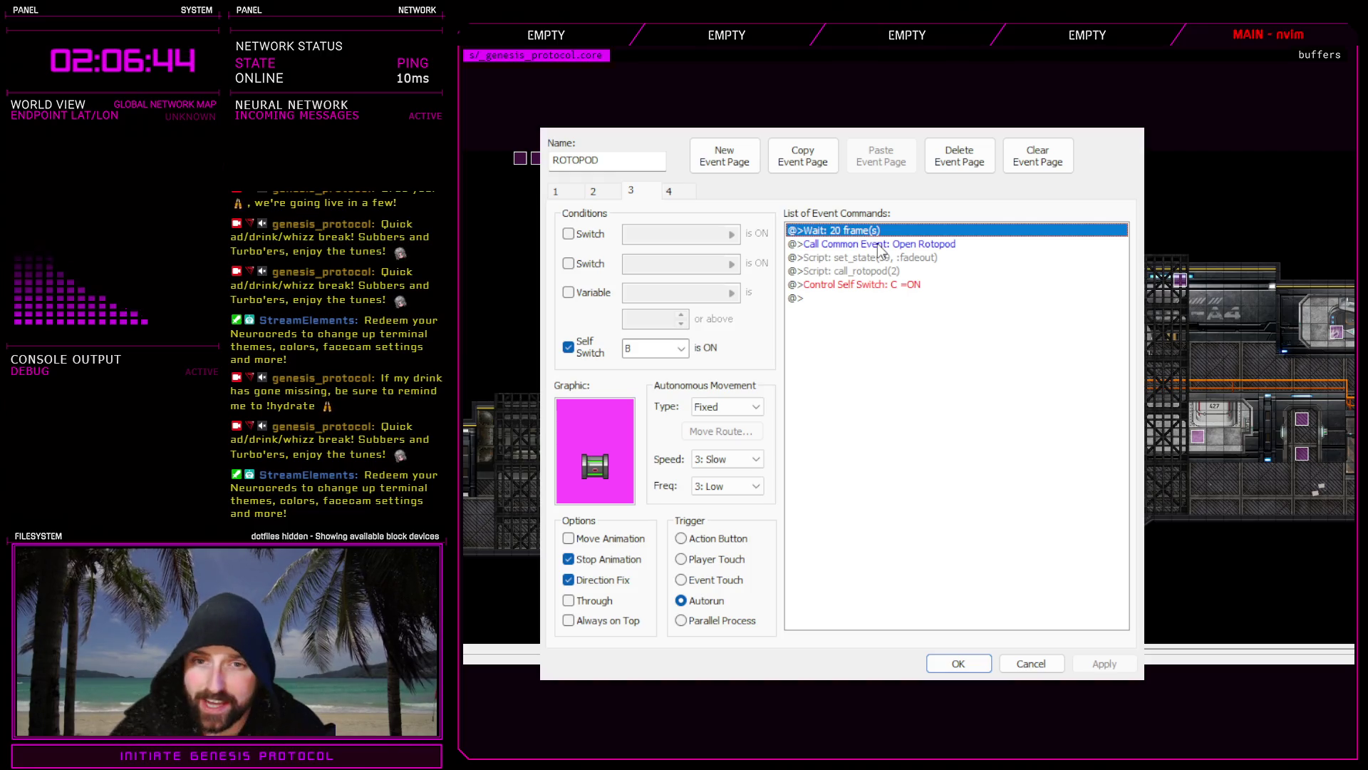
{"action": "left_click", "coordinate": [878, 243]}
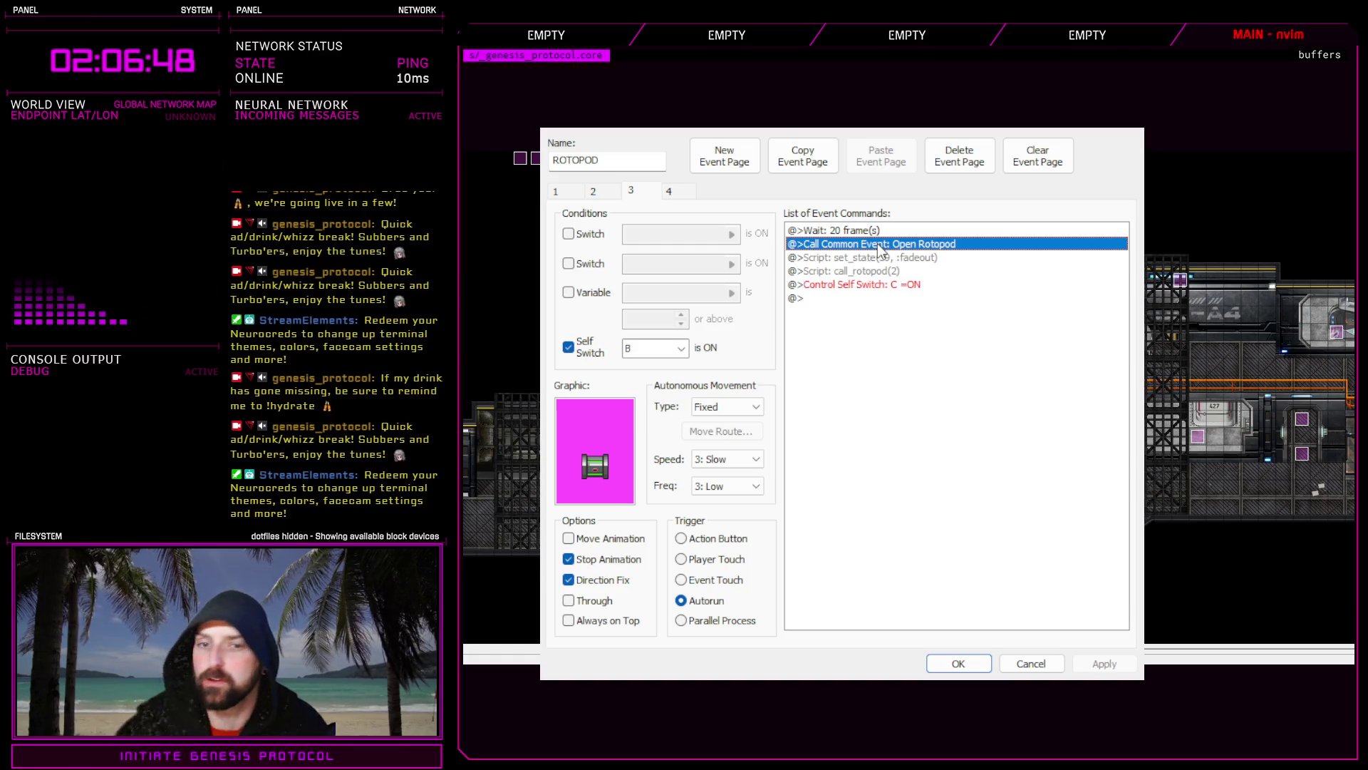
{"action": "left_click", "coordinate": [887, 284], "text": "shift"}
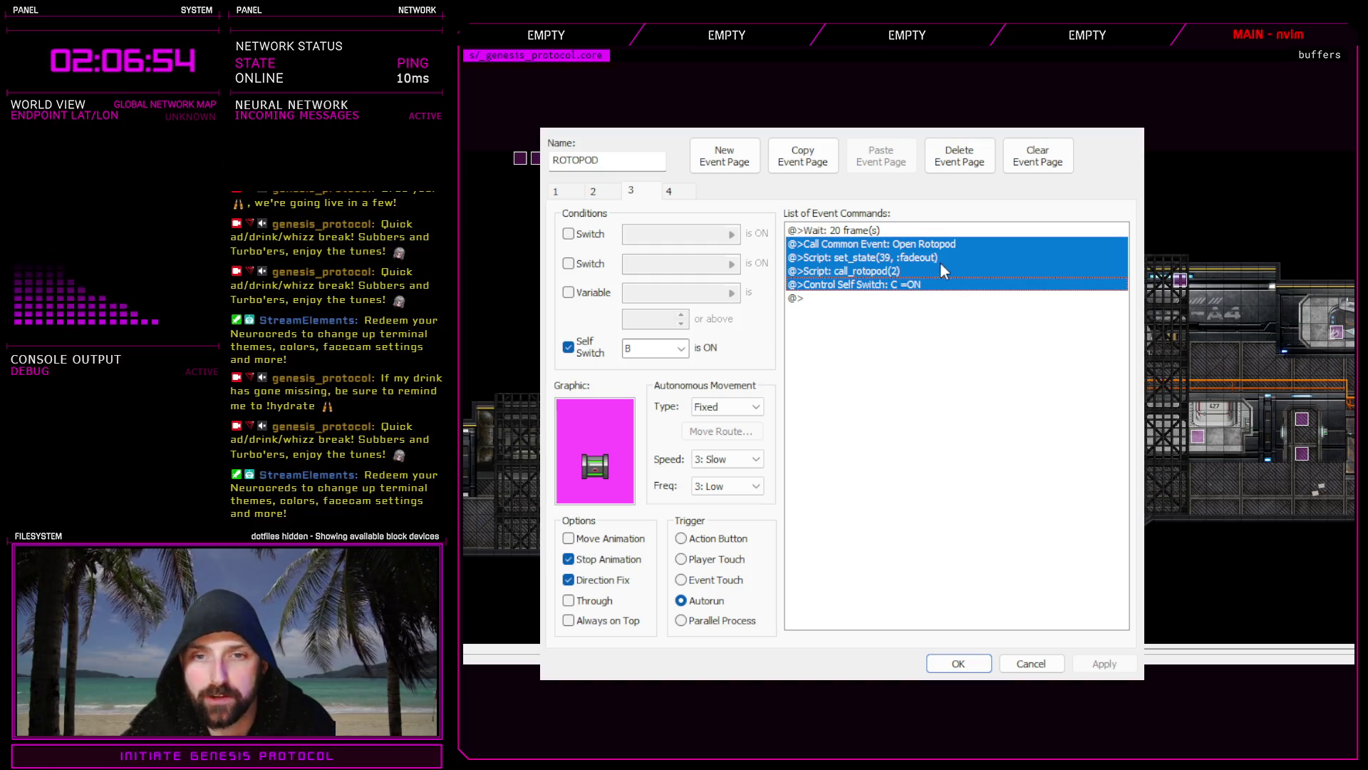
{"action": "left_click", "coordinate": [935, 293]}
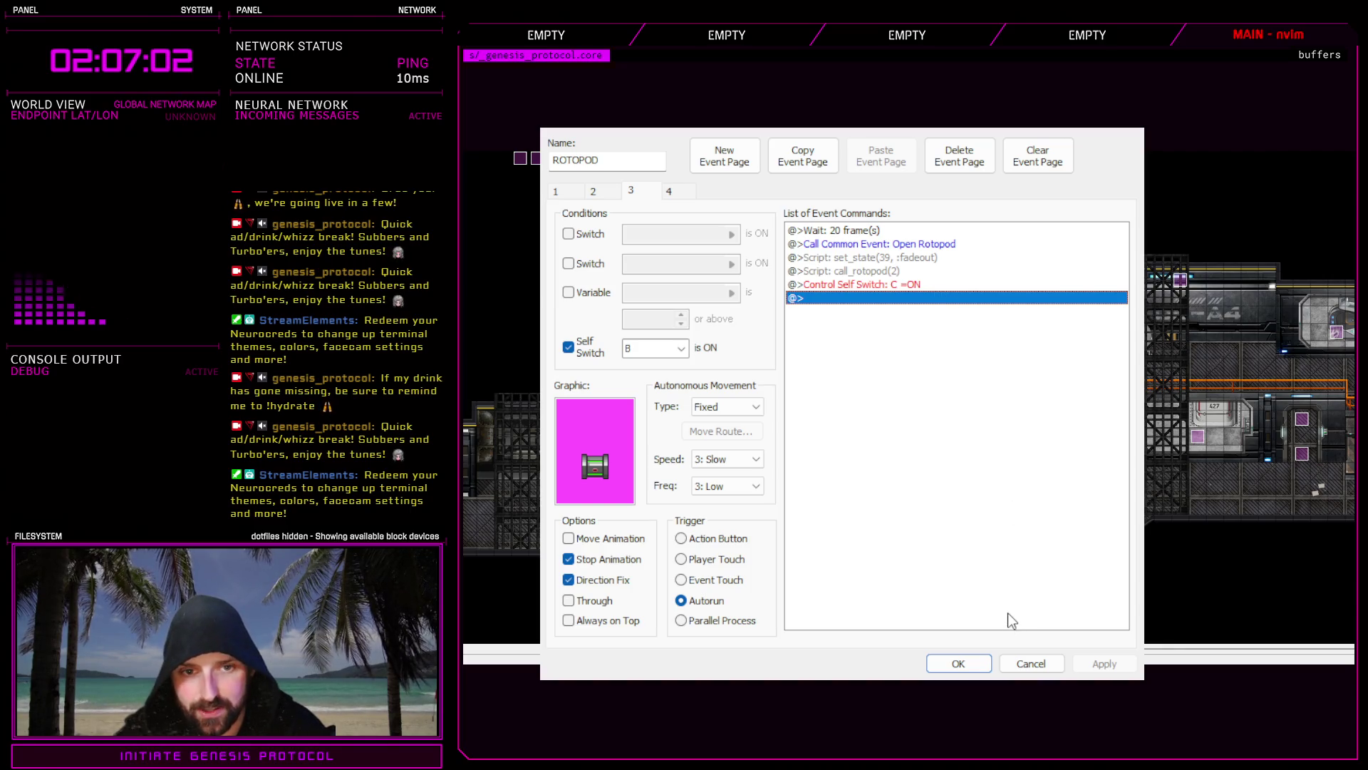
{"action": "left_click", "coordinate": [1029, 664]}
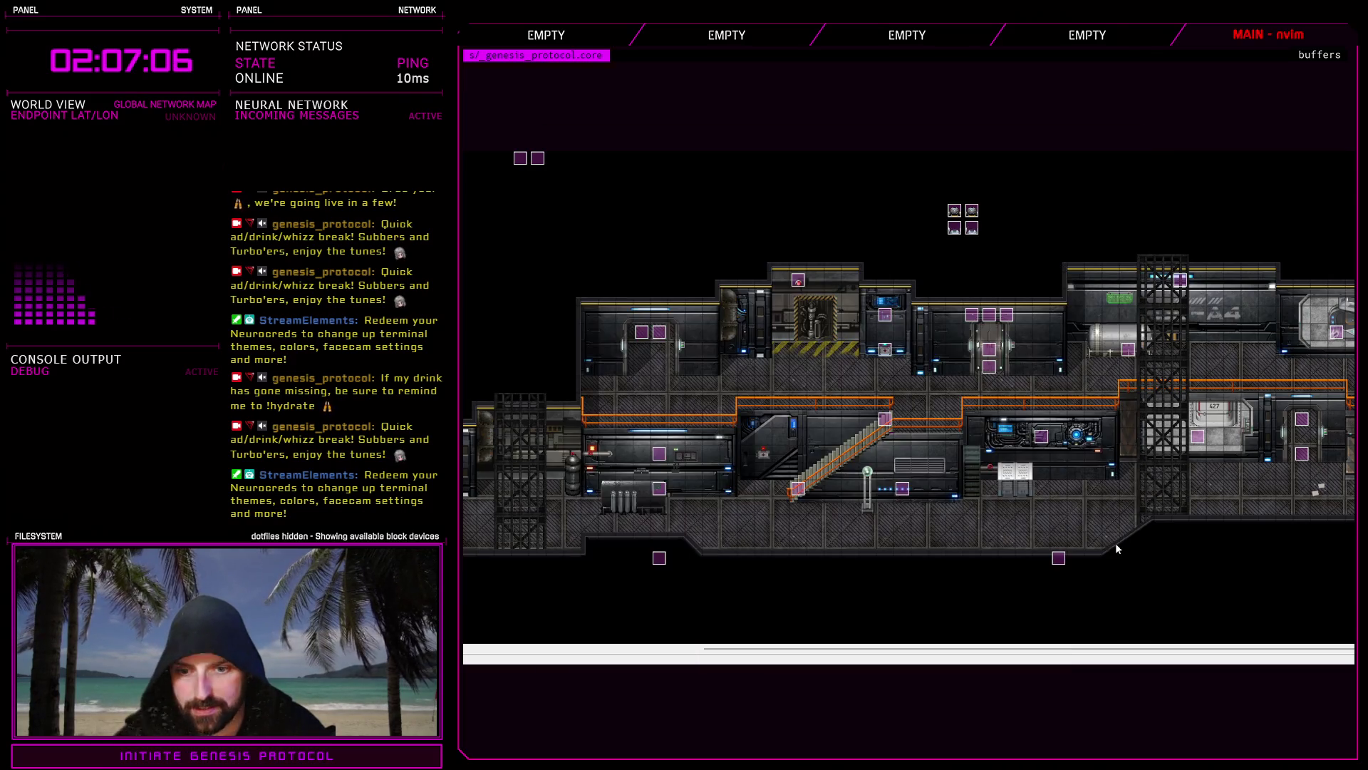
- Scroll along the station map, then switch to the Neovim hold_ose_enemies error backtrace
{"action": "mouse_move", "coordinate": [1185, 650]}
{"action": "left_mouse_down"}
{"action": "mouse_move", "coordinate": [1229, 654]}
{"action": "mouse_move", "coordinate": [1053, 654]}
{"action": "left_mouse_up"}
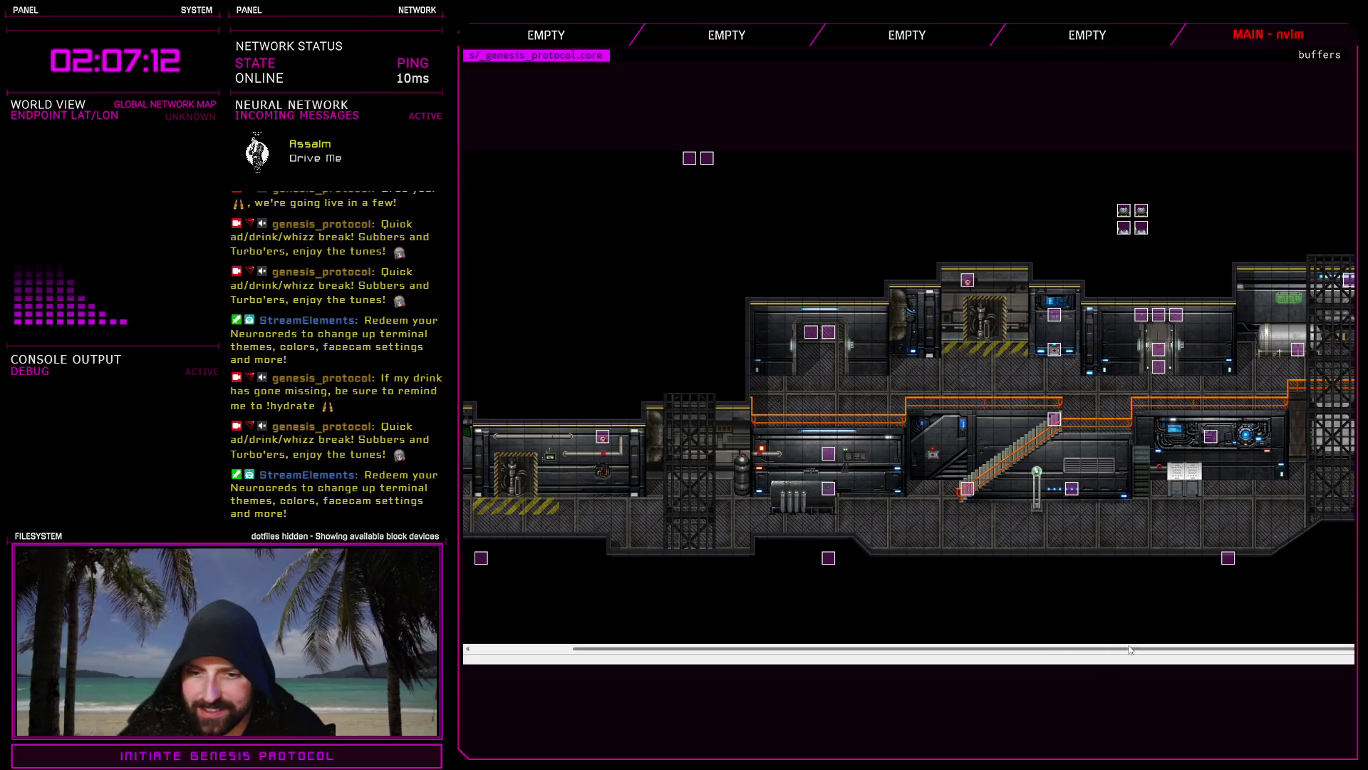
{"action": "left_click_drag", "start_coordinate": [1130, 650], "coordinate": [1194, 650]}
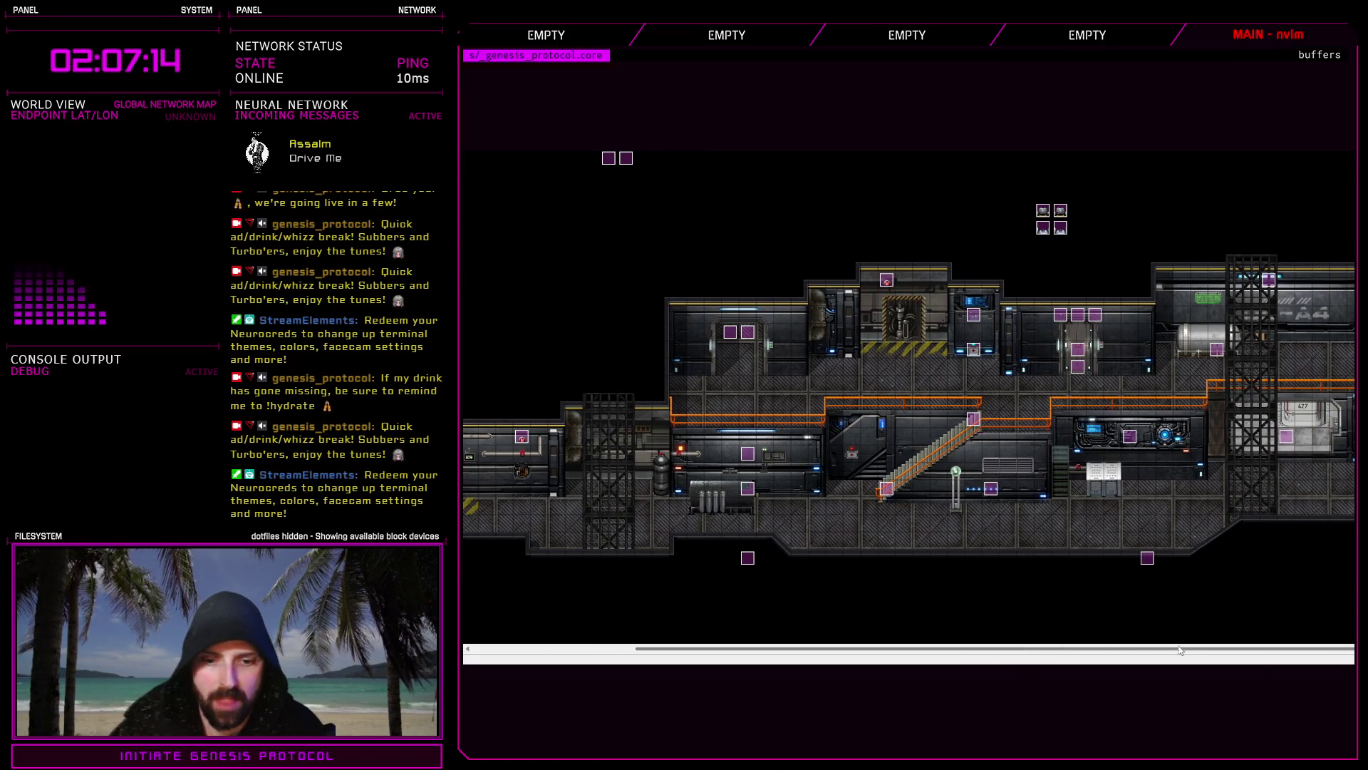
{"action": "key", "text": "alt+Tab"}
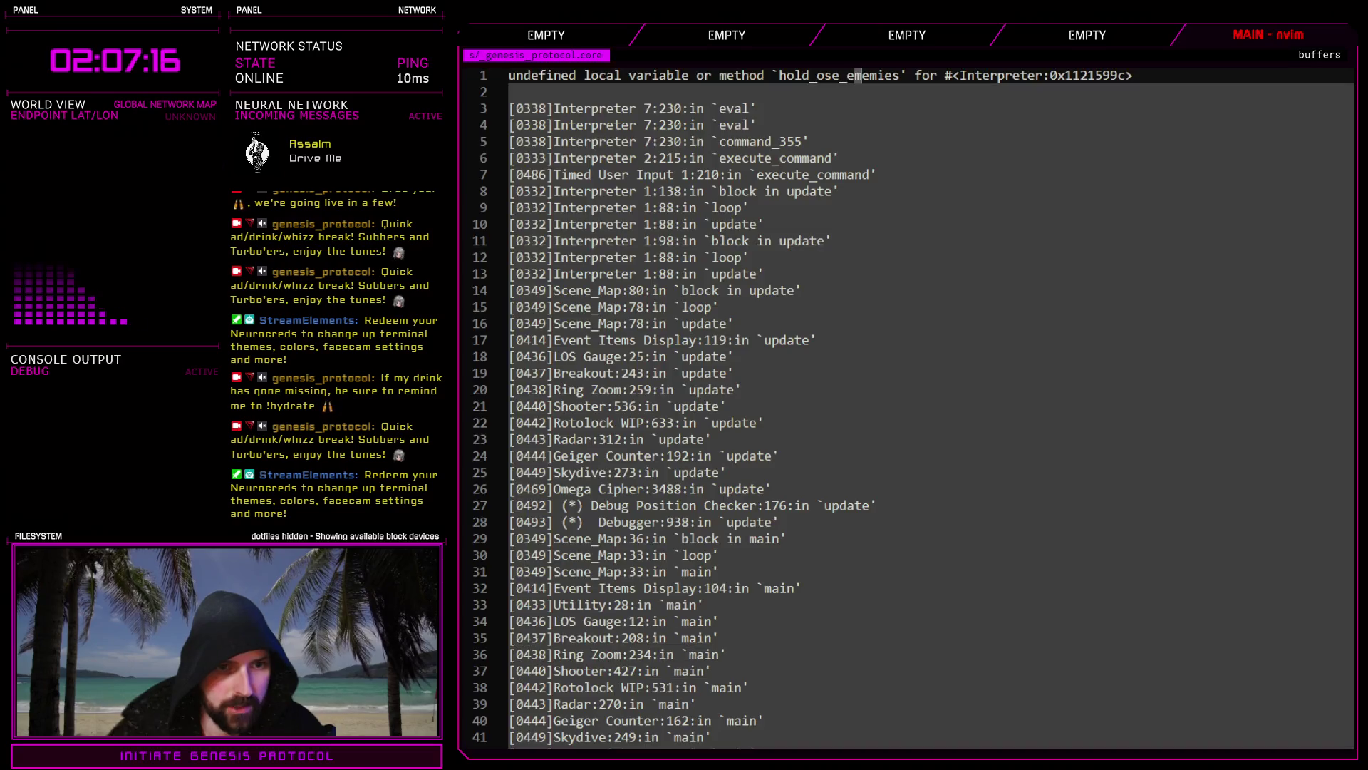
- Add a to-do line after line 14: 'MAP - Rotopod completion with enemy next to you, no itek get display before battle'
{"action": "key", "text": "alt+Tab"}
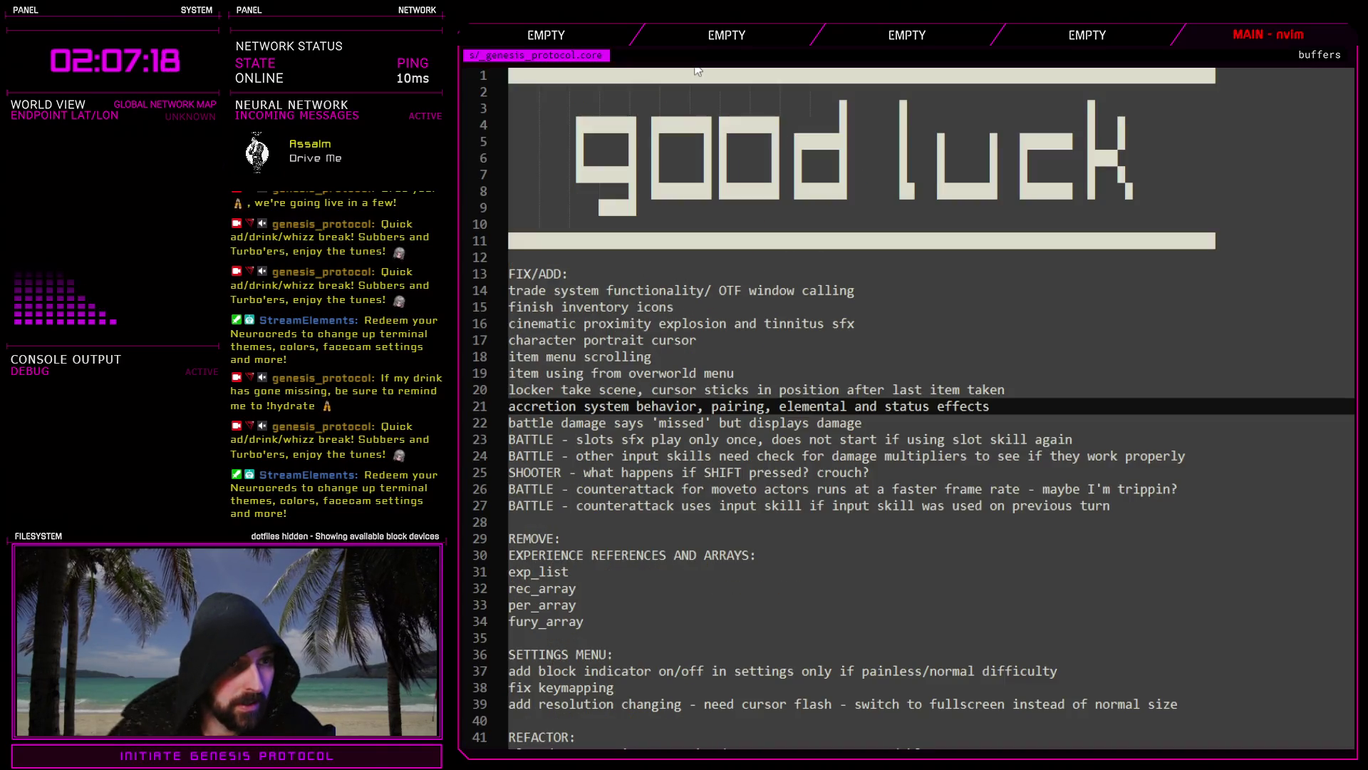
{"action": "left_click", "coordinate": [872, 290]}
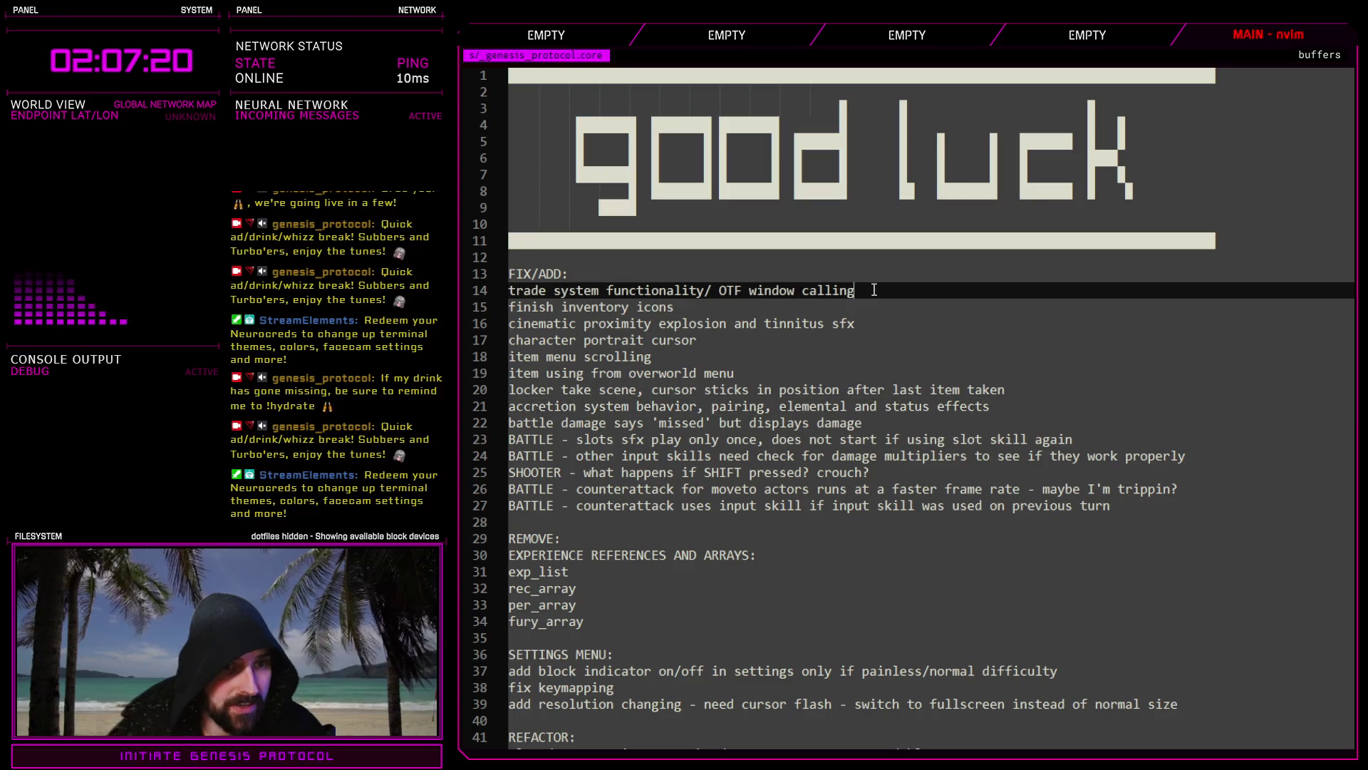
{"action": "key", "text": "o"}
{"action": "type", "text": "MAP - R"}
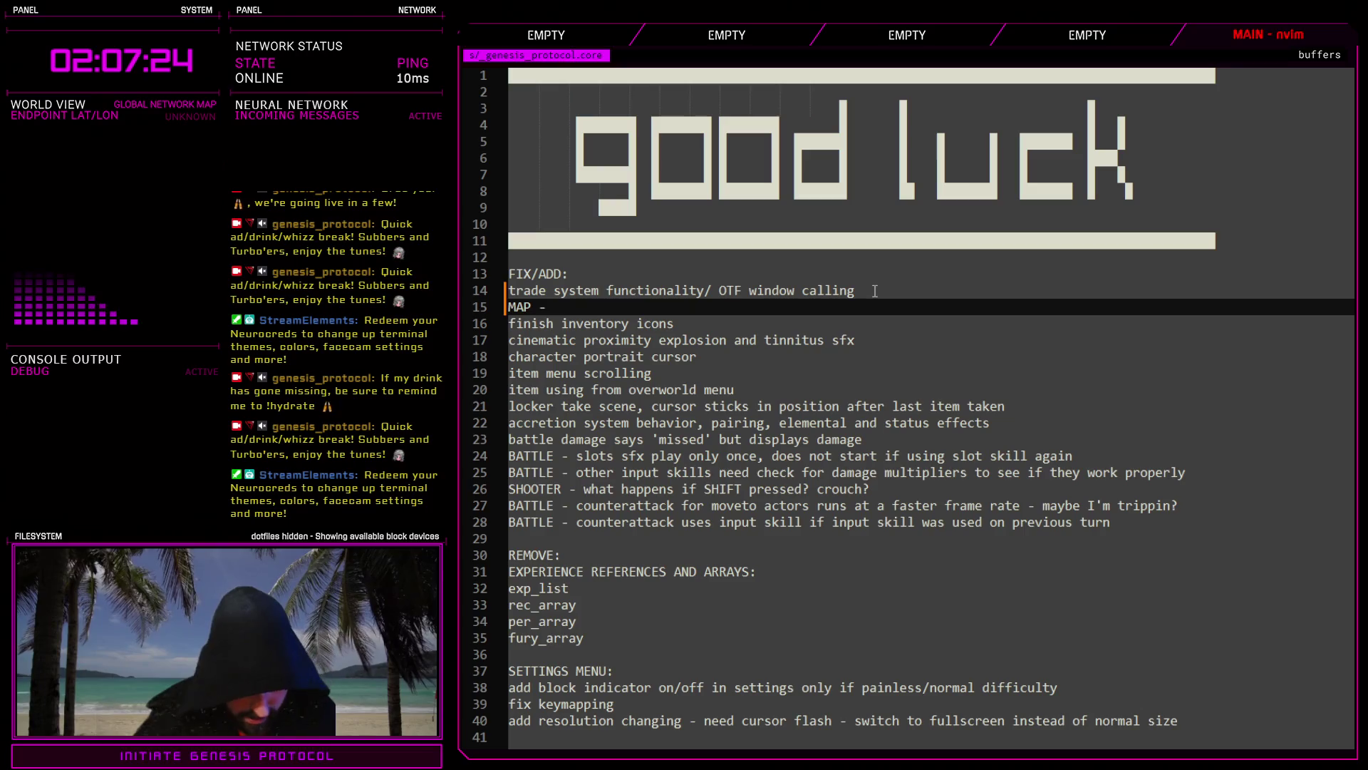
{"action": "type", "text": "otopod completi"}
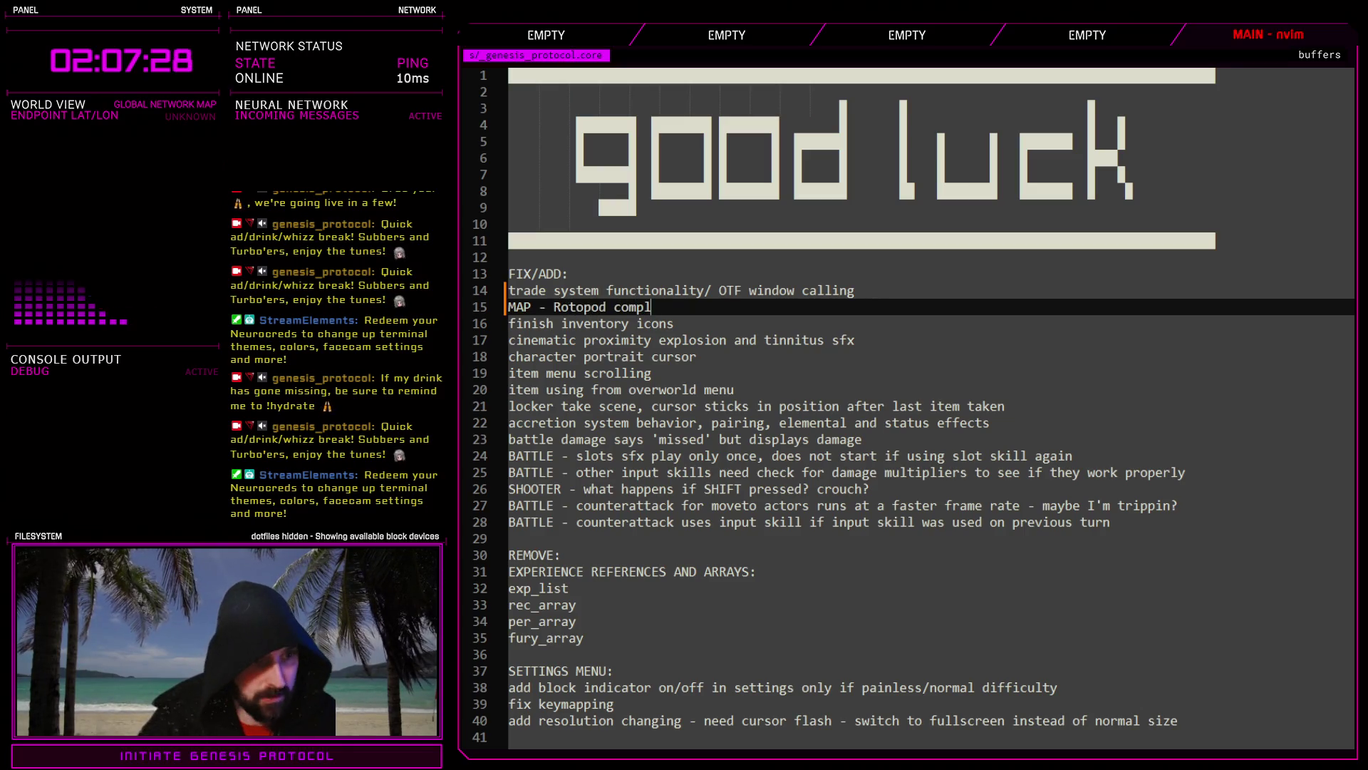
{"action": "type", "text": "on "}
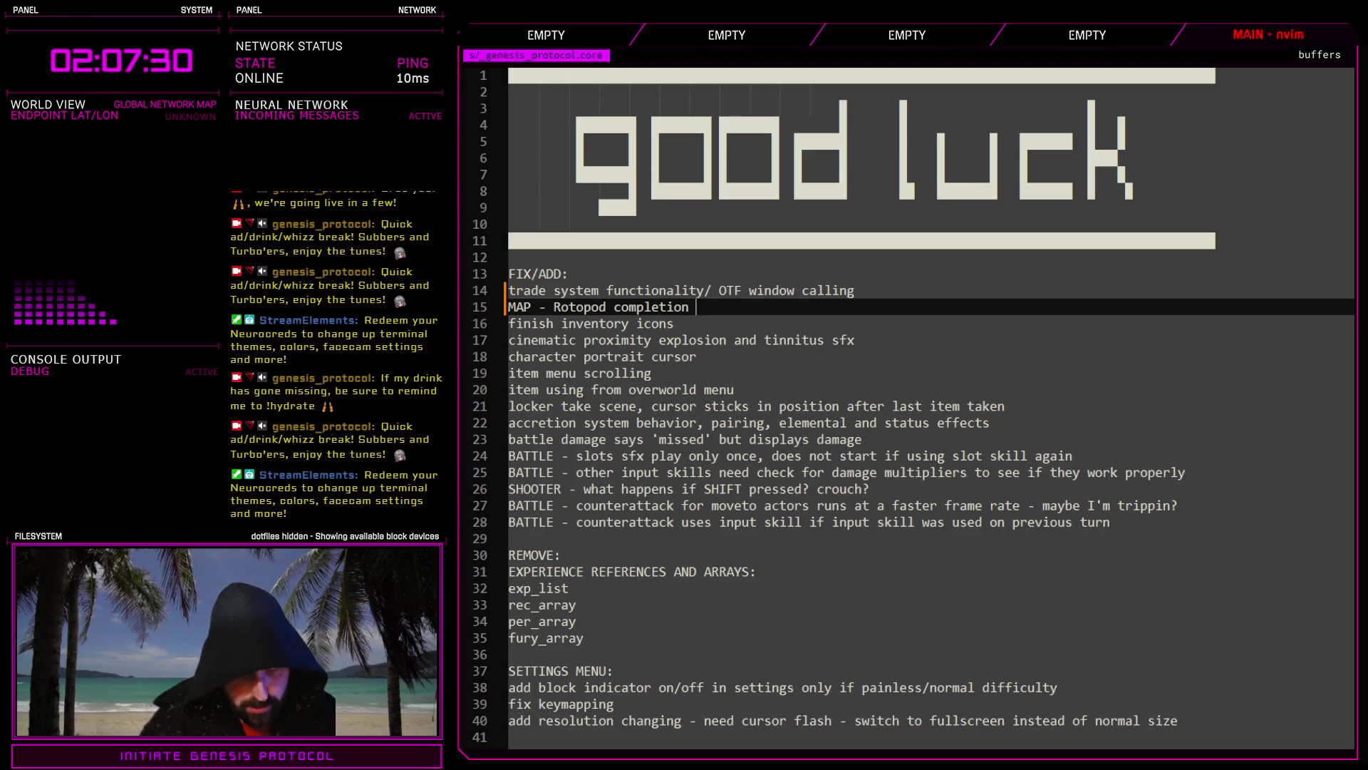
{"action": "type", "text": "with enemy ne"}
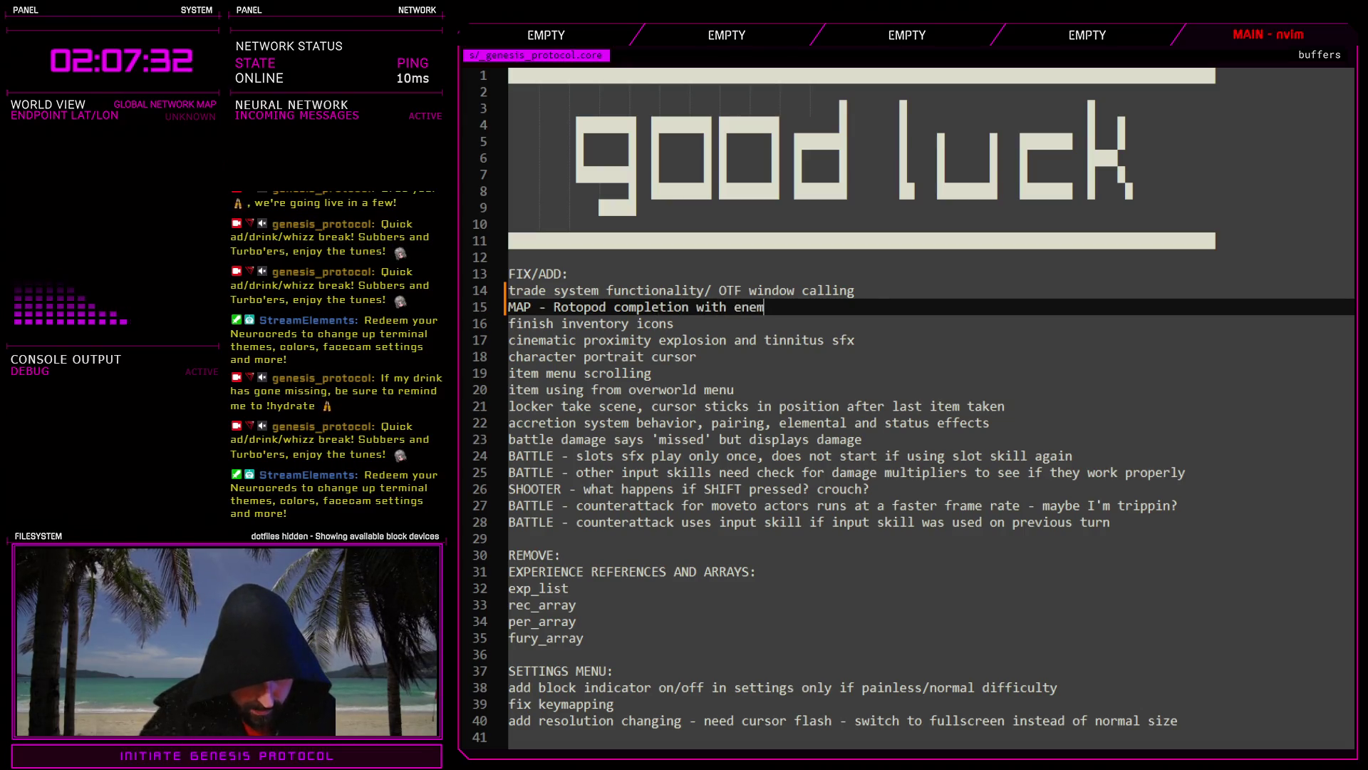
{"action": "type", "text": "xt to you"}
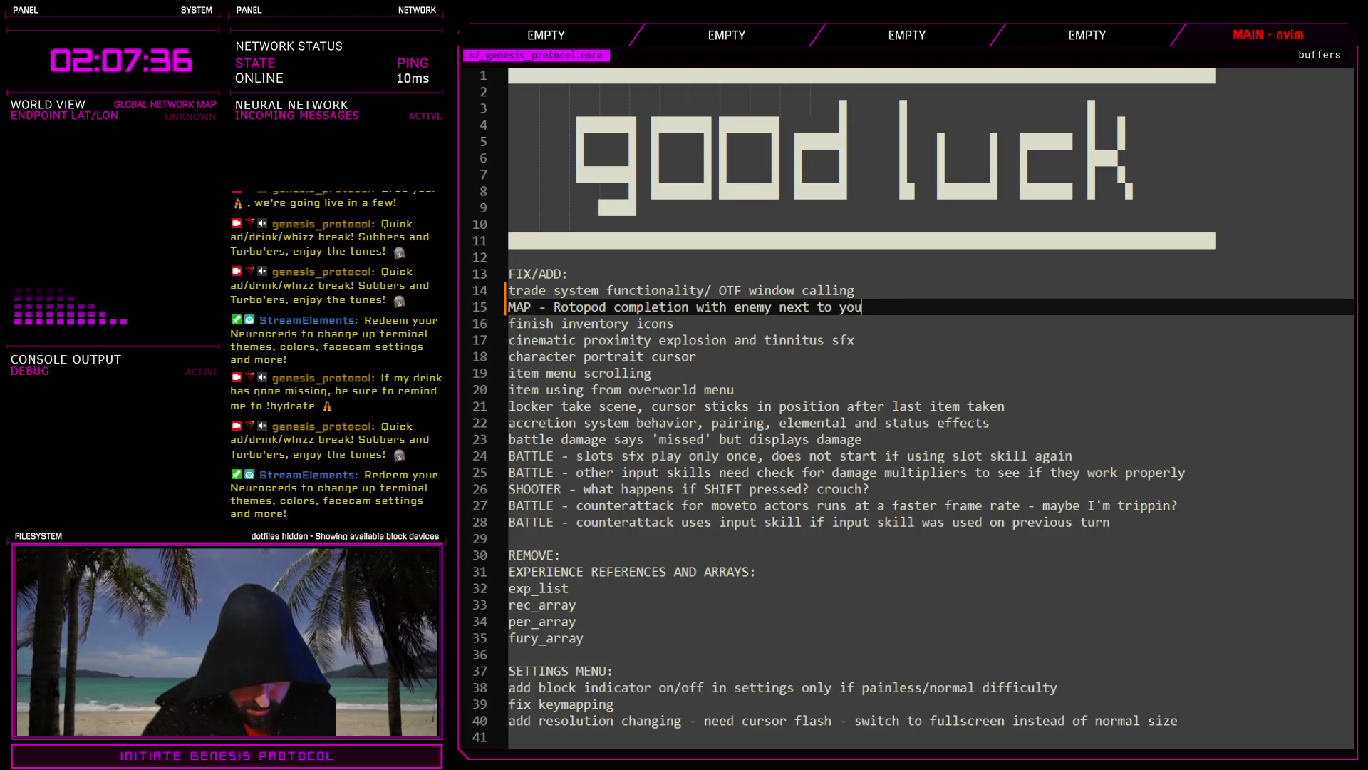
{"action": "type", "text": ", no itek get di"}
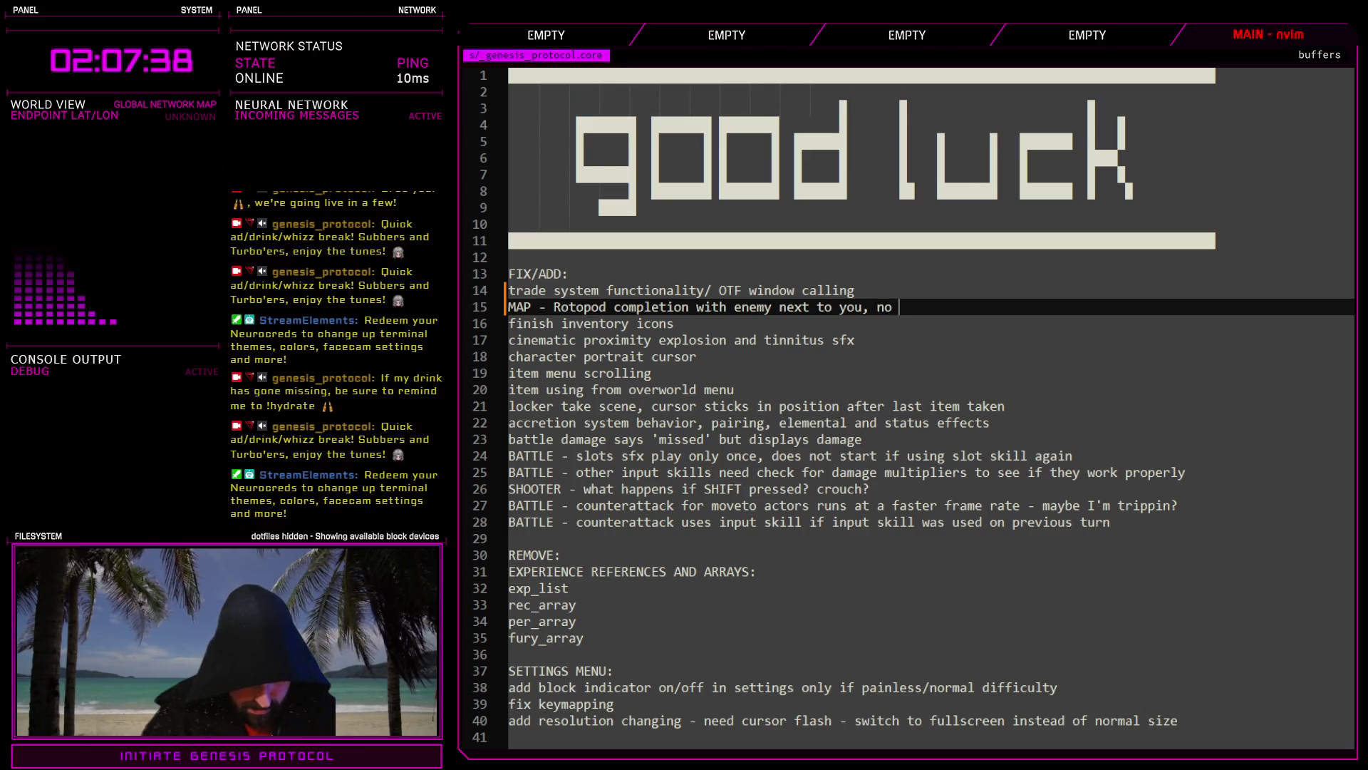
{"action": "type", "text": "splay before "}
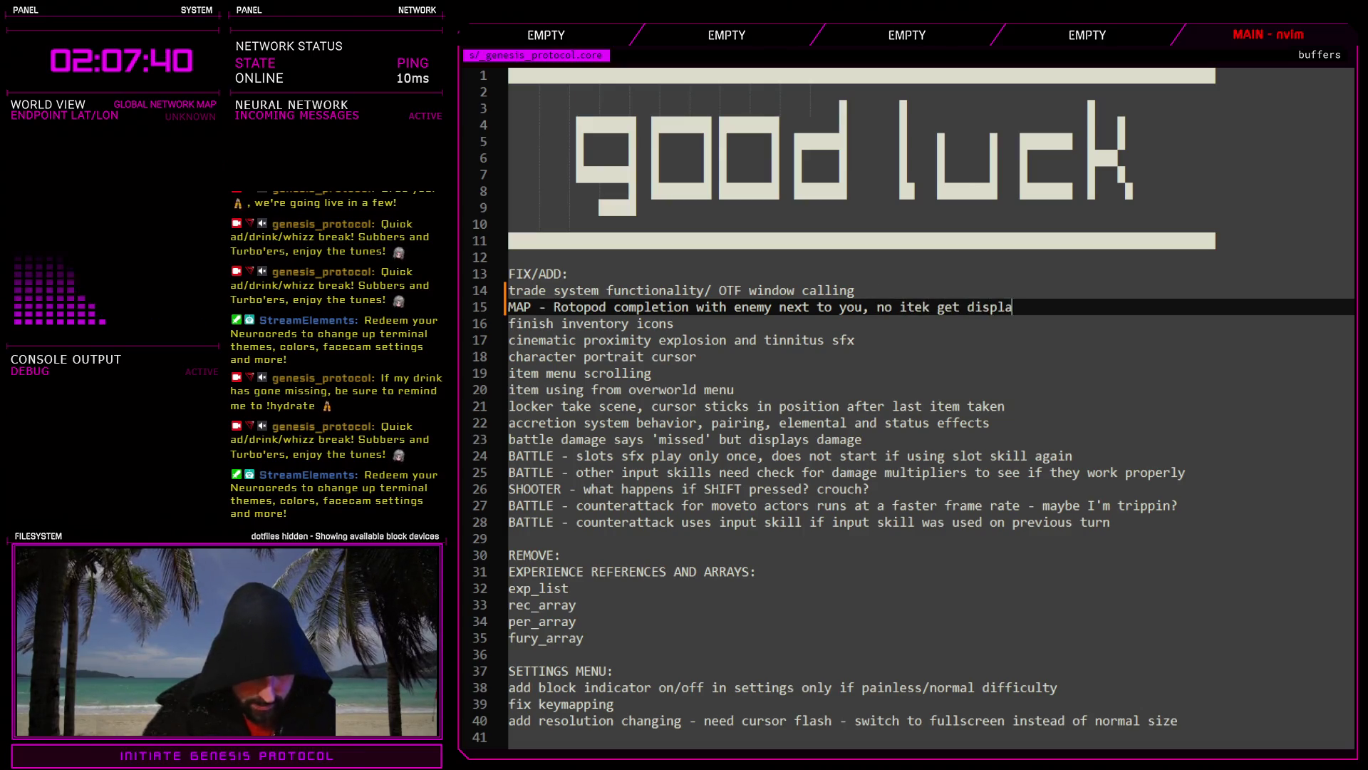
{"action": "type", "text": "battle"}
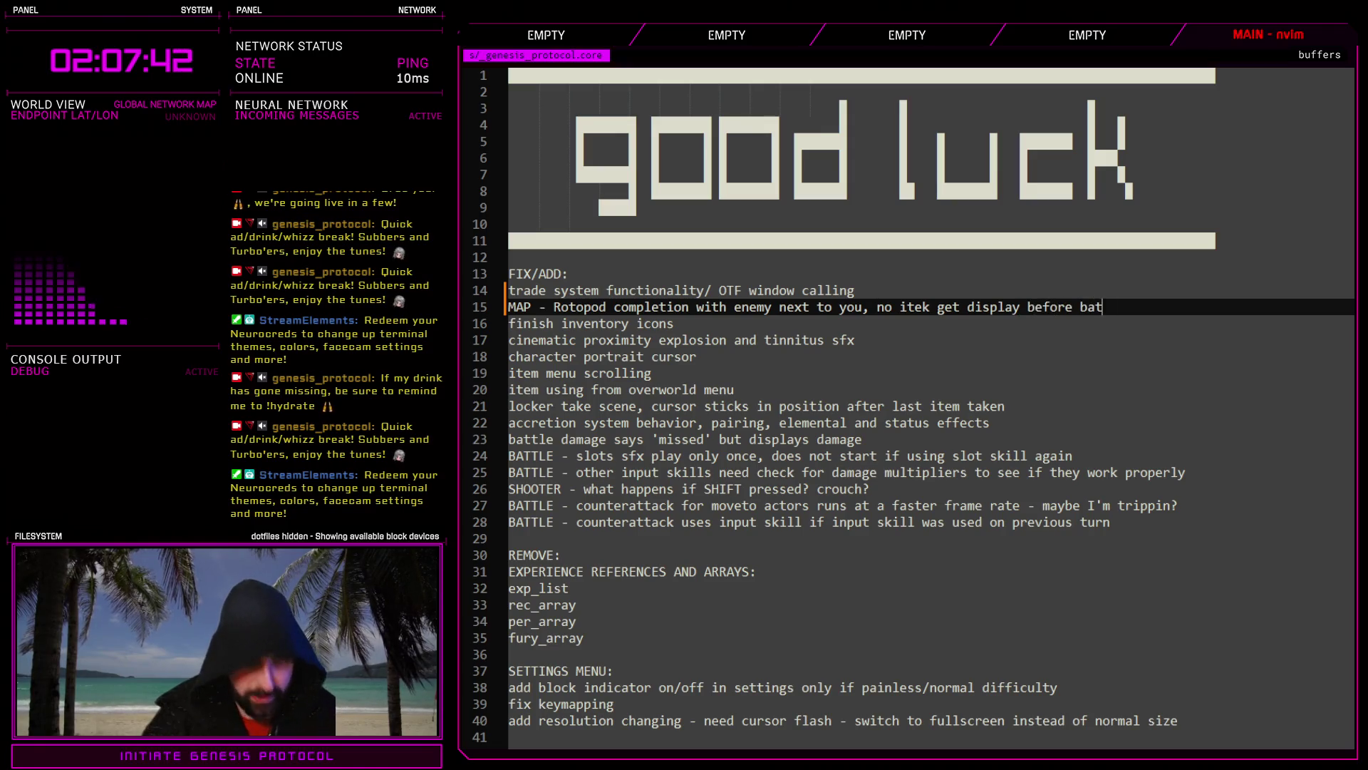
{"action": "left_click", "coordinate": [798, 339]}
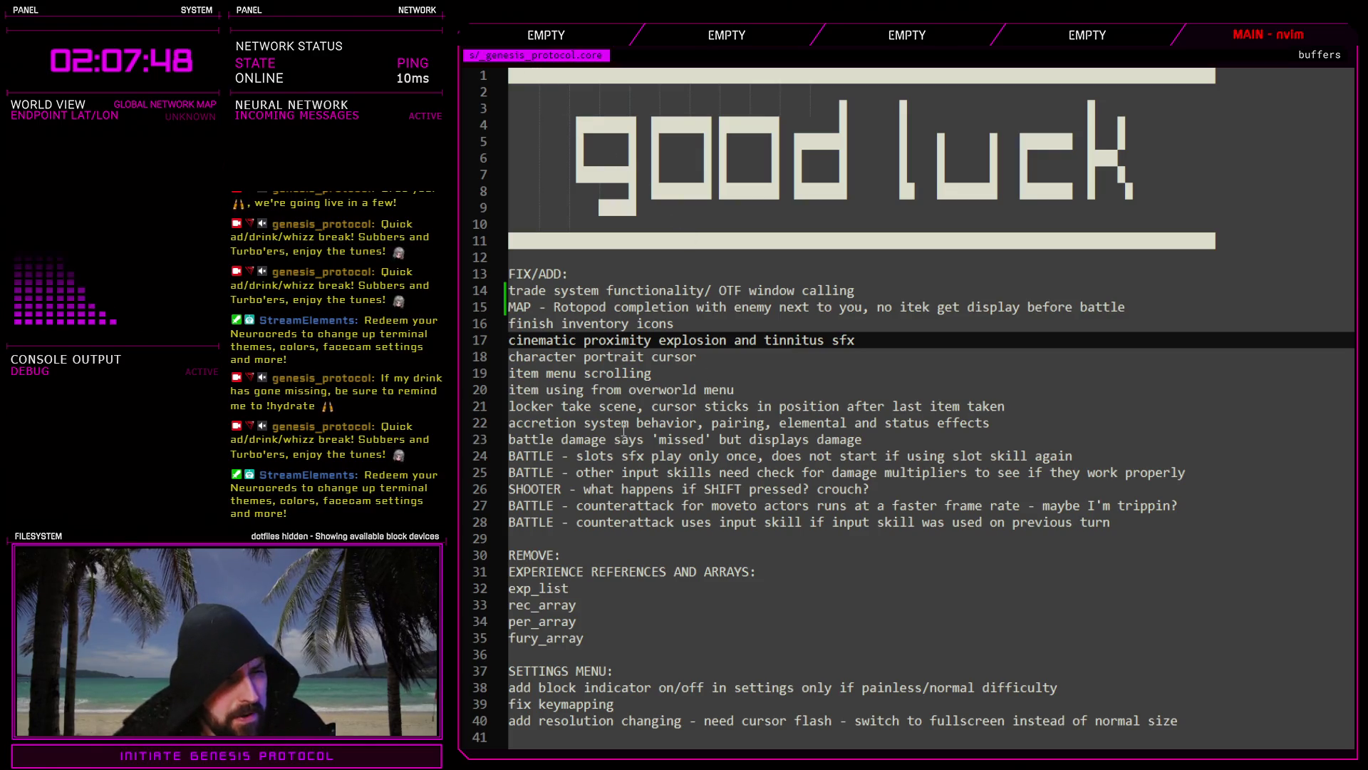
- Read through to-do lines 24–28, marking parts of them
{"action": "left_click_drag", "start_coordinate": [636, 447], "coordinate": [986, 513]}
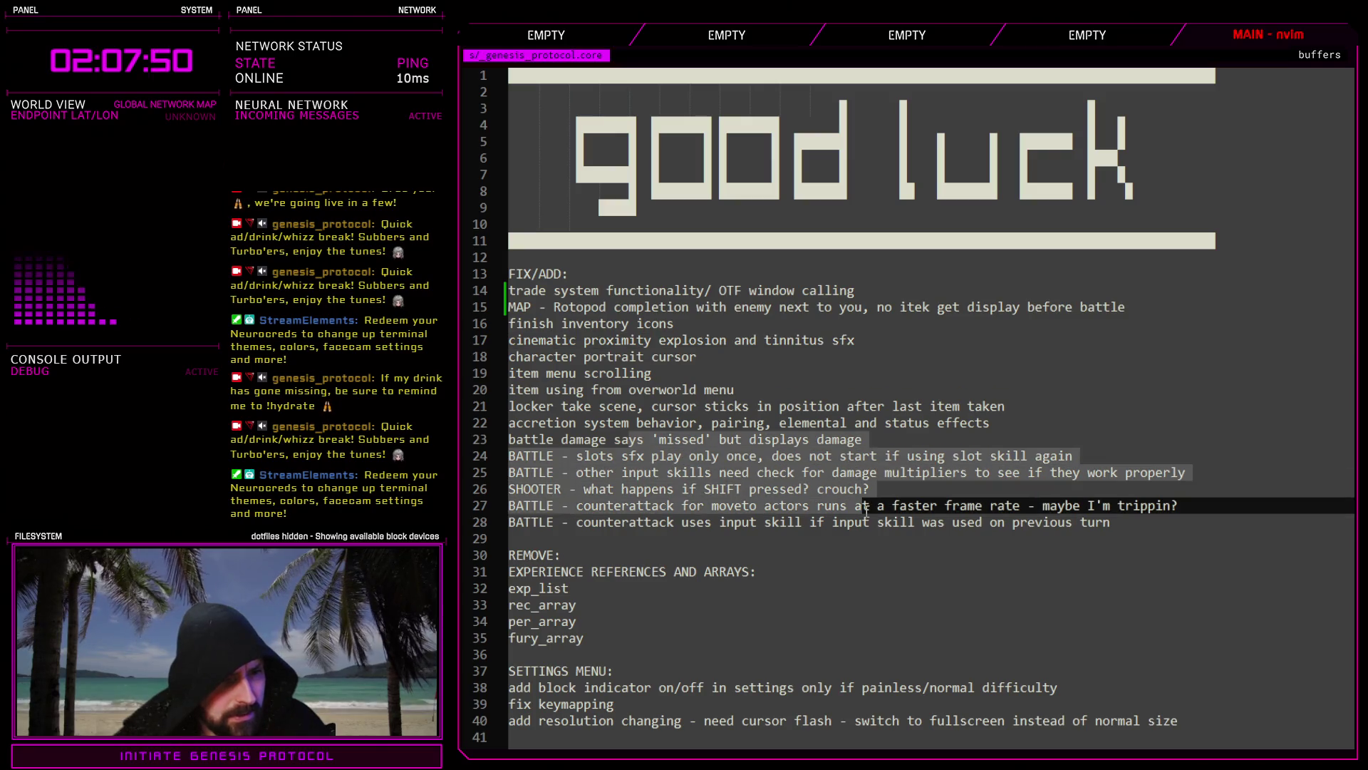
{"action": "left_click", "coordinate": [990, 521]}
{"action": "left_click_drag", "start_coordinate": [1174, 506], "coordinate": [1041, 505]}
{"action": "left_click", "coordinate": [939, 497]}
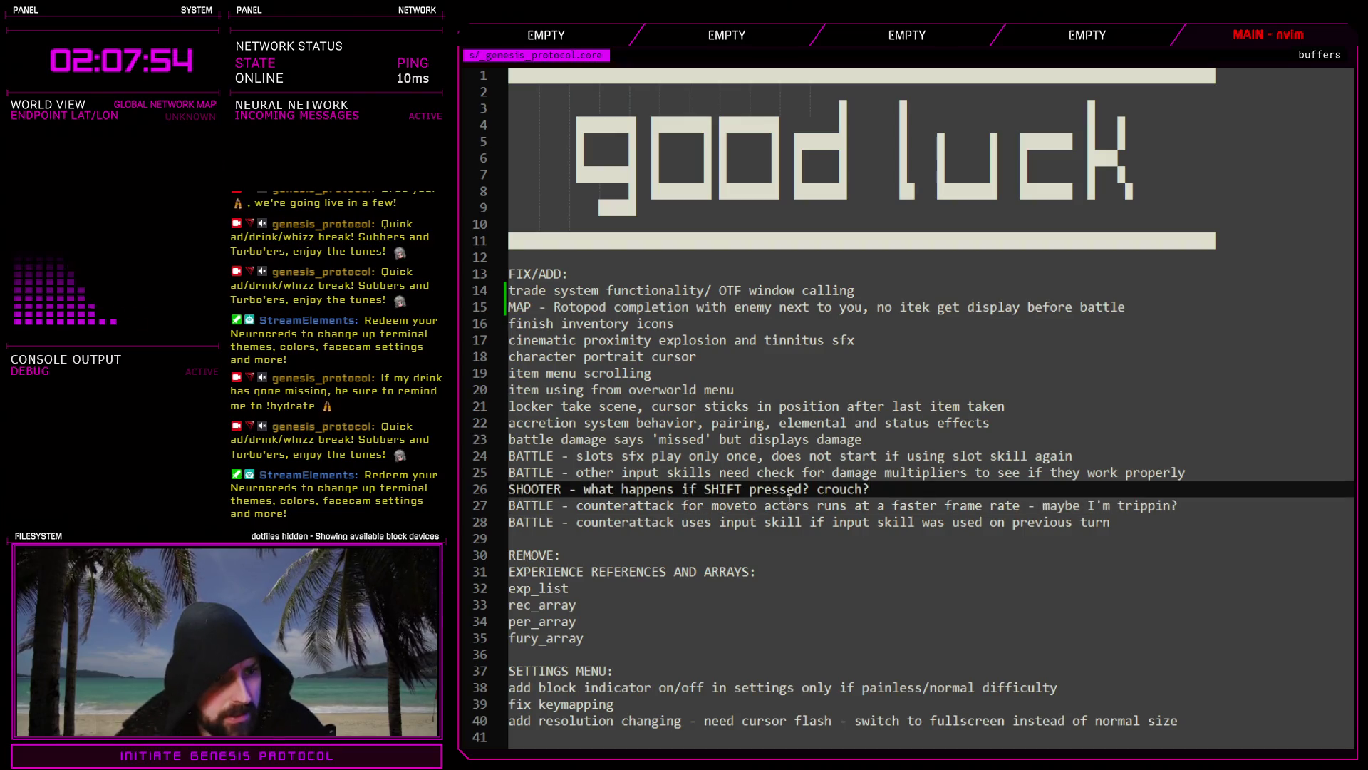
{"action": "left_click_drag", "start_coordinate": [718, 522], "coordinate": [856, 521]}
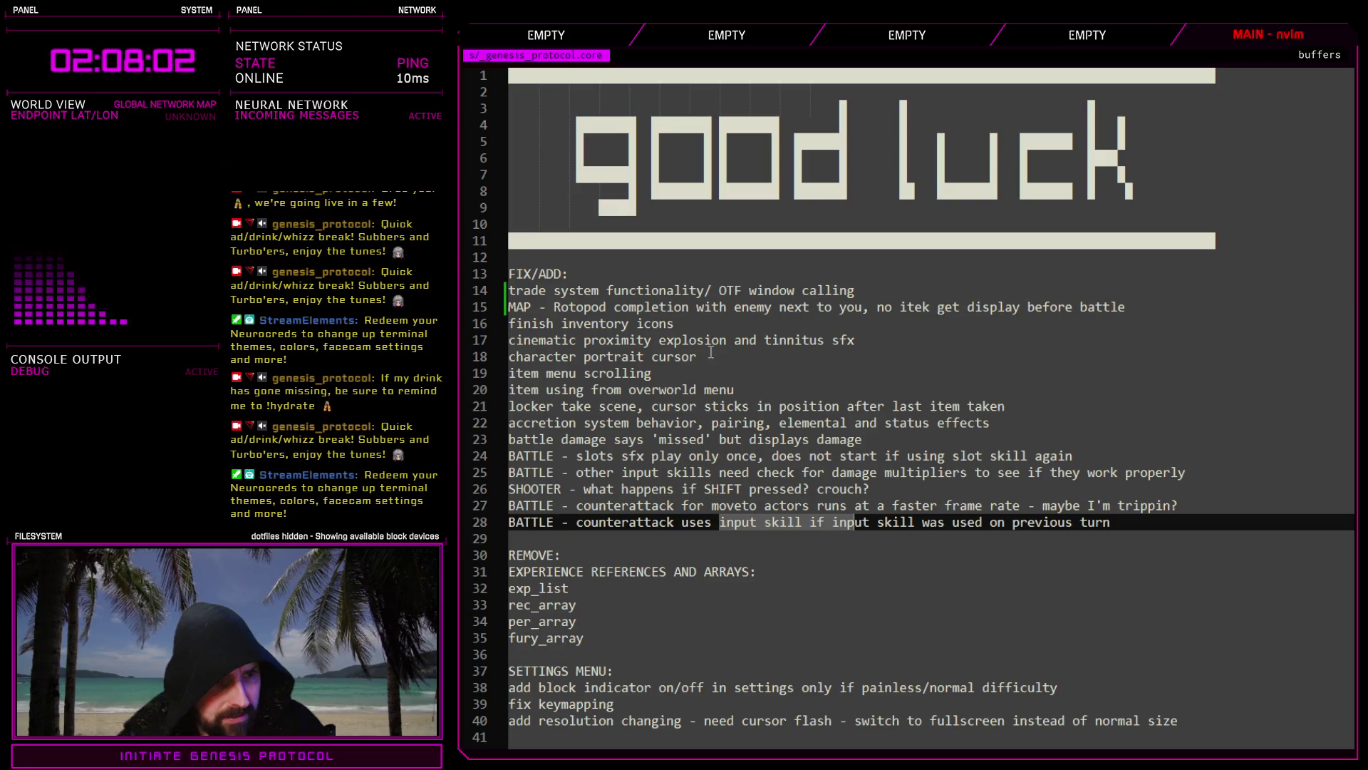
- Read the item menu scrolling, overworld item use and locker take scene entries, then return to RPG Maker XP
{"action": "left_click_drag", "start_coordinate": [623, 352], "coordinate": [695, 354]}
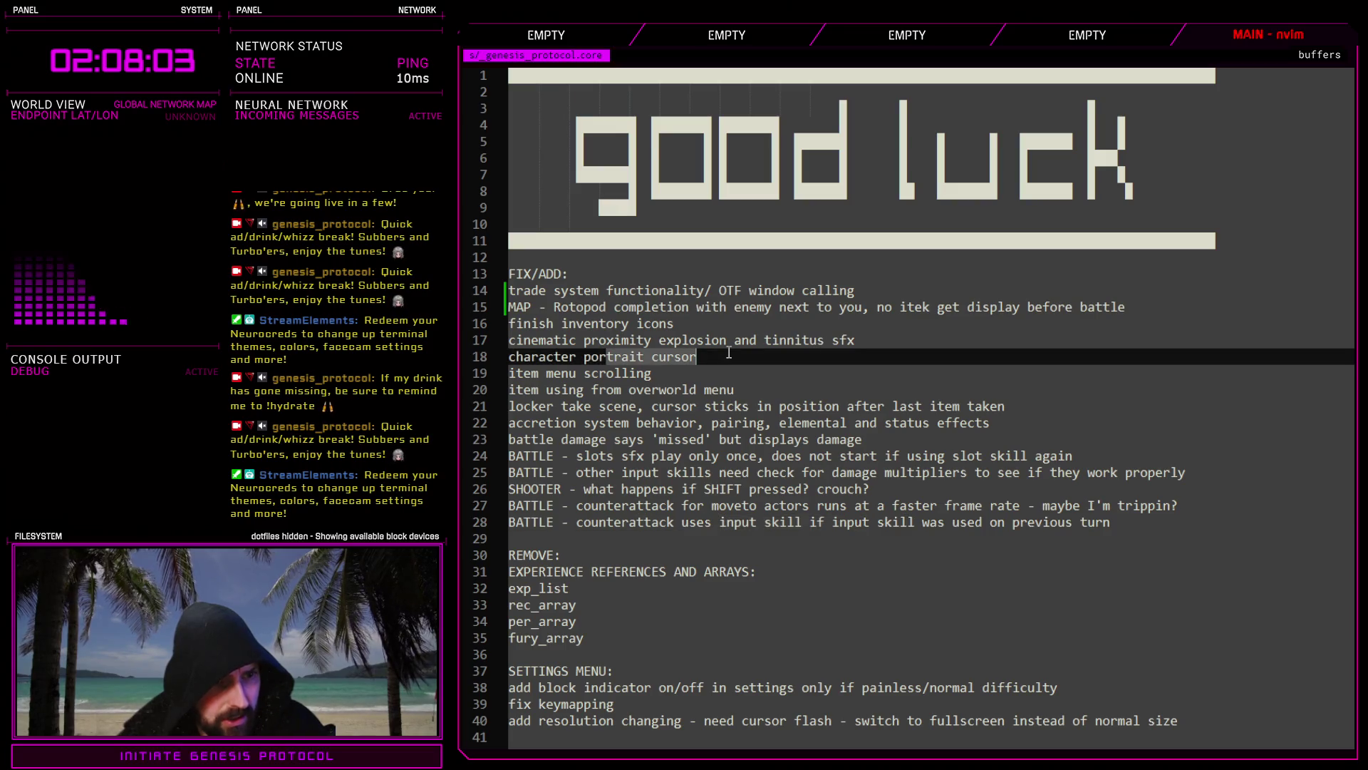
{"action": "left_click", "coordinate": [530, 374]}
{"action": "left_click_drag", "start_coordinate": [529, 375], "coordinate": [662, 373]}
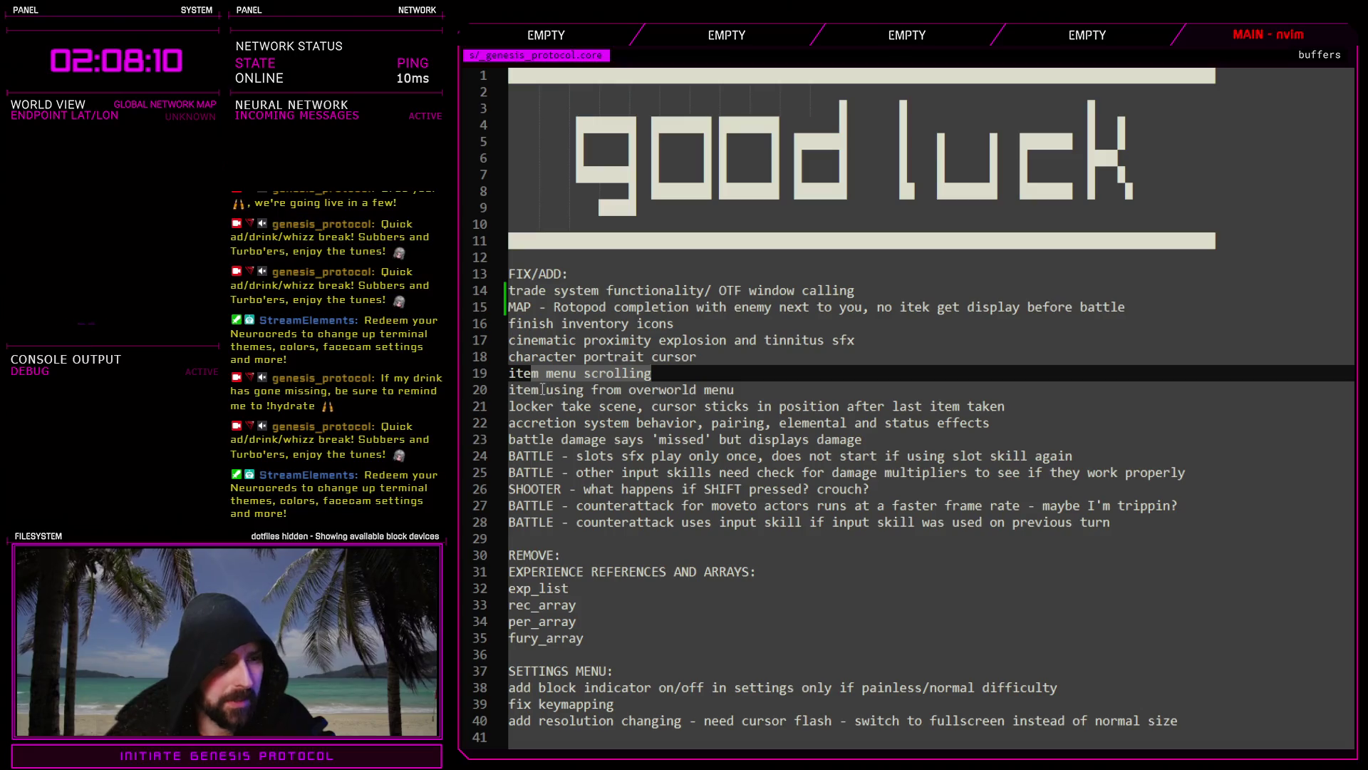
{"action": "left_click_drag", "start_coordinate": [537, 390], "coordinate": [734, 392]}
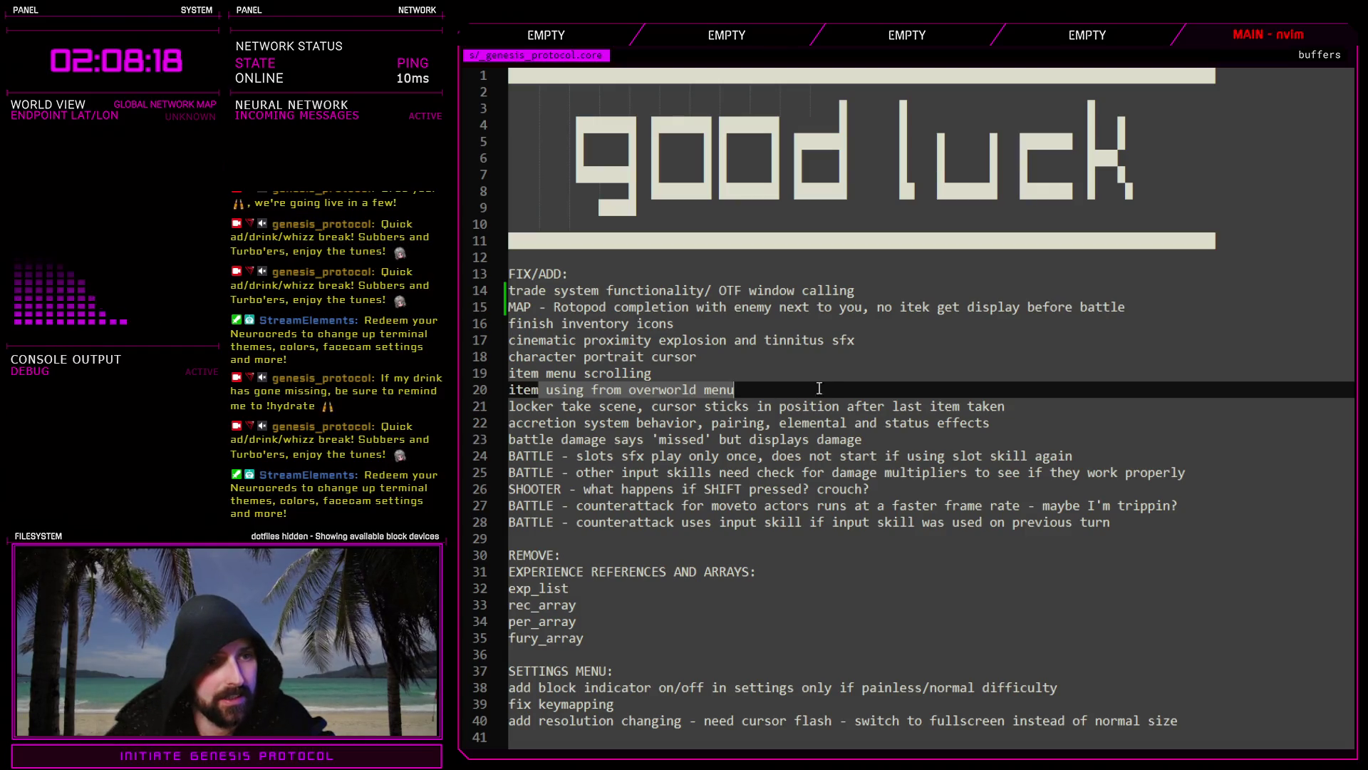
{"action": "mouse_move", "coordinate": [622, 406]}
{"action": "left_mouse_down"}
{"action": "mouse_move", "coordinate": [894, 406]}
{"action": "mouse_move", "coordinate": [896, 424]}
{"action": "left_mouse_up"}
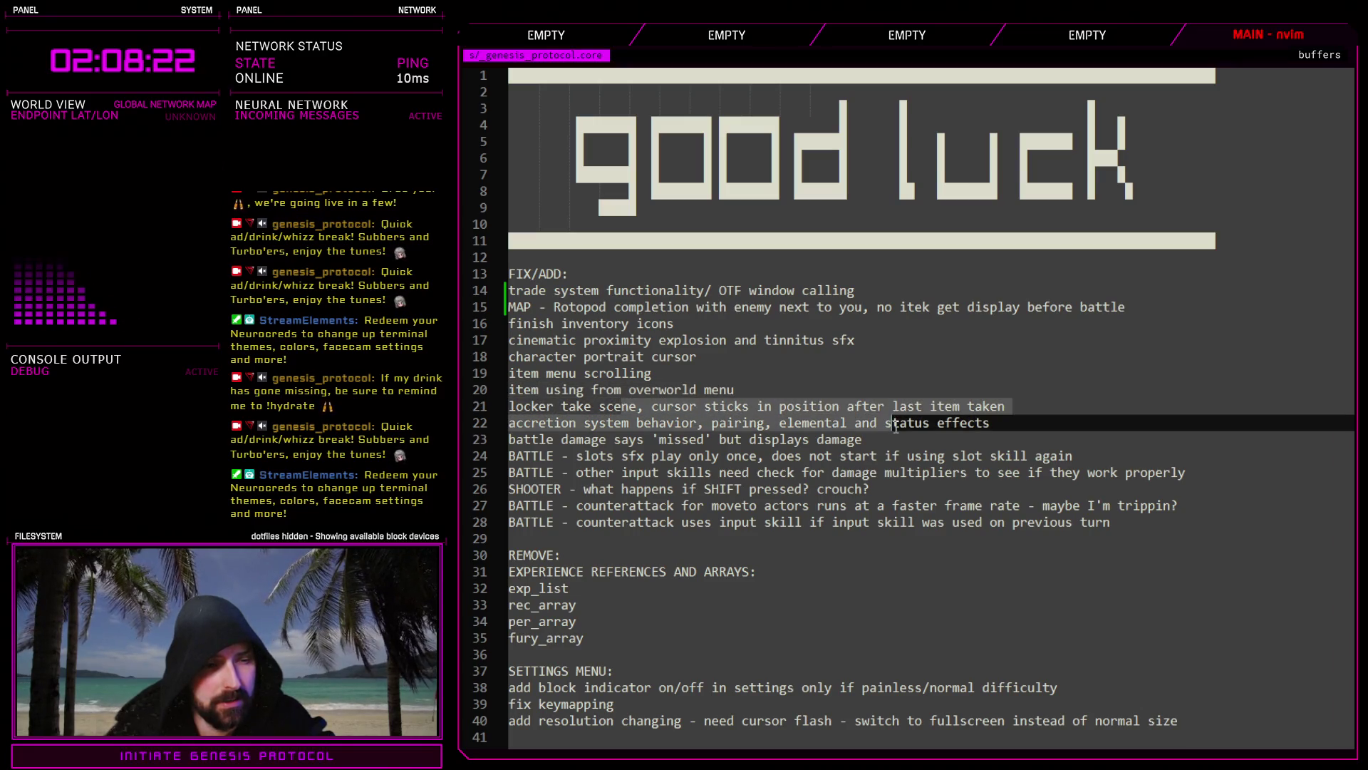
{"action": "left_click", "coordinate": [846, 439]}
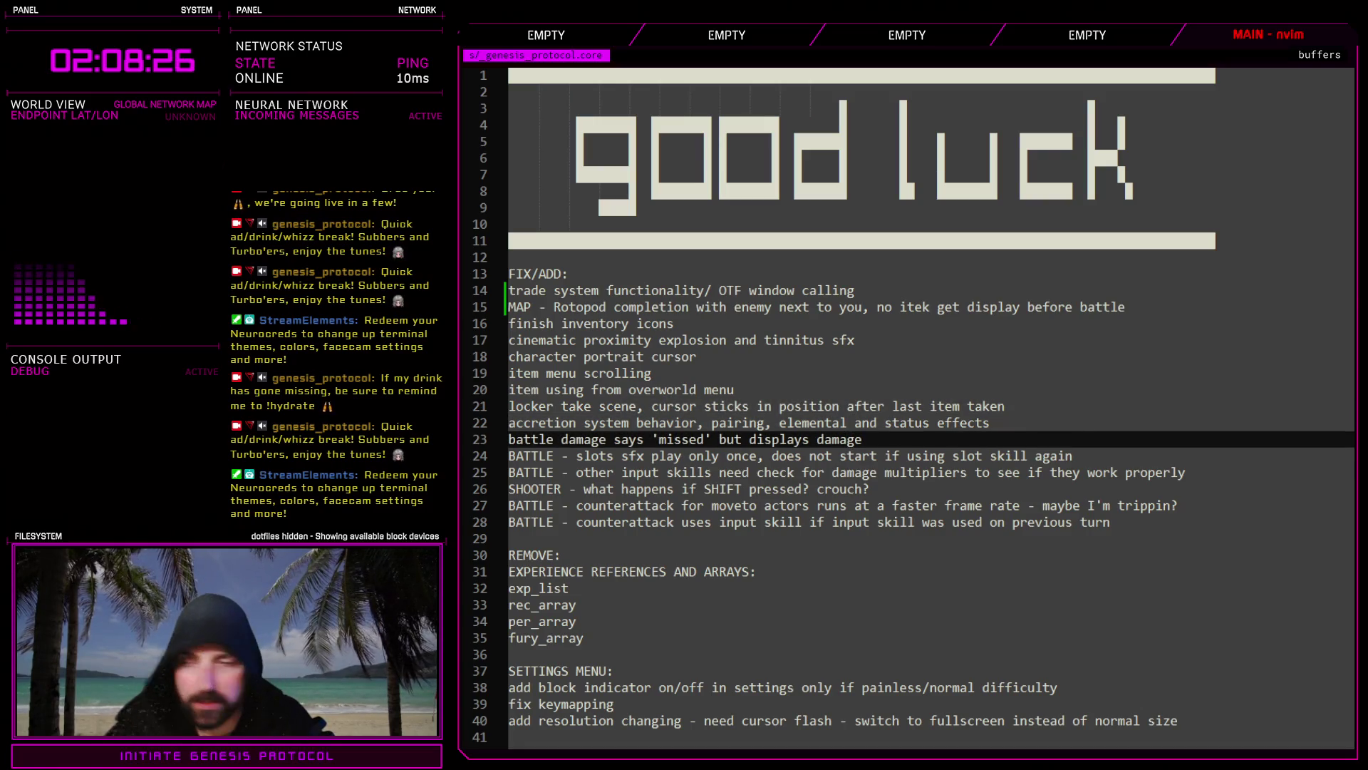
{"action": "key", "text": "alt+Tab"}
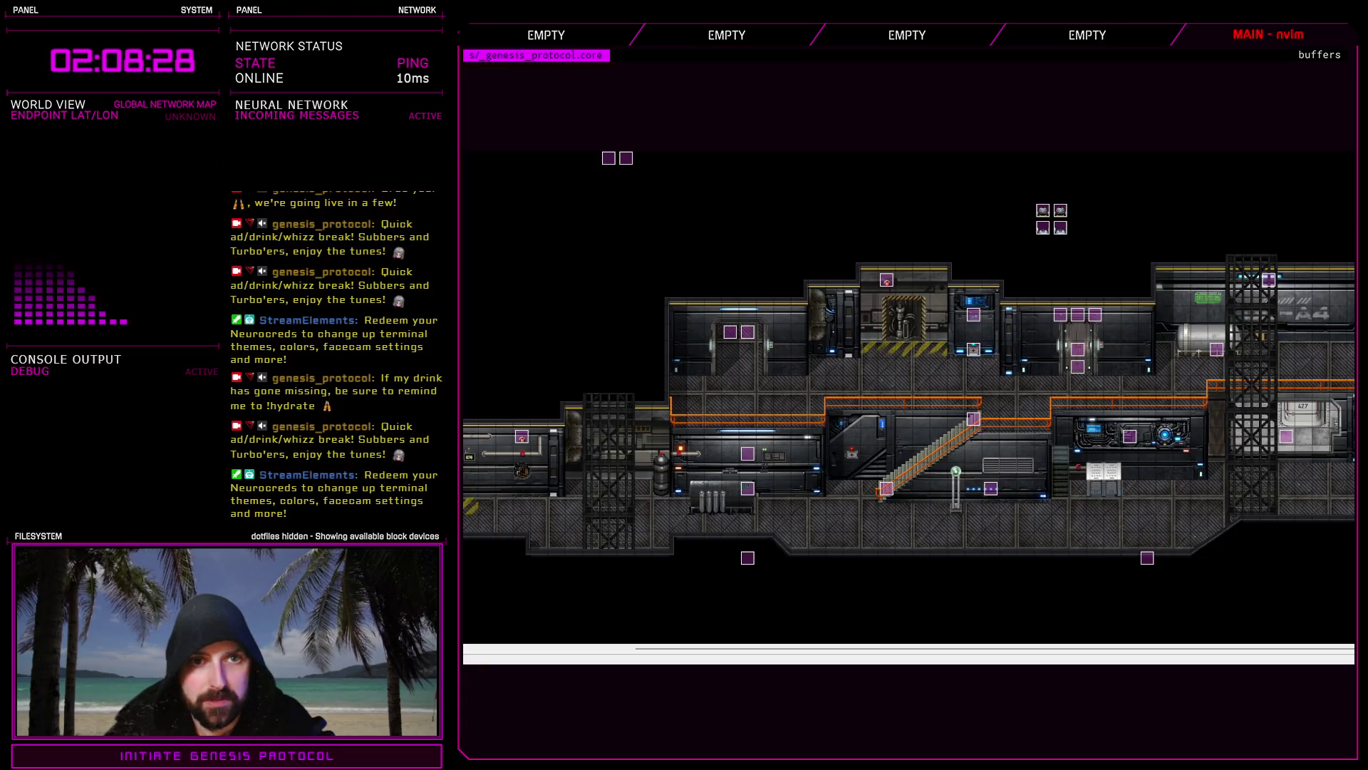